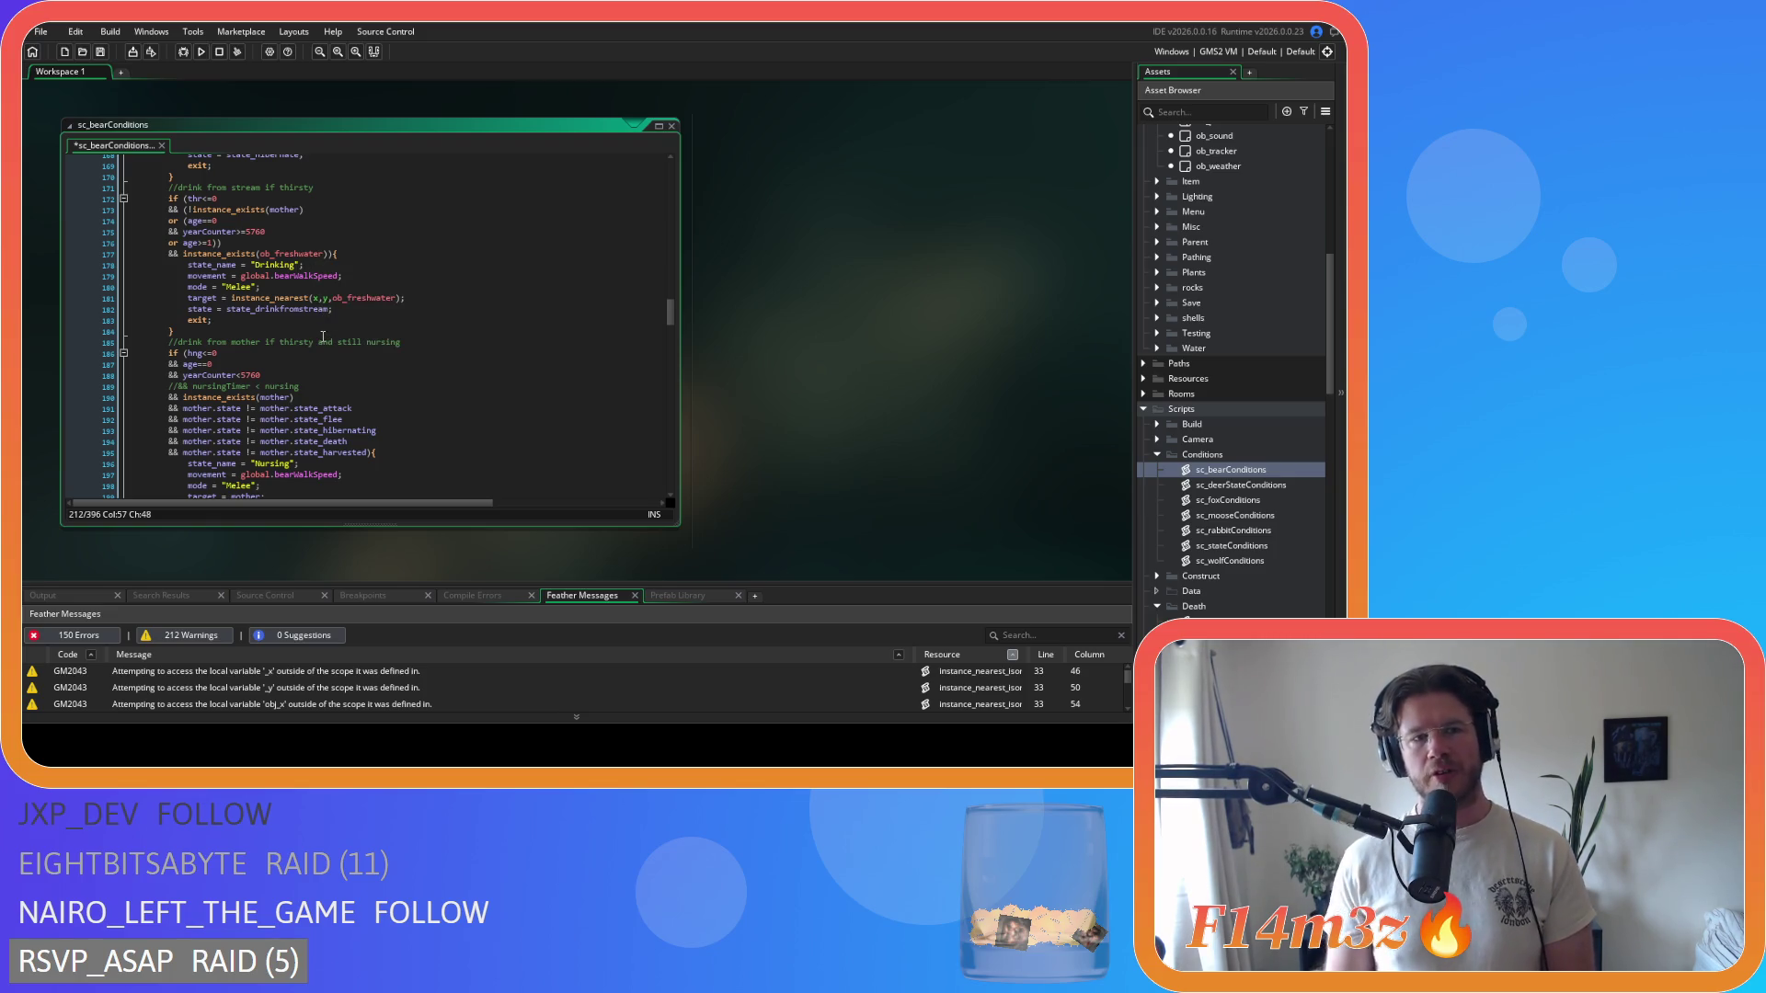
- Open ob_bear's Create code, look through it, close its editors, and expand the Prey folder
{"action": "scroll", "coordinate": [322, 337], "scroll_direction": "up", "scroll_amount": 7}
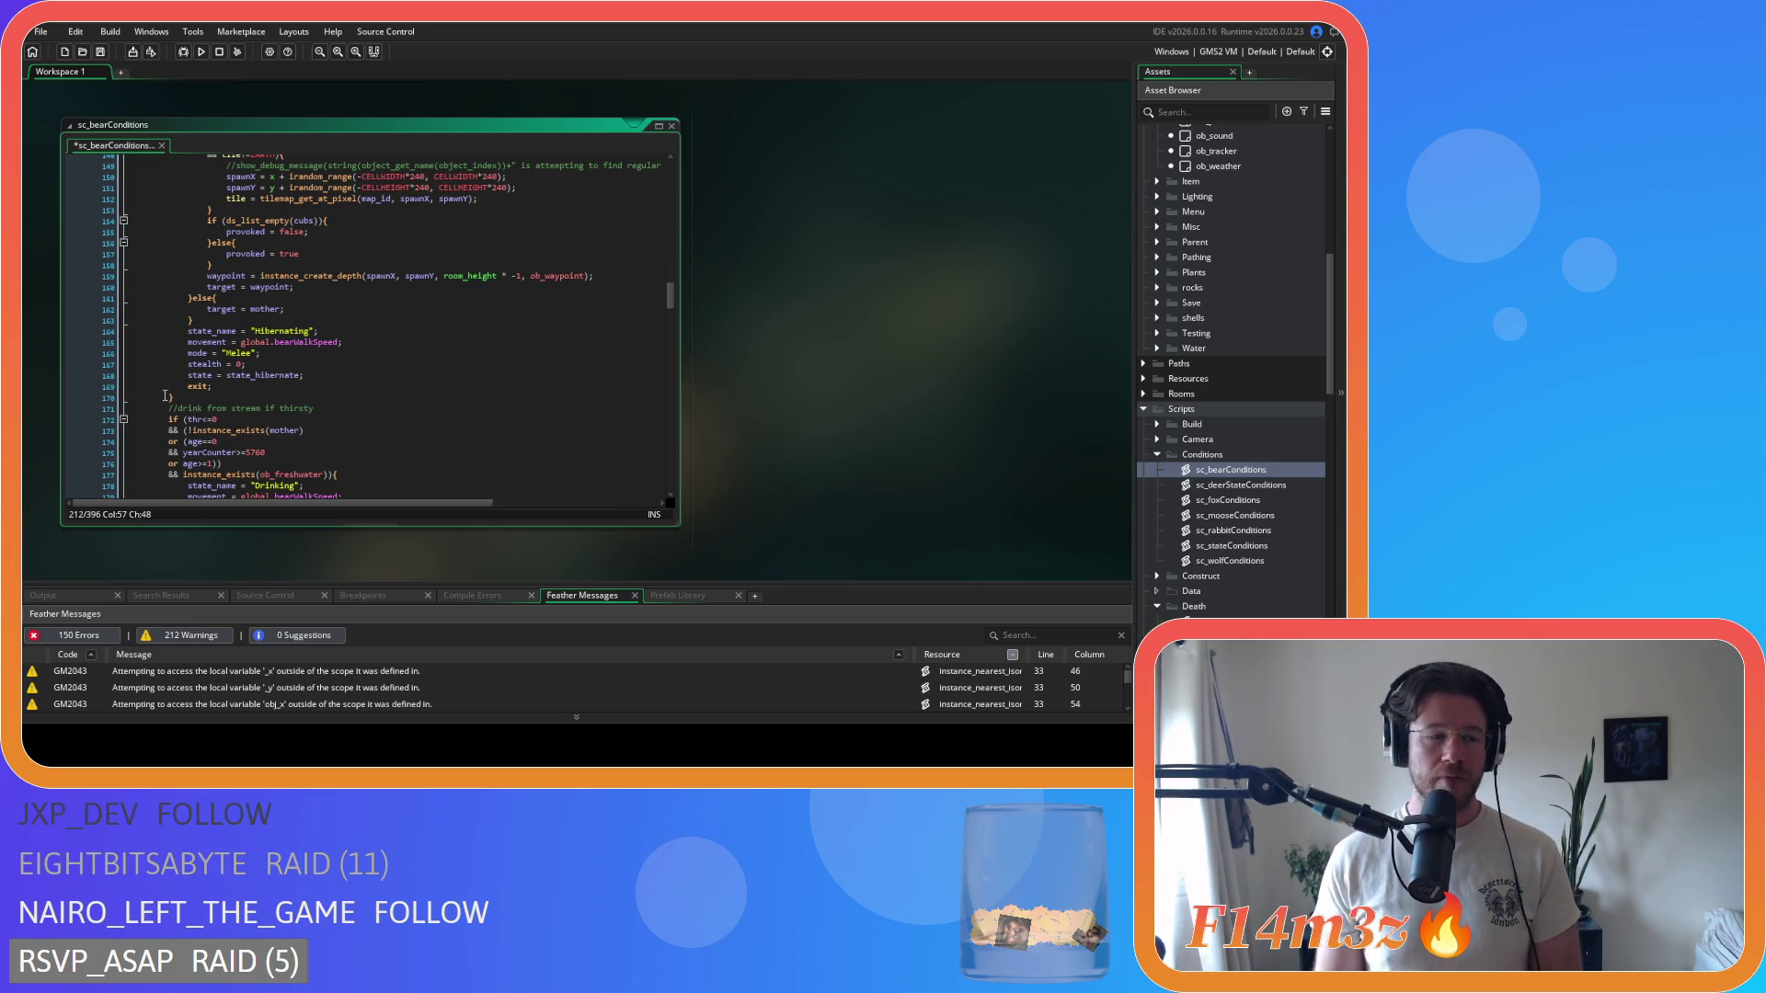
{"action": "scroll", "coordinate": [207, 430], "scroll_direction": "down", "scroll_amount": 2}
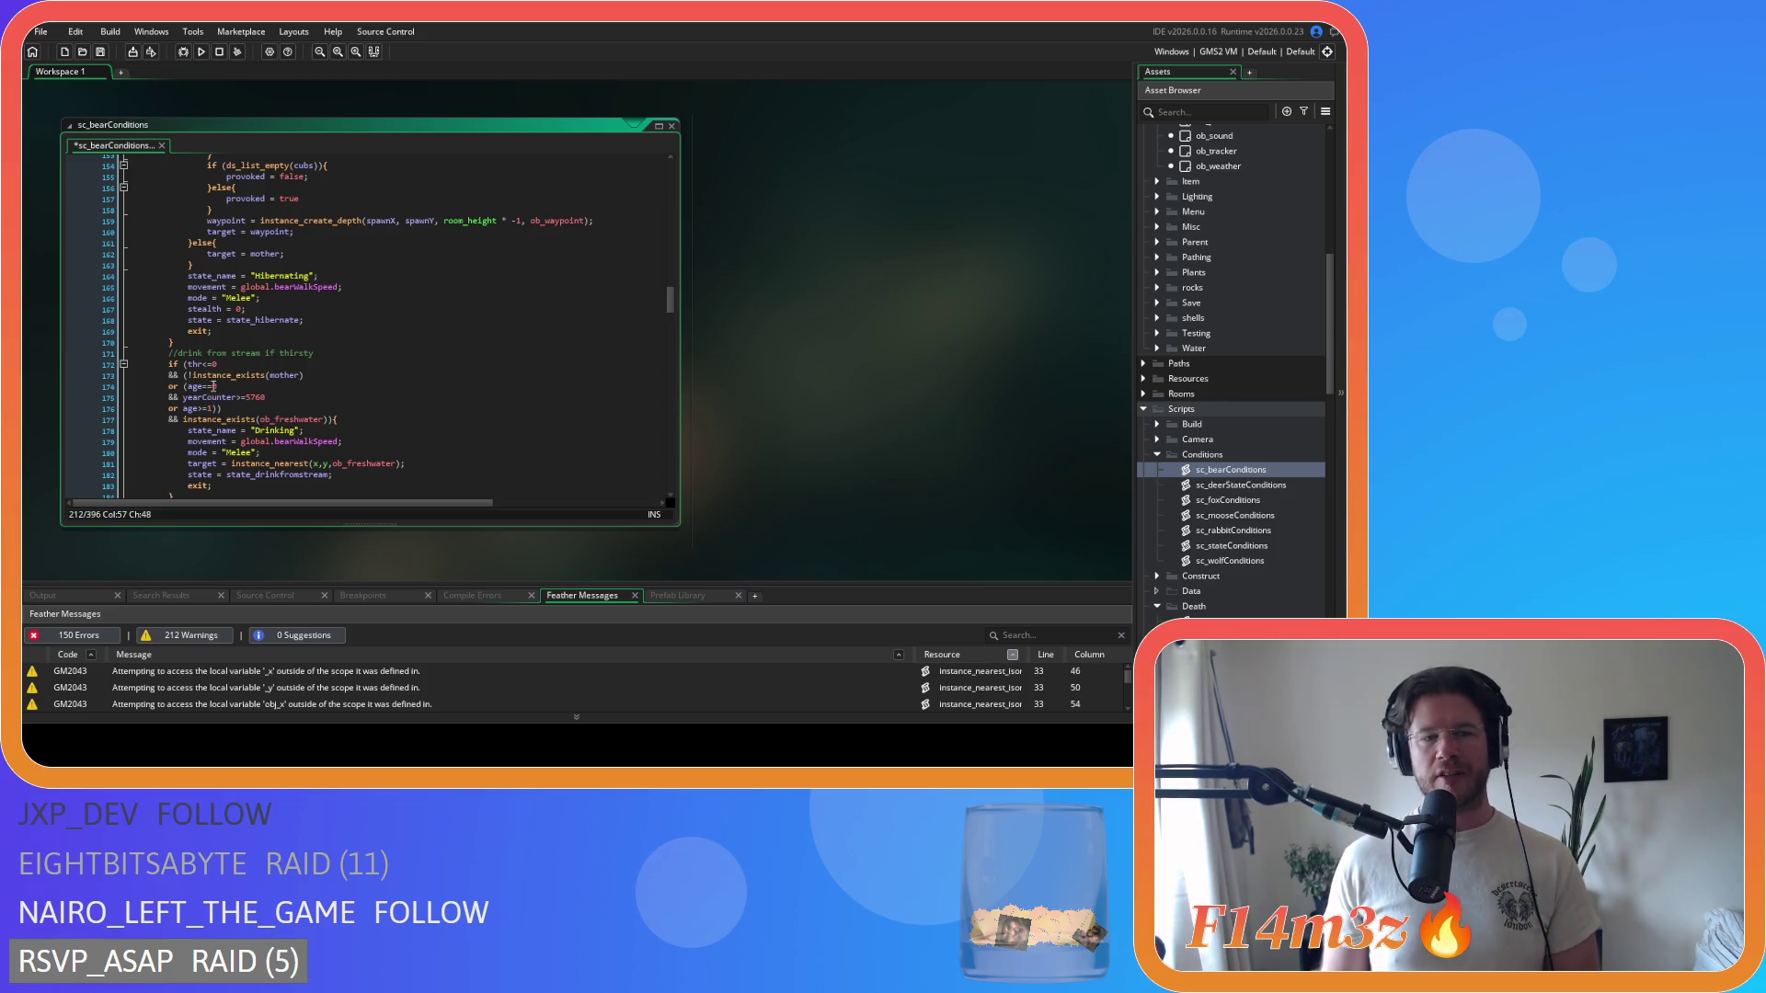
{"action": "scroll", "coordinate": [214, 391], "scroll_direction": "up", "scroll_amount": 1}
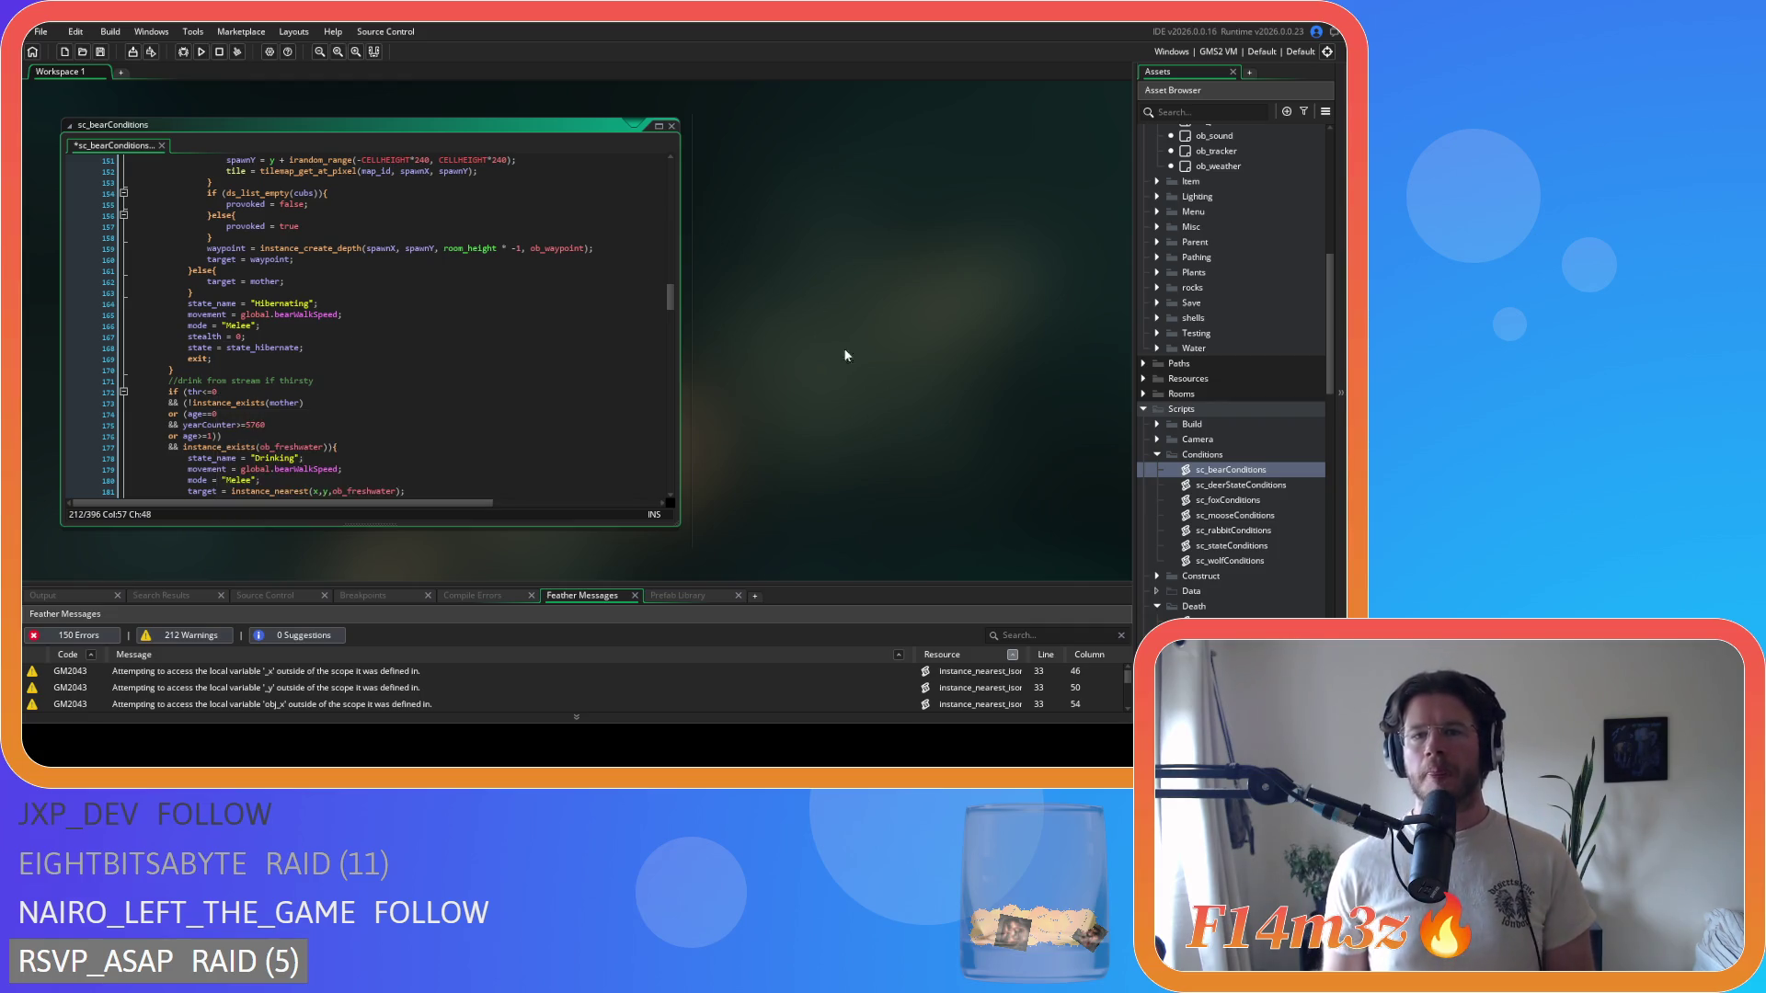
{"action": "scroll", "coordinate": [838, 524], "scroll_direction": "up", "scroll_amount": 5}
{"action": "scroll", "coordinate": [826, 487], "scroll_direction": "down", "scroll_amount": 4}
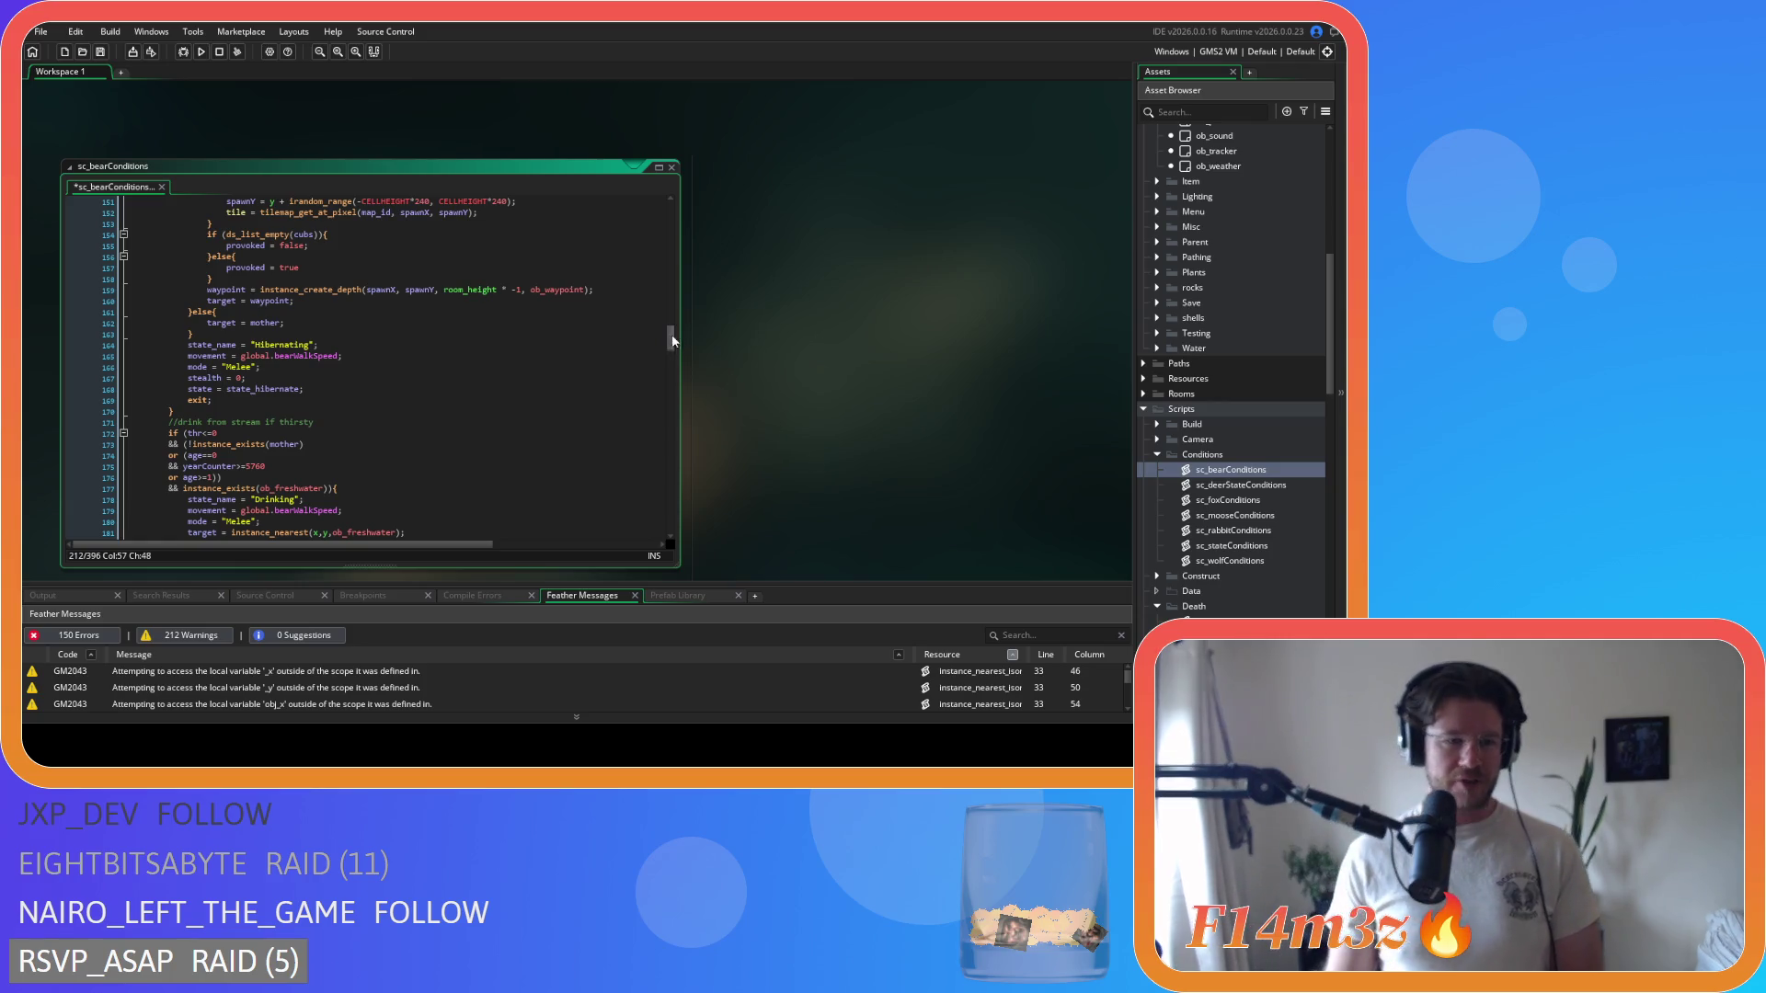
{"action": "scroll", "coordinate": [1237, 279], "scroll_direction": "up", "scroll_amount": 7}
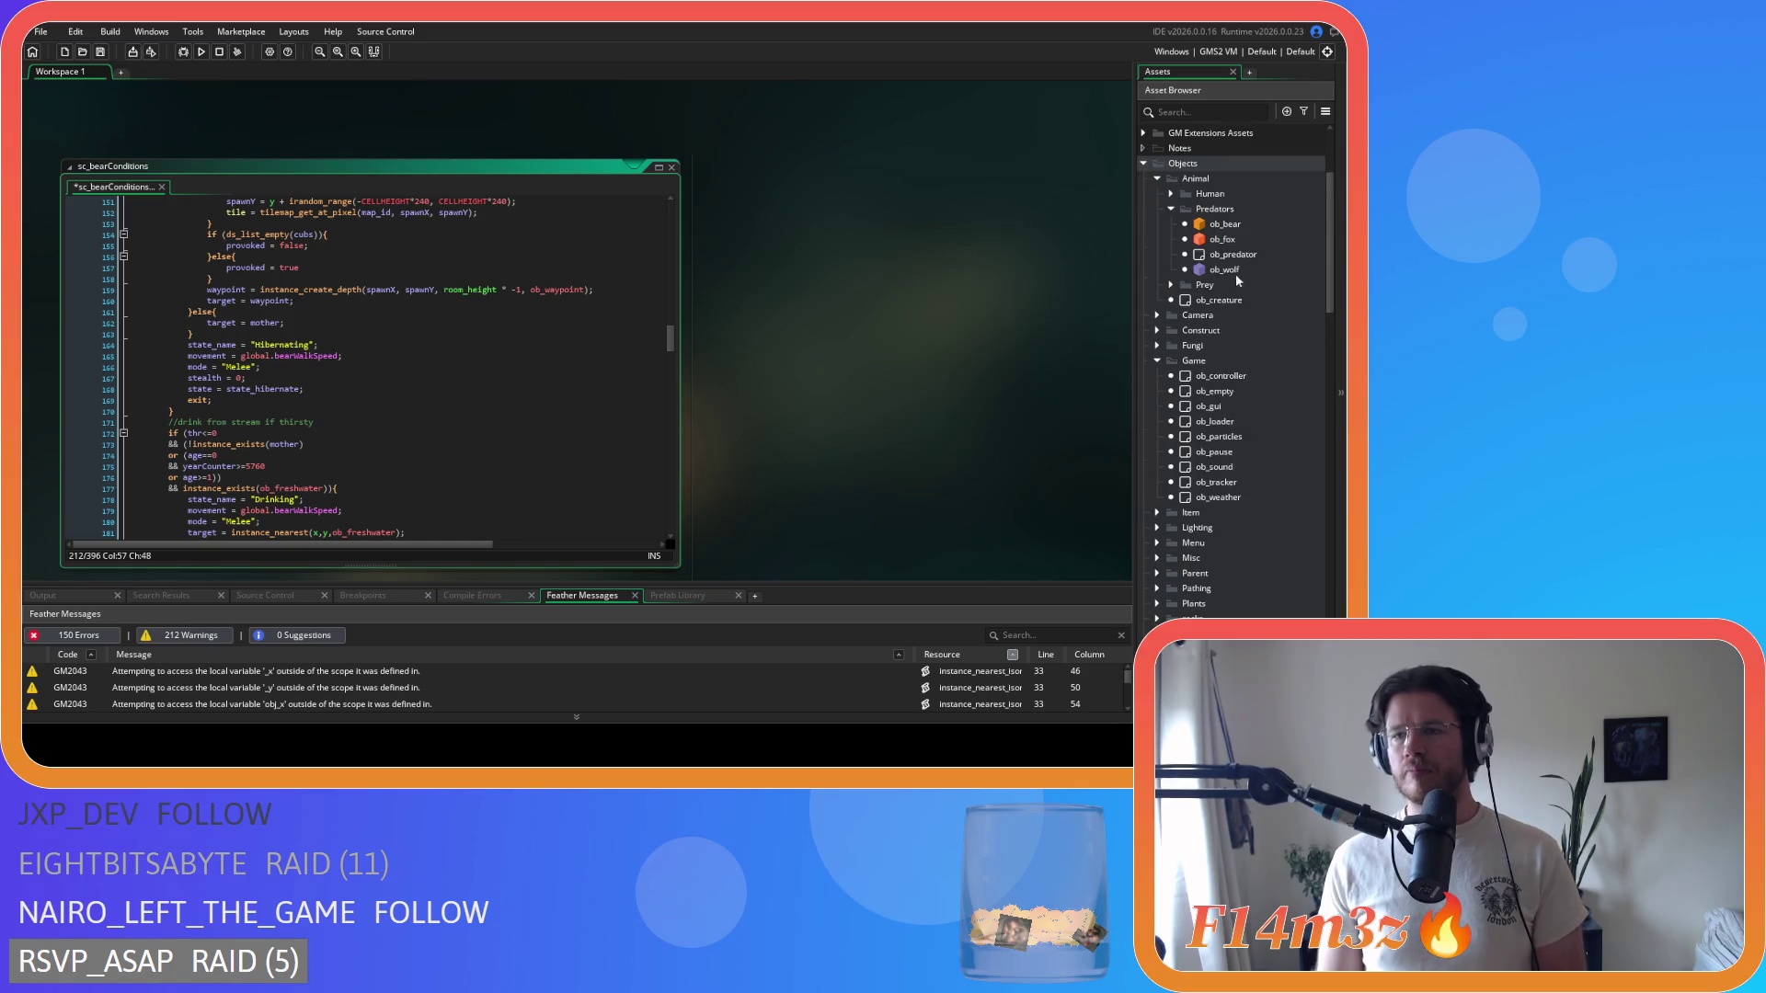
{"action": "double_click", "coordinate": [1245, 226]}
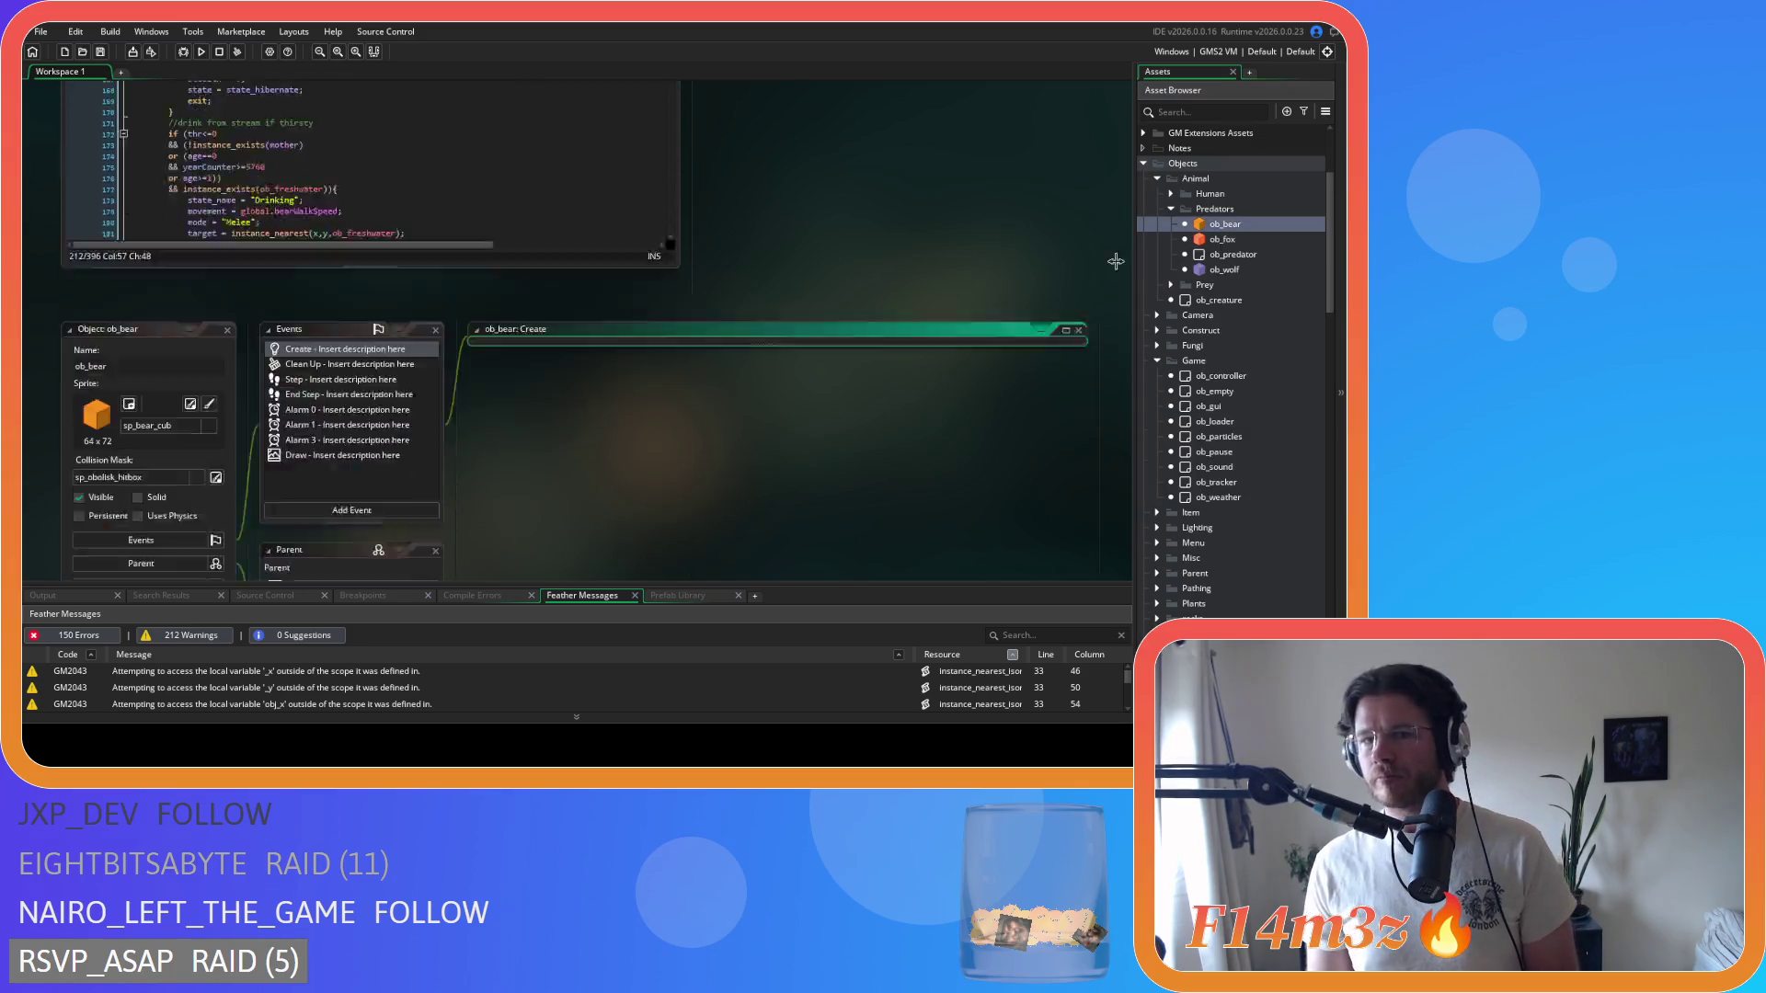
{"action": "scroll", "coordinate": [686, 281], "scroll_direction": "down", "scroll_amount": 14}
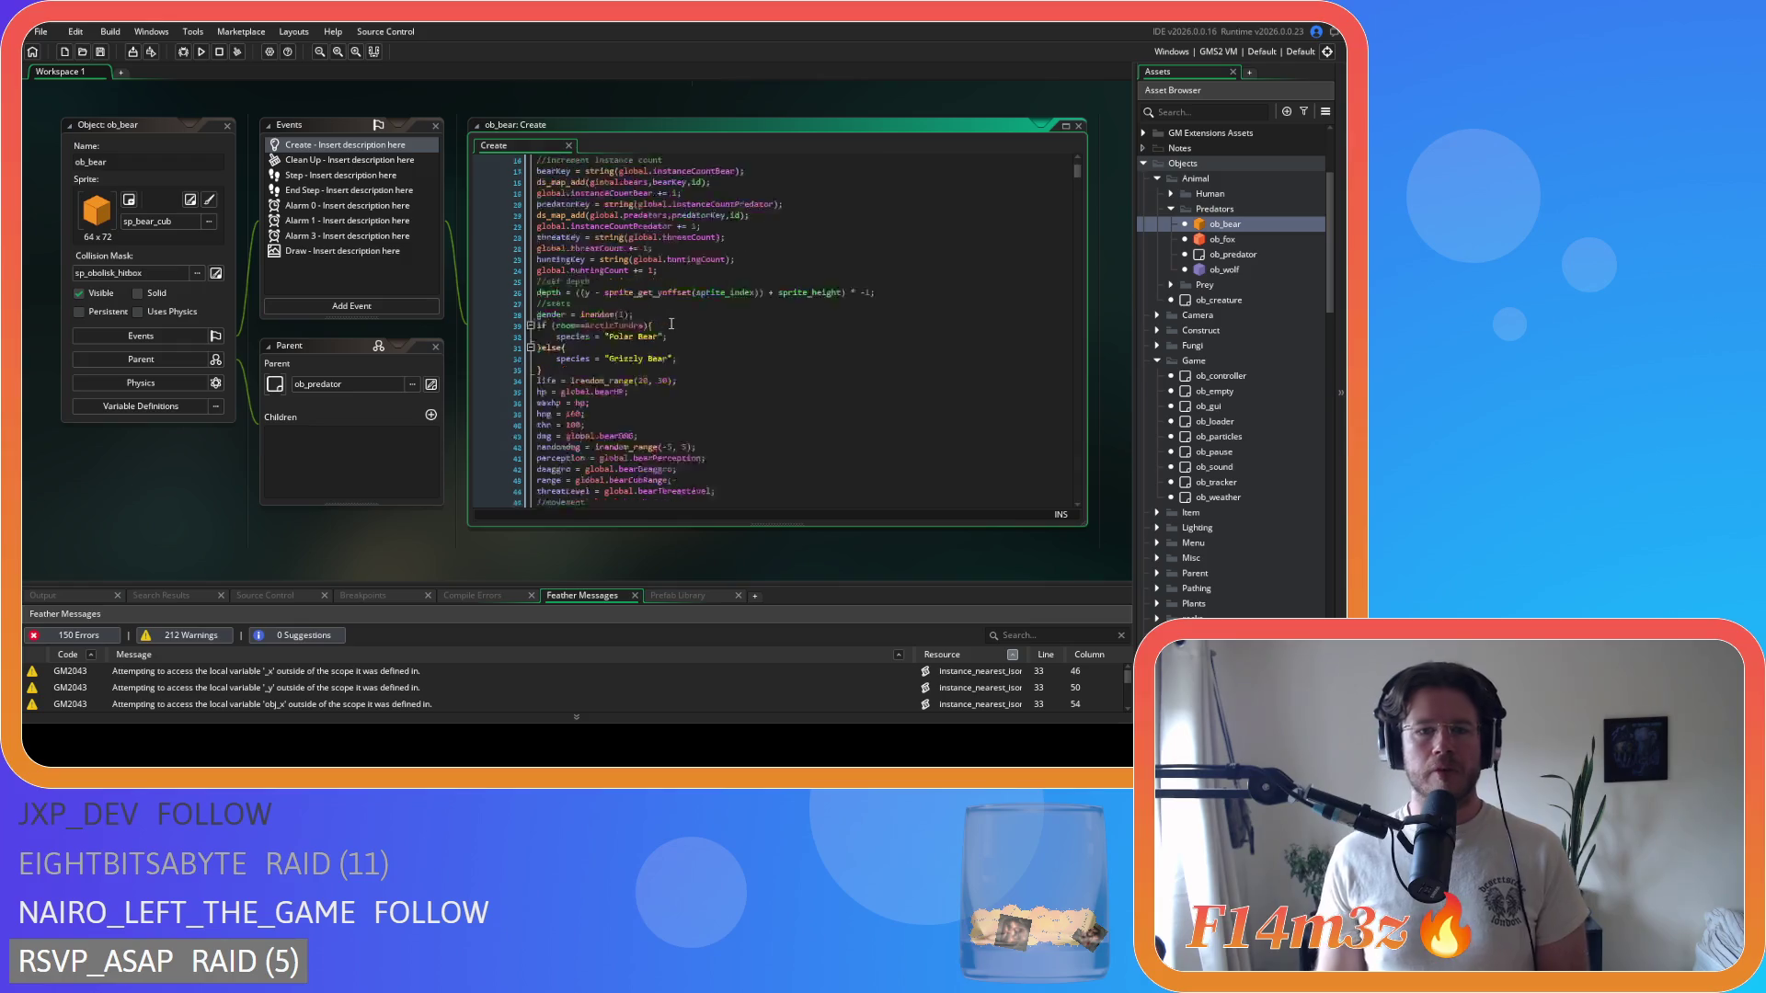
{"action": "key", "text": "ctrl+shift+w"}
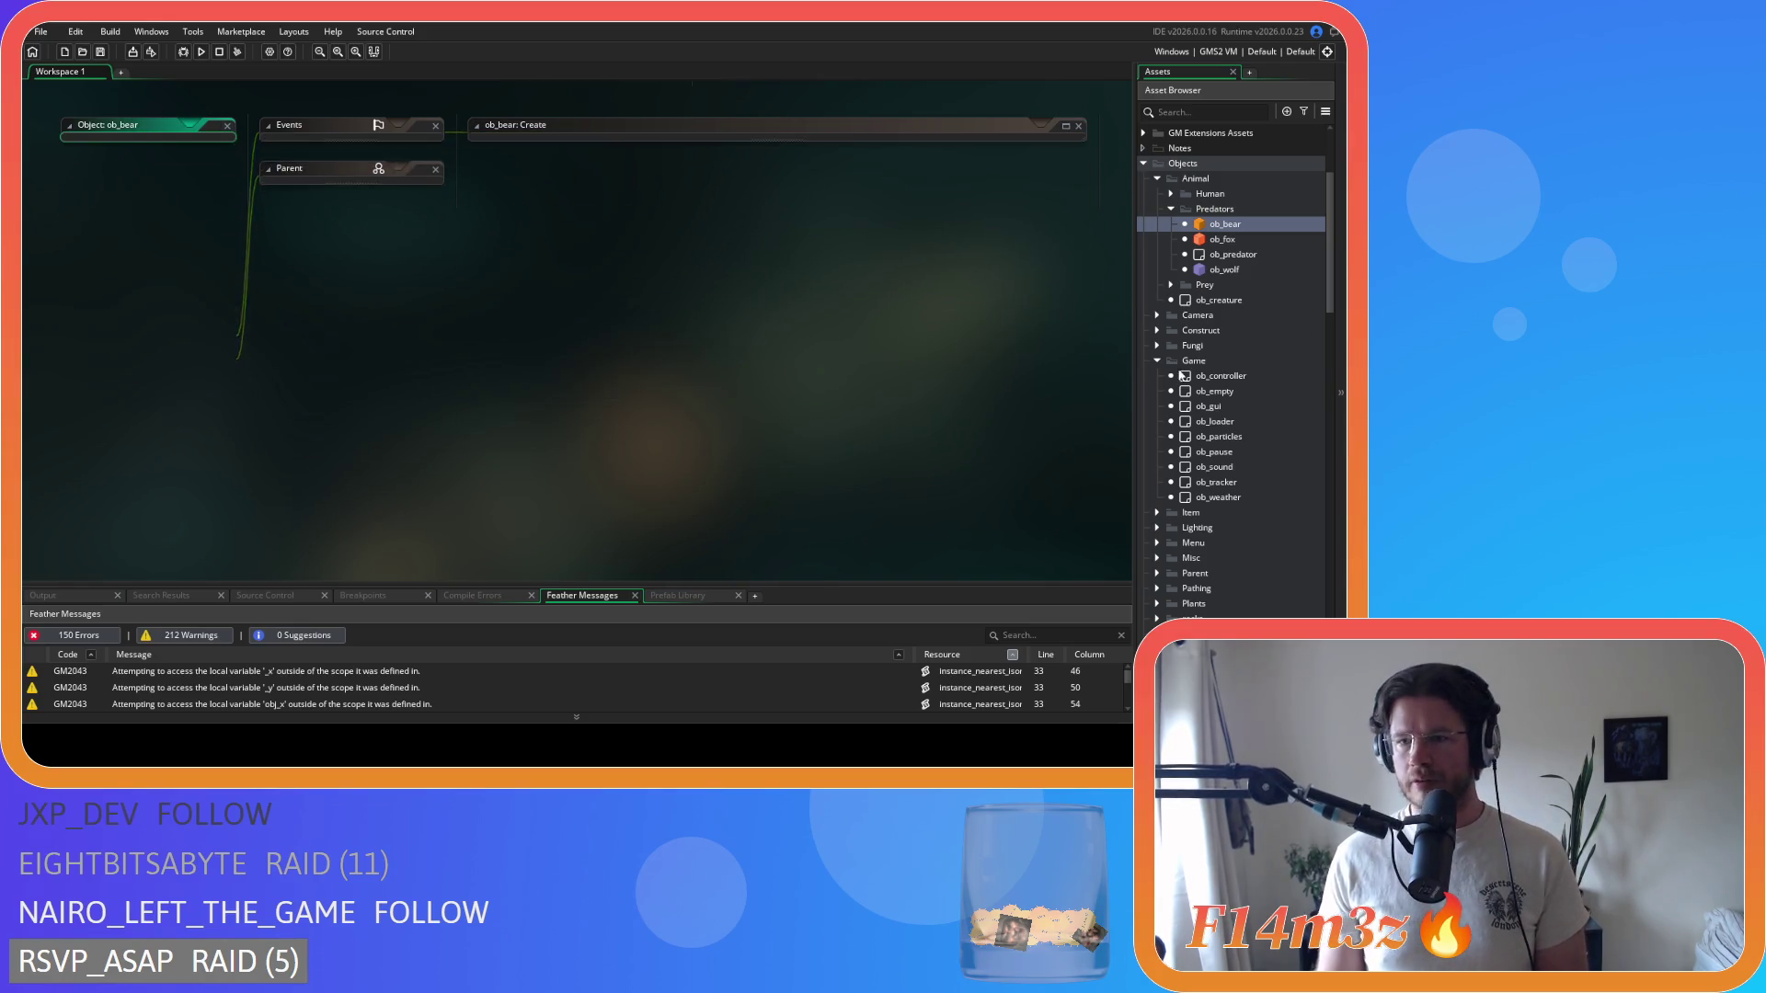
{"action": "left_click", "coordinate": [1170, 285]}
- Open ob_deer's Step code, inspect the state_attack reference on line 184, then close its editors
{"action": "double_click", "coordinate": [1170, 303]}
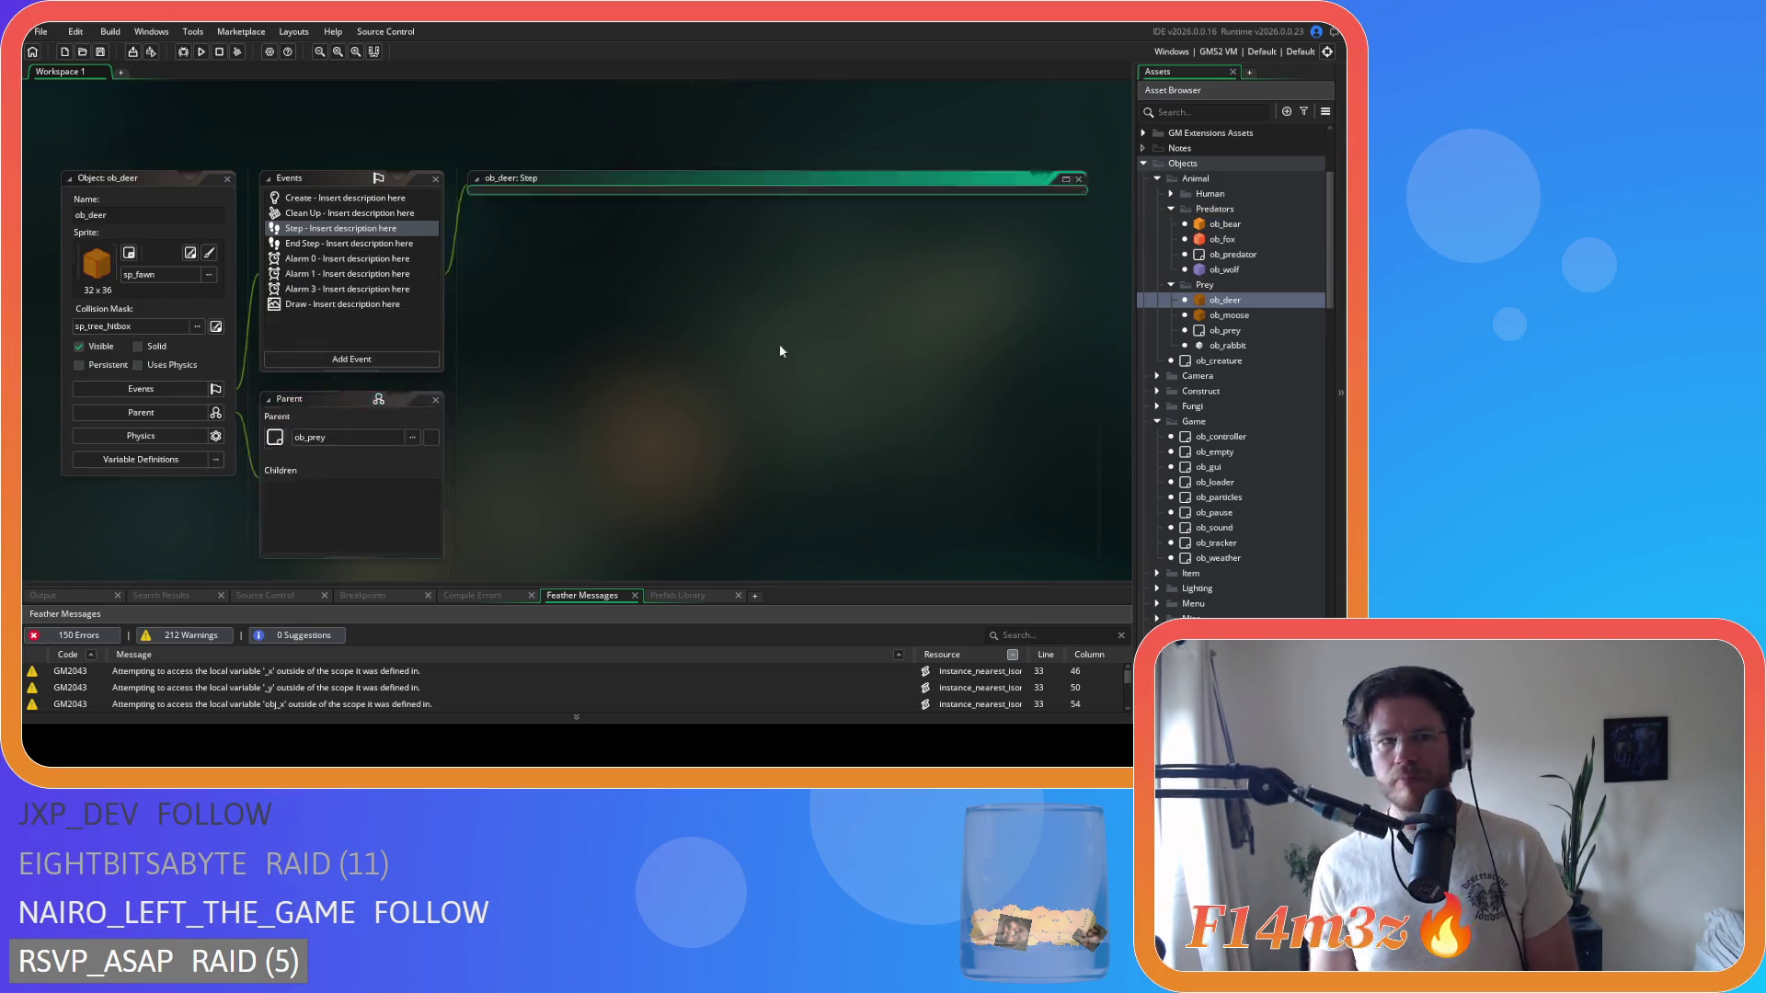
{"action": "scroll", "coordinate": [752, 335], "scroll_direction": "down", "scroll_amount": 20}
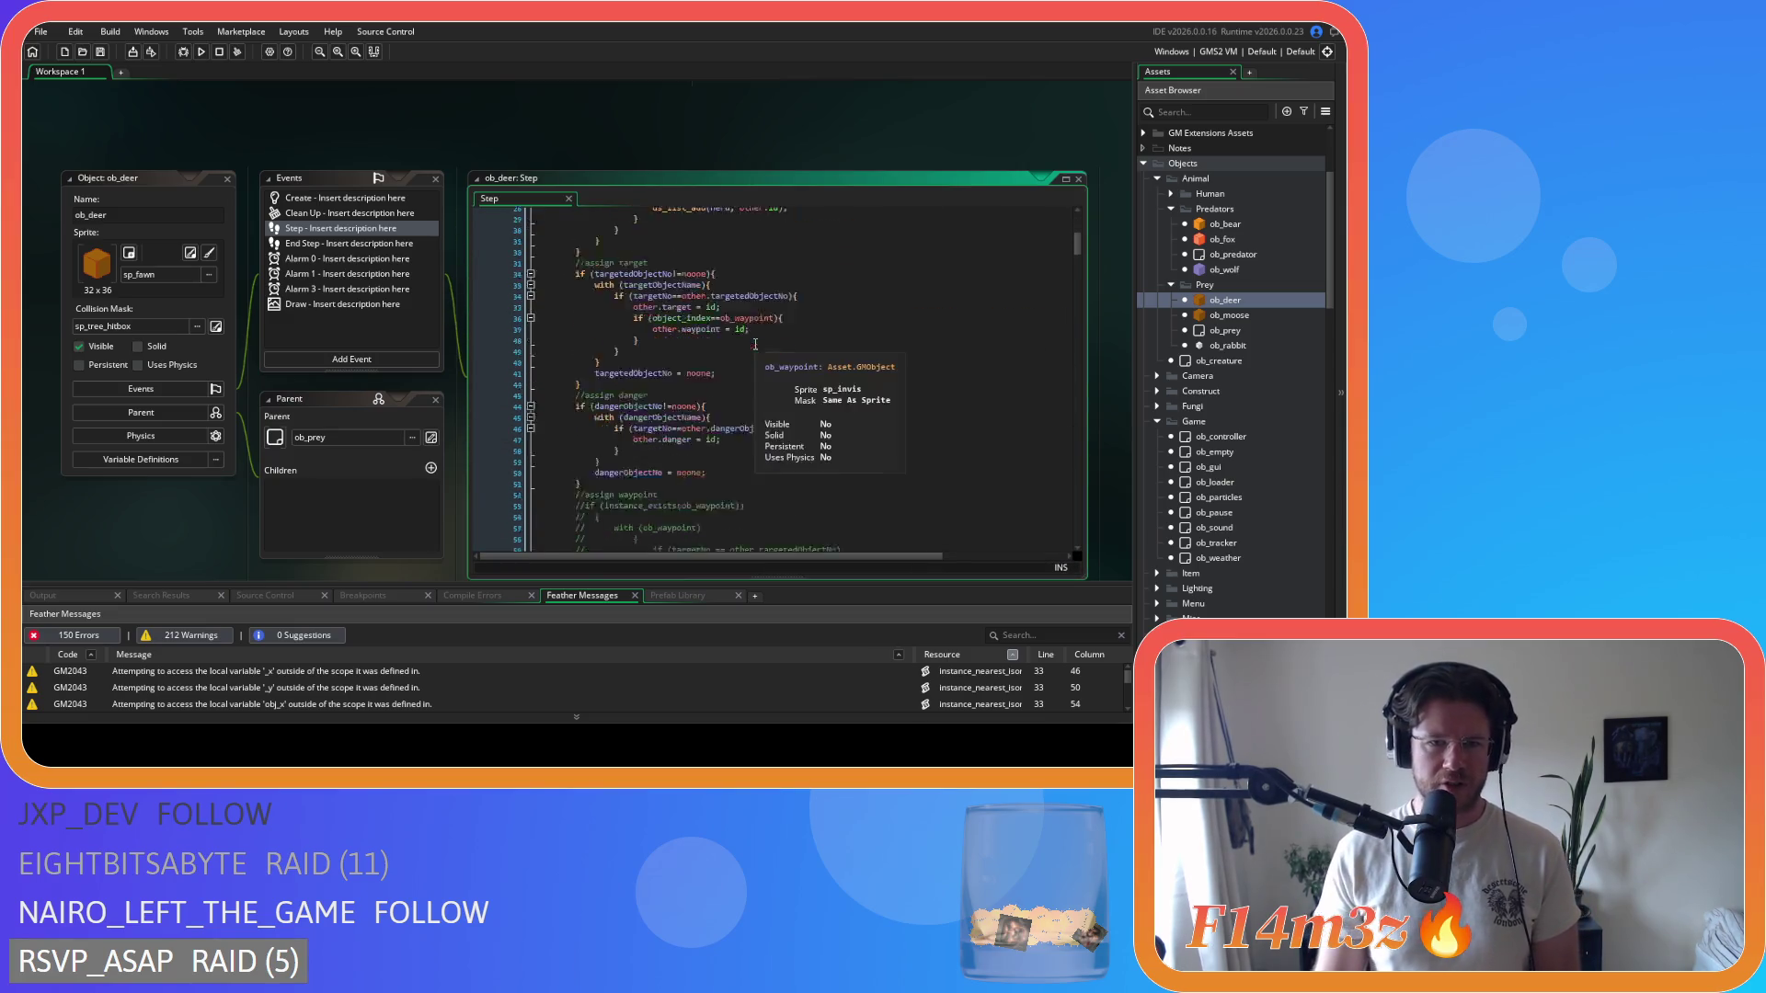
{"action": "scroll", "coordinate": [749, 340], "scroll_direction": "down", "scroll_amount": 20}
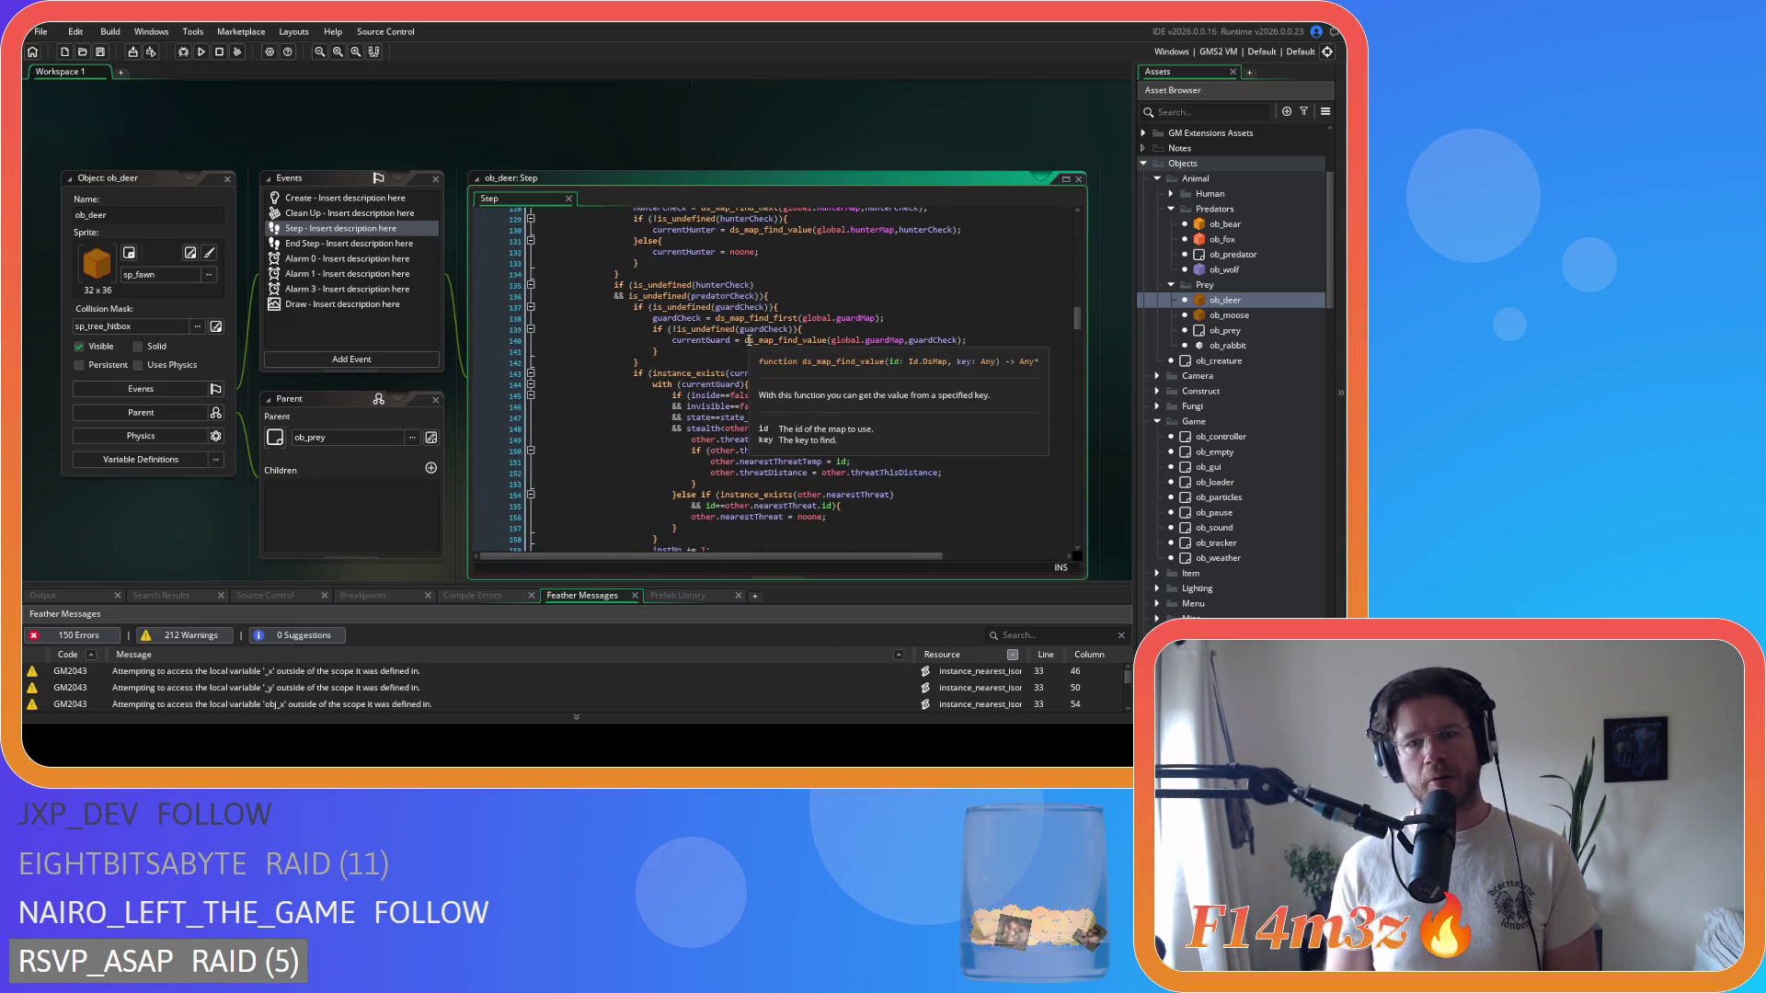
{"action": "scroll", "coordinate": [883, 460], "scroll_direction": "down", "scroll_amount": 4}
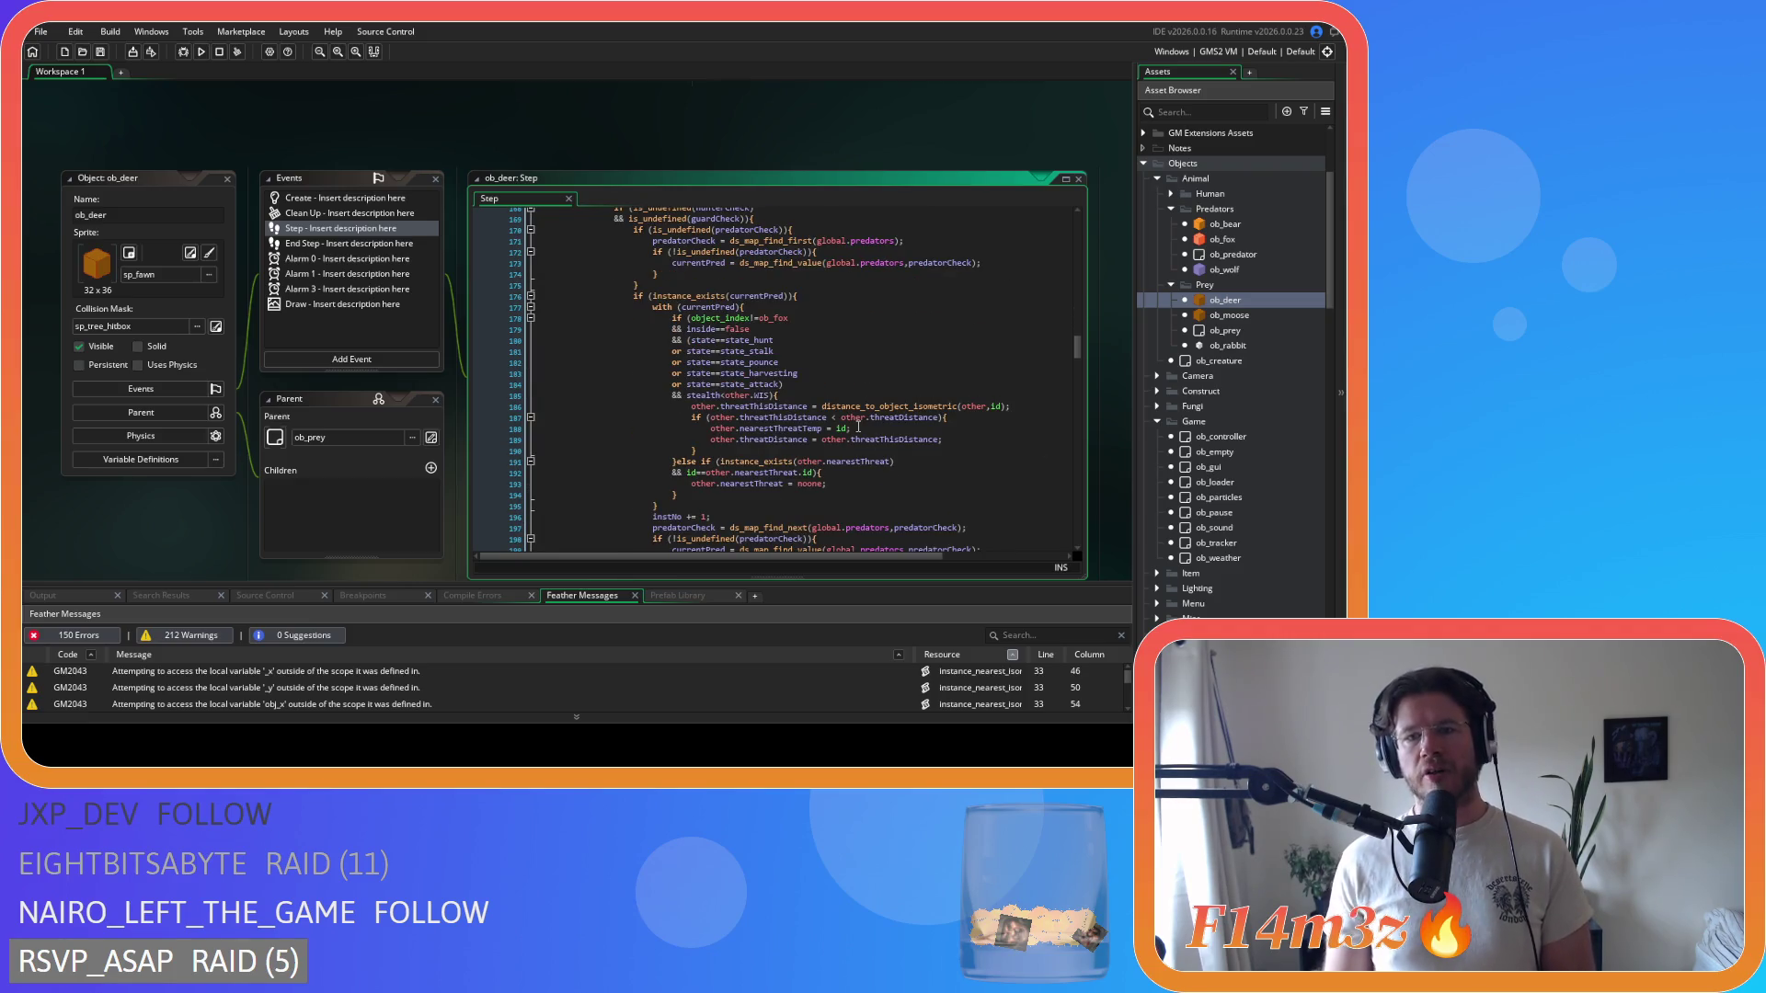
{"action": "double_click", "coordinate": [749, 385]}
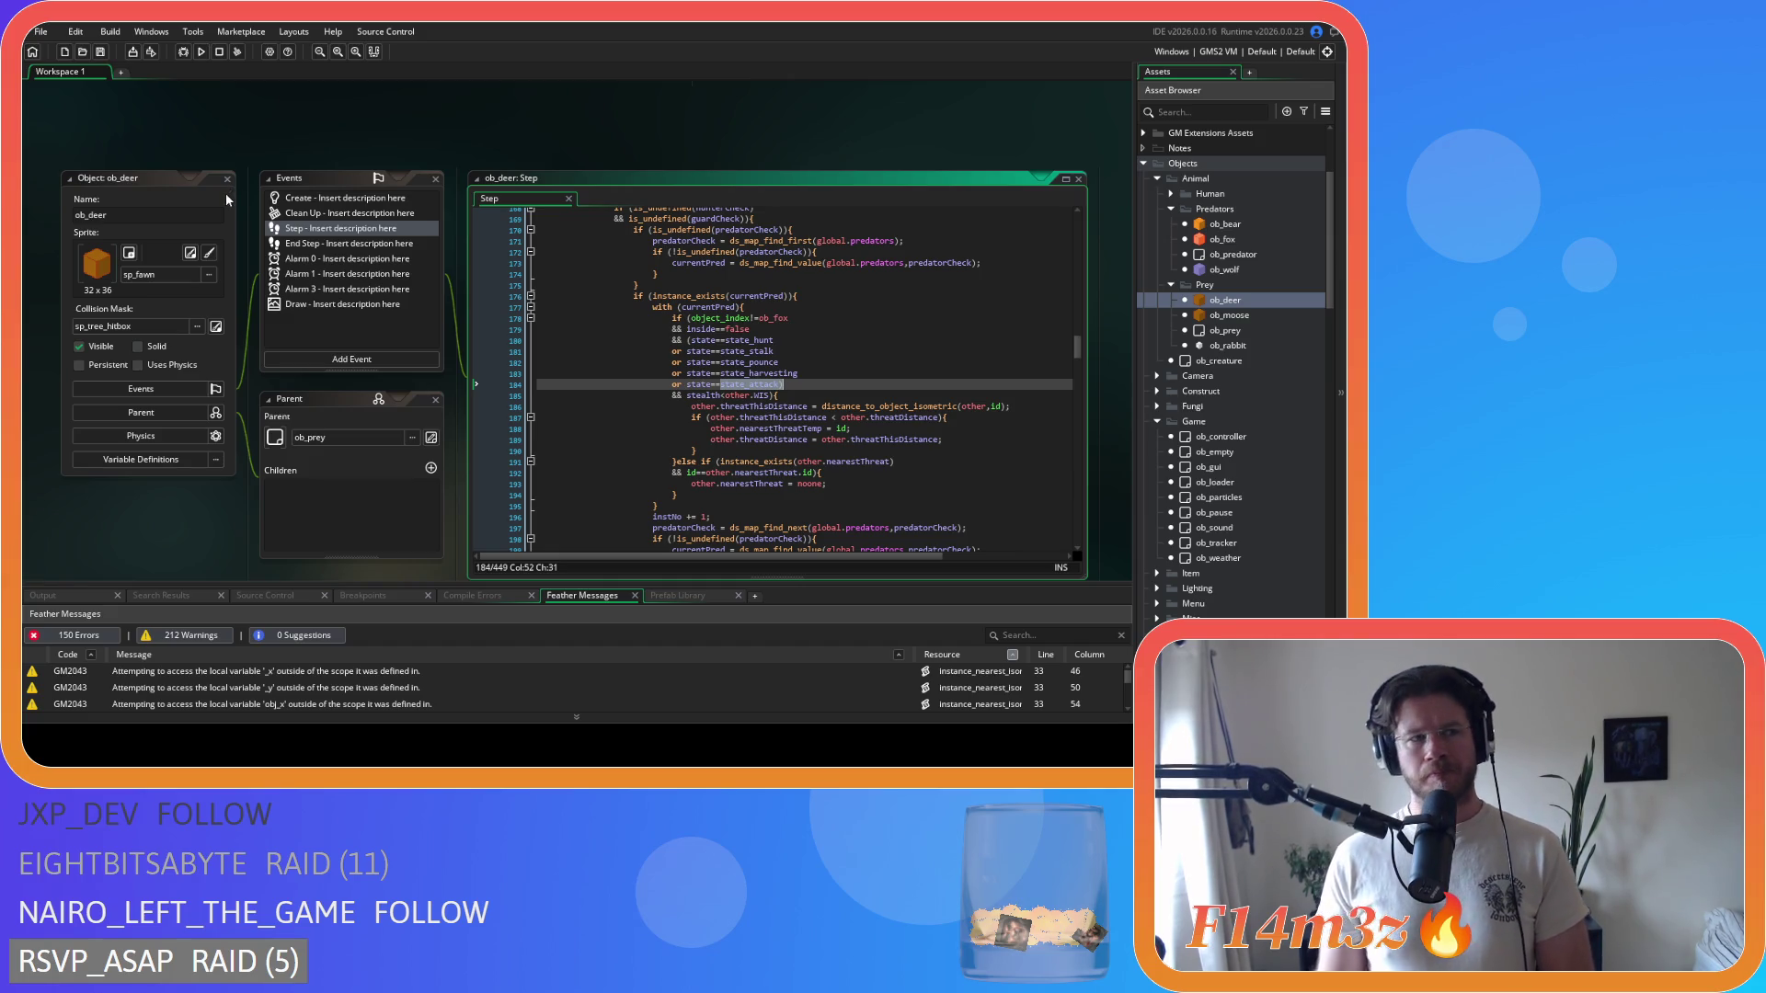
{"action": "left_click", "coordinate": [227, 178]}
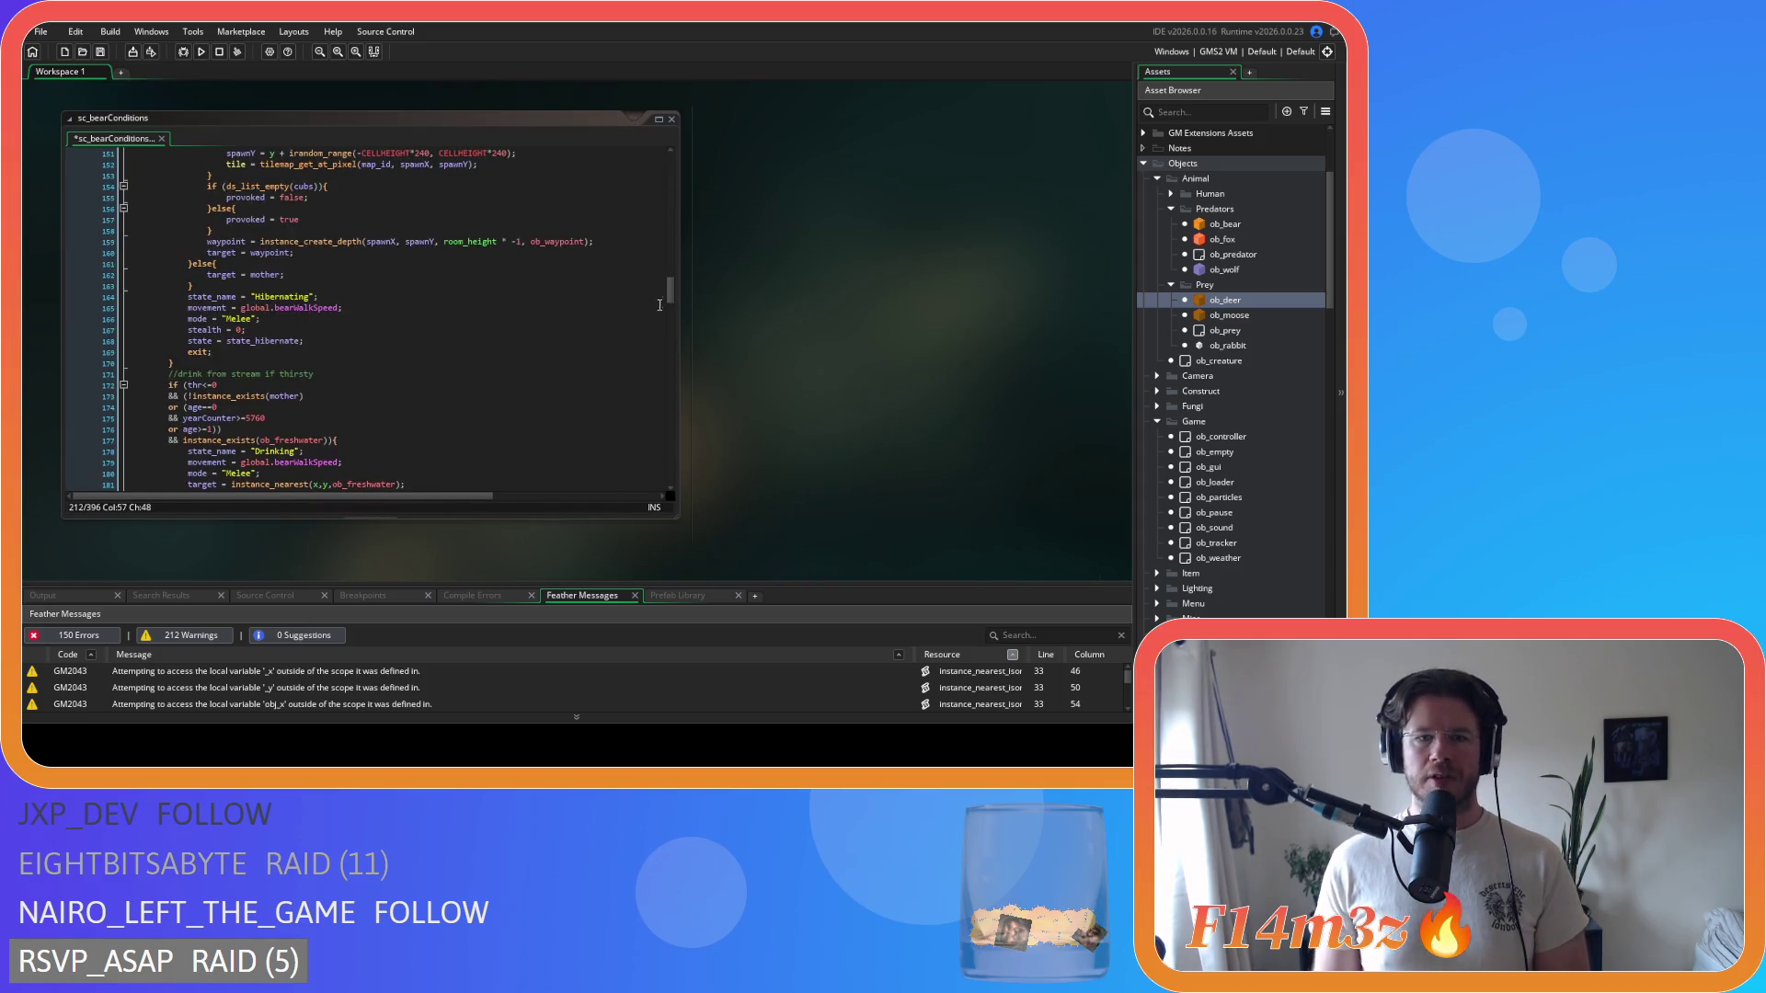
- Reopen ob_bear's editors and bring the sc_bearConditions script back into view
{"action": "double_click", "coordinate": [1224, 223]}
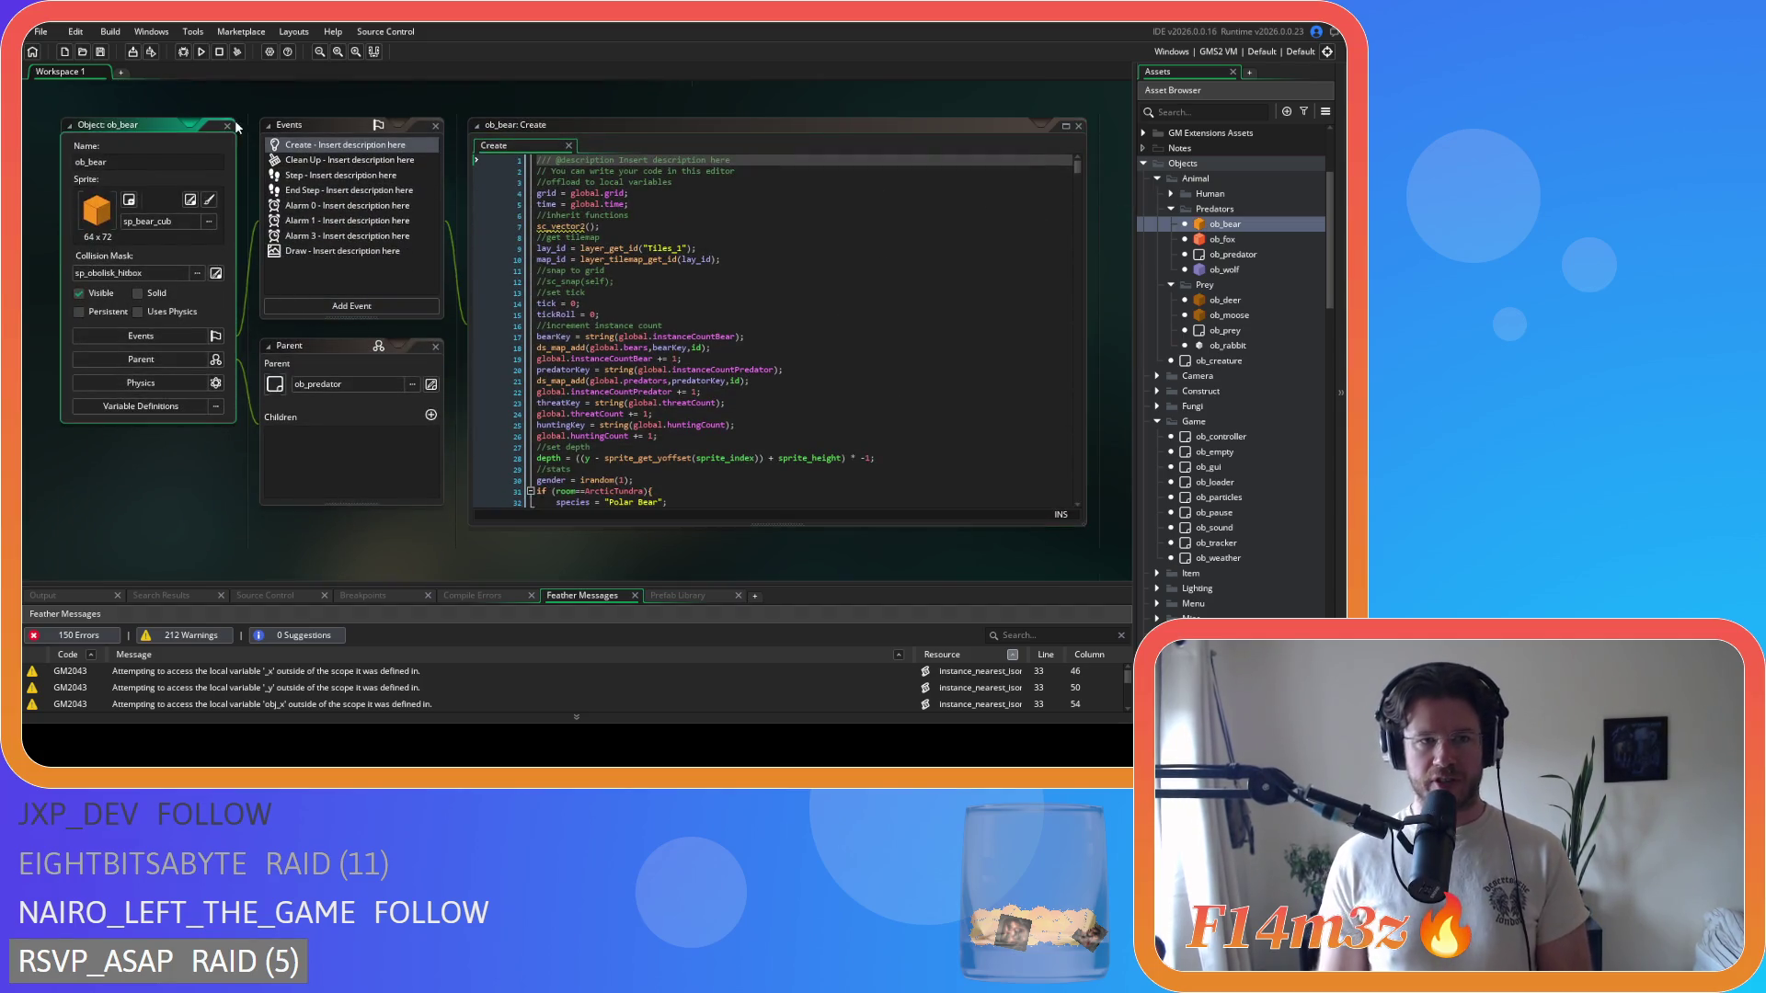
{"action": "left_click_drag", "start_coordinate": [256, 158], "coordinate": [492, 516]}
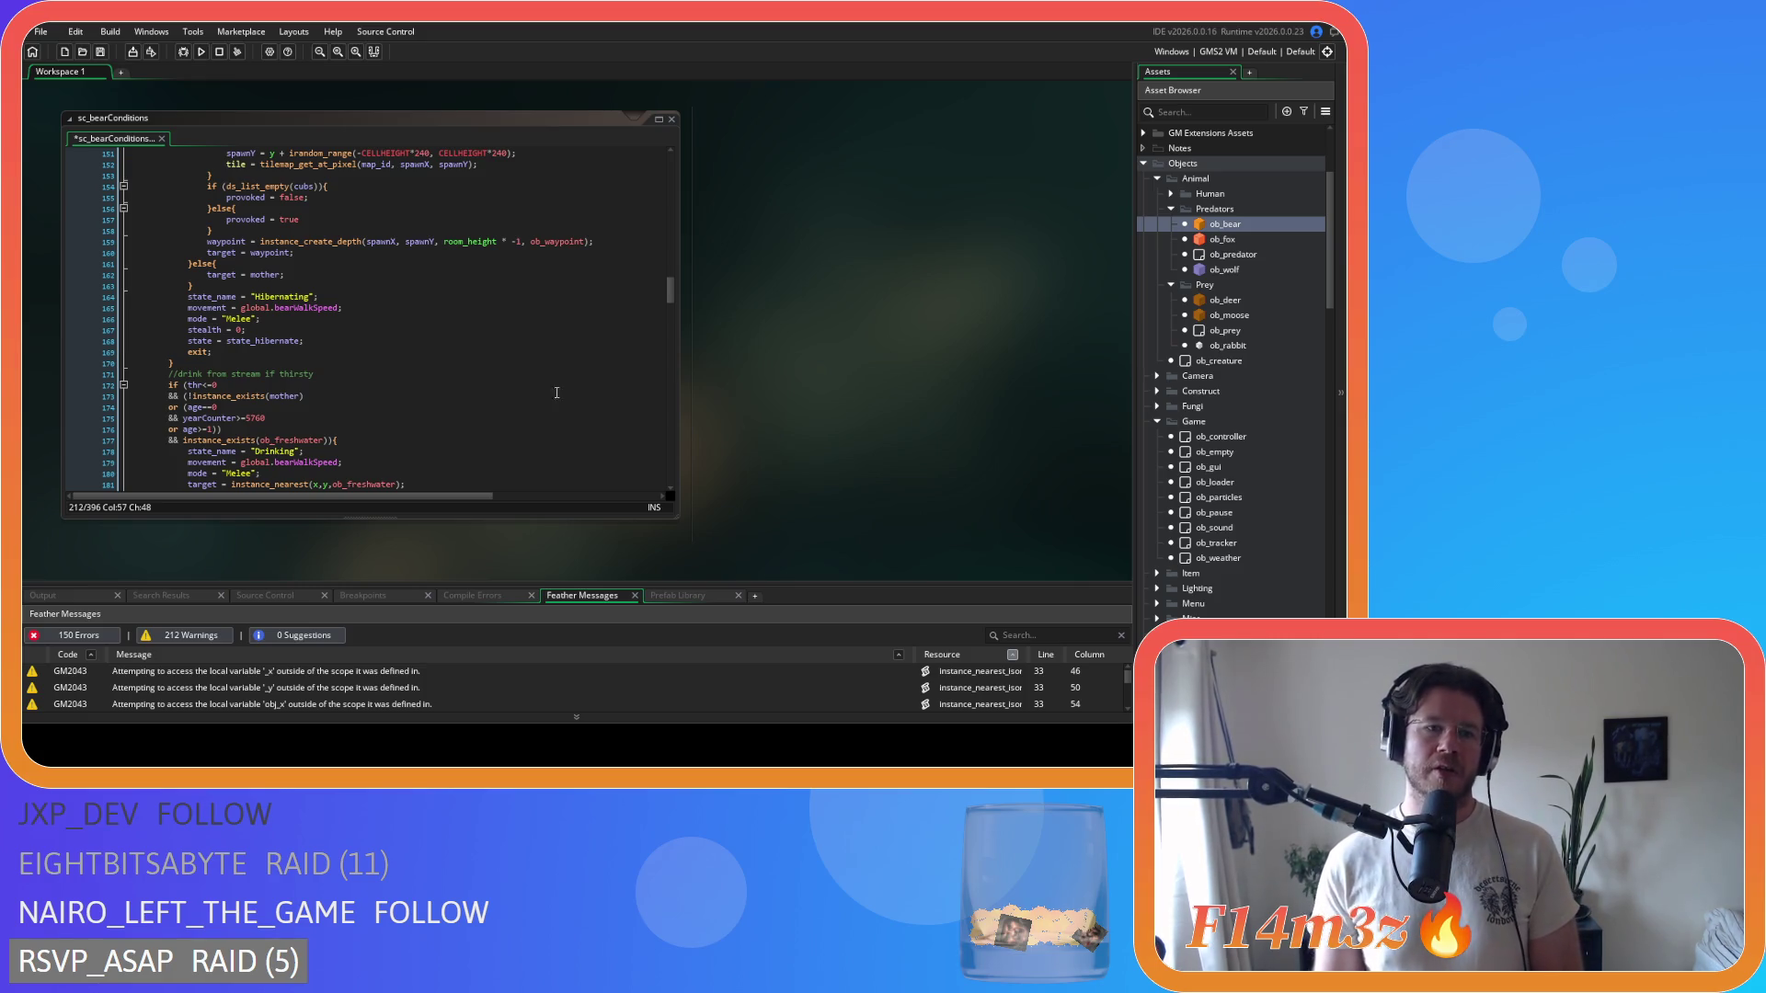
- Review the flee-from-threats conditions in sc_bearConditions
{"action": "scroll", "coordinate": [557, 392], "scroll_direction": "up", "scroll_amount": 15}
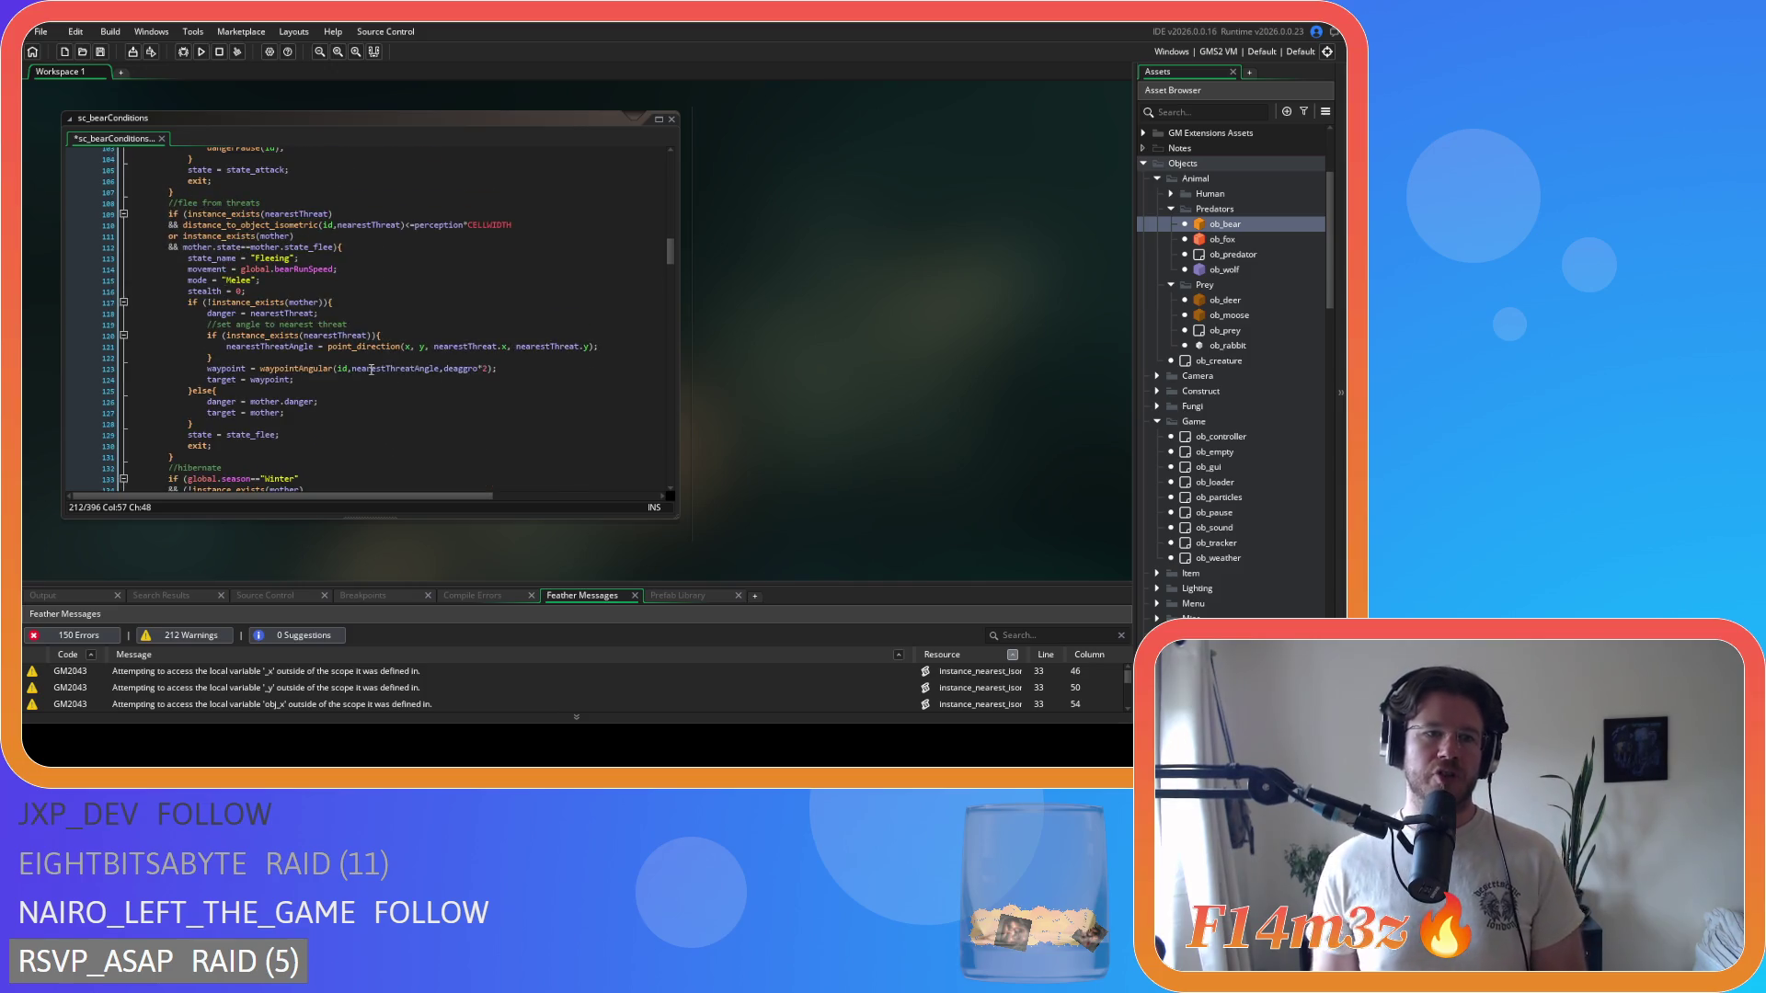
{"action": "scroll", "coordinate": [371, 369], "scroll_direction": "up", "scroll_amount": 9}
{"action": "scroll", "coordinate": [373, 372], "scroll_direction": "up", "scroll_amount": 13}
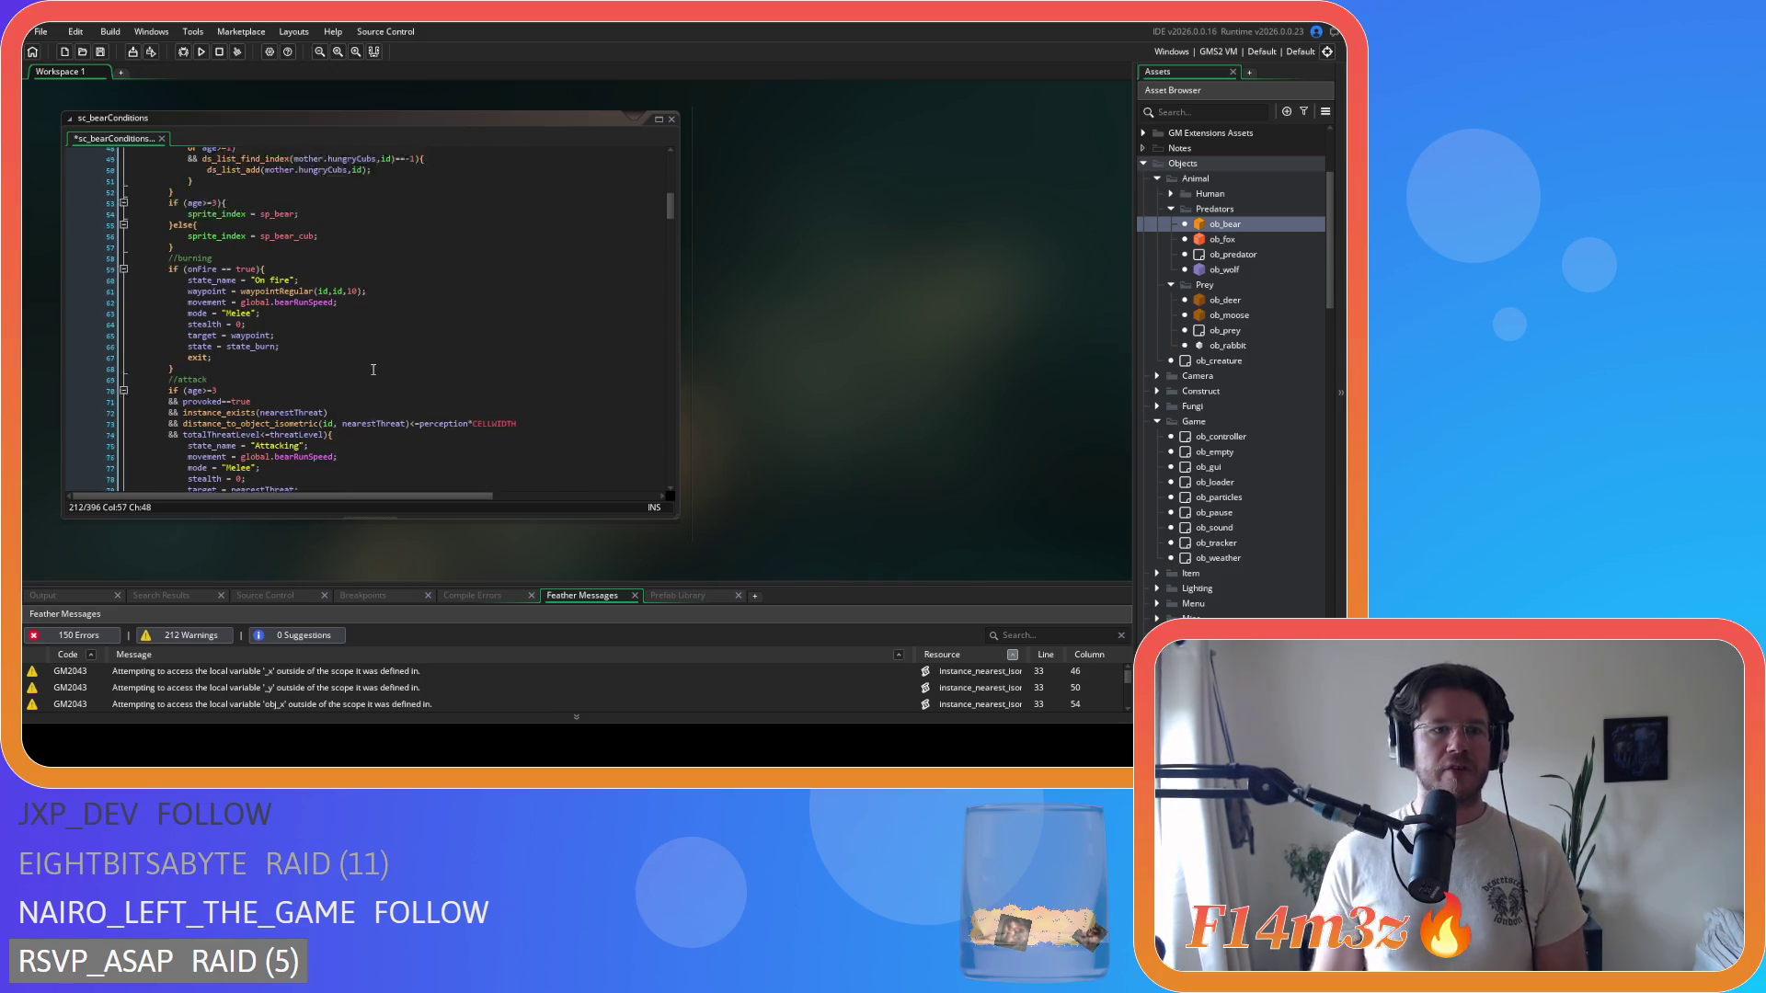
{"action": "scroll", "coordinate": [373, 369], "scroll_direction": "up", "scroll_amount": 8}
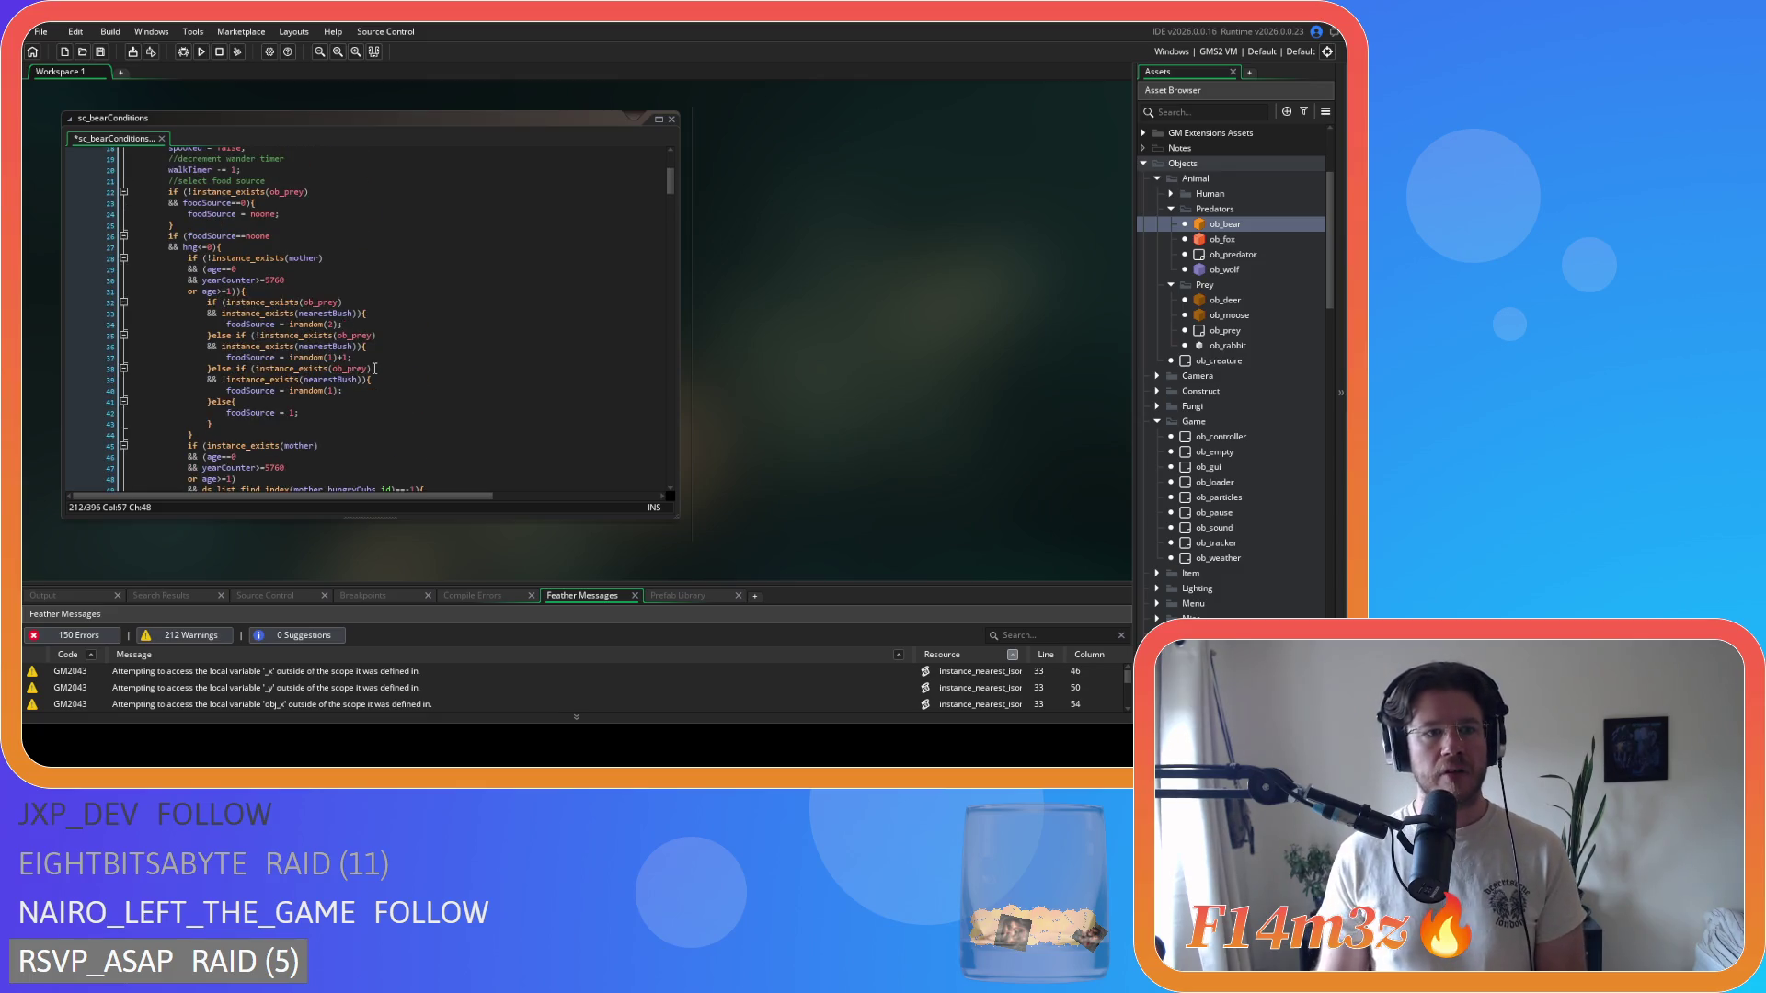
{"action": "scroll", "coordinate": [375, 366], "scroll_direction": "down", "scroll_amount": 17}
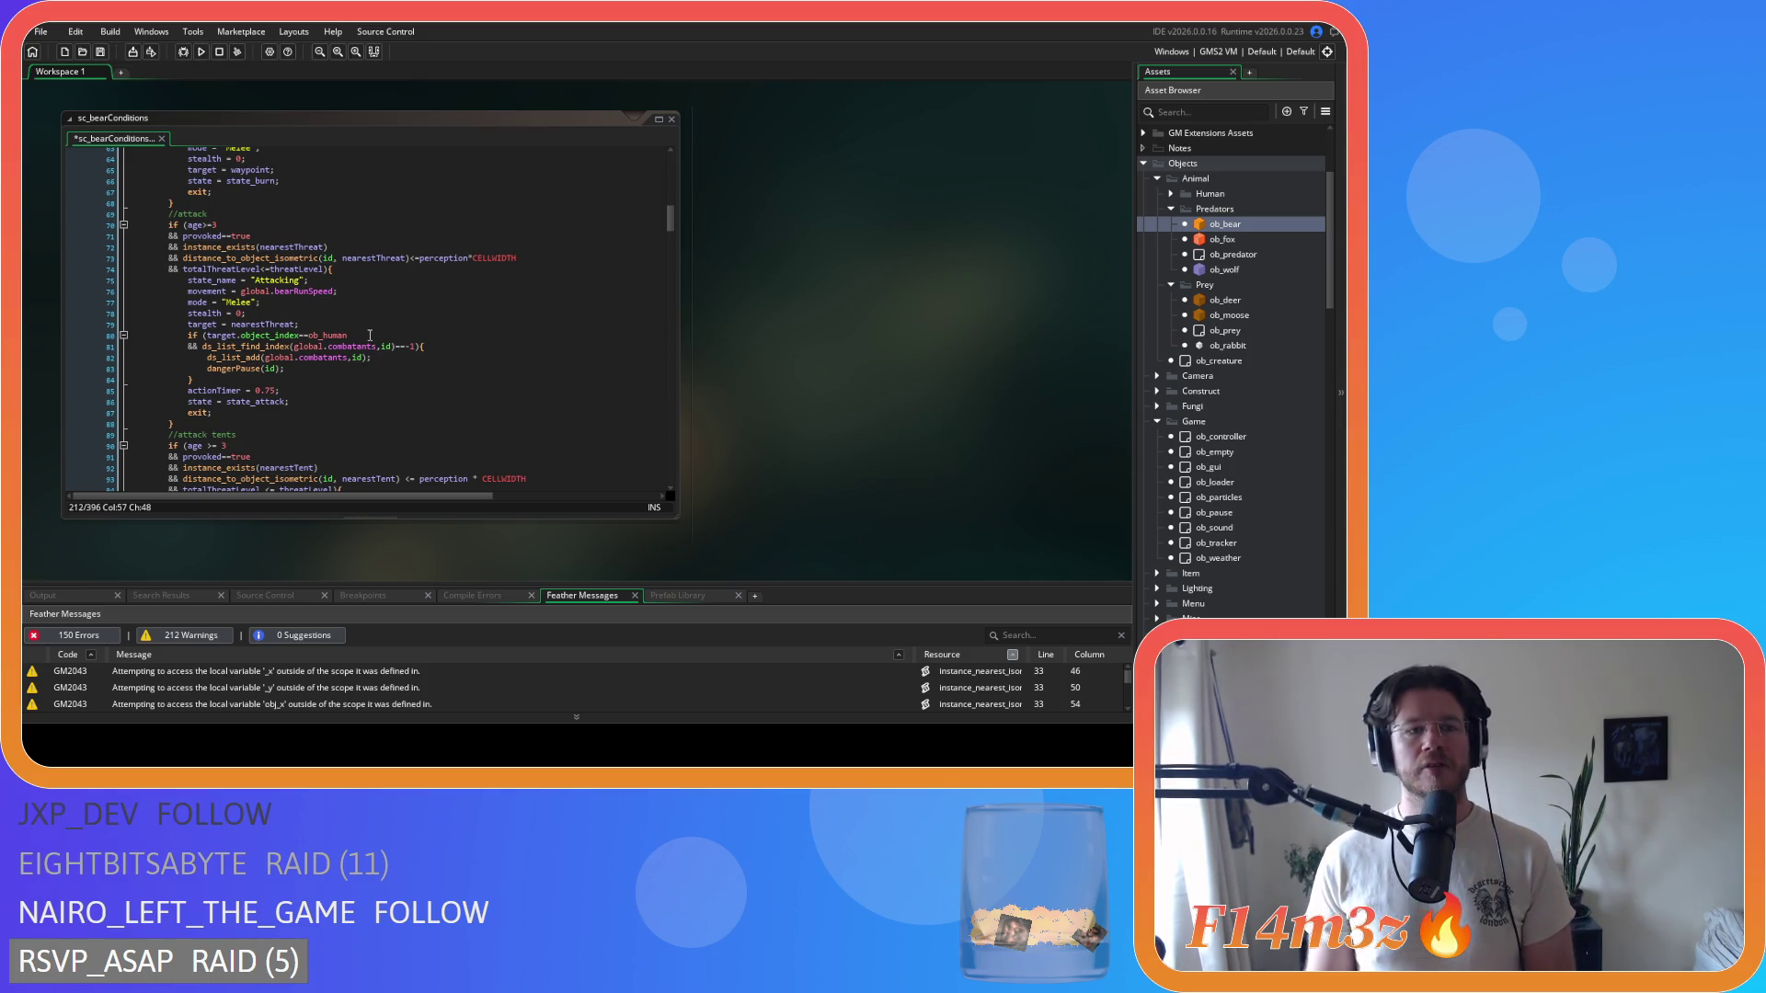
{"action": "scroll", "coordinate": [365, 303], "scroll_direction": "down", "scroll_amount": 15}
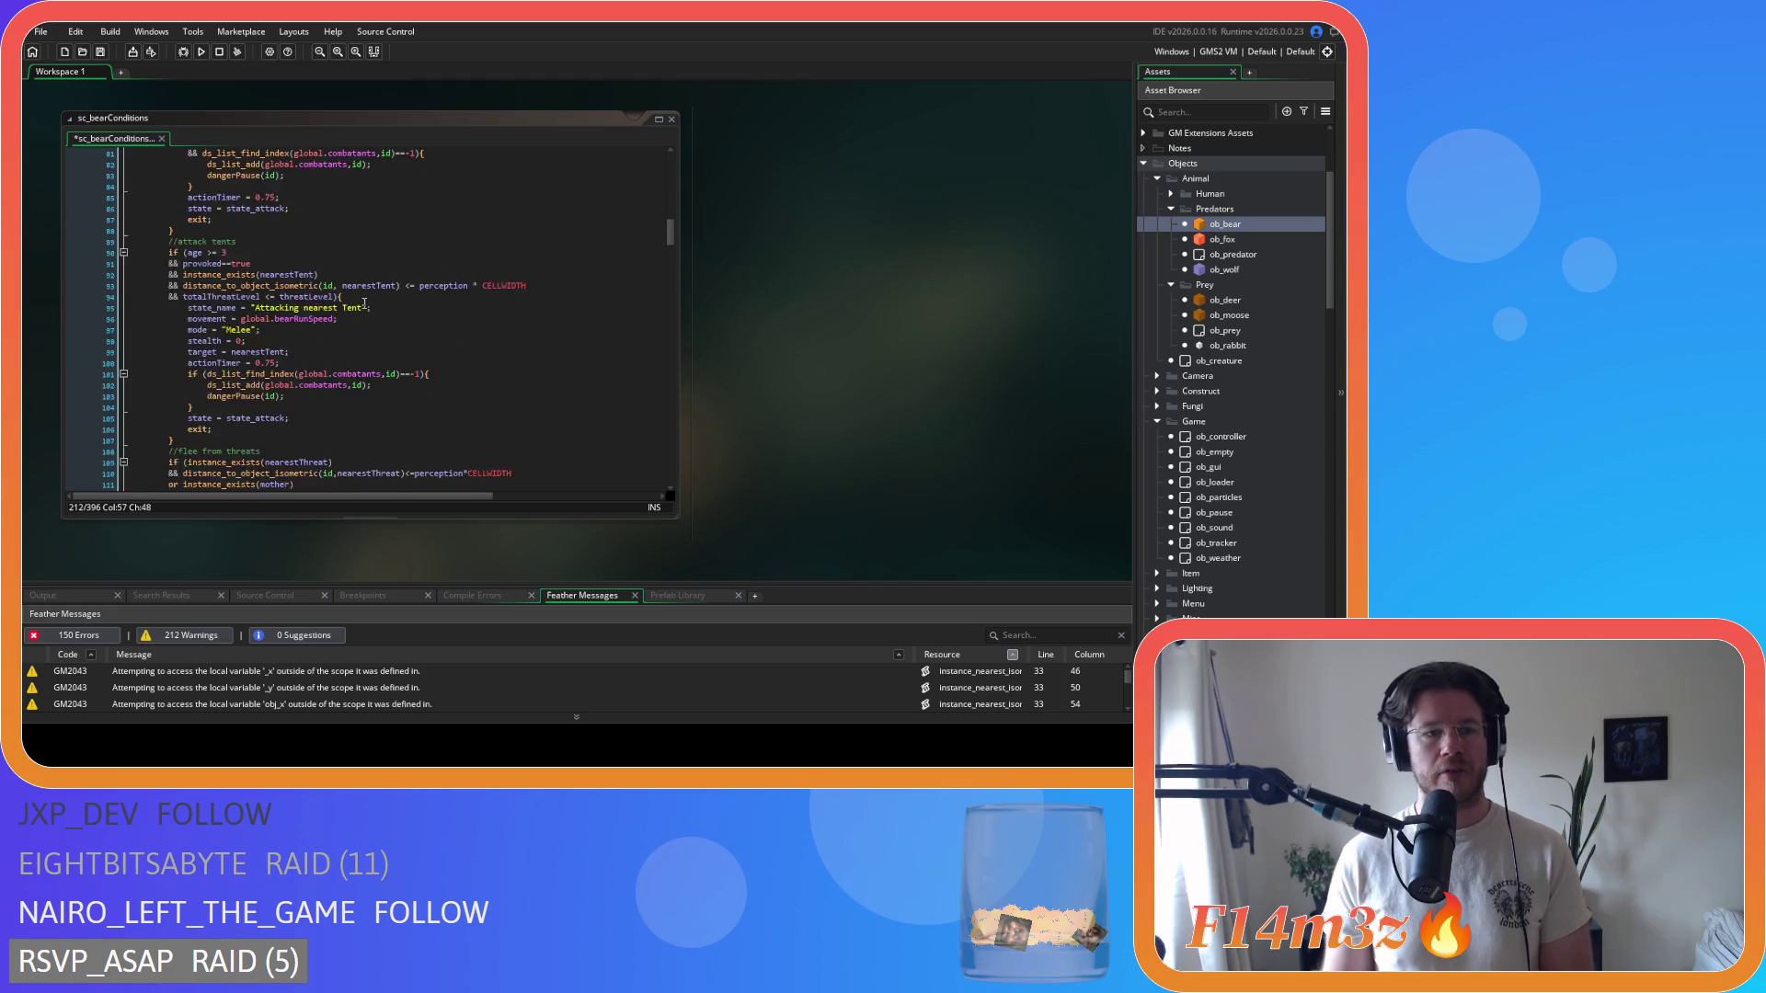
{"action": "scroll", "coordinate": [365, 304], "scroll_direction": "up", "scroll_amount": 15}
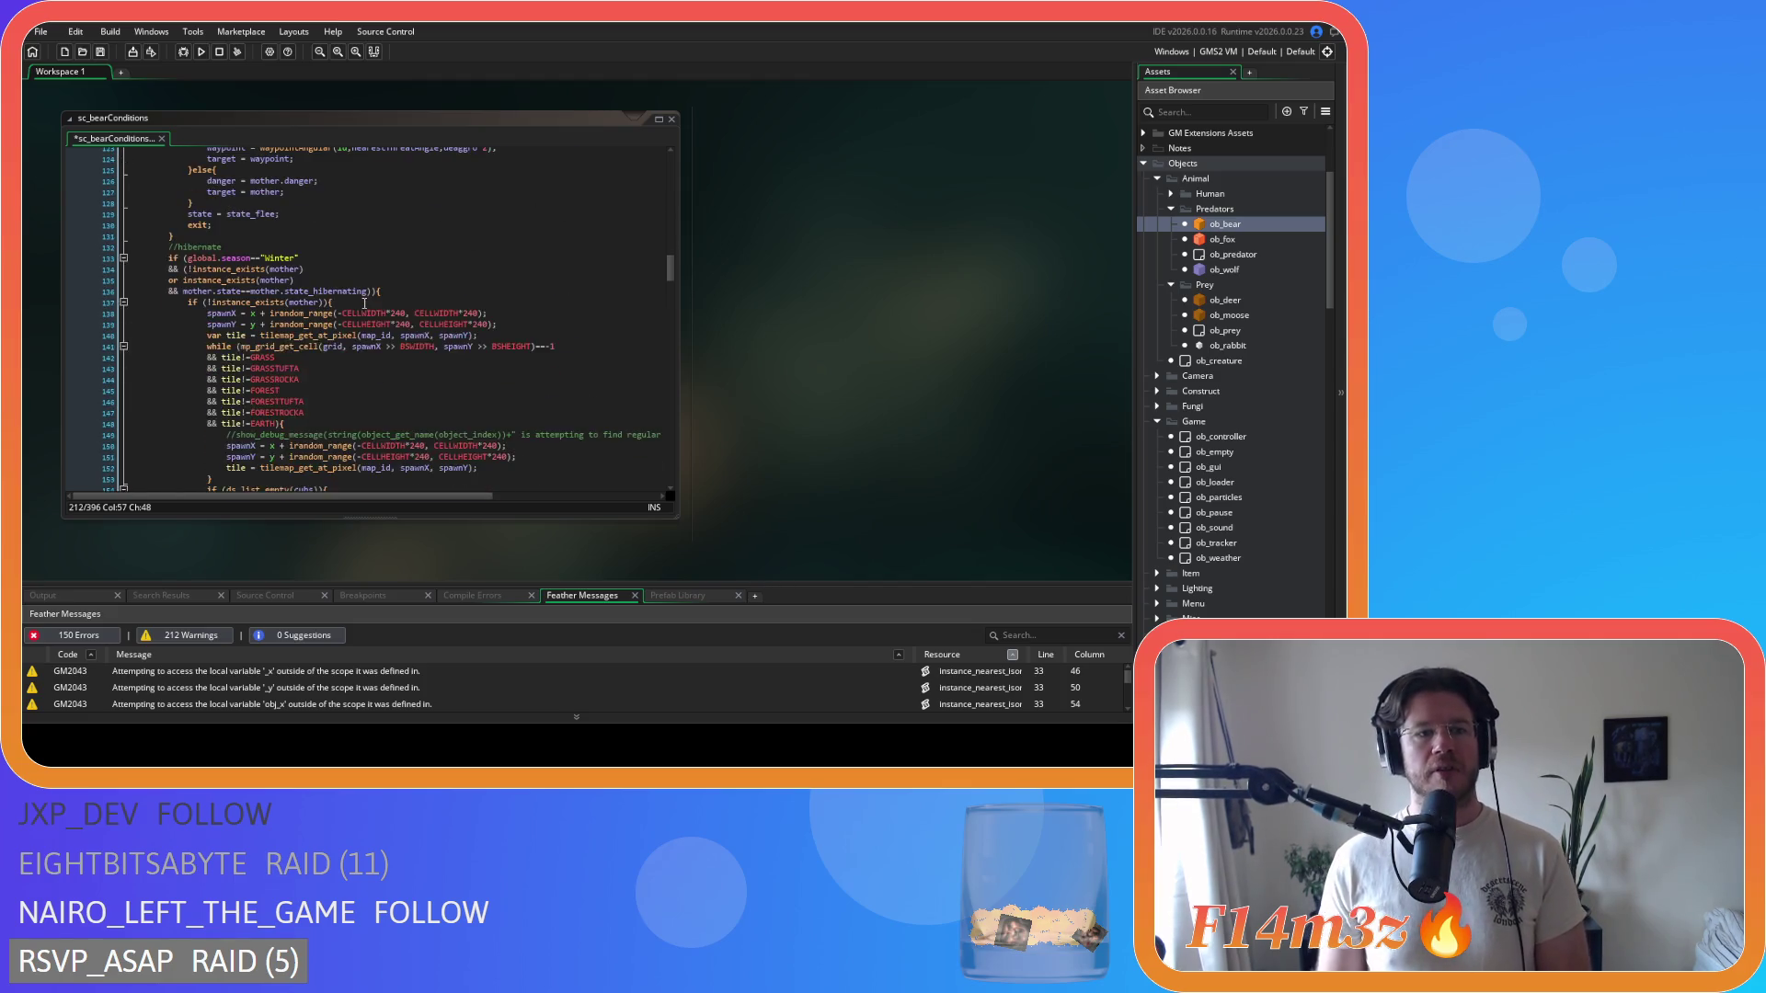
{"action": "scroll", "coordinate": [359, 322], "scroll_direction": "up", "scroll_amount": 5}
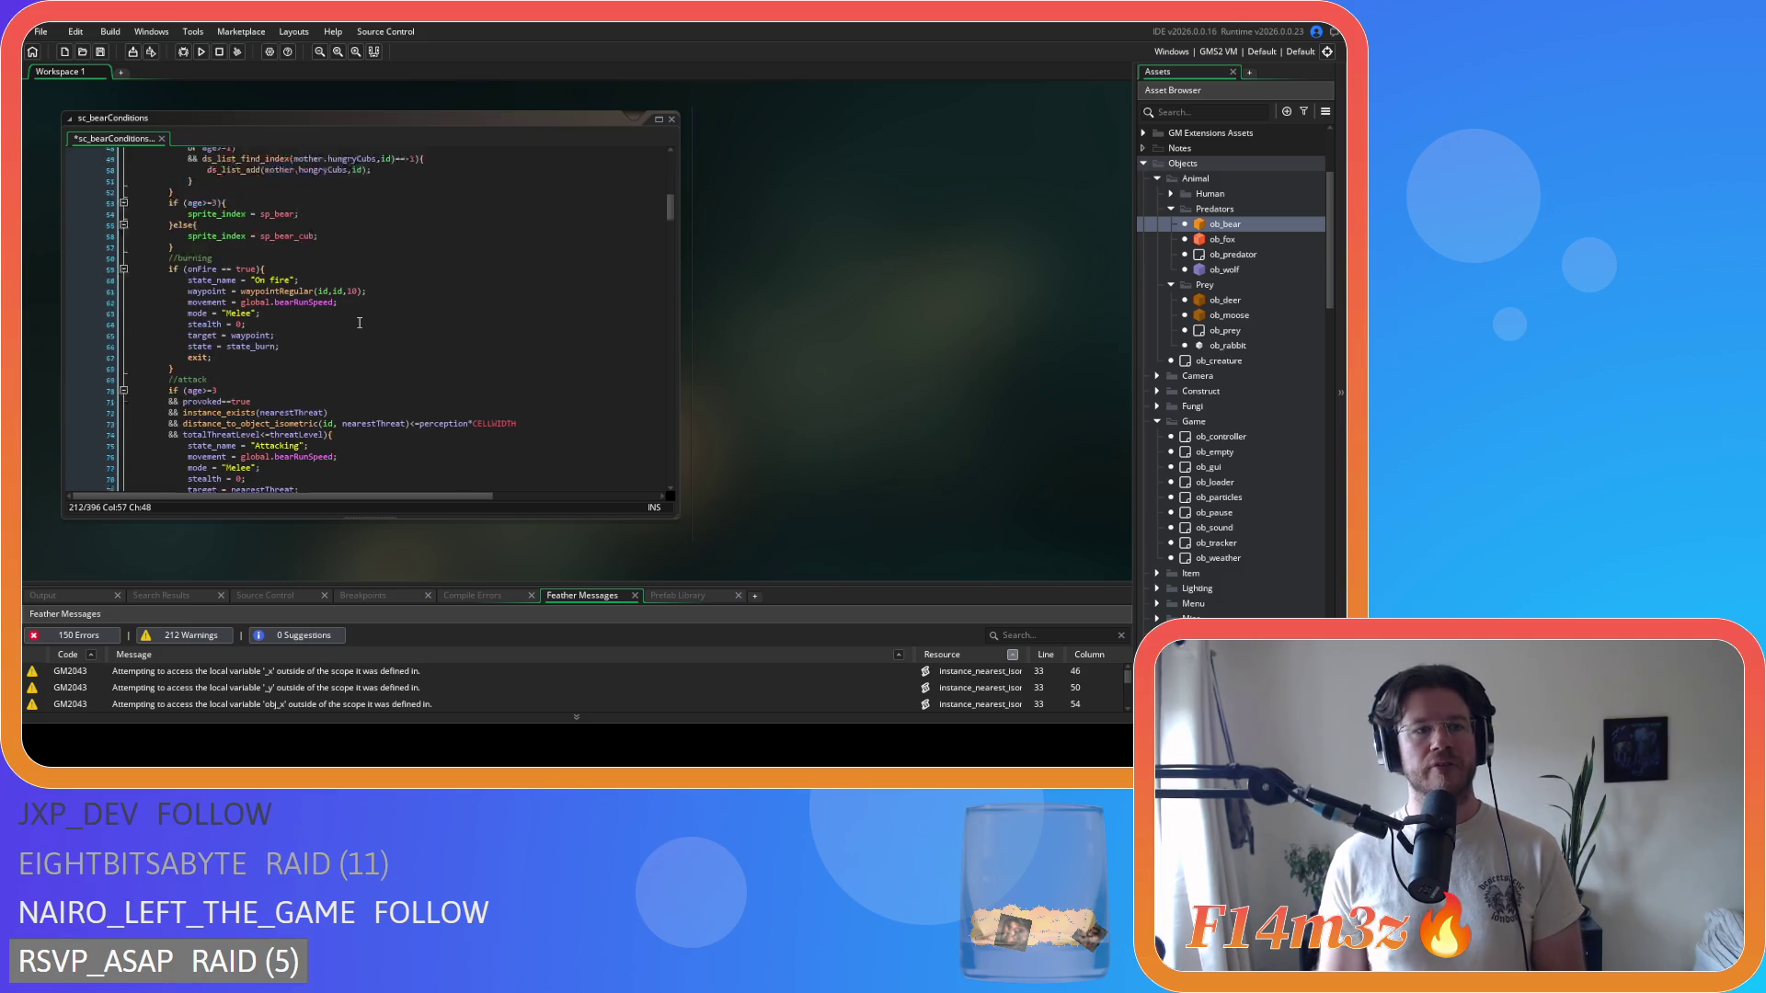
{"action": "scroll", "coordinate": [276, 317], "scroll_direction": "down", "scroll_amount": 5}
{"action": "scroll", "coordinate": [243, 311], "scroll_direction": "down", "scroll_amount": 8}
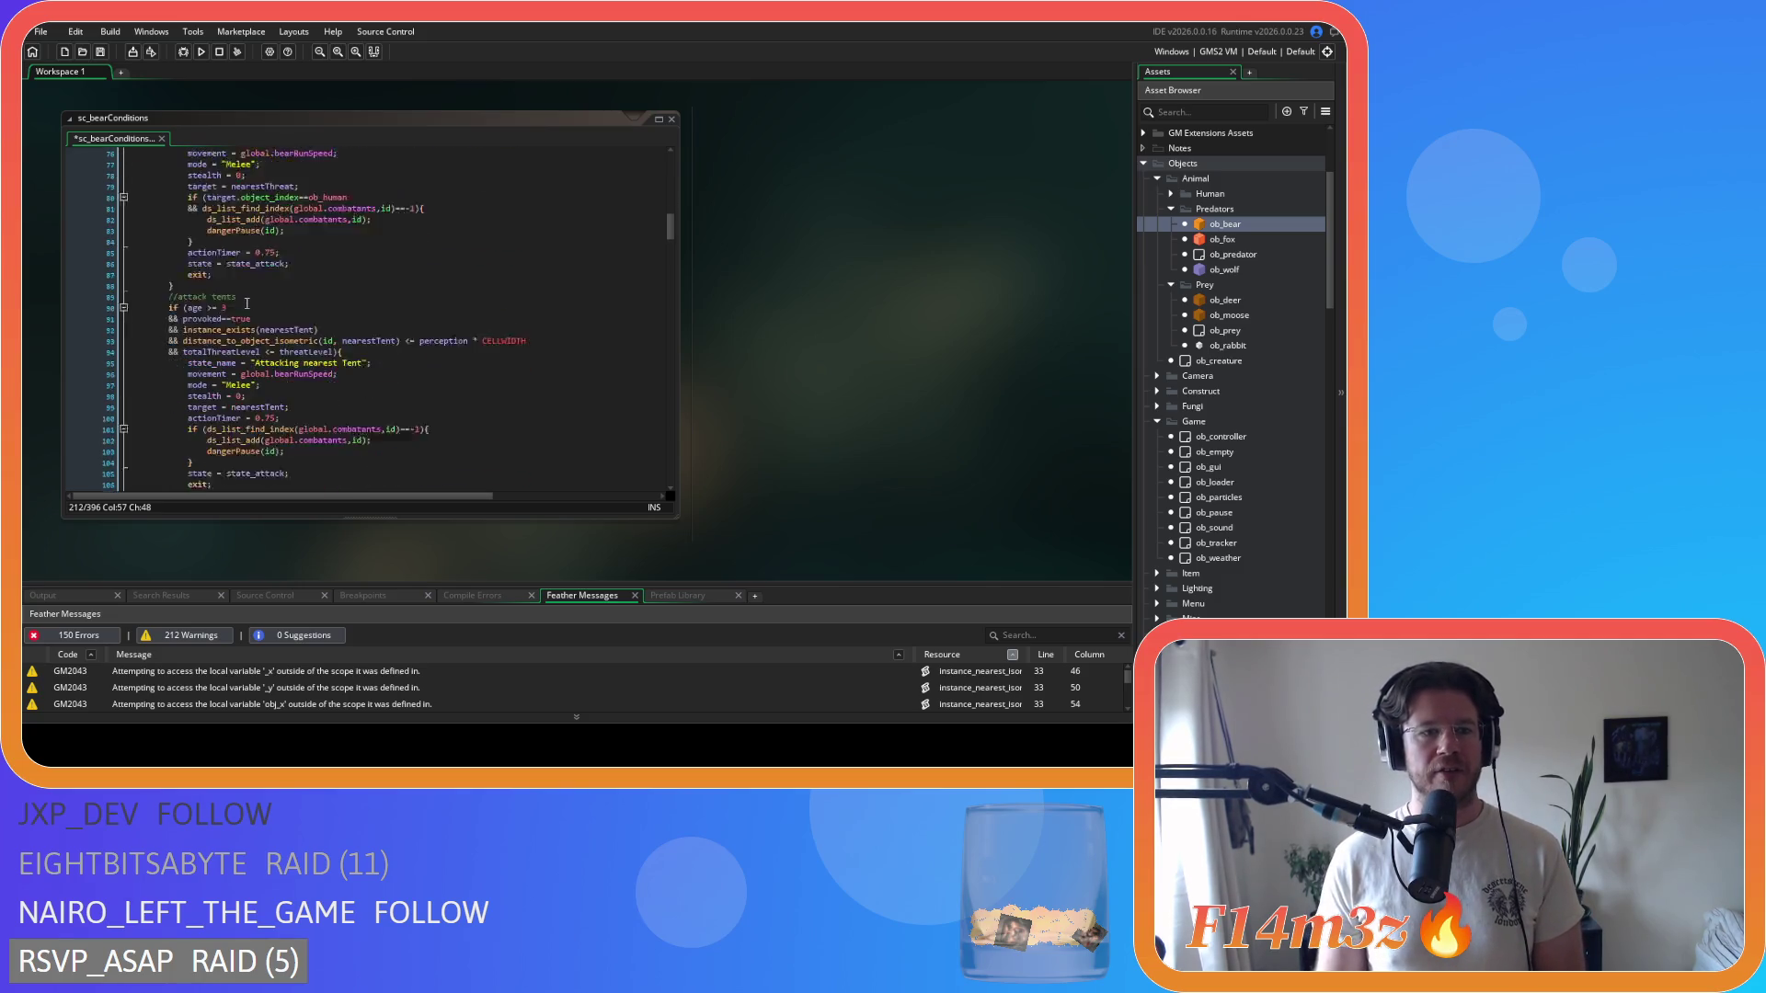
{"action": "scroll", "coordinate": [270, 274], "scroll_direction": "down", "scroll_amount": 6}
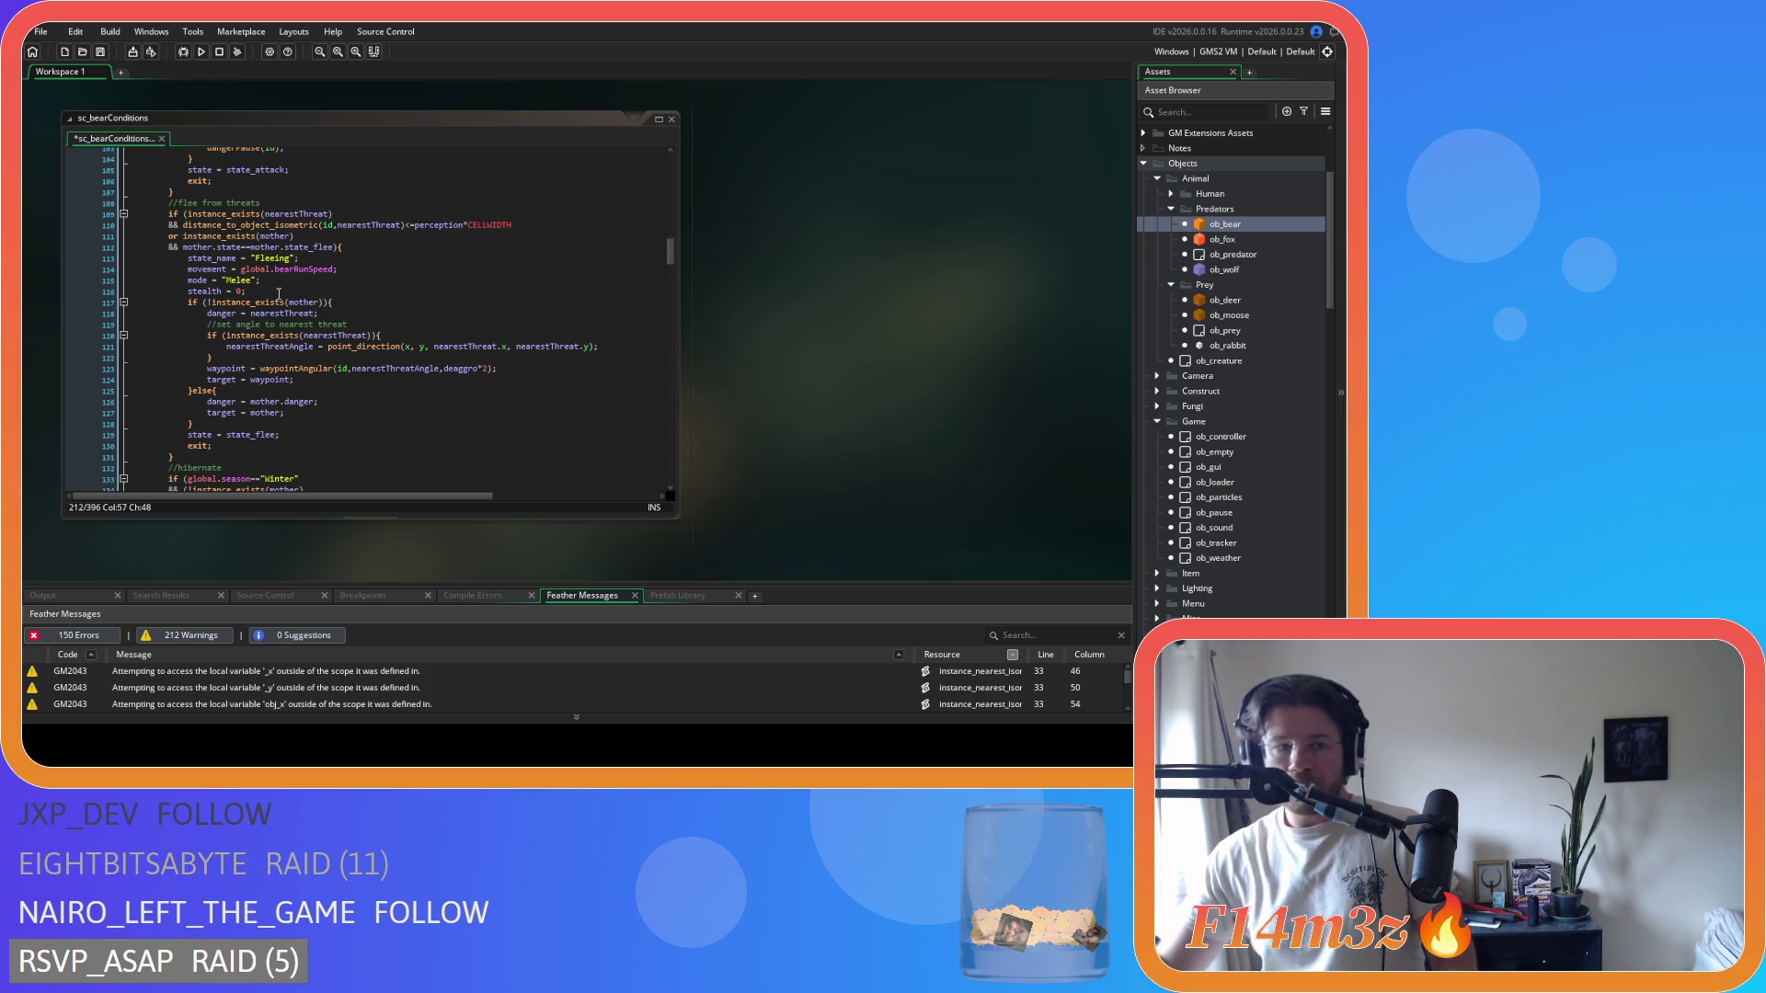
- Save sc_bearConditions from line 111 and reopen the ob_bear object
{"action": "left_click", "coordinate": [329, 236]}
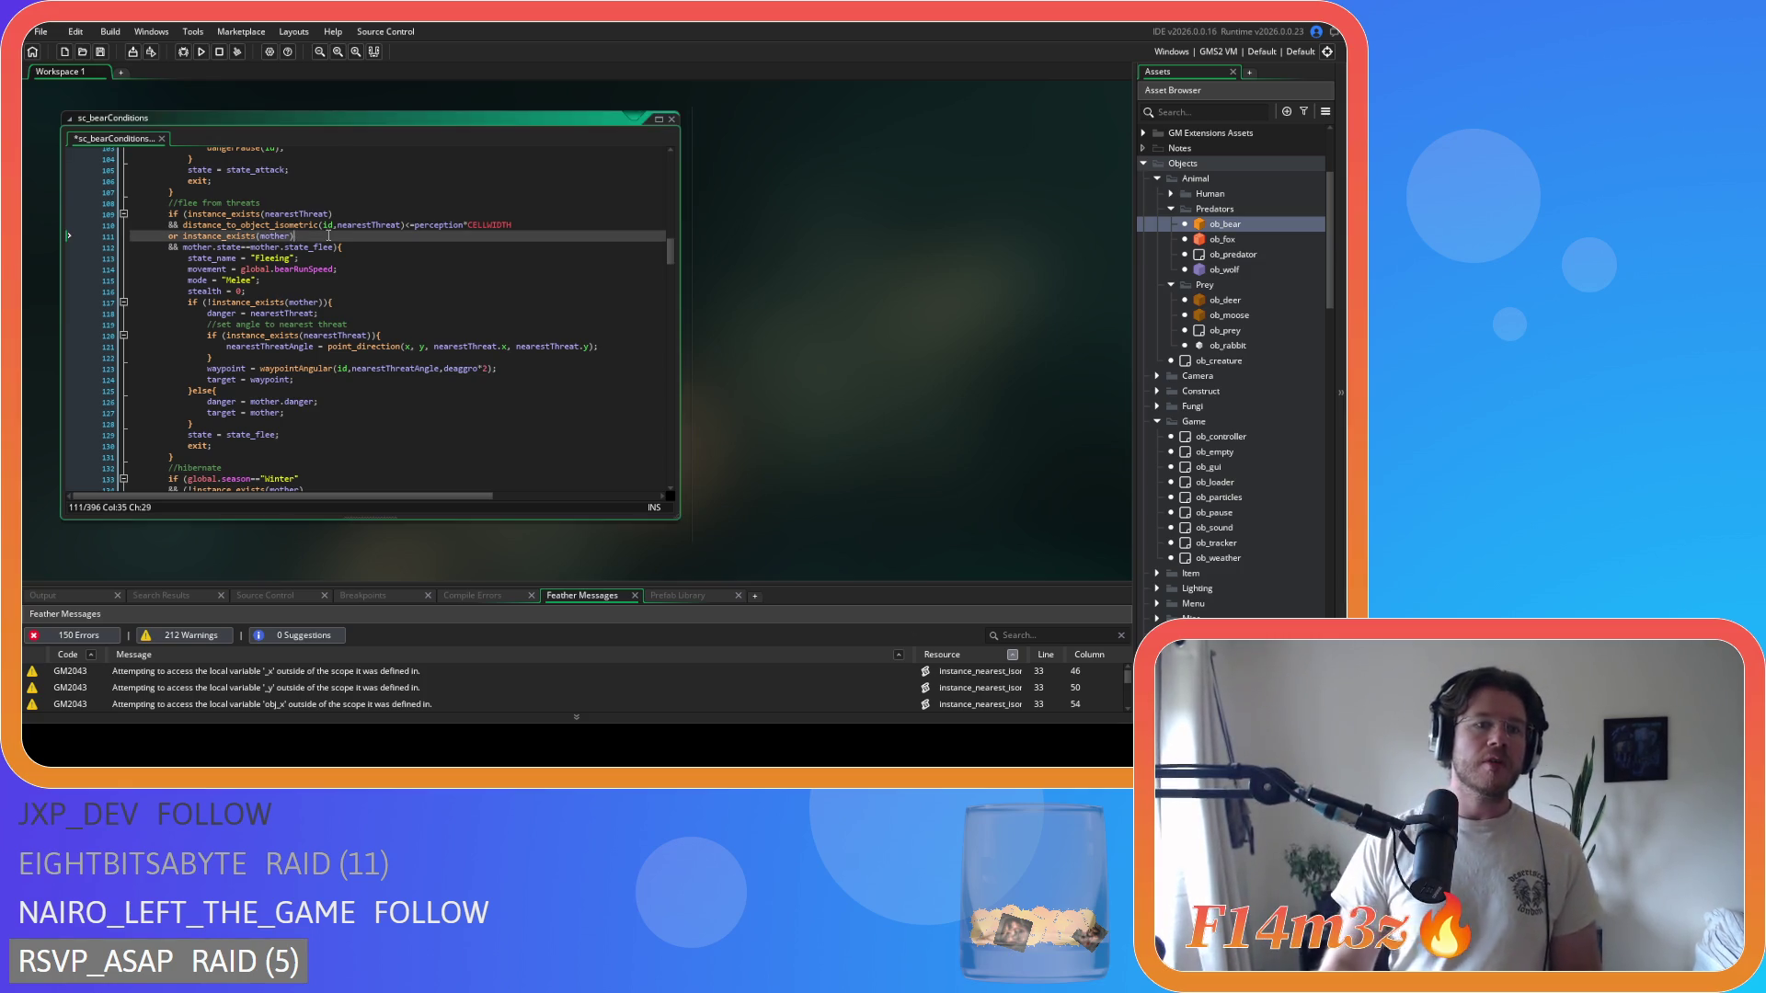
{"action": "key", "text": "ctrl+s"}
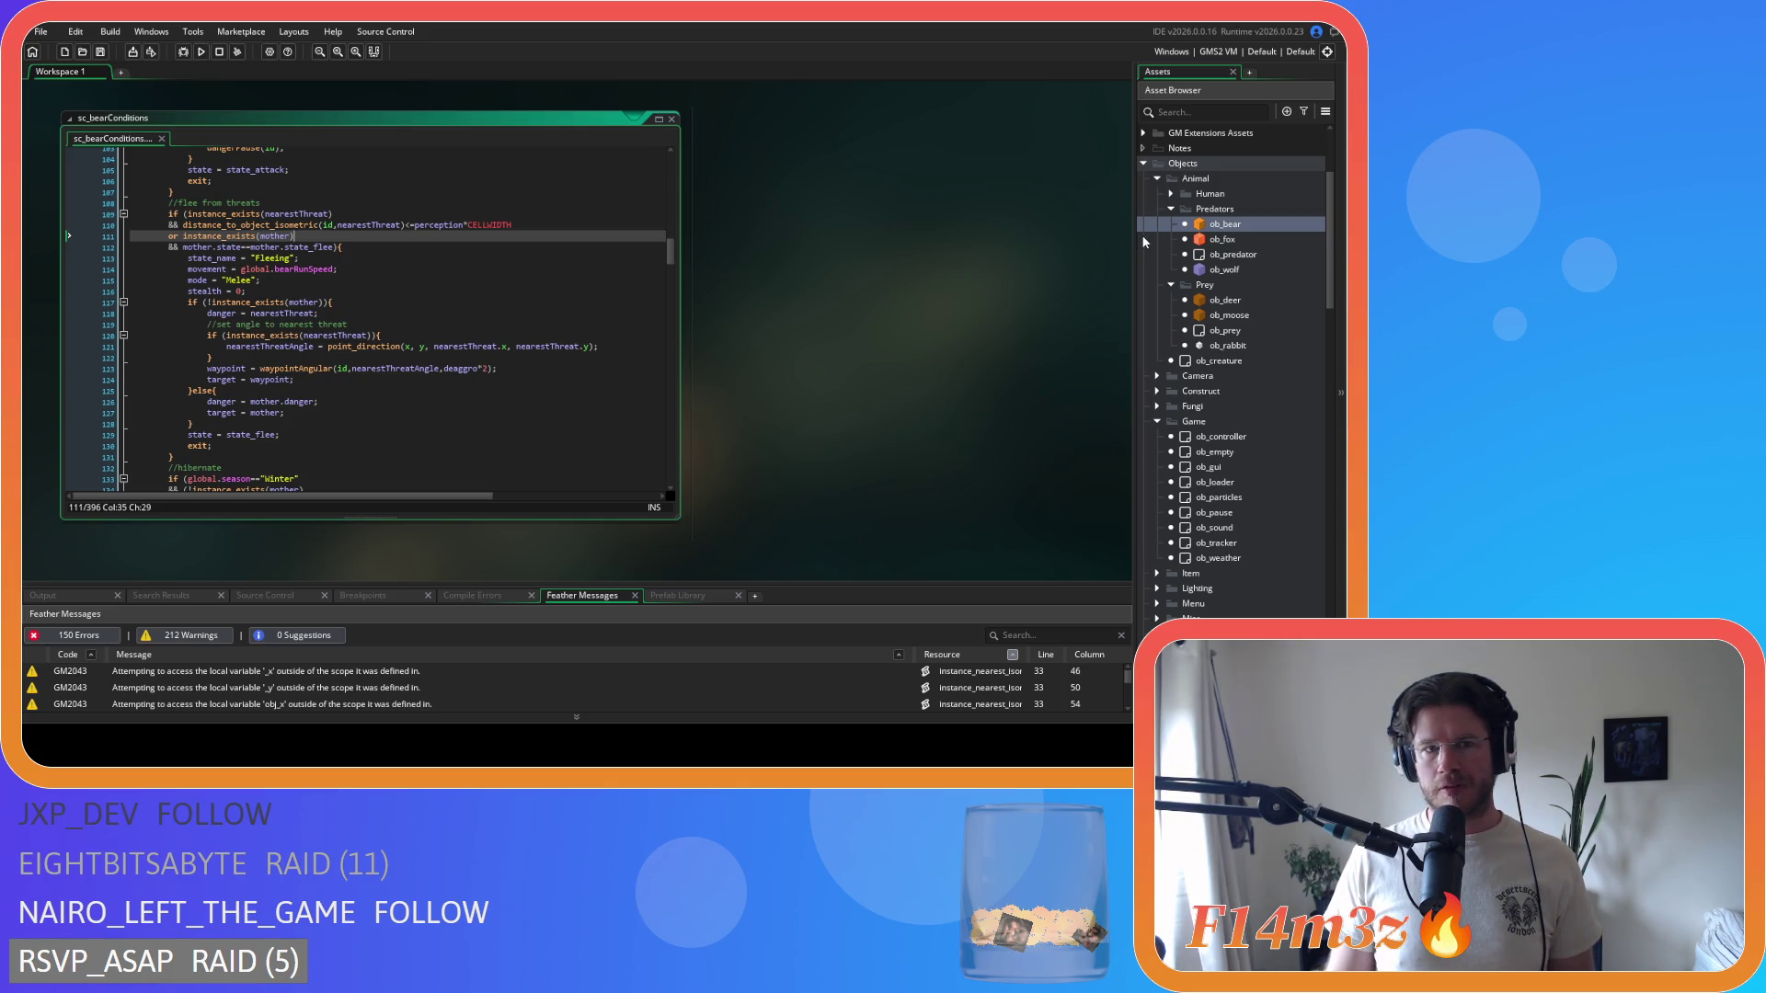
{"action": "double_click", "coordinate": [1223, 225]}
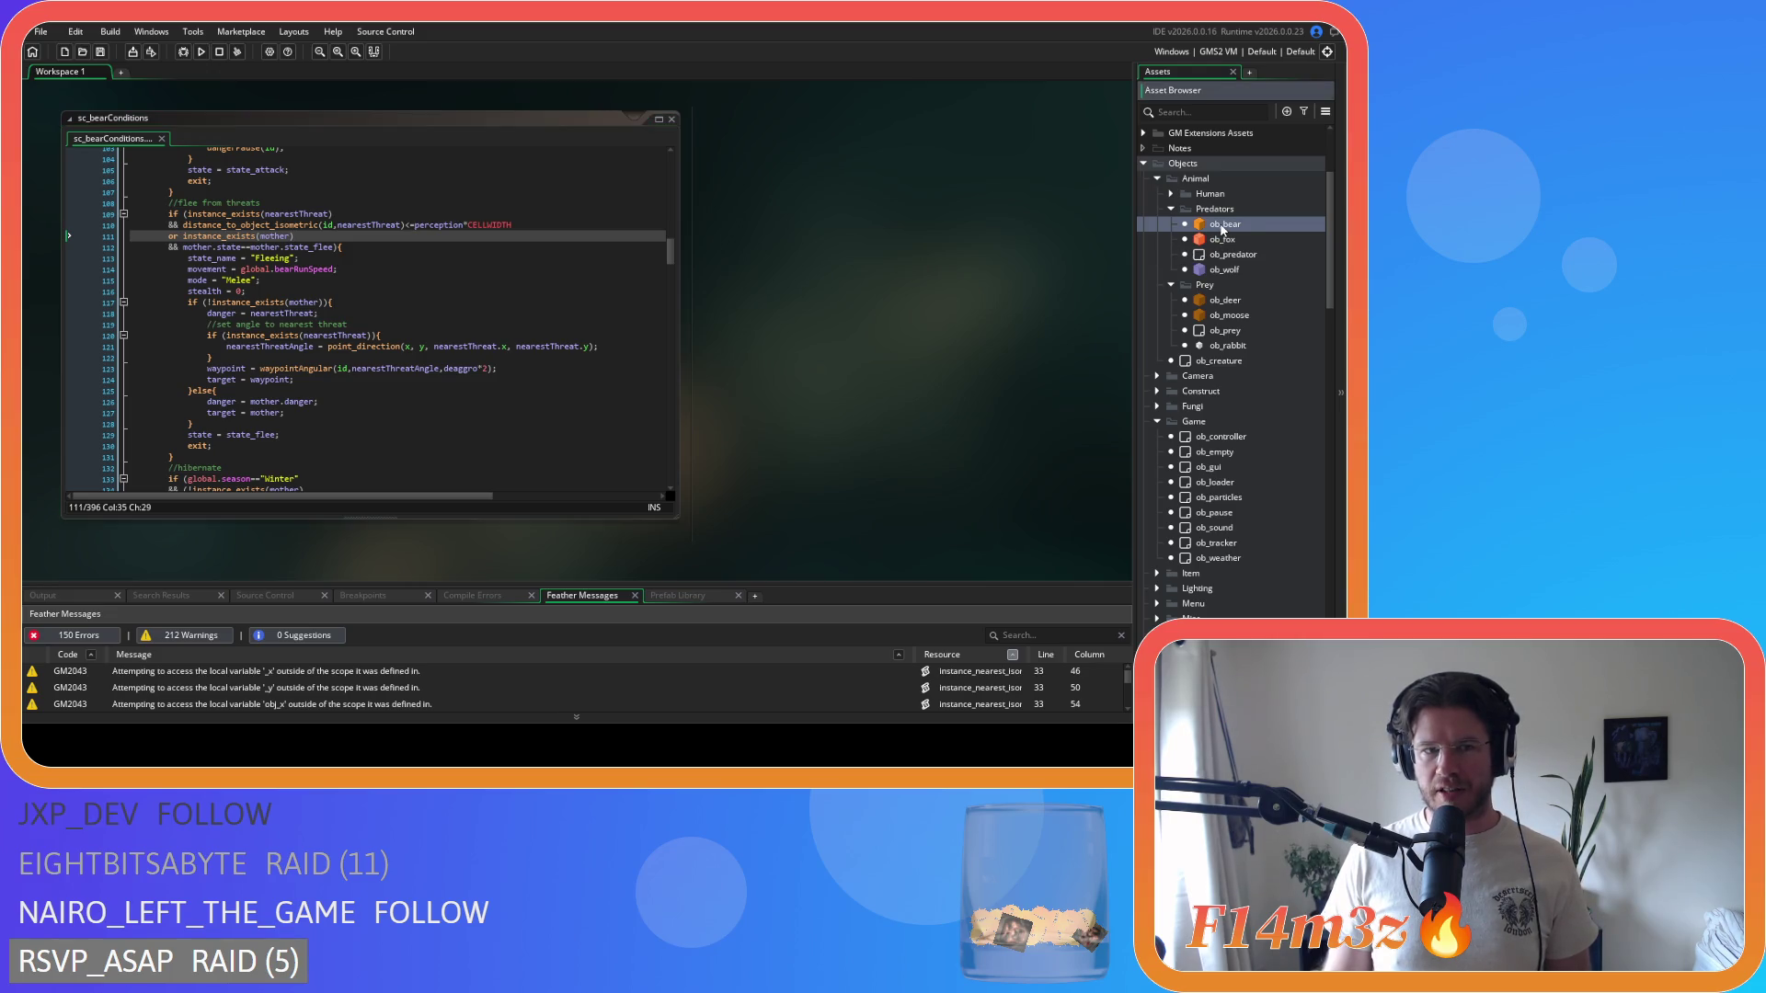
- Find state_harvesting in ob_bear's Create code, then close Find and collapse the editor windows
{"action": "key", "text": "ctrl+f"}
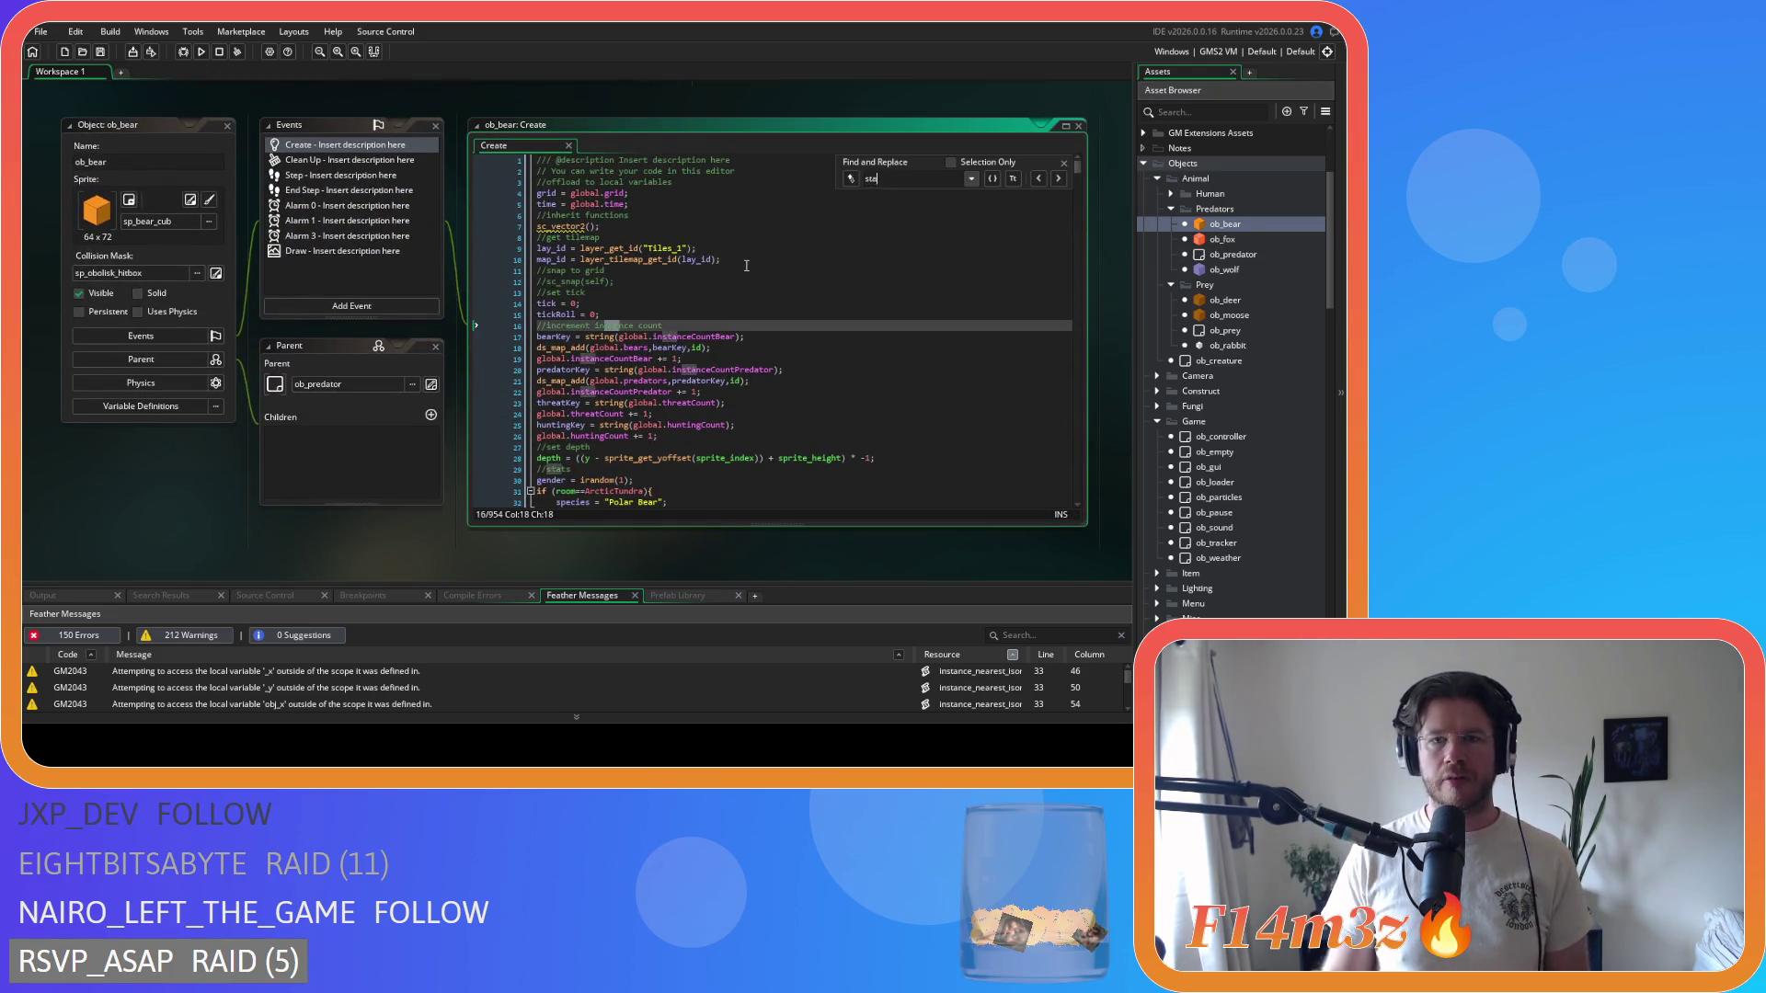
{"action": "type", "text": "state_harvest"}
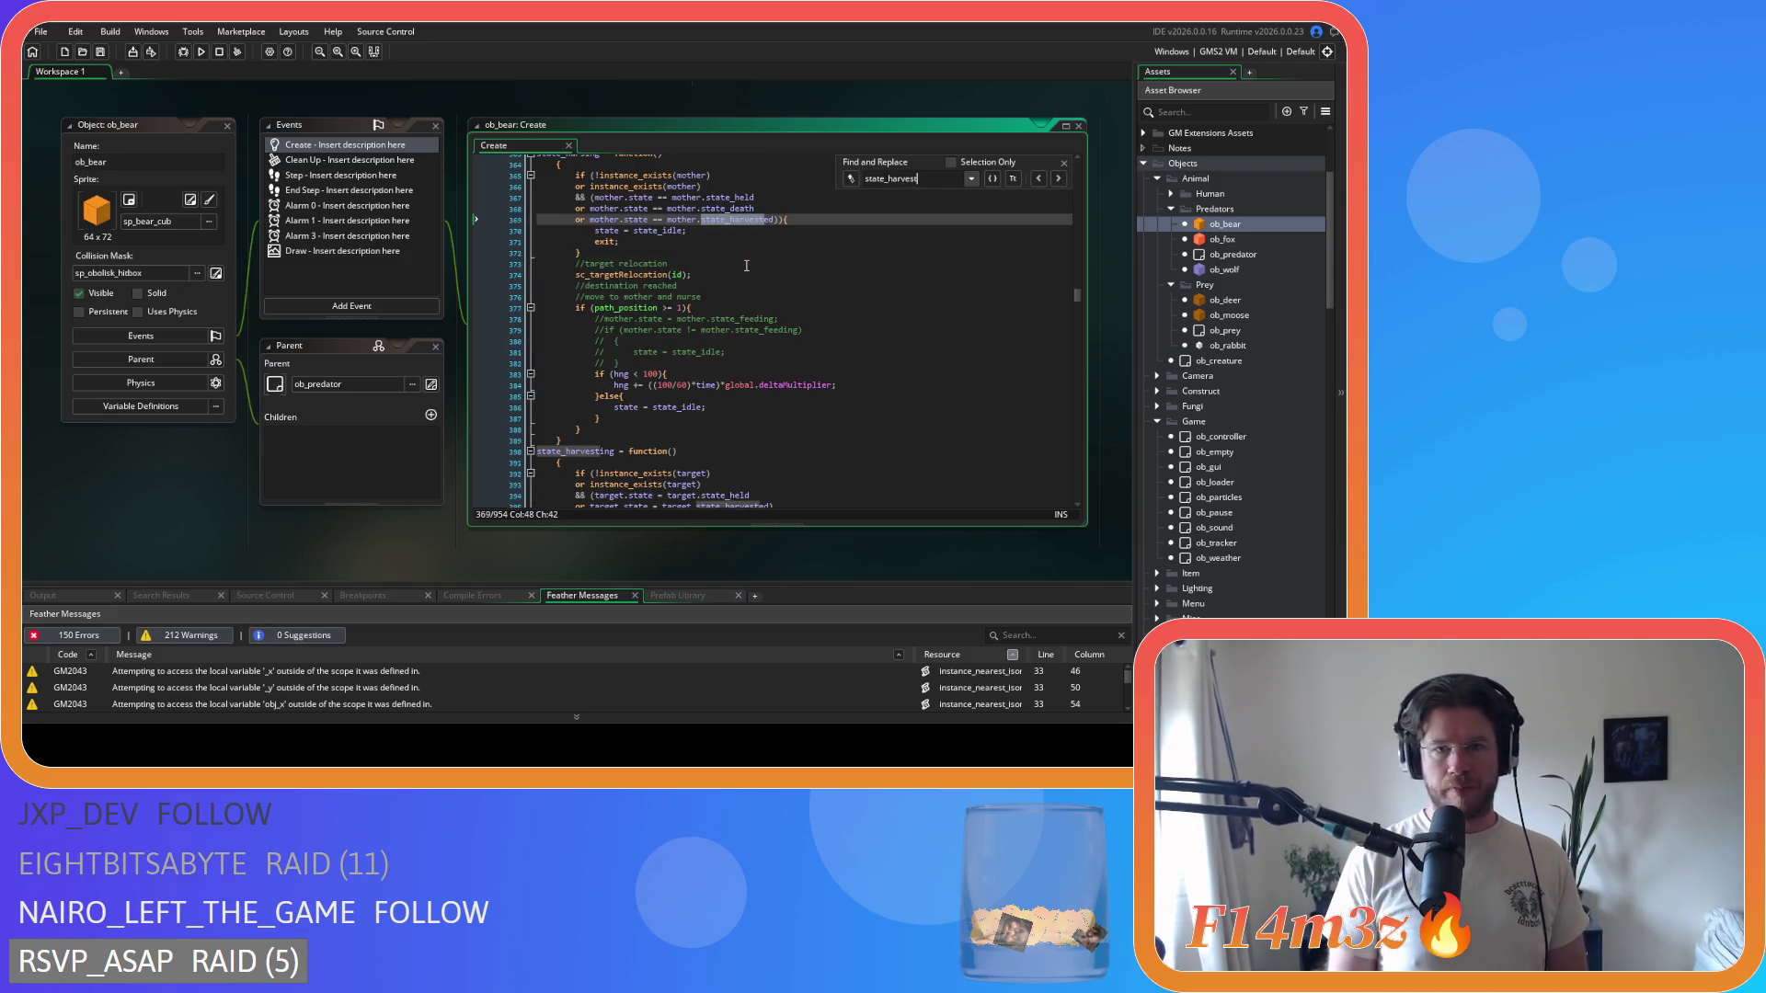
{"action": "type", "text": "ing"}
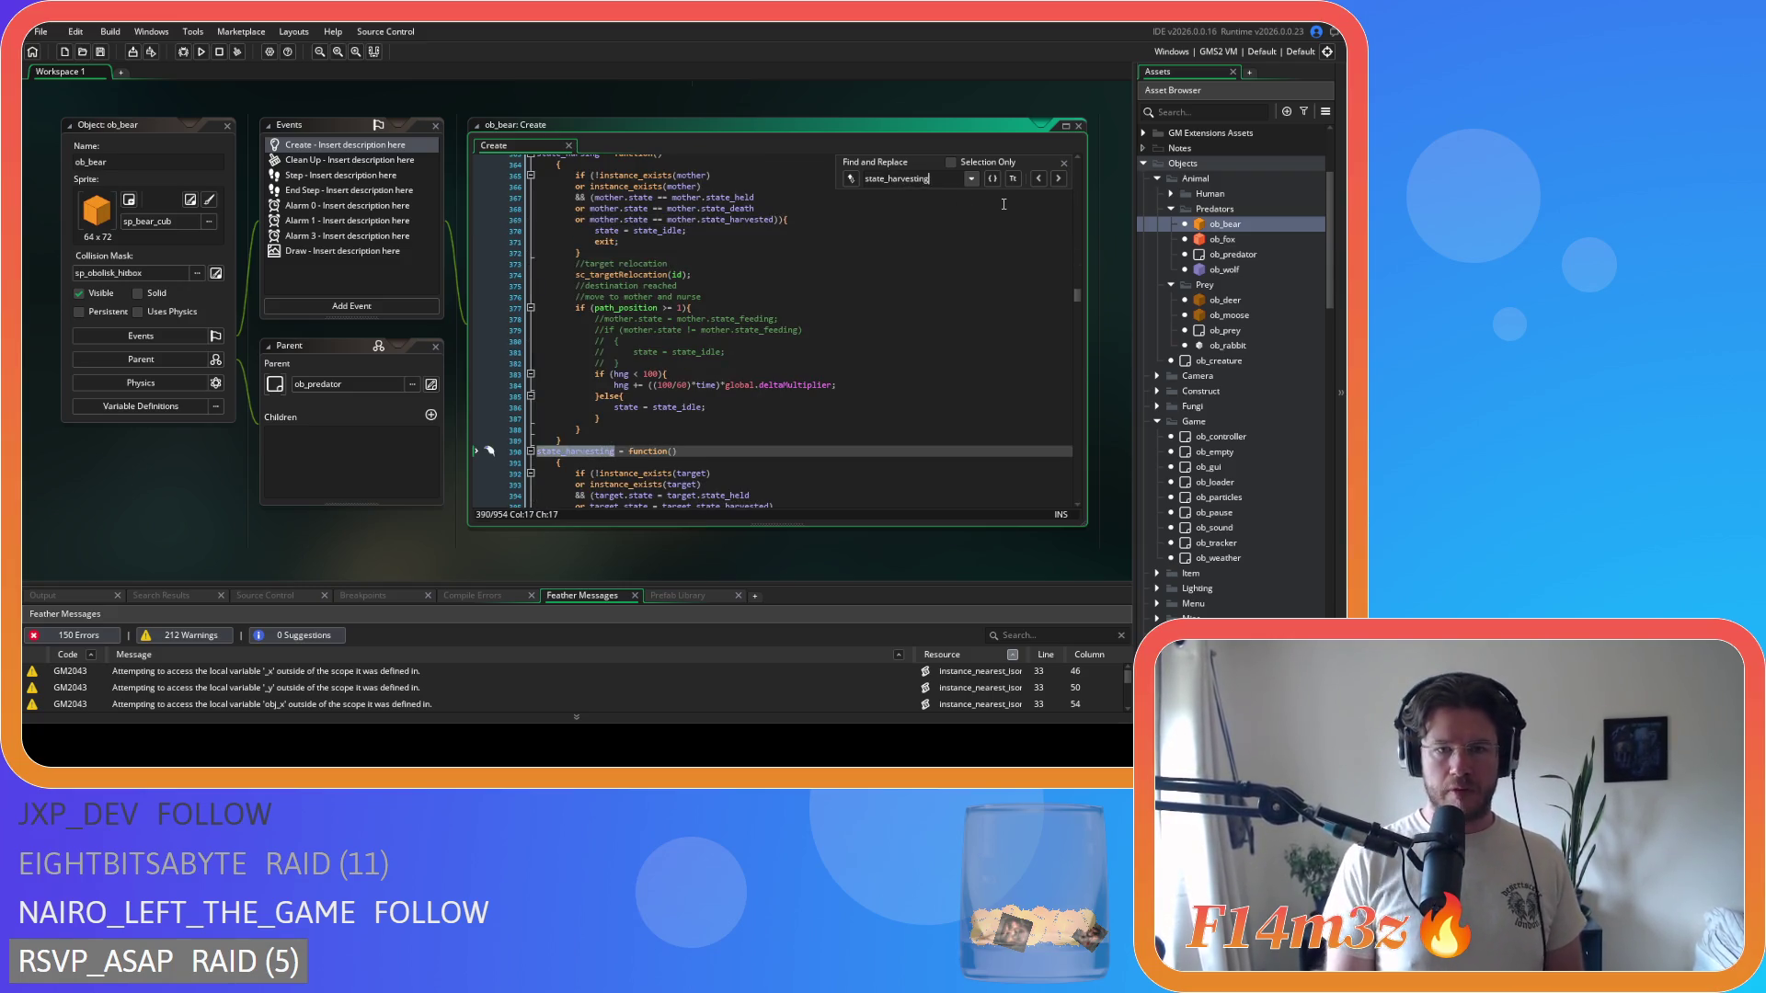
{"action": "scroll", "coordinate": [933, 357], "scroll_direction": "down", "scroll_amount": 2}
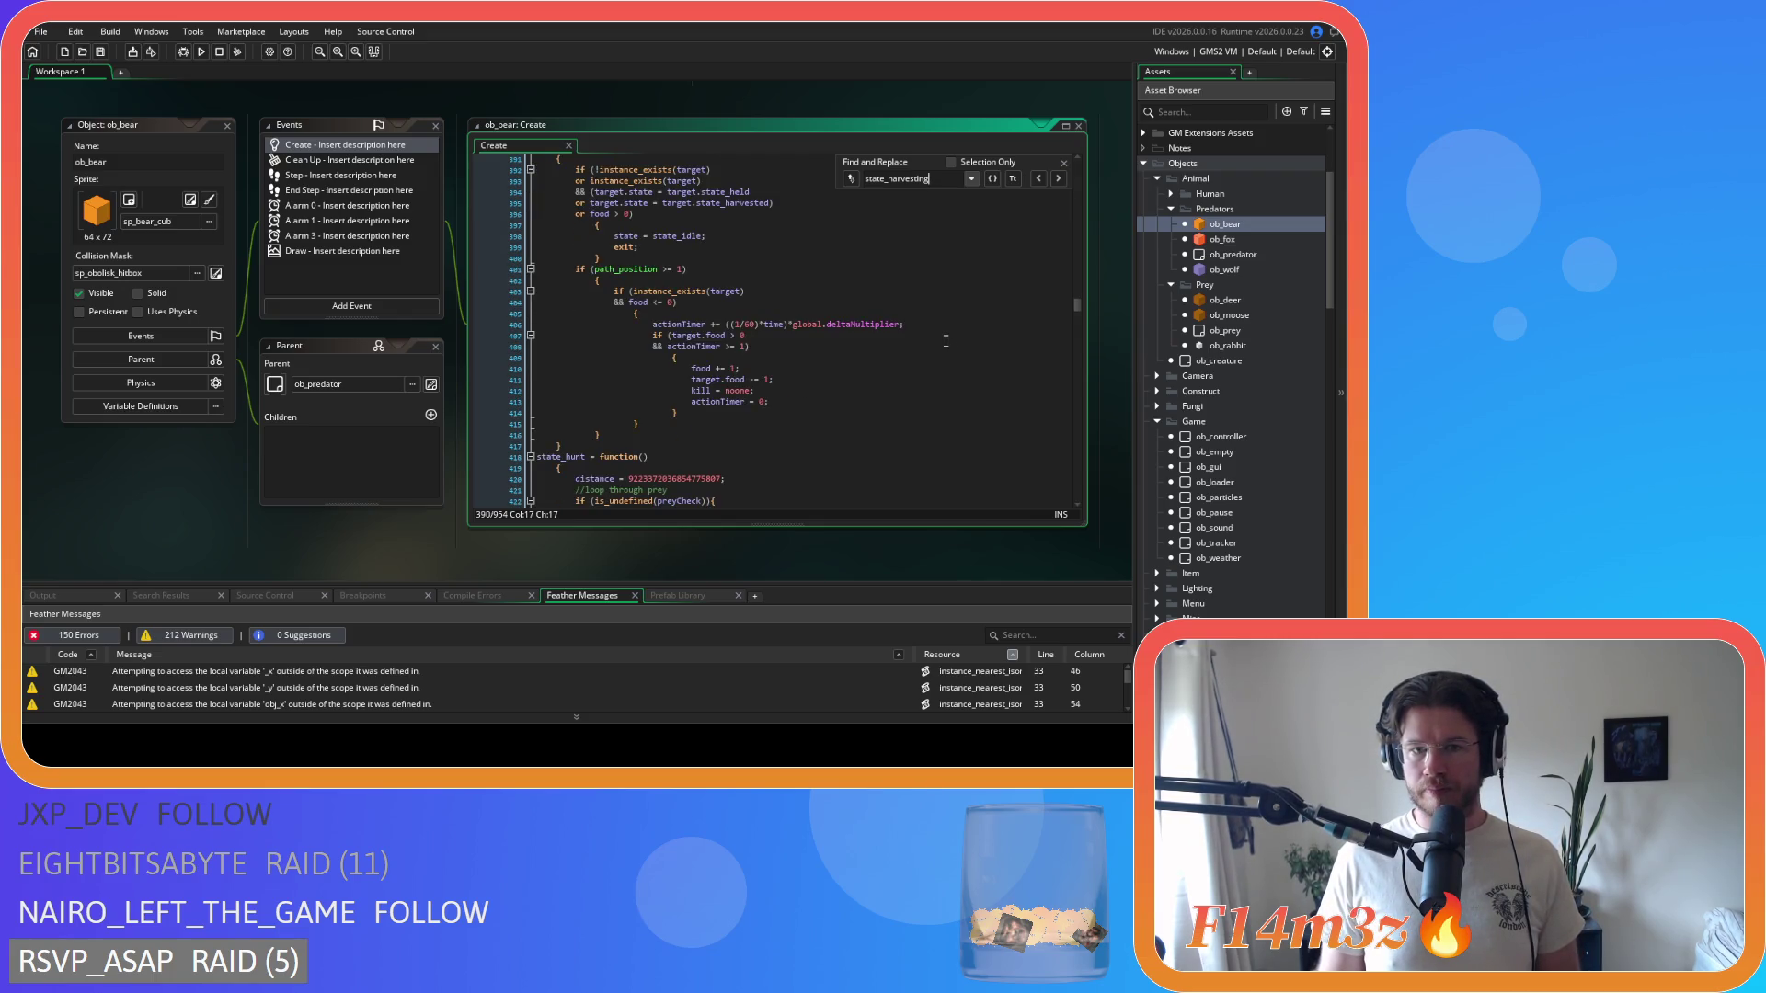
{"action": "scroll", "coordinate": [946, 341], "scroll_direction": "up", "scroll_amount": 2}
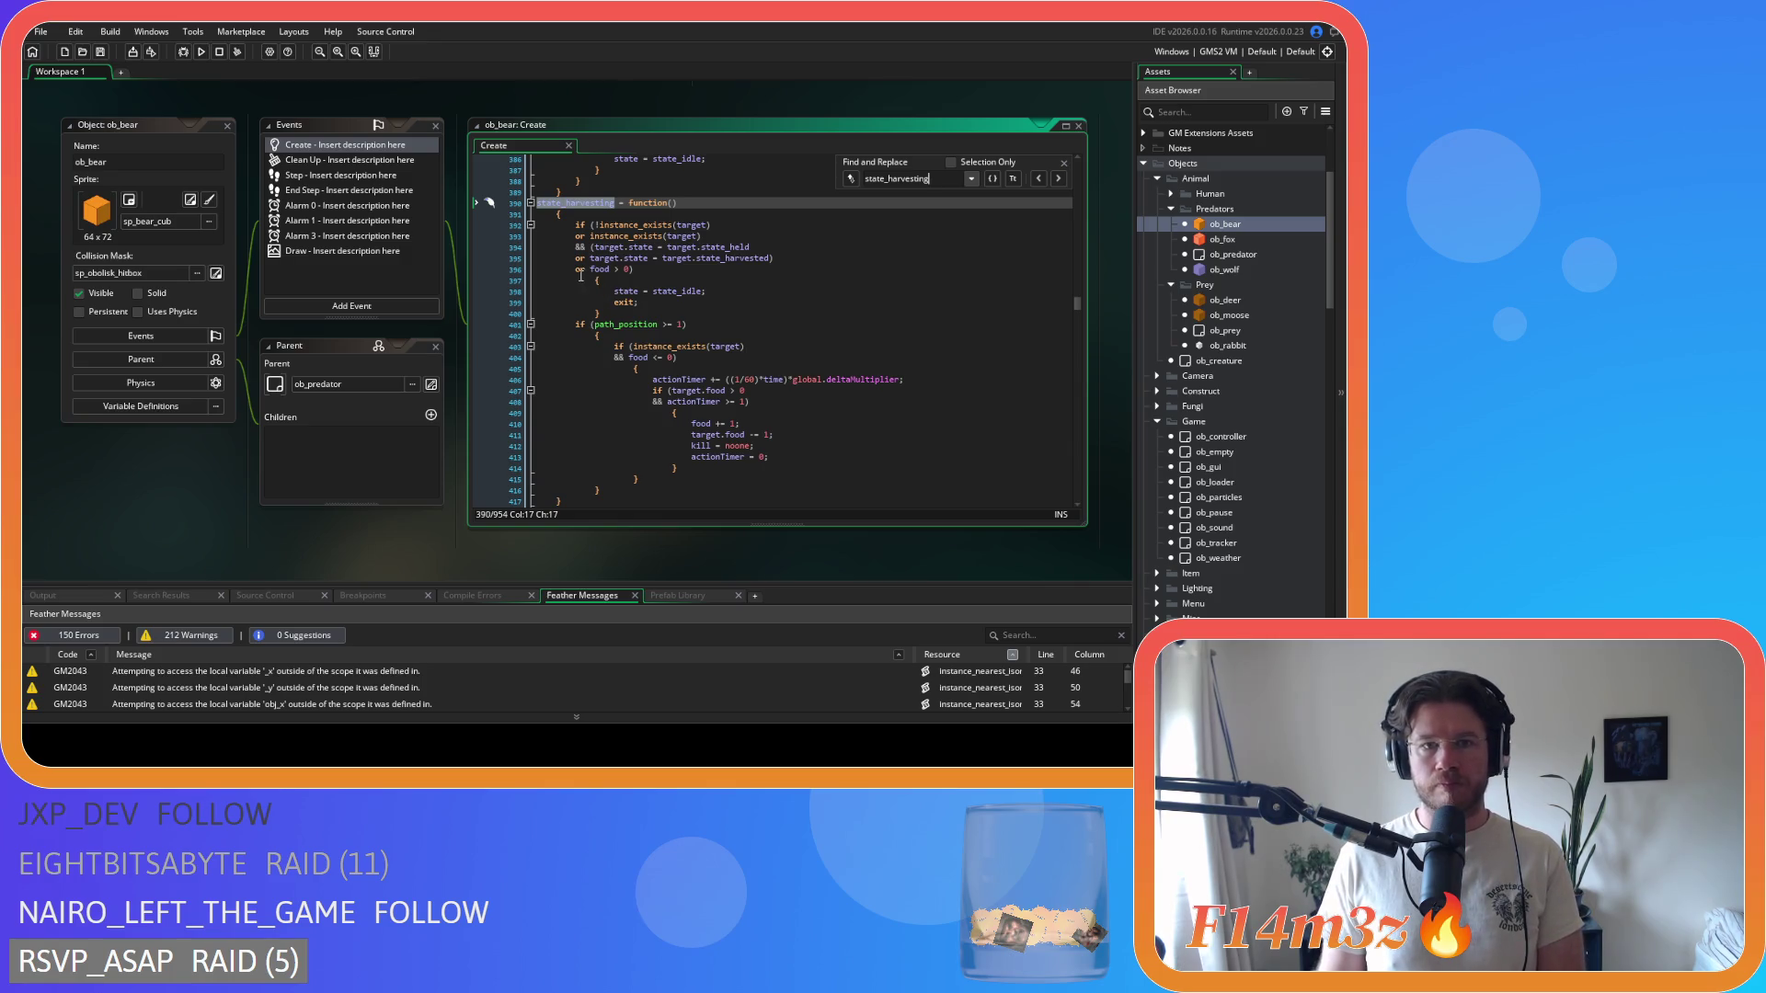
{"action": "scroll", "coordinate": [643, 312], "scroll_direction": "up", "scroll_amount": 2}
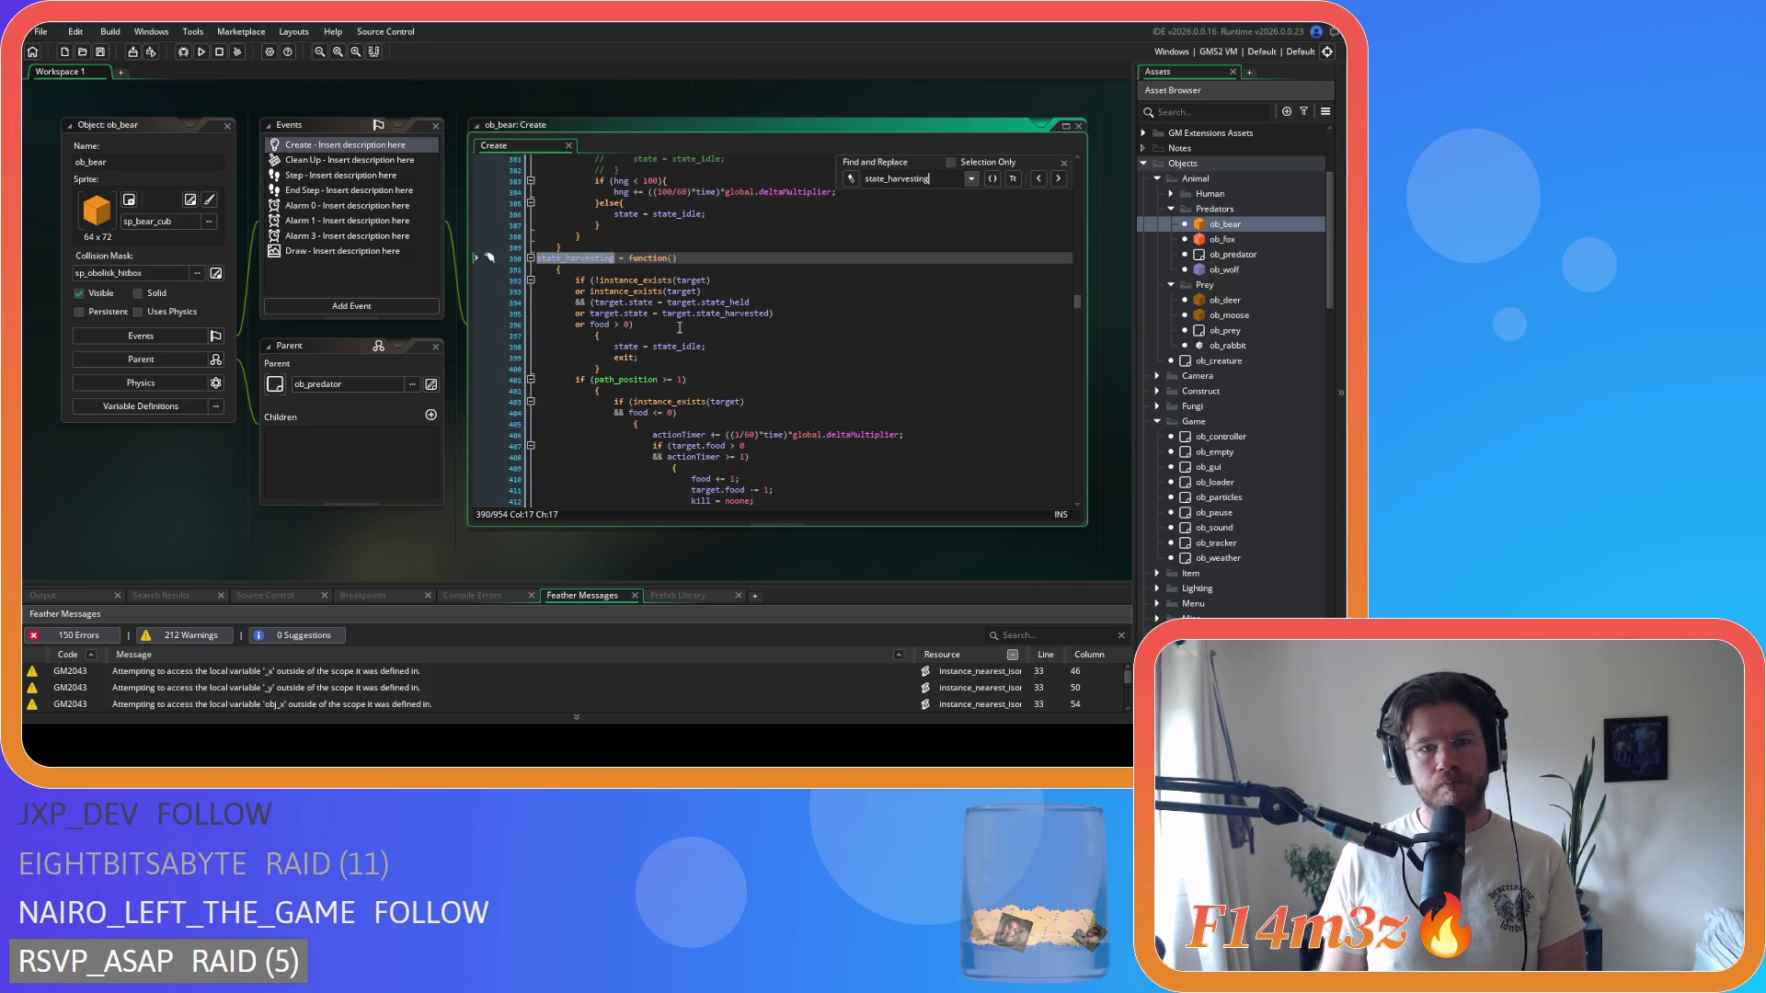
{"action": "scroll", "coordinate": [680, 328], "scroll_direction": "down", "scroll_amount": 5}
{"action": "scroll", "coordinate": [677, 324], "scroll_direction": "up", "scroll_amount": 4}
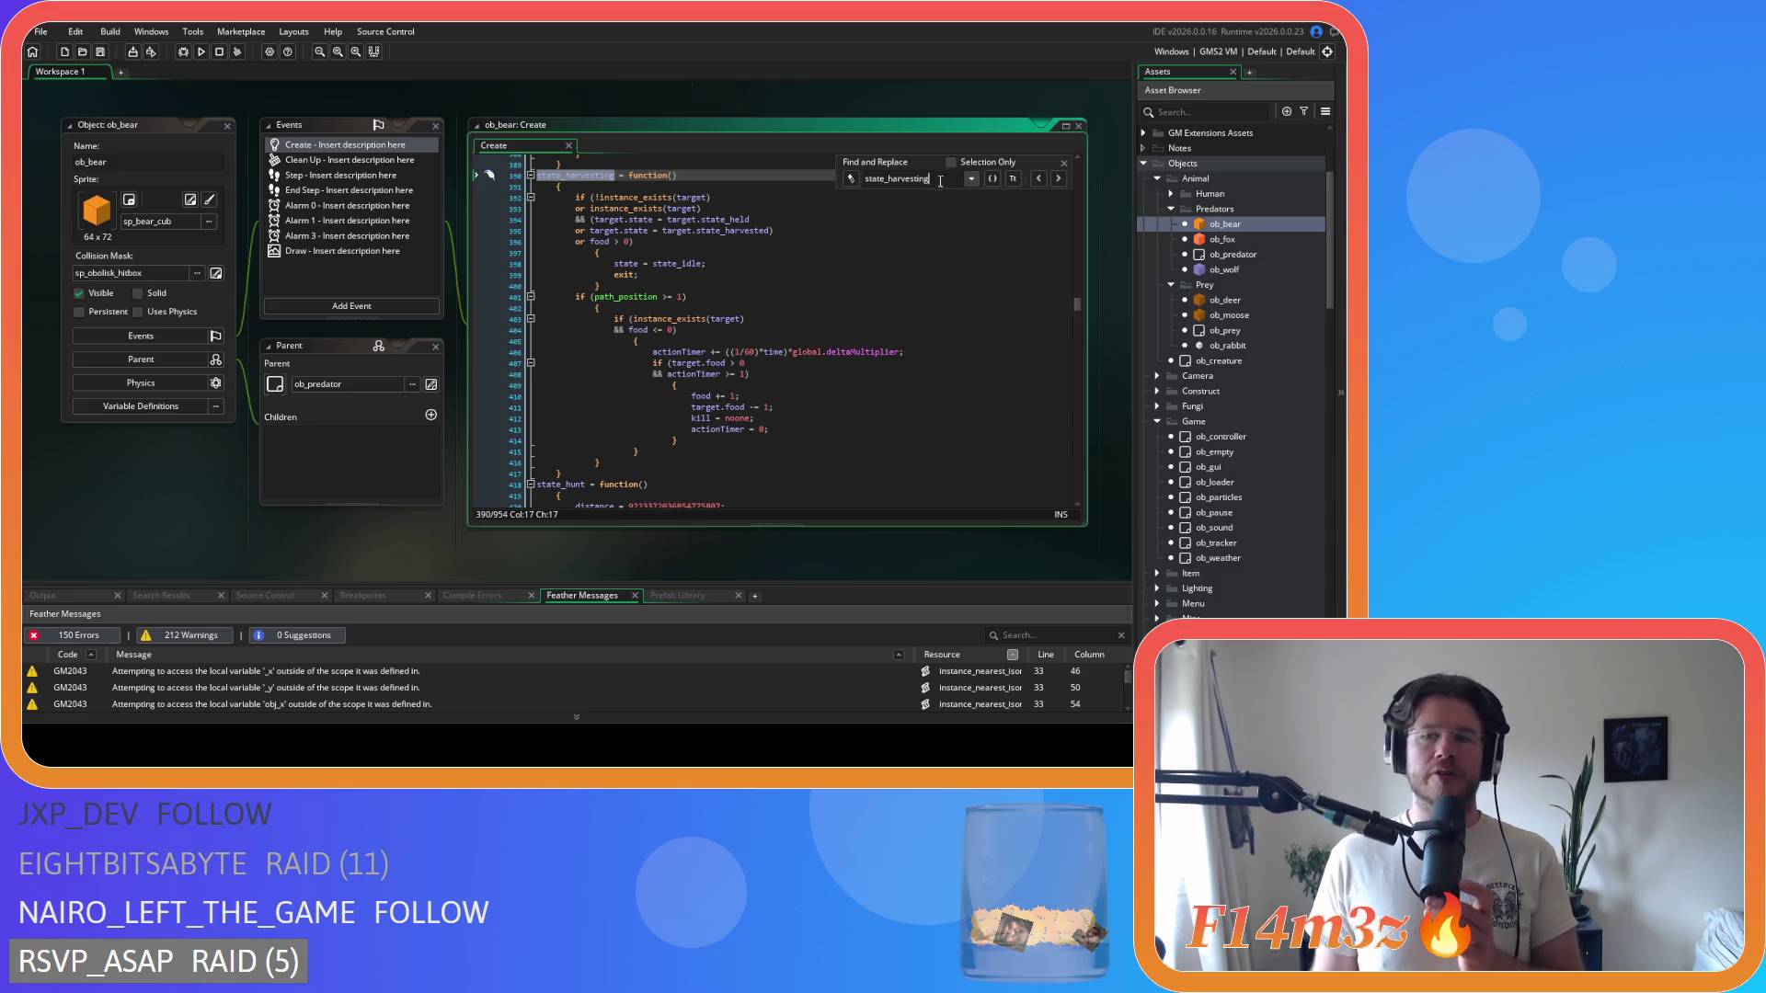
{"action": "left_click", "coordinate": [1064, 163]}
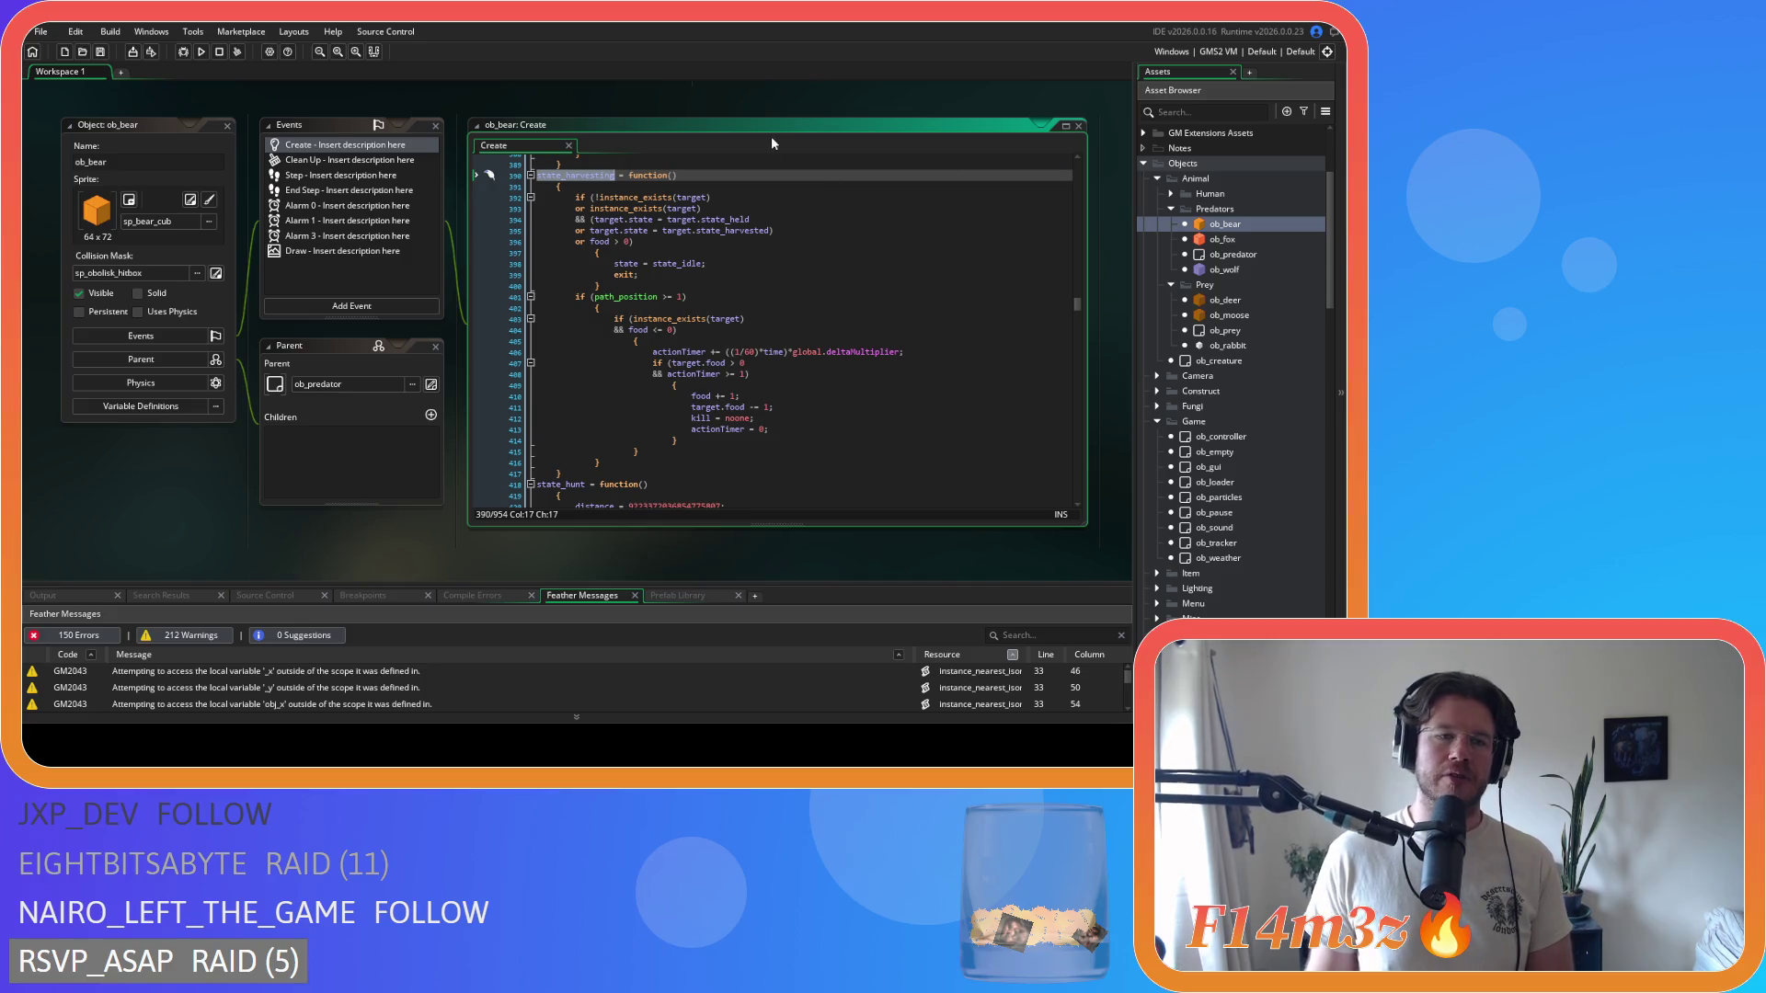
{"action": "double_click", "coordinate": [217, 126]}
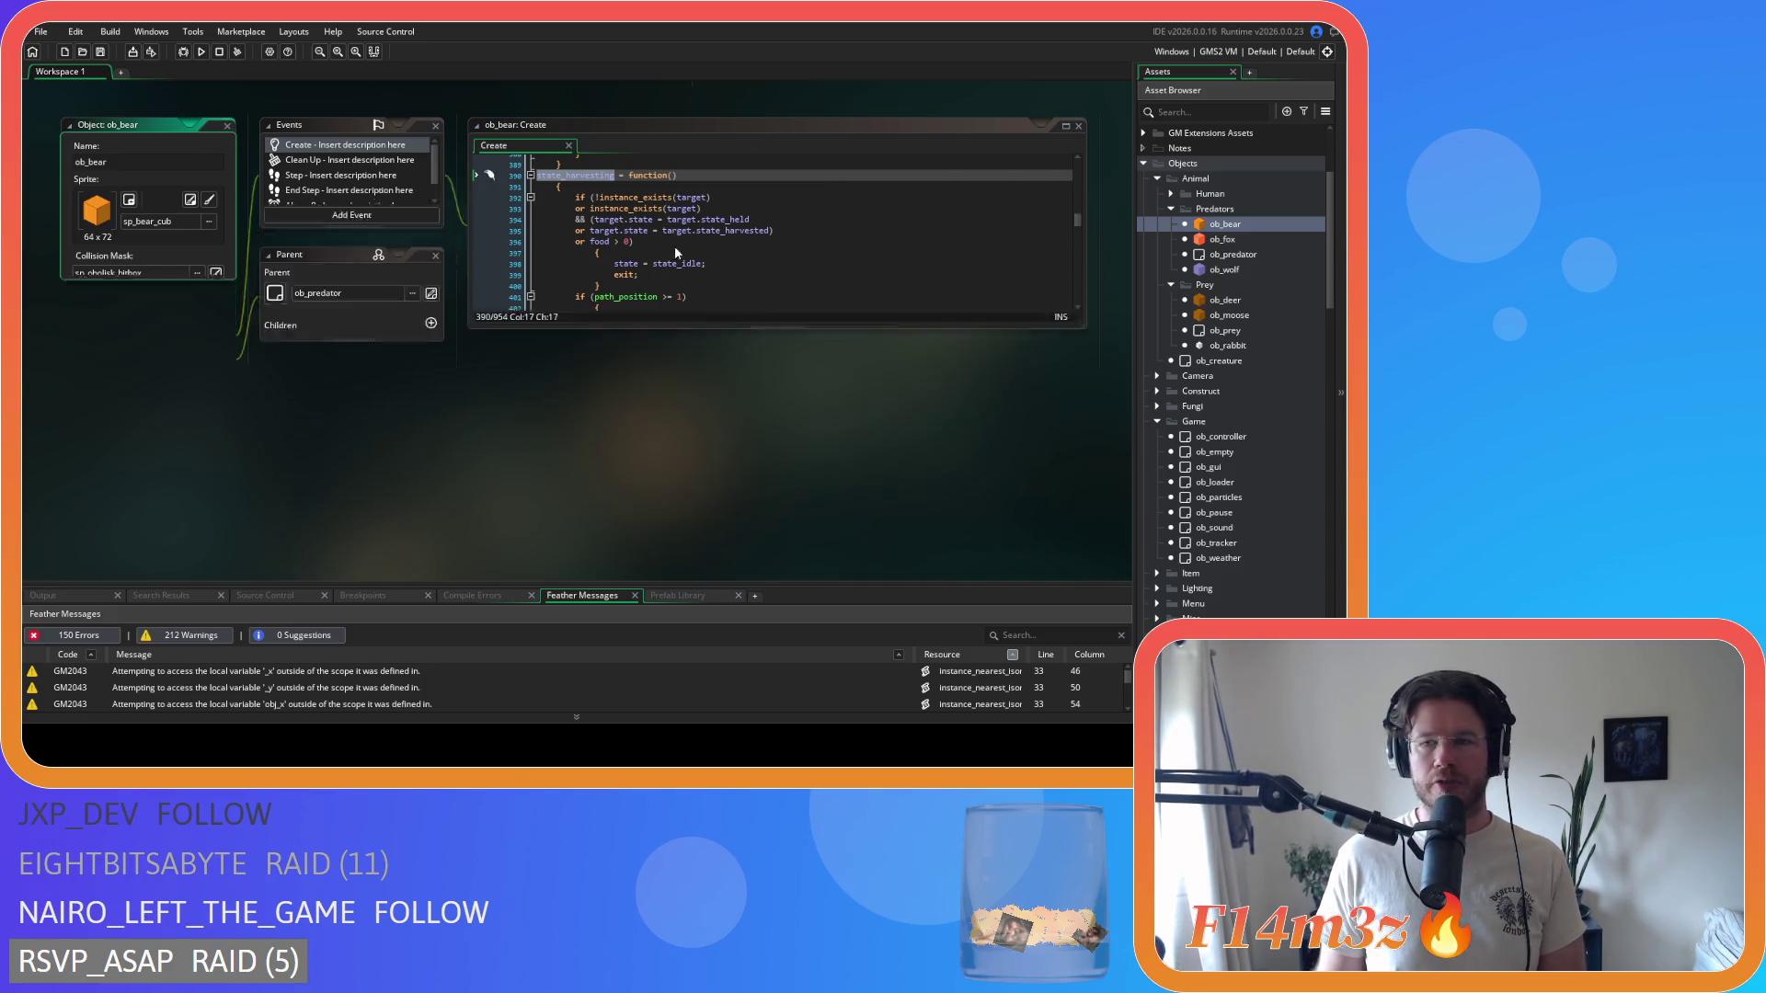
- Open ob_wolf and locate the state_harvesting function in its Create code
{"action": "double_click", "coordinate": [1226, 269]}
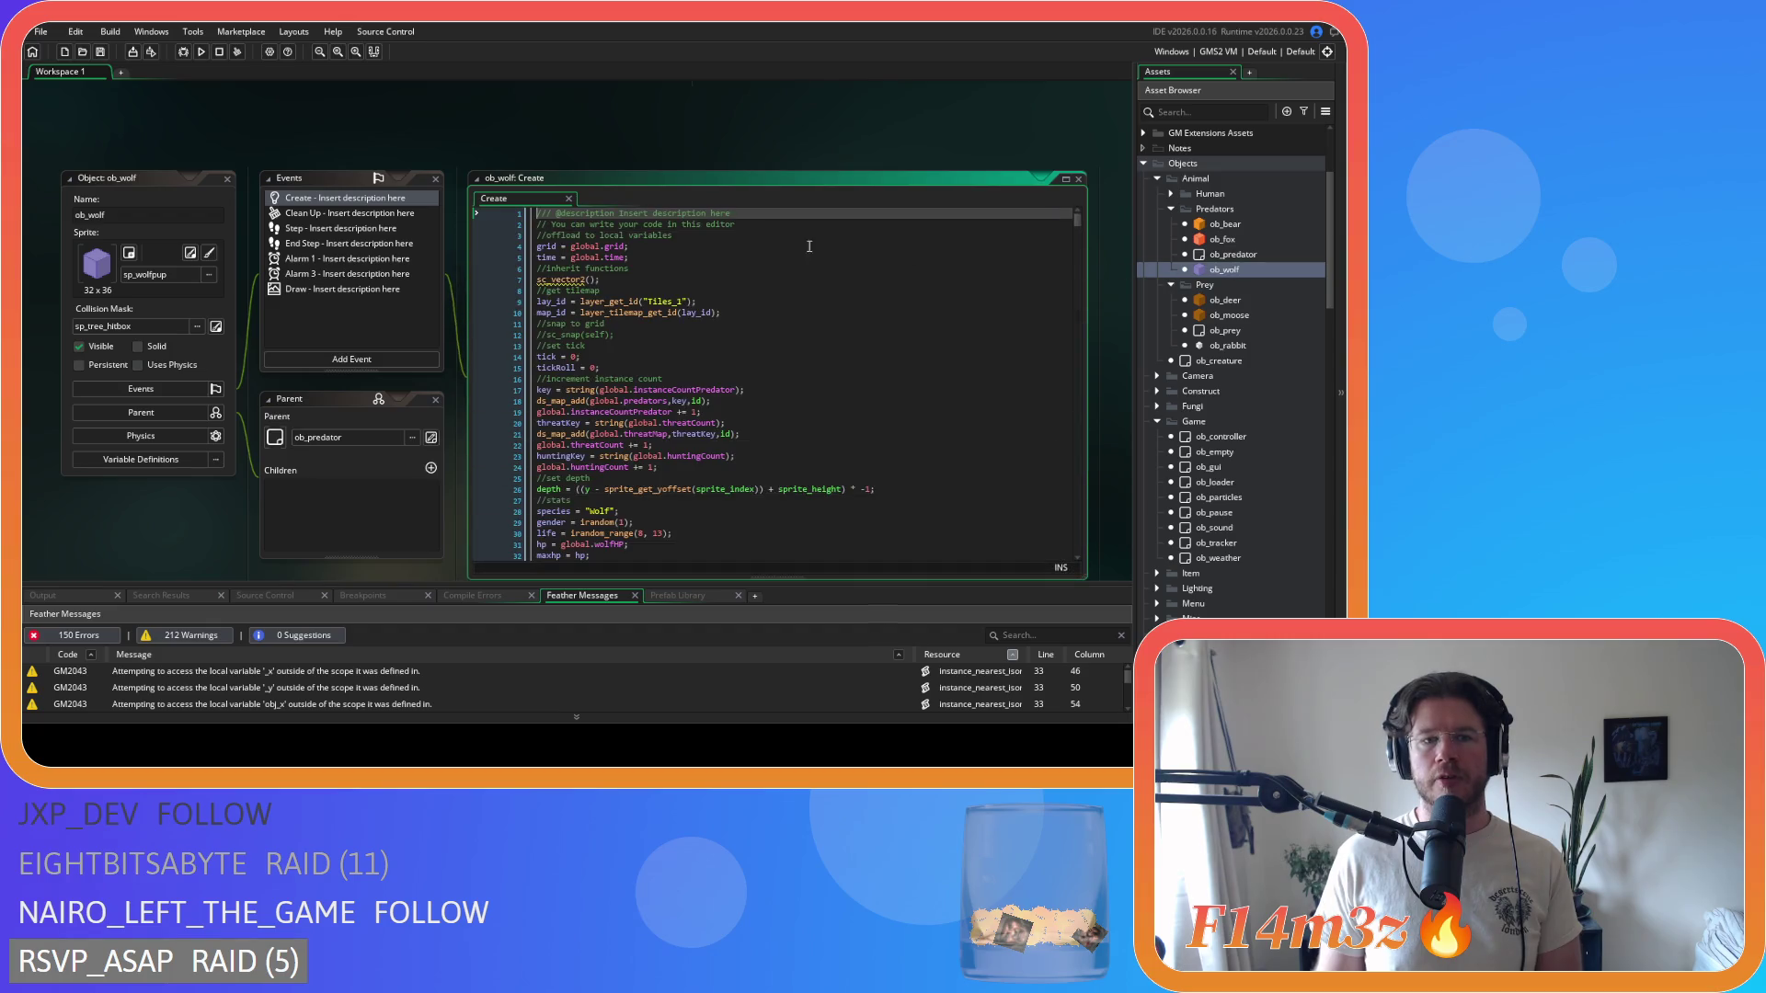
{"action": "left_click", "coordinate": [677, 268]}
{"action": "key", "text": "ctrl+f"}
{"action": "type", "text": "state"}
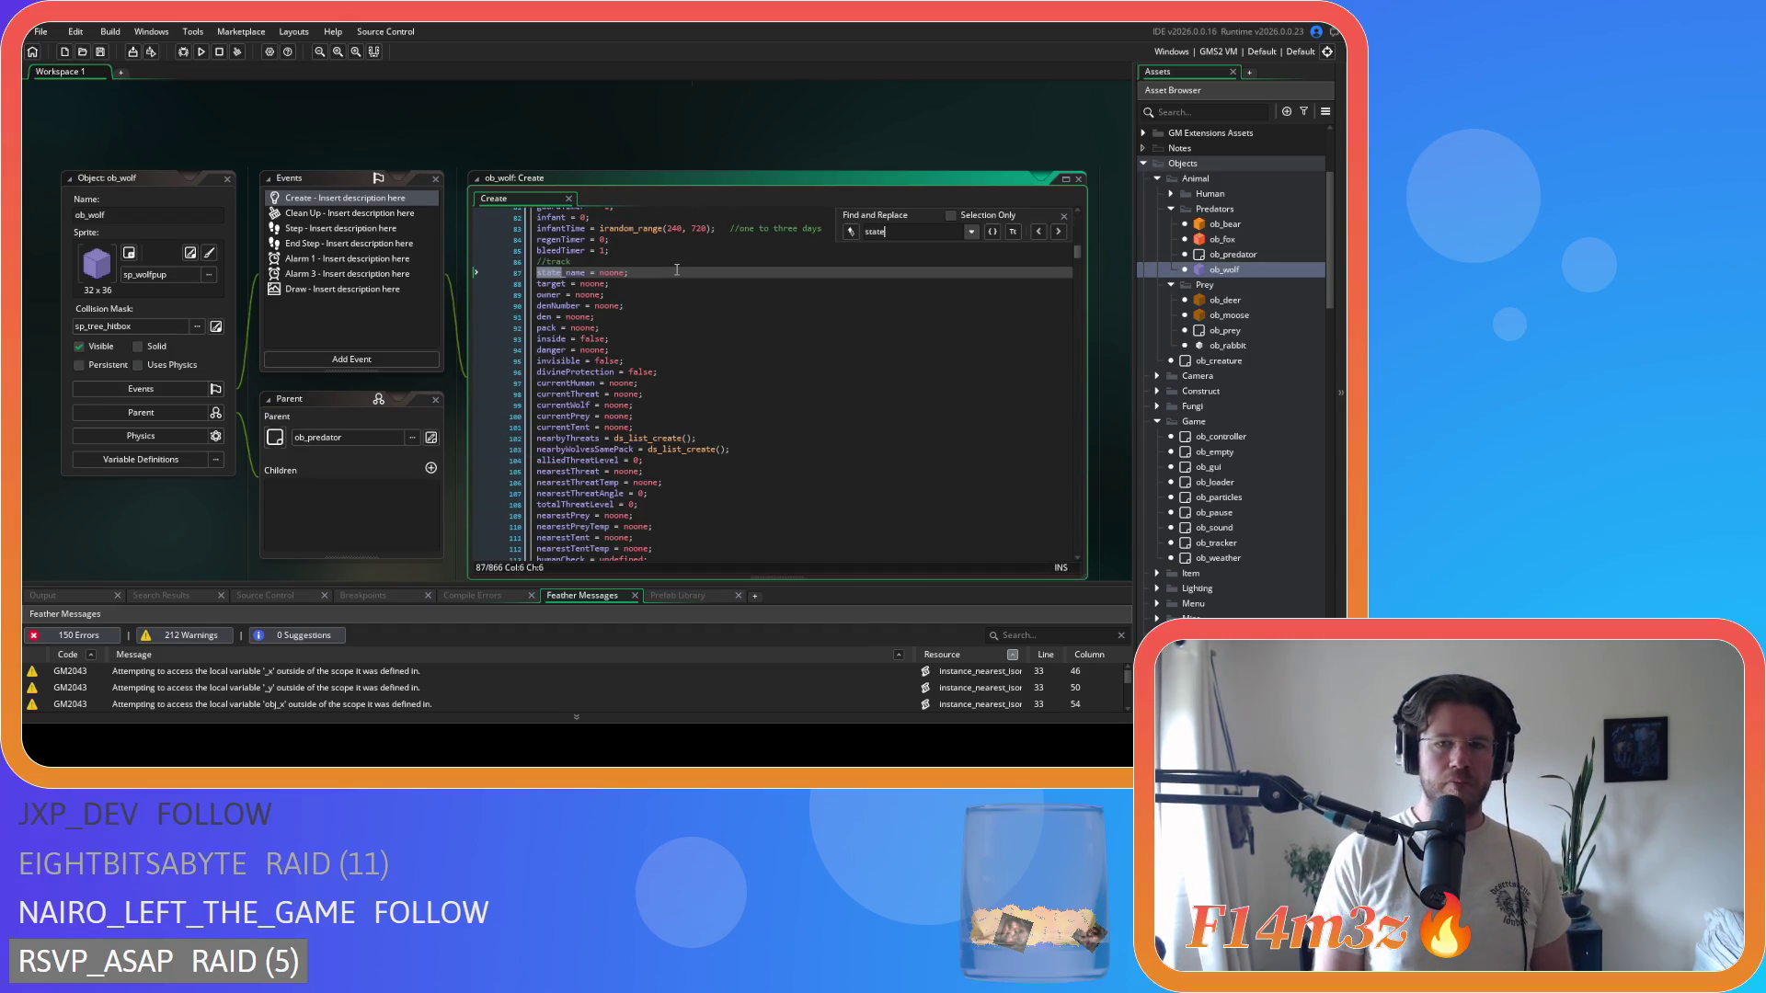
{"action": "type", "text": "_har"}
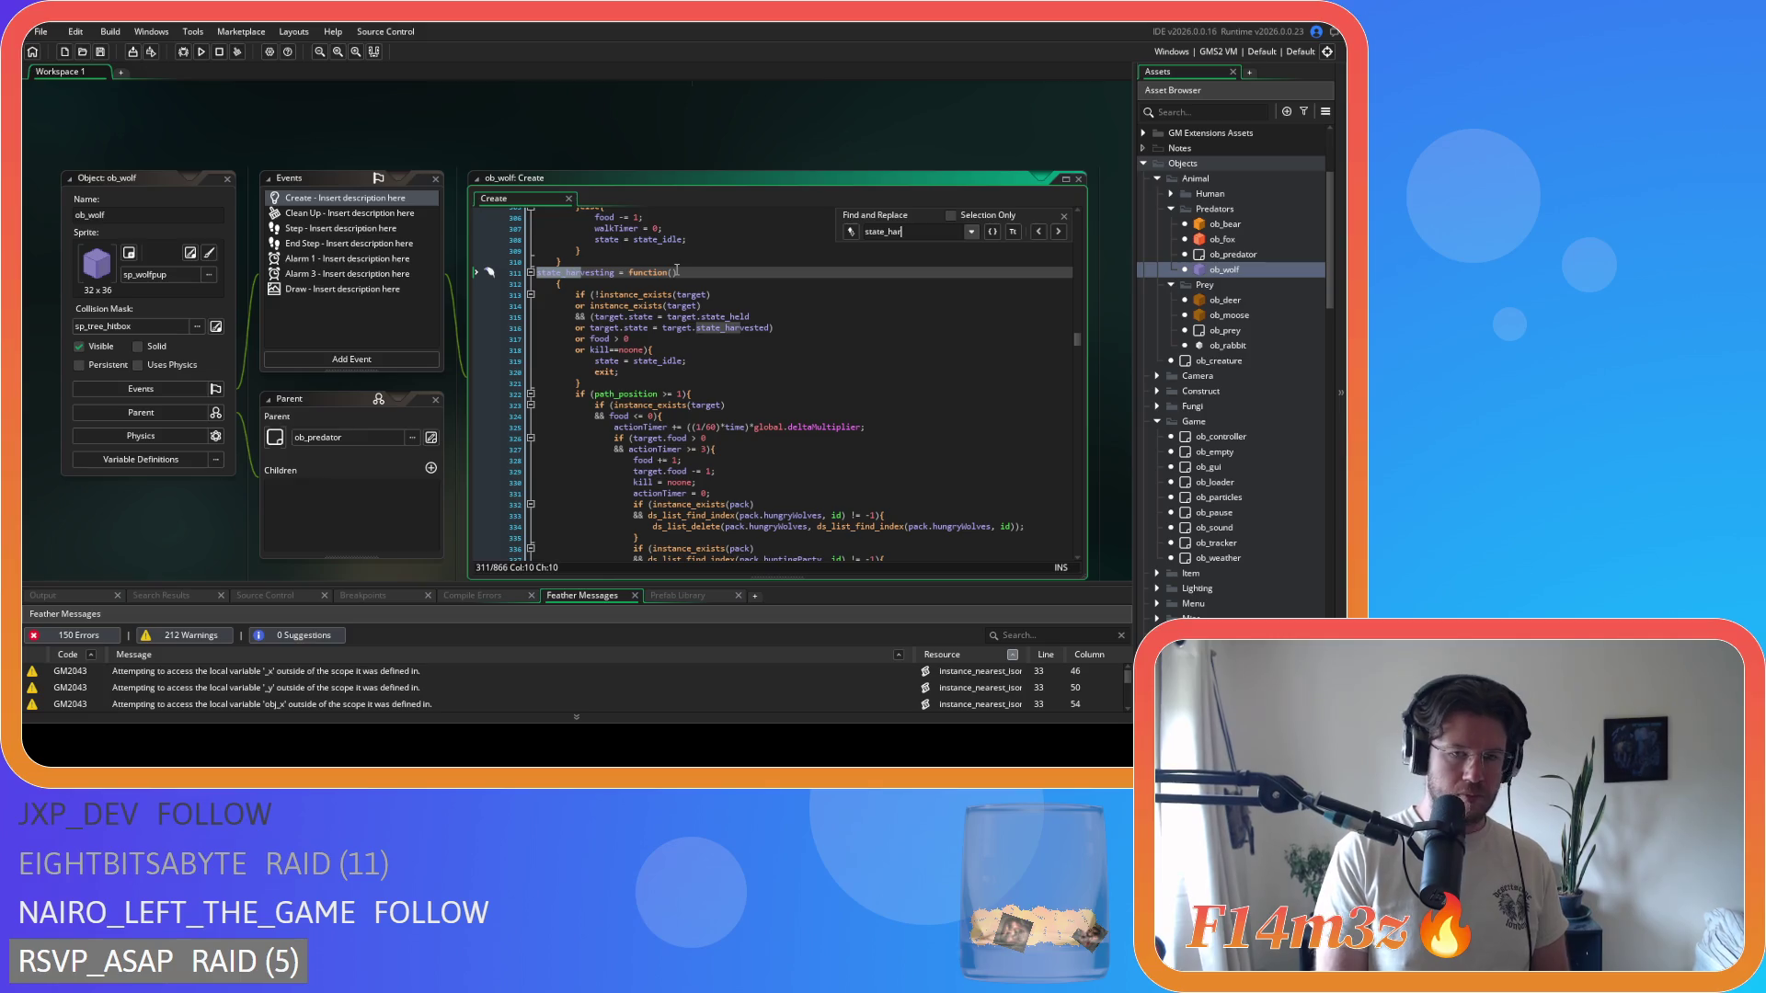
{"action": "type", "text": "vesting"}
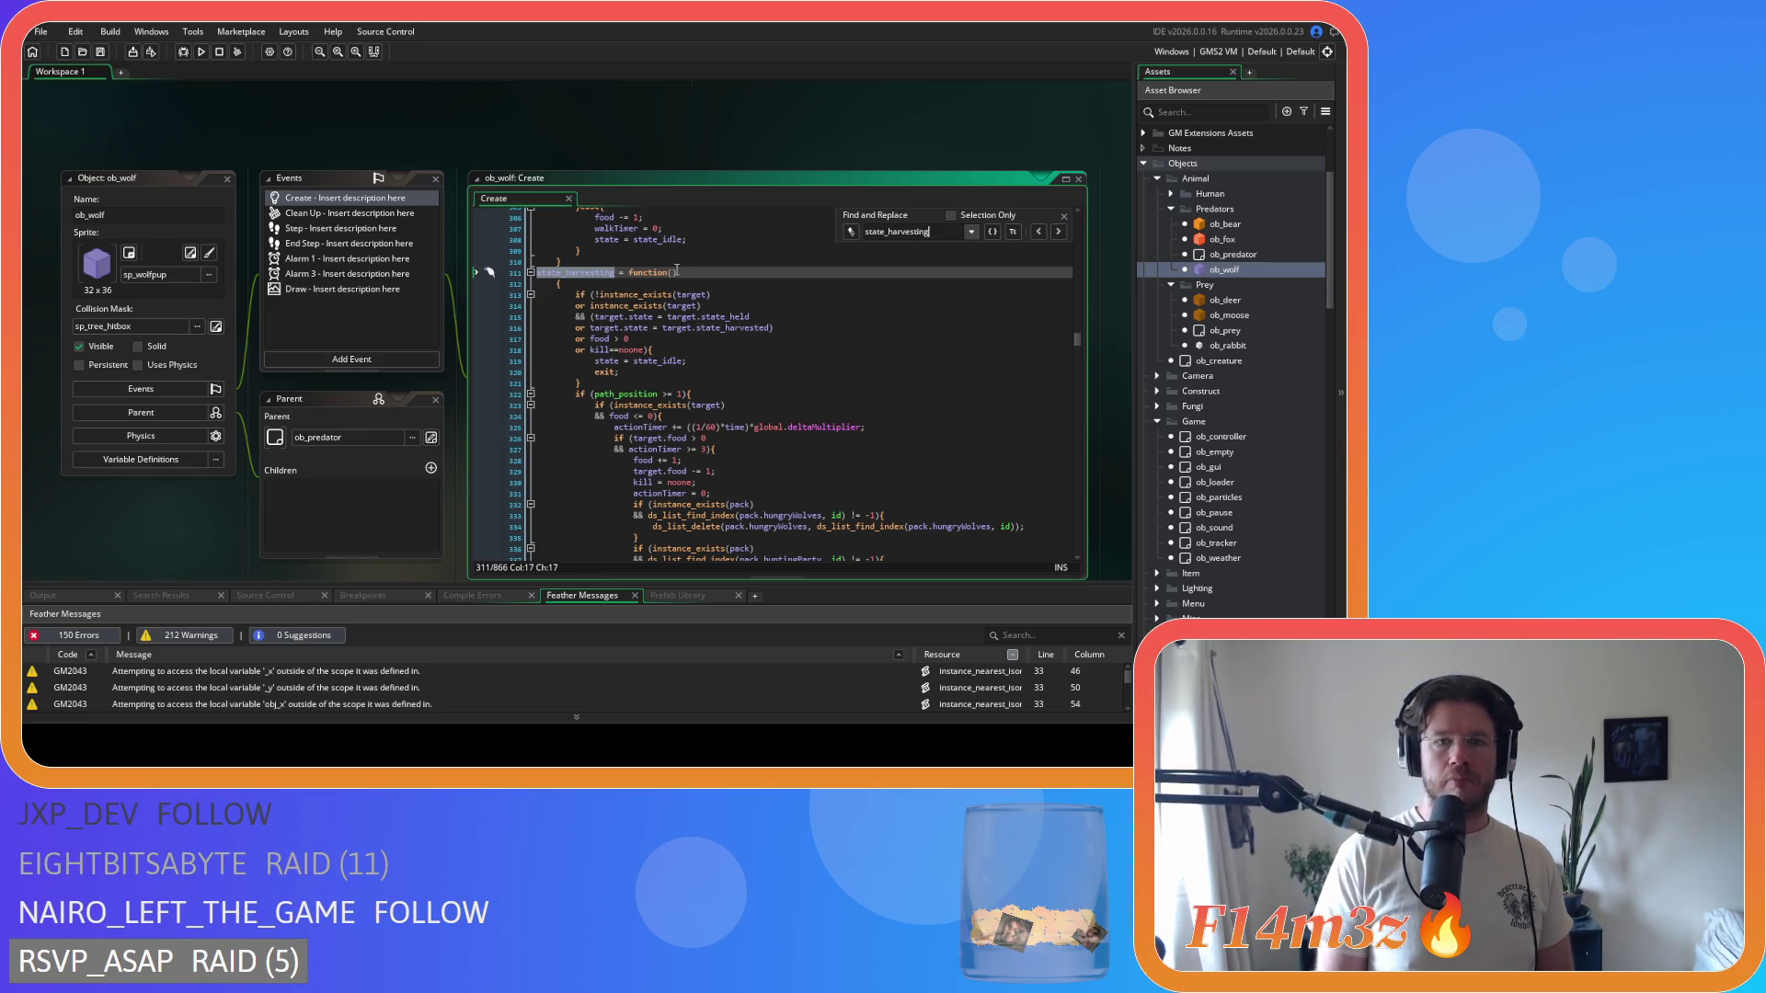
{"action": "scroll", "coordinate": [839, 350], "scroll_direction": "down", "scroll_amount": 1}
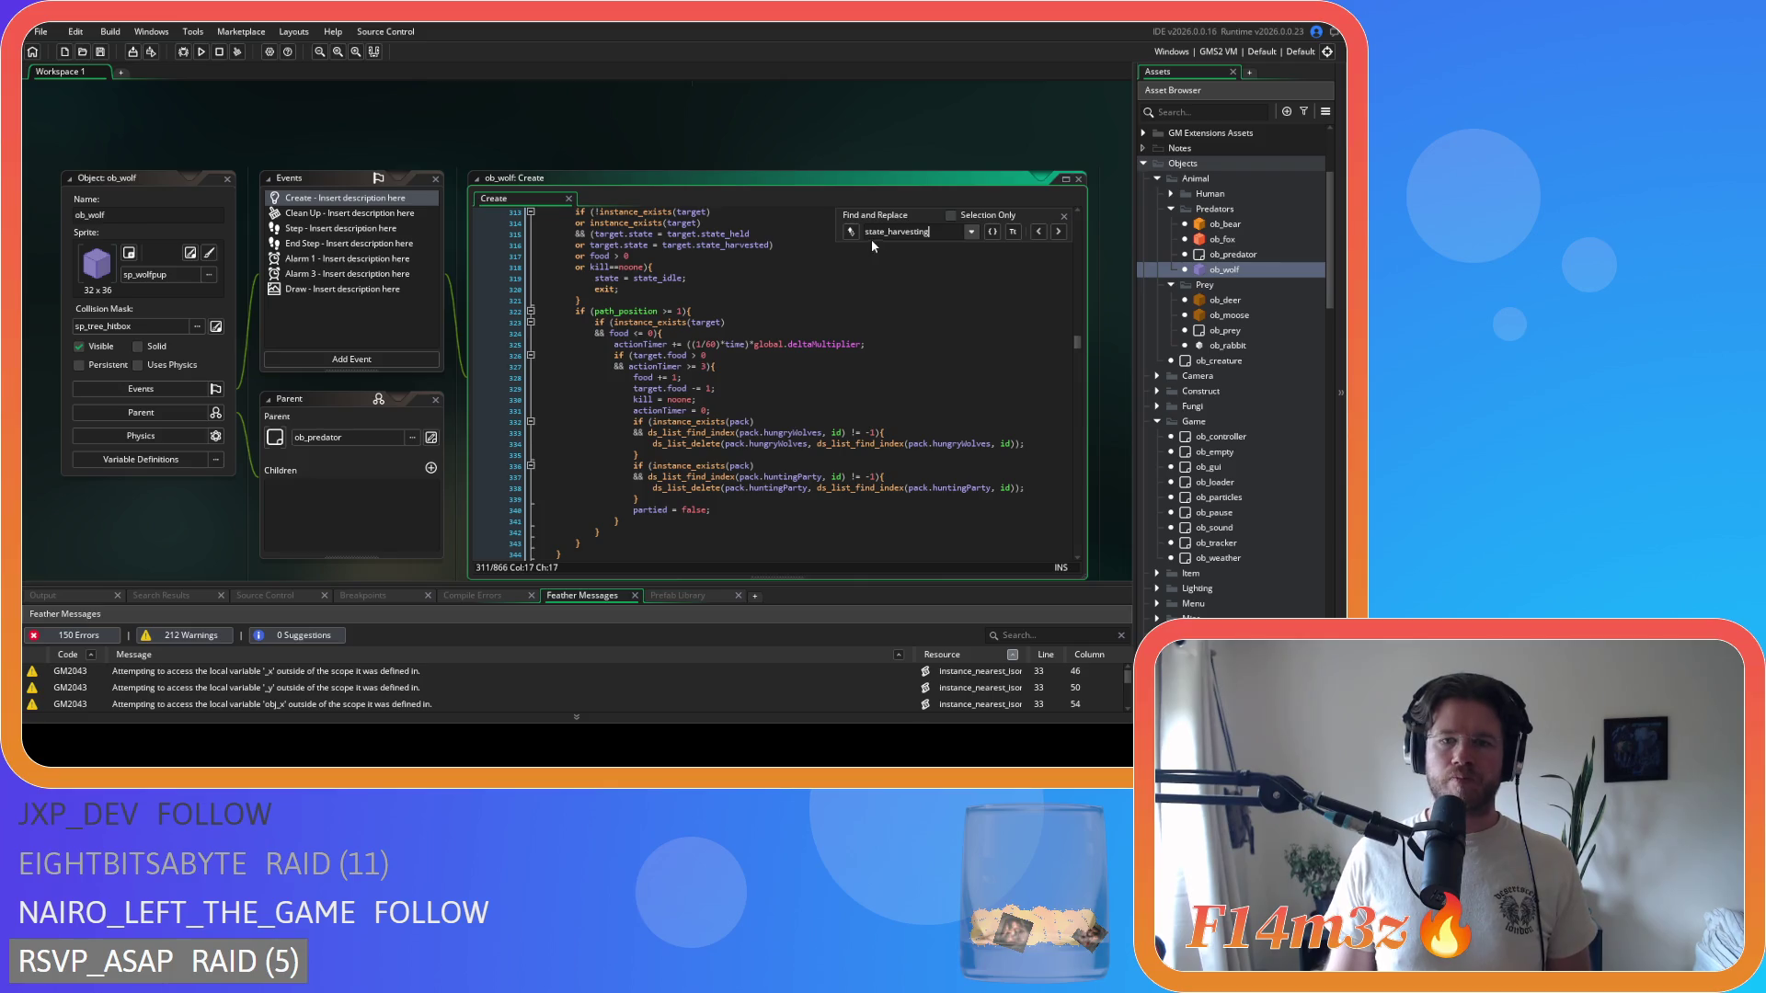
{"action": "left_click", "coordinate": [1063, 216]}
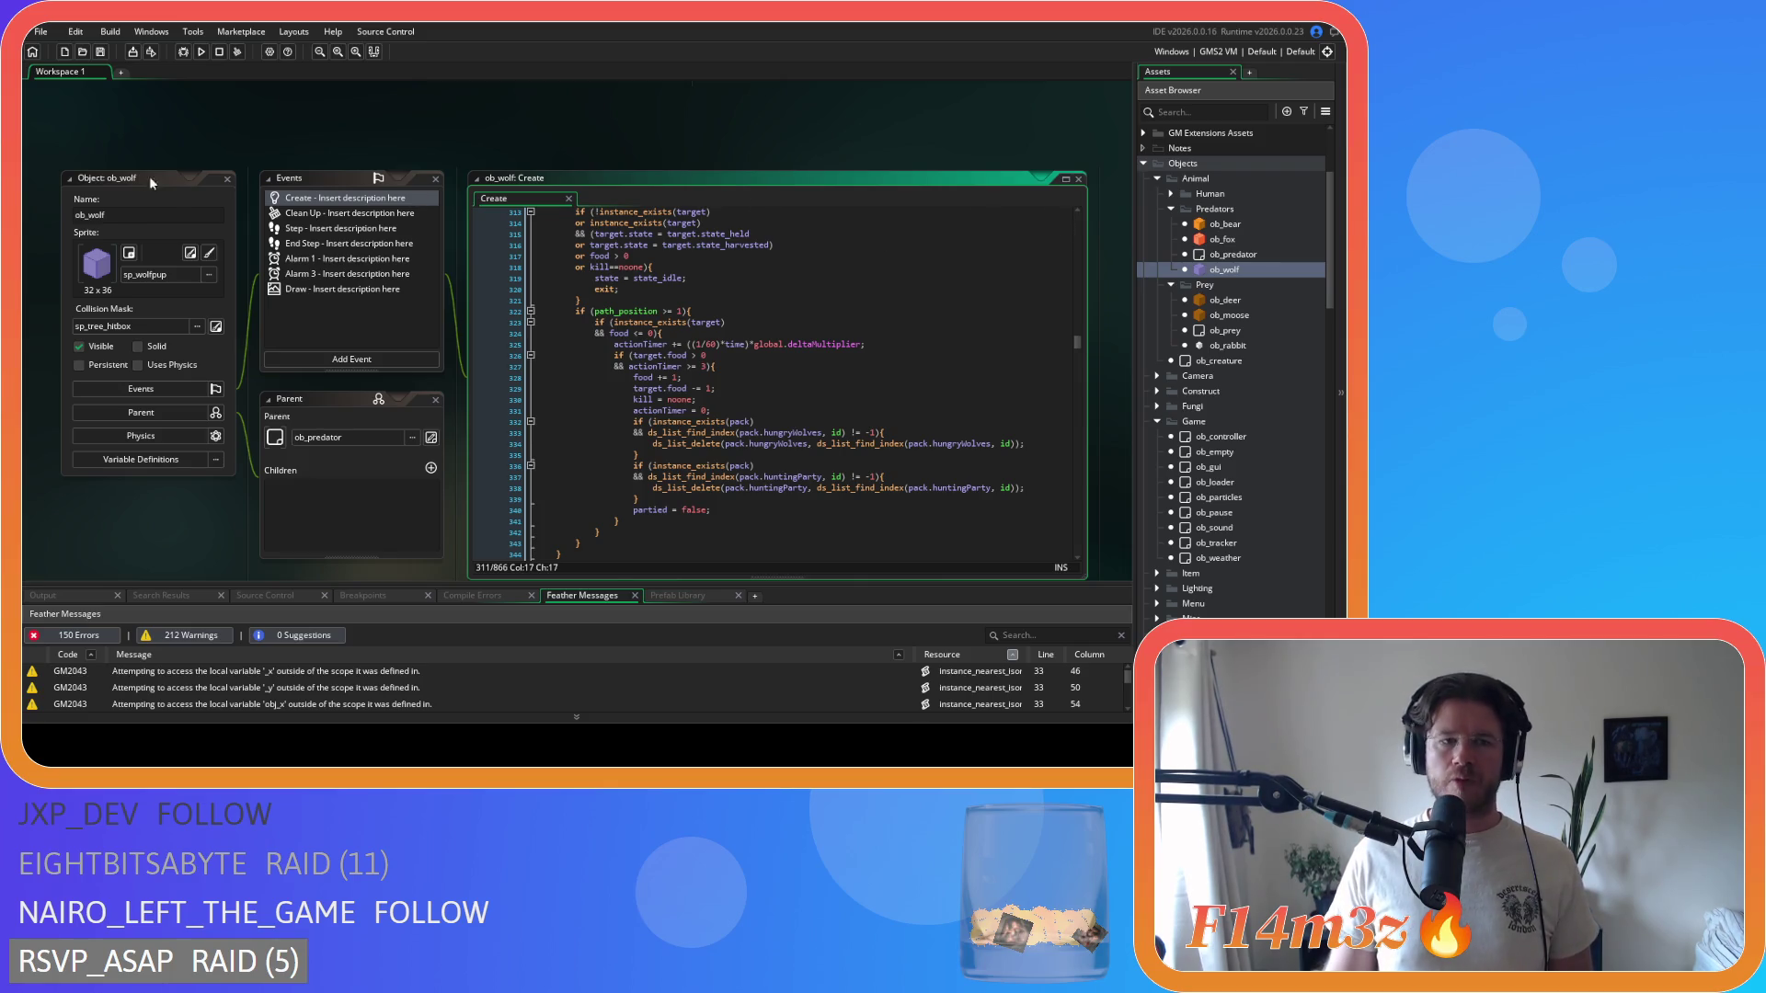
- Close the ob_wolf editors and scroll the Asset Browser down to Scripts > Death
{"action": "left_click", "coordinate": [226, 180]}
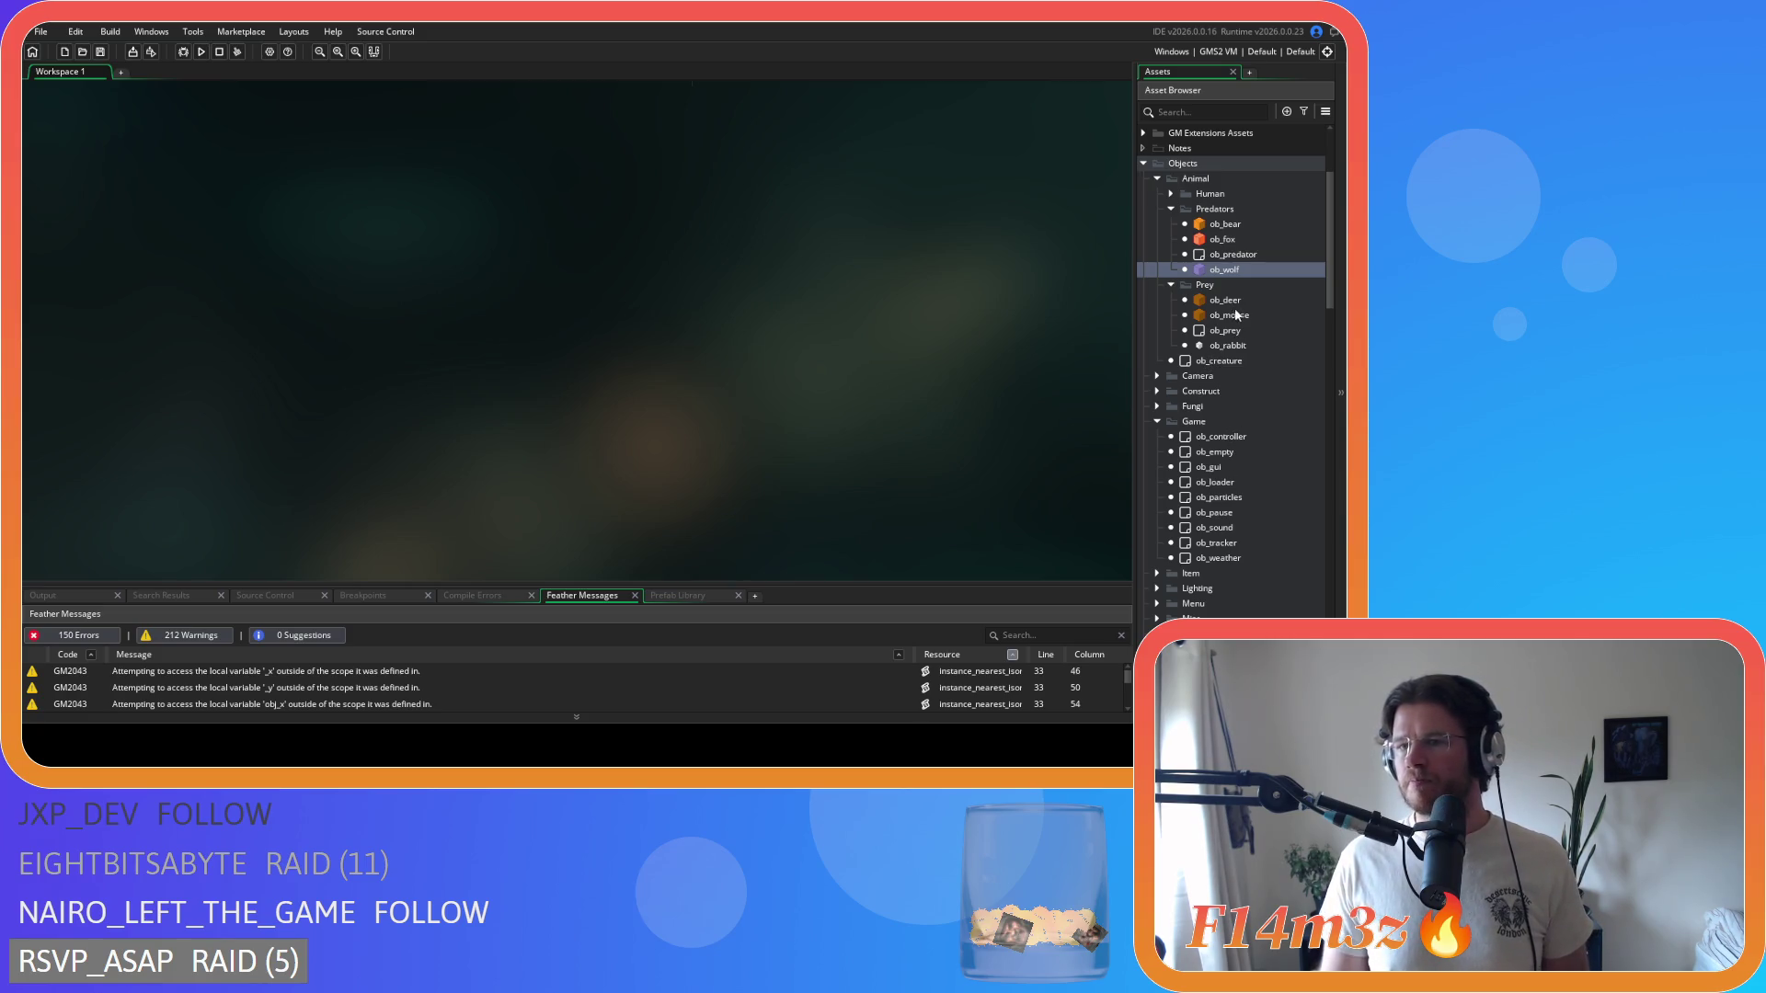
{"action": "scroll", "coordinate": [1235, 333], "scroll_direction": "down", "scroll_amount": 5}
{"action": "scroll", "coordinate": [1186, 507], "scroll_direction": "down", "scroll_amount": 2}
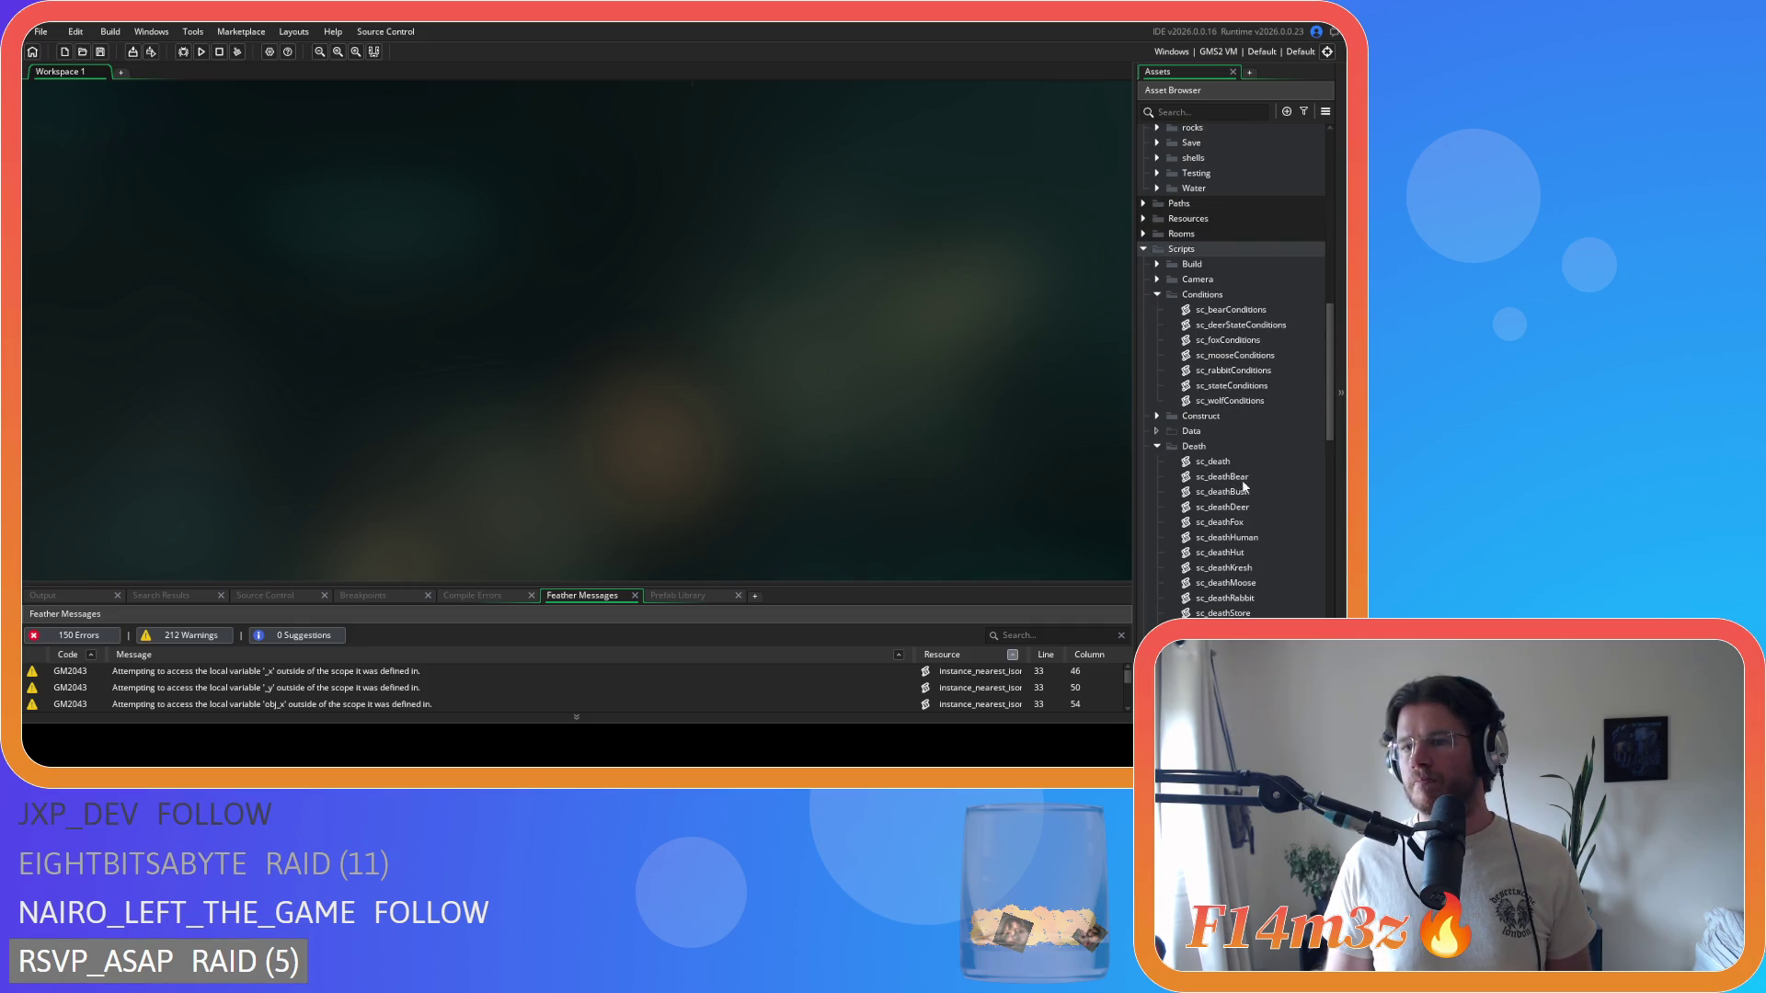
- Open sc_deathDeer and scroll its code down to around line 107
{"action": "double_click", "coordinate": [1267, 507]}
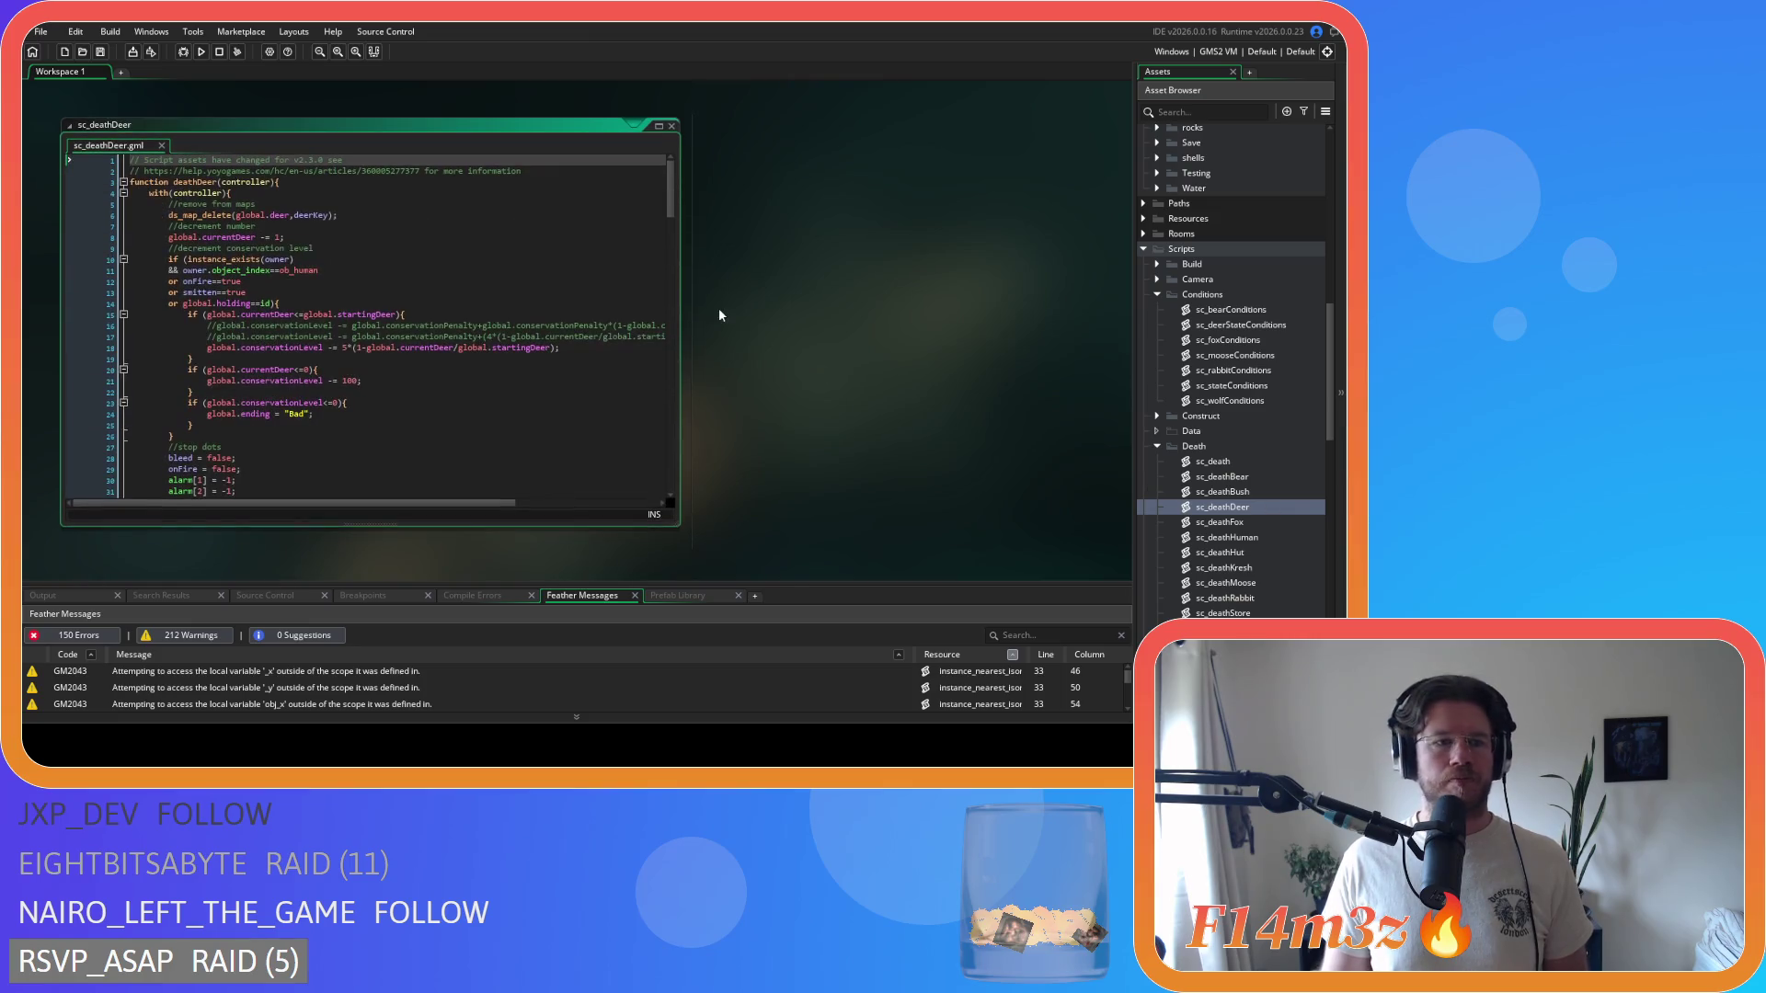
{"action": "left_click_drag", "start_coordinate": [672, 186], "coordinate": [652, 390]}
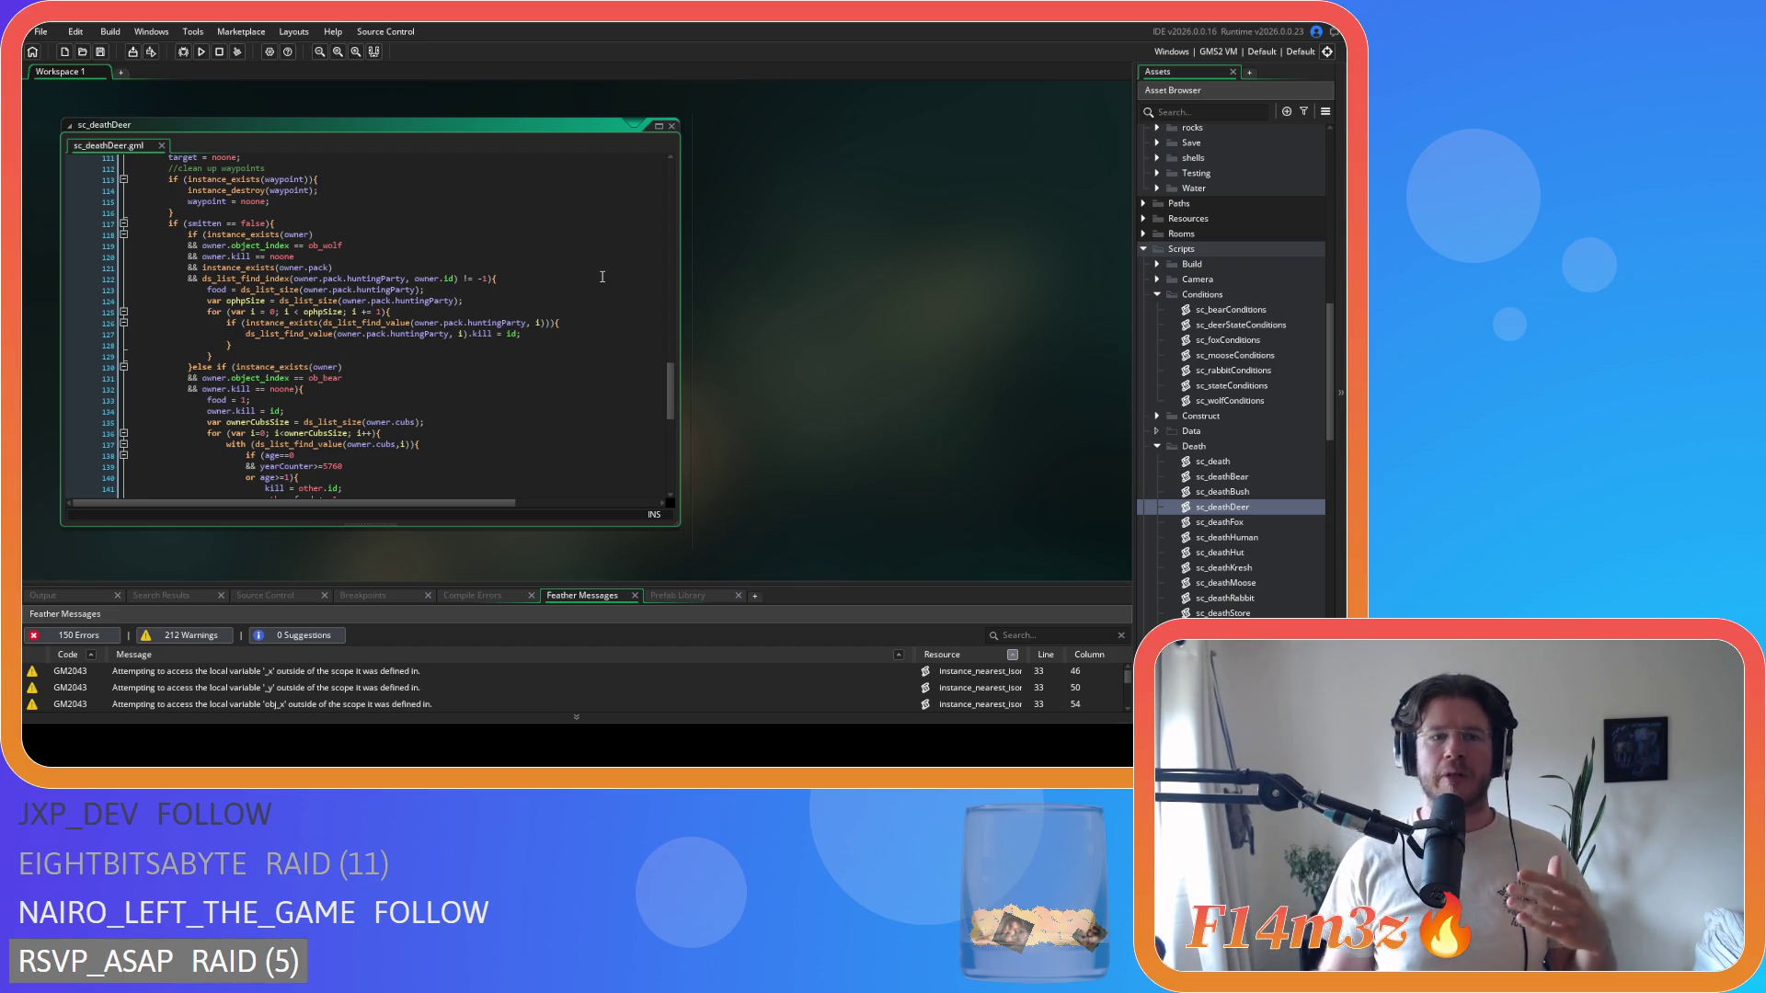
- Highlight the hunting-party food assignment on line 123 of sc_deathDeer, then deselect it
{"action": "left_click_drag", "start_coordinate": [206, 290], "coordinate": [434, 292]}
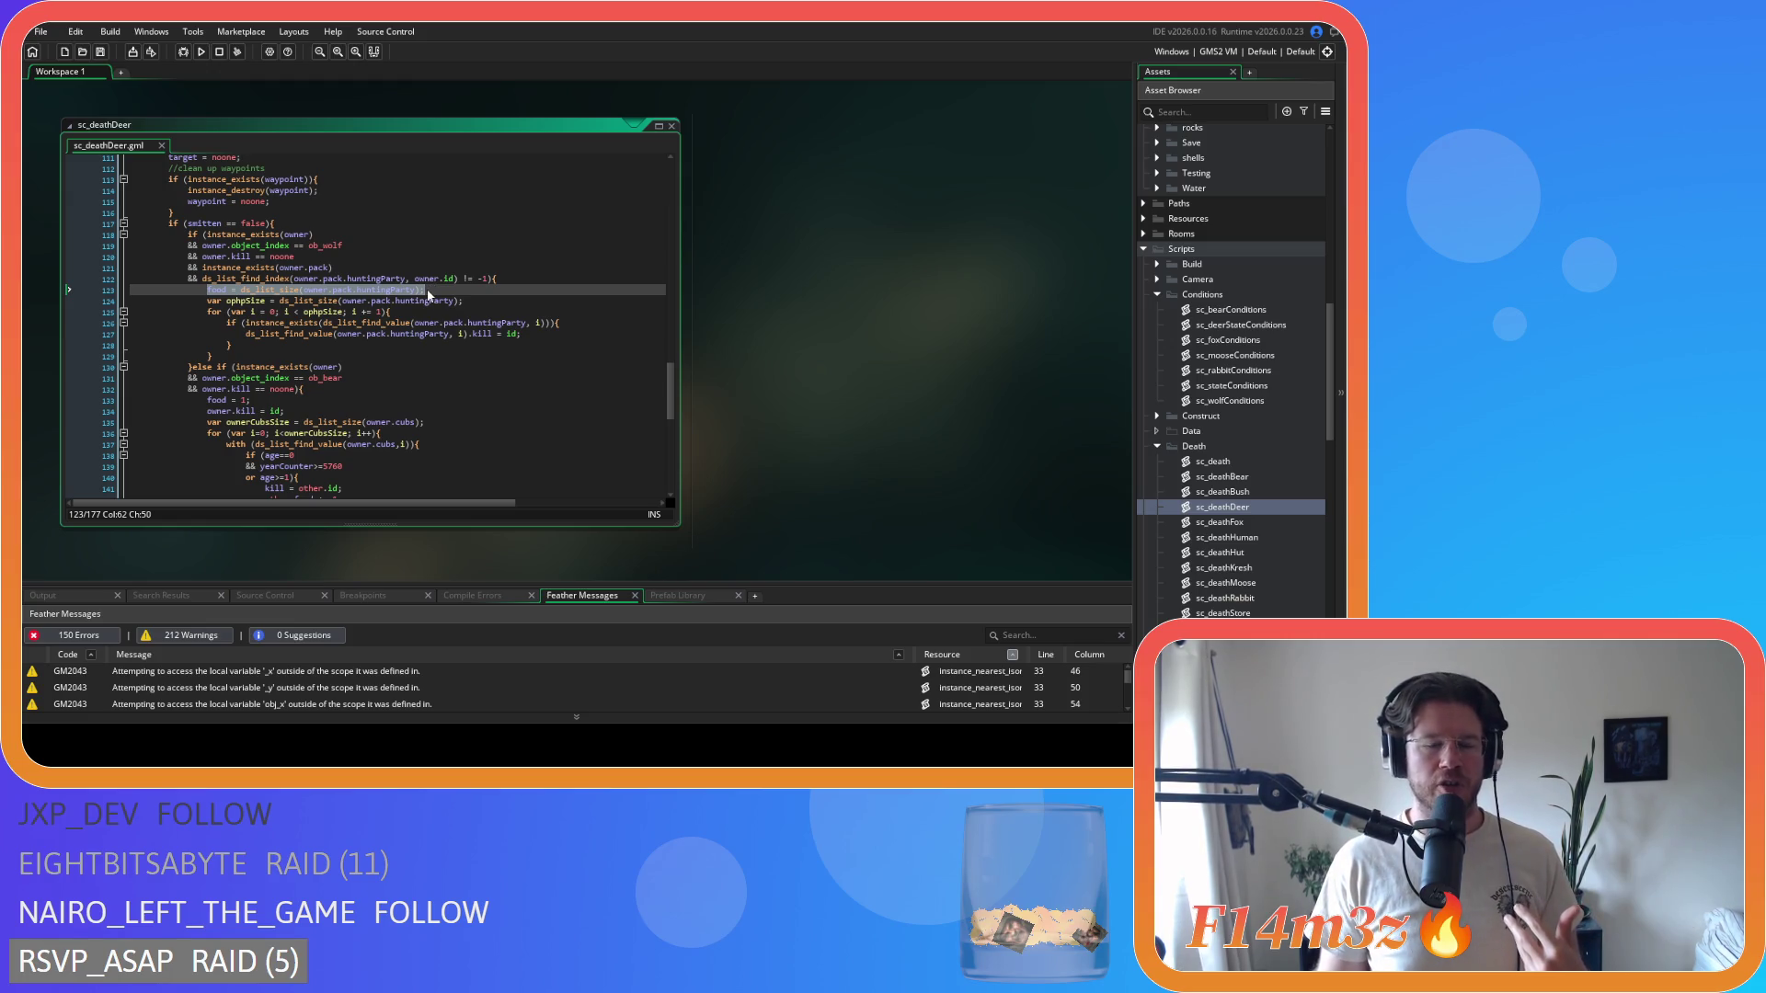
{"action": "left_click", "coordinate": [429, 294]}
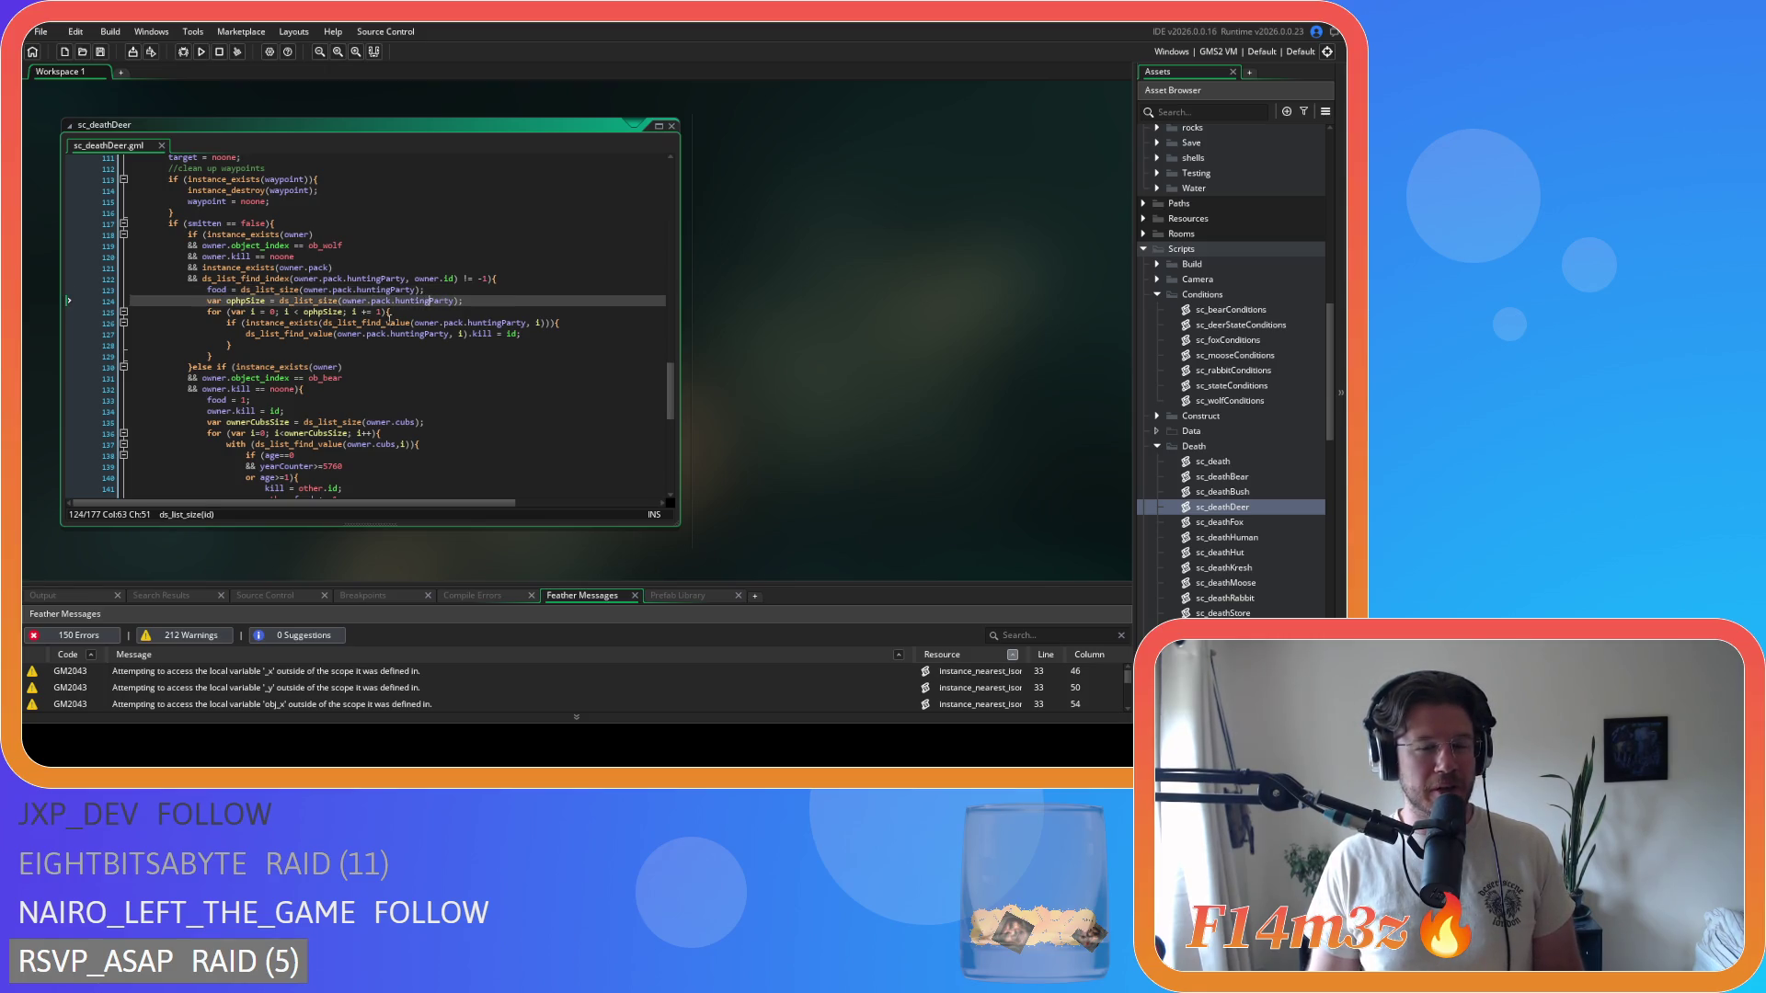
{"action": "scroll", "coordinate": [434, 290], "scroll_direction": "up", "scroll_amount": 2}
- Remove the spaces around == on line 117 and save sc_deathDeer
{"action": "left_click", "coordinate": [267, 328]}
{"action": "left_click", "coordinate": [262, 307]}
{"action": "key", "text": "Delete"}
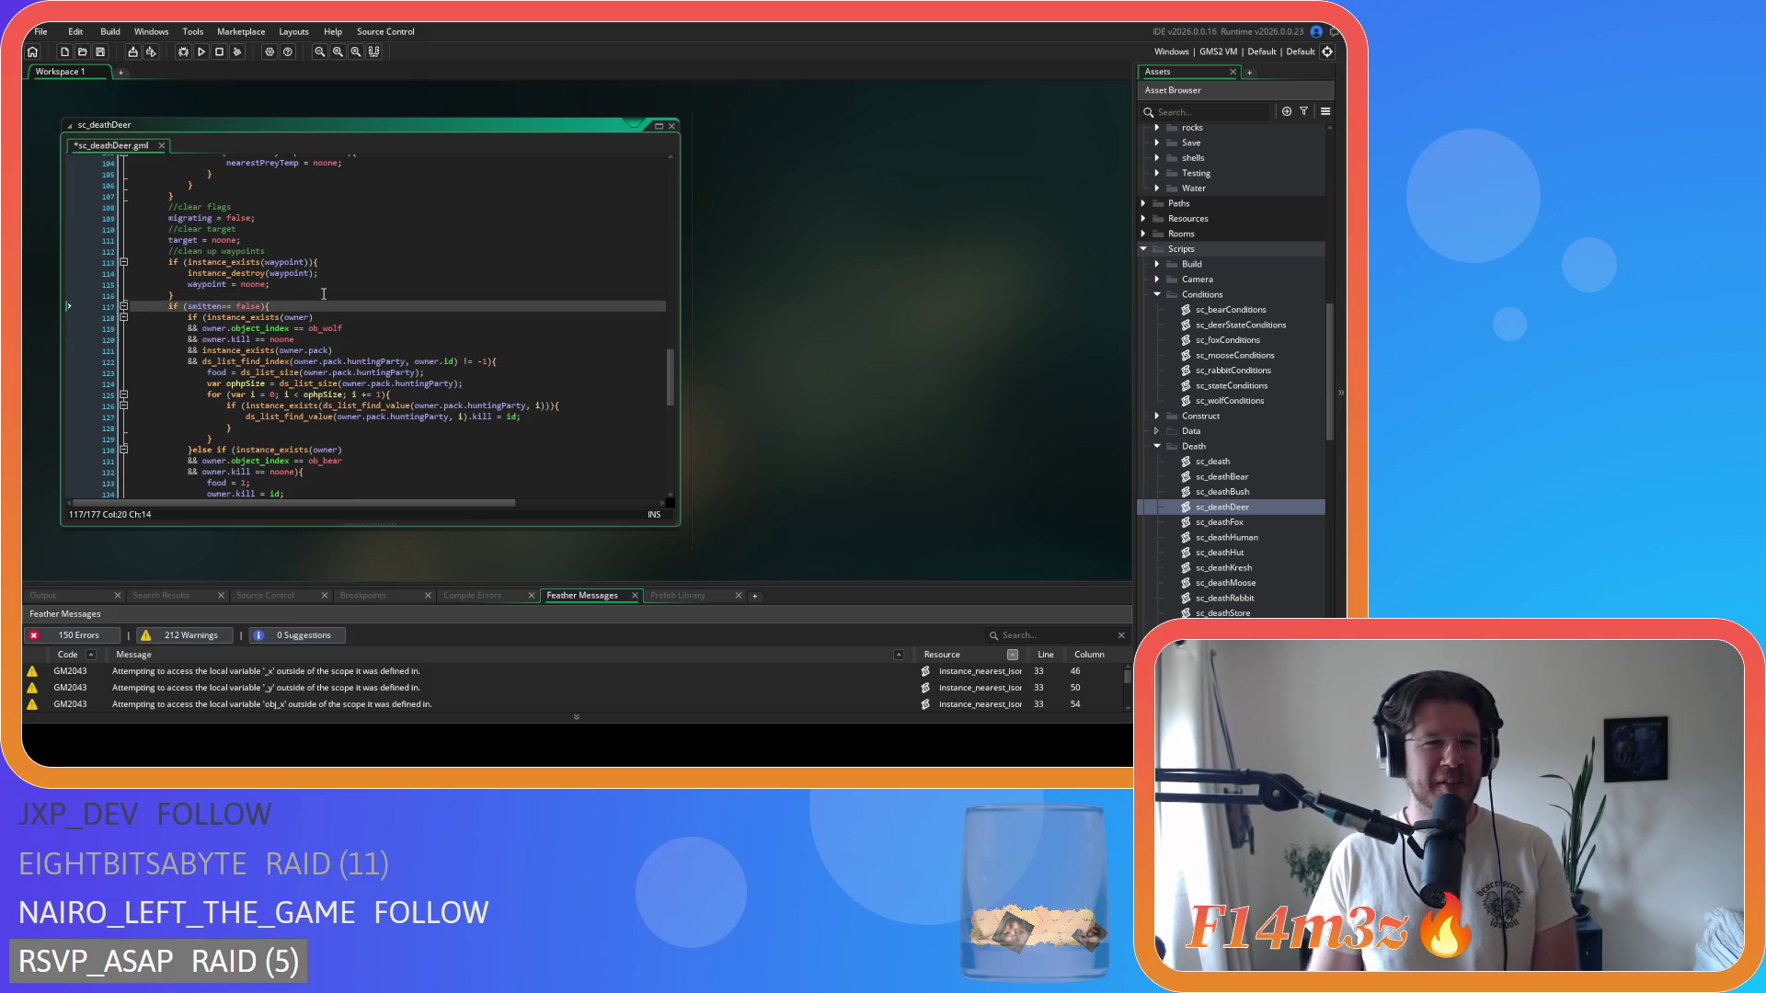
{"action": "key", "text": "Delete"}
{"action": "left_click", "coordinate": [310, 295]}
{"action": "key", "text": "ctrl+s"}
- Tighten the == comparison on line 119 and save the script again
{"action": "scroll", "coordinate": [310, 291], "scroll_direction": "down", "scroll_amount": 2}
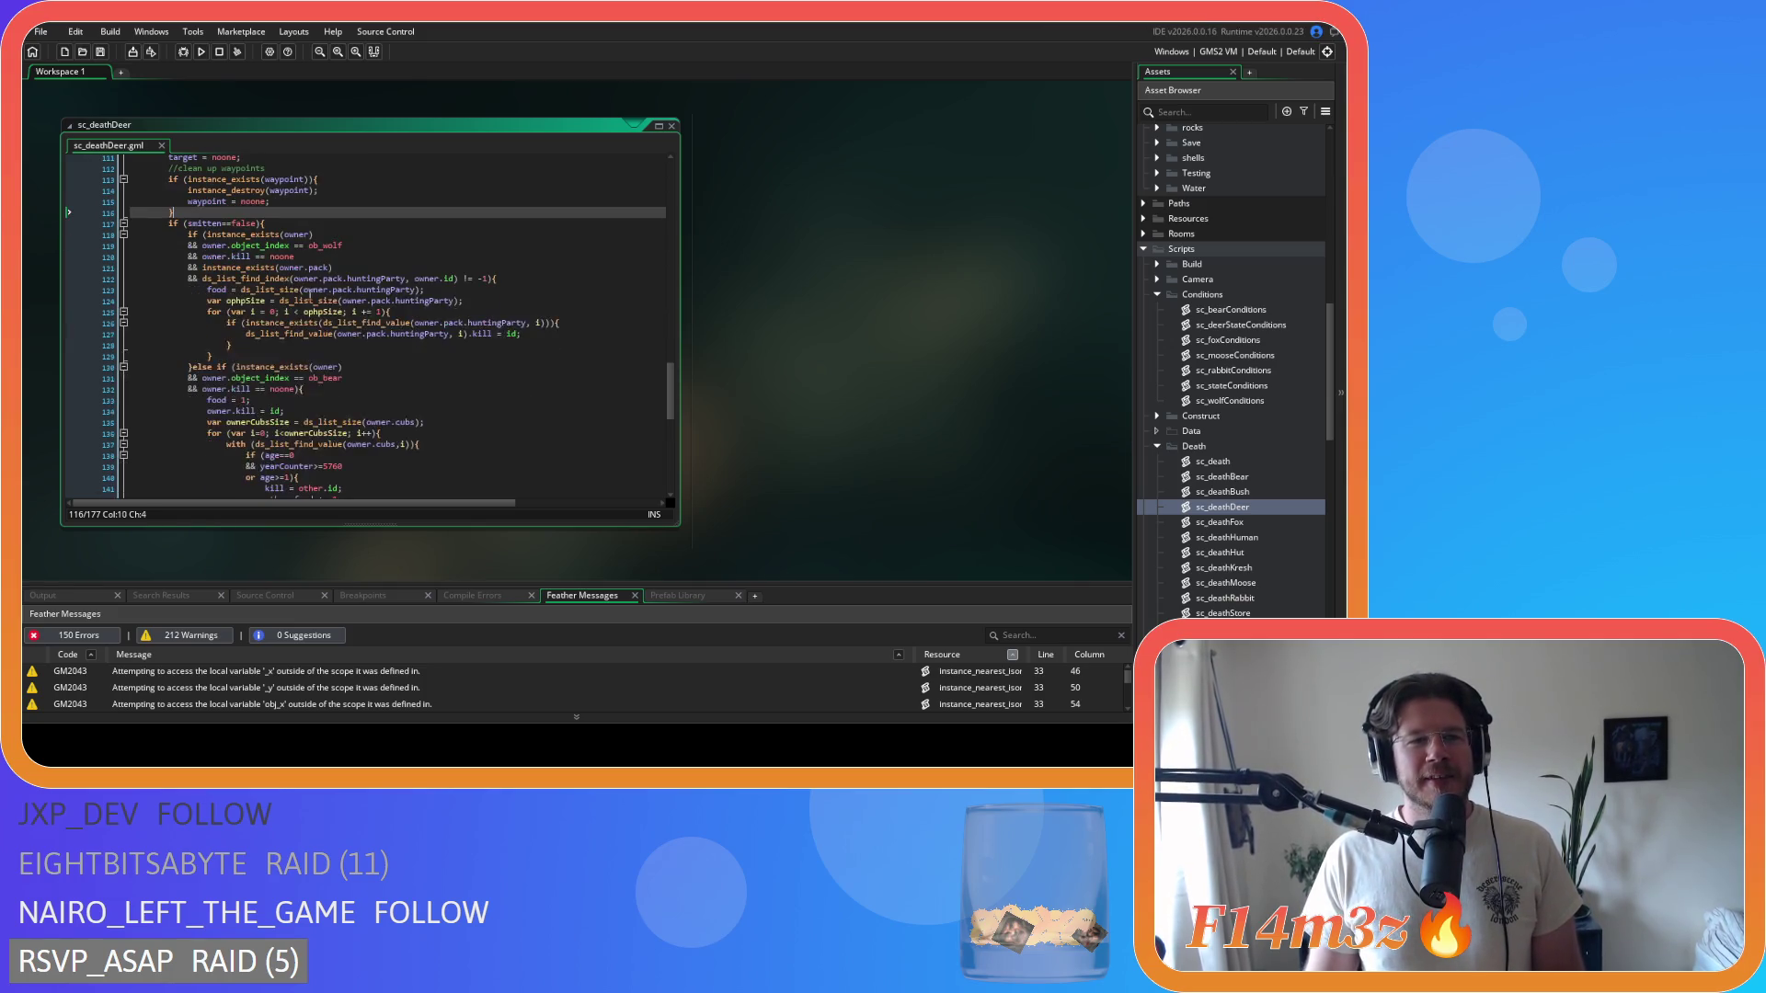
{"action": "left_click", "coordinate": [292, 248]}
{"action": "key", "text": "Delete"}
{"action": "key", "text": "Right"}
{"action": "key", "text": "Right"}
- Remove the spaces around != on line 122, save, and bring up the workspace context menu
{"action": "key", "text": "Delete"}
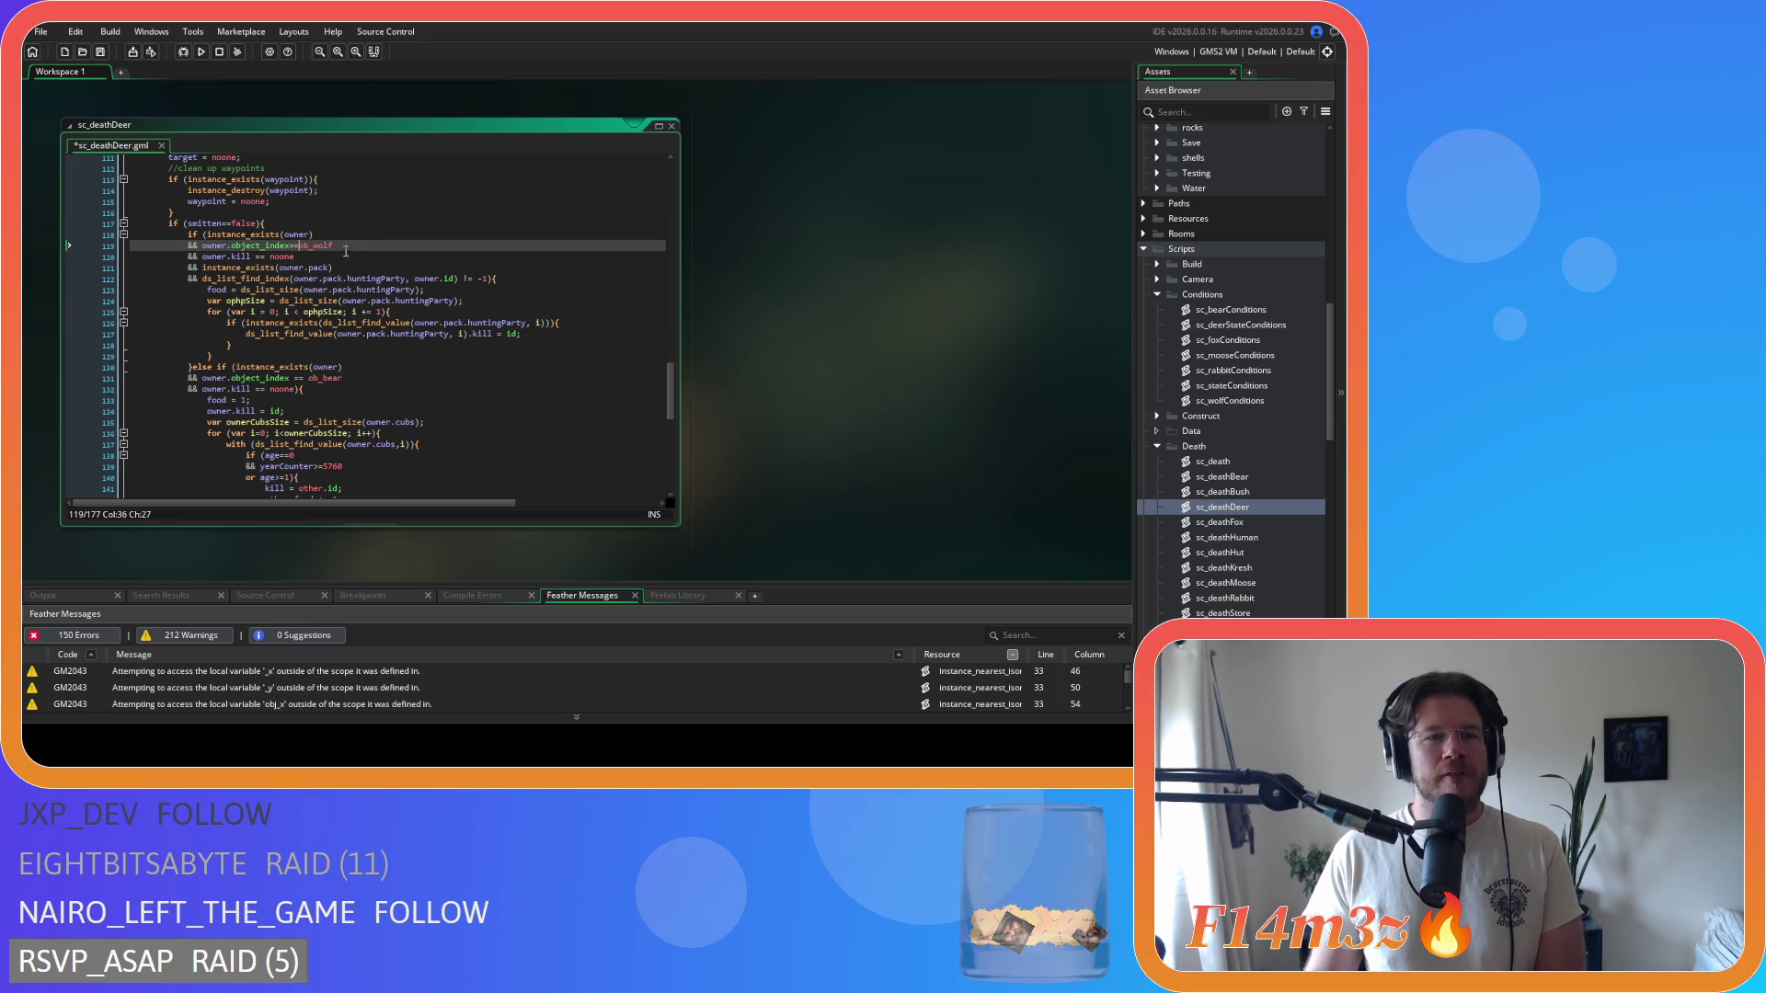
{"action": "left_click", "coordinate": [253, 258]}
{"action": "left_click", "coordinate": [424, 266]}
{"action": "key", "text": "ctrl+s"}
{"action": "left_click", "coordinate": [460, 279]}
{"action": "key", "text": "Delete"}
{"action": "key", "text": "Right"}
{"action": "key", "text": "Right"}
{"action": "key", "text": "Delete"}
{"action": "left_click", "coordinate": [410, 279]}
{"action": "key", "text": "Delete"}
{"action": "left_click", "coordinate": [301, 237]}
{"action": "key", "text": "ctrl+s"}
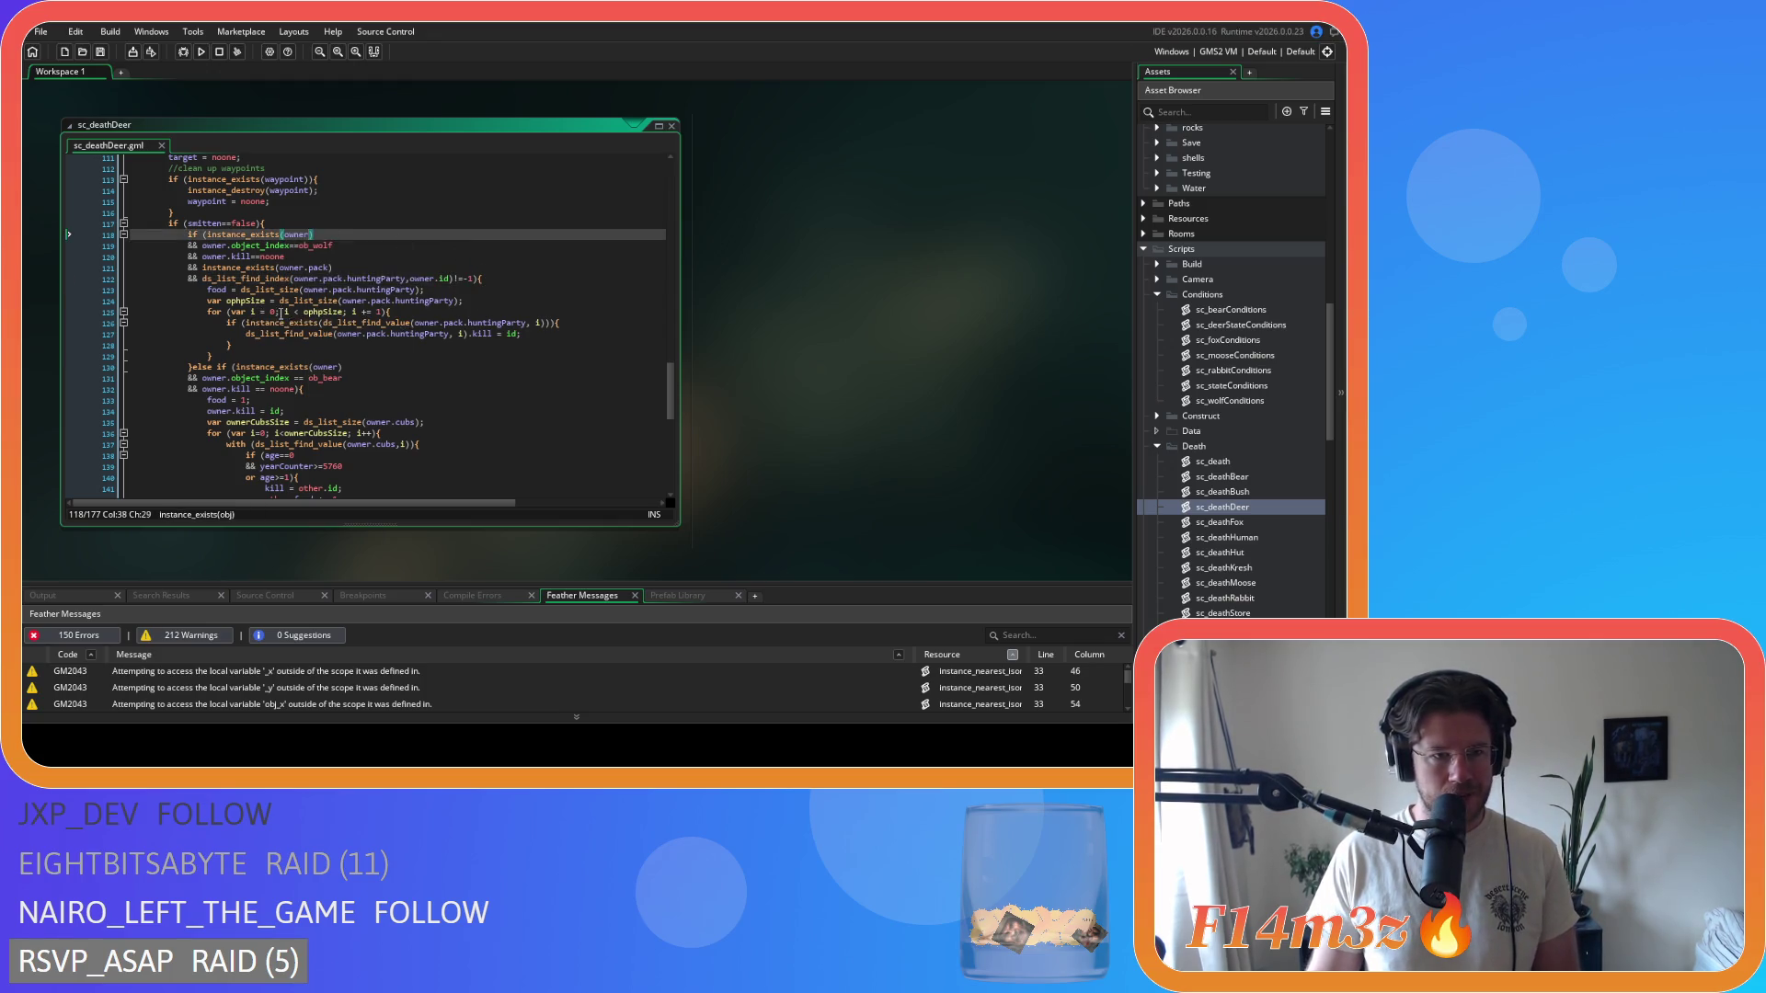
{"action": "scroll", "coordinate": [432, 331], "scroll_direction": "down", "scroll_amount": 2}
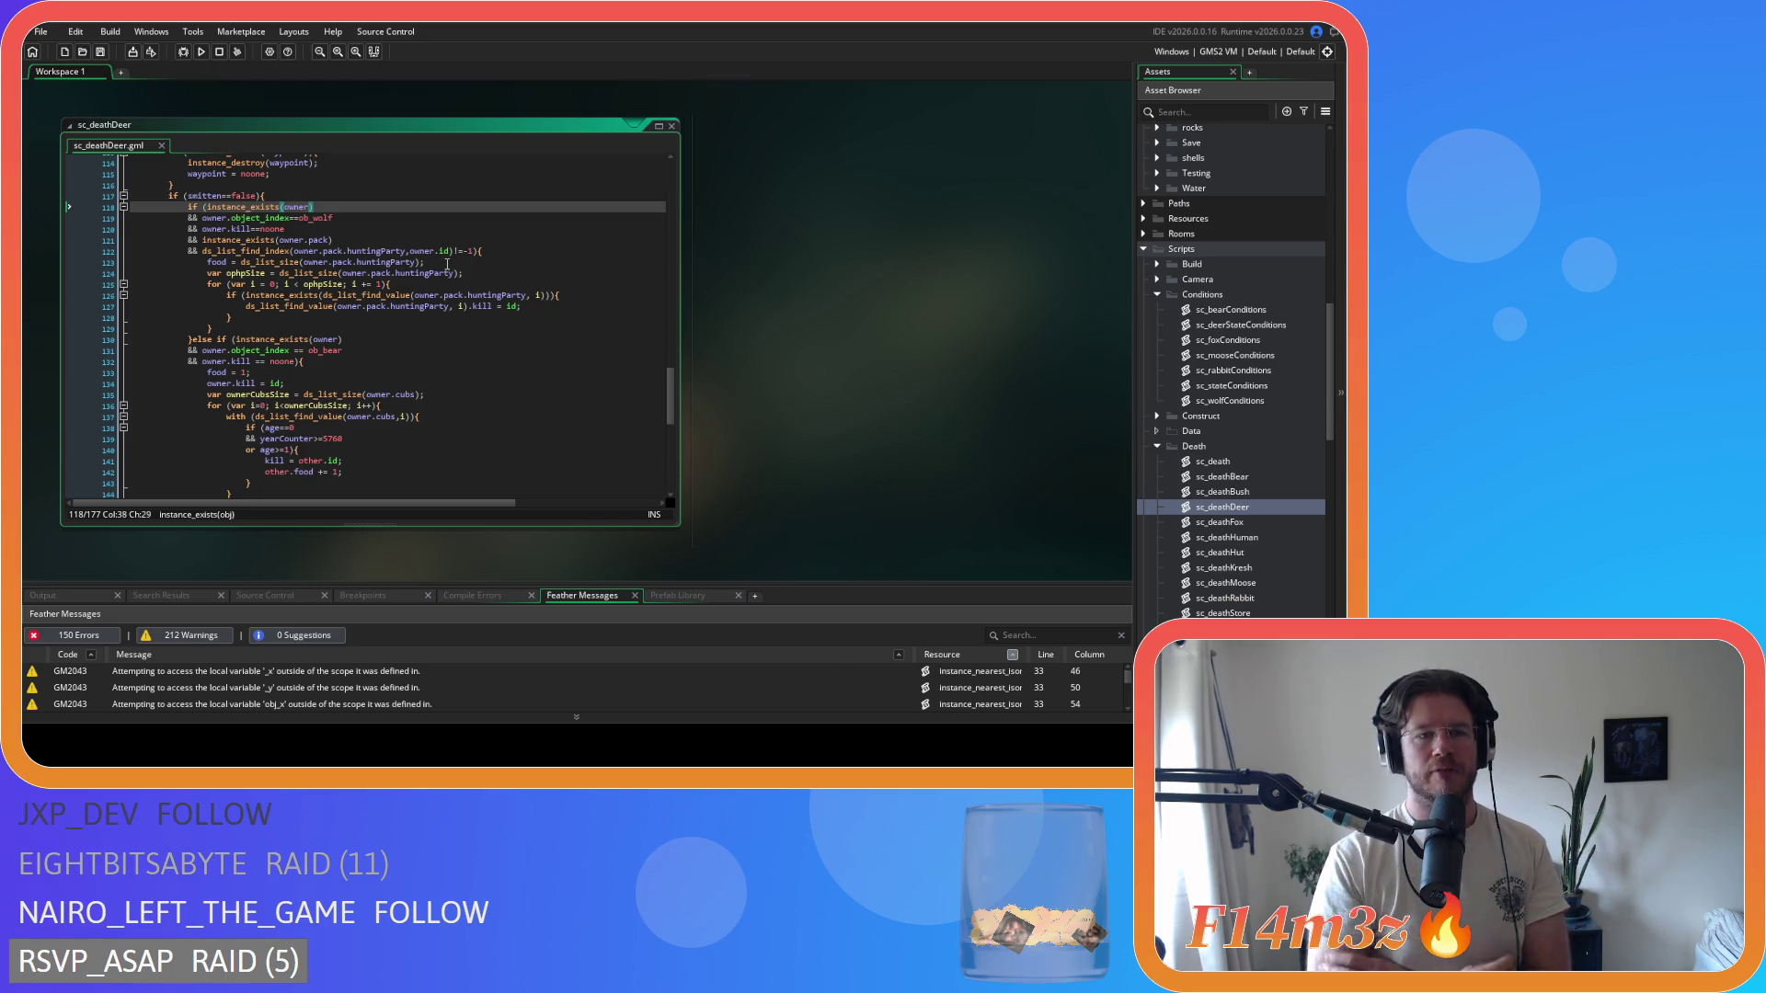
{"action": "right_click", "coordinate": [774, 232]}
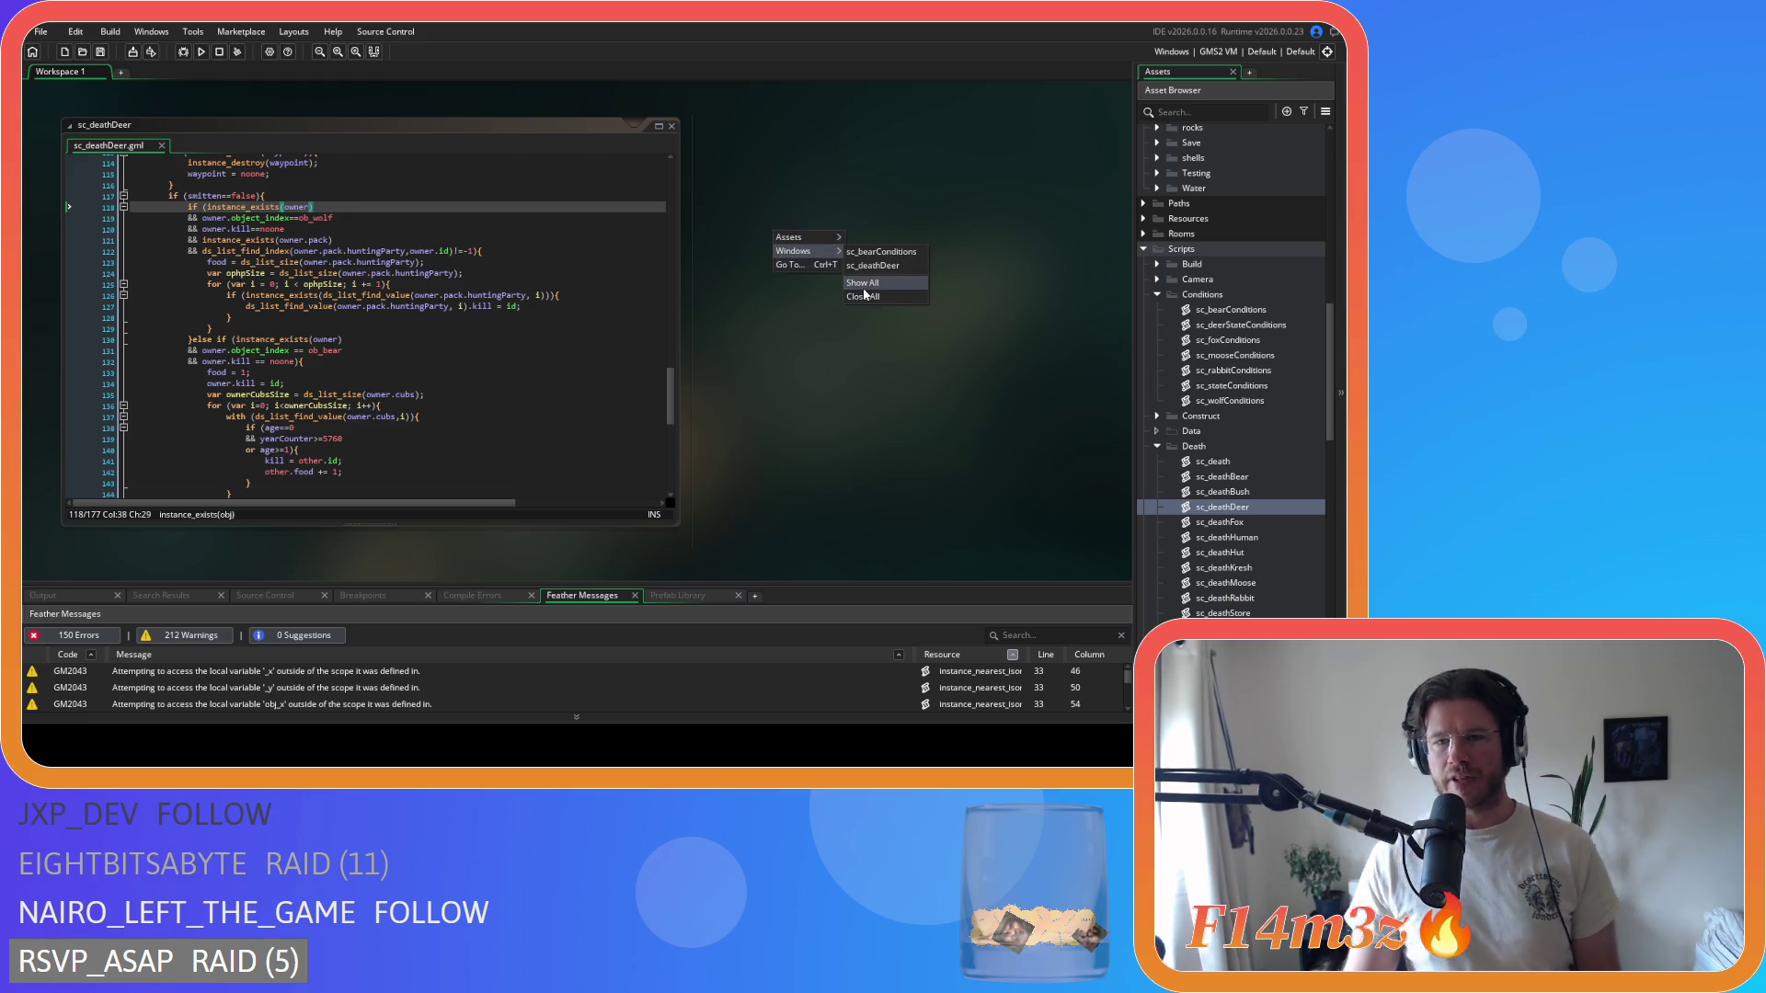
{"action": "left_click", "coordinate": [817, 356]}
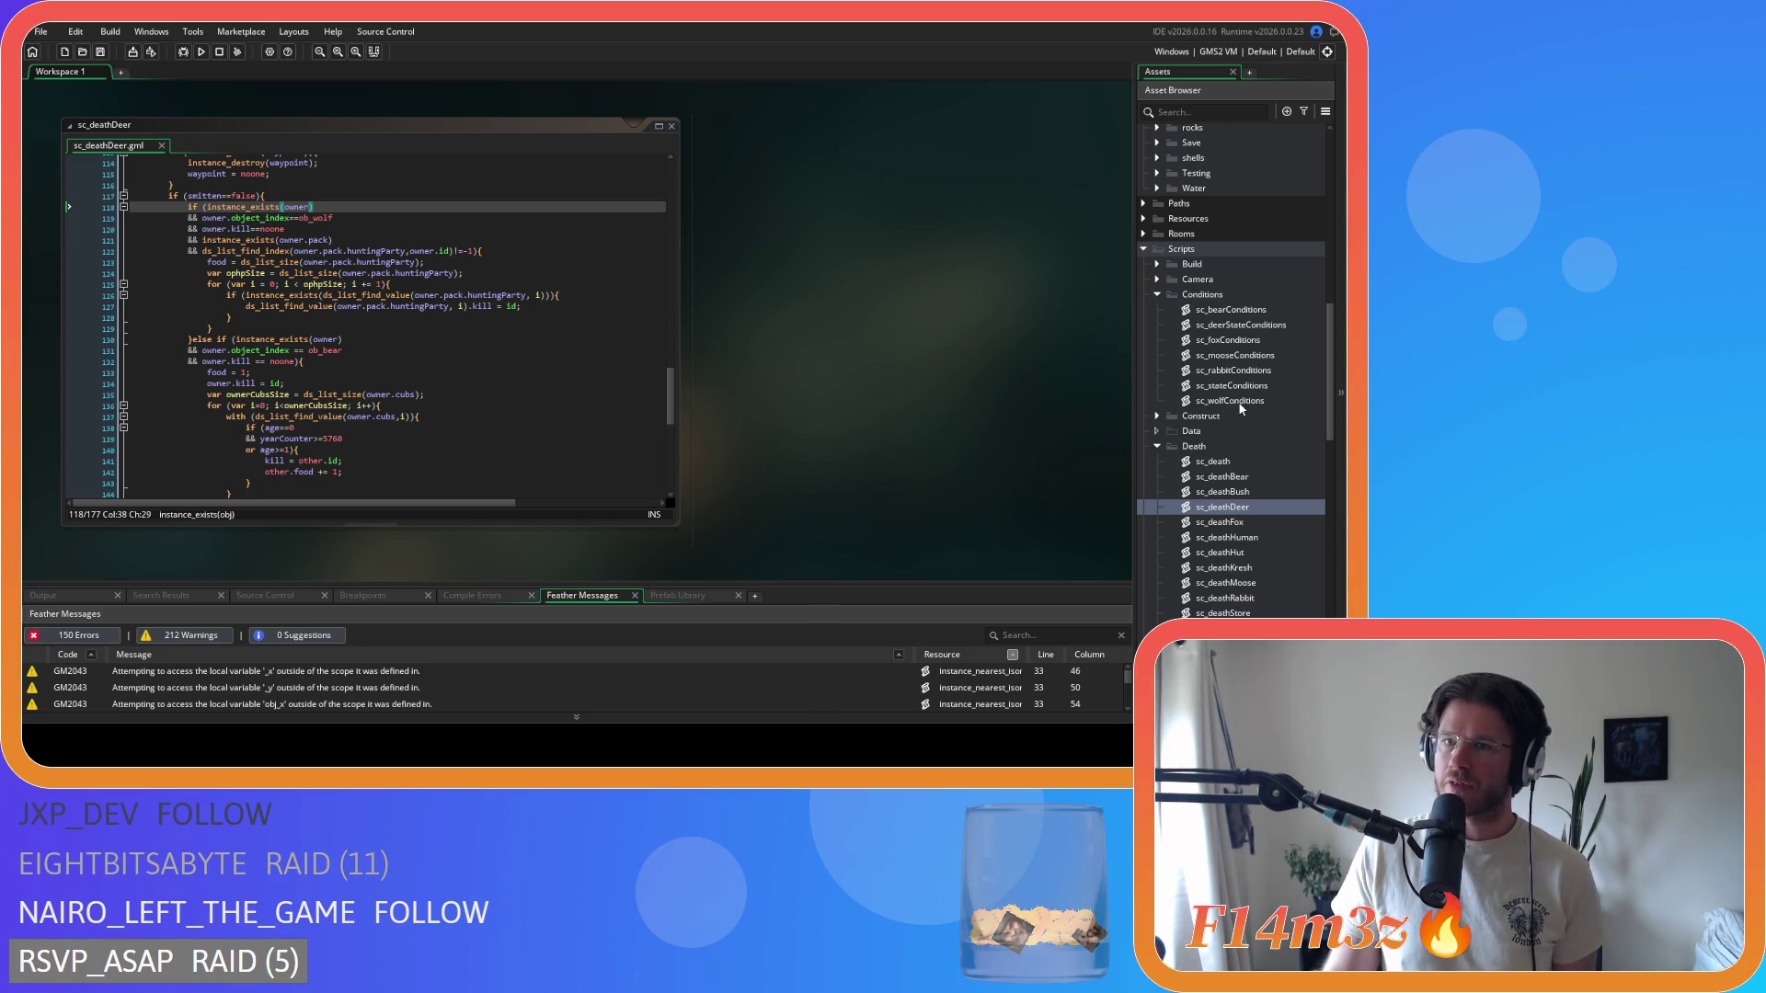
{"action": "scroll", "coordinate": [1239, 408], "scroll_direction": "up", "scroll_amount": 6}
{"action": "scroll", "coordinate": [1238, 279], "scroll_direction": "up", "scroll_amount": 2}
- Open ob_wolf, search its Create code for state_hunt, and go to the end of that function
{"action": "double_click", "coordinate": [1242, 241]}
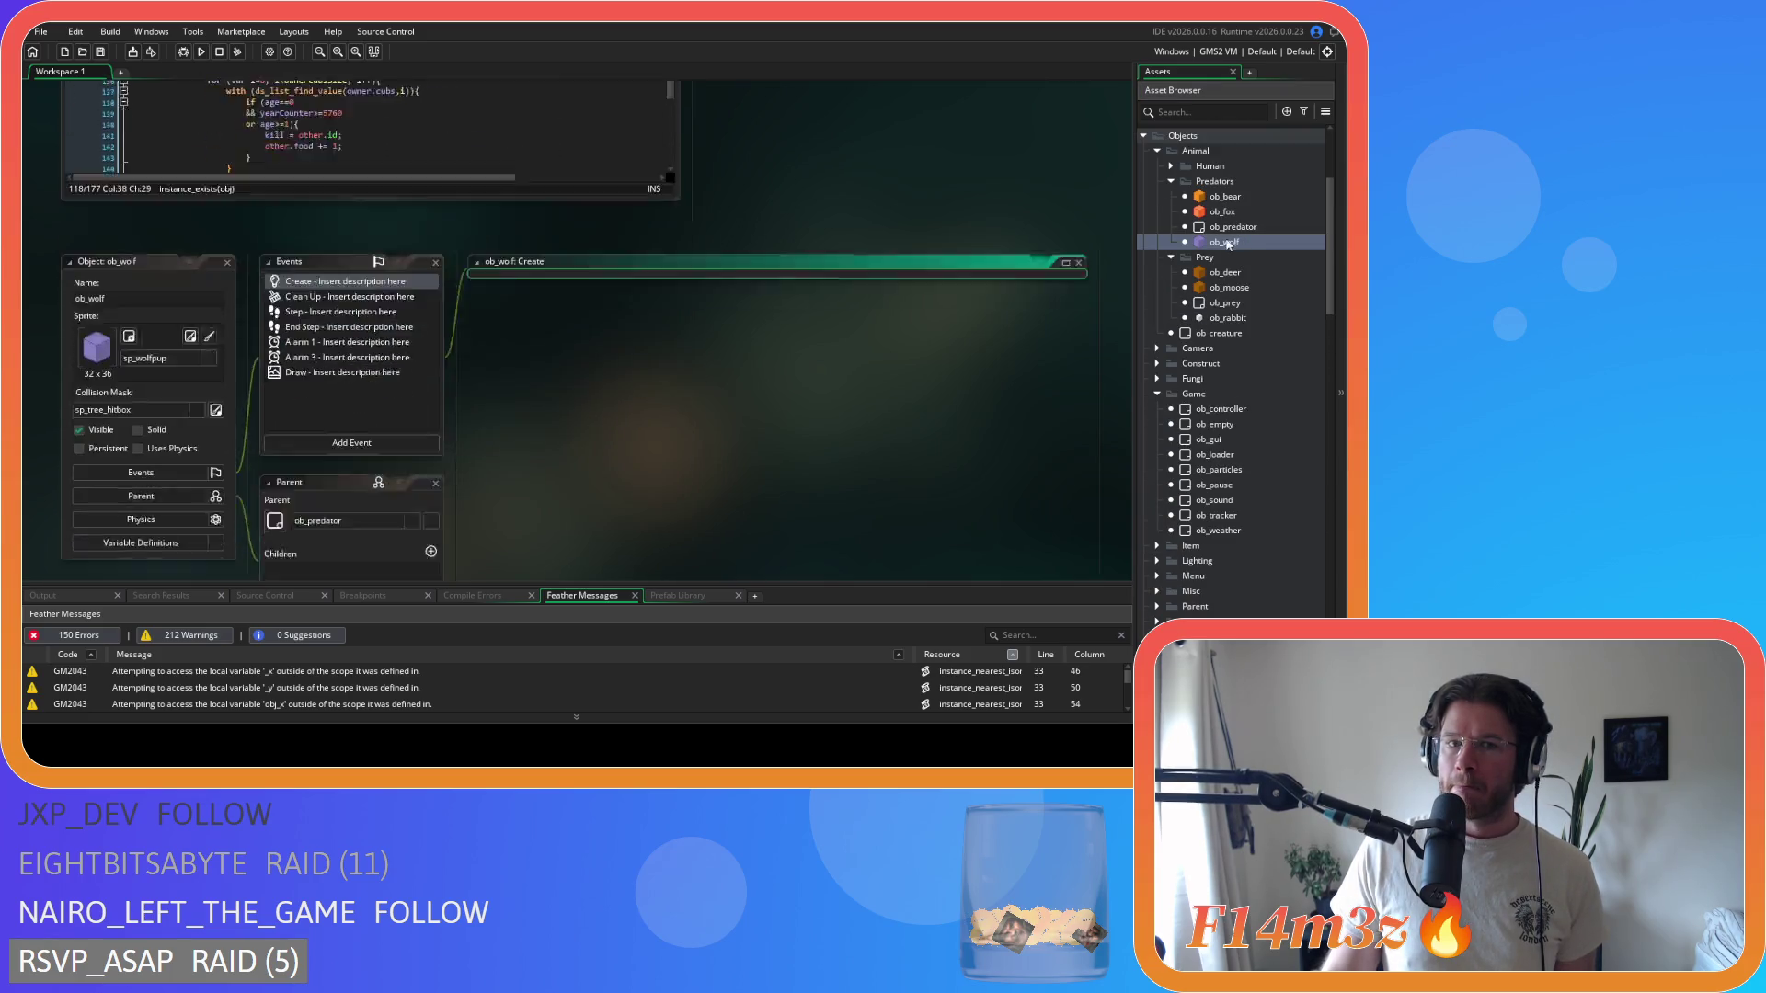
{"action": "left_click", "coordinate": [796, 270]}
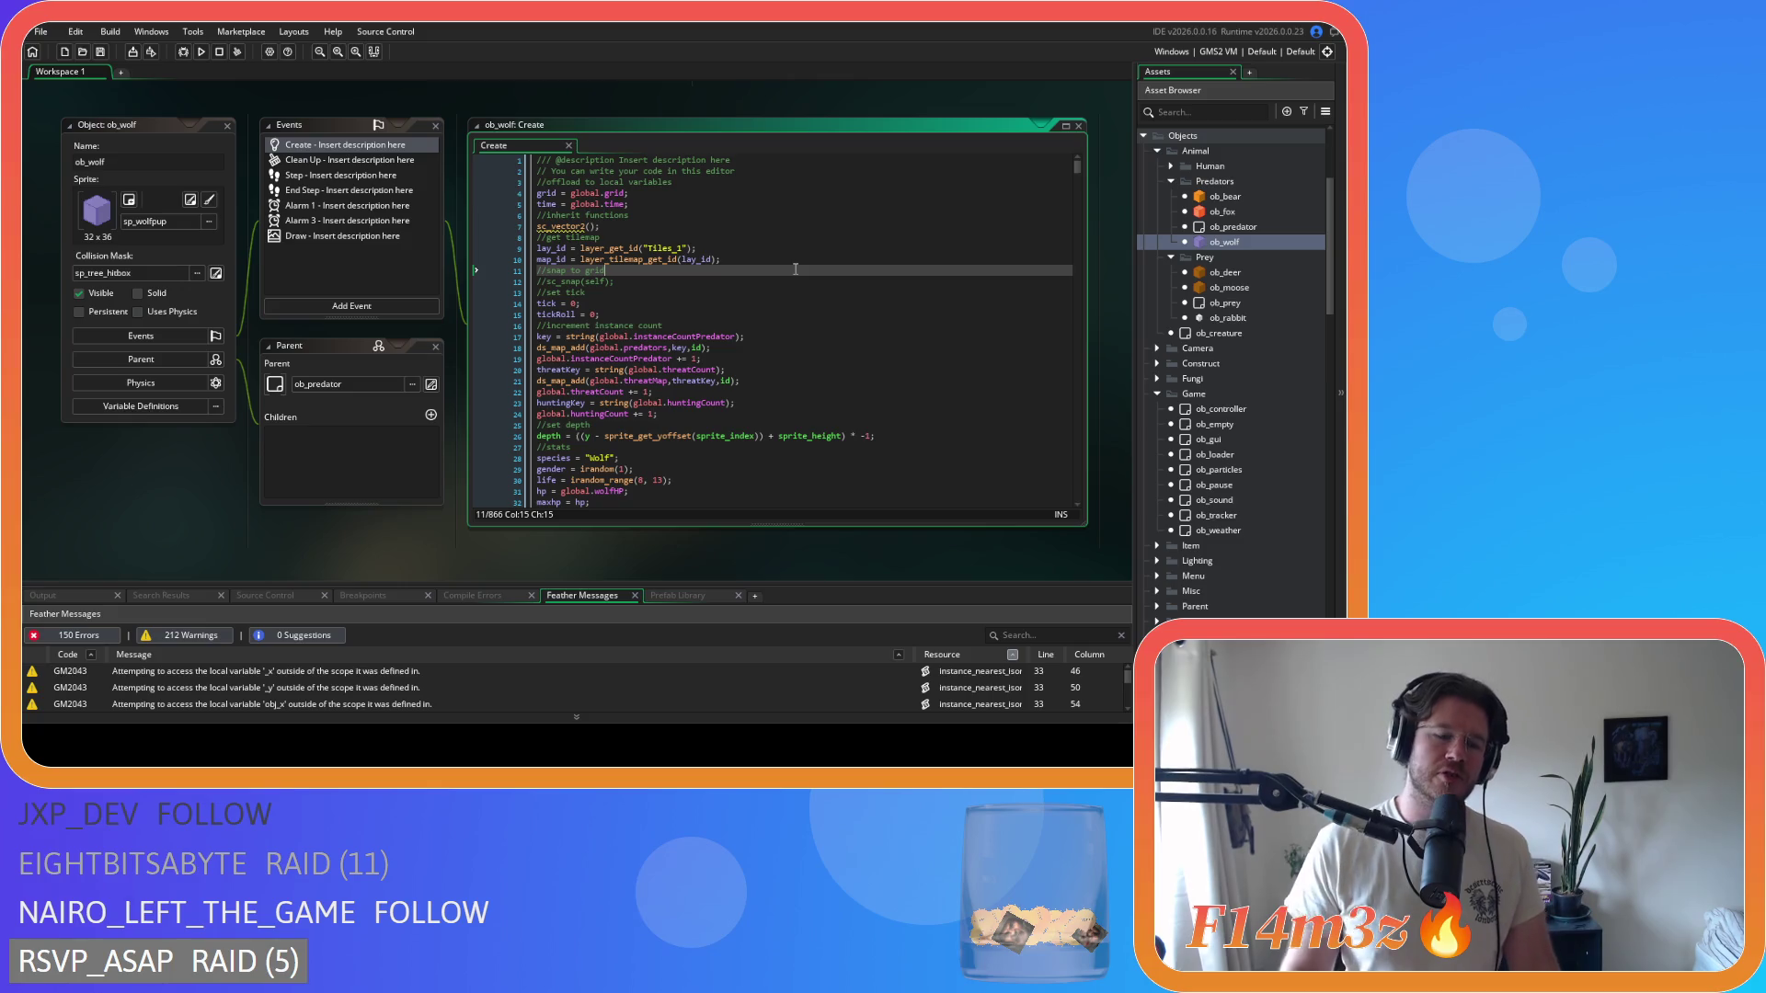
{"action": "key", "text": "ctrl+f"}
{"action": "type", "text": "st"}
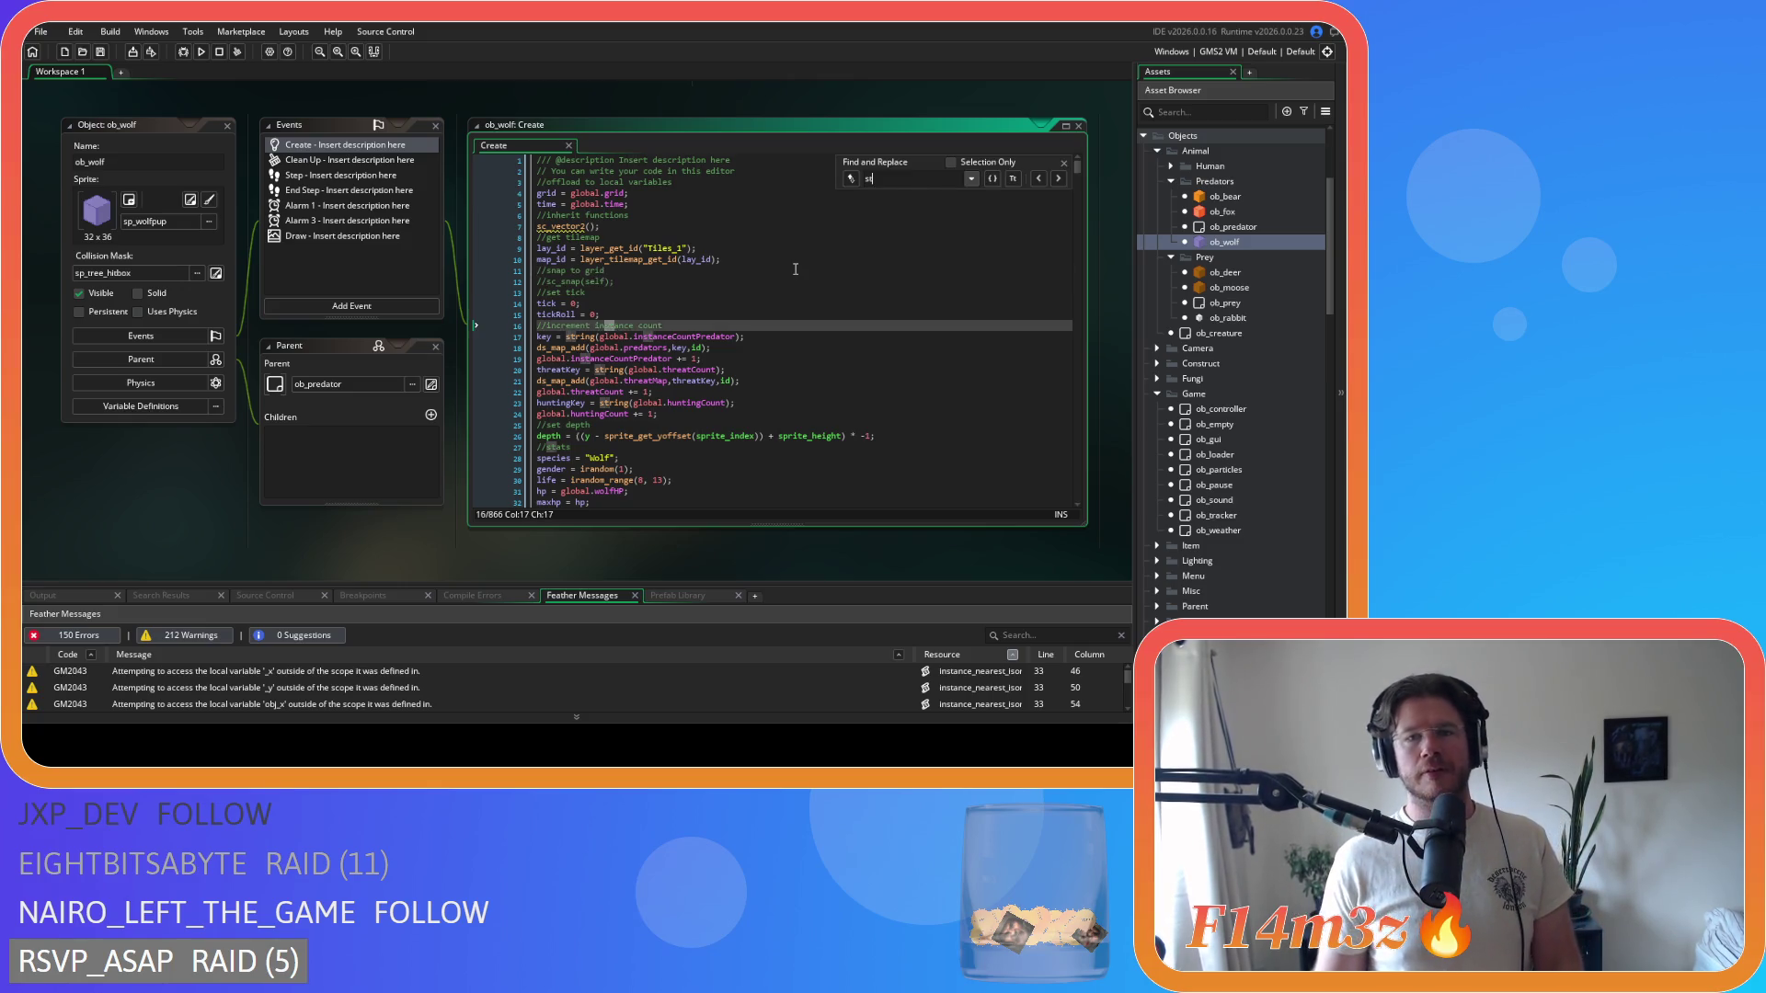
{"action": "type", "text": "ate_"}
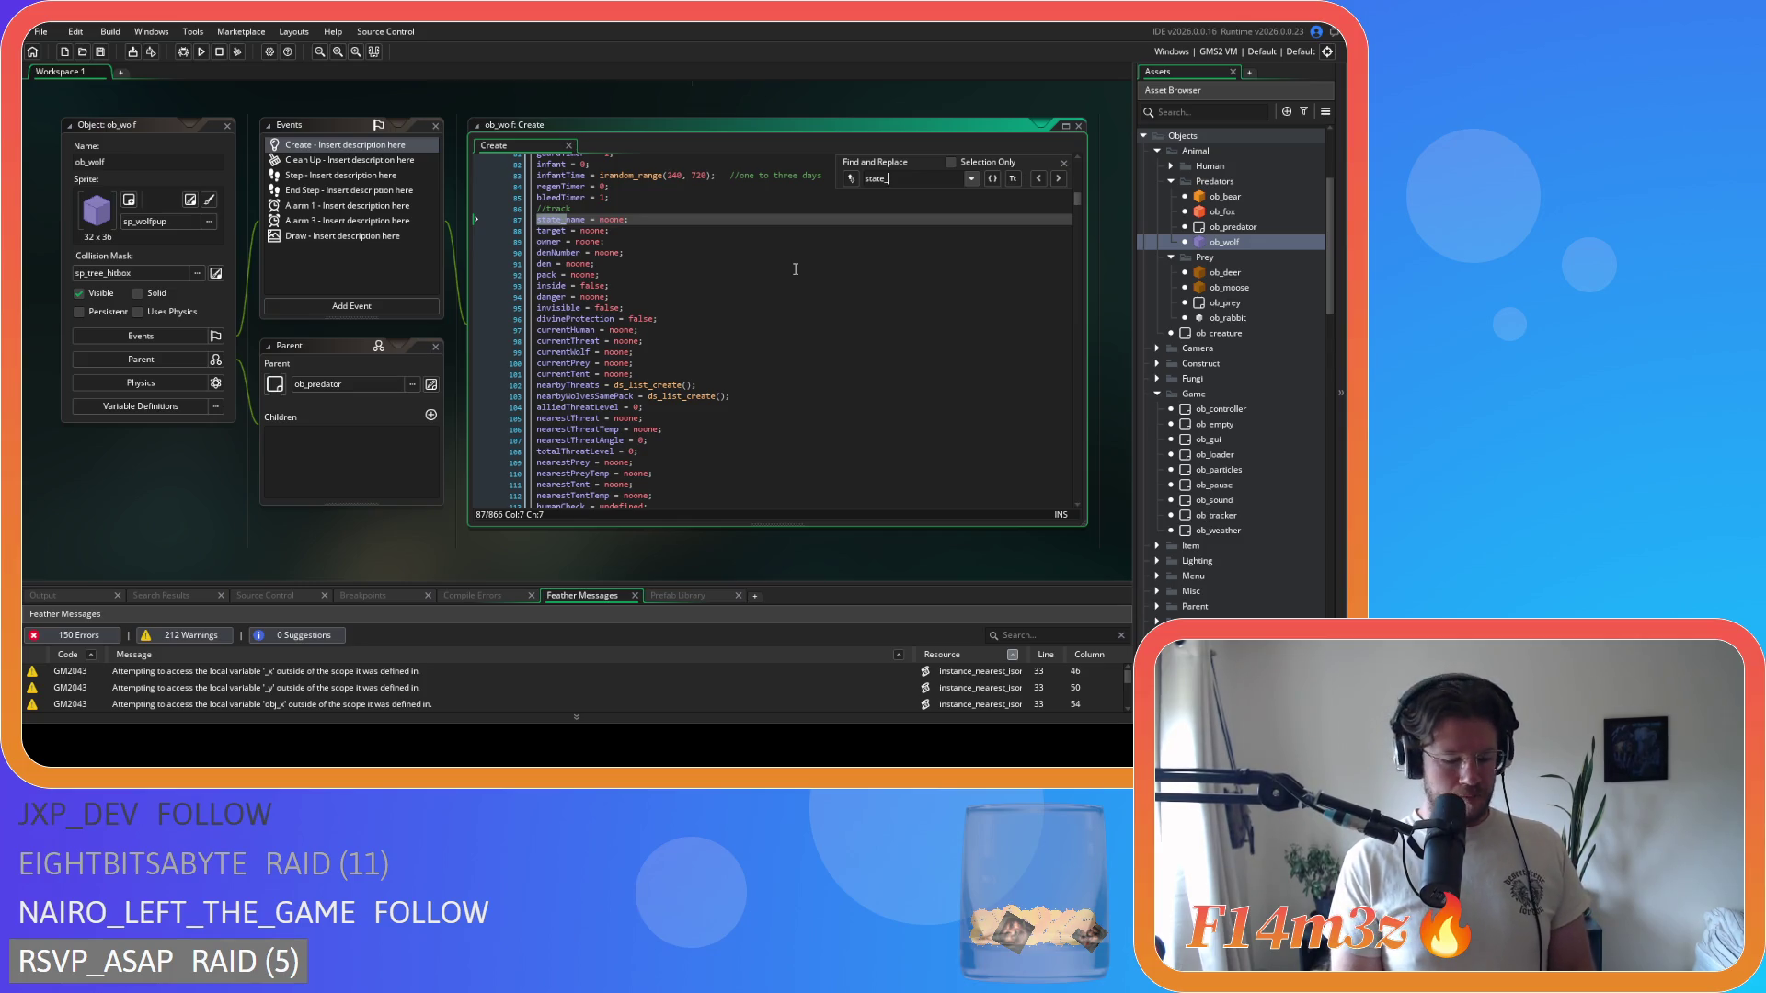
{"action": "type", "text": "hunt"}
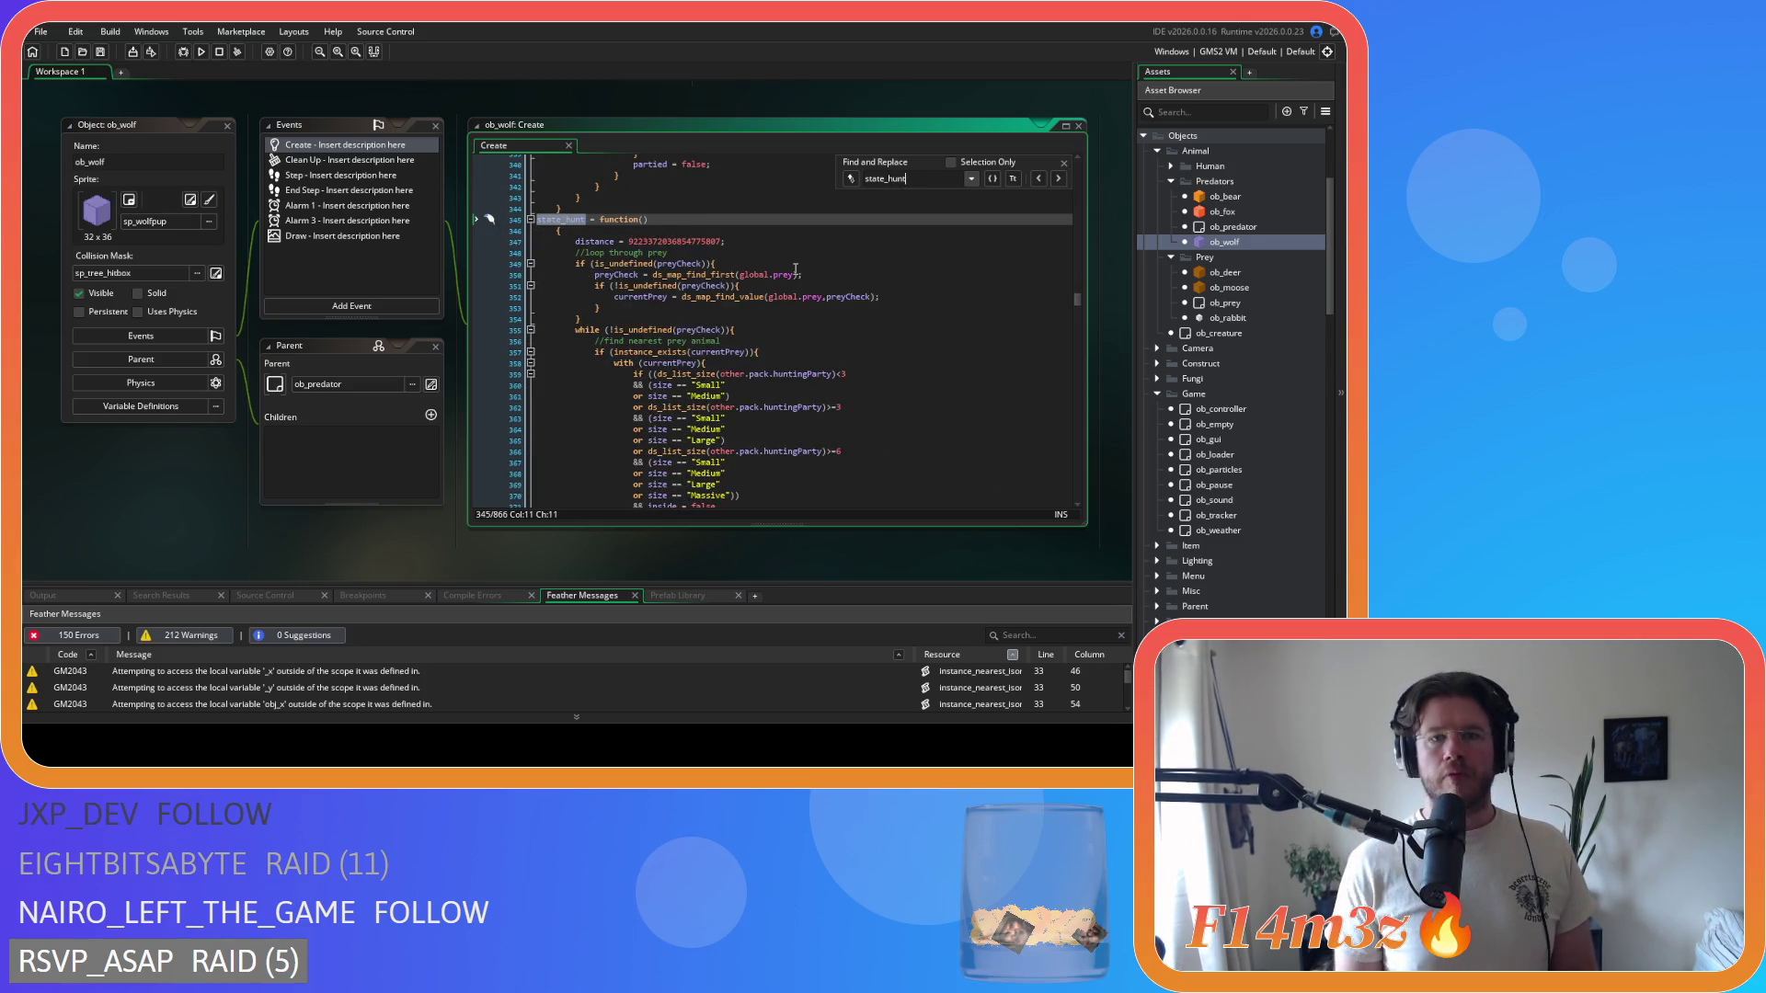
{"action": "scroll", "coordinate": [800, 282], "scroll_direction": "down", "scroll_amount": 5}
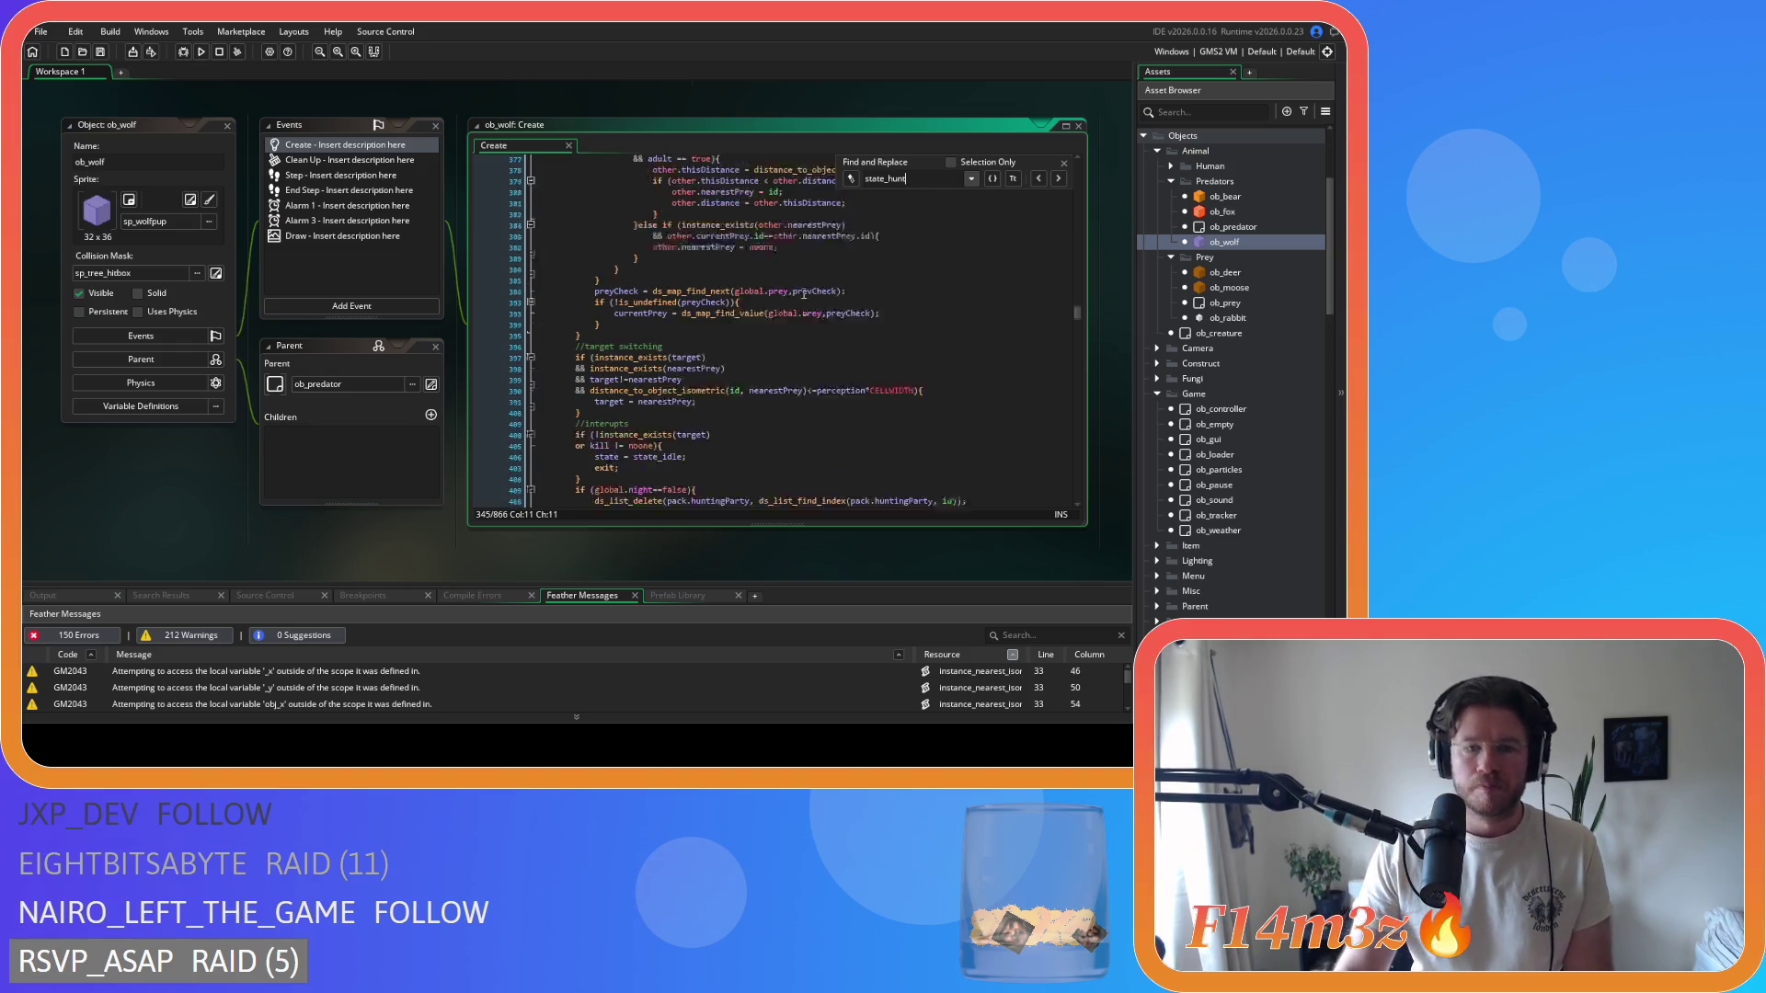
{"action": "scroll", "coordinate": [826, 281], "scroll_direction": "down", "scroll_amount": 3}
{"action": "left_click", "coordinate": [864, 347]}
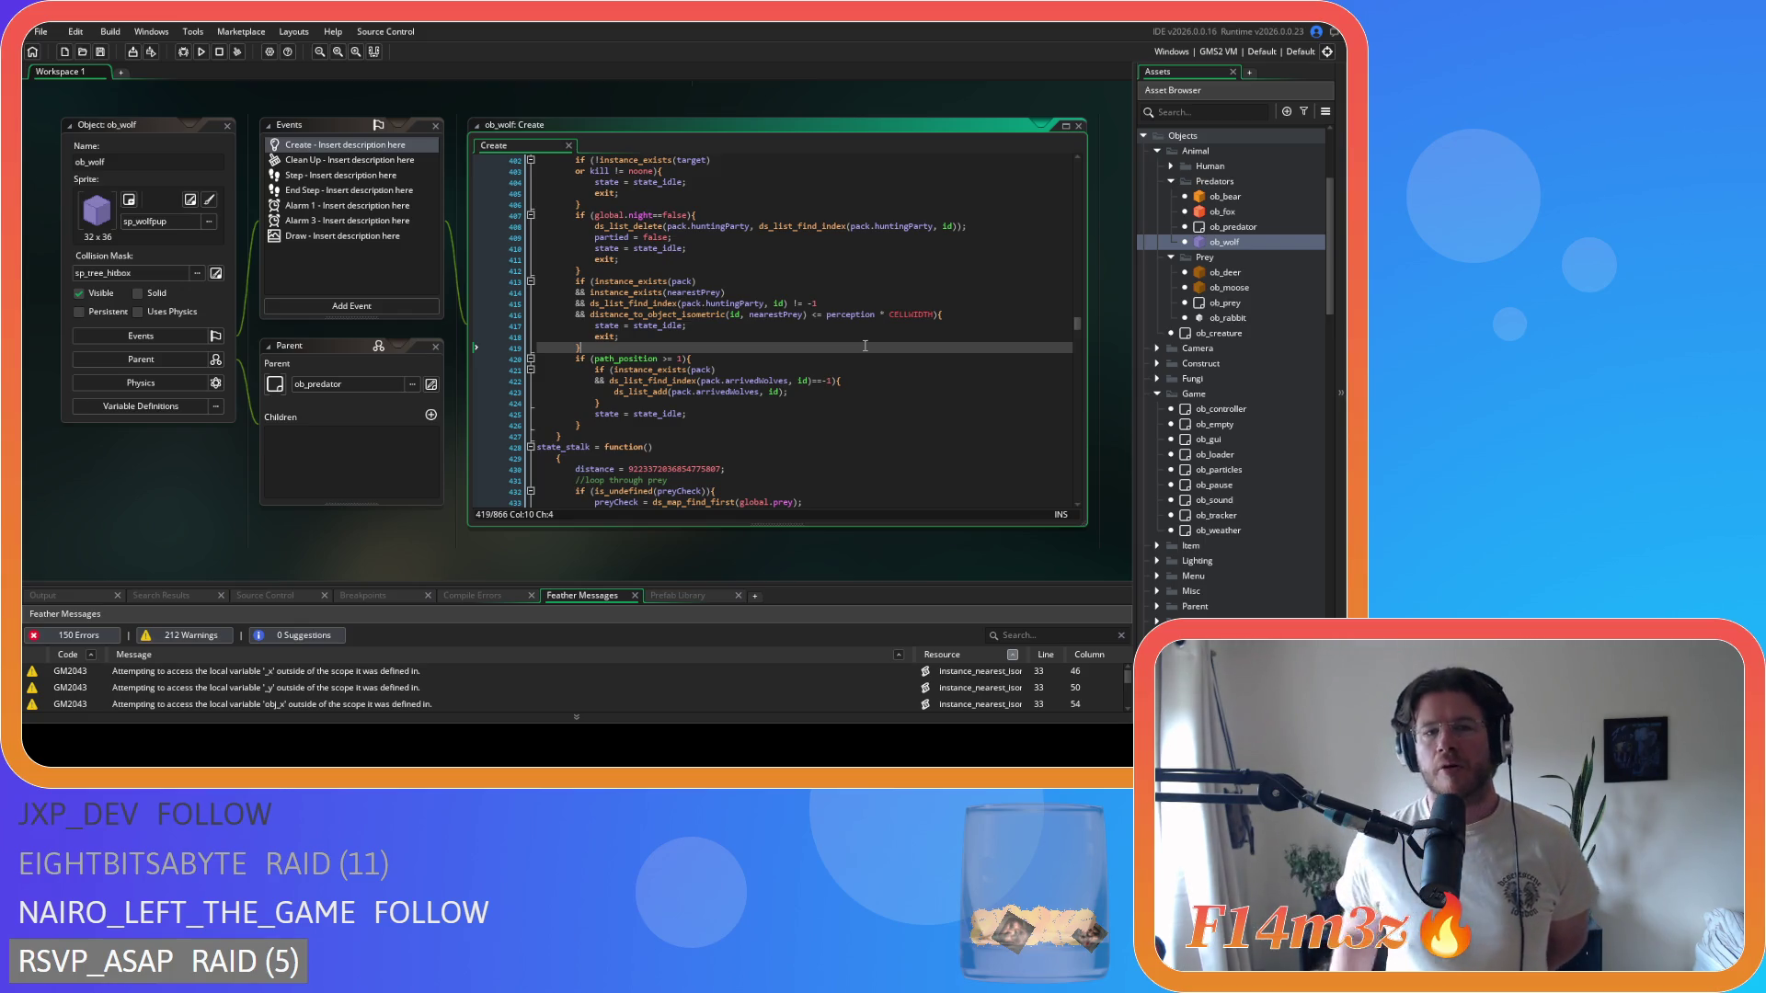
- Show ob_wolf's Step event at the return-to-idle check, placing the caret after state_harvested on line 453
{"action": "left_click", "coordinate": [315, 177]}
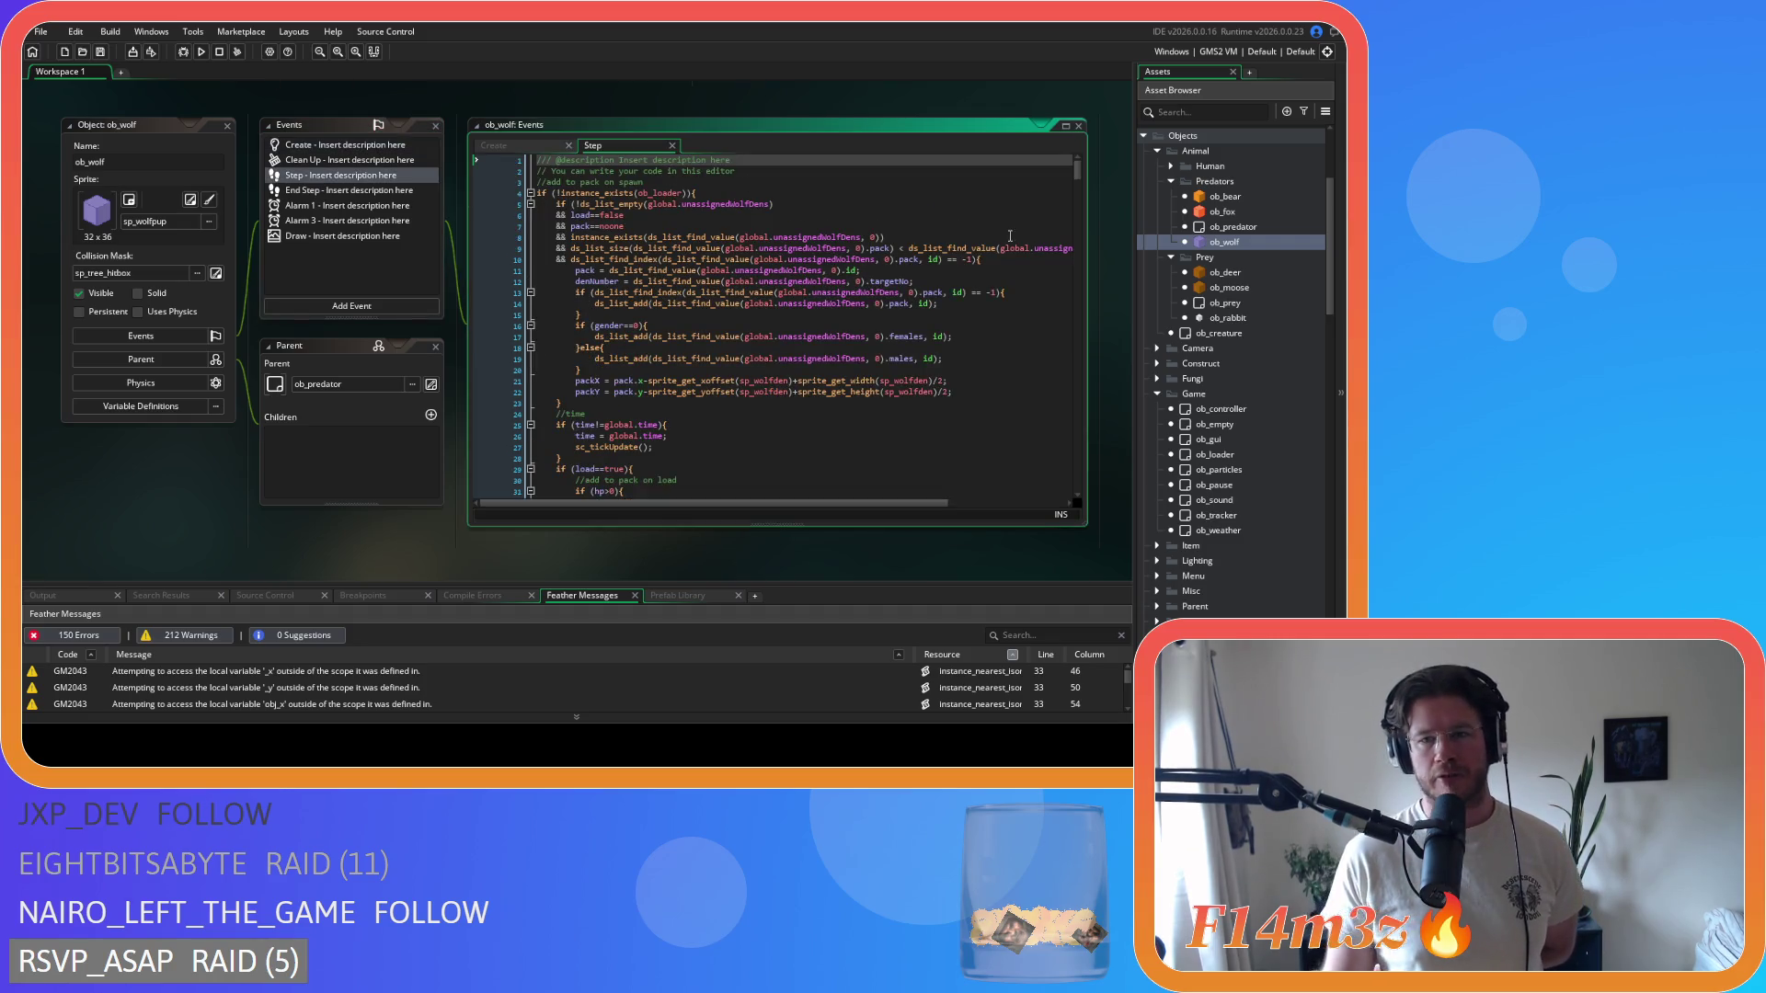
{"action": "left_click_drag", "start_coordinate": [1078, 180], "coordinate": [1091, 448]}
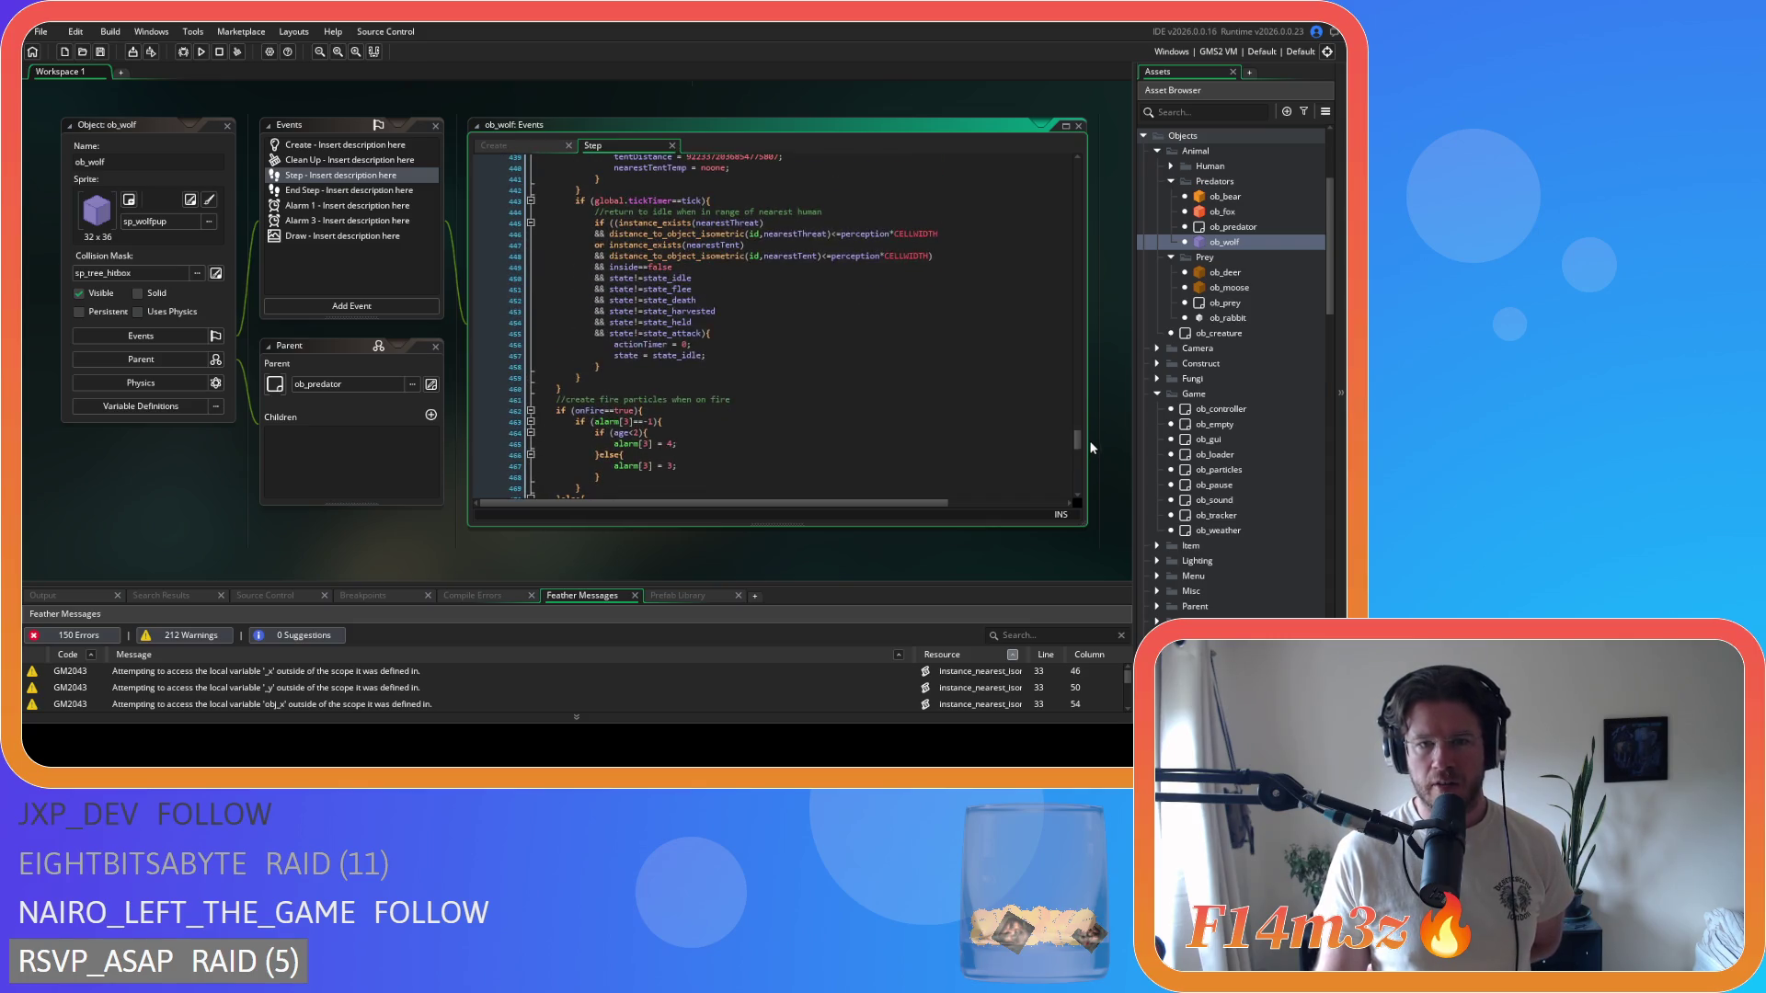
{"action": "left_click", "coordinate": [924, 310]}
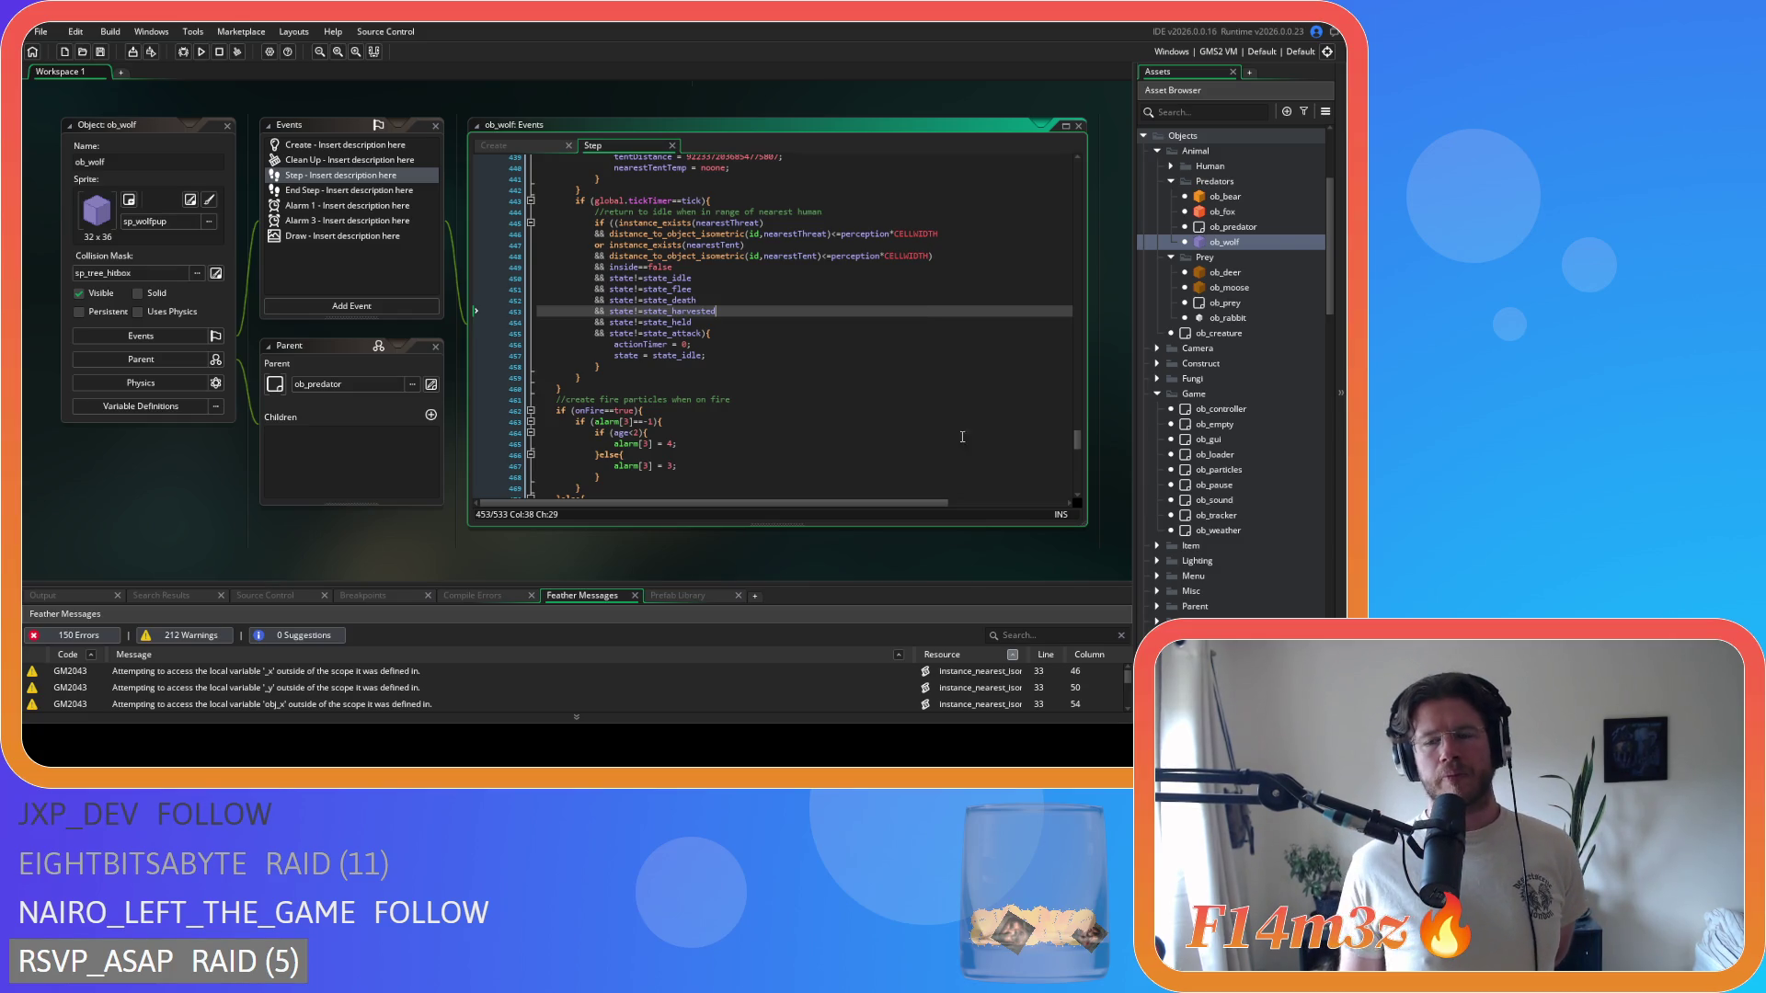
{"action": "double_click", "coordinate": [1188, 413]}
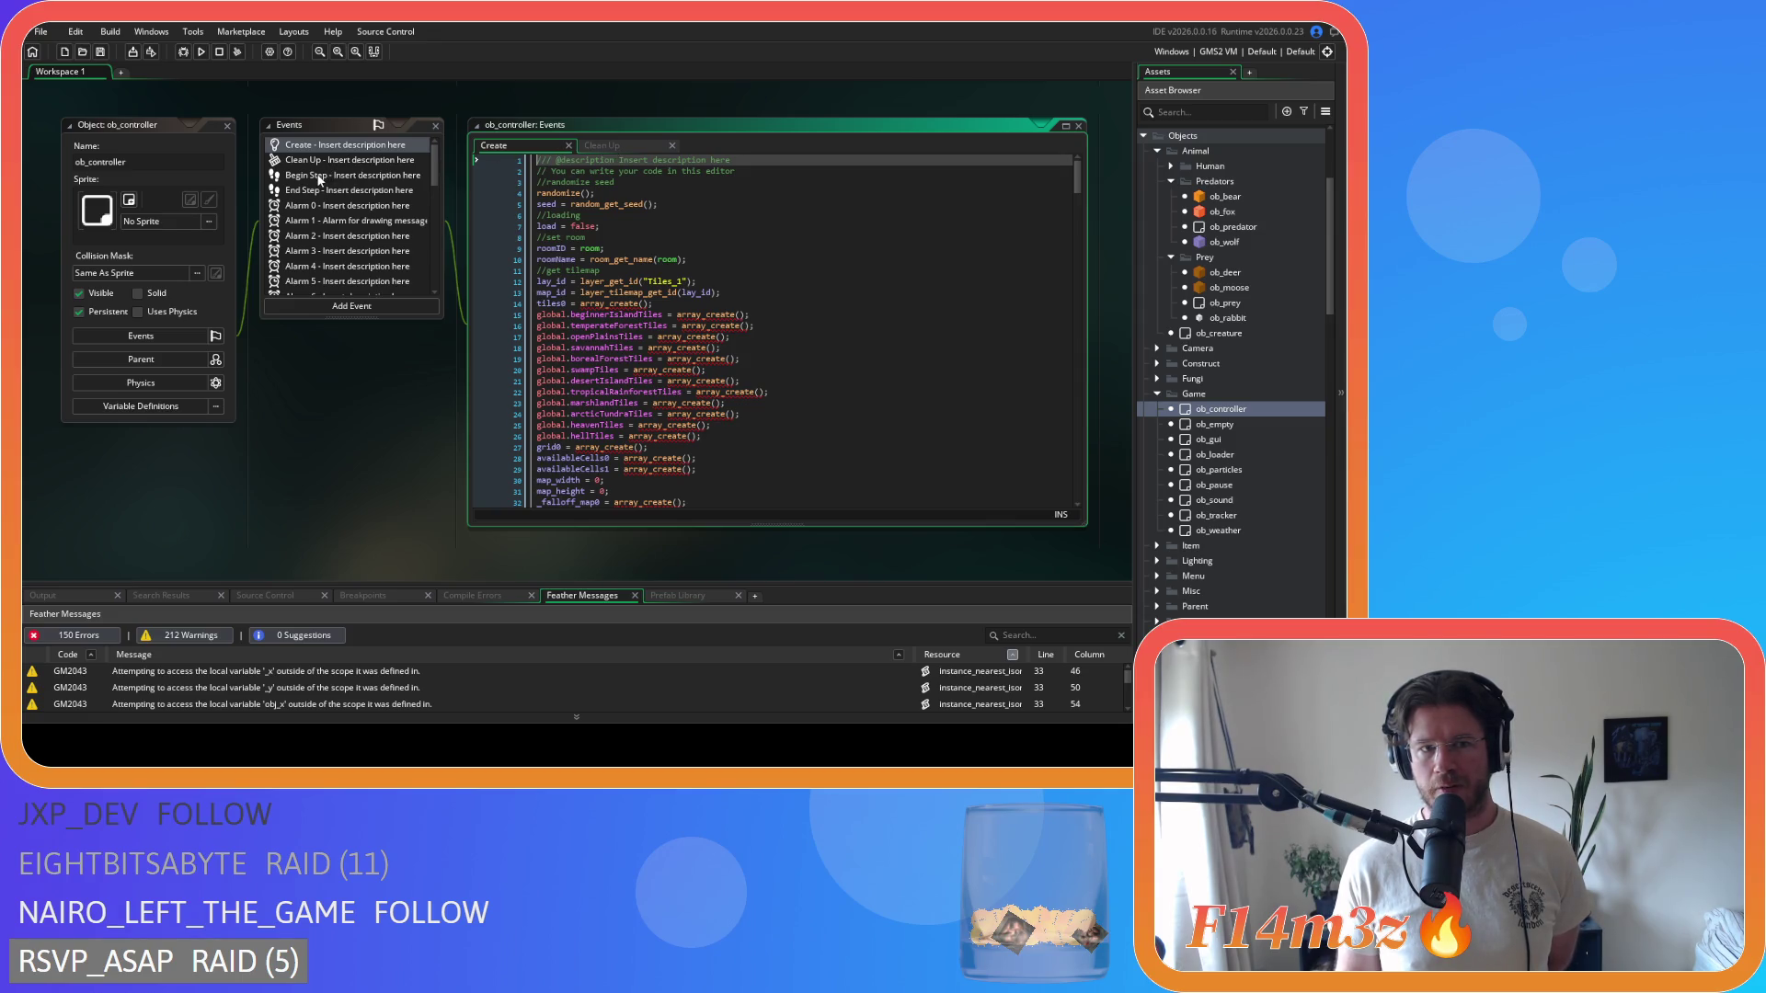
{"action": "scroll", "coordinate": [320, 207], "scroll_direction": "down", "scroll_amount": 3}
{"action": "left_click", "coordinate": [327, 212]}
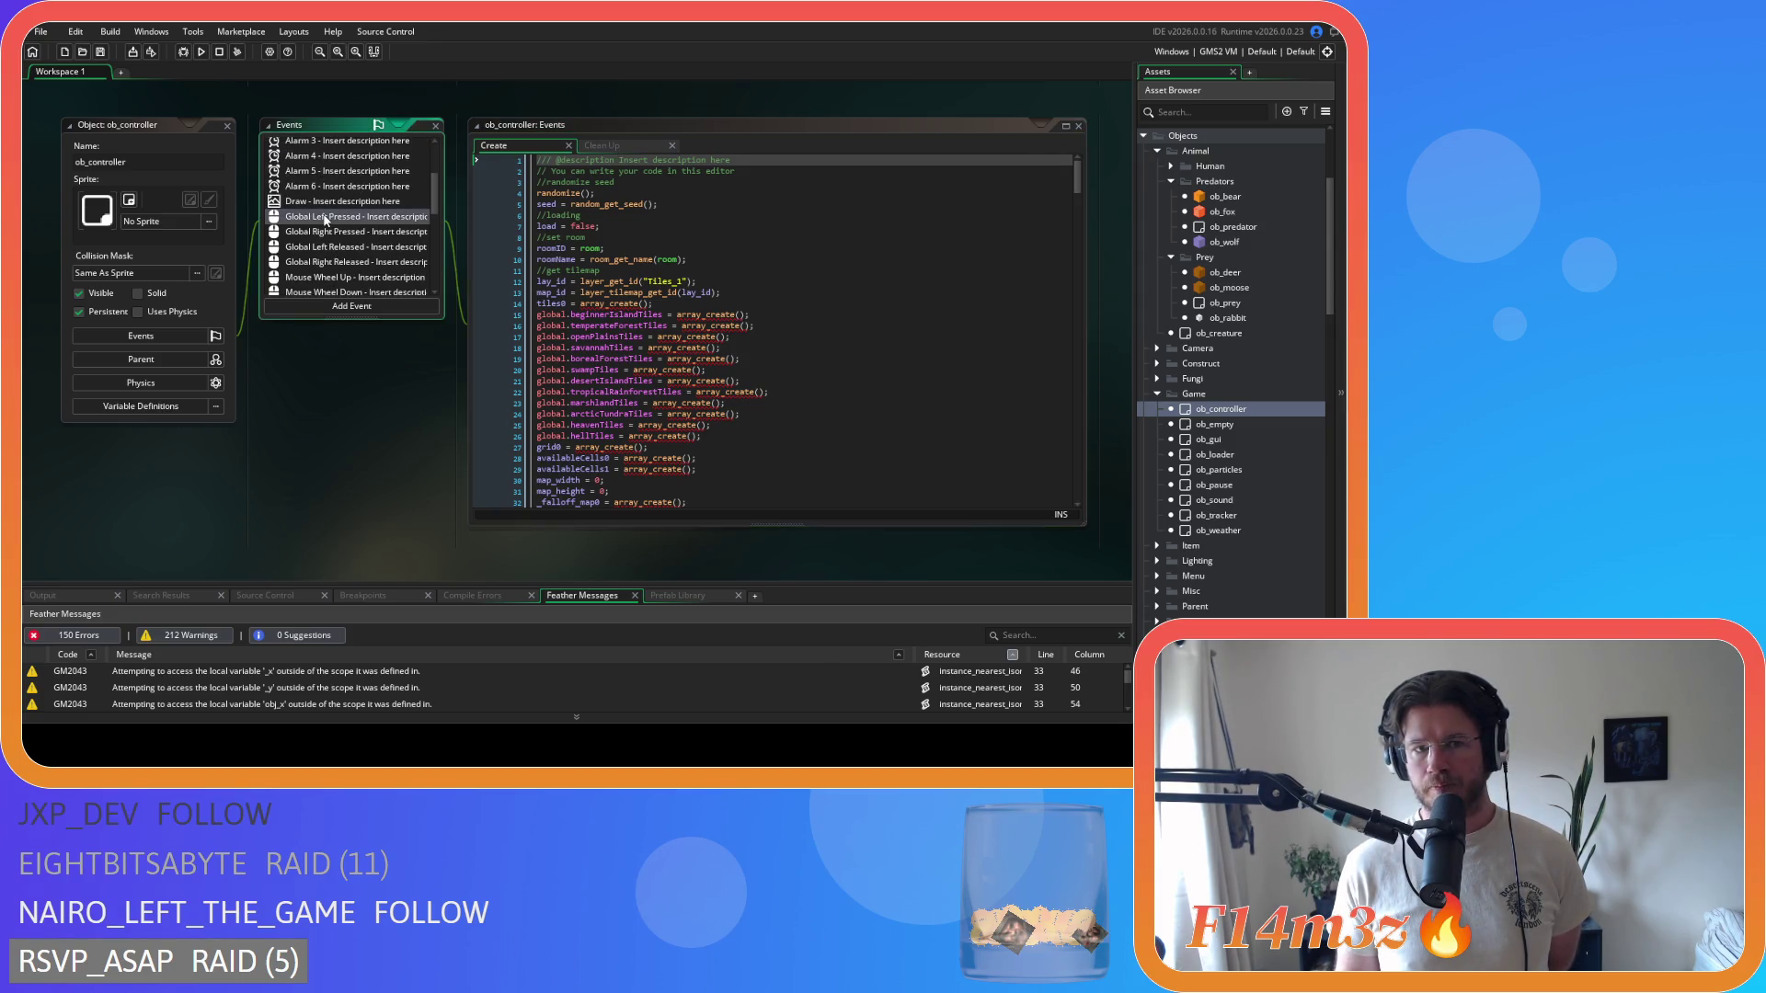
{"action": "scroll", "coordinate": [803, 240], "scroll_direction": "down", "scroll_amount": 10}
{"action": "scroll", "coordinate": [802, 241], "scroll_direction": "down", "scroll_amount": 20}
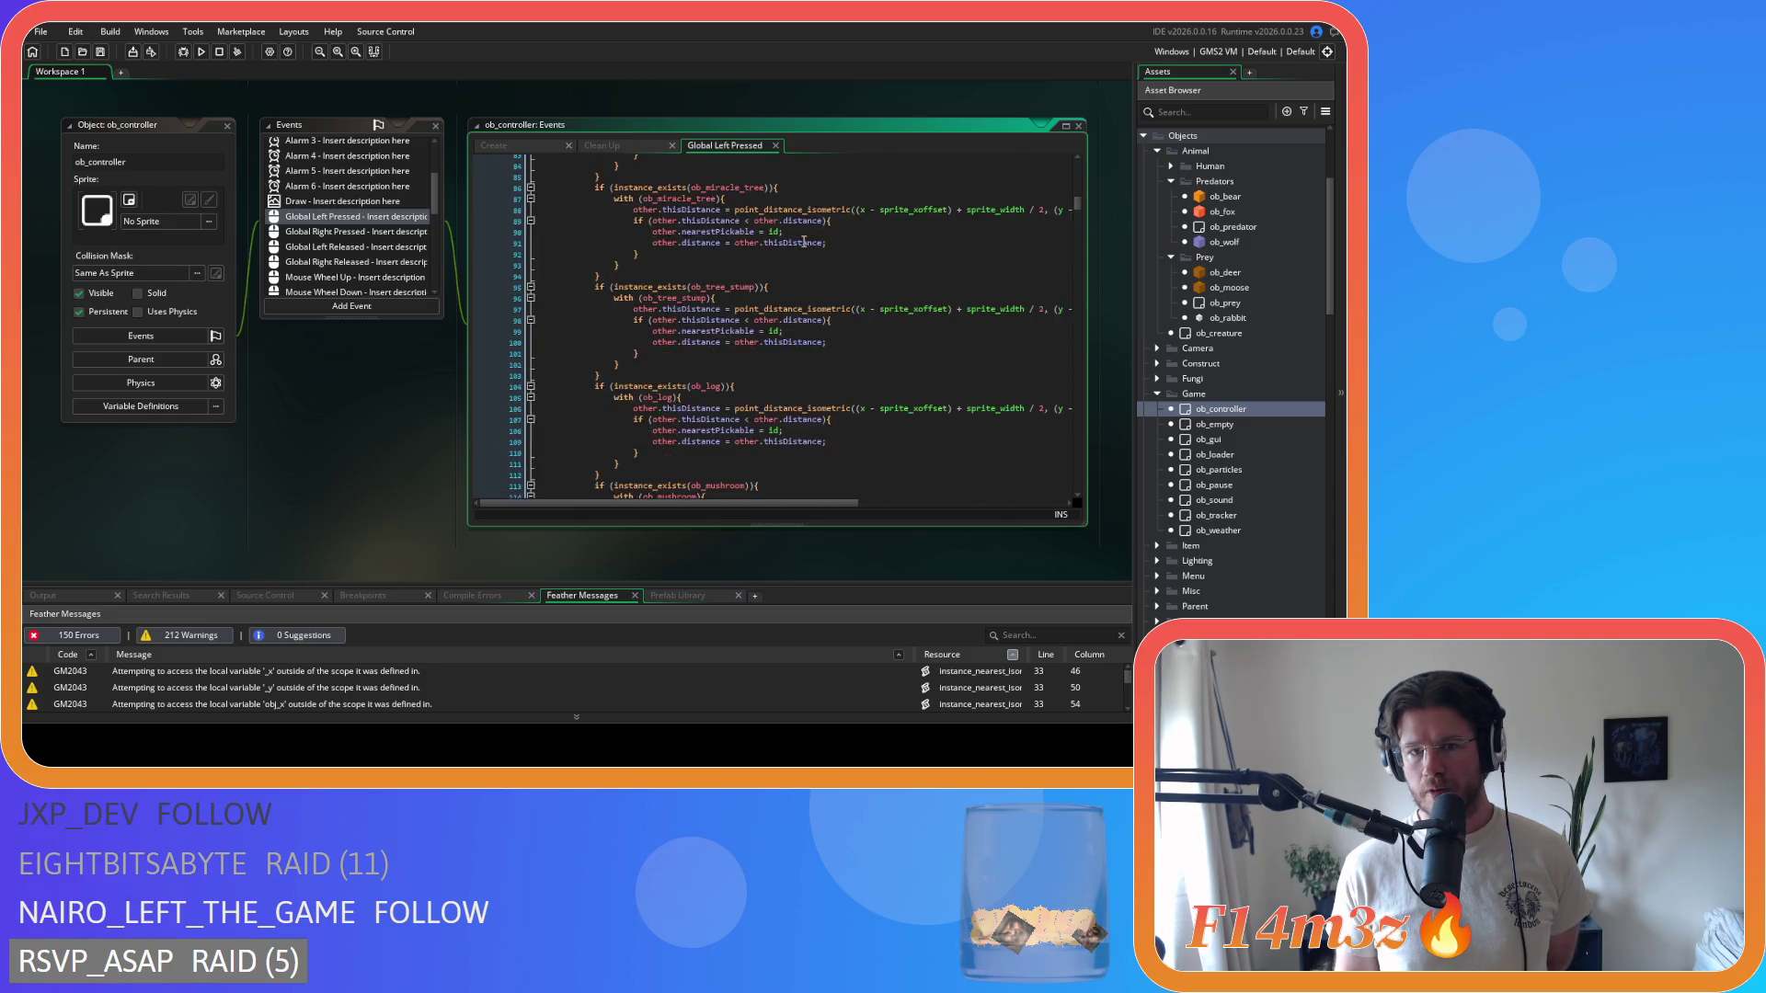
{"action": "scroll", "coordinate": [815, 247], "scroll_direction": "down", "scroll_amount": 15}
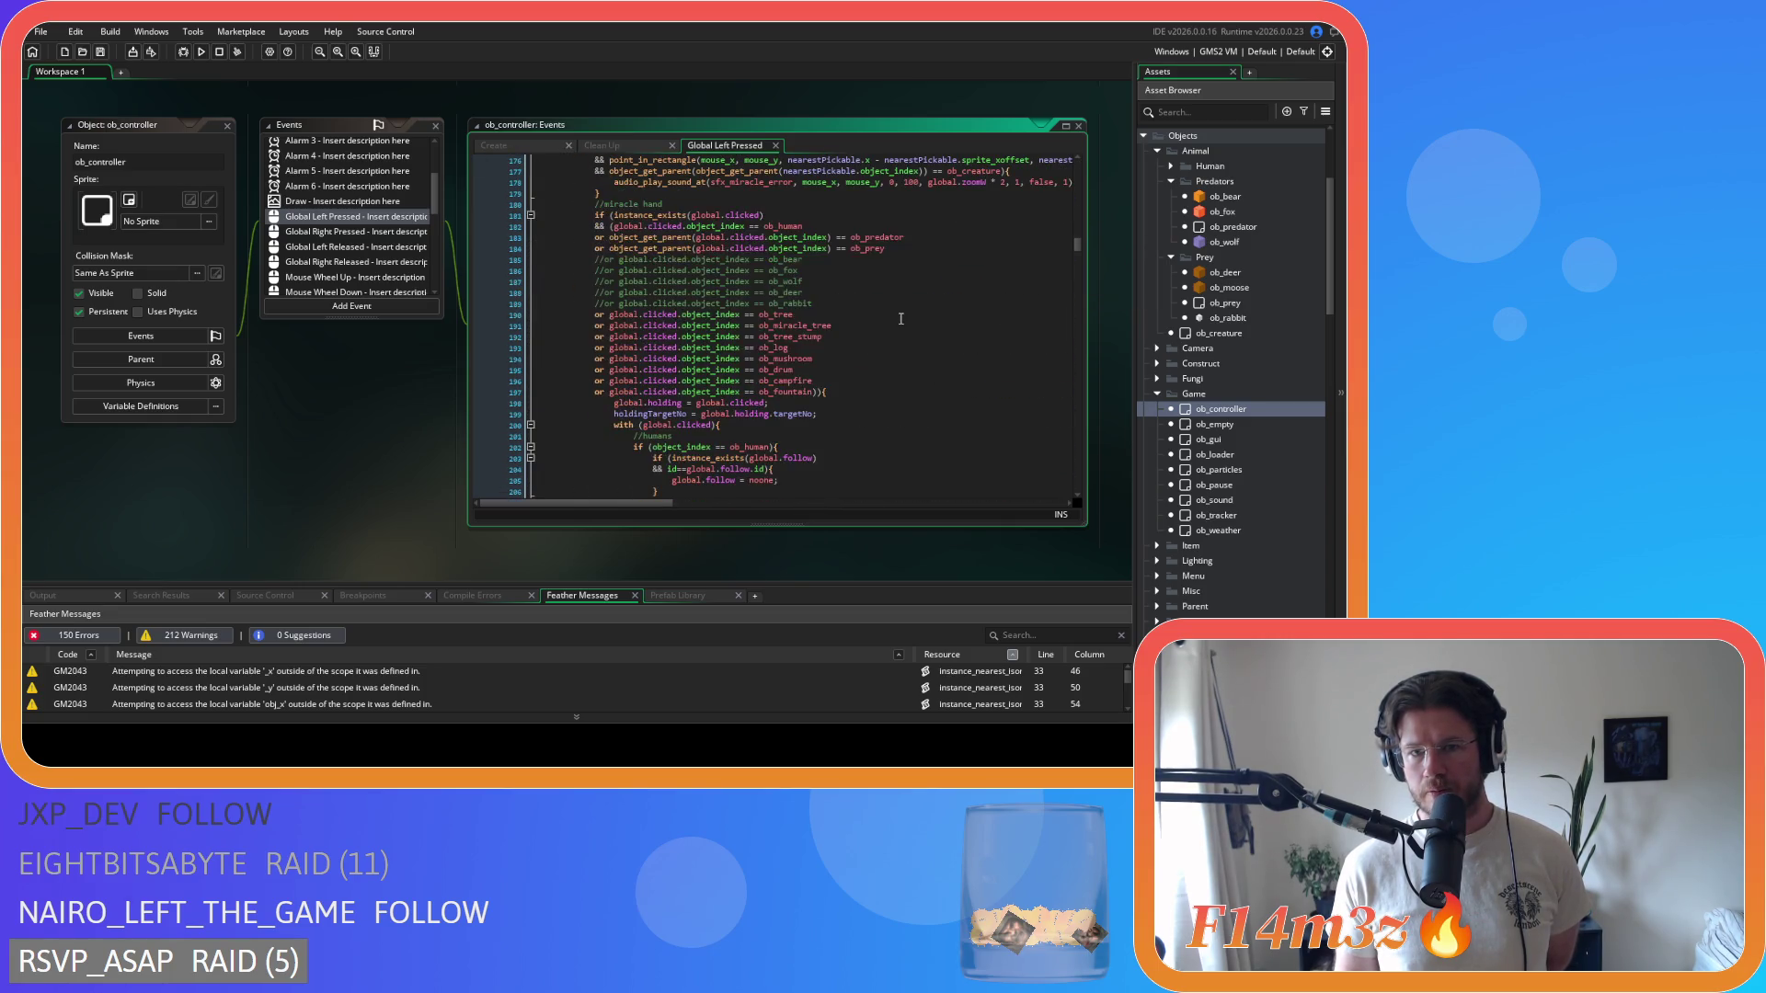
{"action": "scroll", "coordinate": [898, 322], "scroll_direction": "down", "scroll_amount": 20}
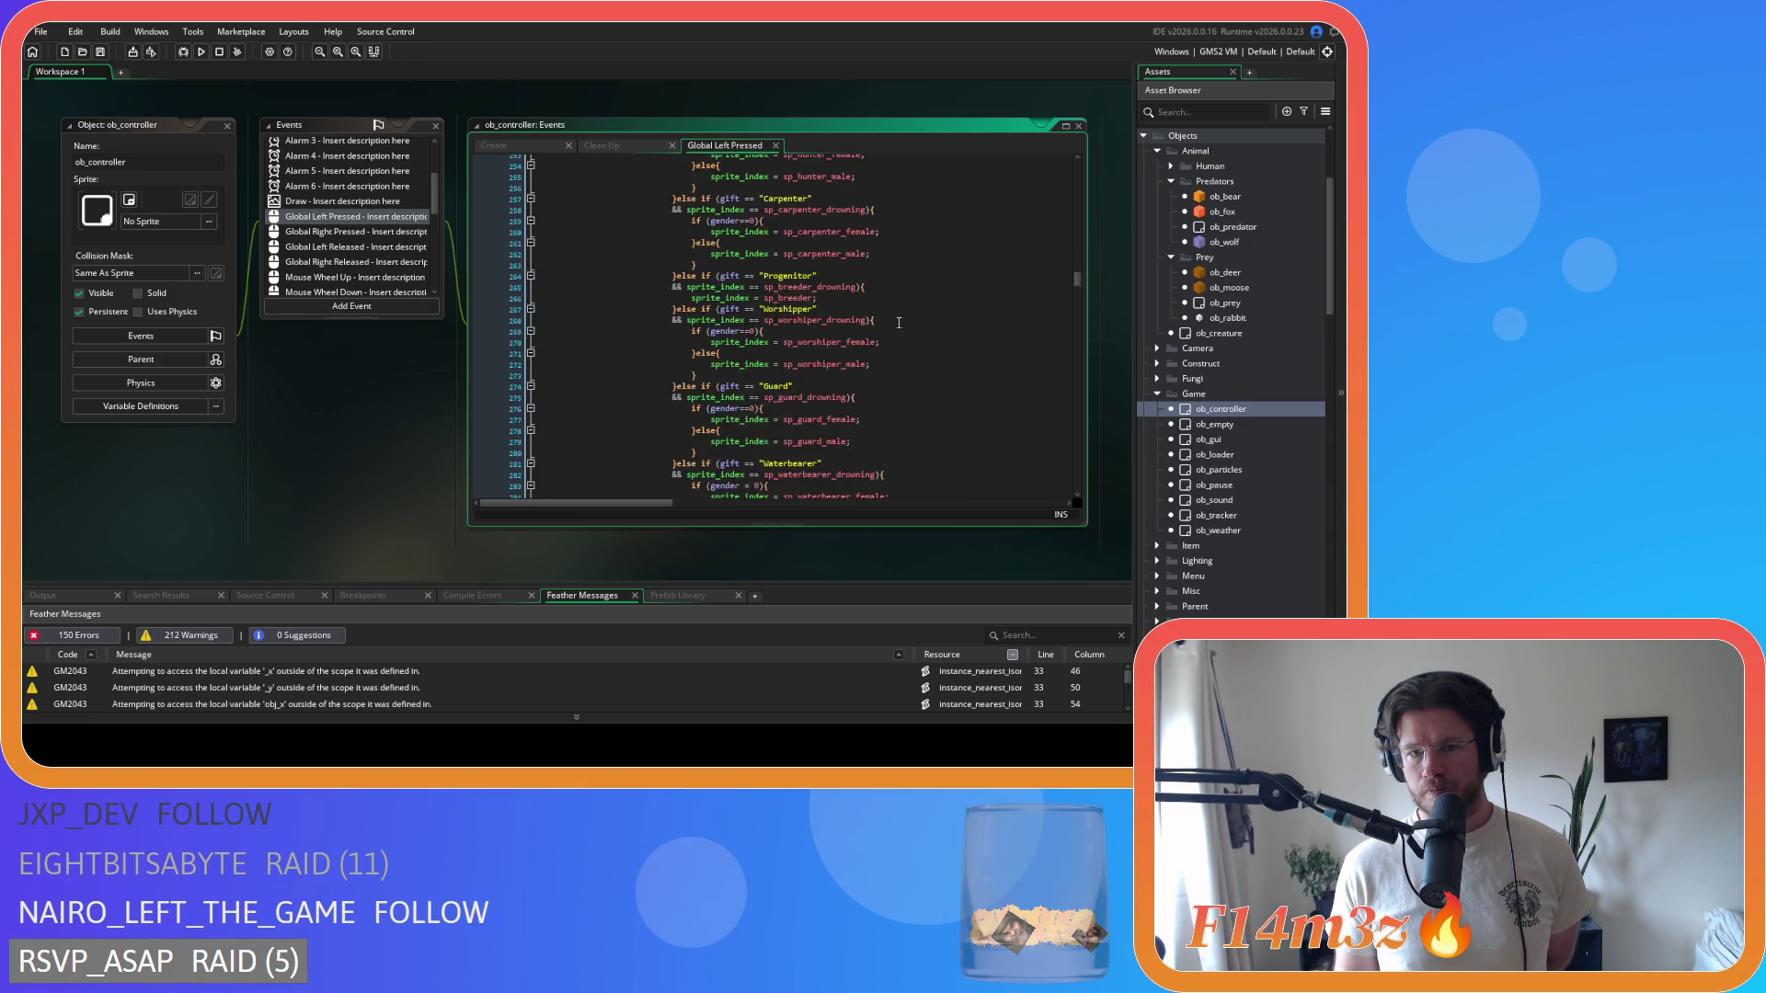
{"action": "scroll", "coordinate": [897, 313], "scroll_direction": "down", "scroll_amount": 20}
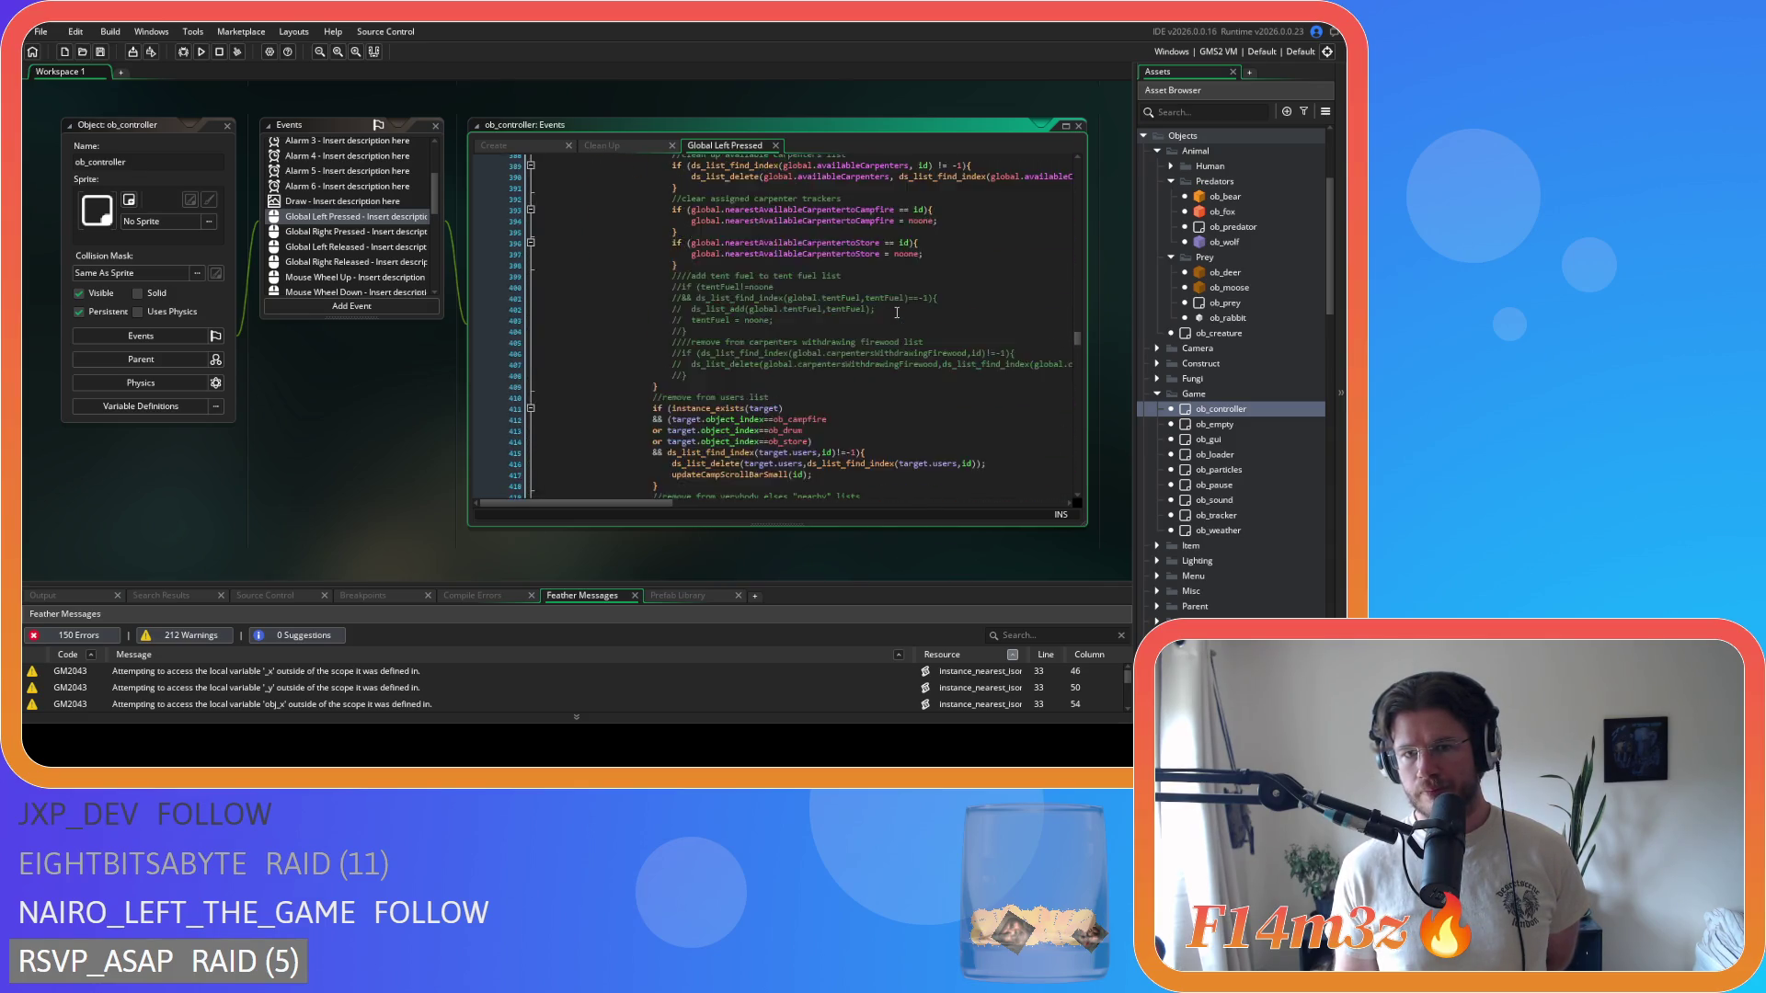
{"action": "scroll", "coordinate": [897, 312], "scroll_direction": "down", "scroll_amount": 15}
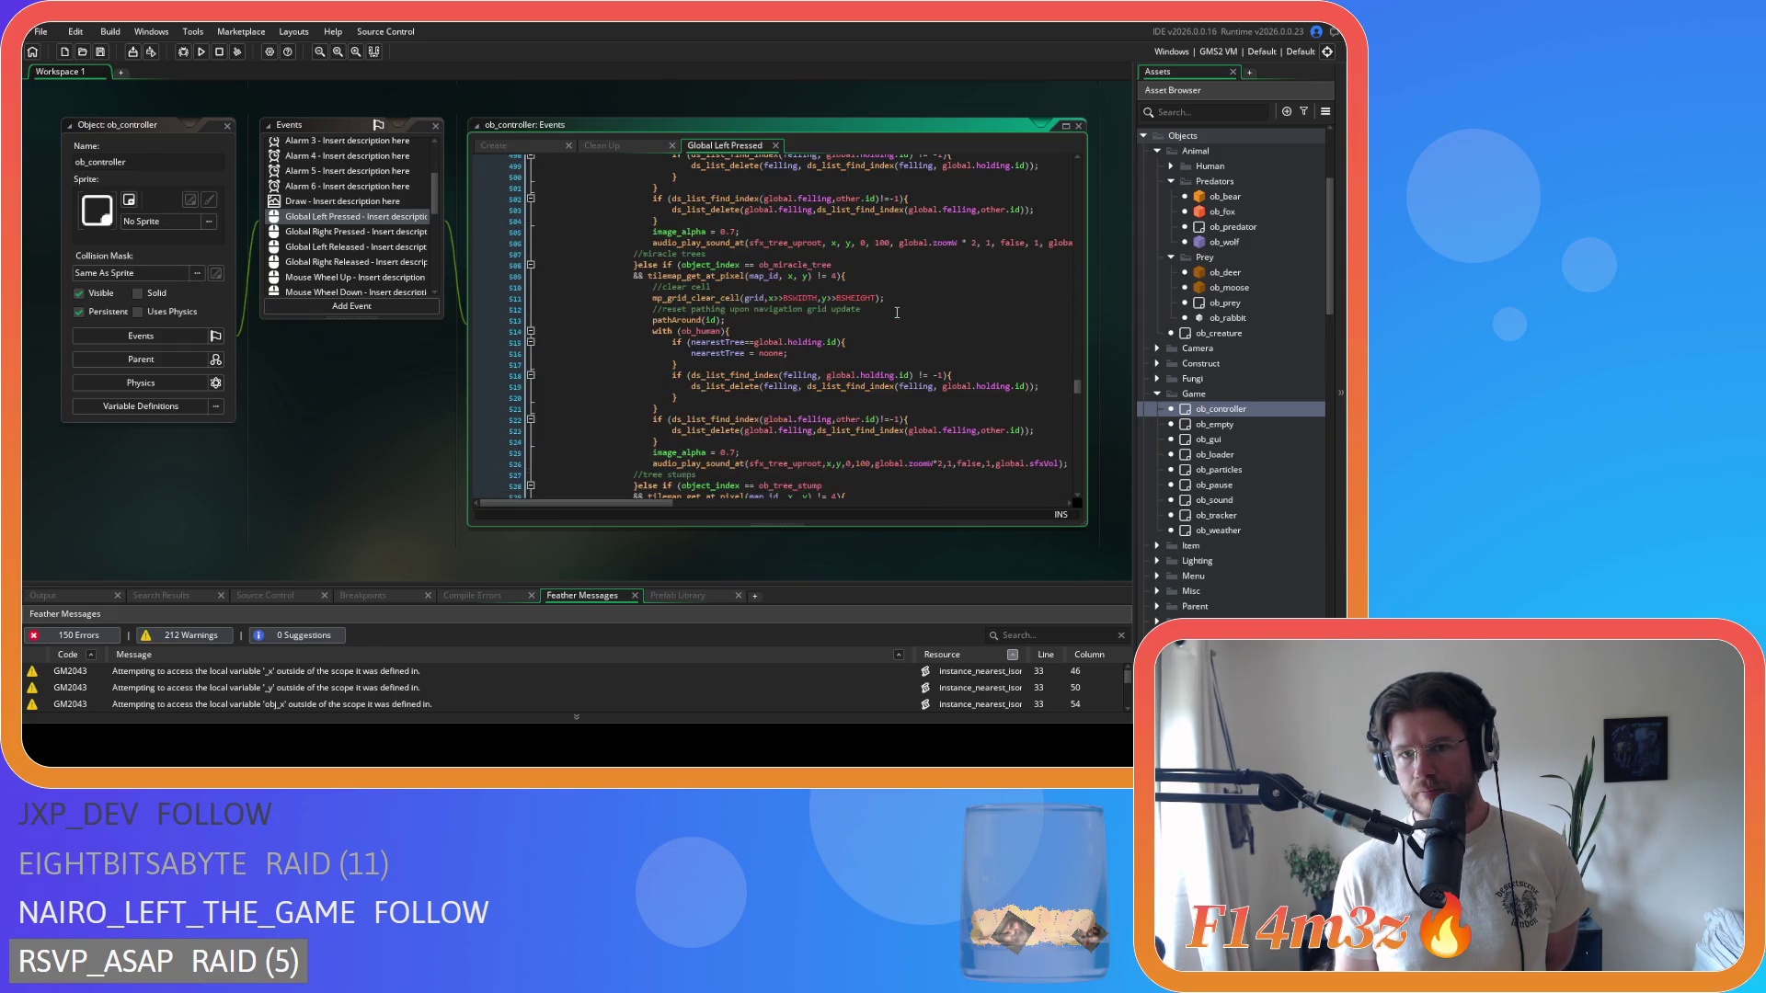
{"action": "scroll", "coordinate": [897, 312], "scroll_direction": "down", "scroll_amount": 9}
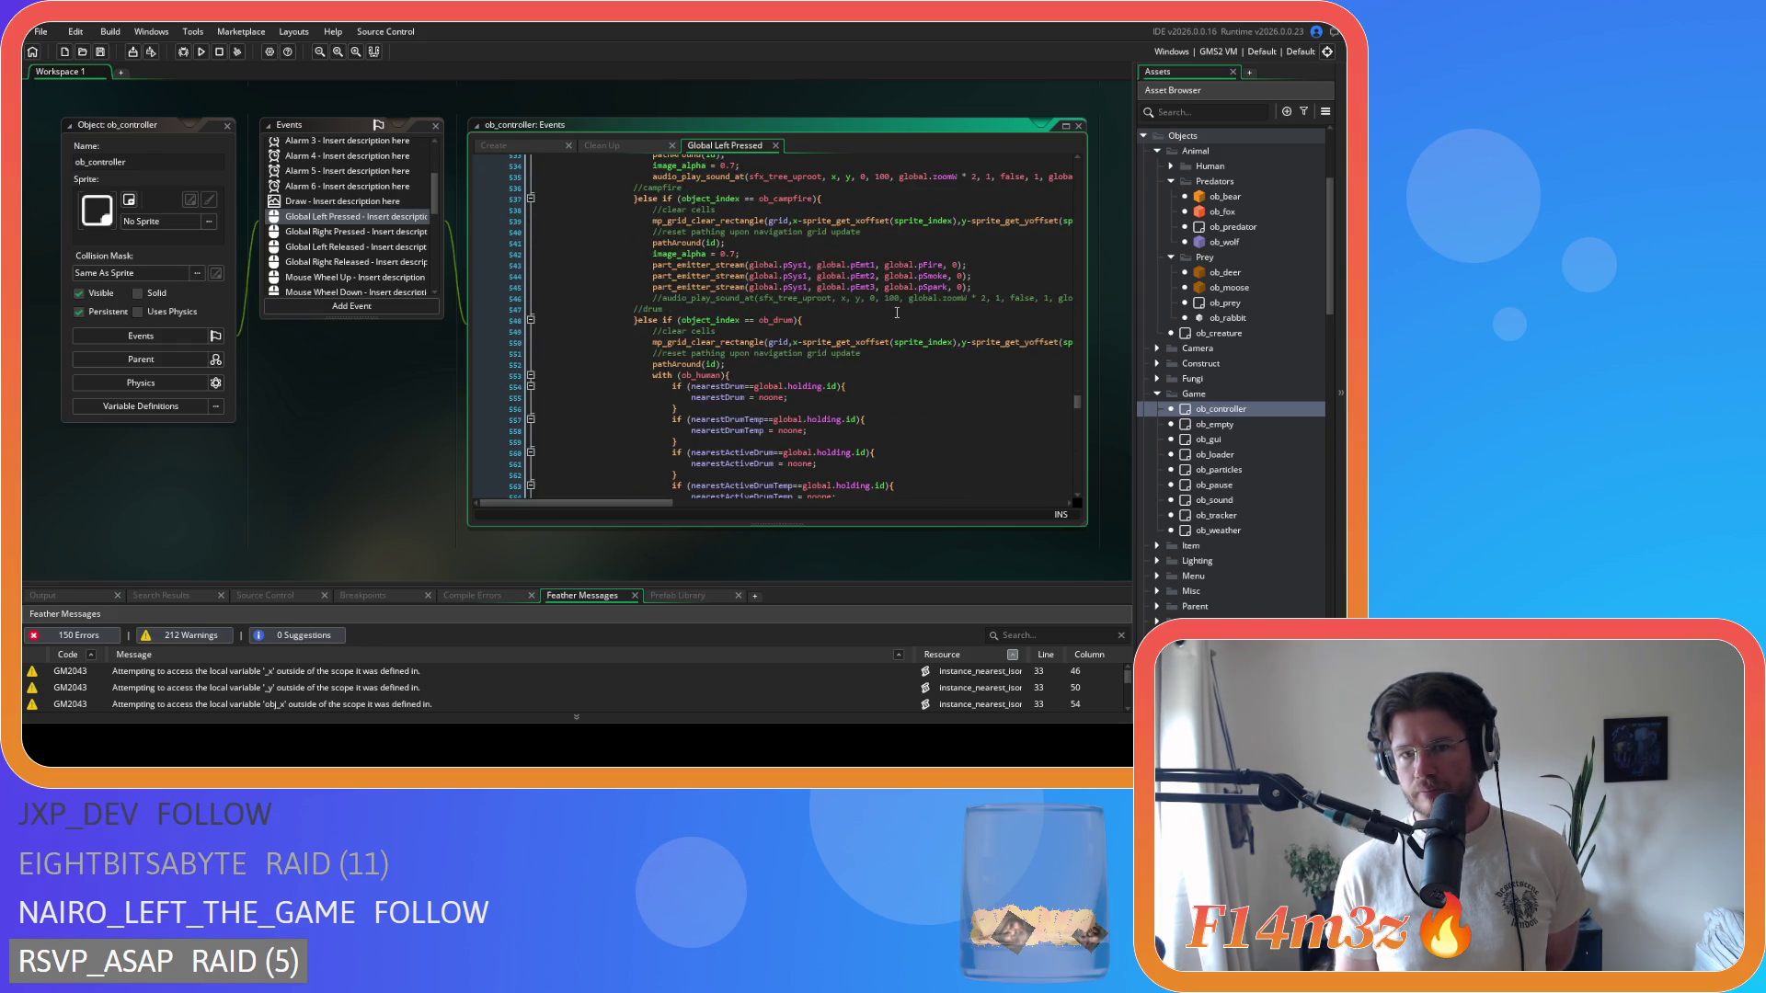
{"action": "scroll", "coordinate": [897, 312], "scroll_direction": "down", "scroll_amount": 12}
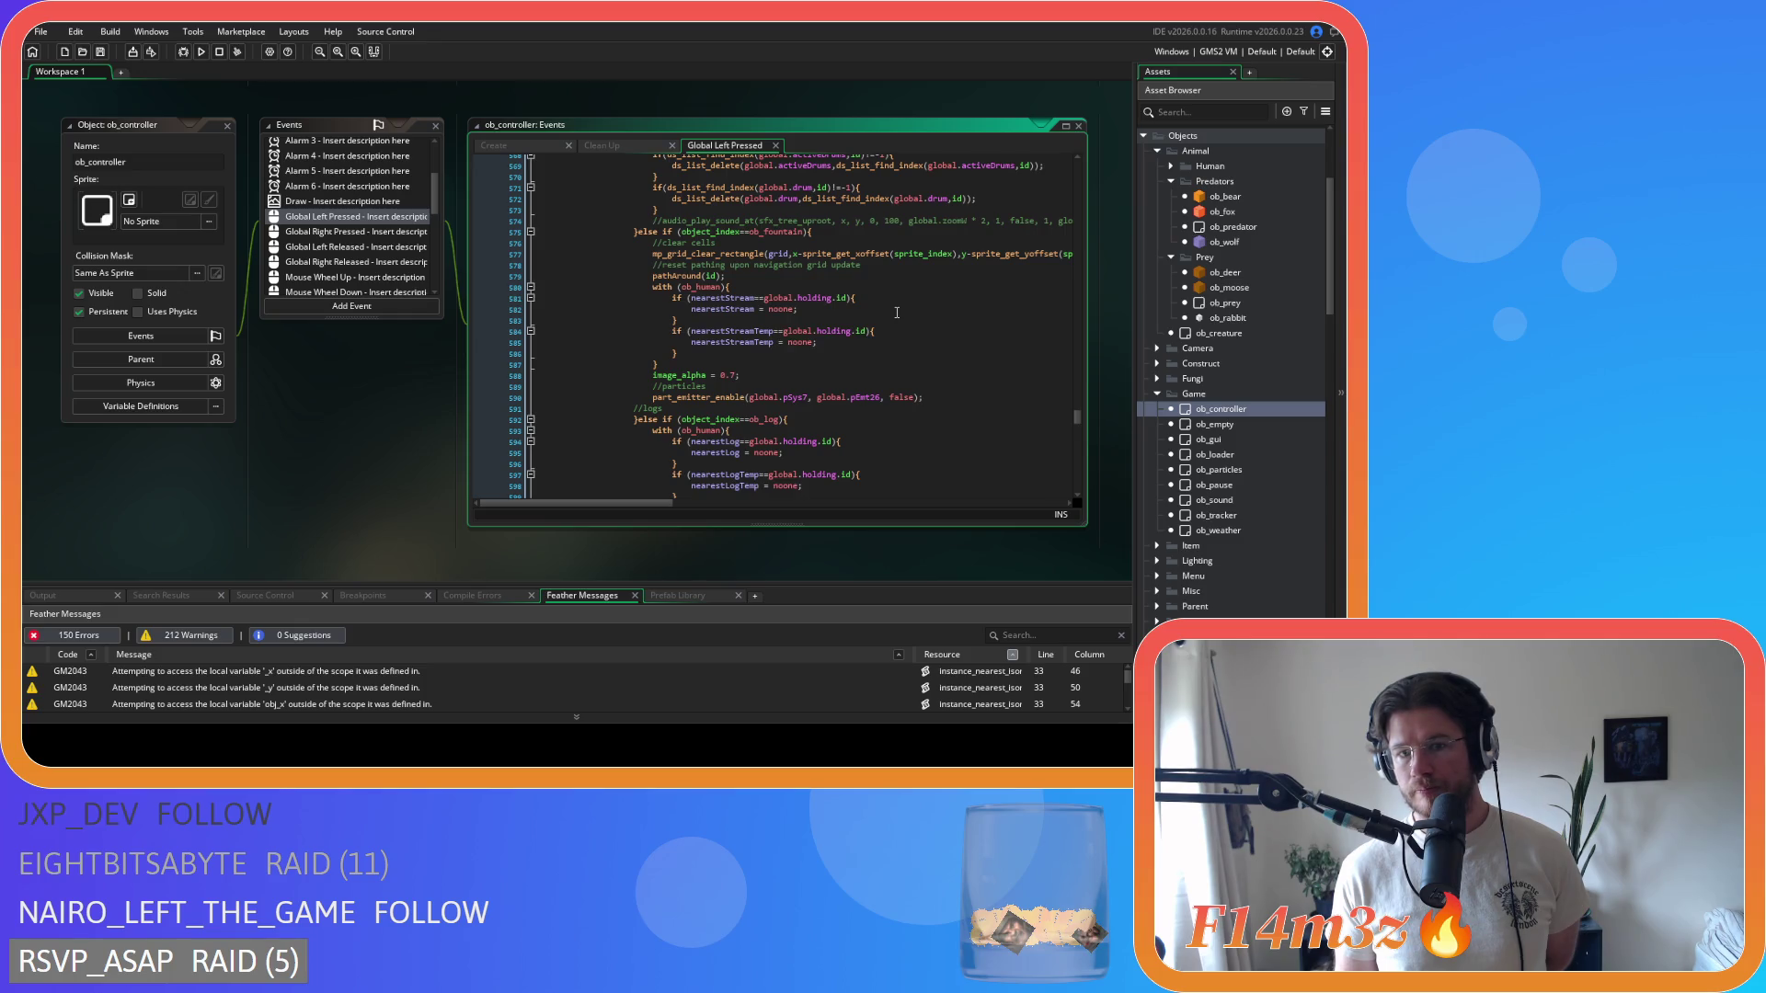
{"action": "scroll", "coordinate": [896, 313], "scroll_direction": "down", "scroll_amount": 14}
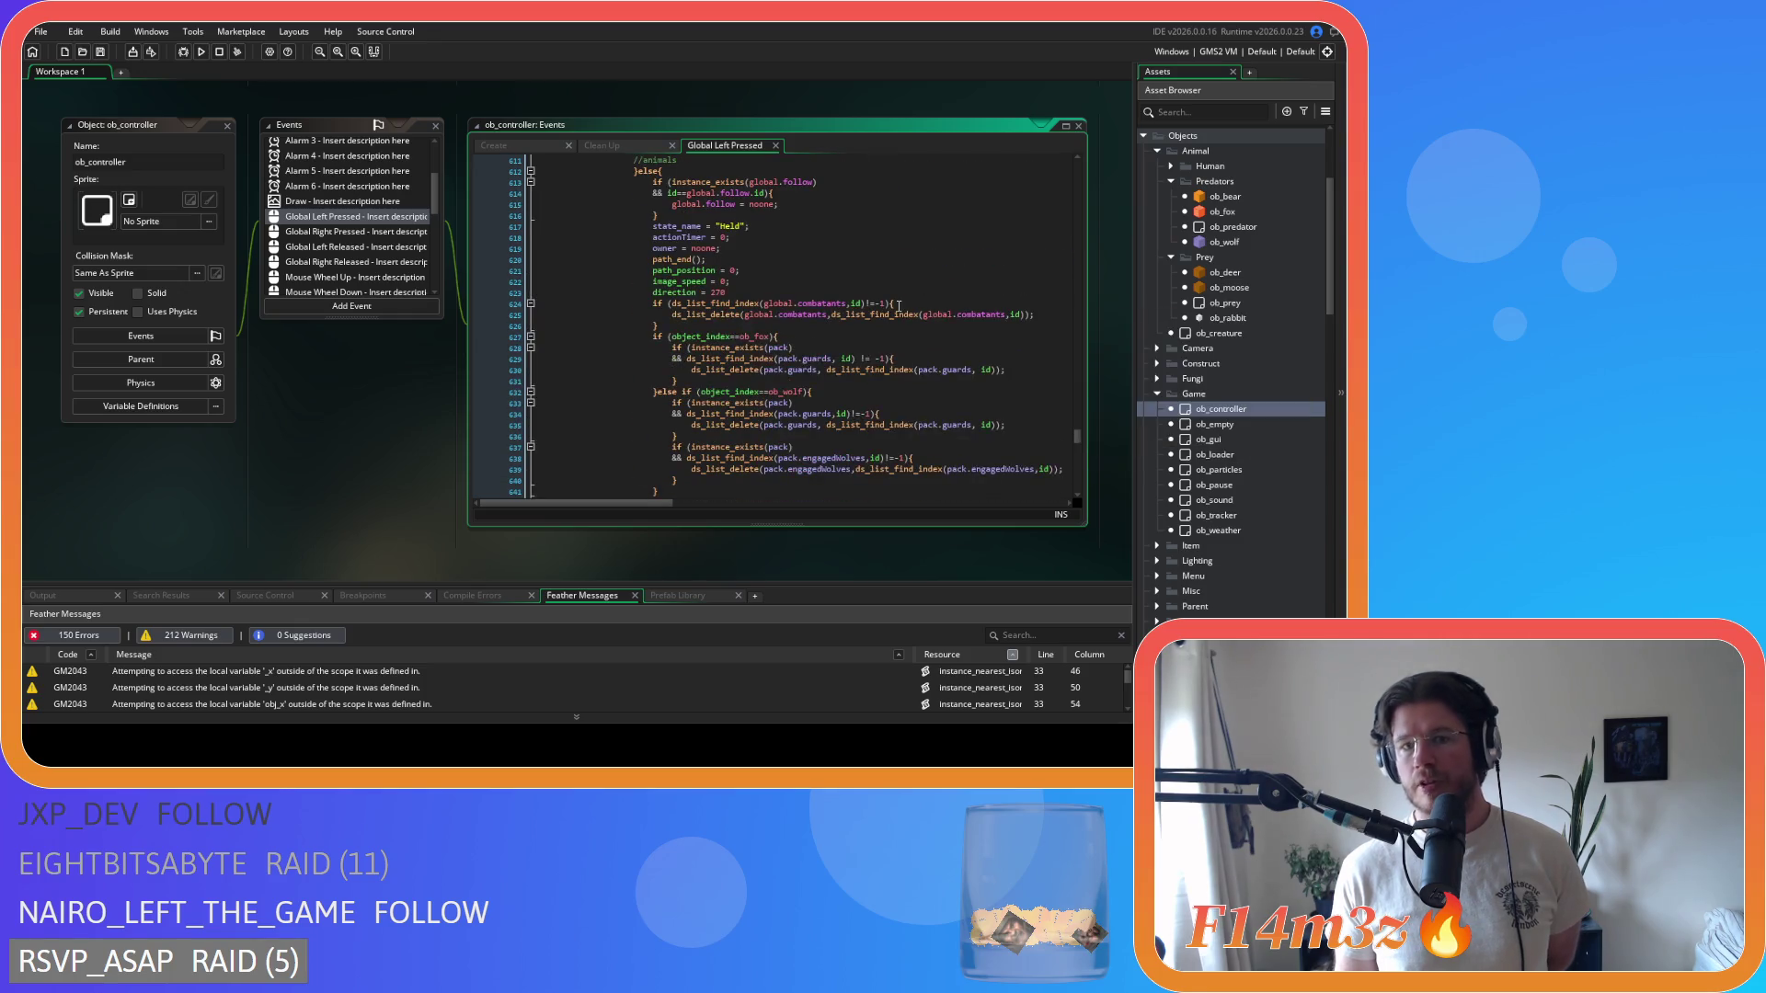
{"action": "scroll", "coordinate": [898, 306], "scroll_direction": "down", "scroll_amount": 5}
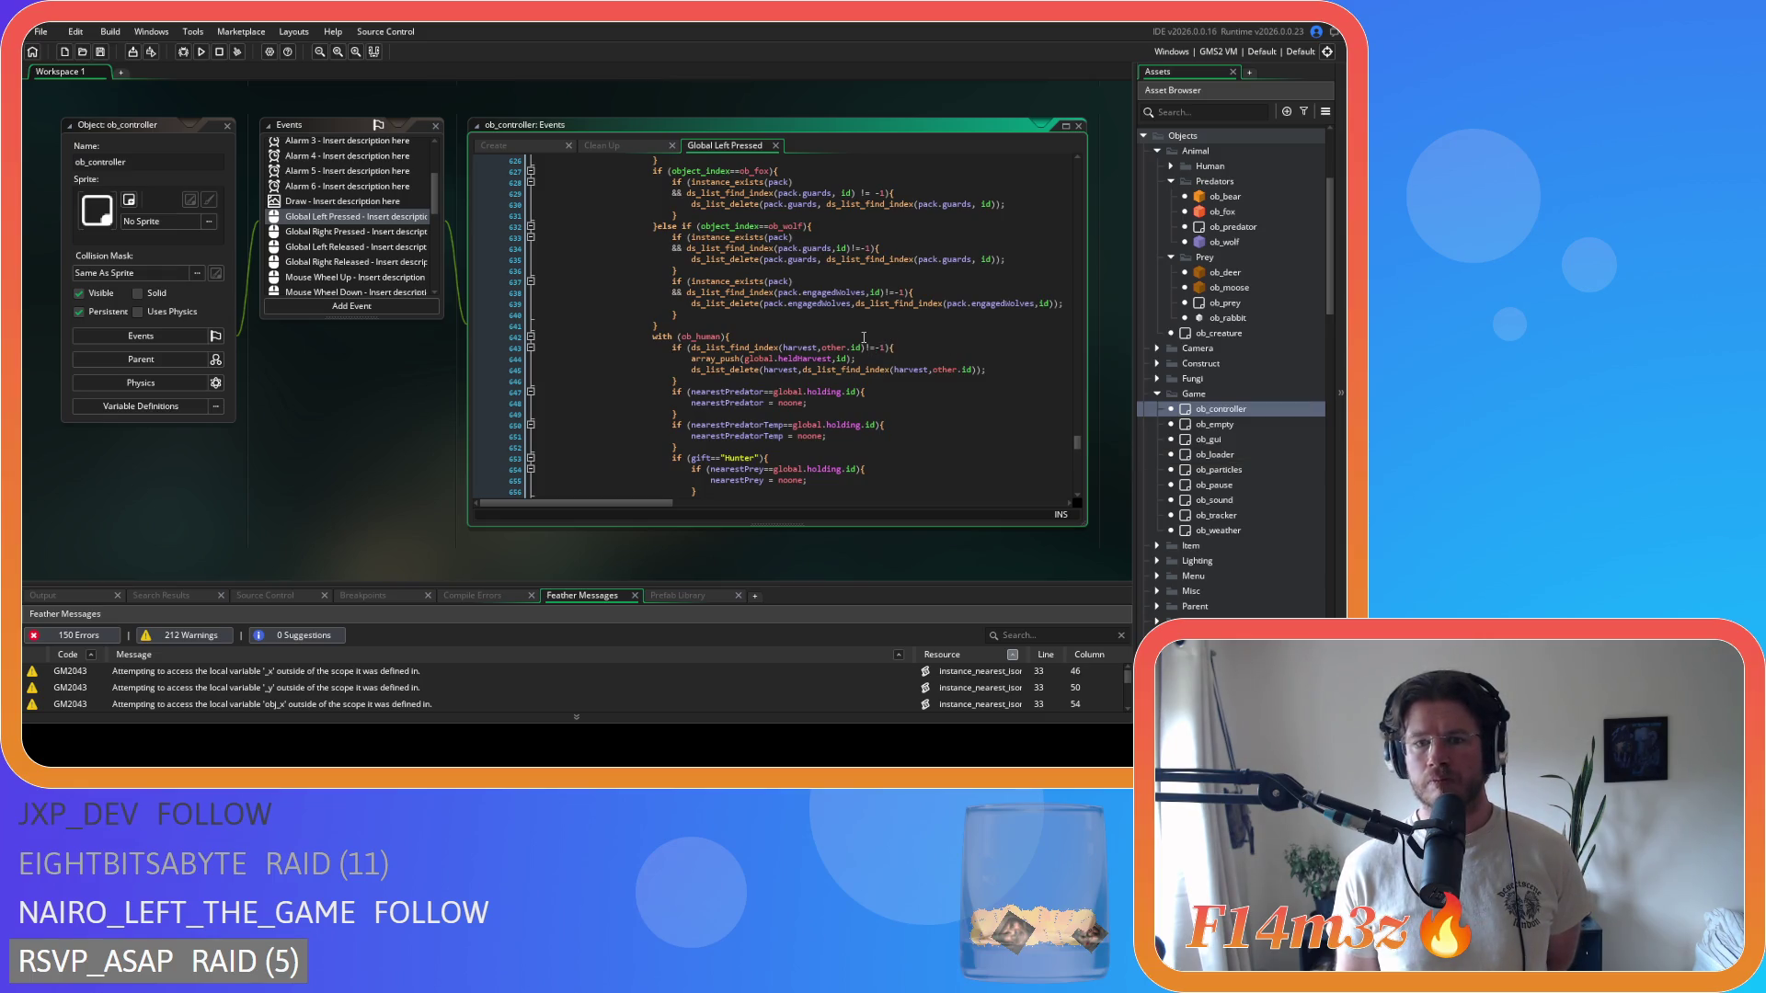
{"action": "scroll", "coordinate": [863, 338], "scroll_direction": "down", "scroll_amount": 5}
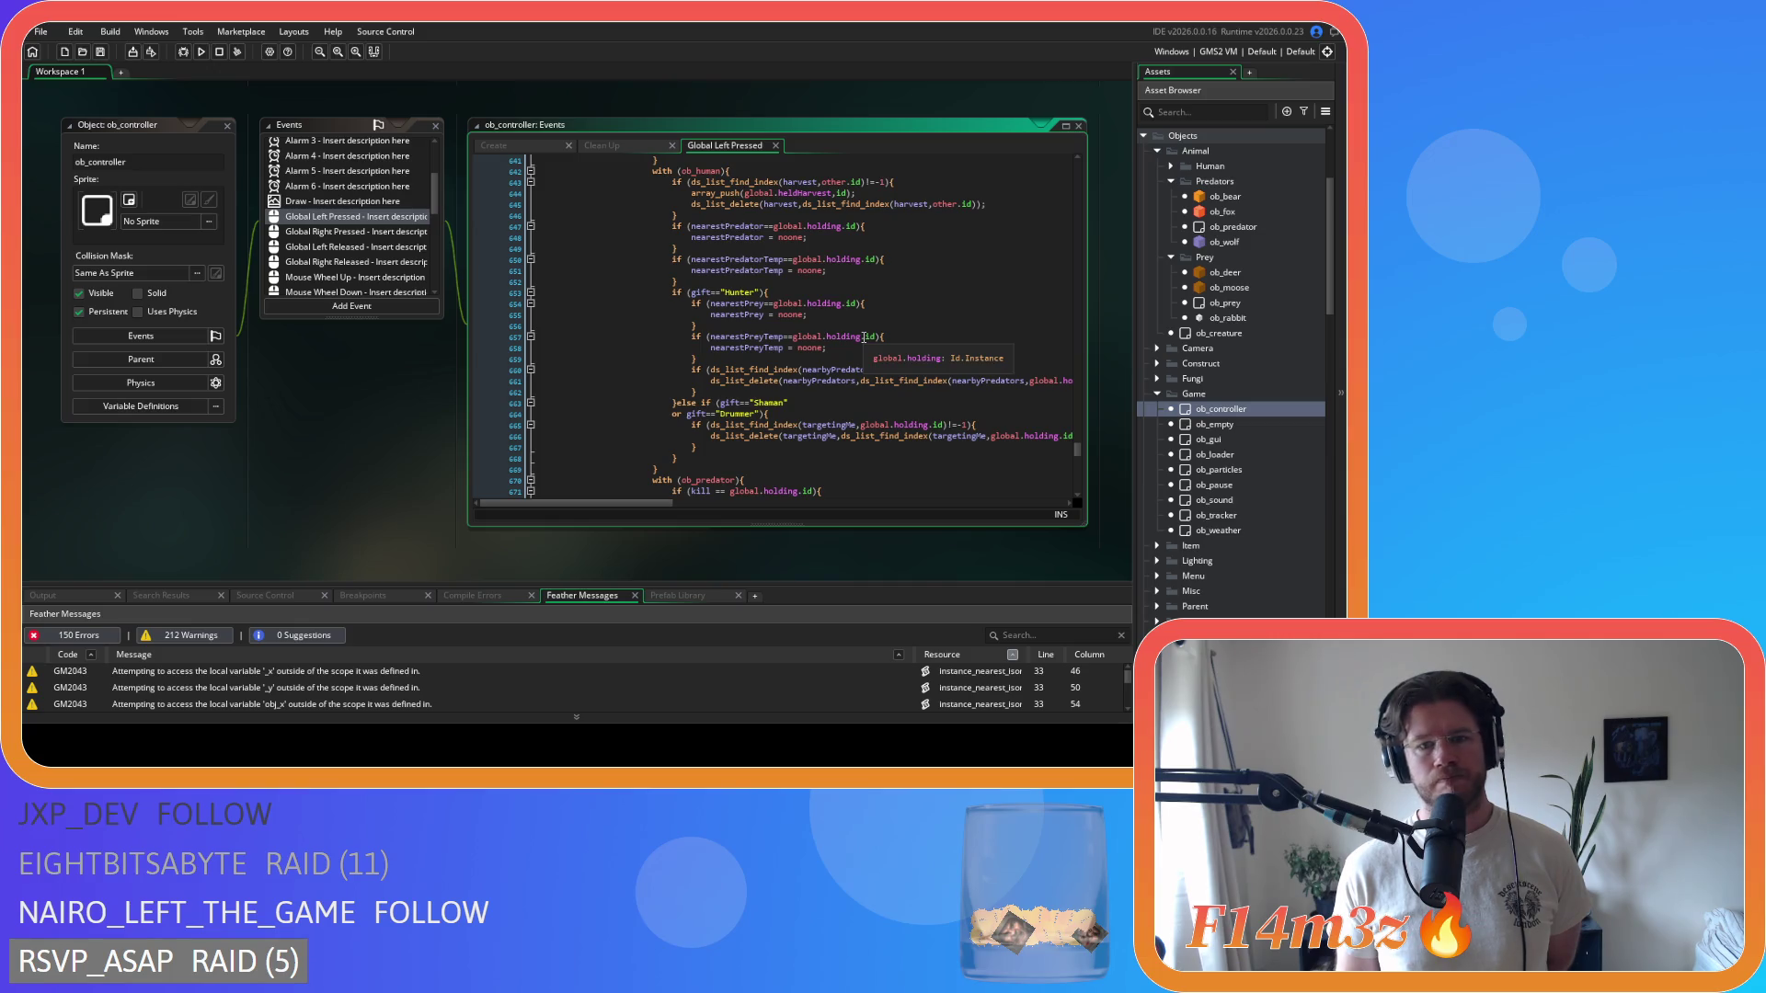
{"action": "scroll", "coordinate": [863, 337], "scroll_direction": "down", "scroll_amount": 6}
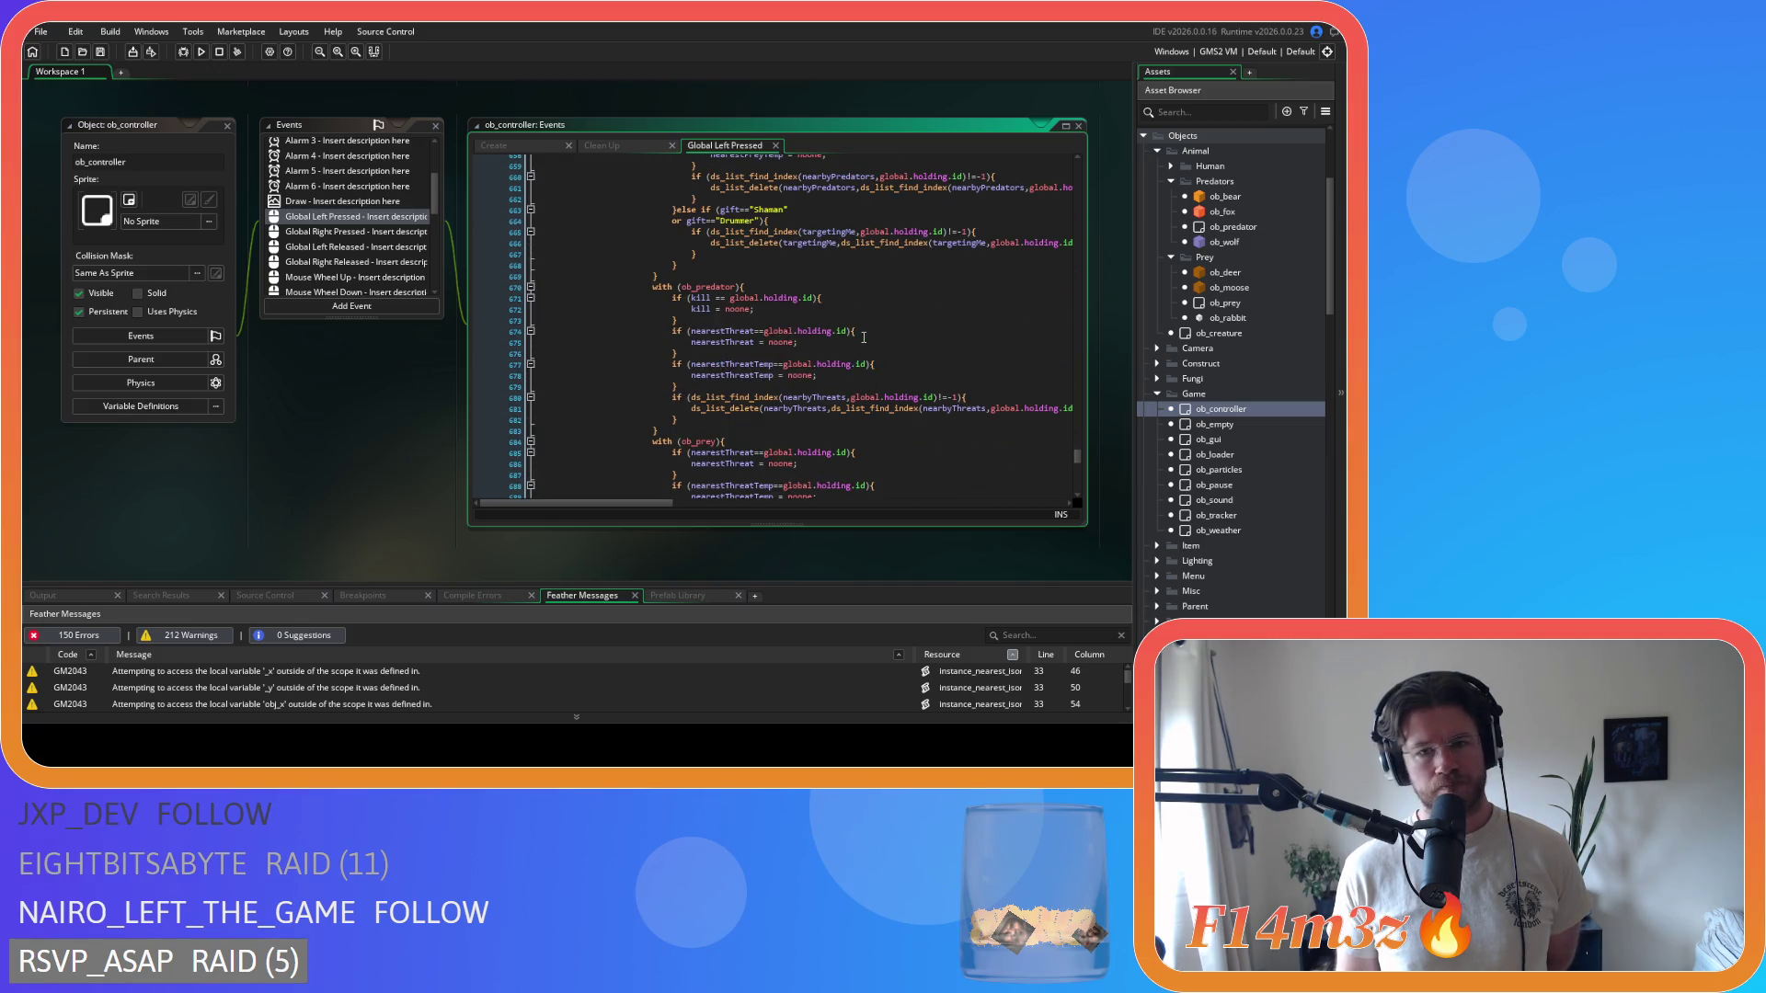
{"action": "scroll", "coordinate": [863, 338], "scroll_direction": "up", "scroll_amount": 15}
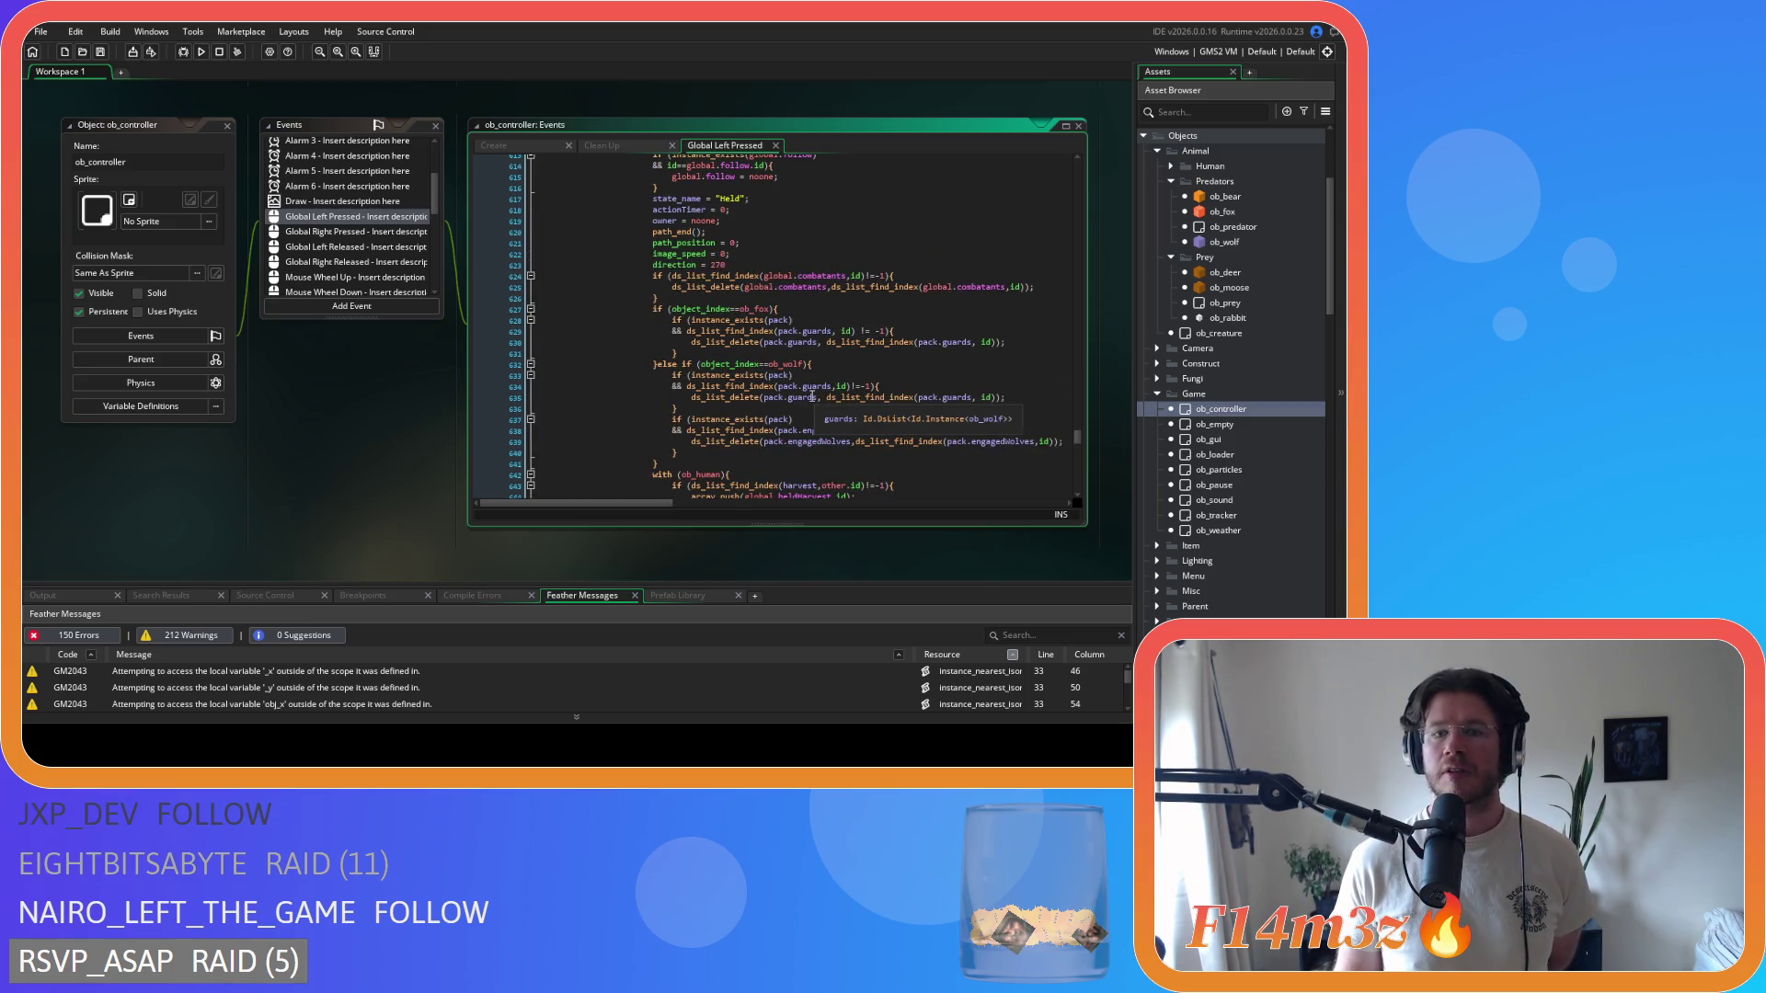
{"action": "scroll", "coordinate": [812, 397], "scroll_direction": "up", "scroll_amount": 3}
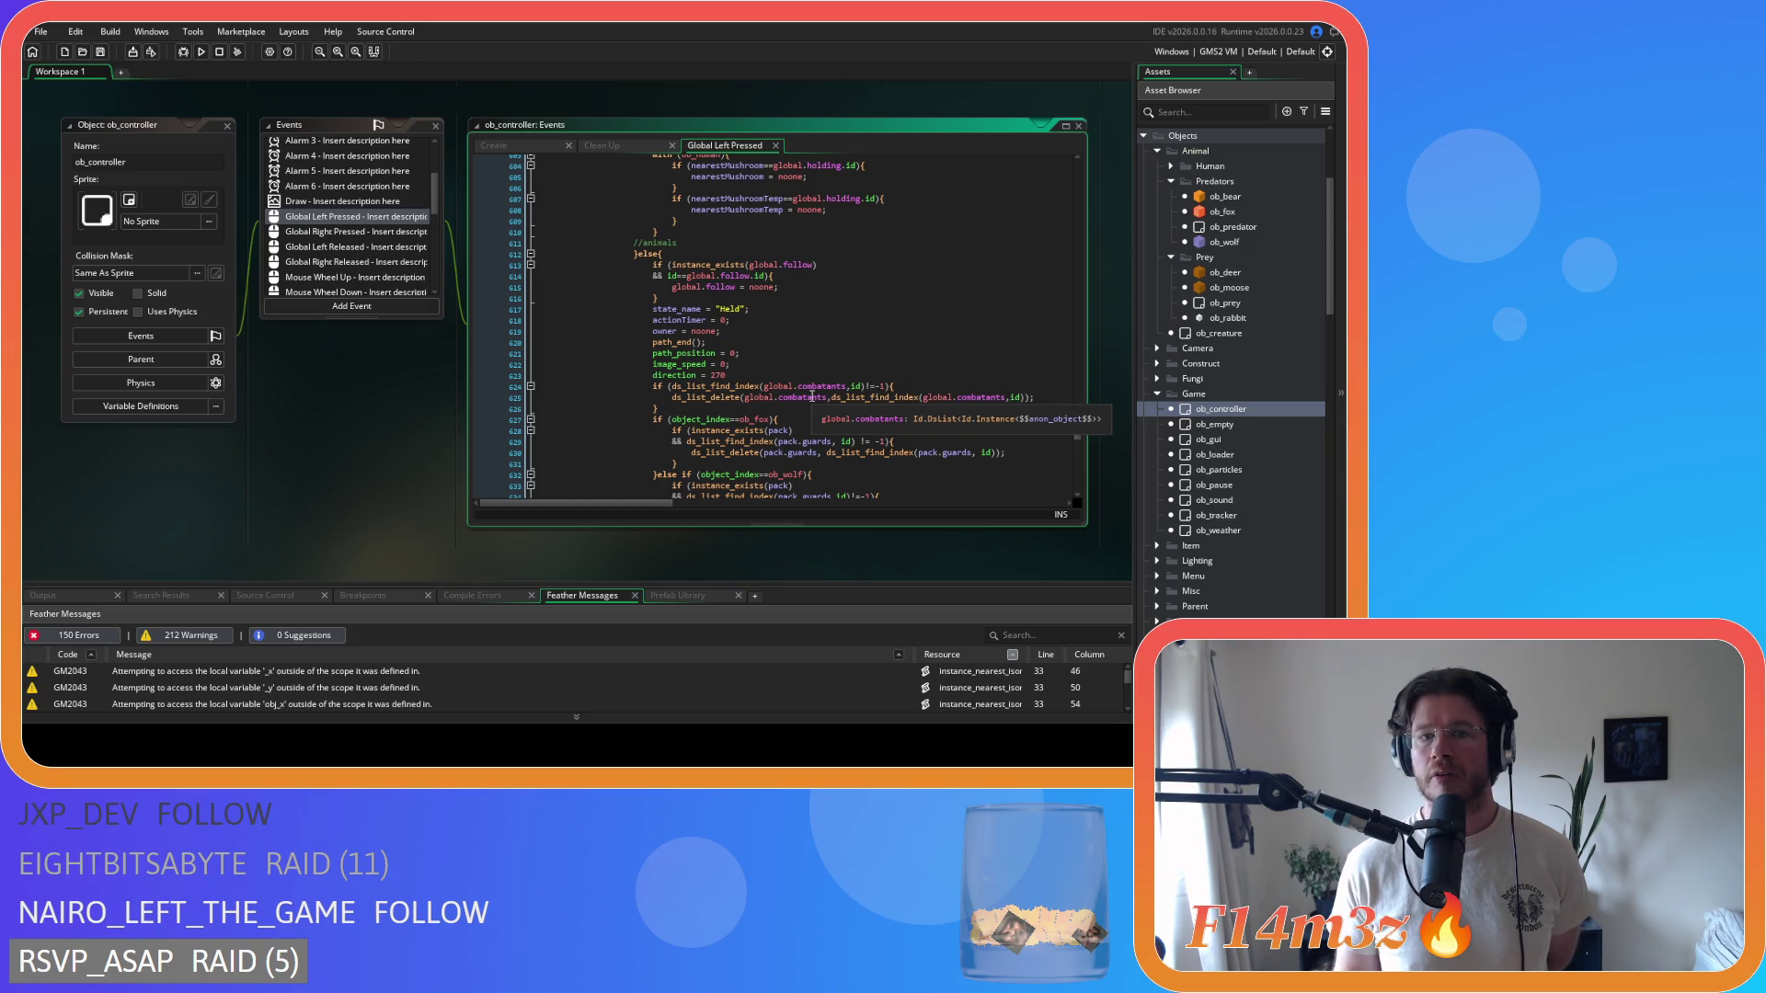
{"action": "scroll", "coordinate": [812, 397], "scroll_direction": "down", "scroll_amount": 3}
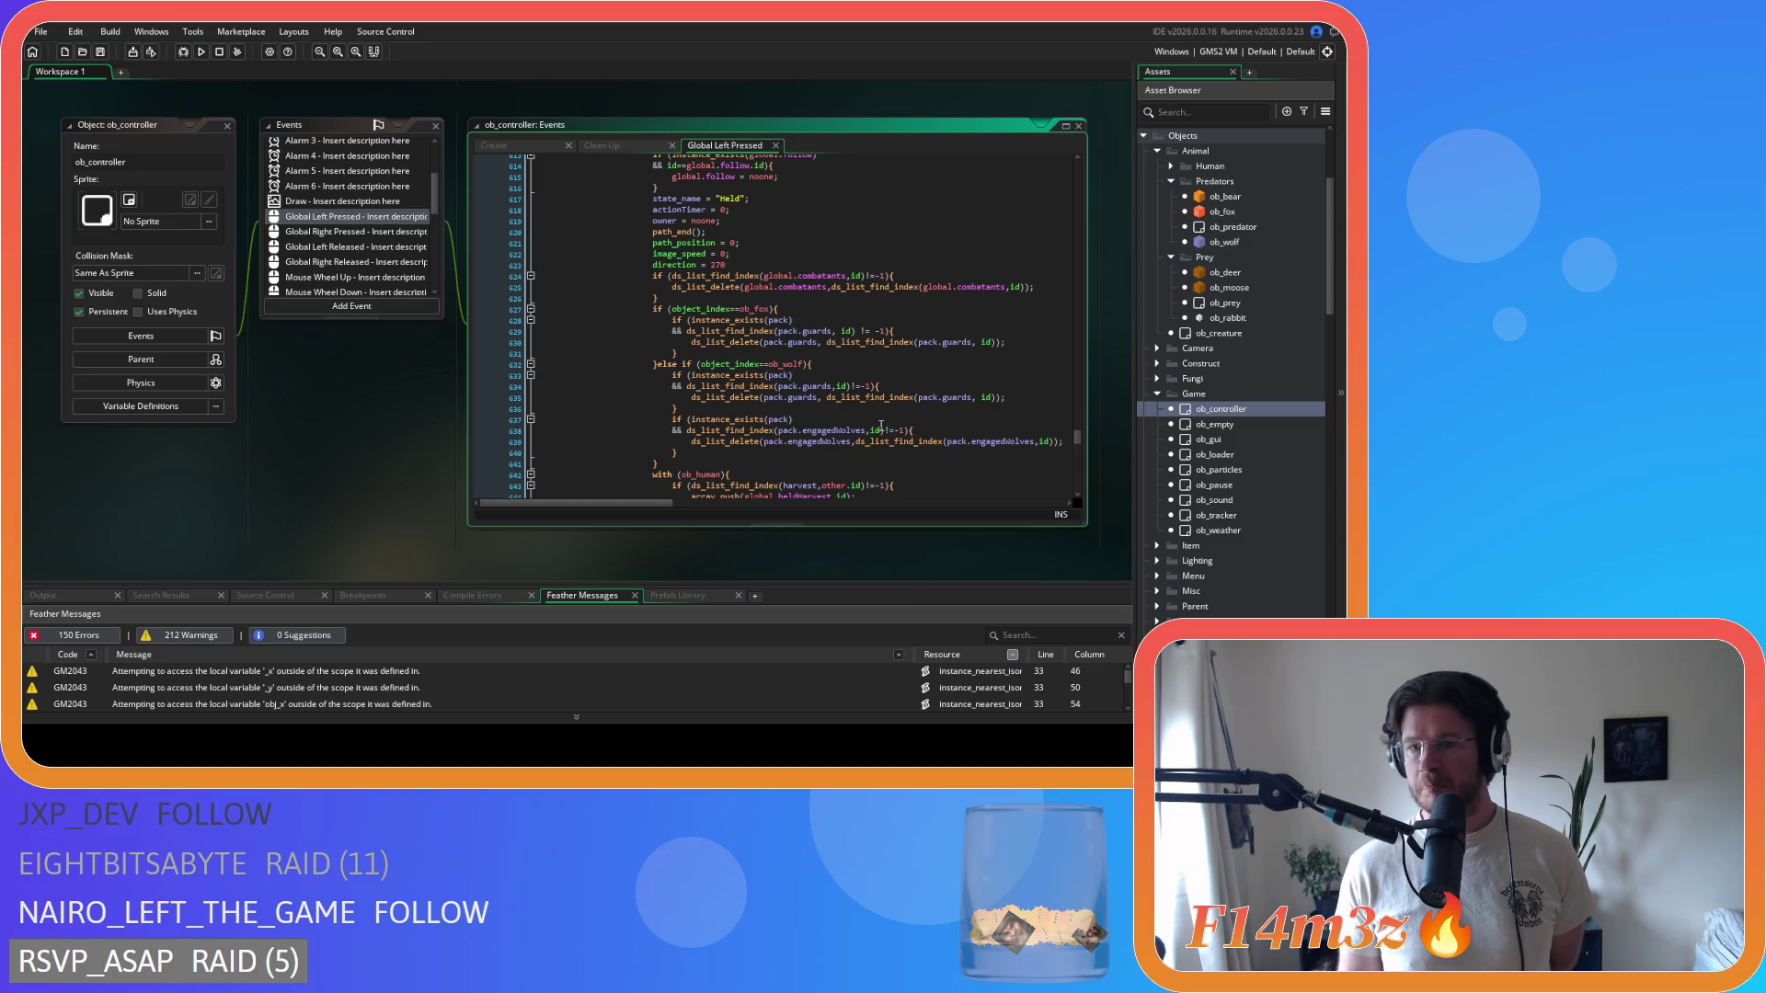
{"action": "mouse_move", "coordinate": [881, 426]}
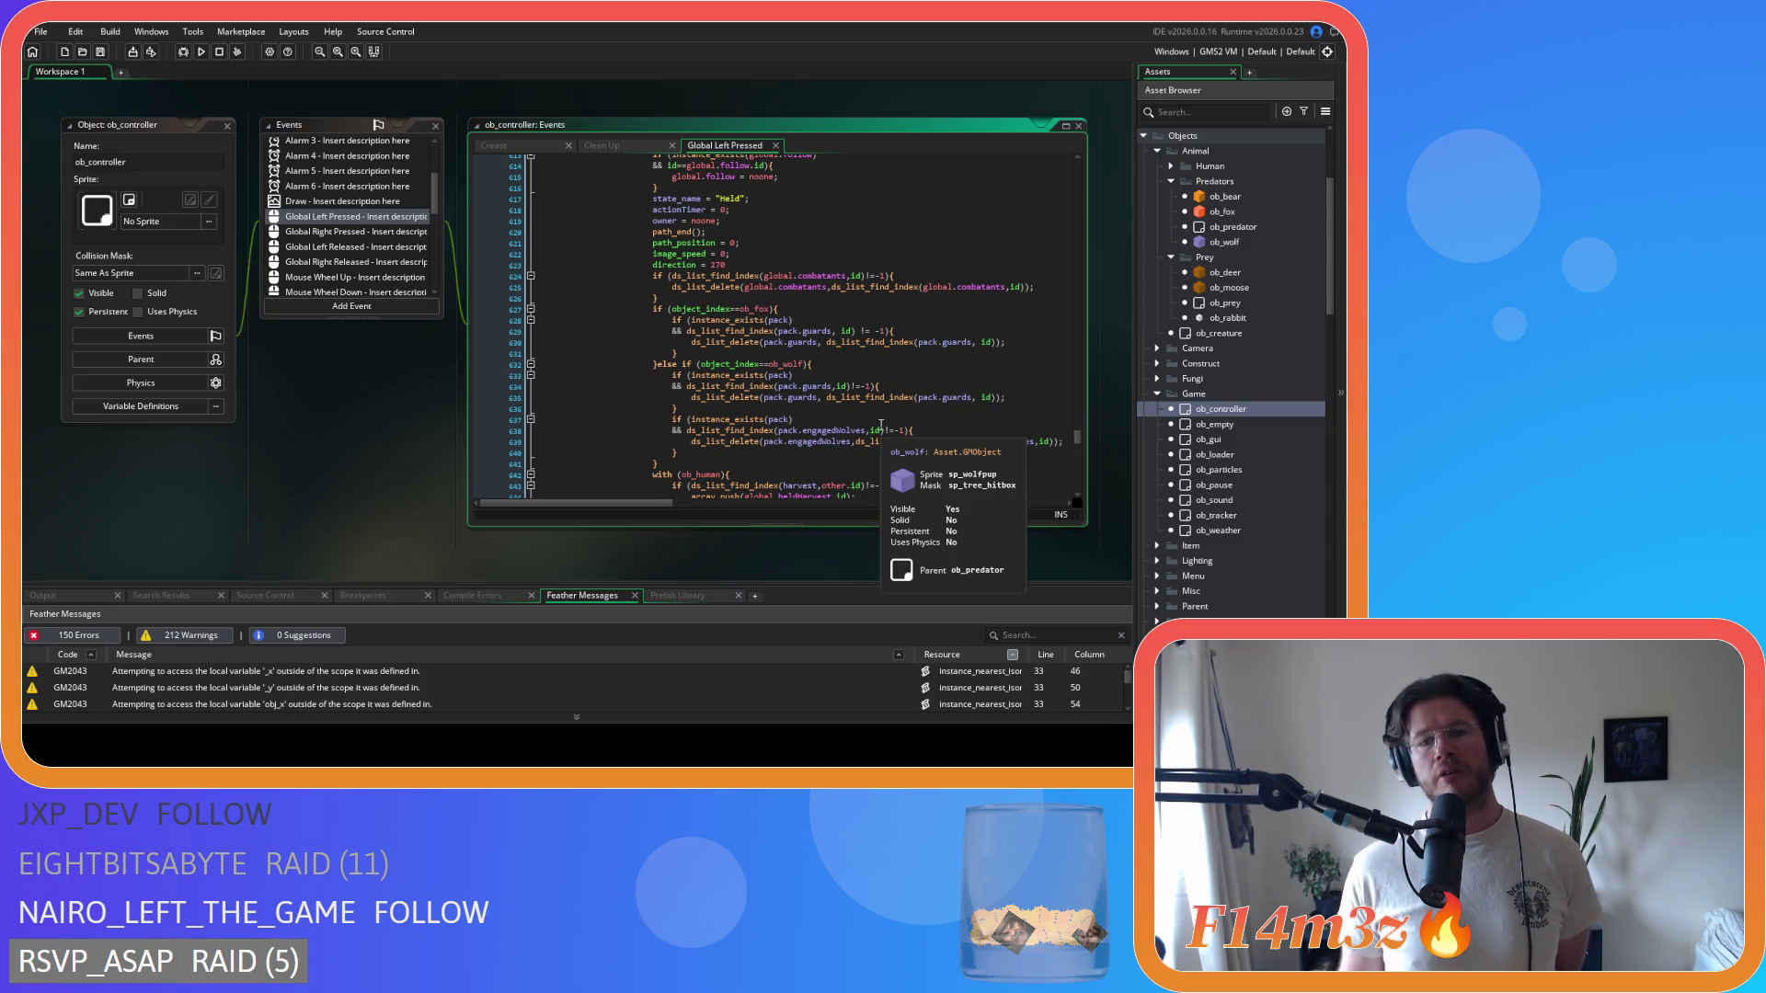
{"action": "scroll", "coordinate": [881, 426], "scroll_direction": "down", "scroll_amount": 2}
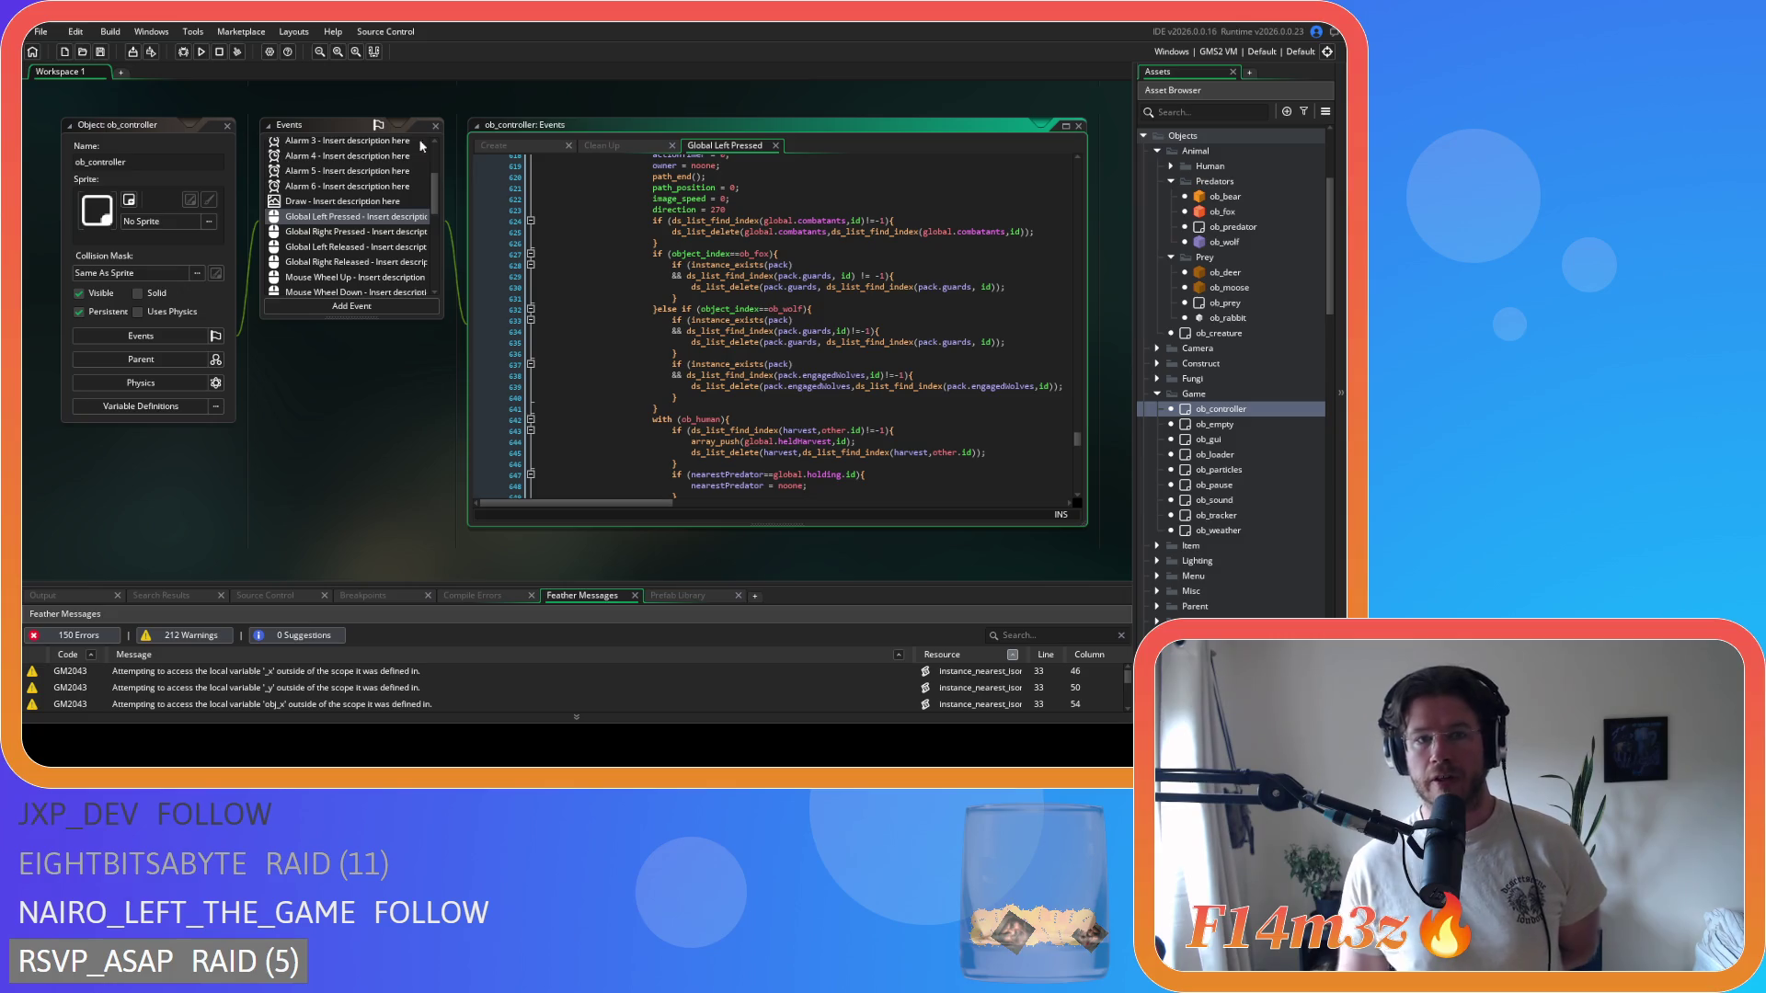
{"action": "left_click", "coordinate": [775, 145]}
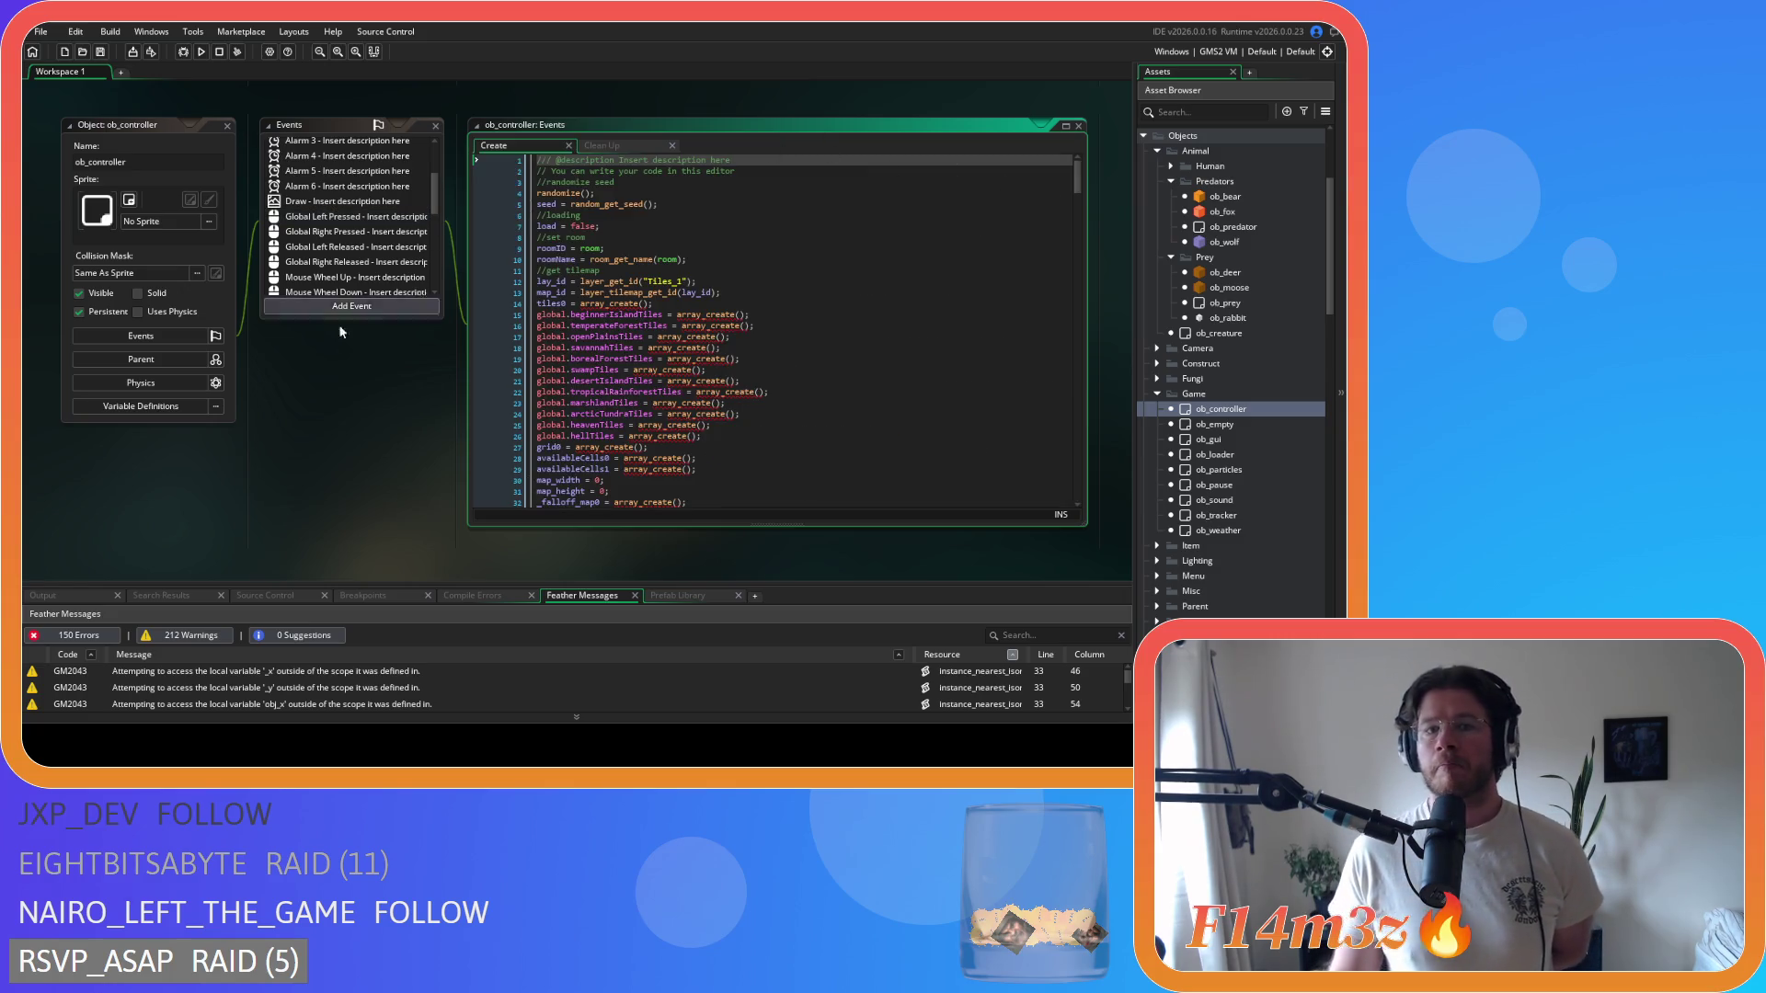
- Close the ob_controller editor and reopen ob_wolf at its Create event code
{"action": "left_click", "coordinate": [223, 134]}
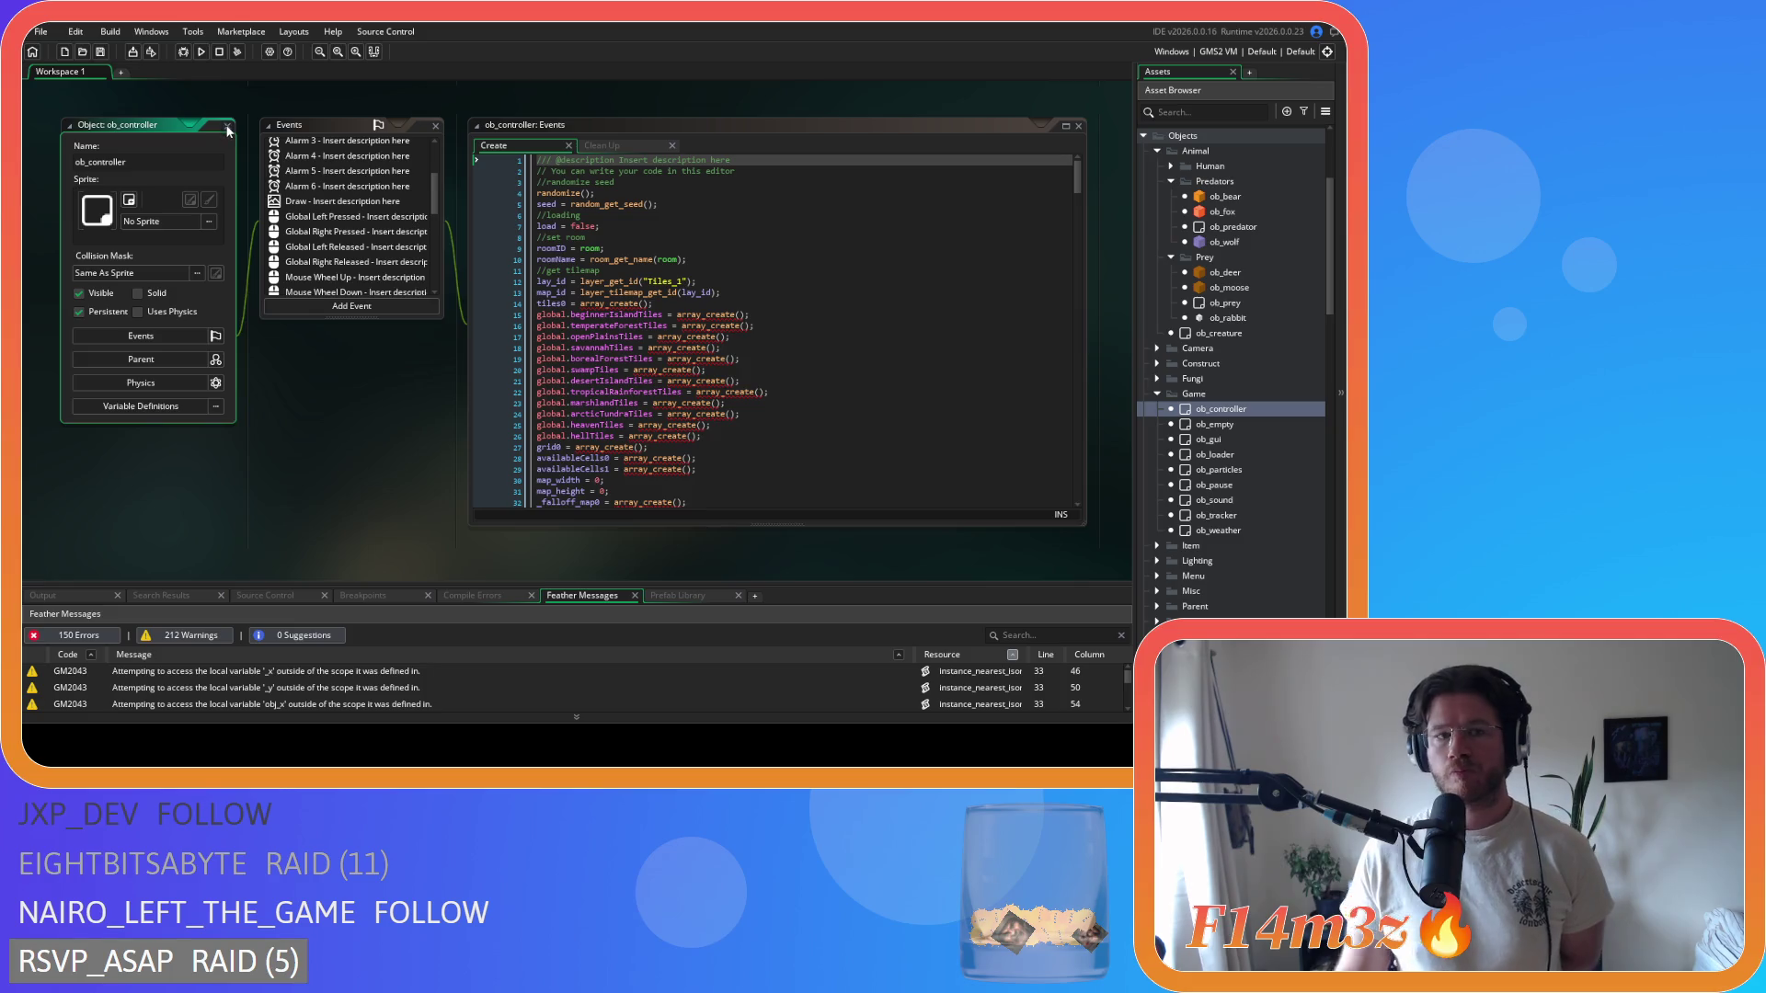
{"action": "left_click", "coordinate": [229, 125]}
{"action": "double_click", "coordinate": [1216, 243]}
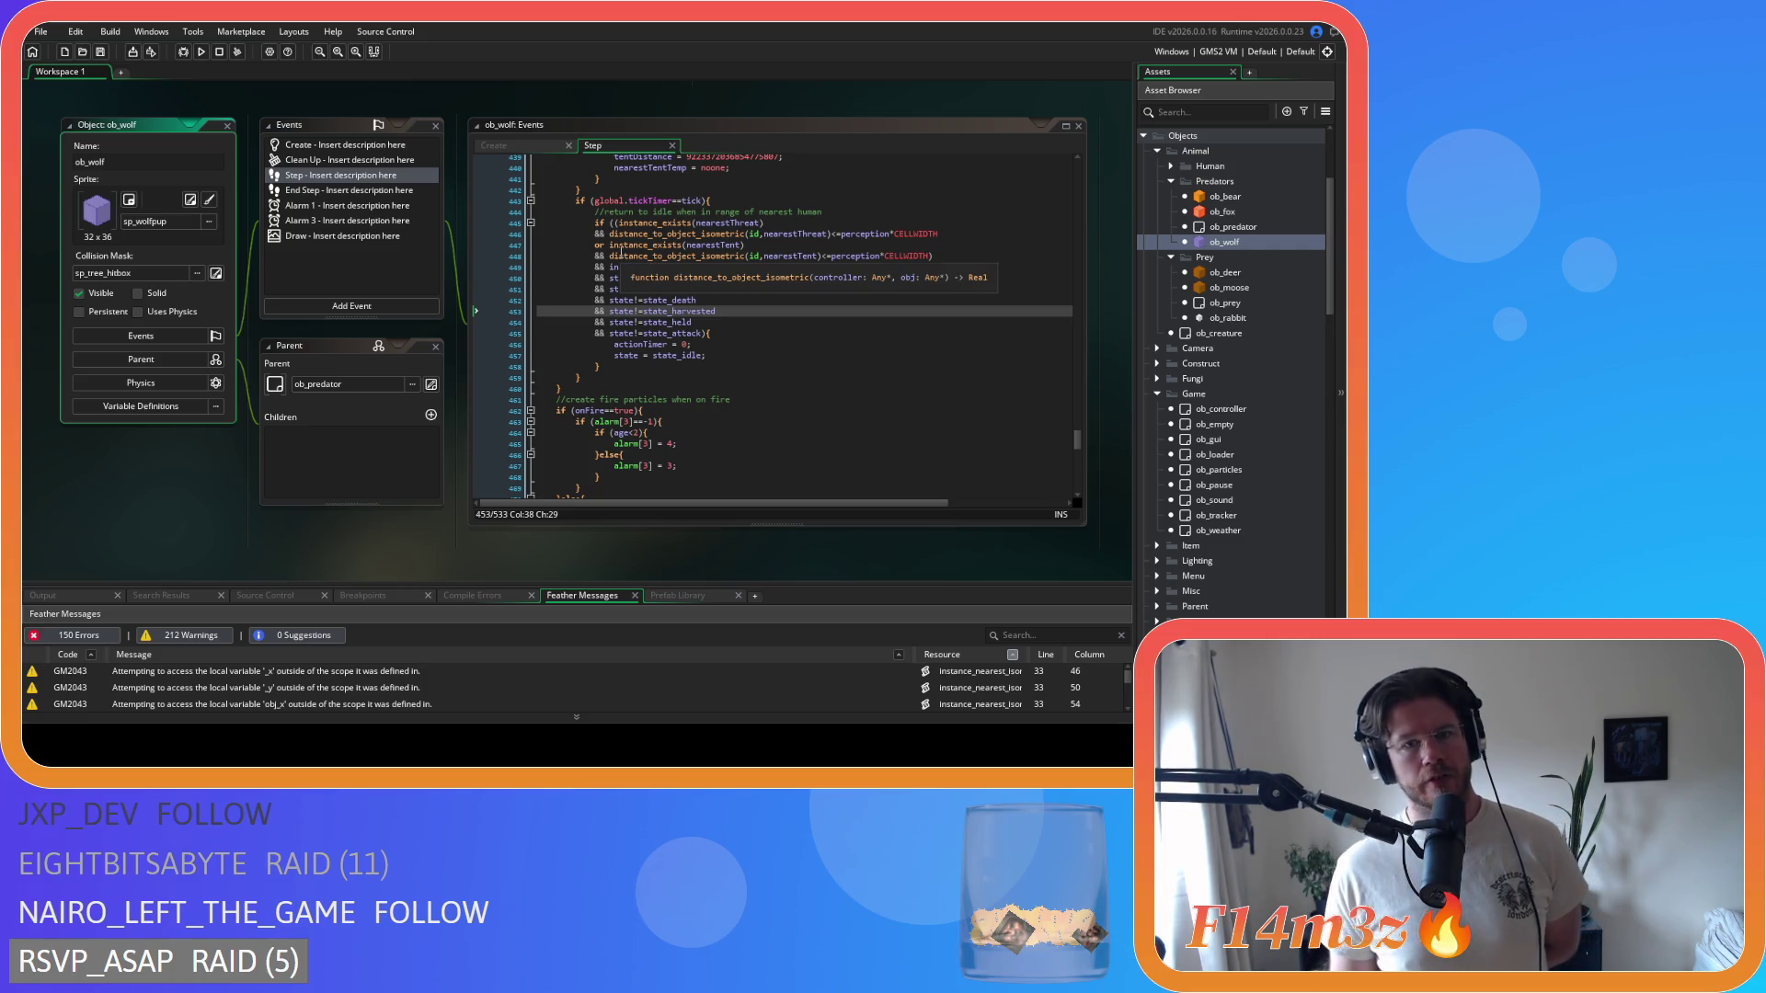
{"action": "left_click", "coordinate": [533, 143]}
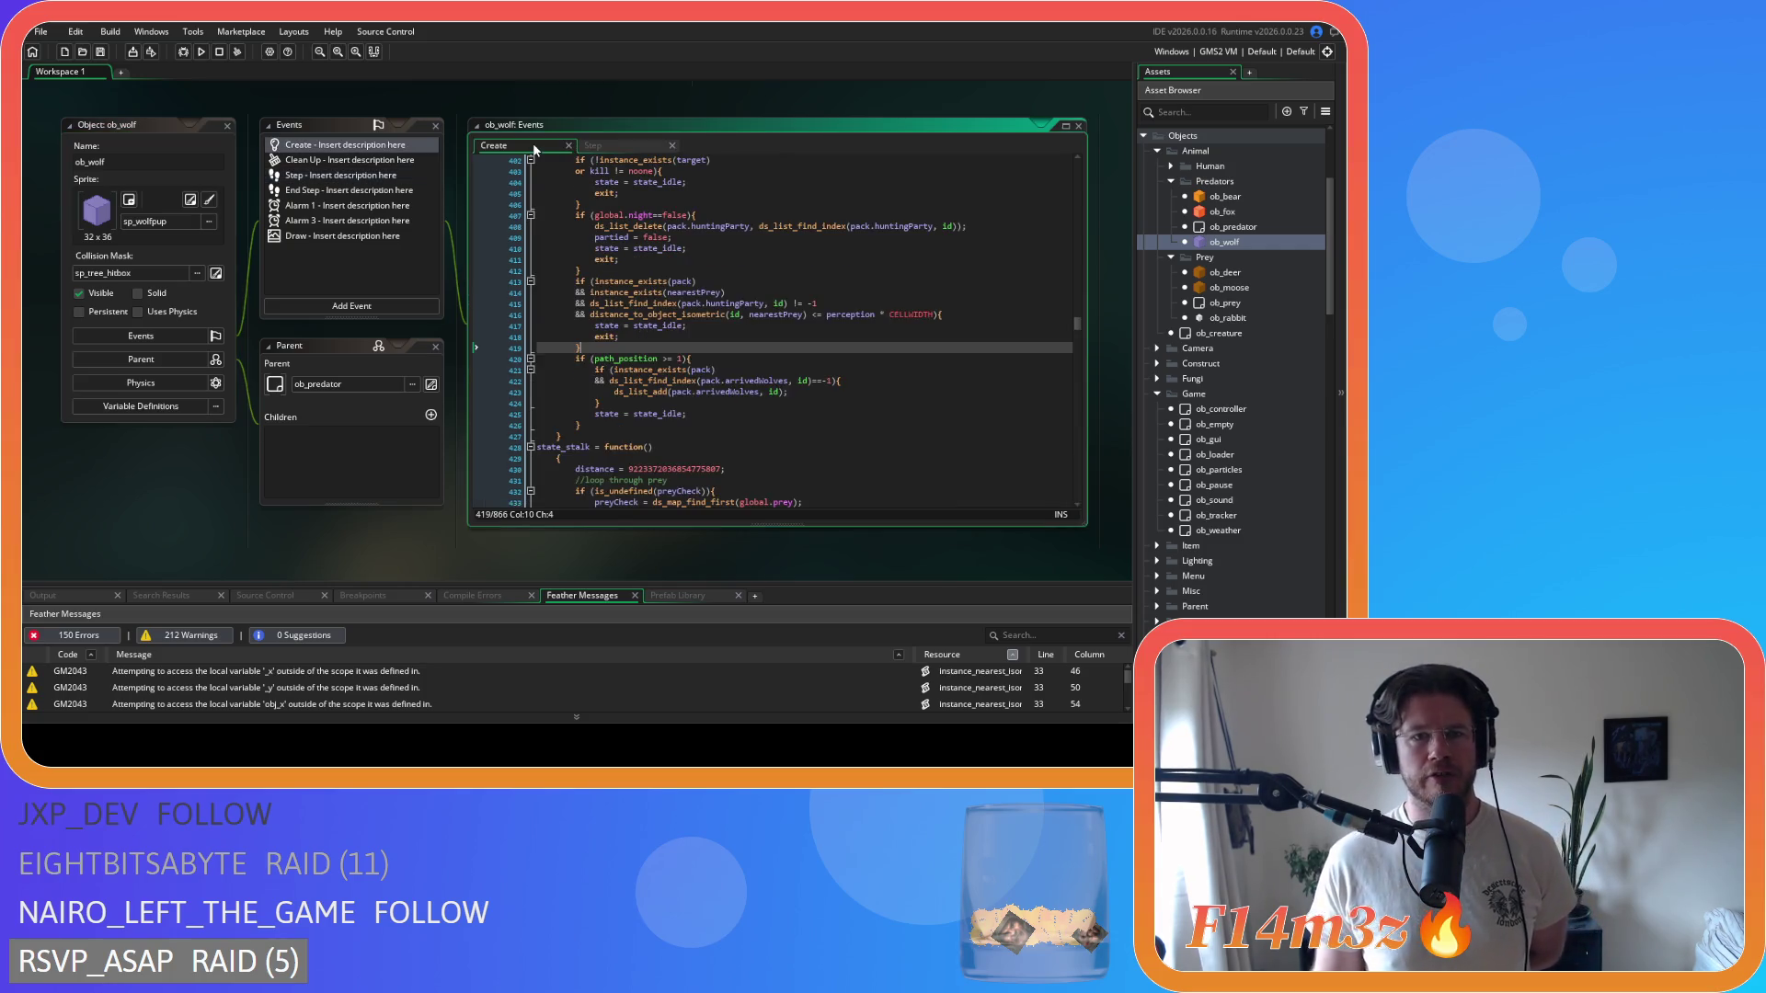
- Locate and highlight the huntingParty deletion on line 408 in state_harvesting
{"action": "scroll", "coordinate": [718, 350], "scroll_direction": "up", "scroll_amount": 3}
{"action": "scroll", "coordinate": [718, 351], "scroll_direction": "up", "scroll_amount": 2}
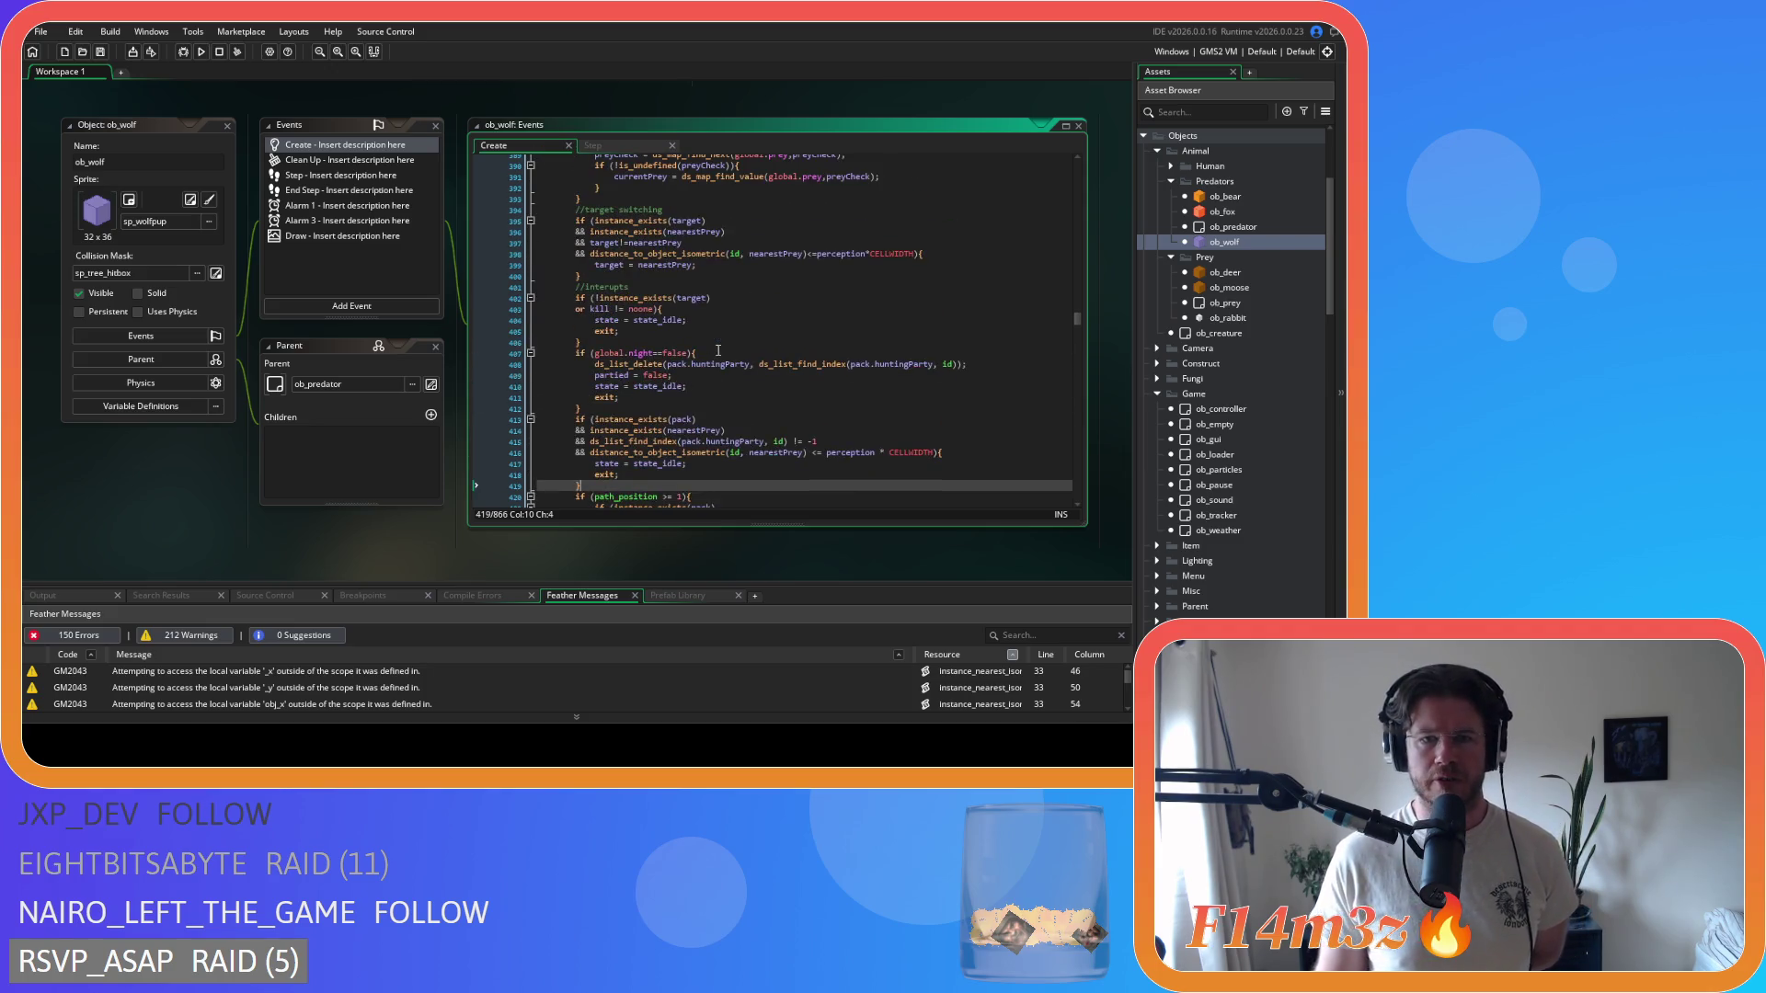
{"action": "scroll", "coordinate": [718, 350], "scroll_direction": "up", "scroll_amount": 10}
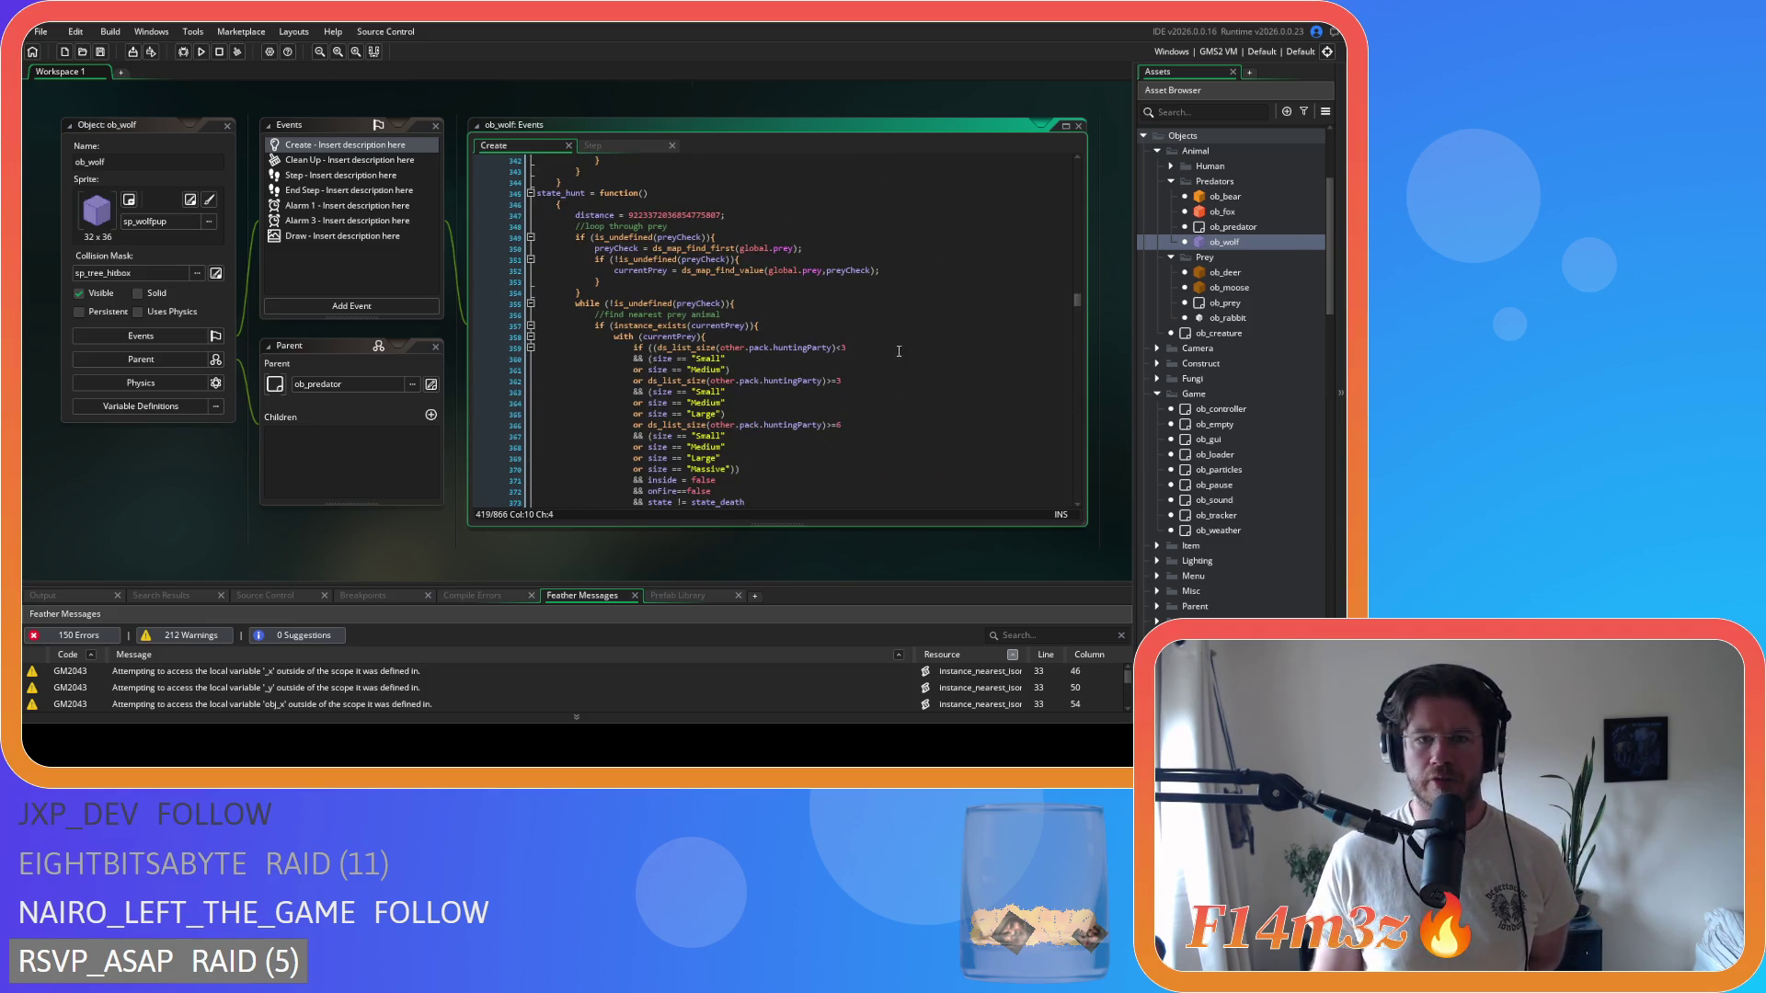
{"action": "scroll", "coordinate": [899, 350], "scroll_direction": "down", "scroll_amount": 10}
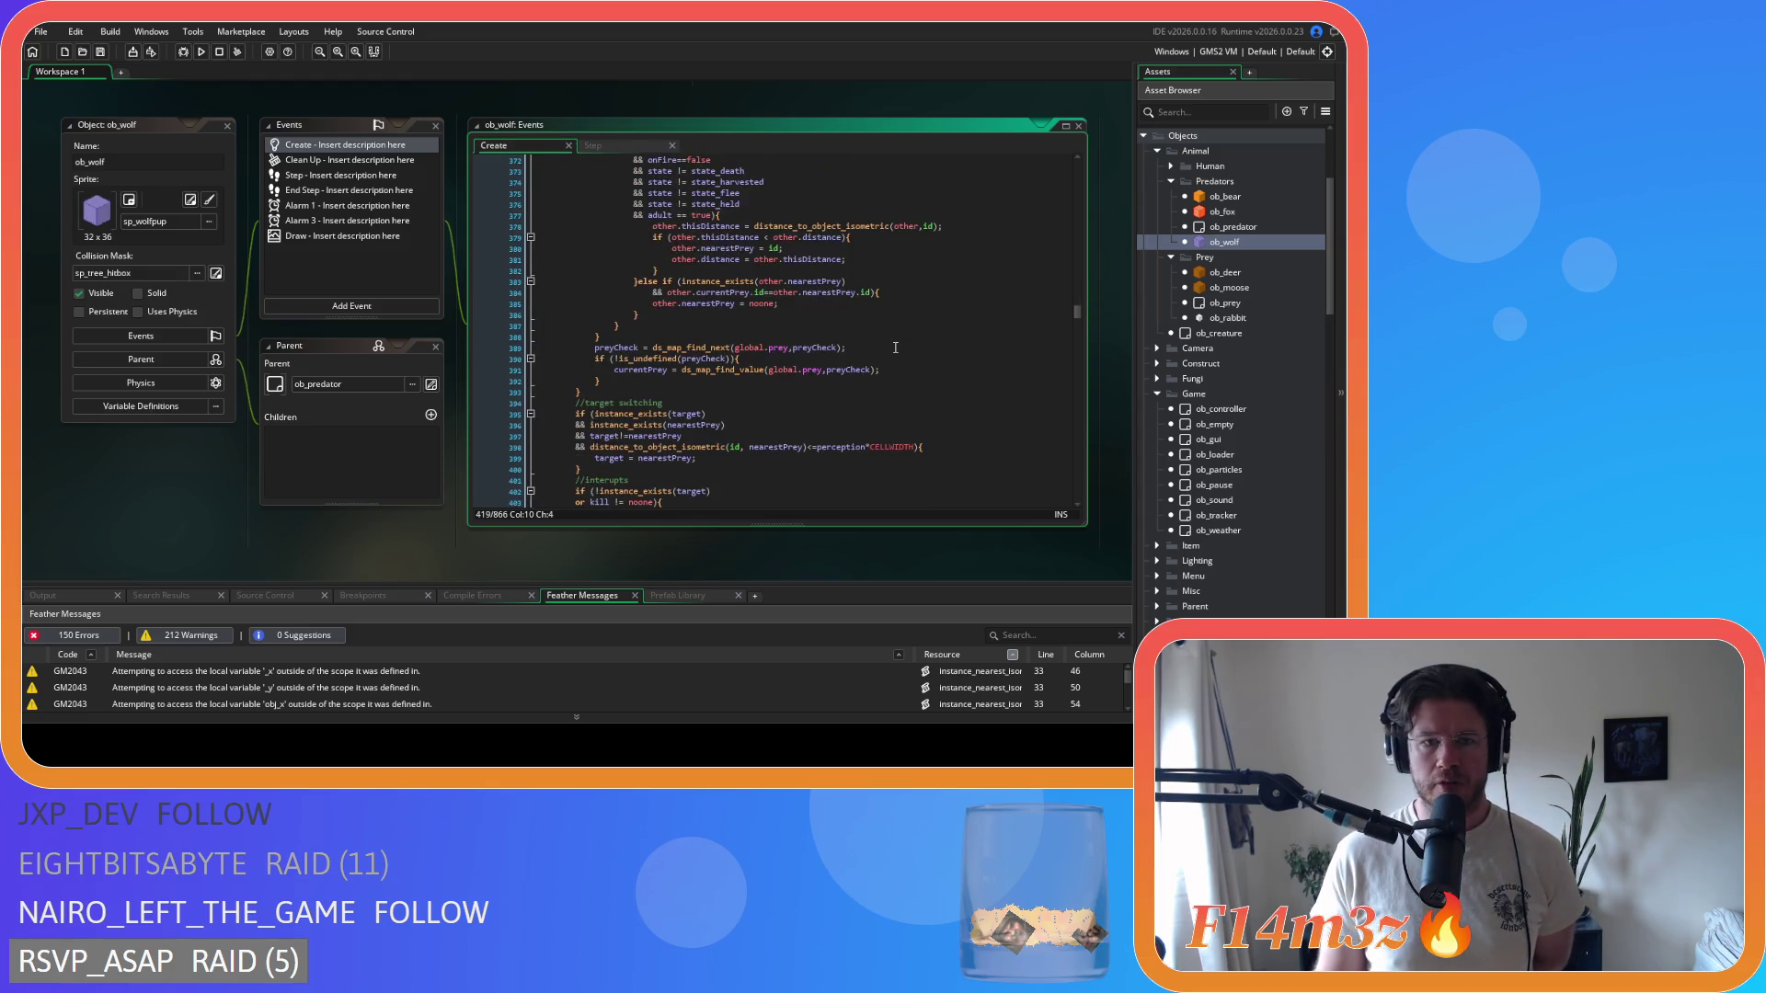
{"action": "scroll", "coordinate": [895, 348], "scroll_direction": "down", "scroll_amount": 4}
{"action": "scroll", "coordinate": [895, 347], "scroll_direction": "down", "scroll_amount": 3}
{"action": "left_click", "coordinate": [699, 338]}
{"action": "scroll", "coordinate": [888, 404], "scroll_direction": "up", "scroll_amount": 4}
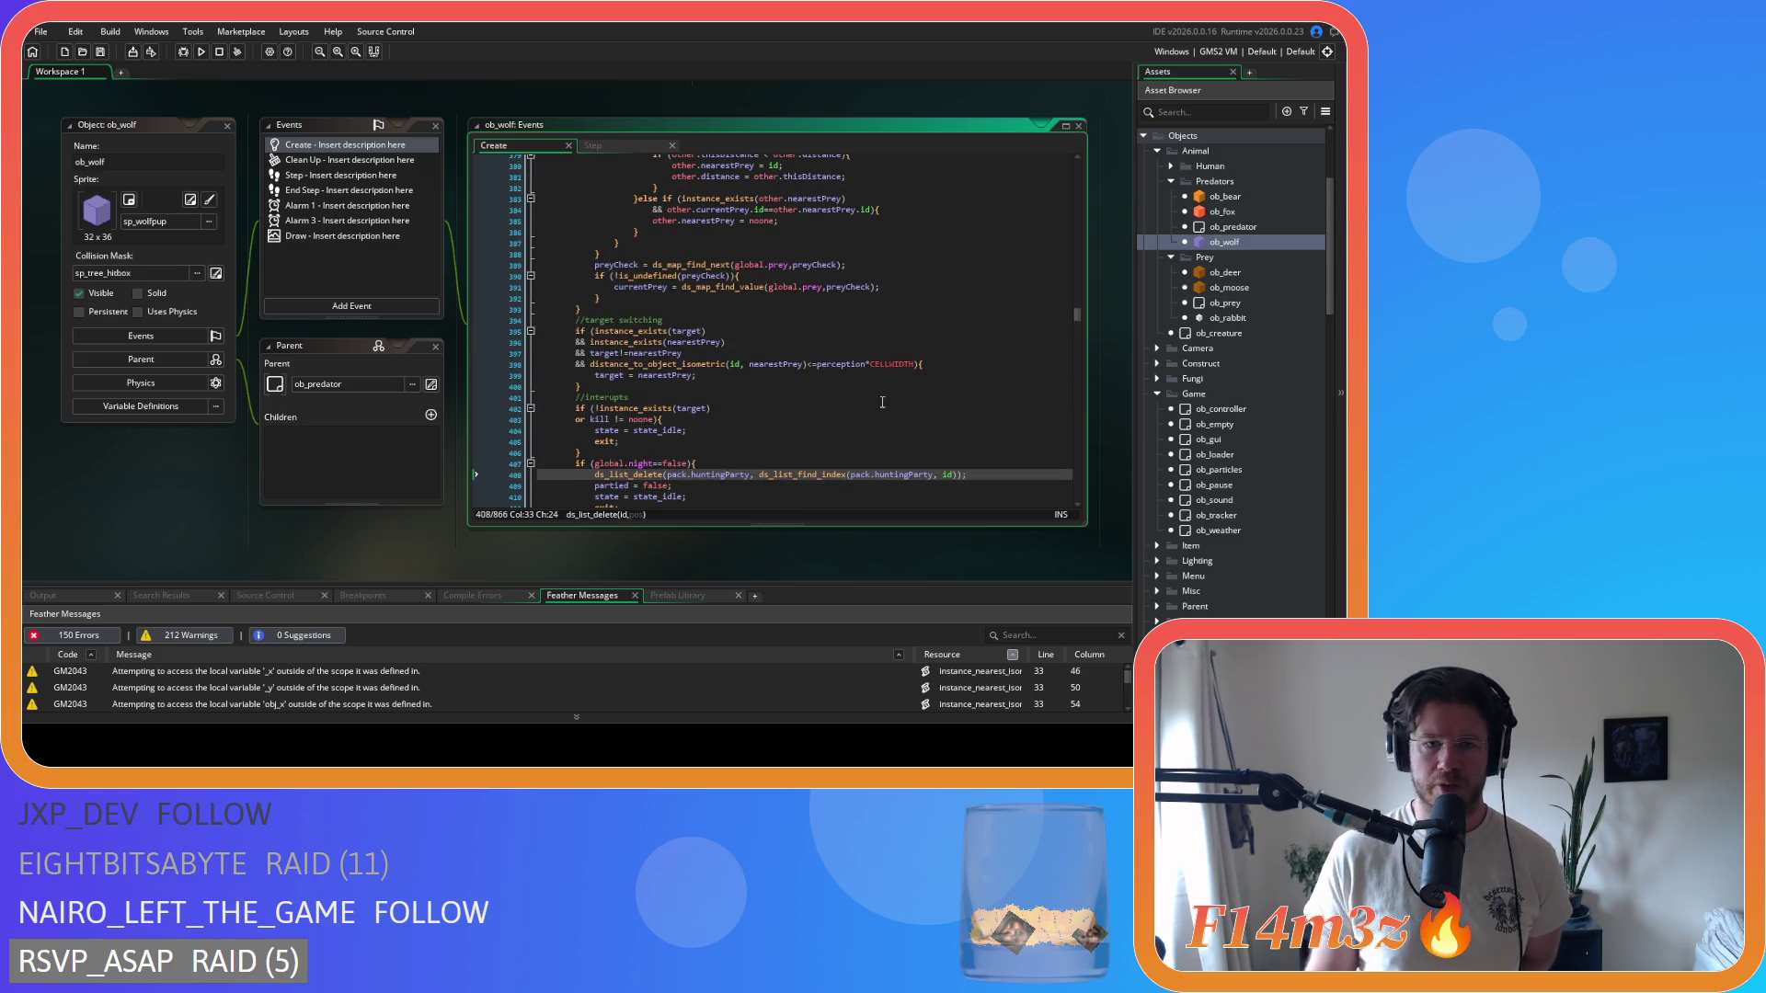
{"action": "scroll", "coordinate": [865, 403], "scroll_direction": "down", "scroll_amount": 3}
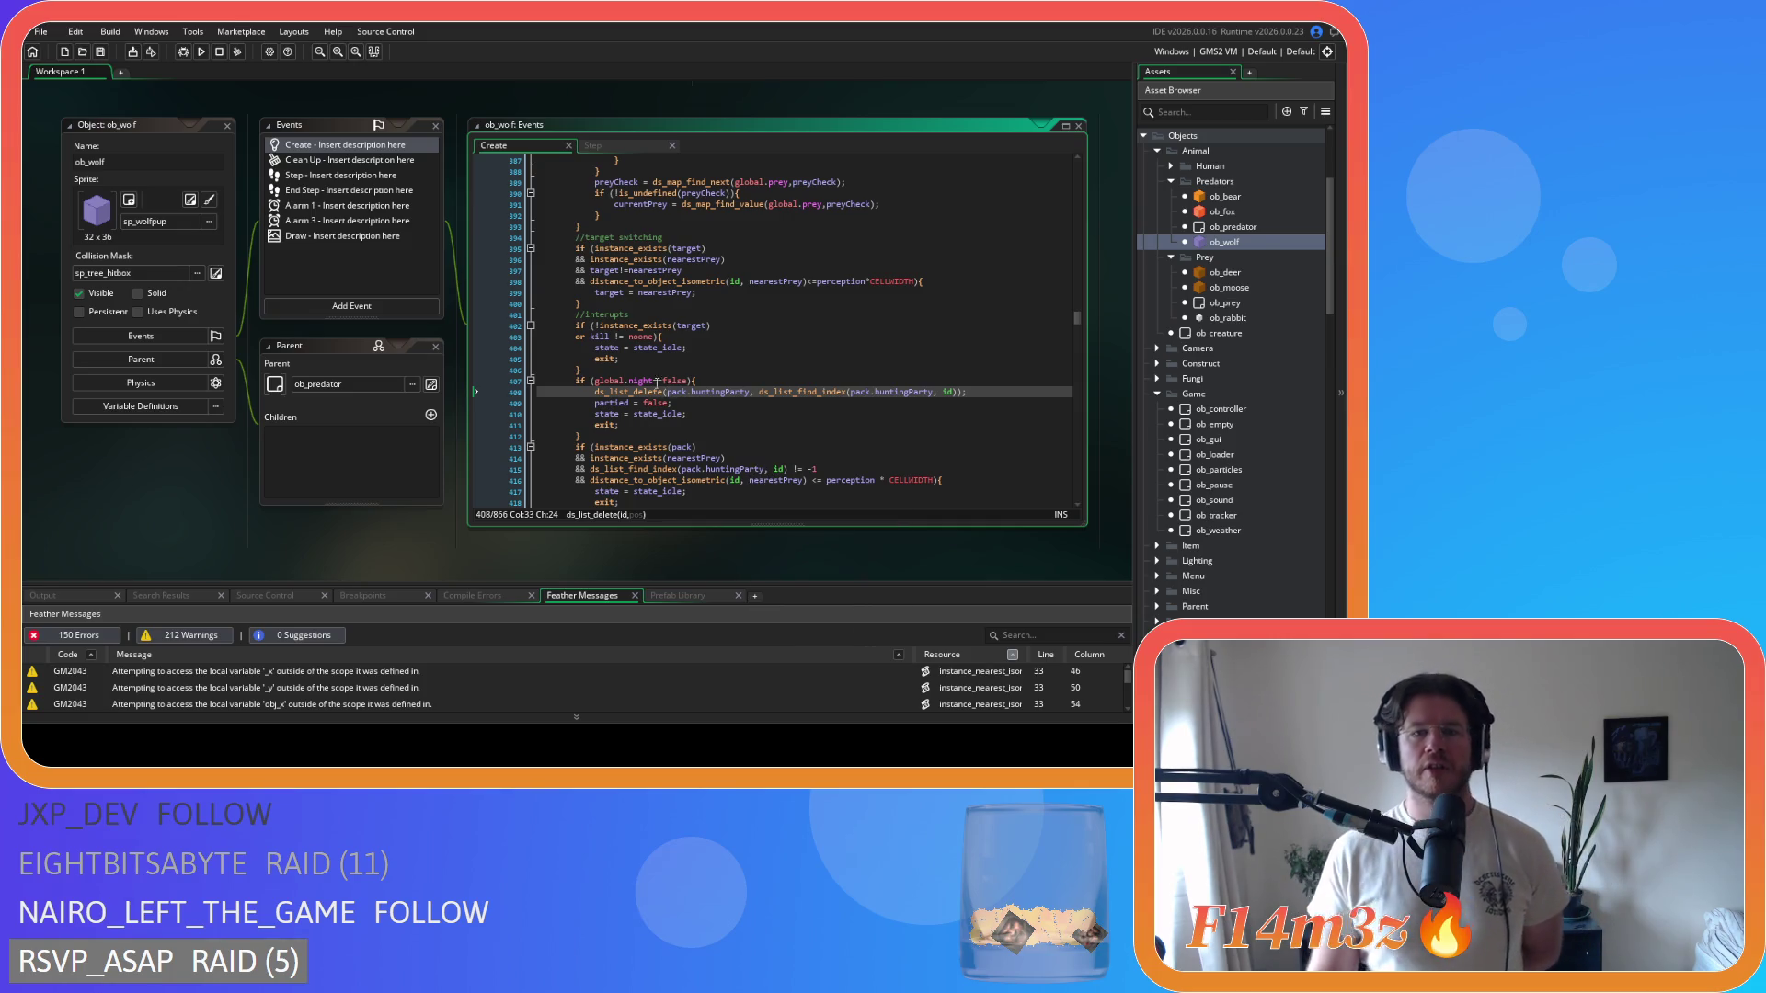
{"action": "left_click_drag", "start_coordinate": [691, 392], "coordinate": [715, 393]}
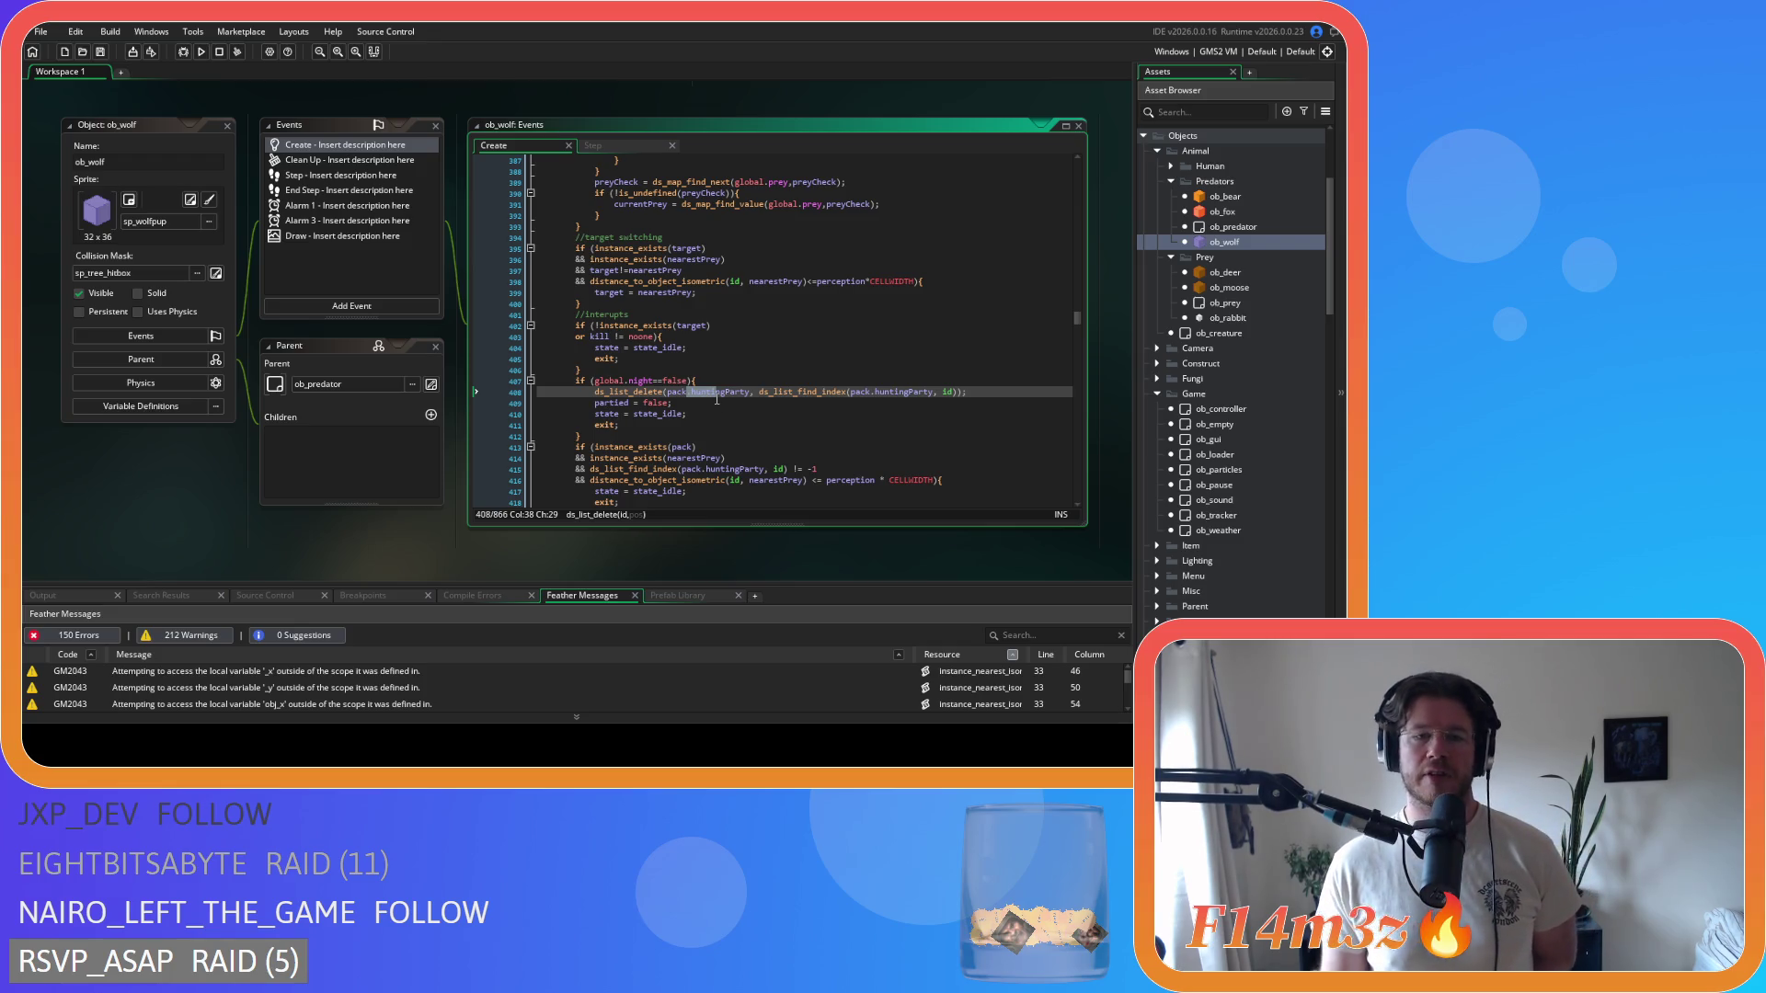
{"action": "scroll", "coordinate": [699, 395], "scroll_direction": "up", "scroll_amount": 15}
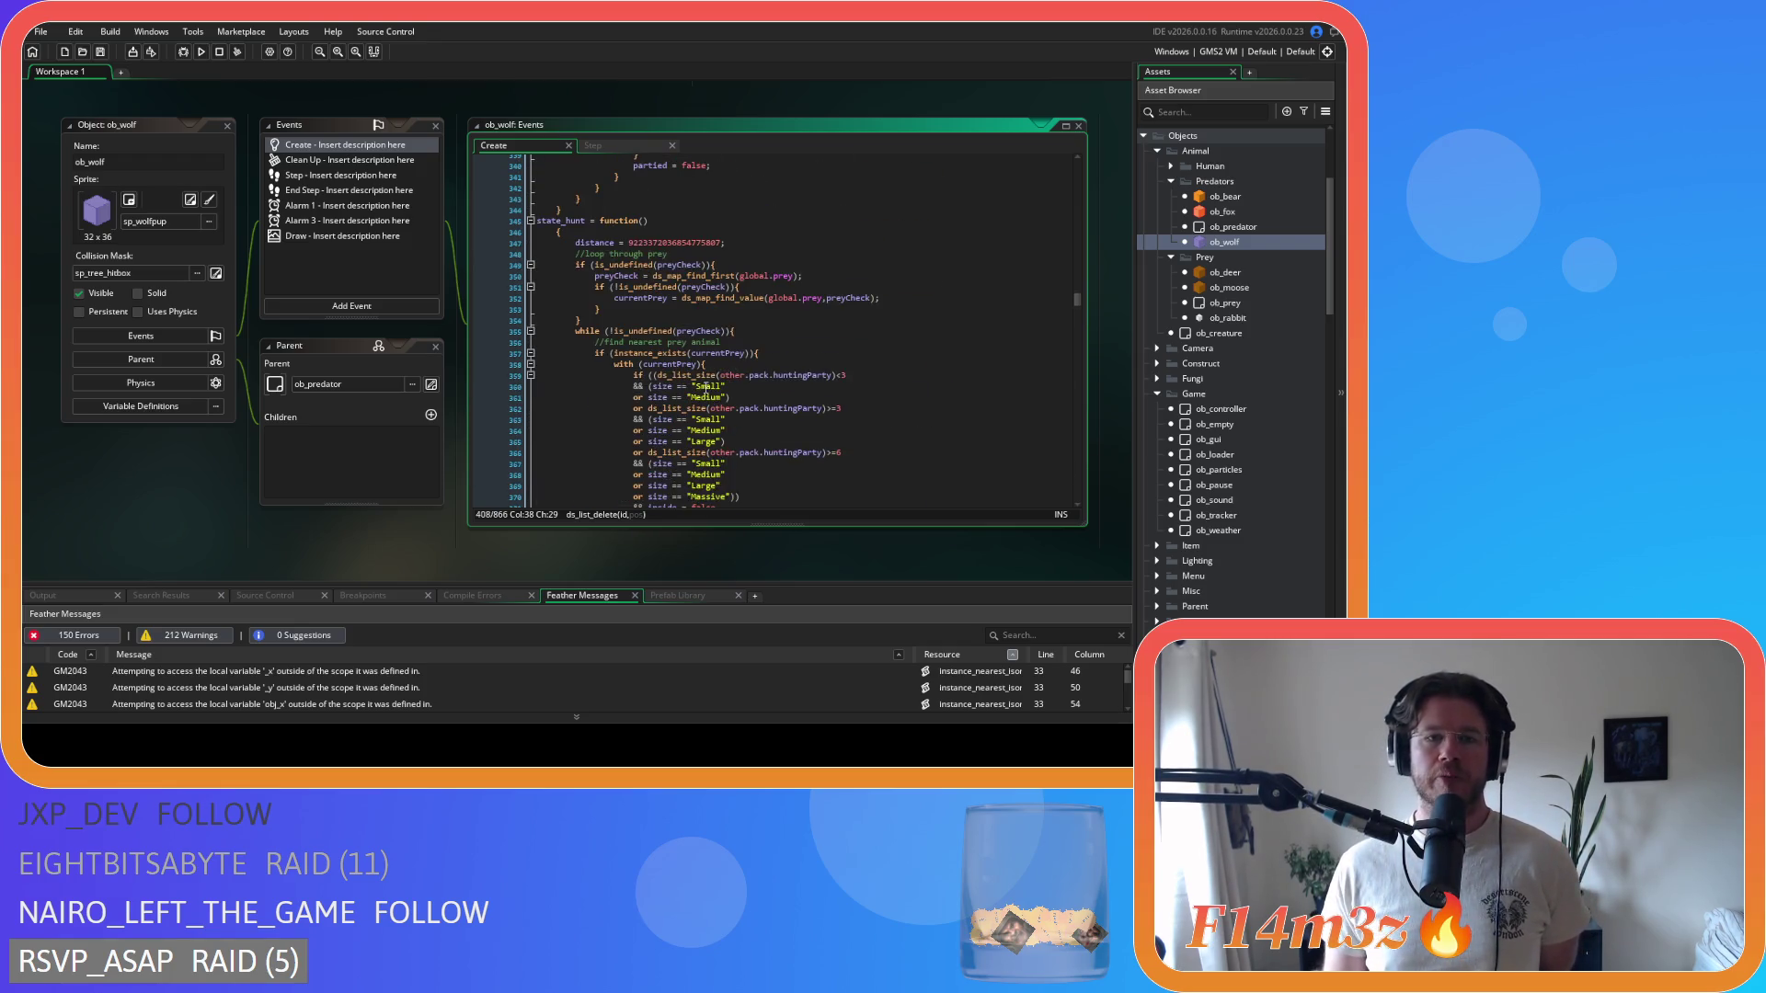
{"action": "scroll", "coordinate": [714, 391], "scroll_direction": "up", "scroll_amount": 12}
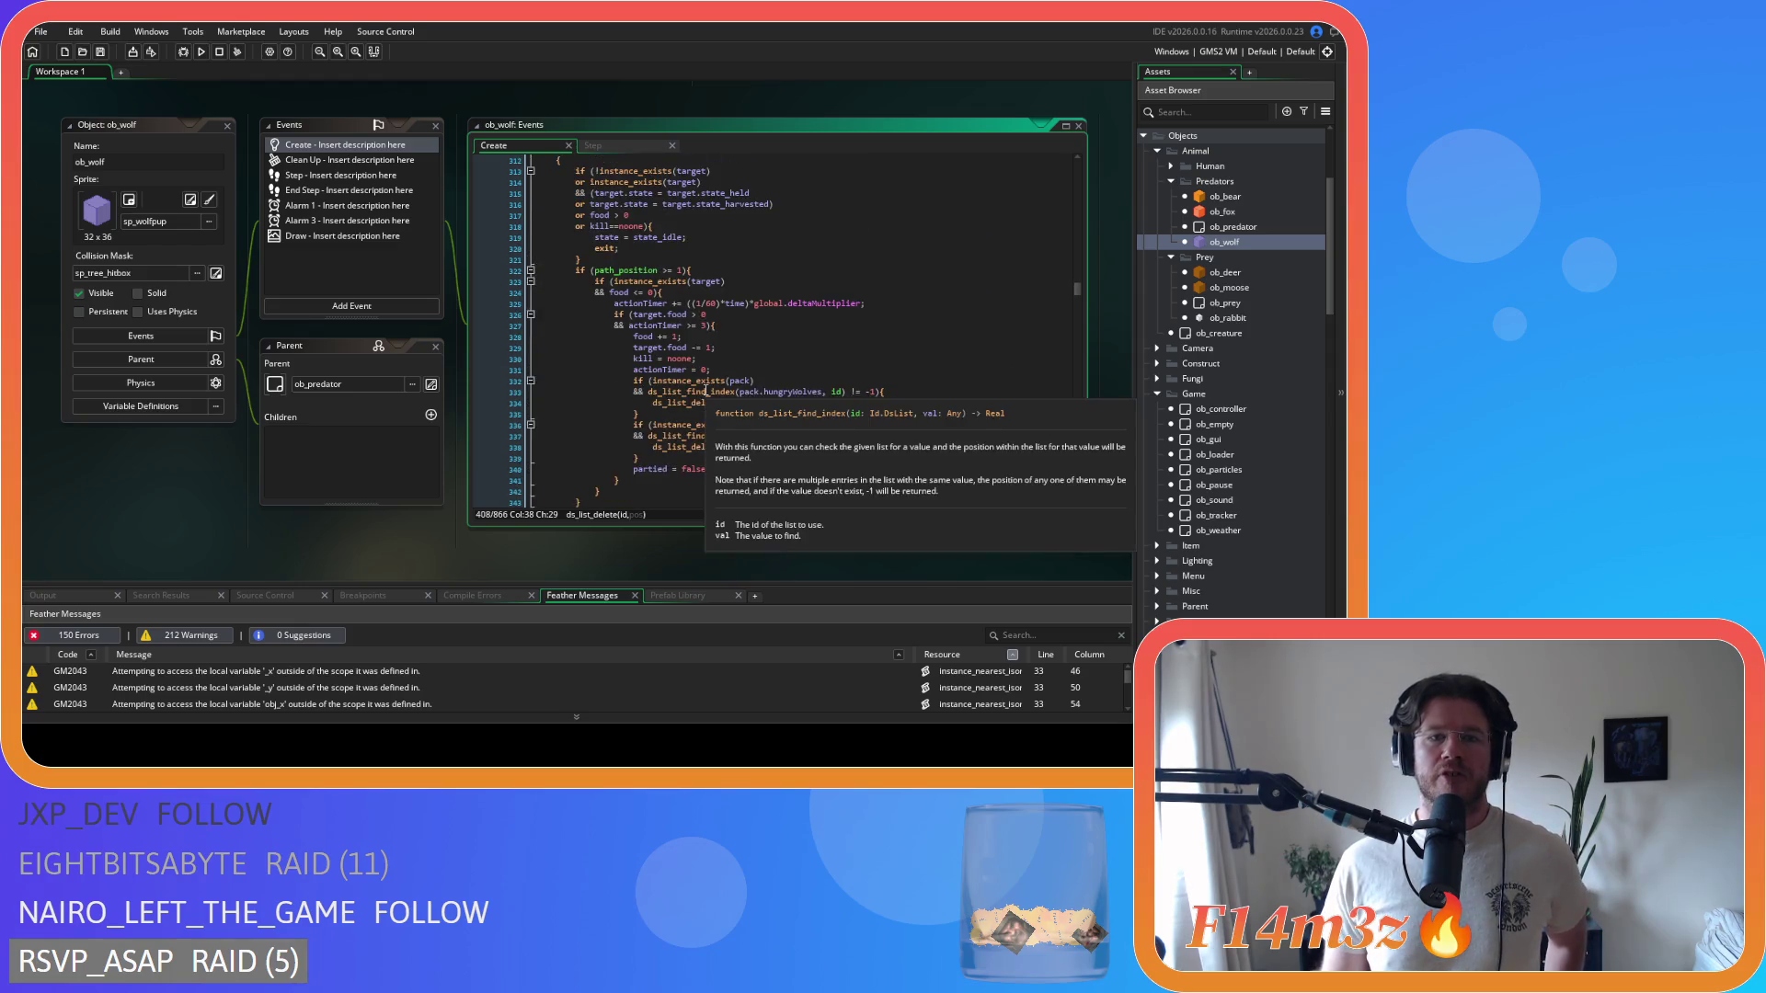
{"action": "scroll", "coordinate": [705, 390], "scroll_direction": "down", "scroll_amount": 2}
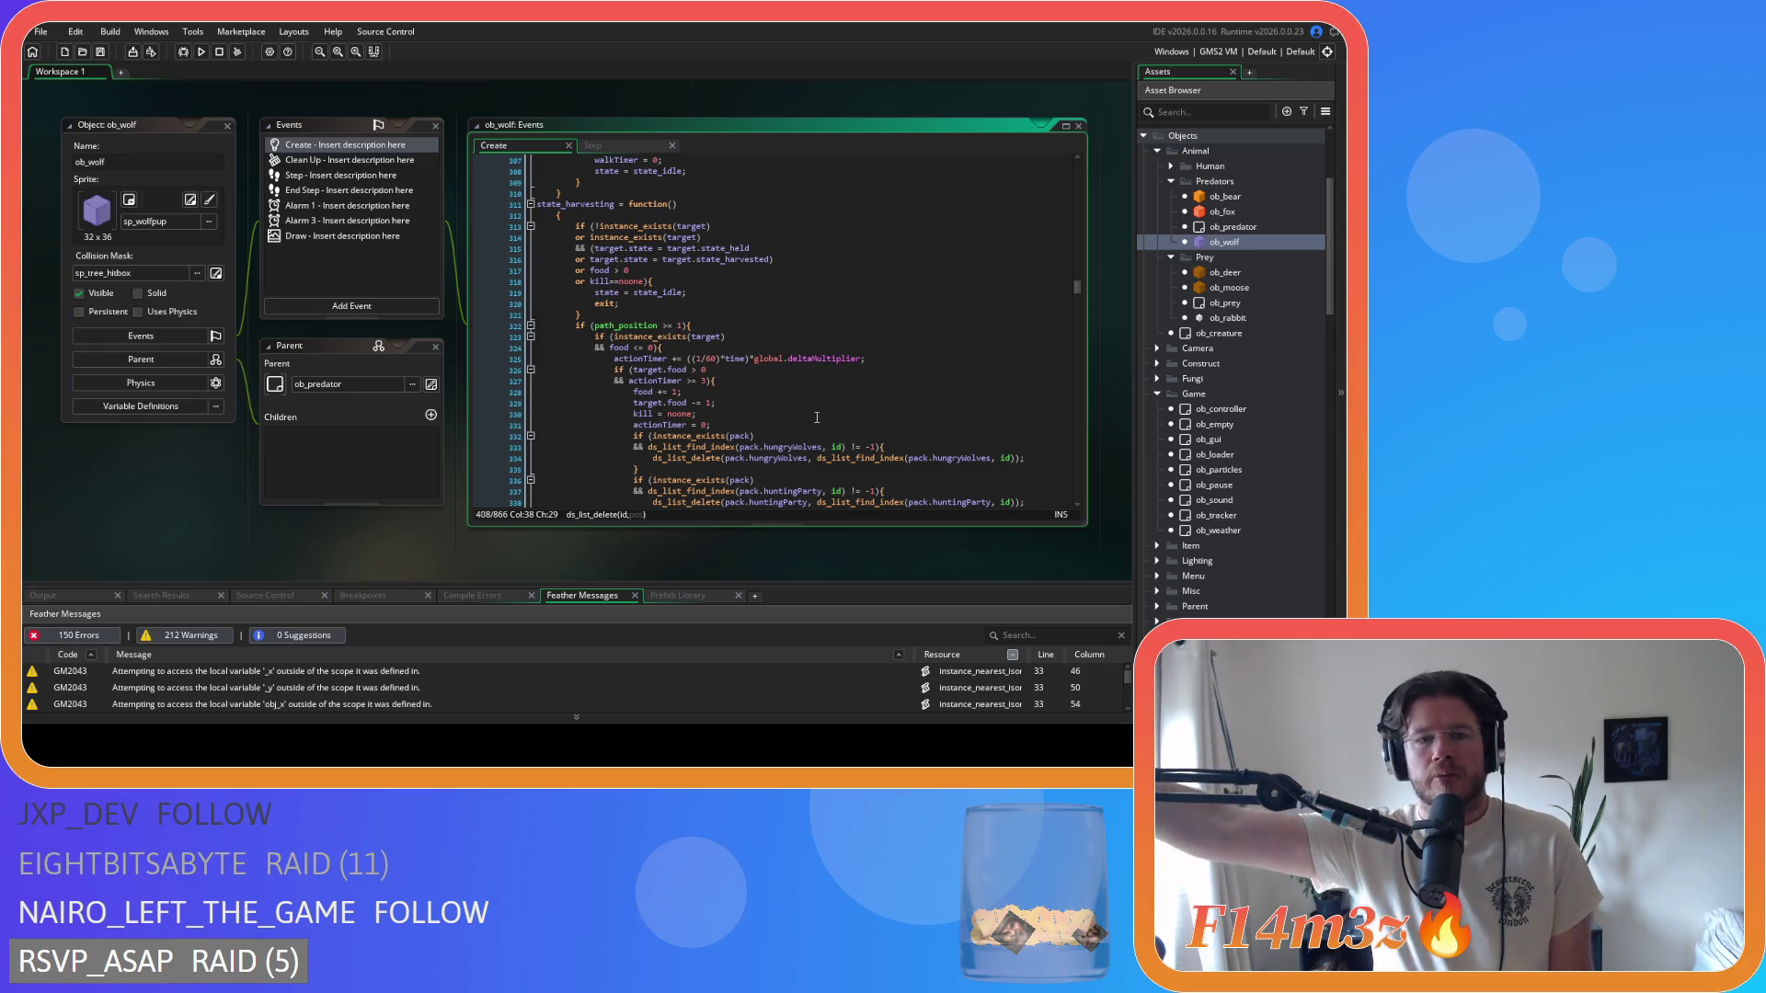
- Scroll state_stalk to its target-switching, interrupt and relocation checks before the Pouncing transition
{"action": "scroll", "coordinate": [816, 417], "scroll_direction": "down", "scroll_amount": 14}
{"action": "scroll", "coordinate": [719, 447], "scroll_direction": "down", "scroll_amount": 15}
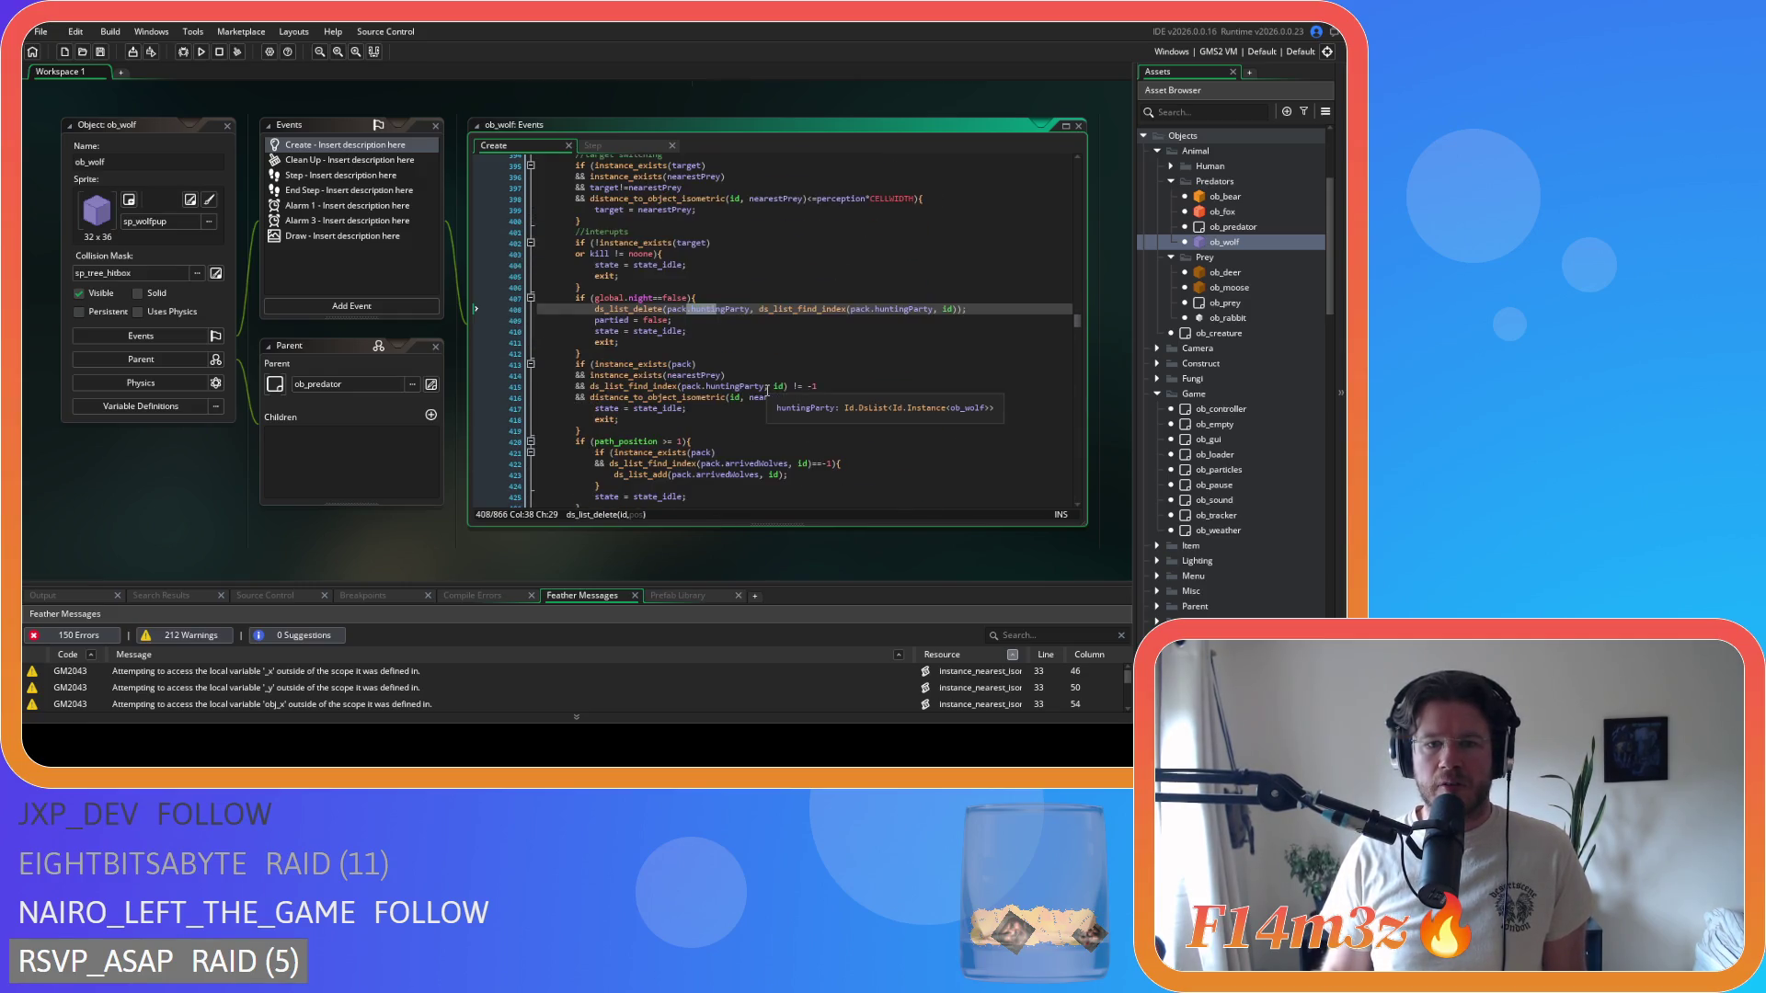
{"action": "scroll", "coordinate": [767, 390], "scroll_direction": "down", "scroll_amount": 5}
{"action": "scroll", "coordinate": [764, 388], "scroll_direction": "up", "scroll_amount": 1}
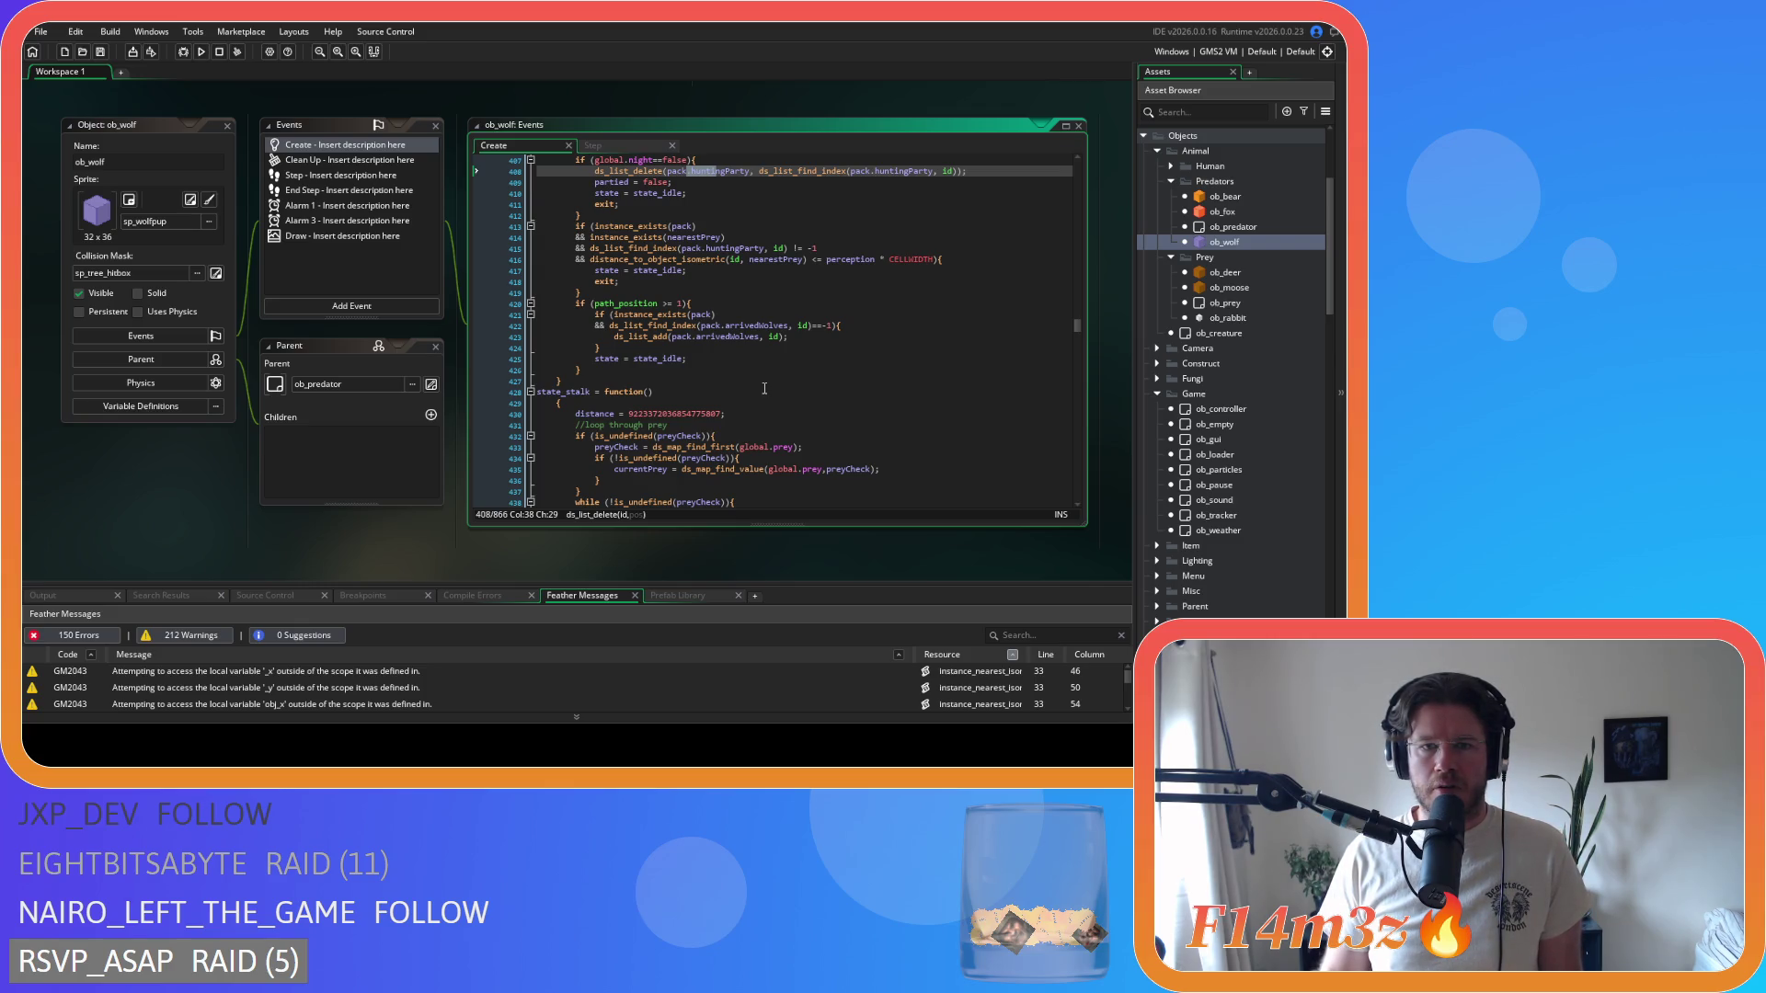
{"action": "scroll", "coordinate": [764, 388], "scroll_direction": "down", "scroll_amount": 15}
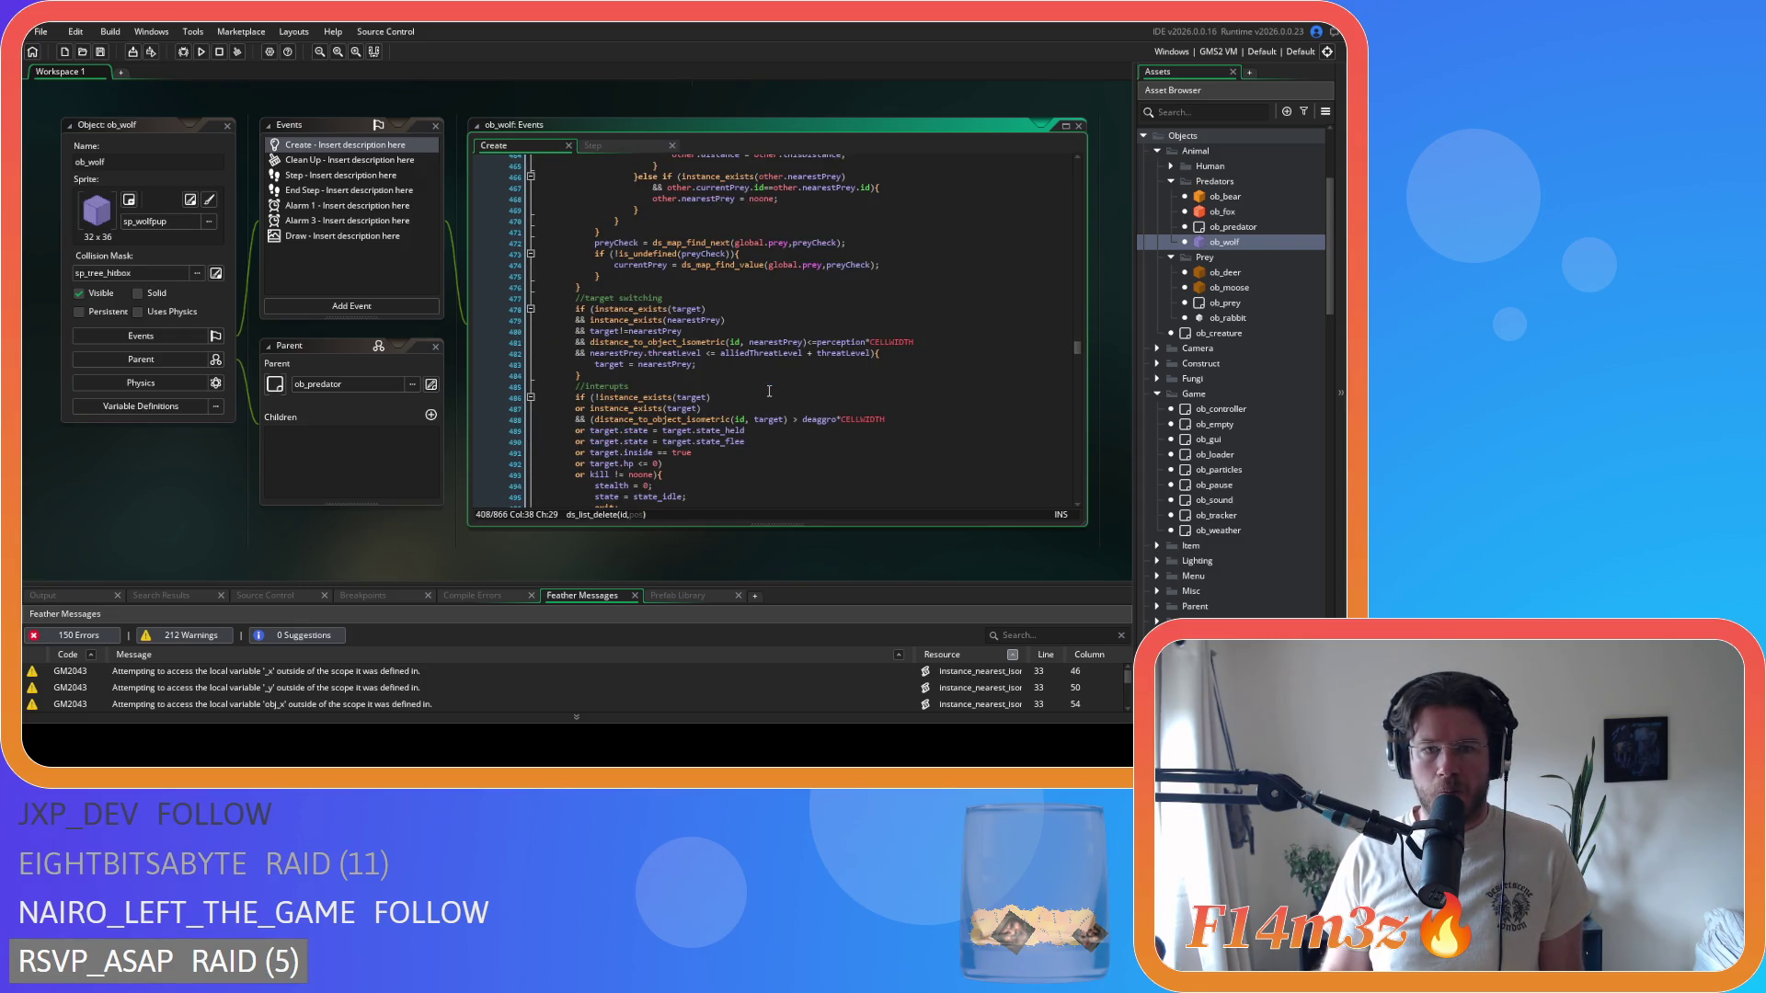
{"action": "scroll", "coordinate": [769, 391], "scroll_direction": "down", "scroll_amount": 5}
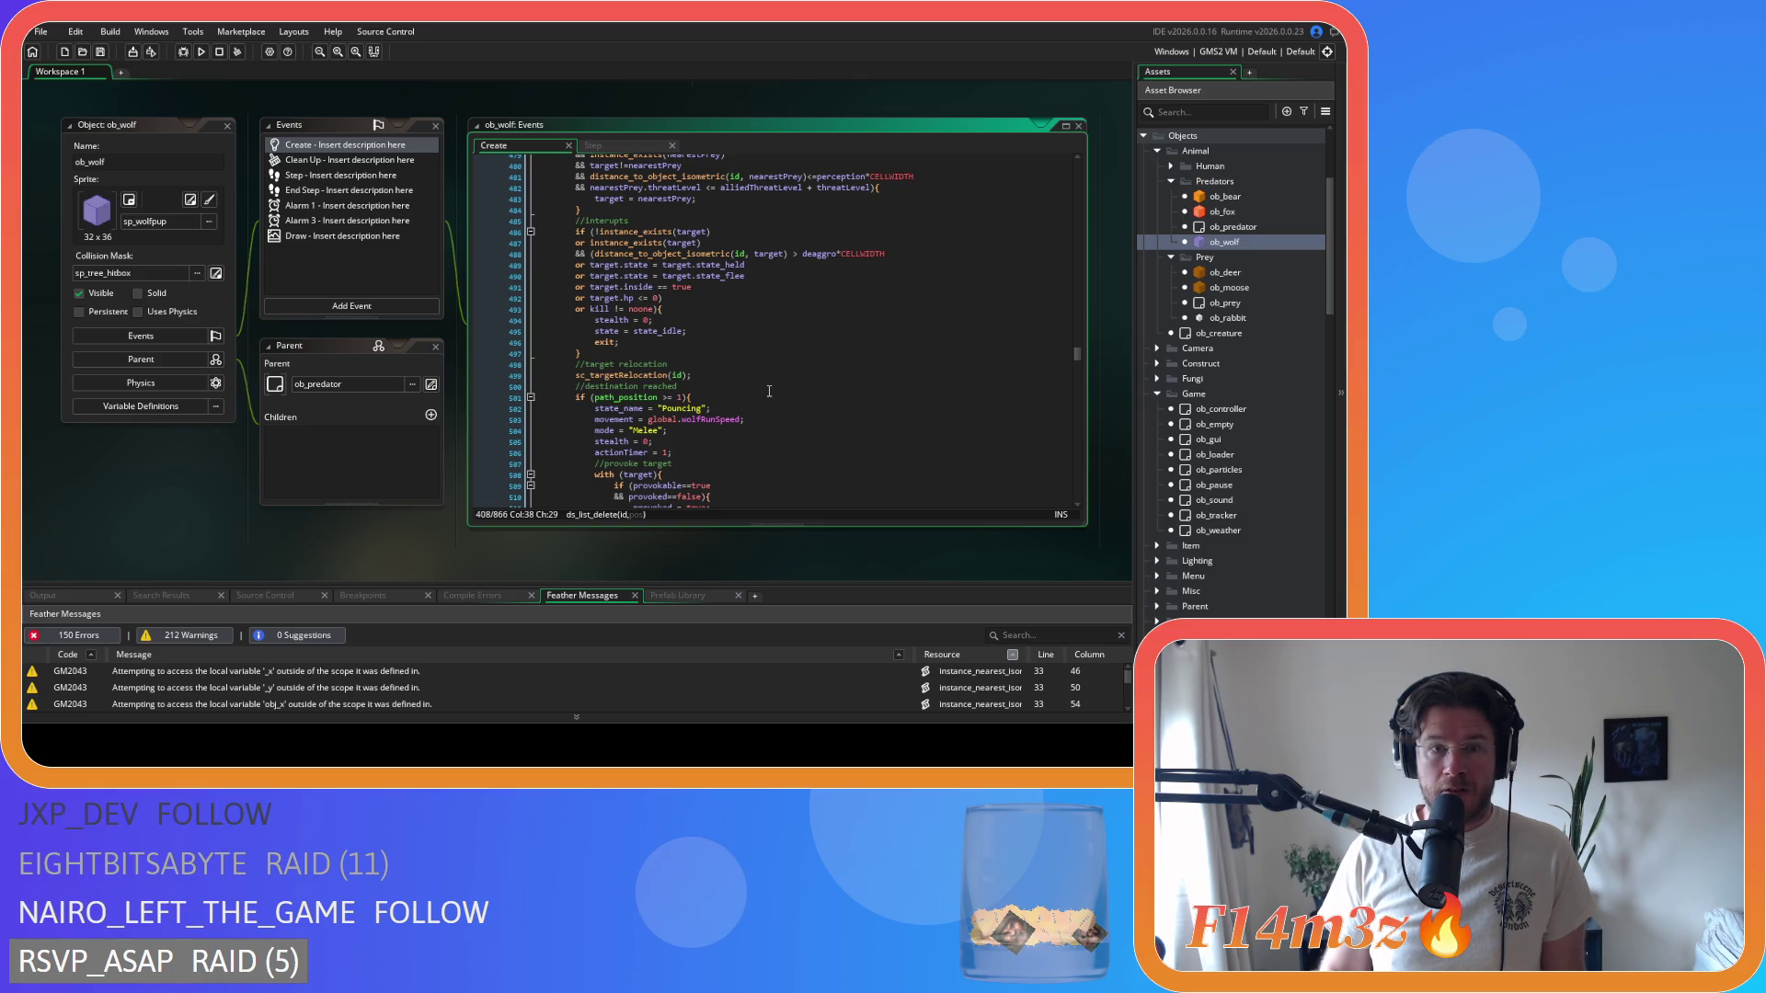
- Review the chain-pounce loop, checking a variable's type along the way
{"action": "scroll", "coordinate": [769, 391], "scroll_direction": "down", "scroll_amount": 4}
{"action": "scroll", "coordinate": [769, 391], "scroll_direction": "down", "scroll_amount": 5}
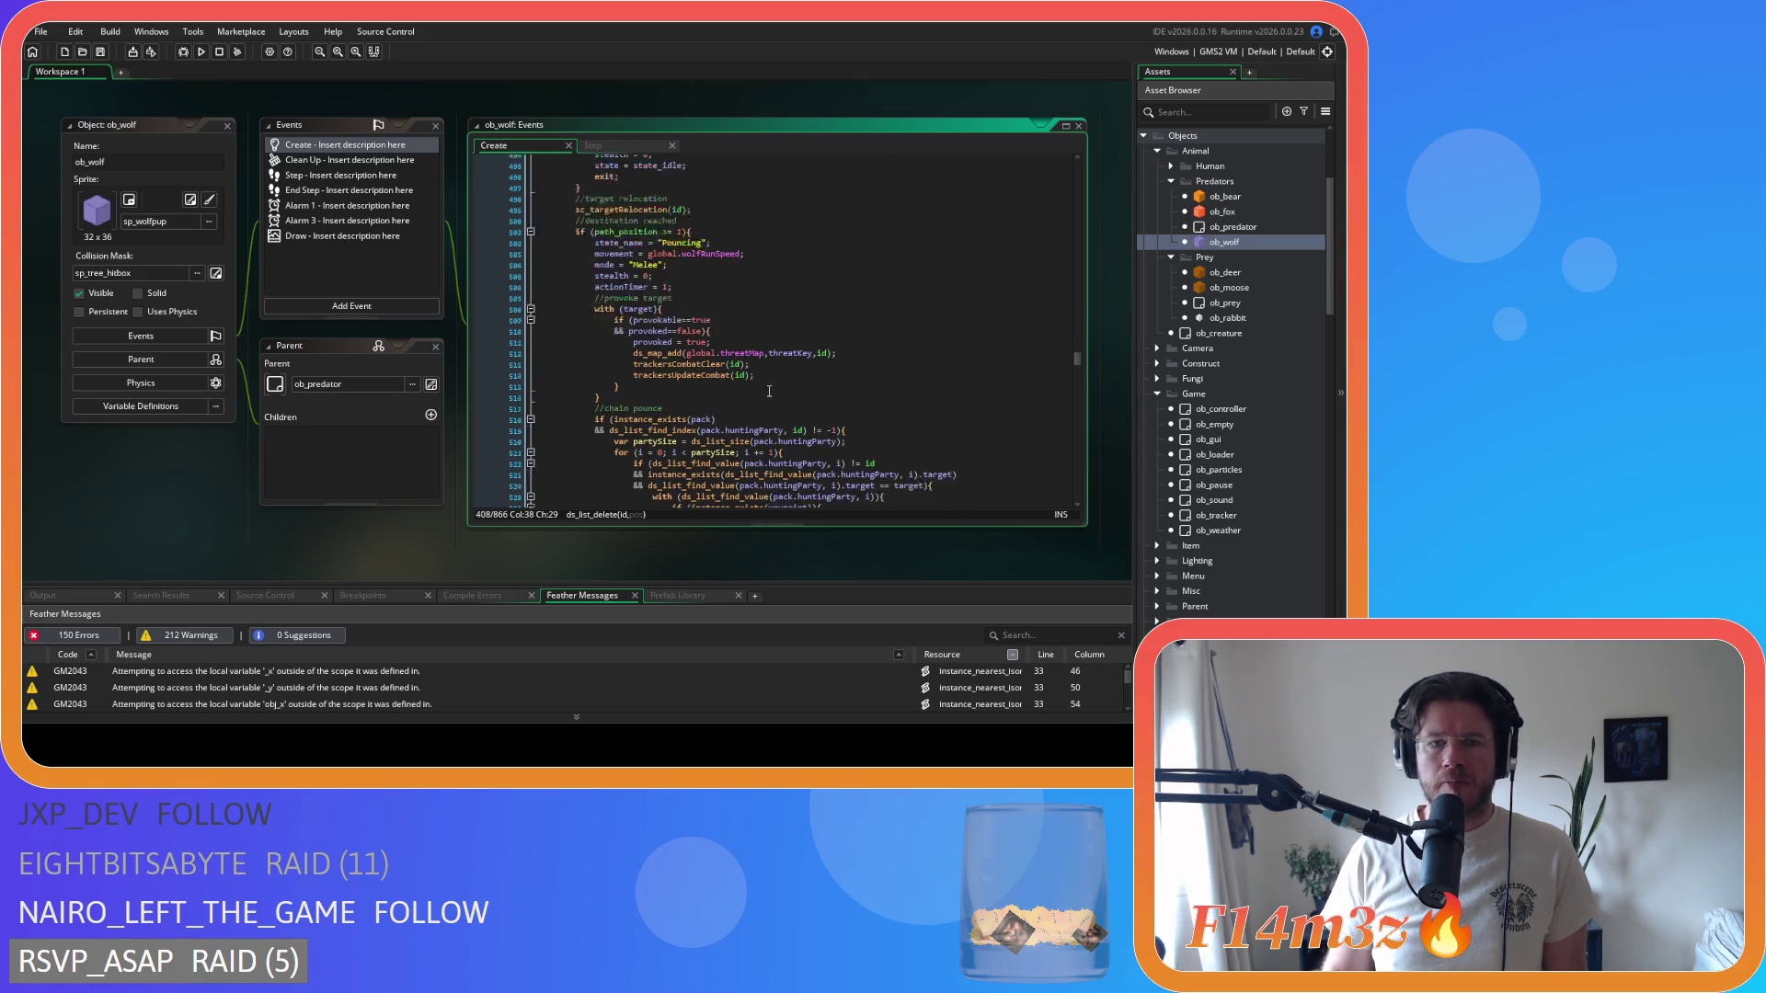
{"action": "scroll", "coordinate": [797, 392], "scroll_direction": "down", "scroll_amount": 7}
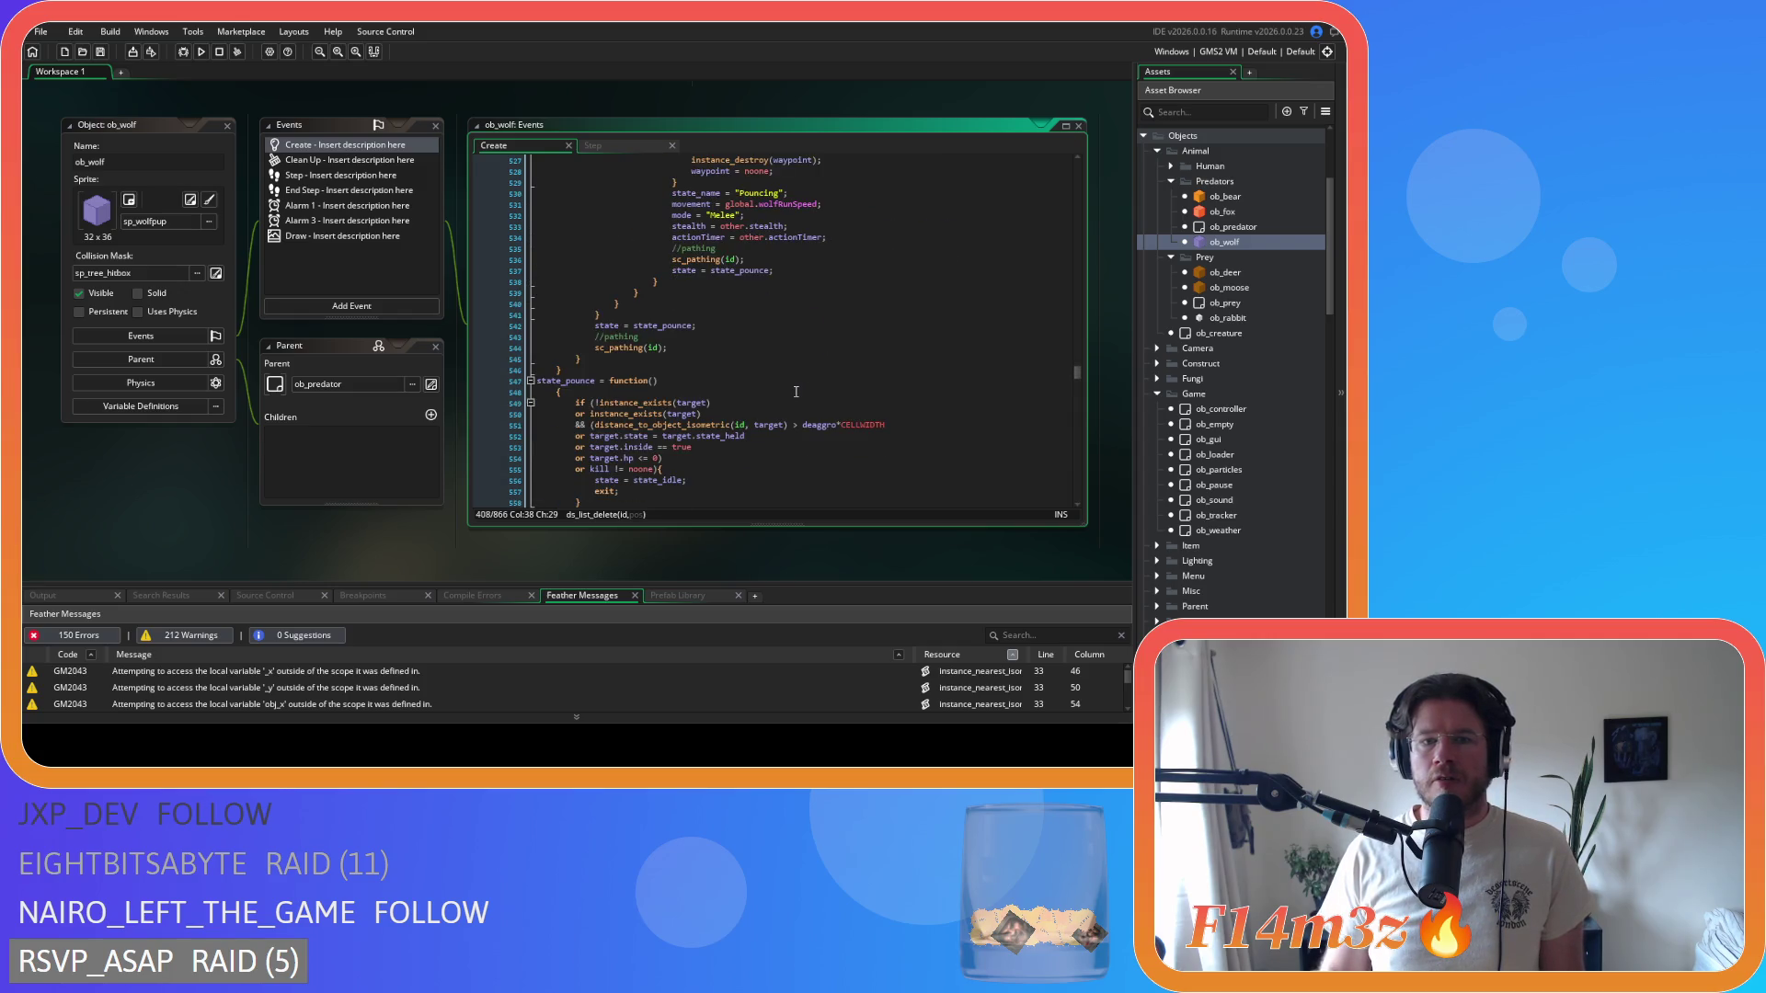
{"action": "scroll", "coordinate": [796, 392], "scroll_direction": "up", "scroll_amount": 5}
{"action": "mouse_move", "coordinate": [807, 397]}
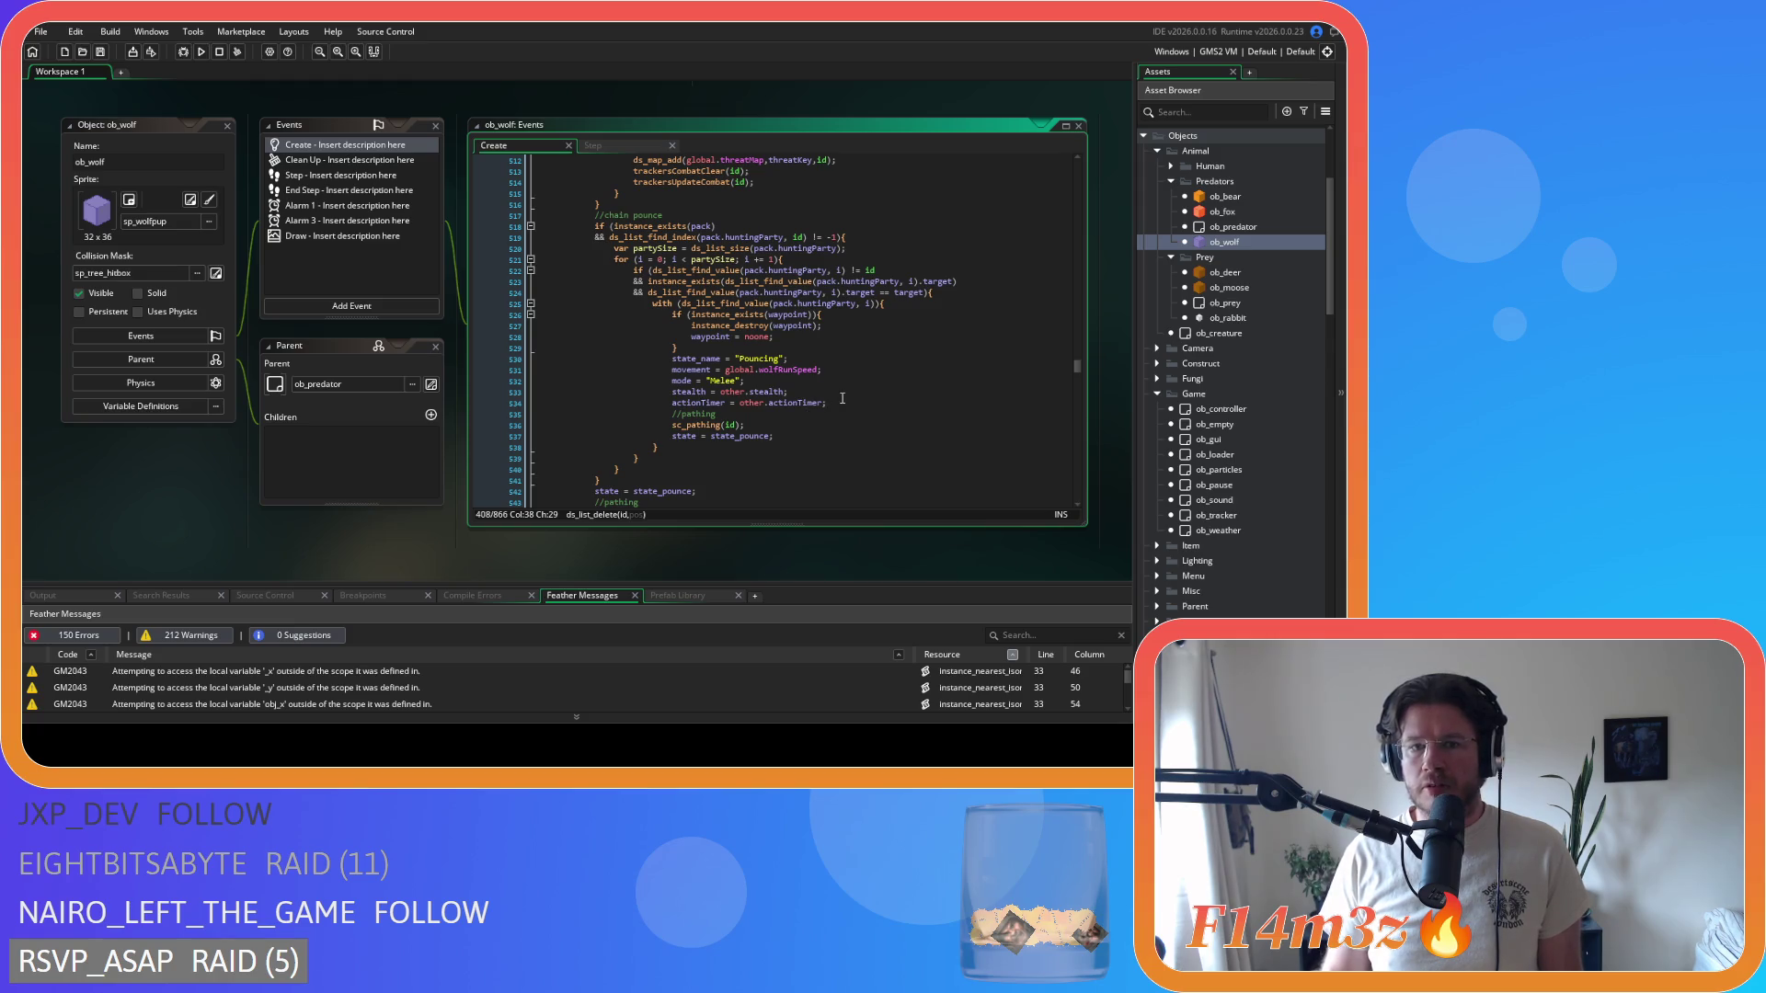
{"action": "scroll", "coordinate": [841, 398], "scroll_direction": "down", "scroll_amount": 3}
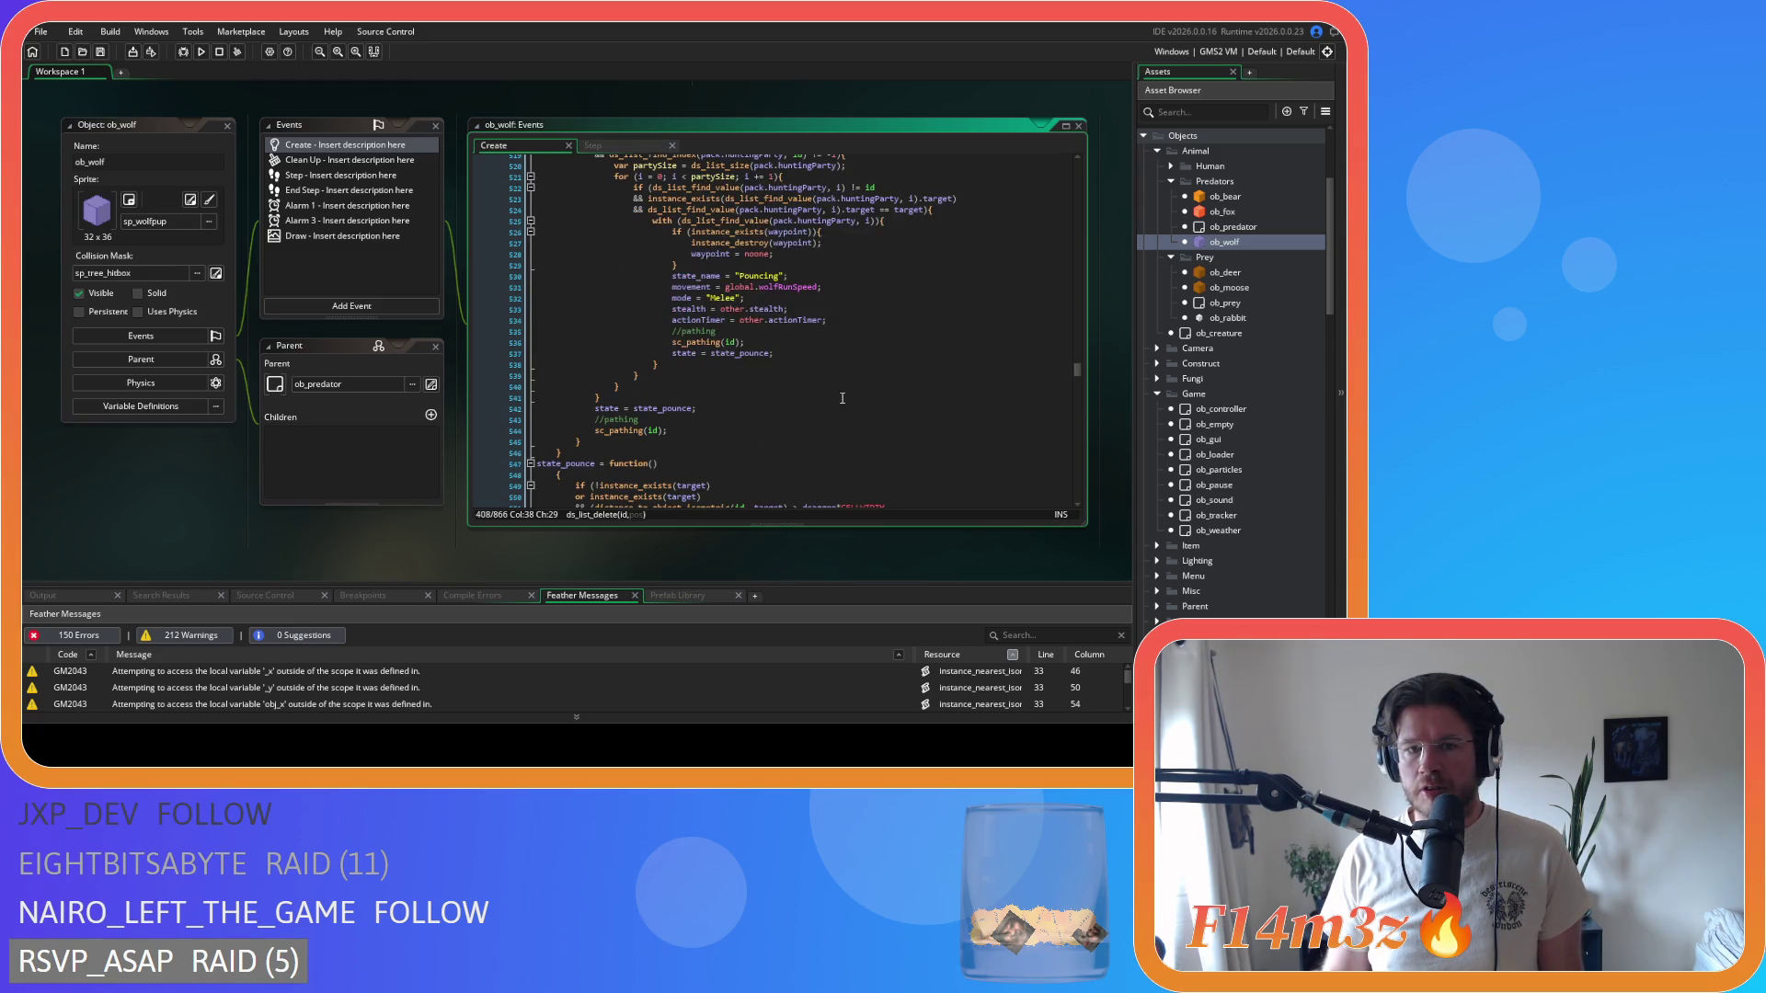
{"action": "scroll", "coordinate": [841, 399], "scroll_direction": "up", "scroll_amount": 1}
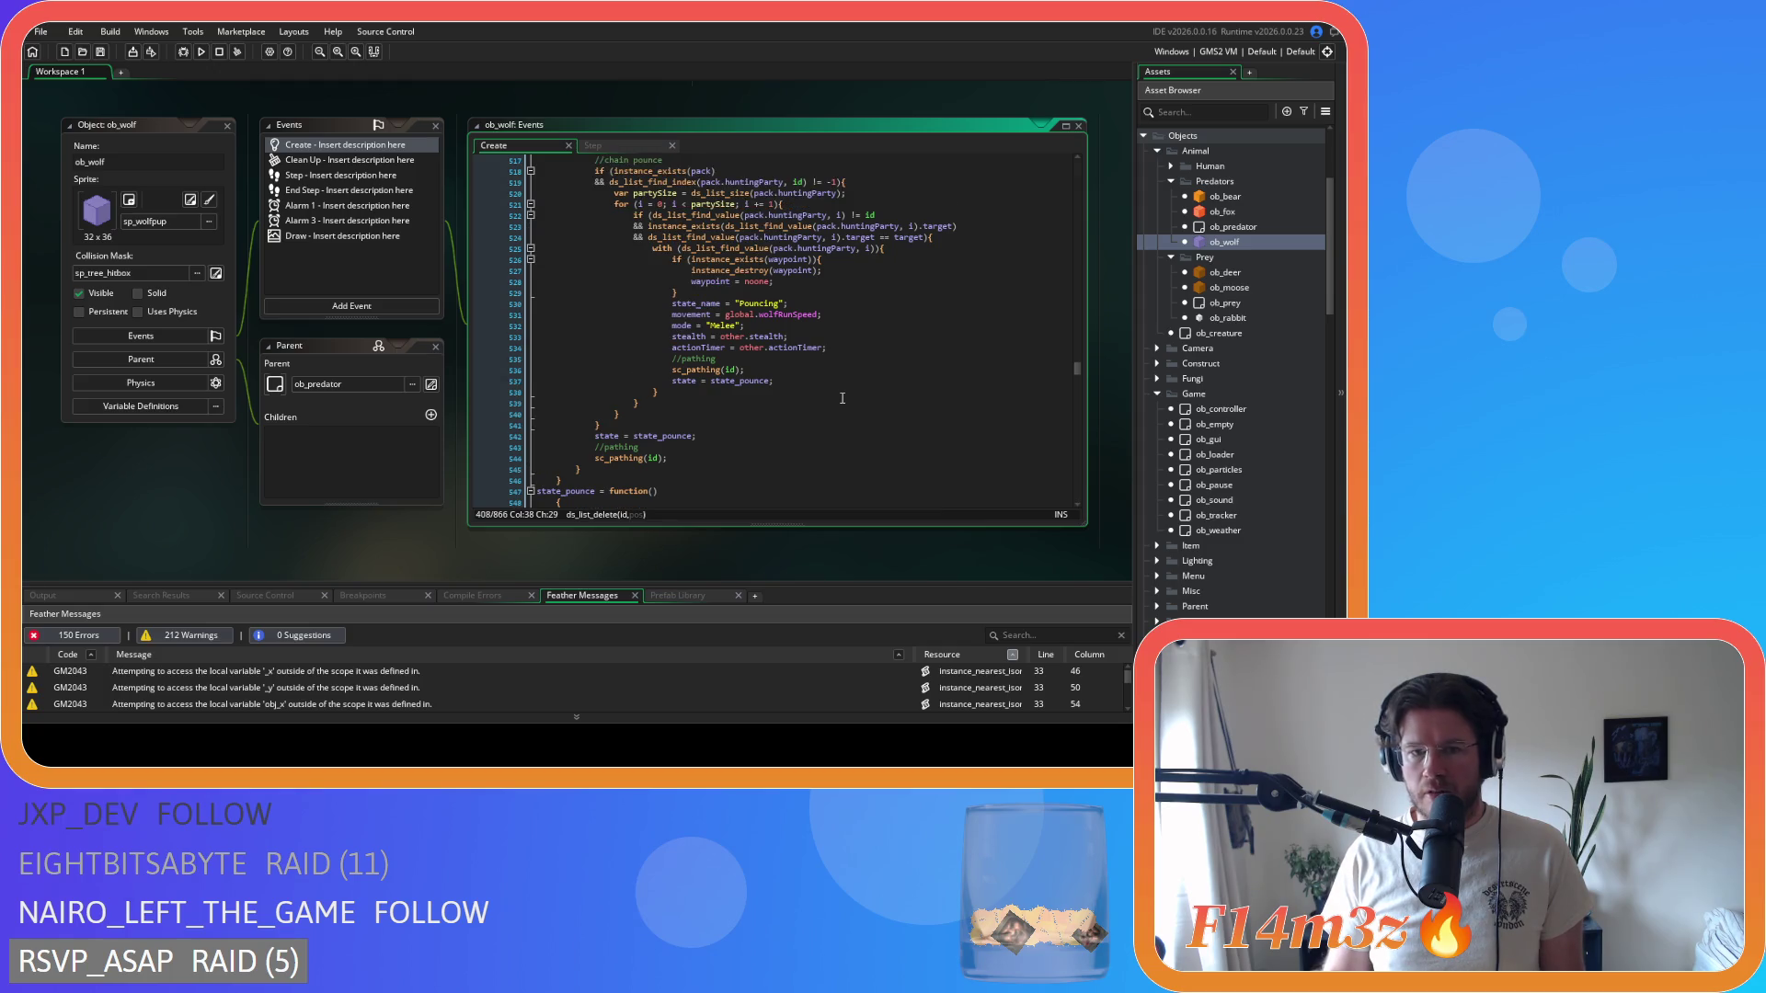
{"action": "scroll", "coordinate": [841, 398], "scroll_direction": "up", "scroll_amount": 6}
- Move down to state_pounce, where the target is wounded once actionTimer reaches 0.75
{"action": "scroll", "coordinate": [841, 398], "scroll_direction": "up", "scroll_amount": 4}
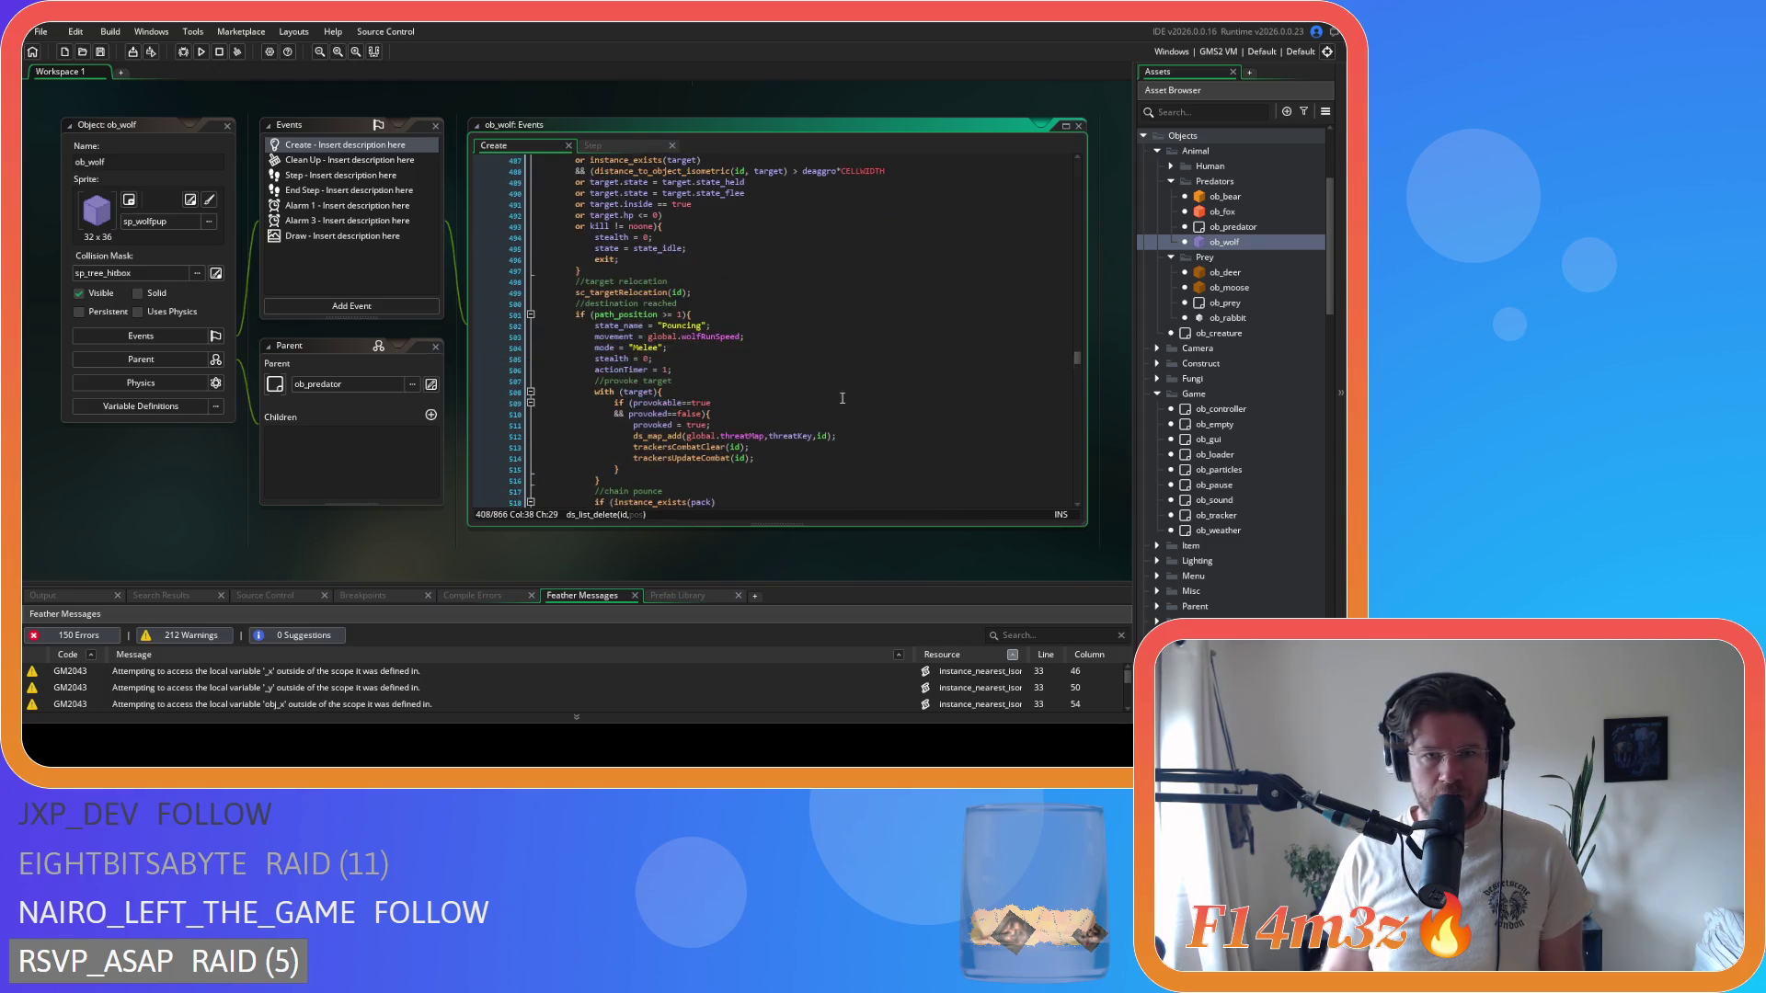
{"action": "scroll", "coordinate": [841, 398], "scroll_direction": "down", "scroll_amount": 13}
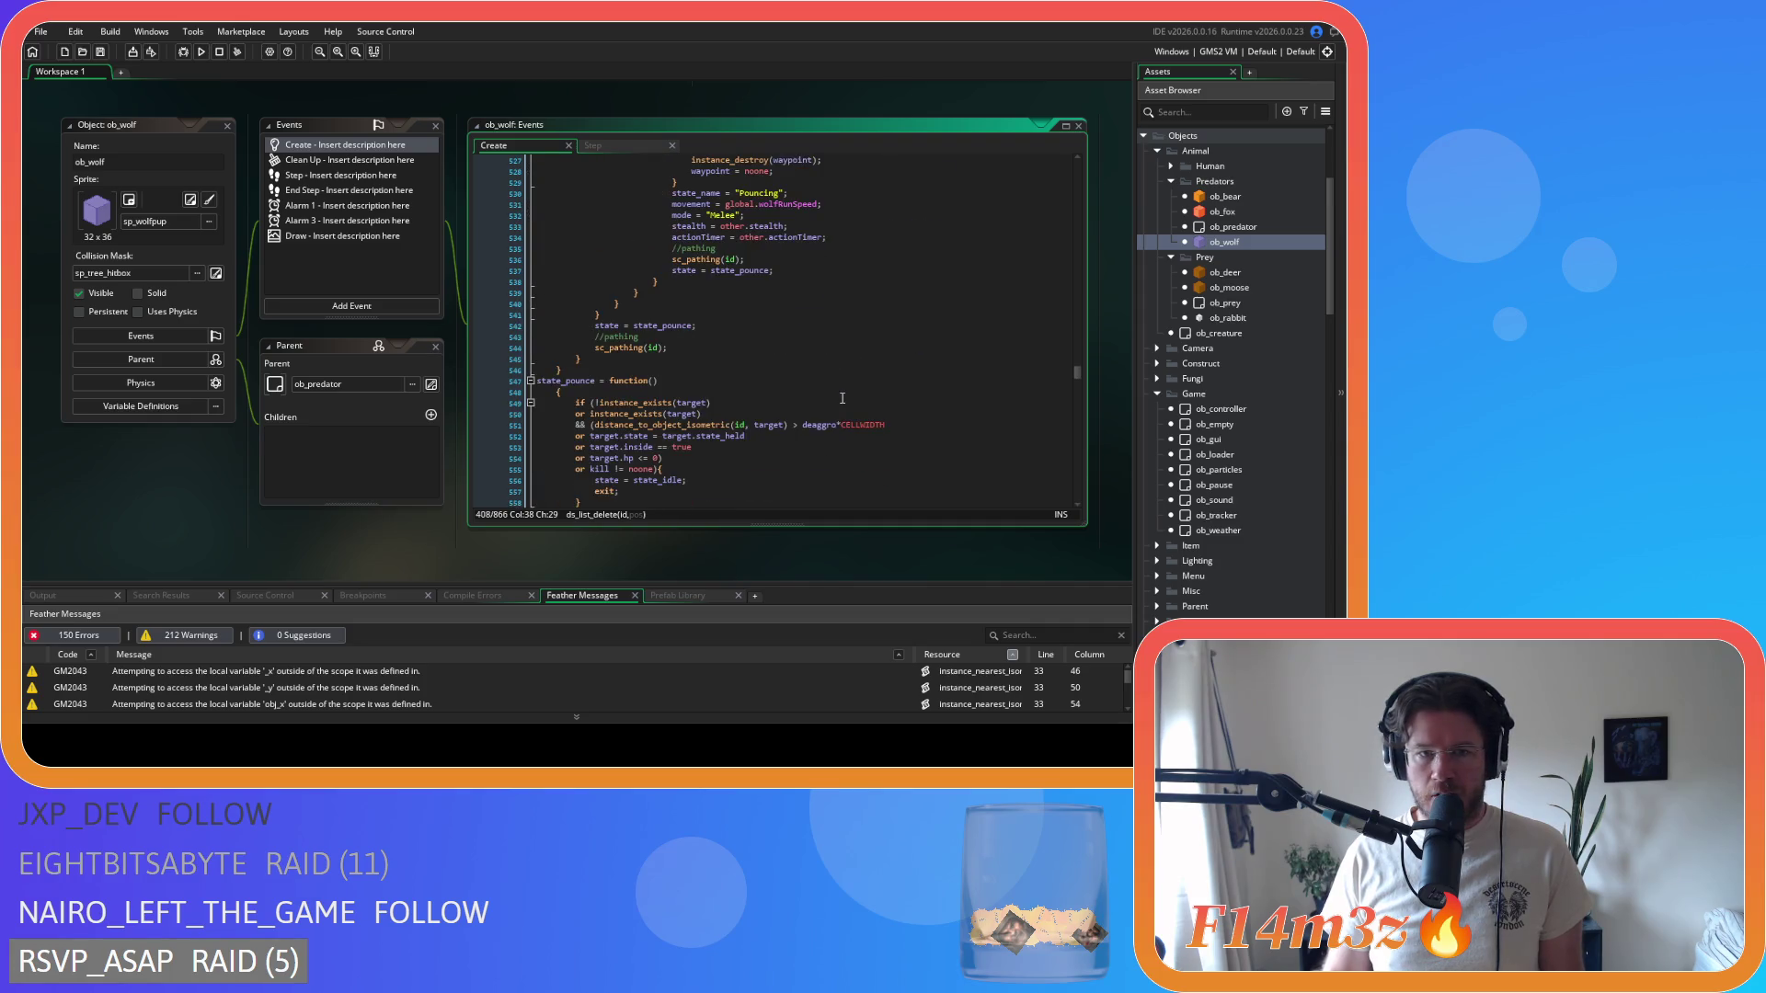
{"action": "scroll", "coordinate": [842, 398], "scroll_direction": "down", "scroll_amount": 4}
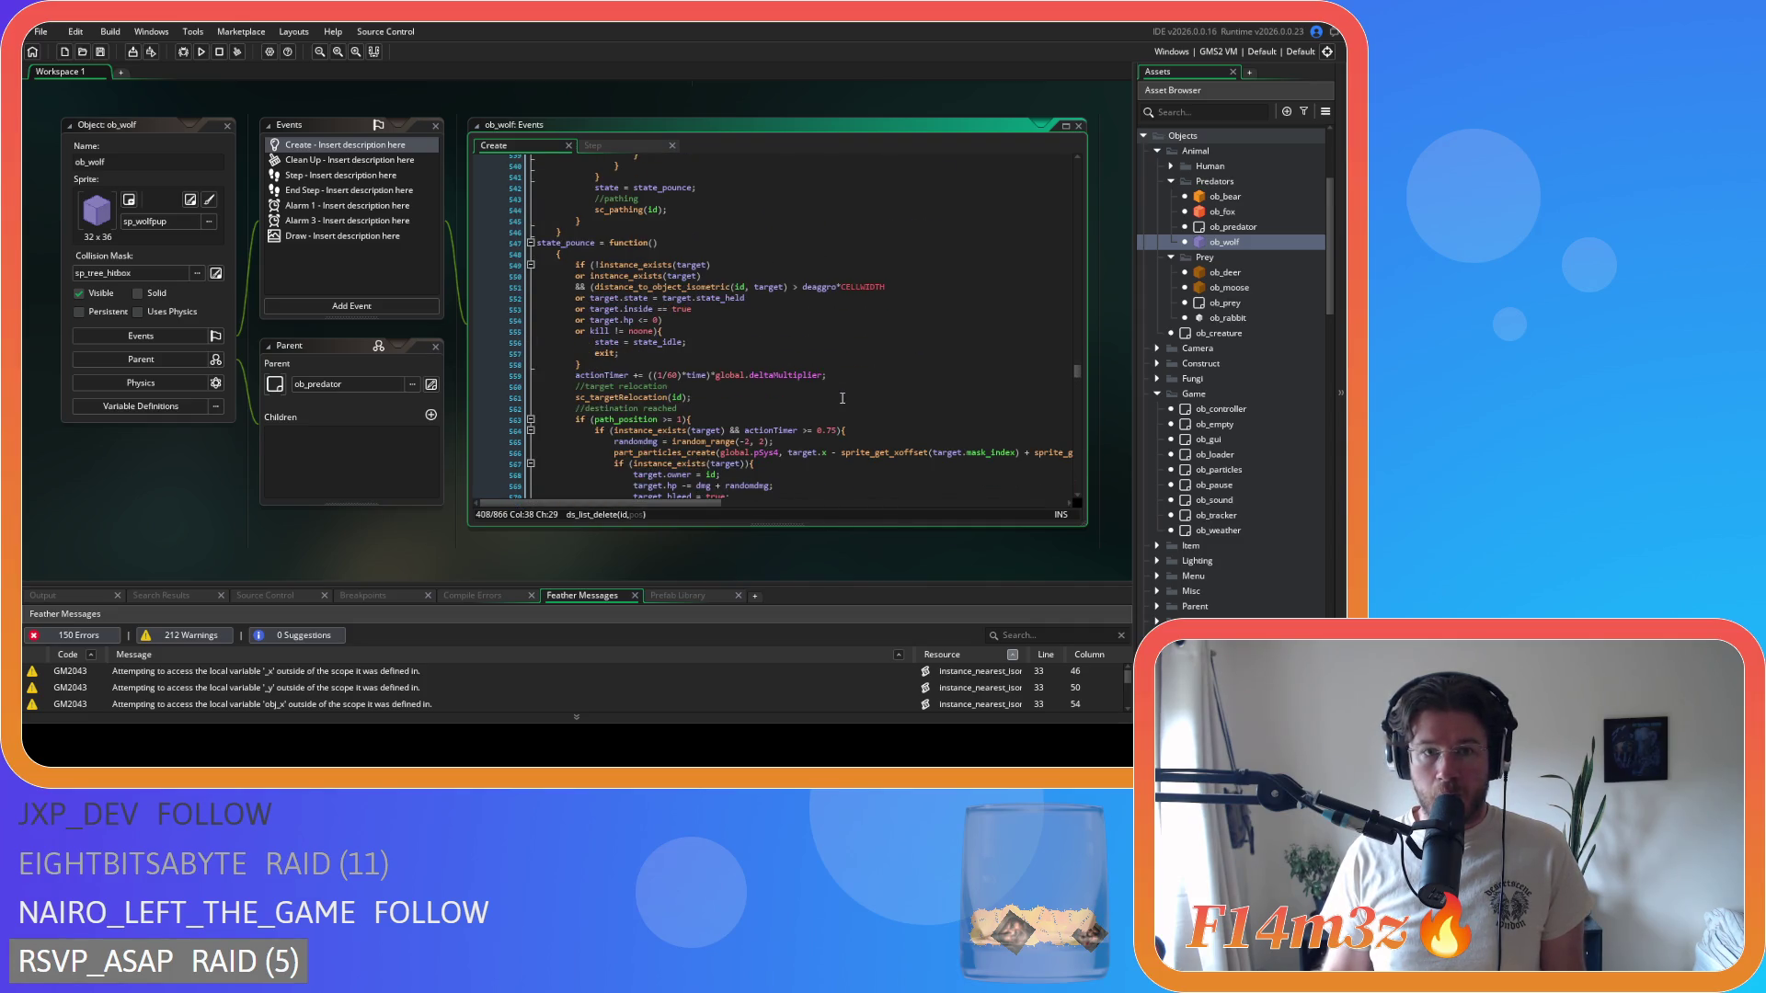
{"action": "scroll", "coordinate": [842, 398], "scroll_direction": "down", "scroll_amount": 6}
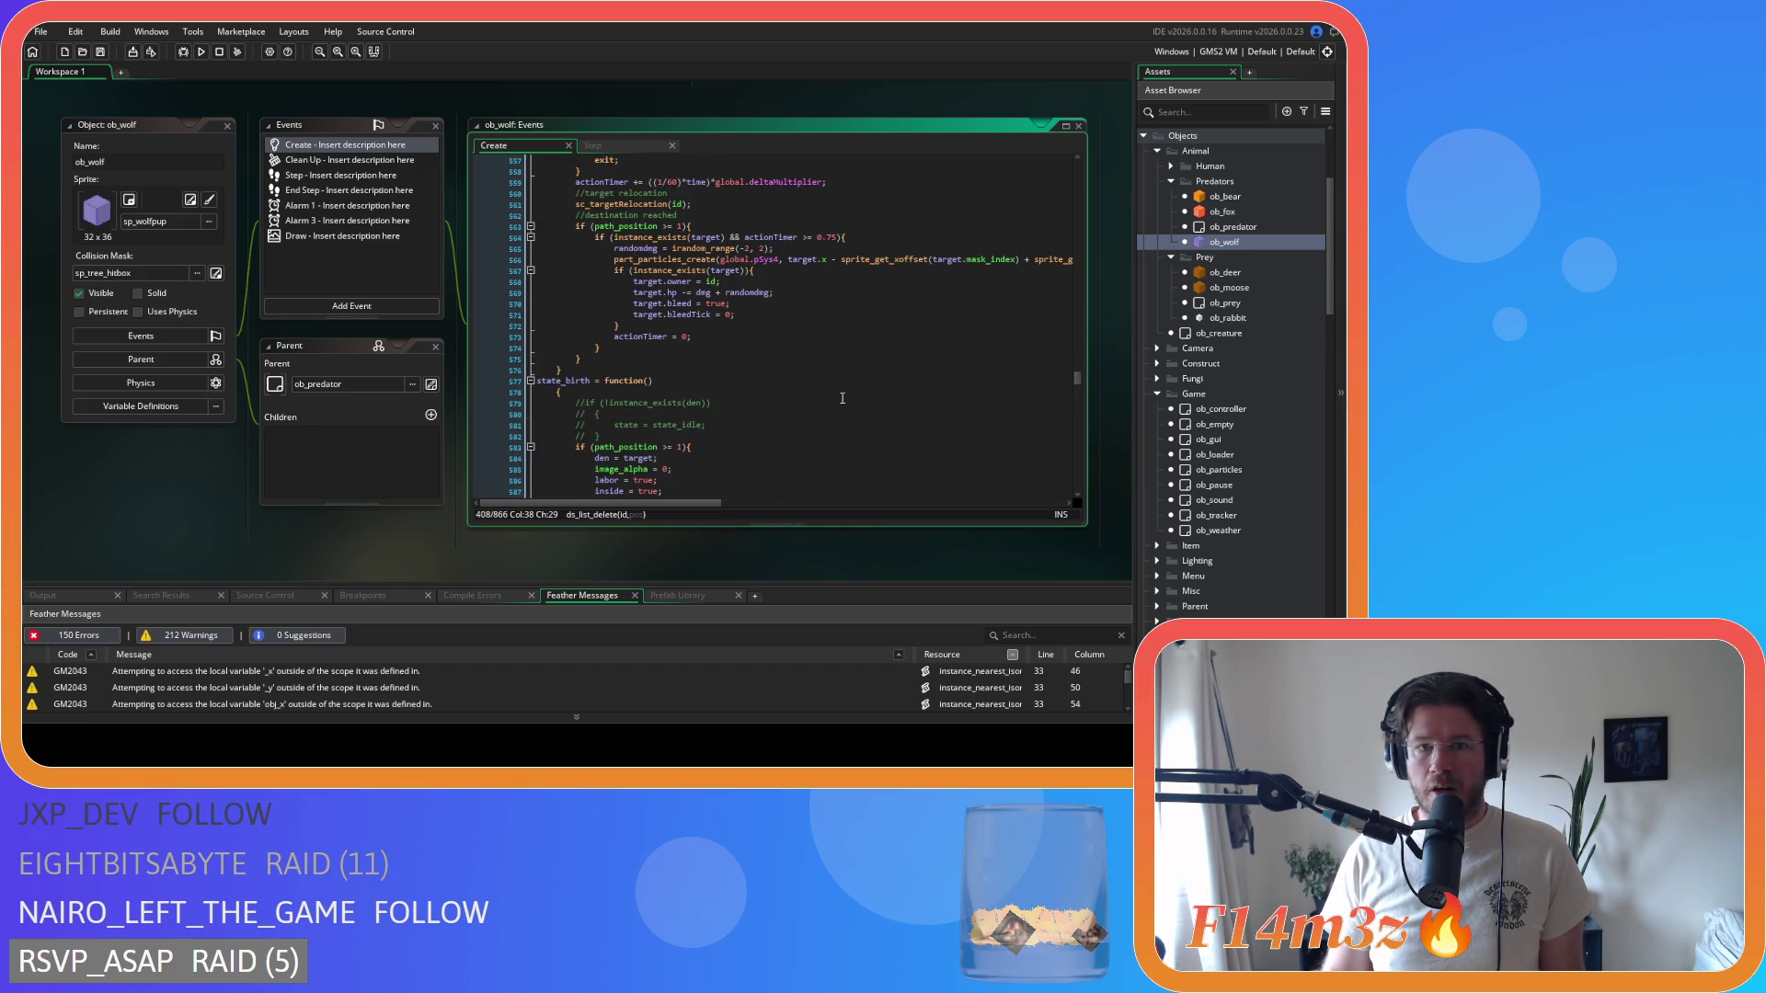
{"action": "scroll", "coordinate": [841, 399], "scroll_direction": "up", "scroll_amount": 3}
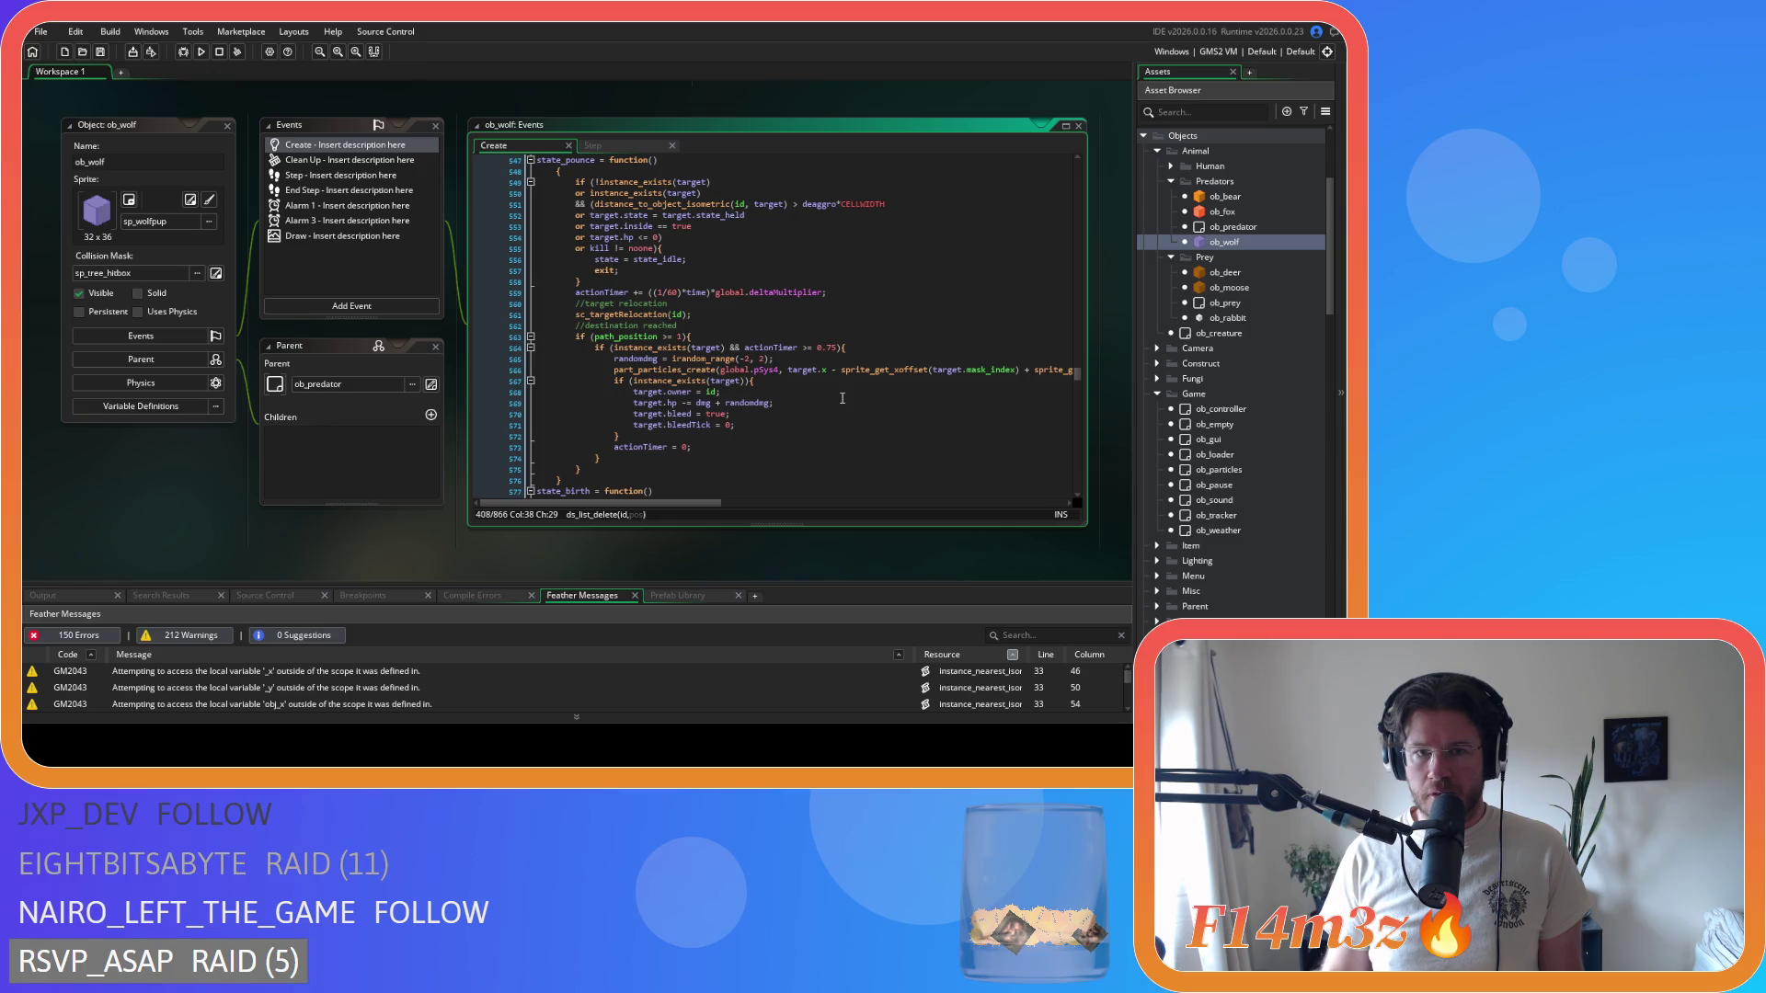
{"action": "scroll", "coordinate": [841, 398], "scroll_direction": "up", "scroll_amount": 3}
{"action": "scroll", "coordinate": [842, 398], "scroll_direction": "down", "scroll_amount": 3}
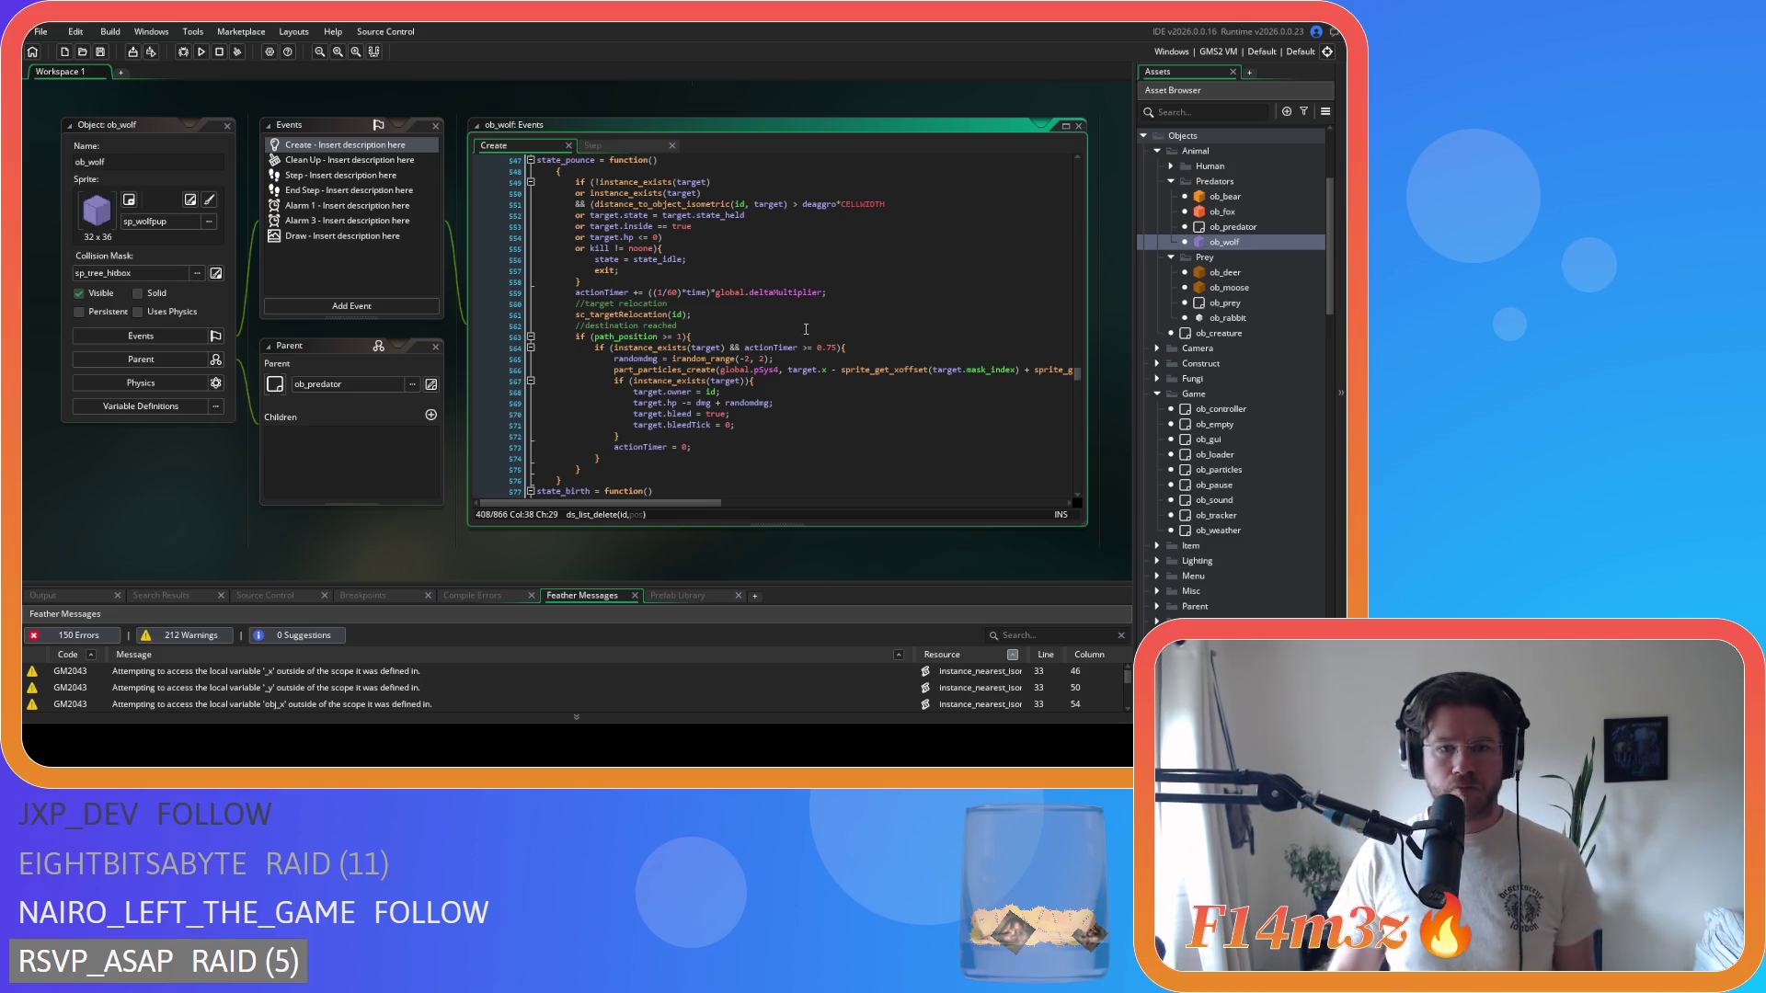
{"action": "scroll", "coordinate": [799, 333], "scroll_direction": "down", "scroll_amount": 1}
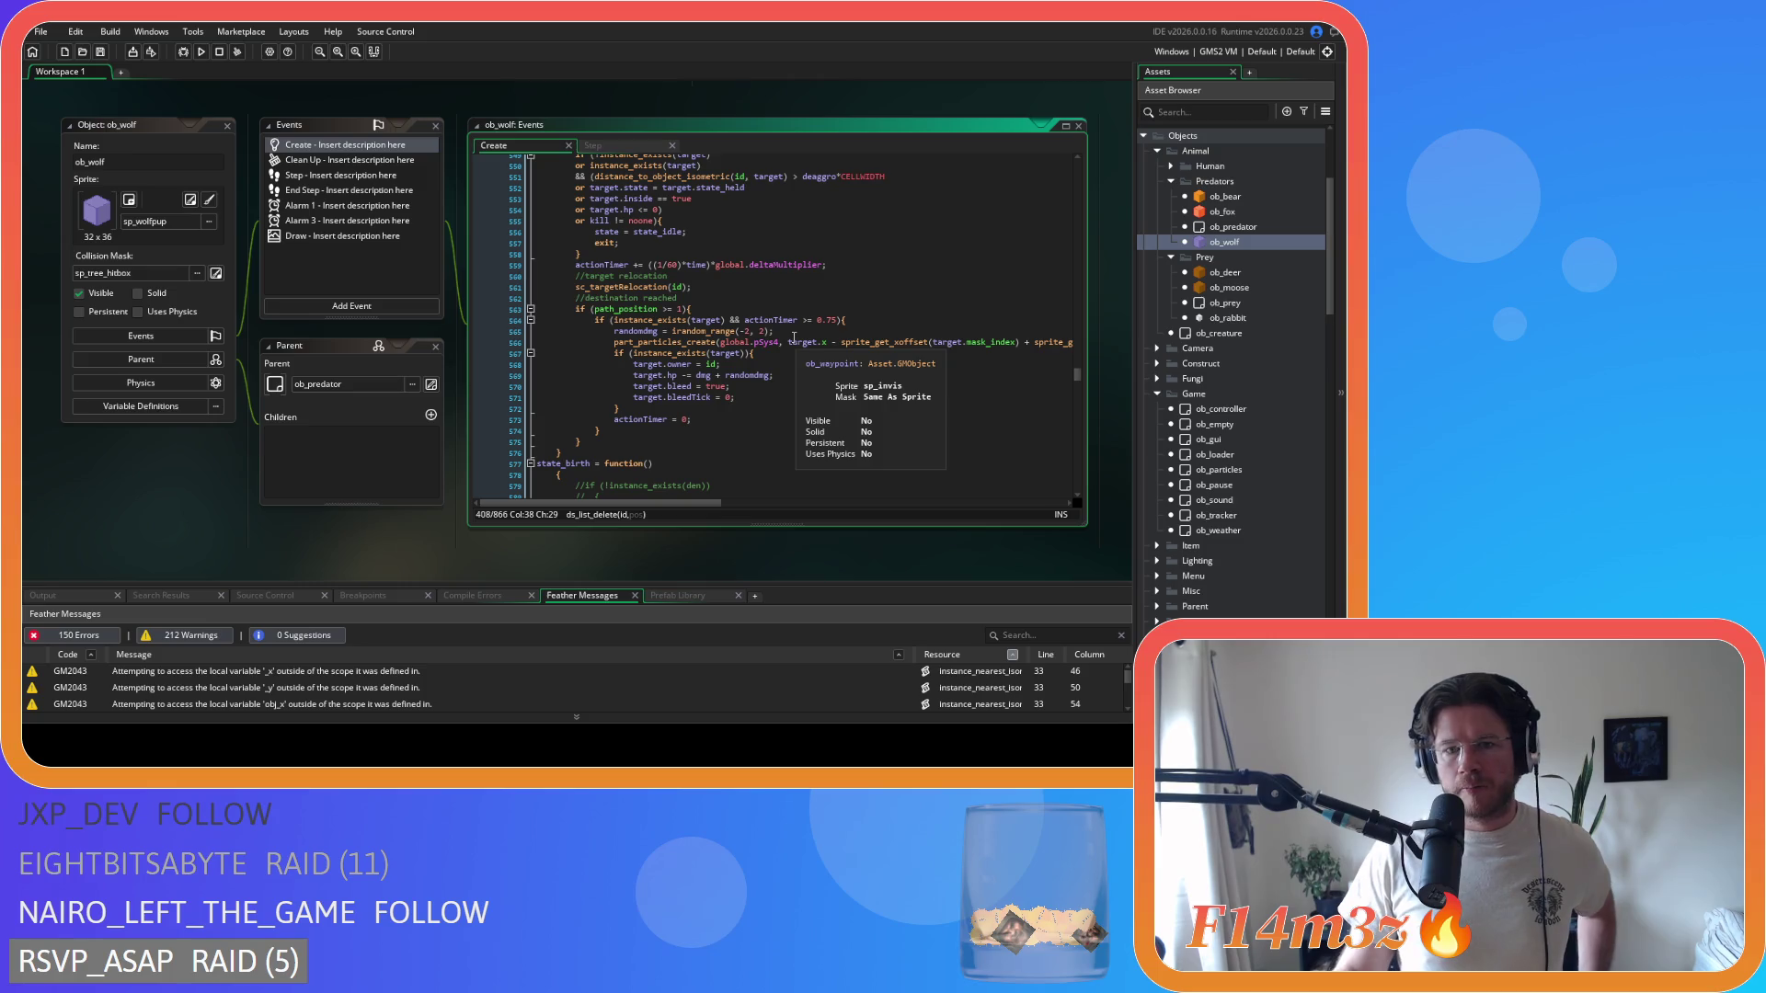
- Scroll back up and select the global.night==false condition near line 407
{"action": "scroll", "coordinate": [796, 350], "scroll_direction": "up", "scroll_amount": 10}
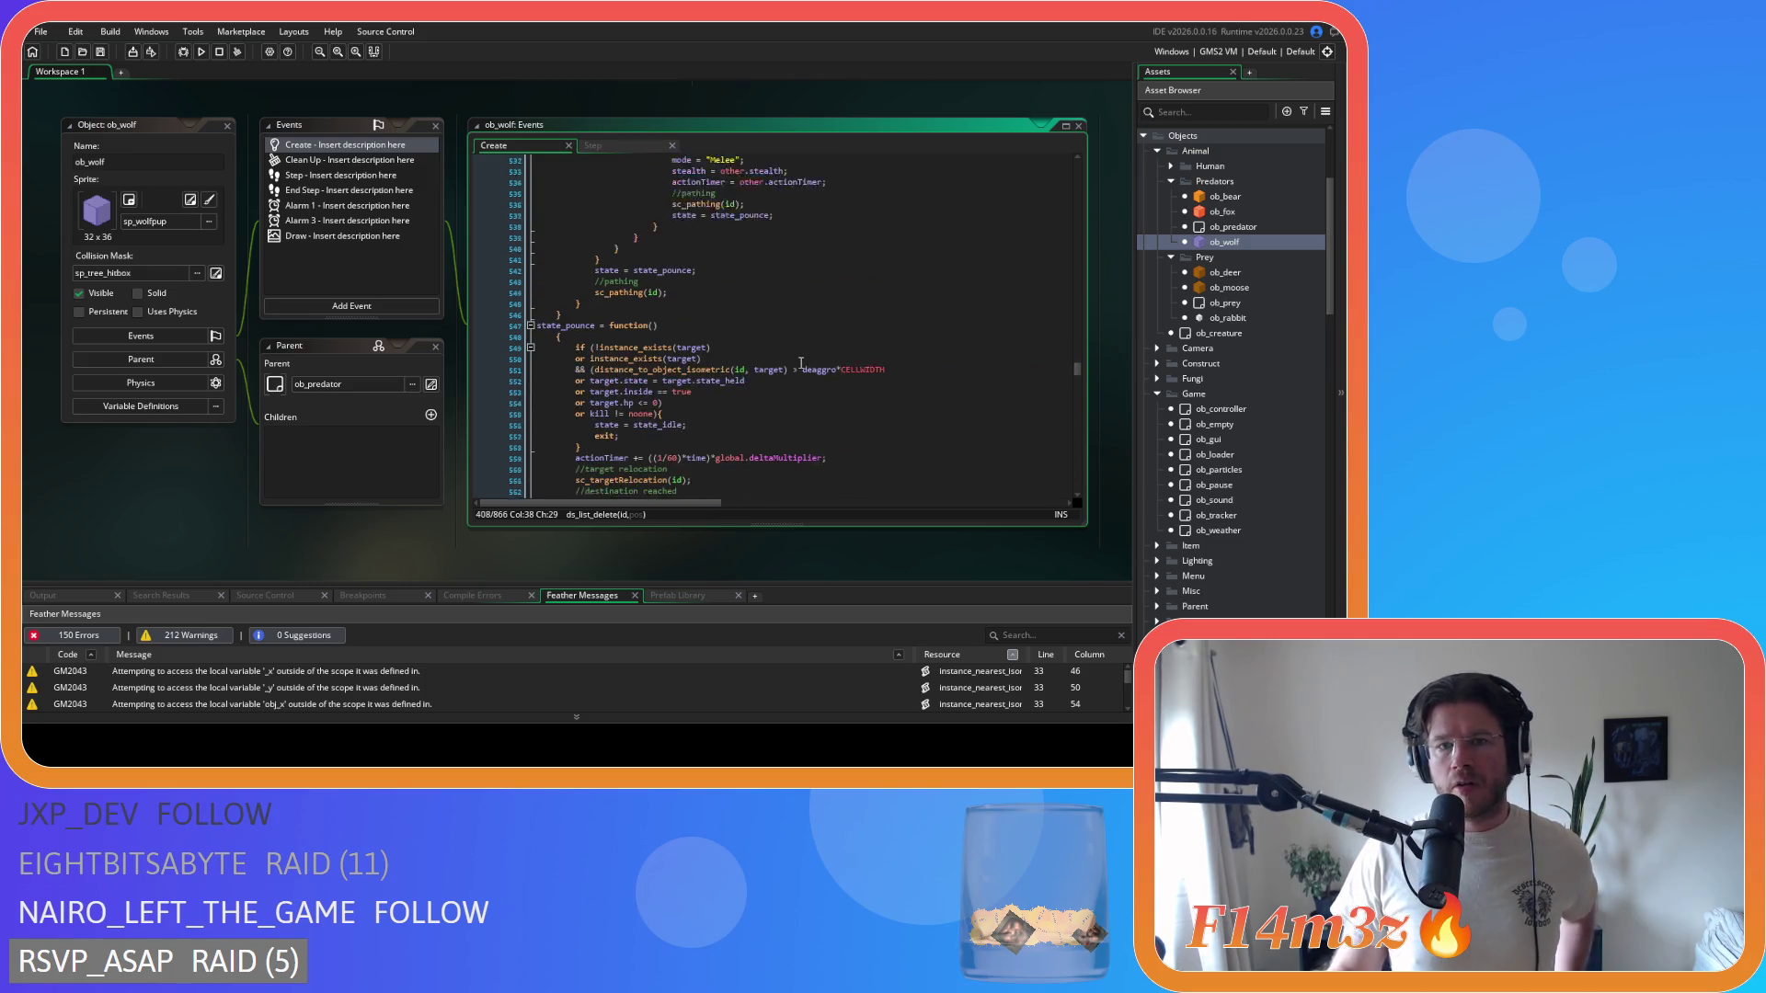
{"action": "scroll", "coordinate": [801, 364], "scroll_direction": "up", "scroll_amount": 12}
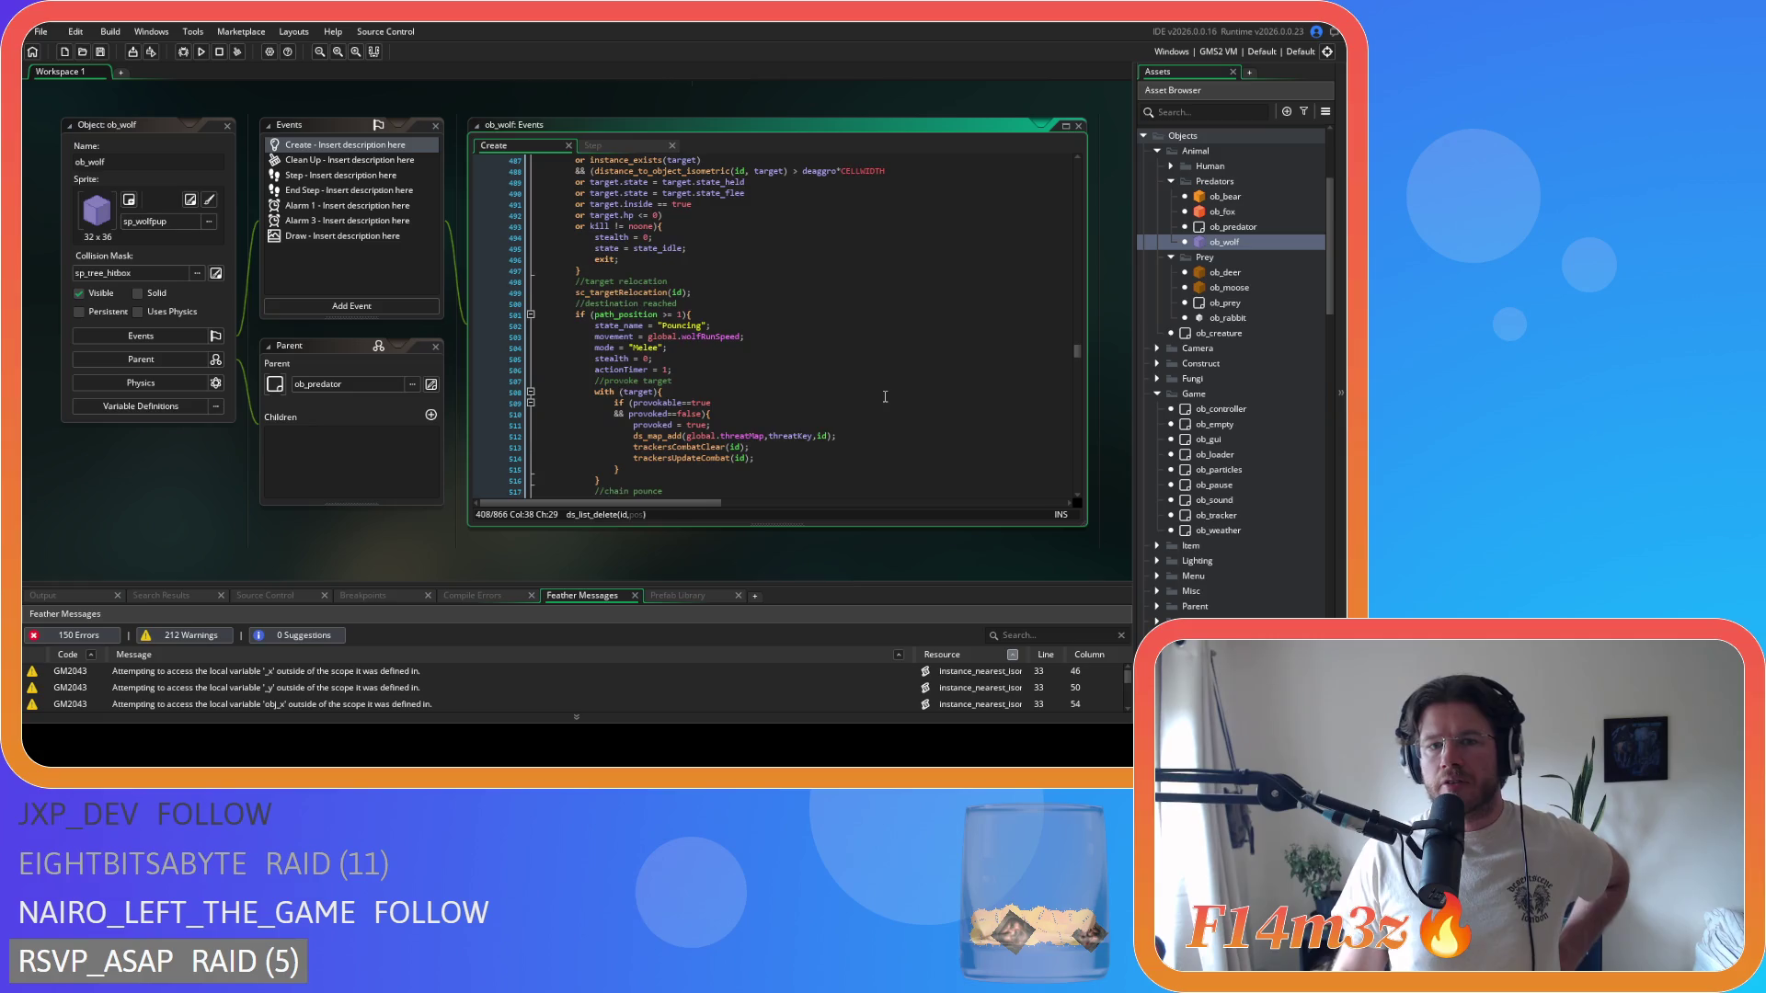
{"action": "scroll", "coordinate": [885, 396], "scroll_direction": "up", "scroll_amount": 20}
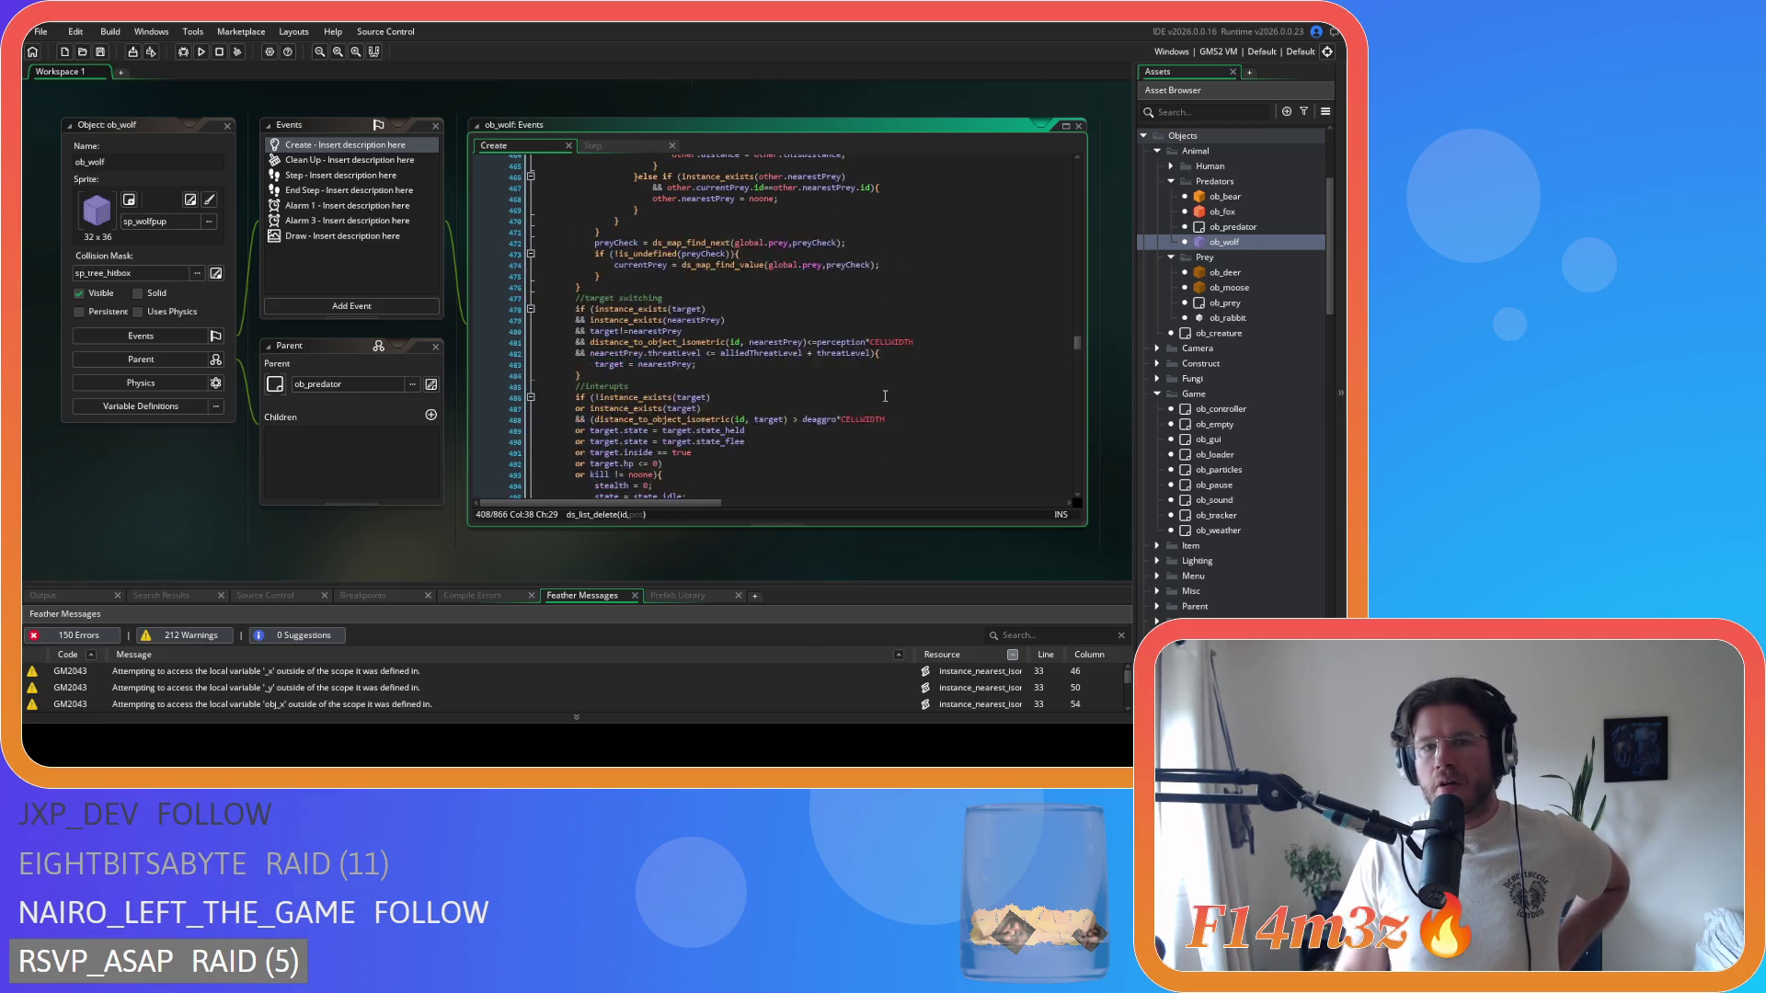
{"action": "scroll", "coordinate": [885, 395], "scroll_direction": "up", "scroll_amount": 6}
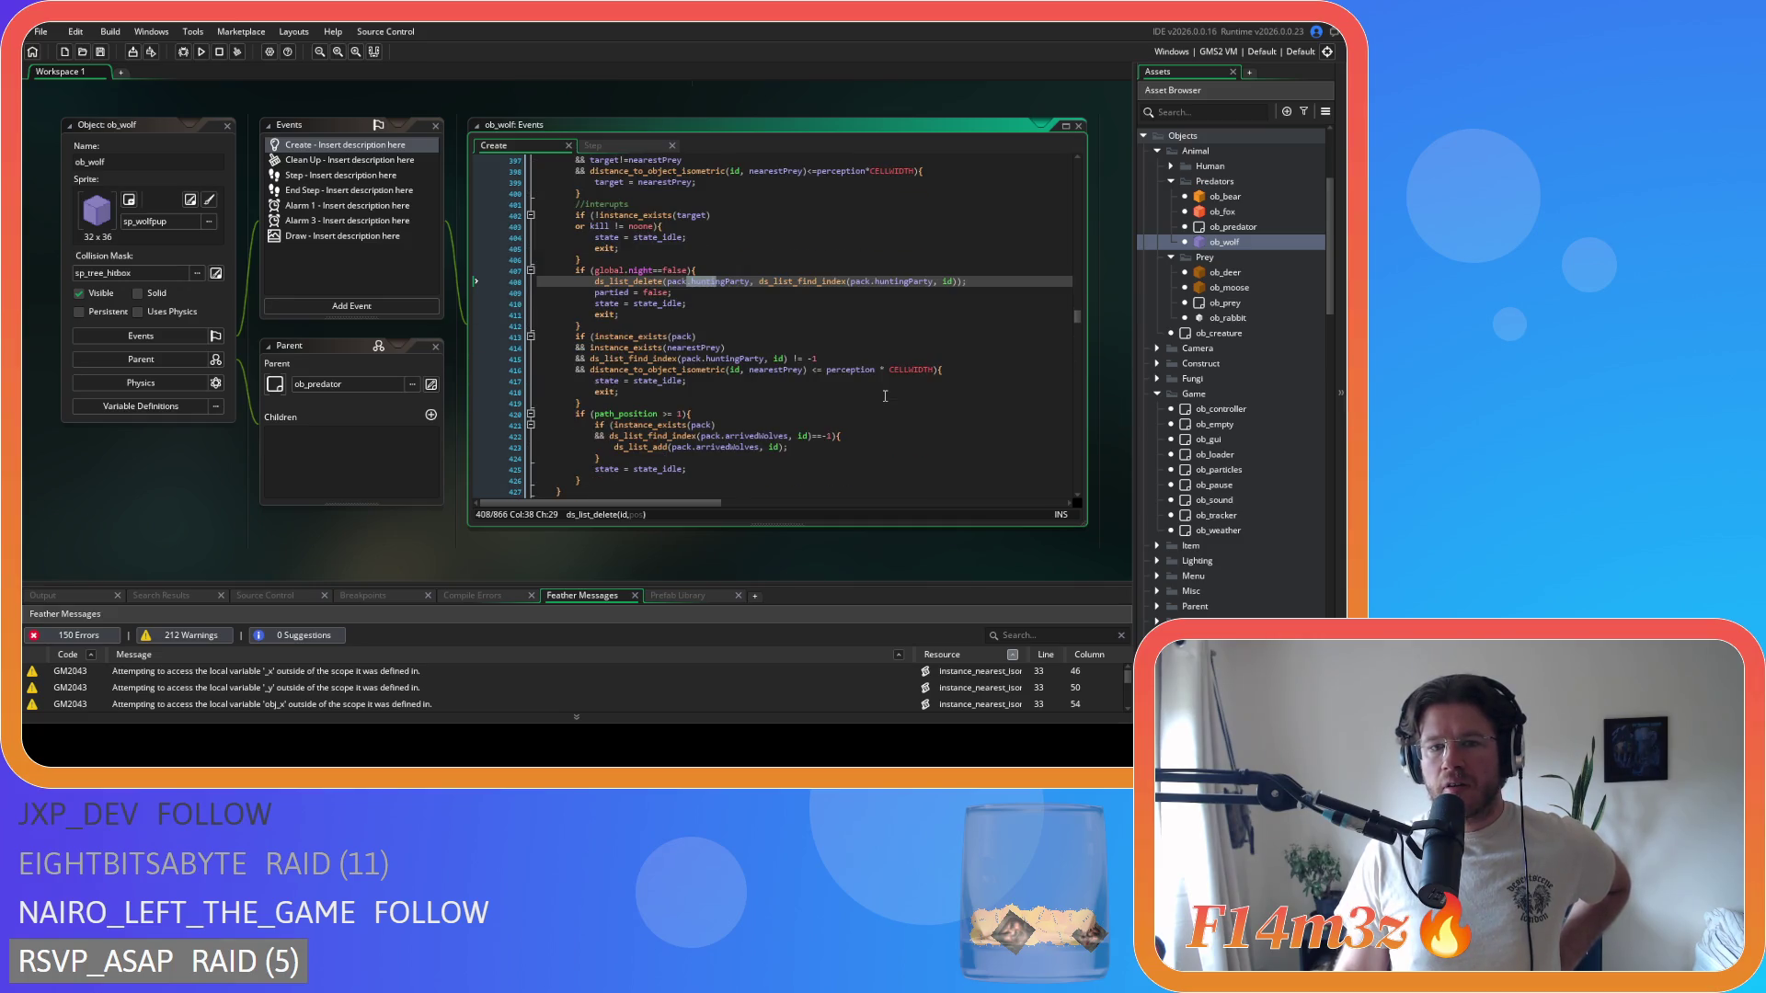
{"action": "scroll", "coordinate": [885, 396], "scroll_direction": "up", "scroll_amount": 3}
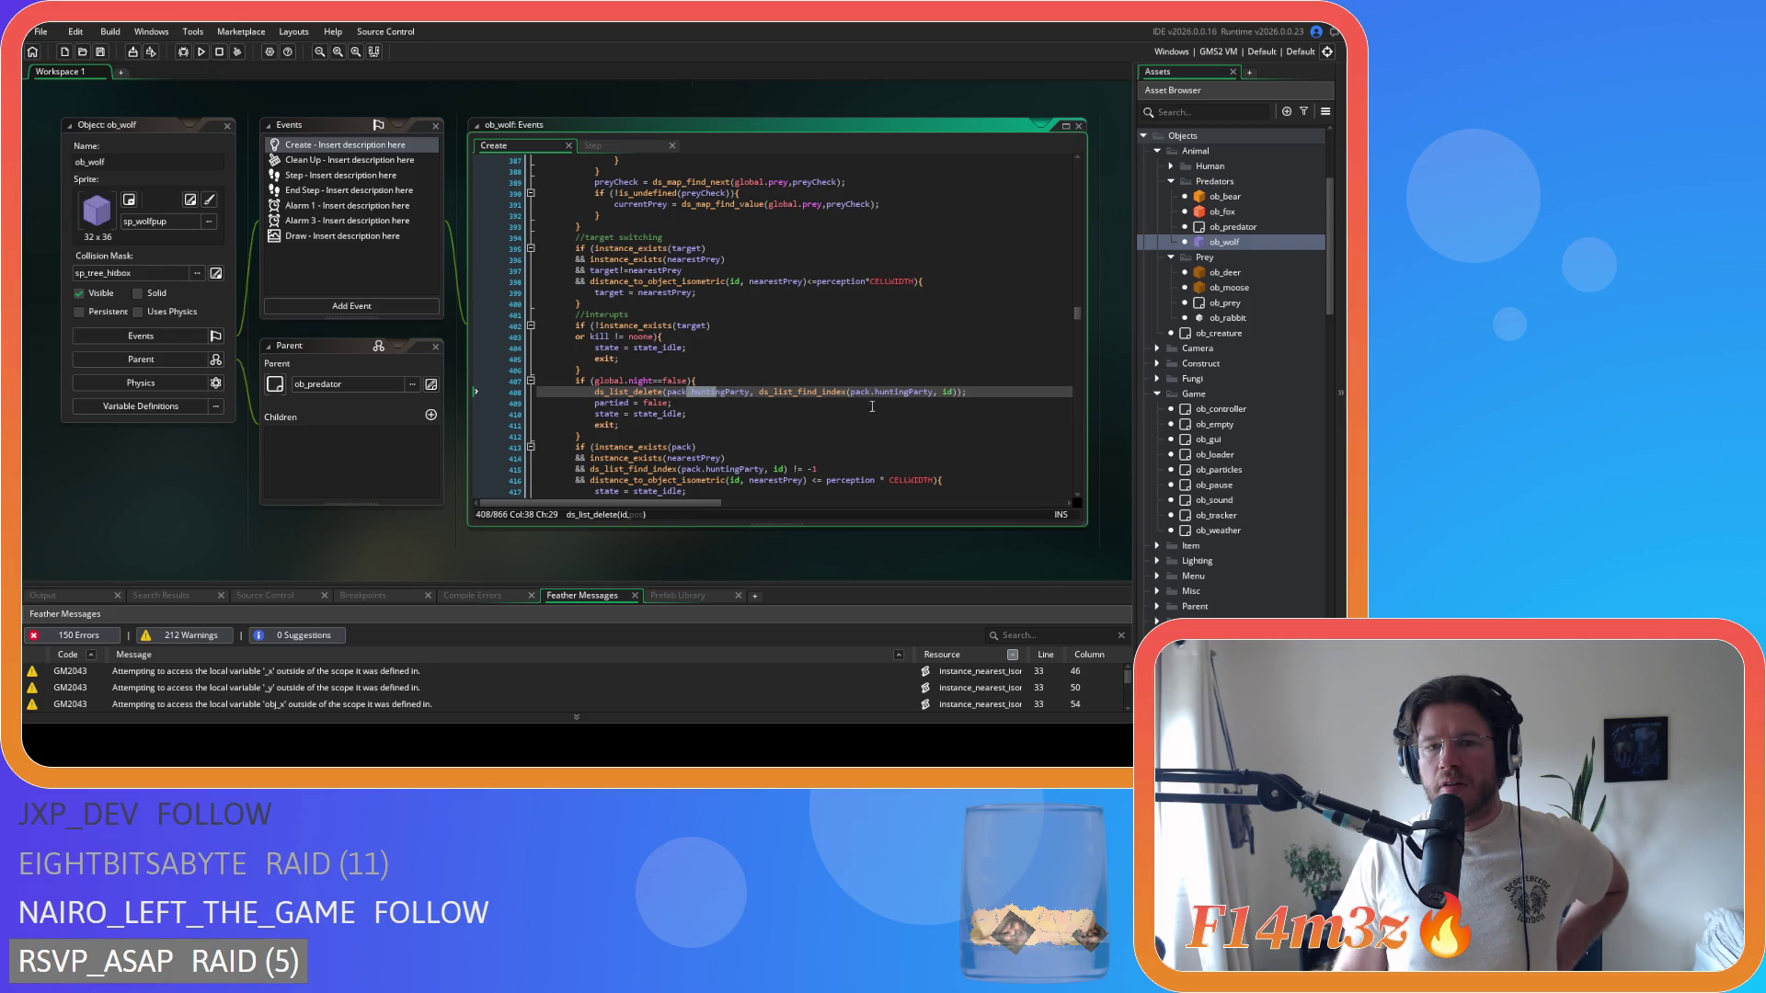
{"action": "left_click_drag", "start_coordinate": [641, 380], "coordinate": [694, 381]}
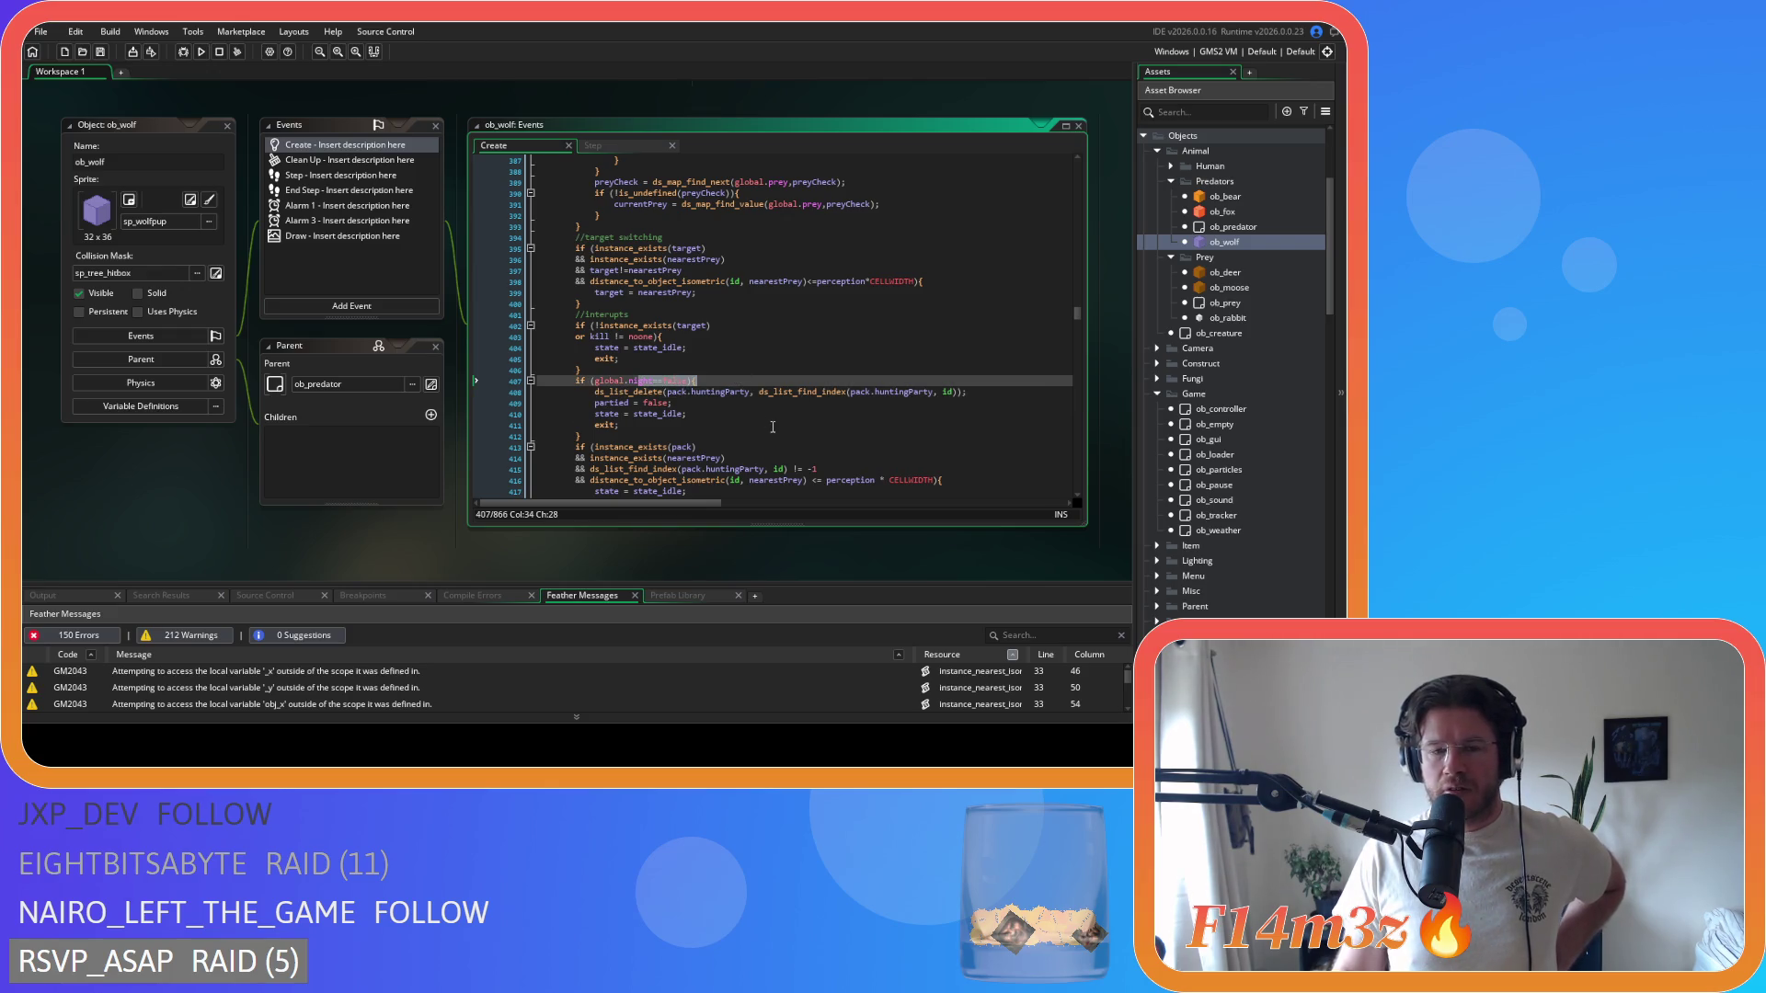
- Move up to state_harvesting and mark the end of the hungryWolves removal block
{"action": "scroll", "coordinate": [773, 425], "scroll_direction": "up", "scroll_amount": 17}
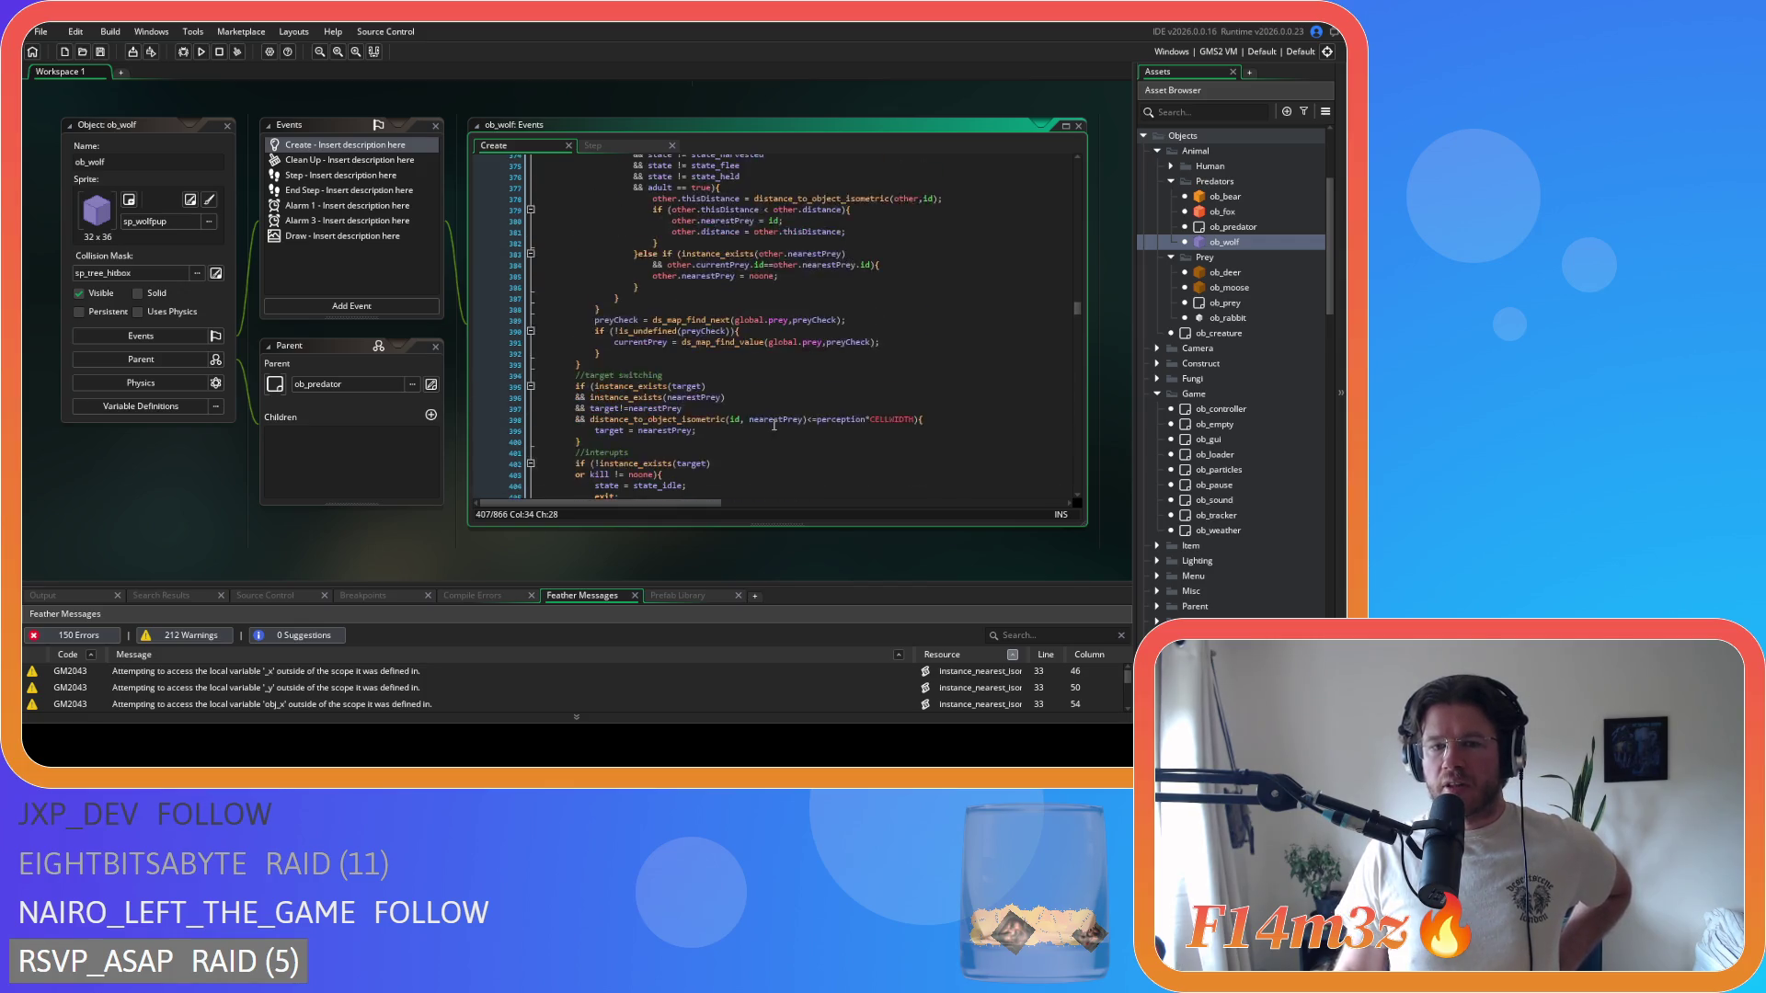
{"action": "scroll", "coordinate": [774, 425], "scroll_direction": "up", "scroll_amount": 7}
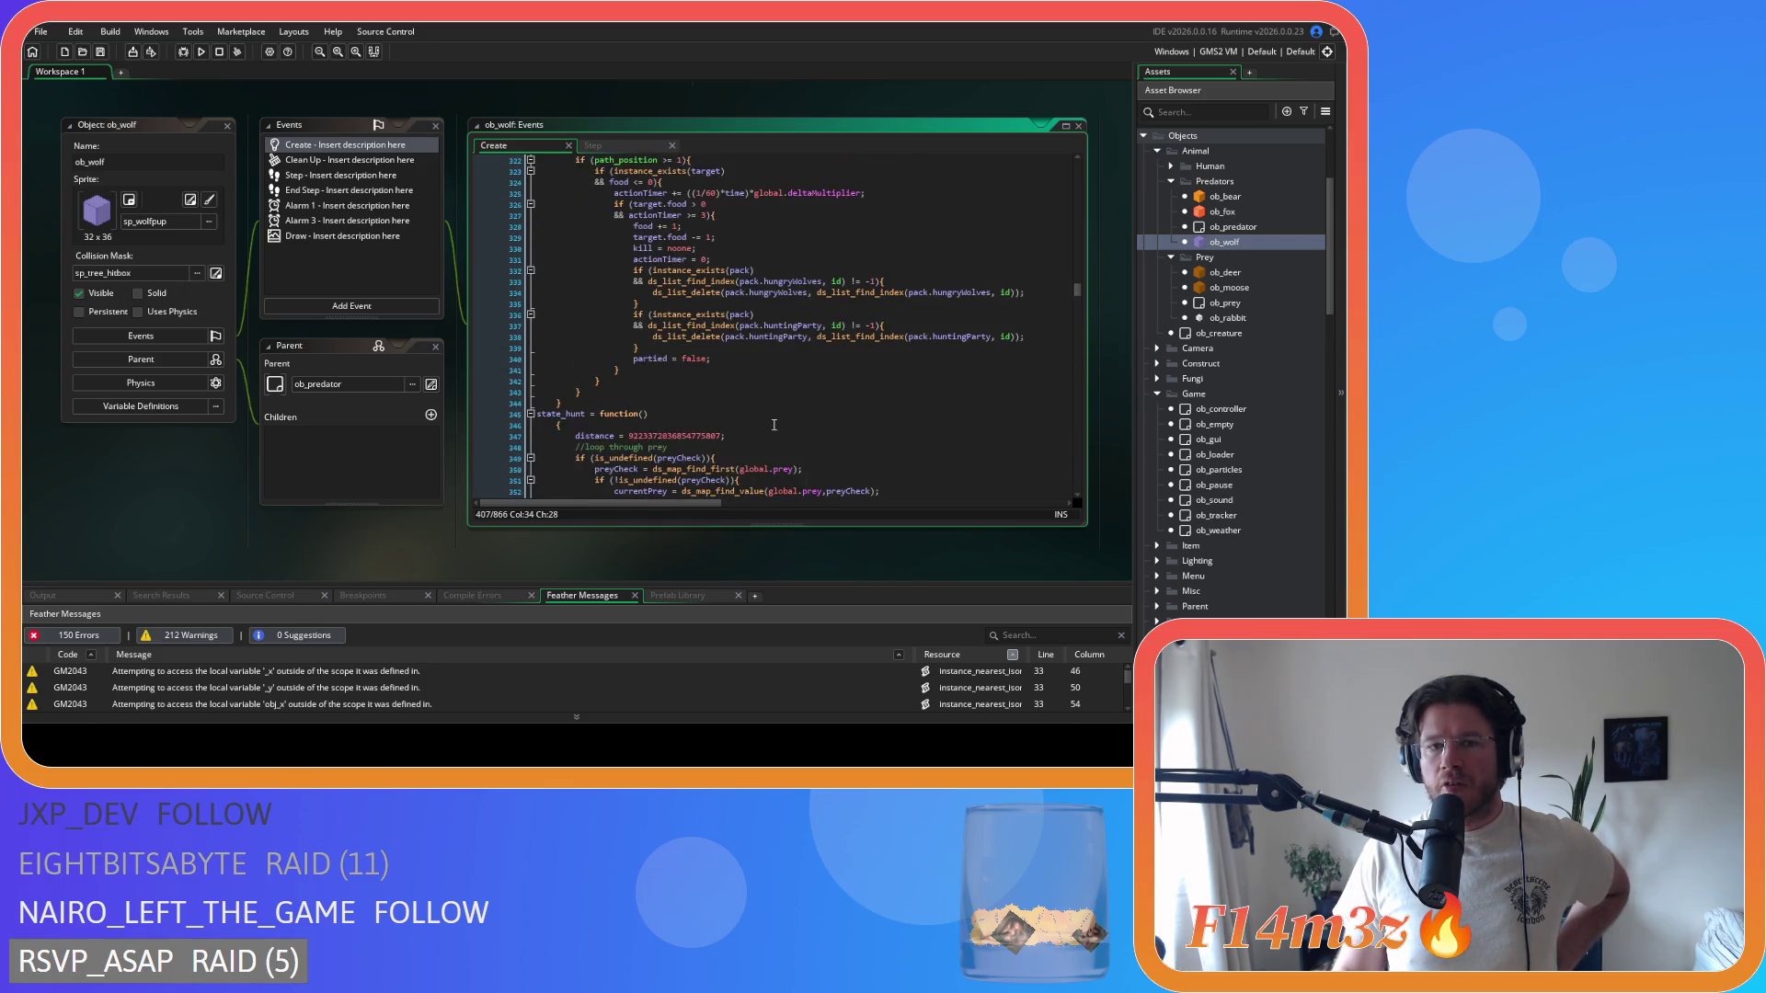
{"action": "scroll", "coordinate": [773, 424], "scroll_direction": "up", "scroll_amount": 1}
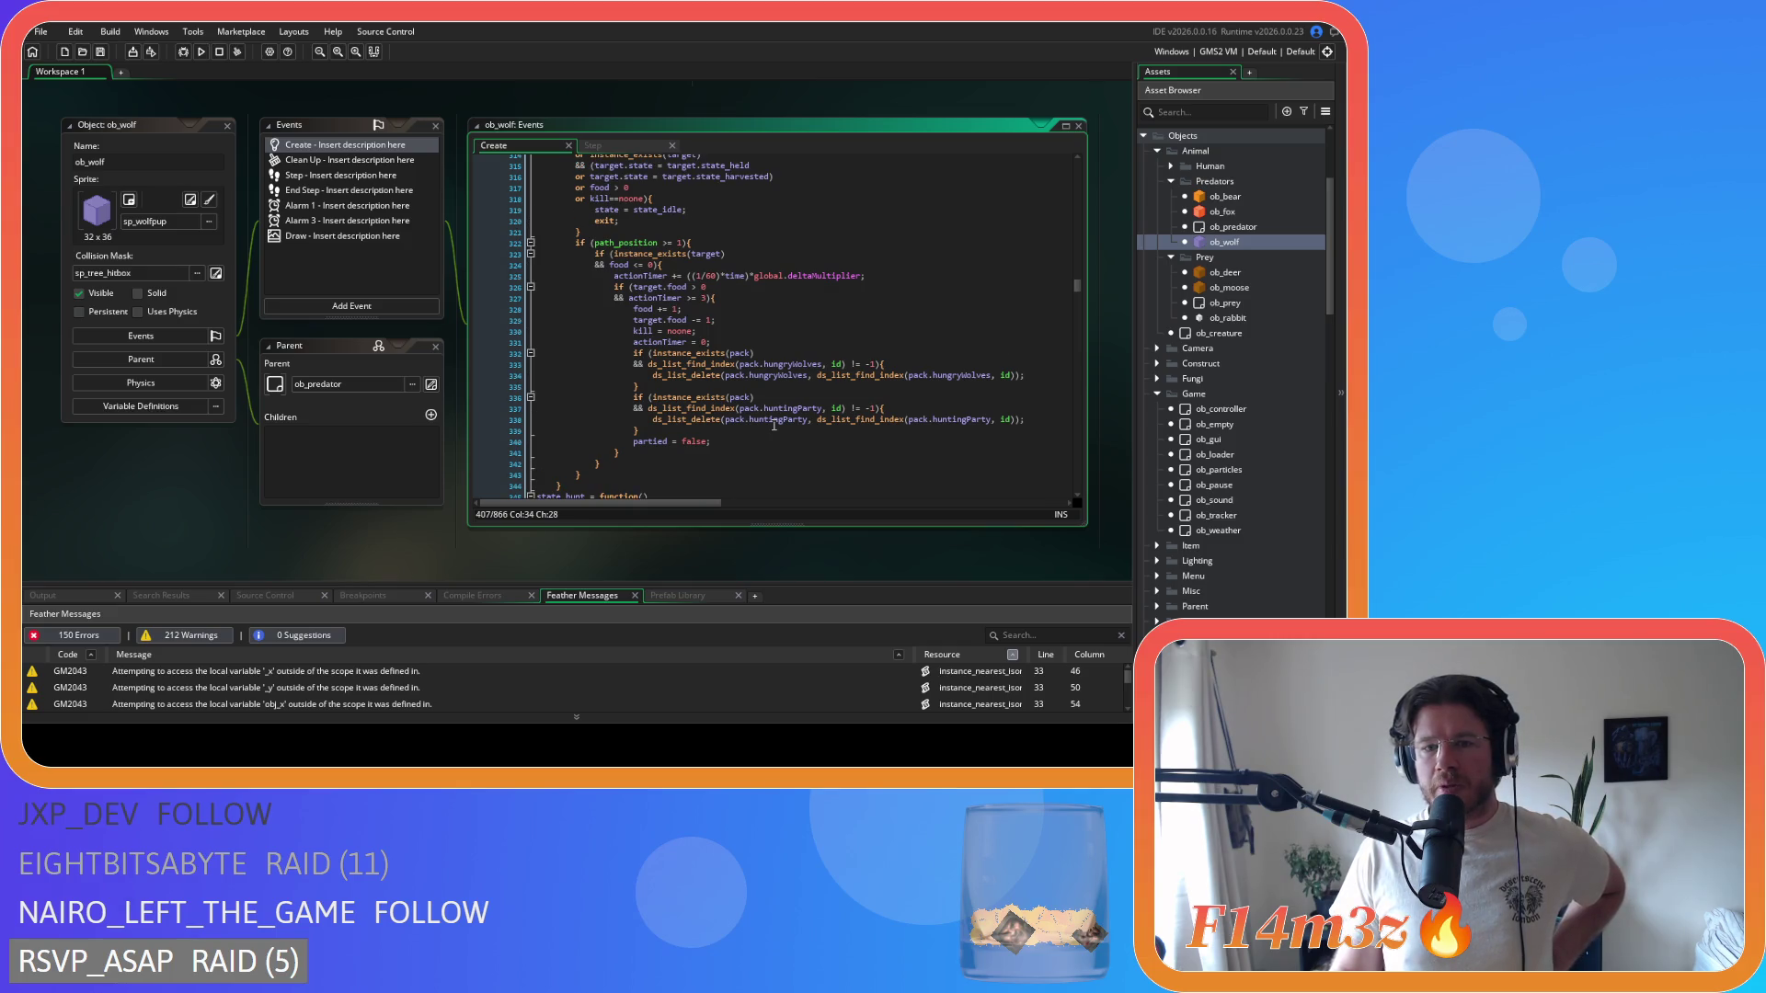
{"action": "left_click", "coordinate": [768, 388]}
{"action": "scroll", "coordinate": [768, 388], "scroll_direction": "up", "scroll_amount": 3}
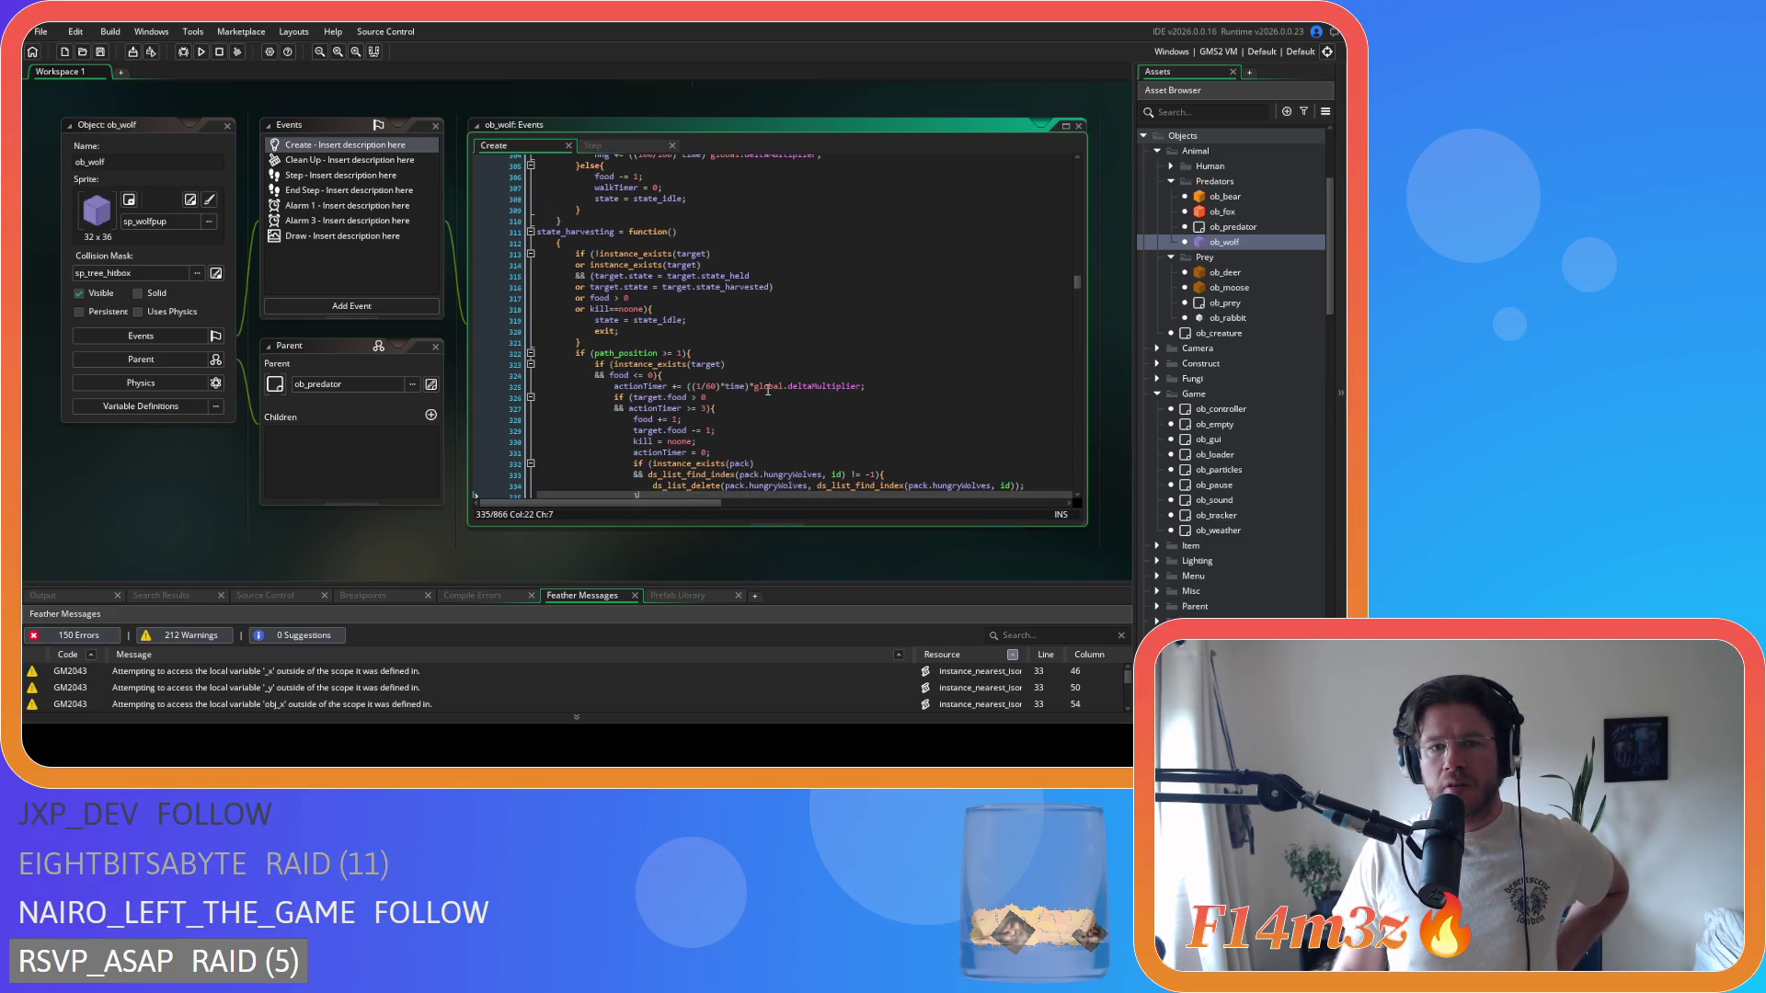
{"action": "scroll", "coordinate": [768, 390], "scroll_direction": "down", "scroll_amount": 3}
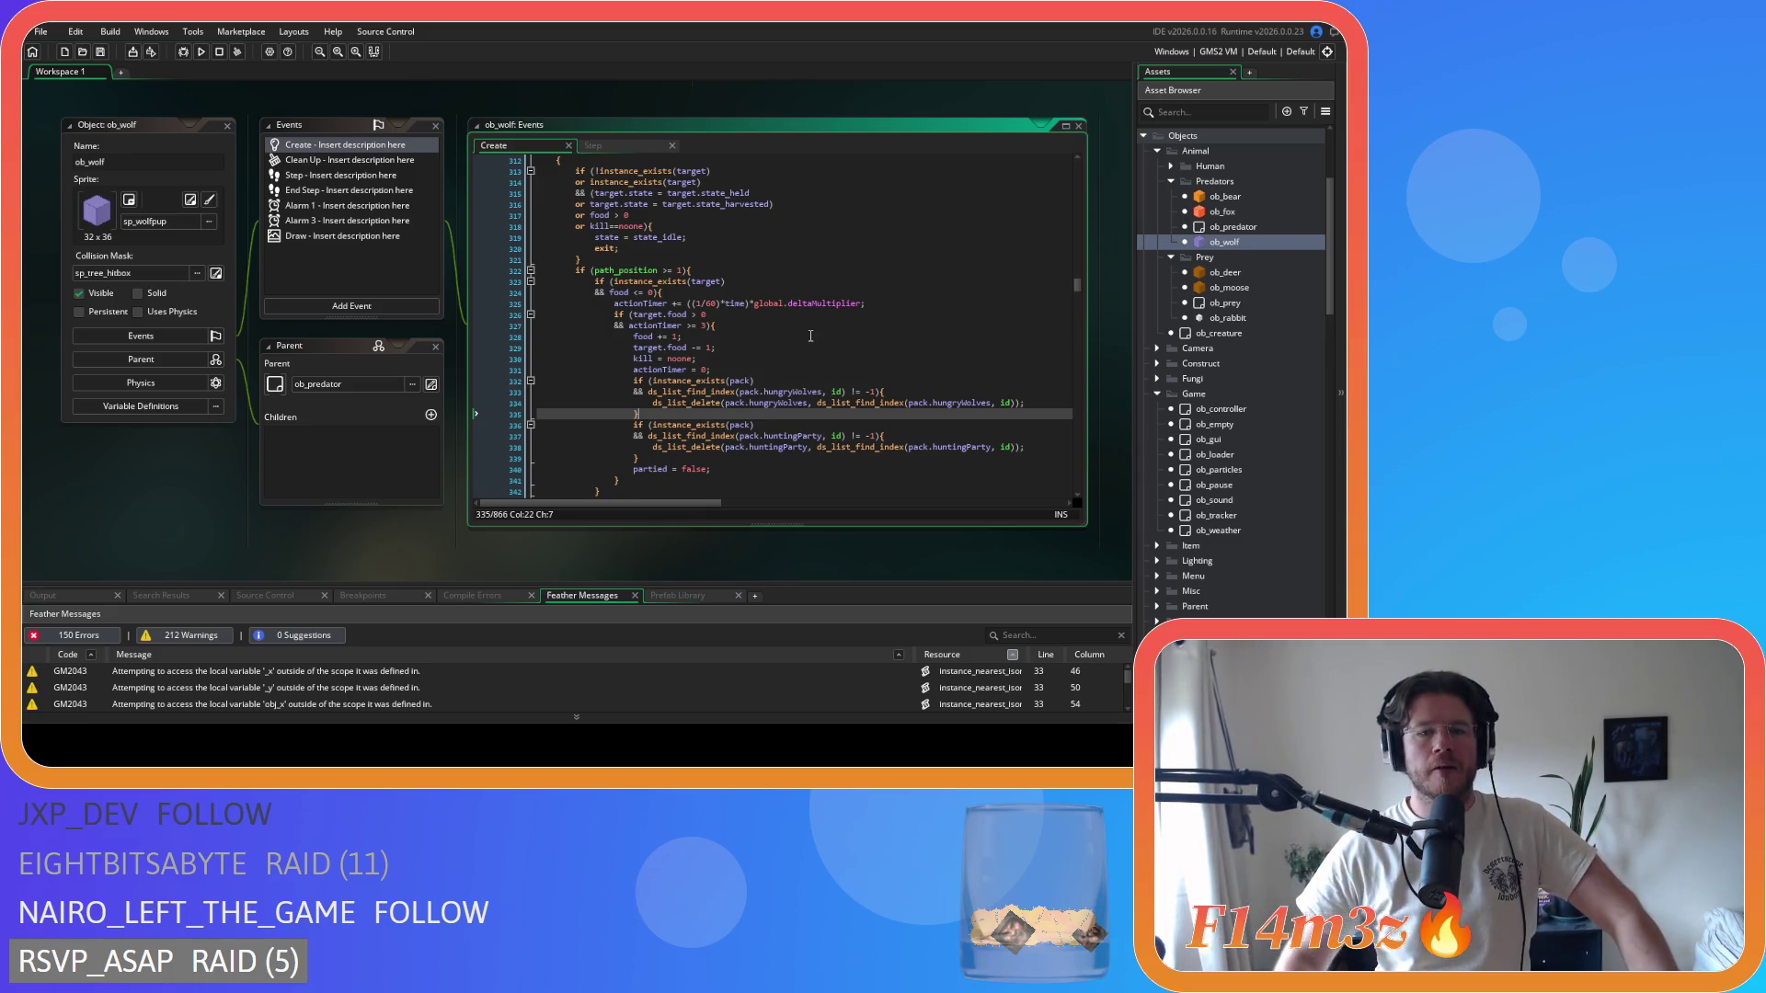
- Scroll past the harvesting block to state_hunt's end, where the wolf idles when target is gone or day comes
{"action": "scroll", "coordinate": [811, 336], "scroll_direction": "down", "scroll_amount": 5}
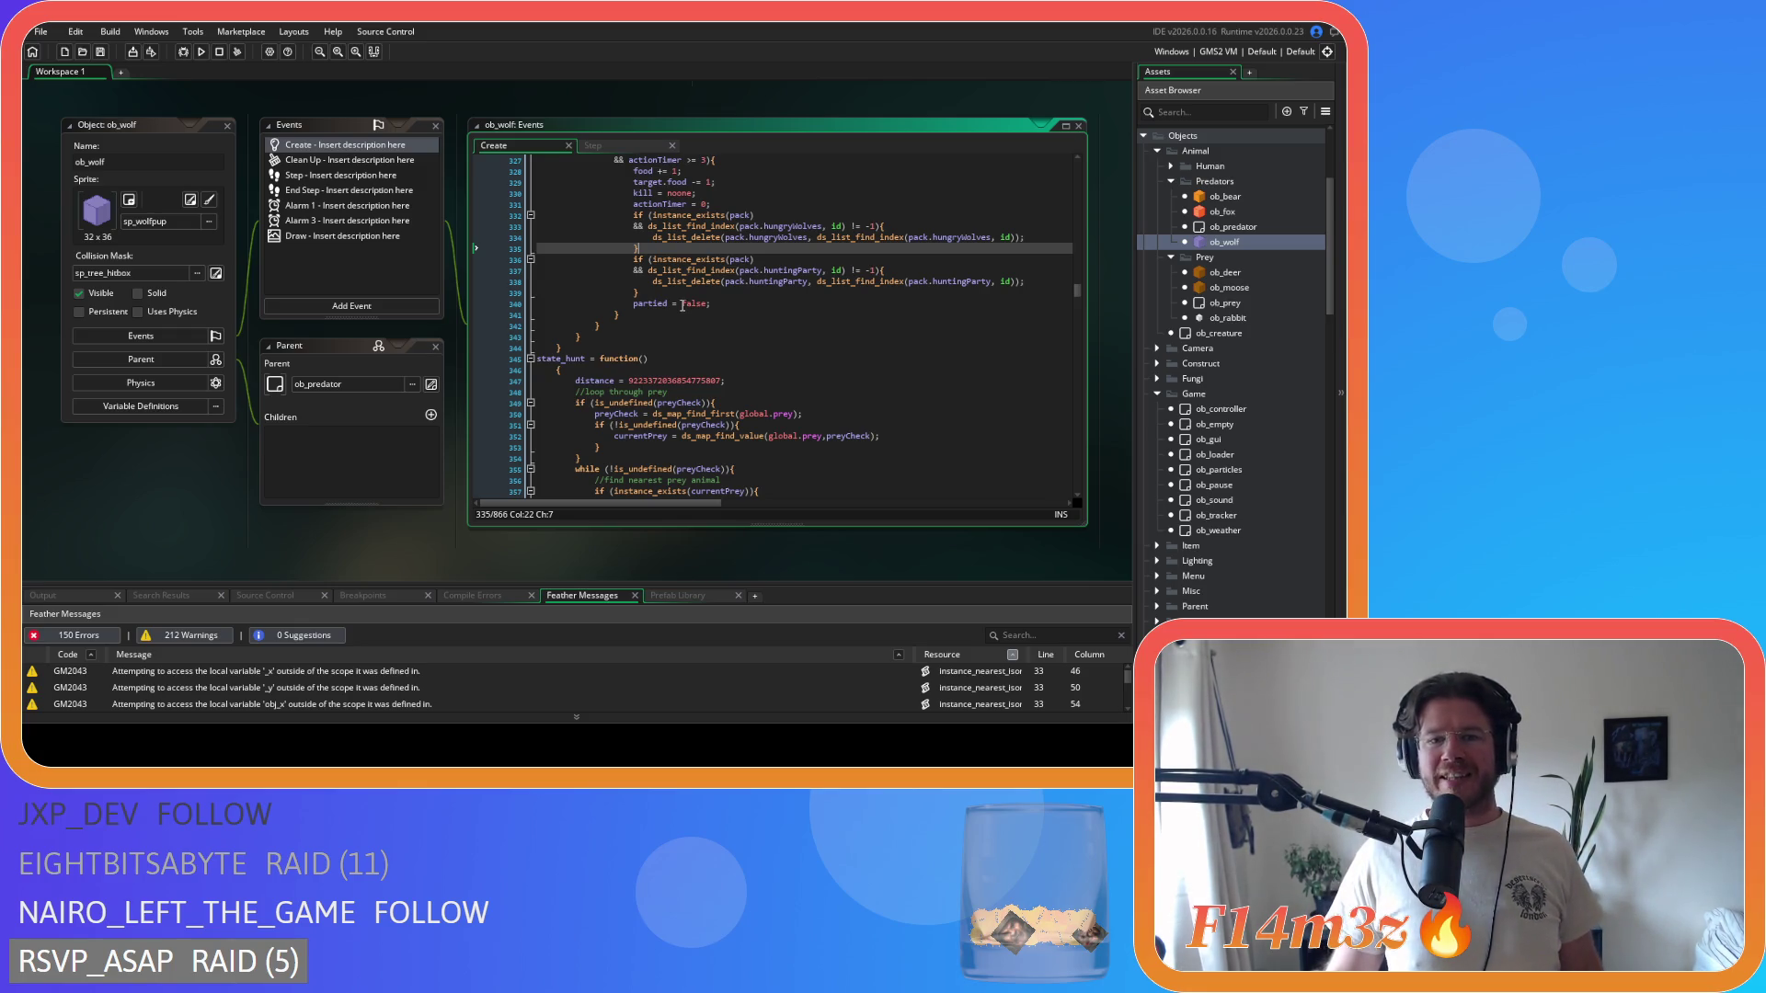
{"action": "mouse_move", "coordinate": [704, 277]}
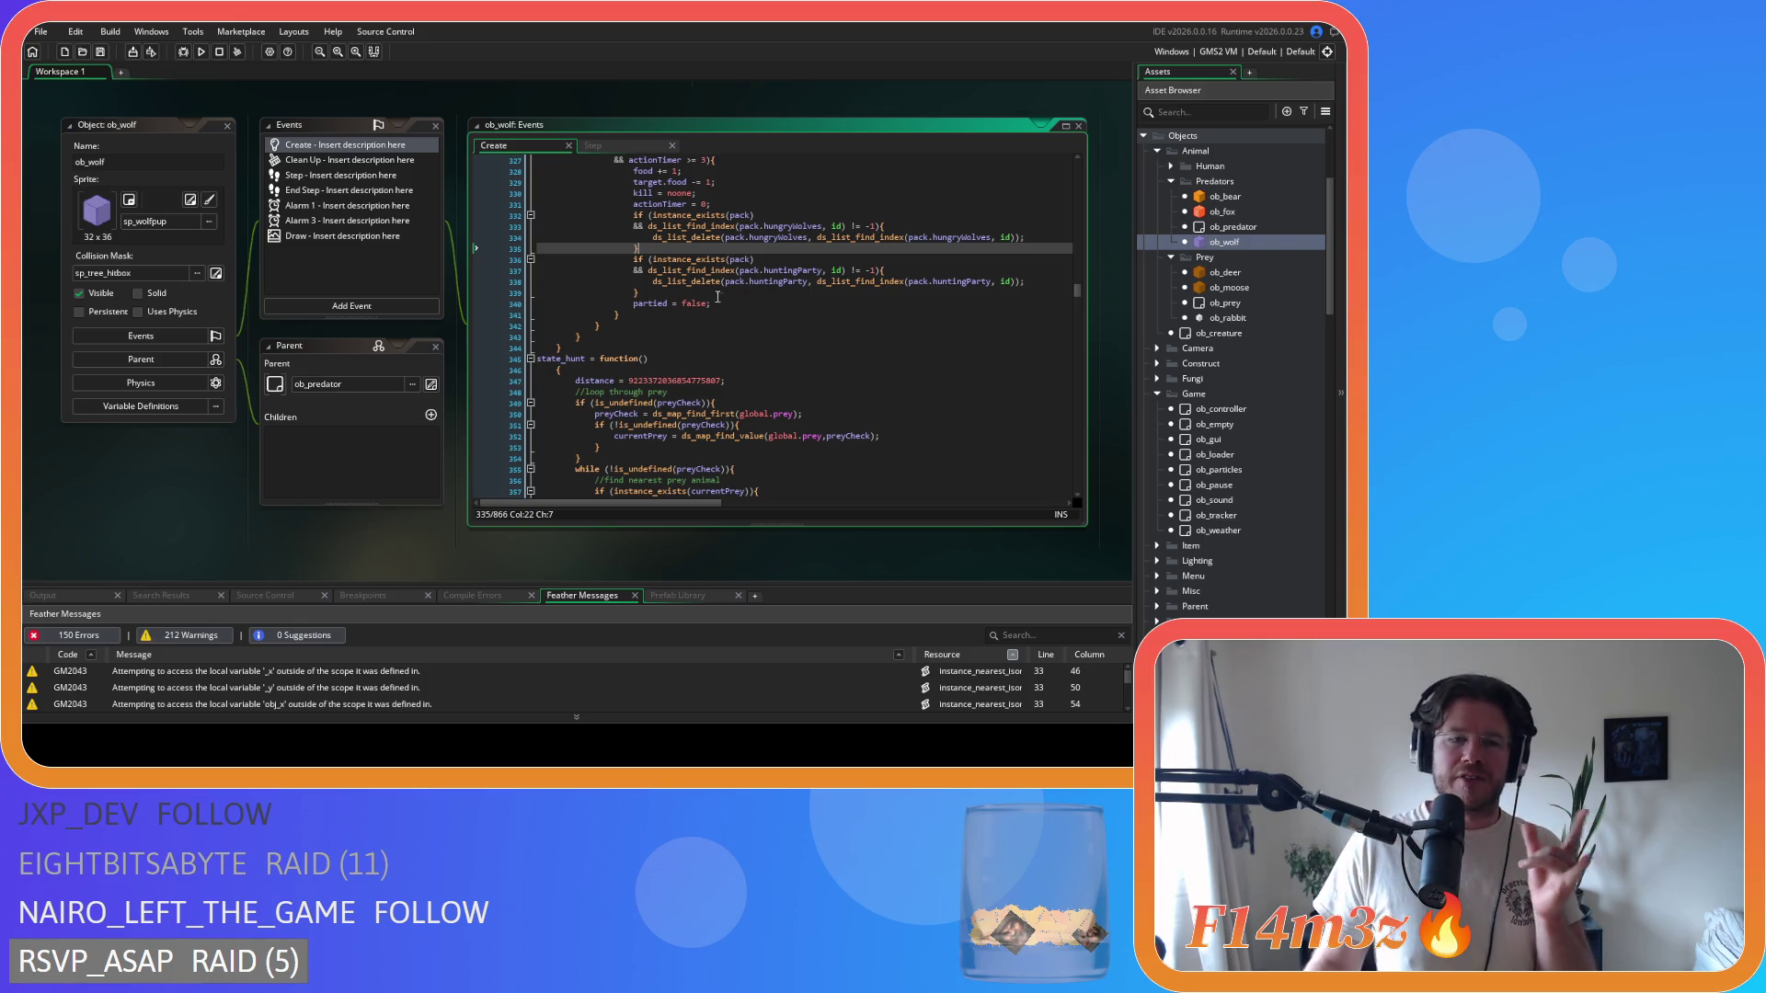
{"action": "scroll", "coordinate": [710, 294], "scroll_direction": "down", "scroll_amount": 19}
{"action": "scroll", "coordinate": [727, 304], "scroll_direction": "down", "scroll_amount": 5}
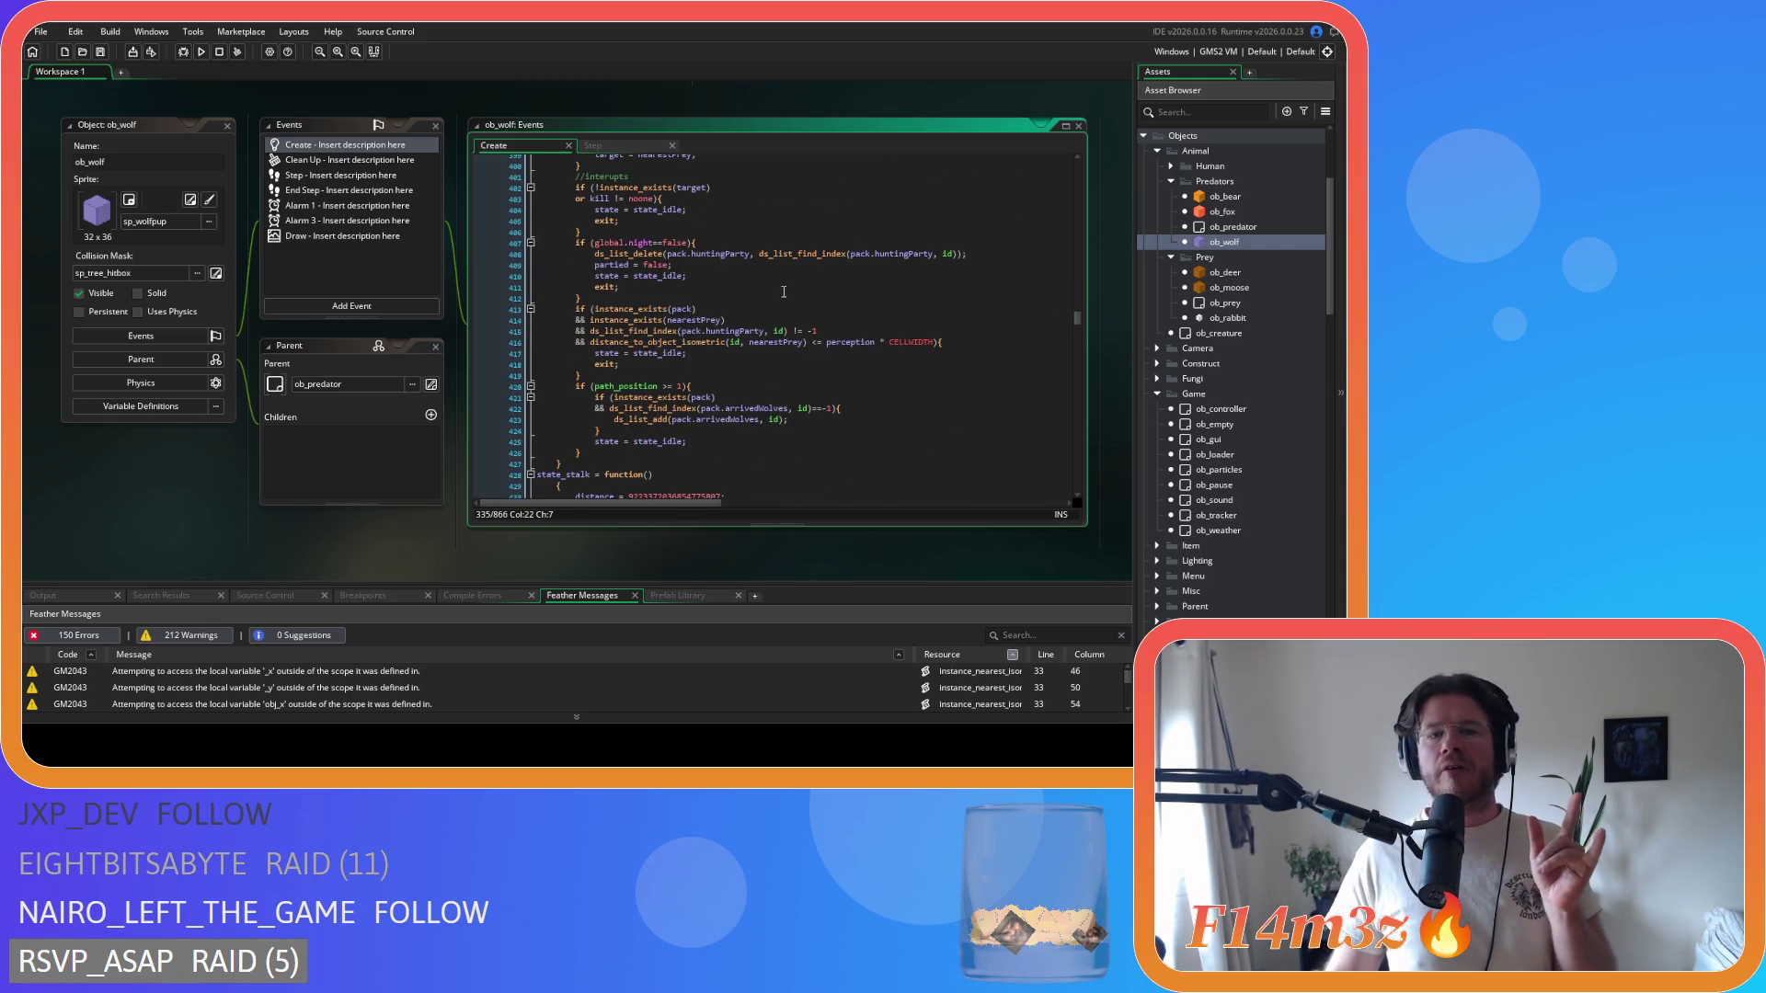
- Highlight the code leaving the hunting party at night, then scroll into state_stalk's nearest-prey loop
{"action": "scroll", "coordinate": [750, 271], "scroll_direction": "up", "scroll_amount": 18}
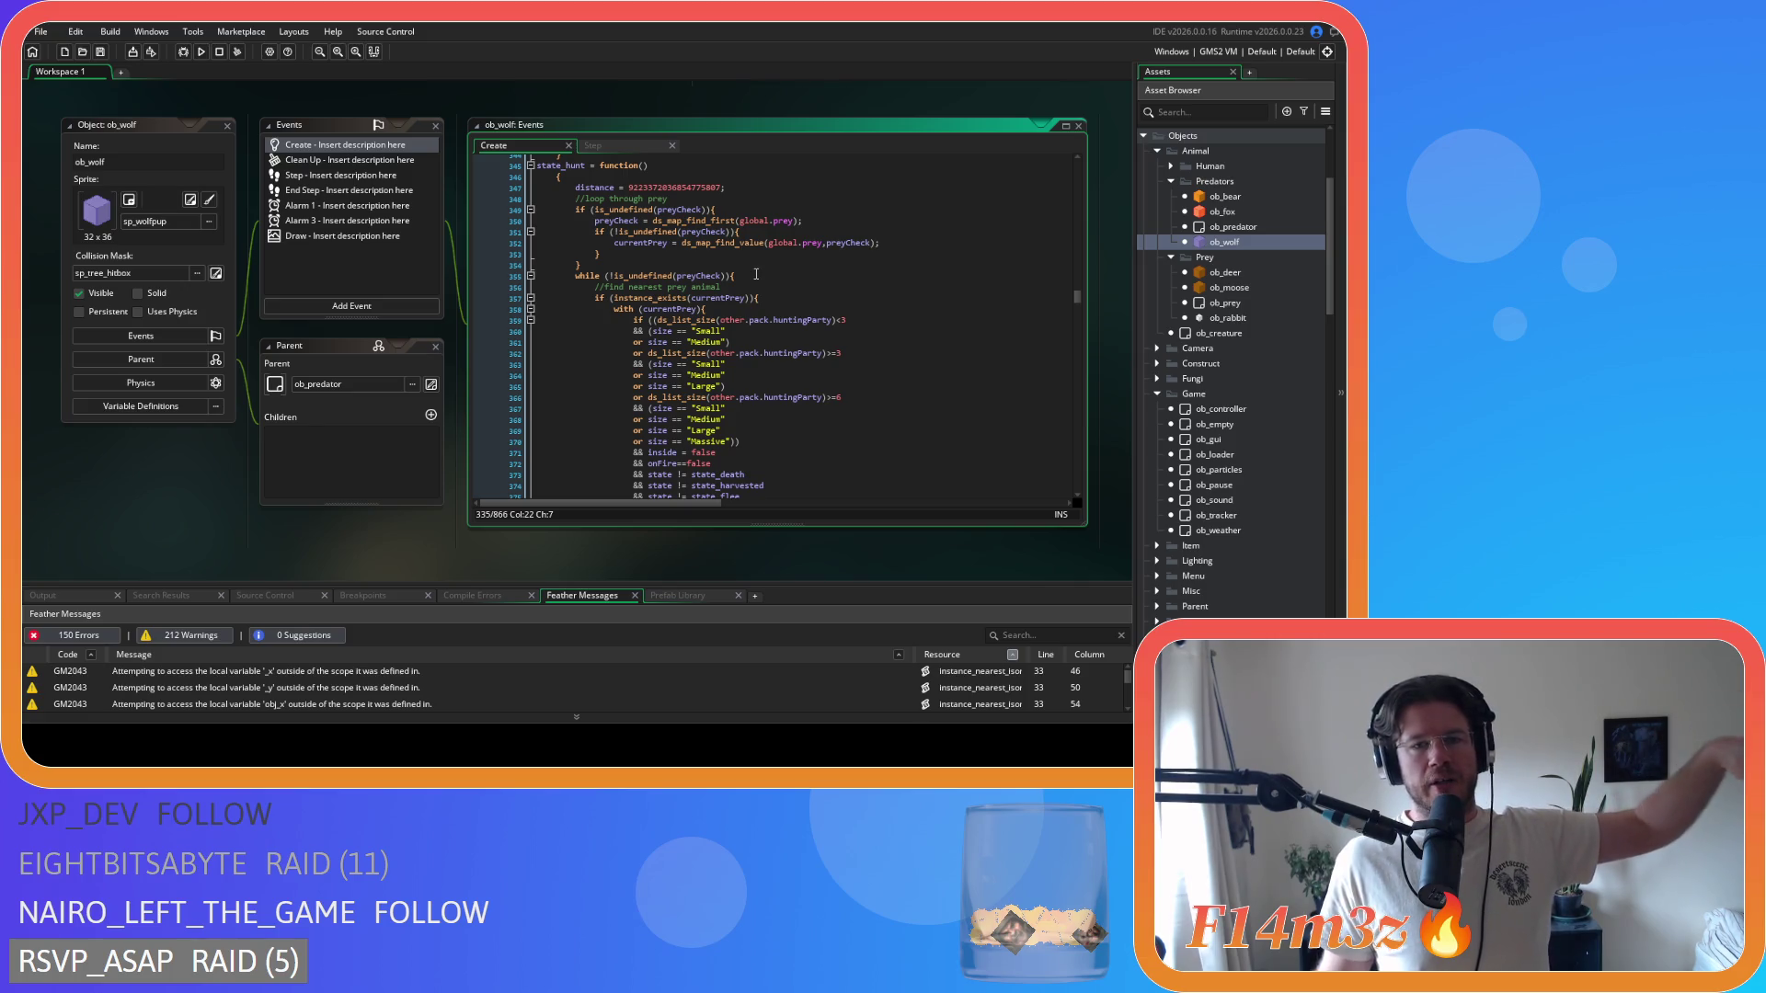
{"action": "scroll", "coordinate": [663, 375], "scroll_direction": "down", "scroll_amount": 12}
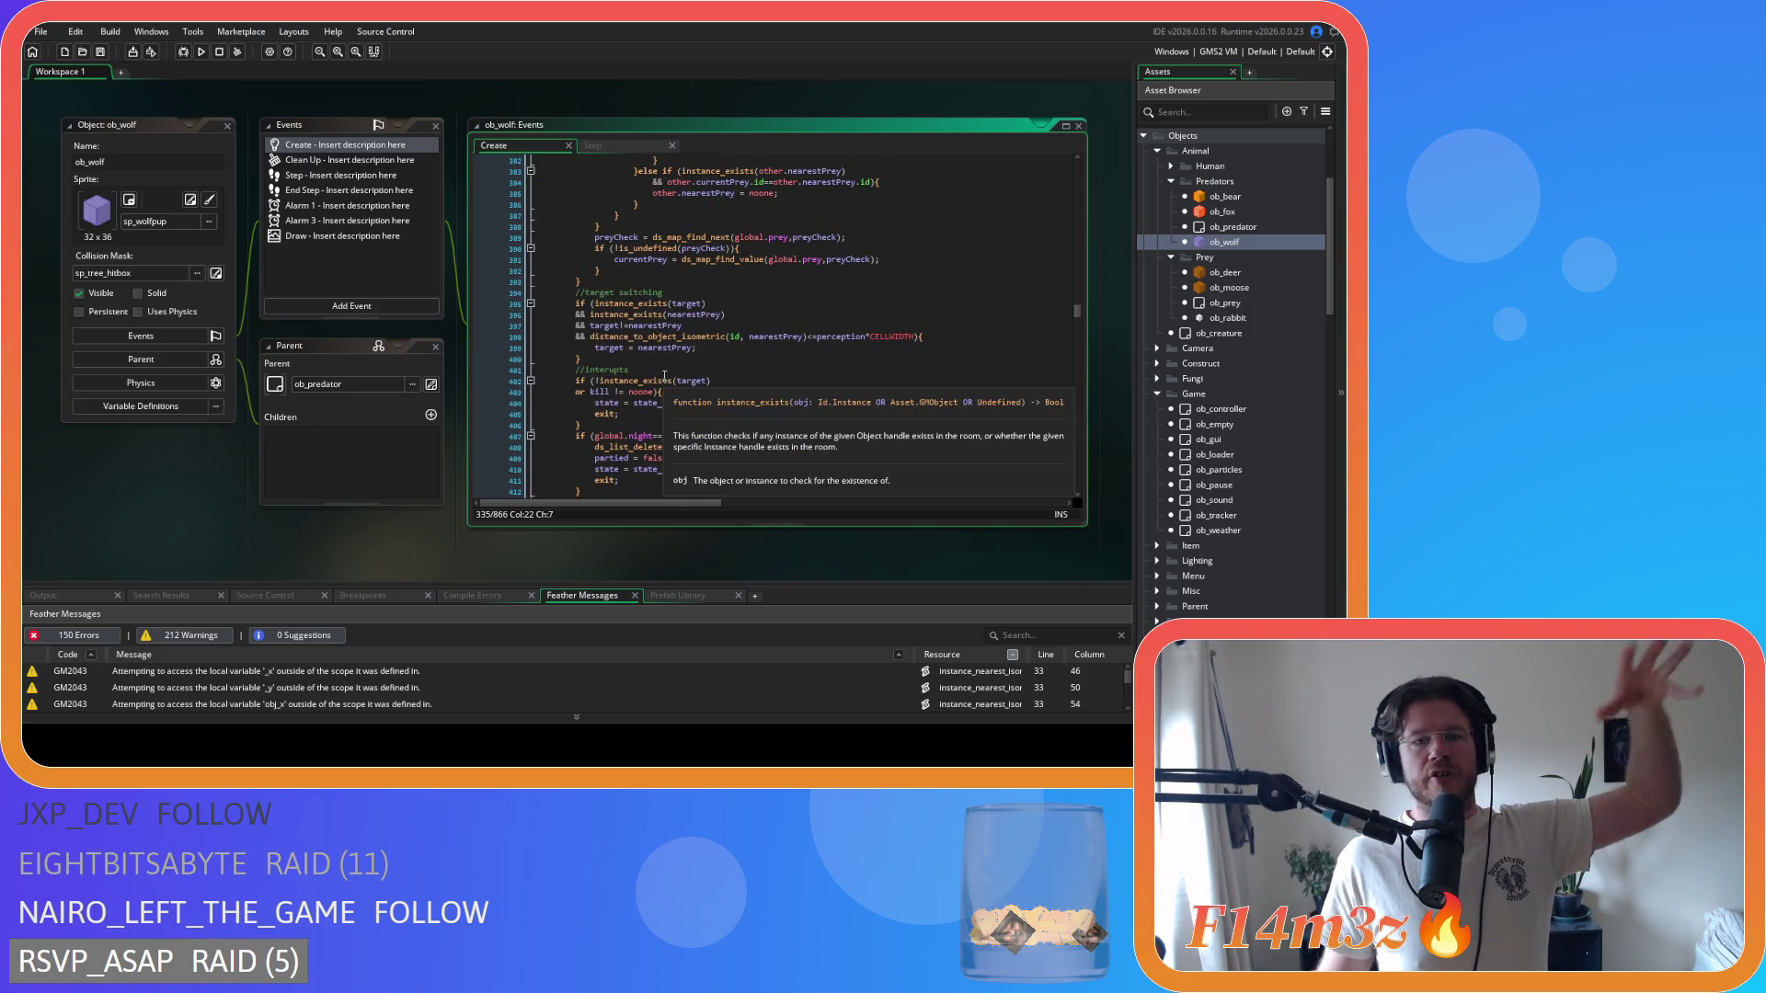
{"action": "left_click_drag", "start_coordinate": [655, 458], "coordinate": [708, 451]}
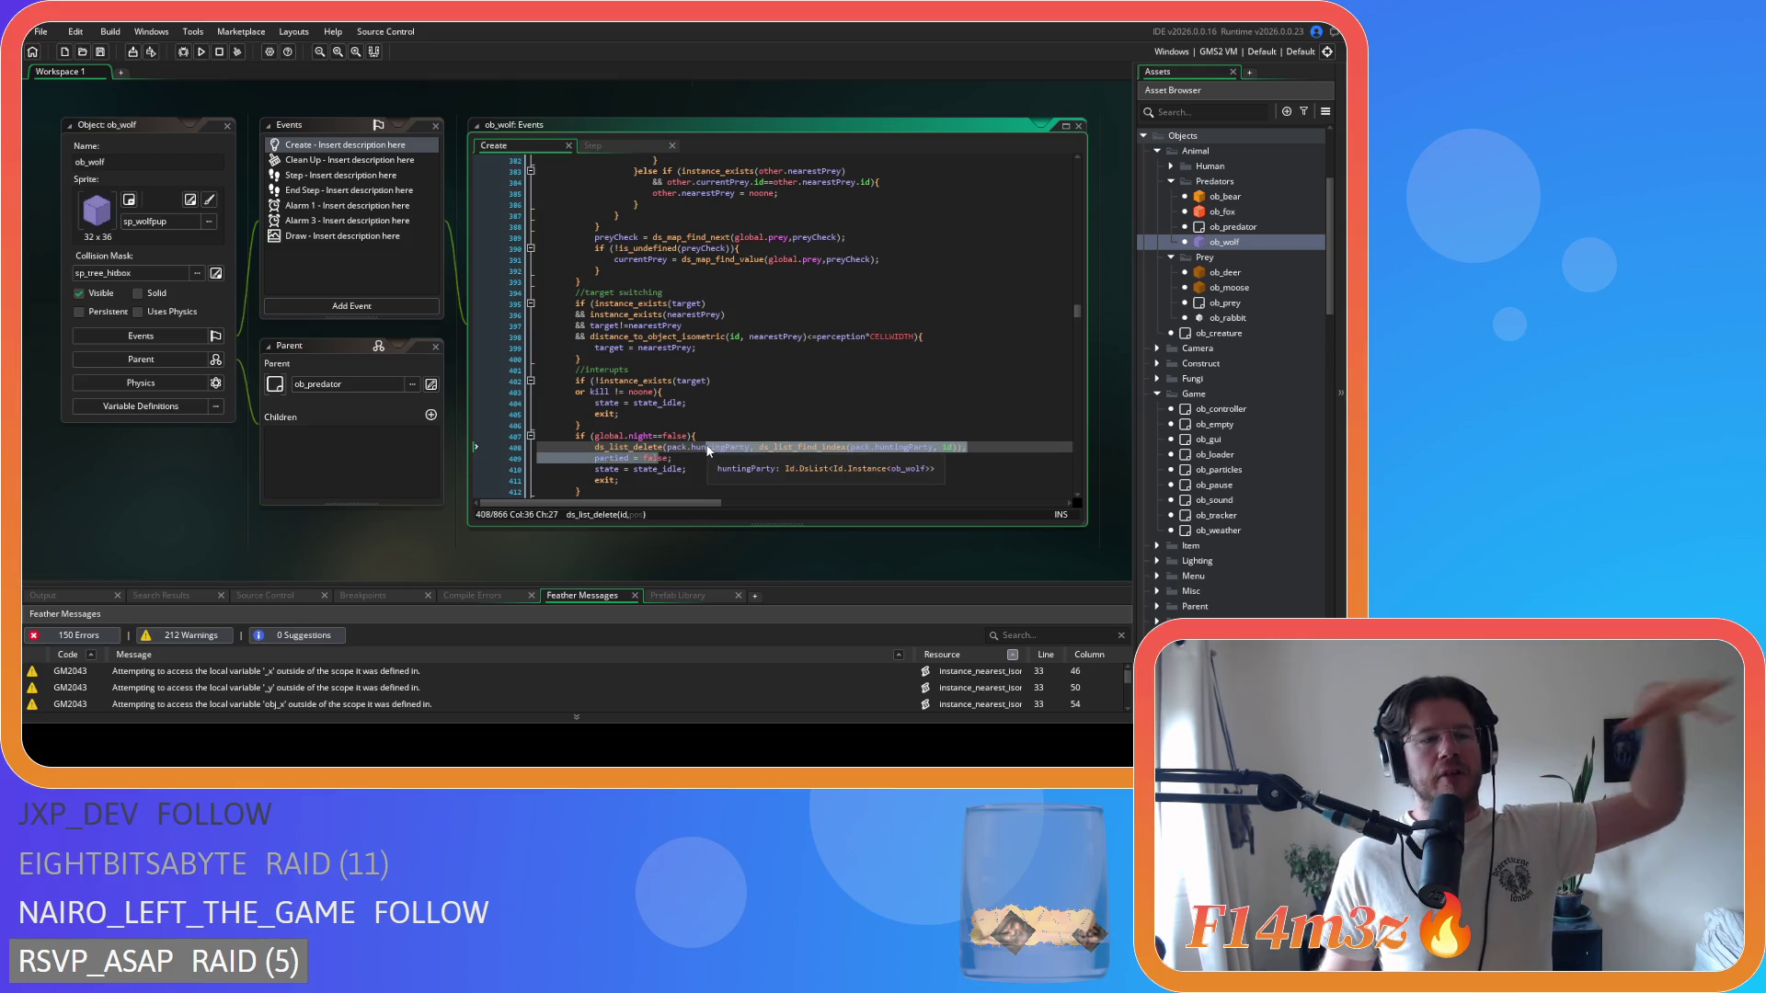
{"action": "left_click", "coordinate": [703, 449]}
{"action": "scroll", "coordinate": [703, 442], "scroll_direction": "down", "scroll_amount": 8}
{"action": "scroll", "coordinate": [701, 439], "scroll_direction": "down", "scroll_amount": 3}
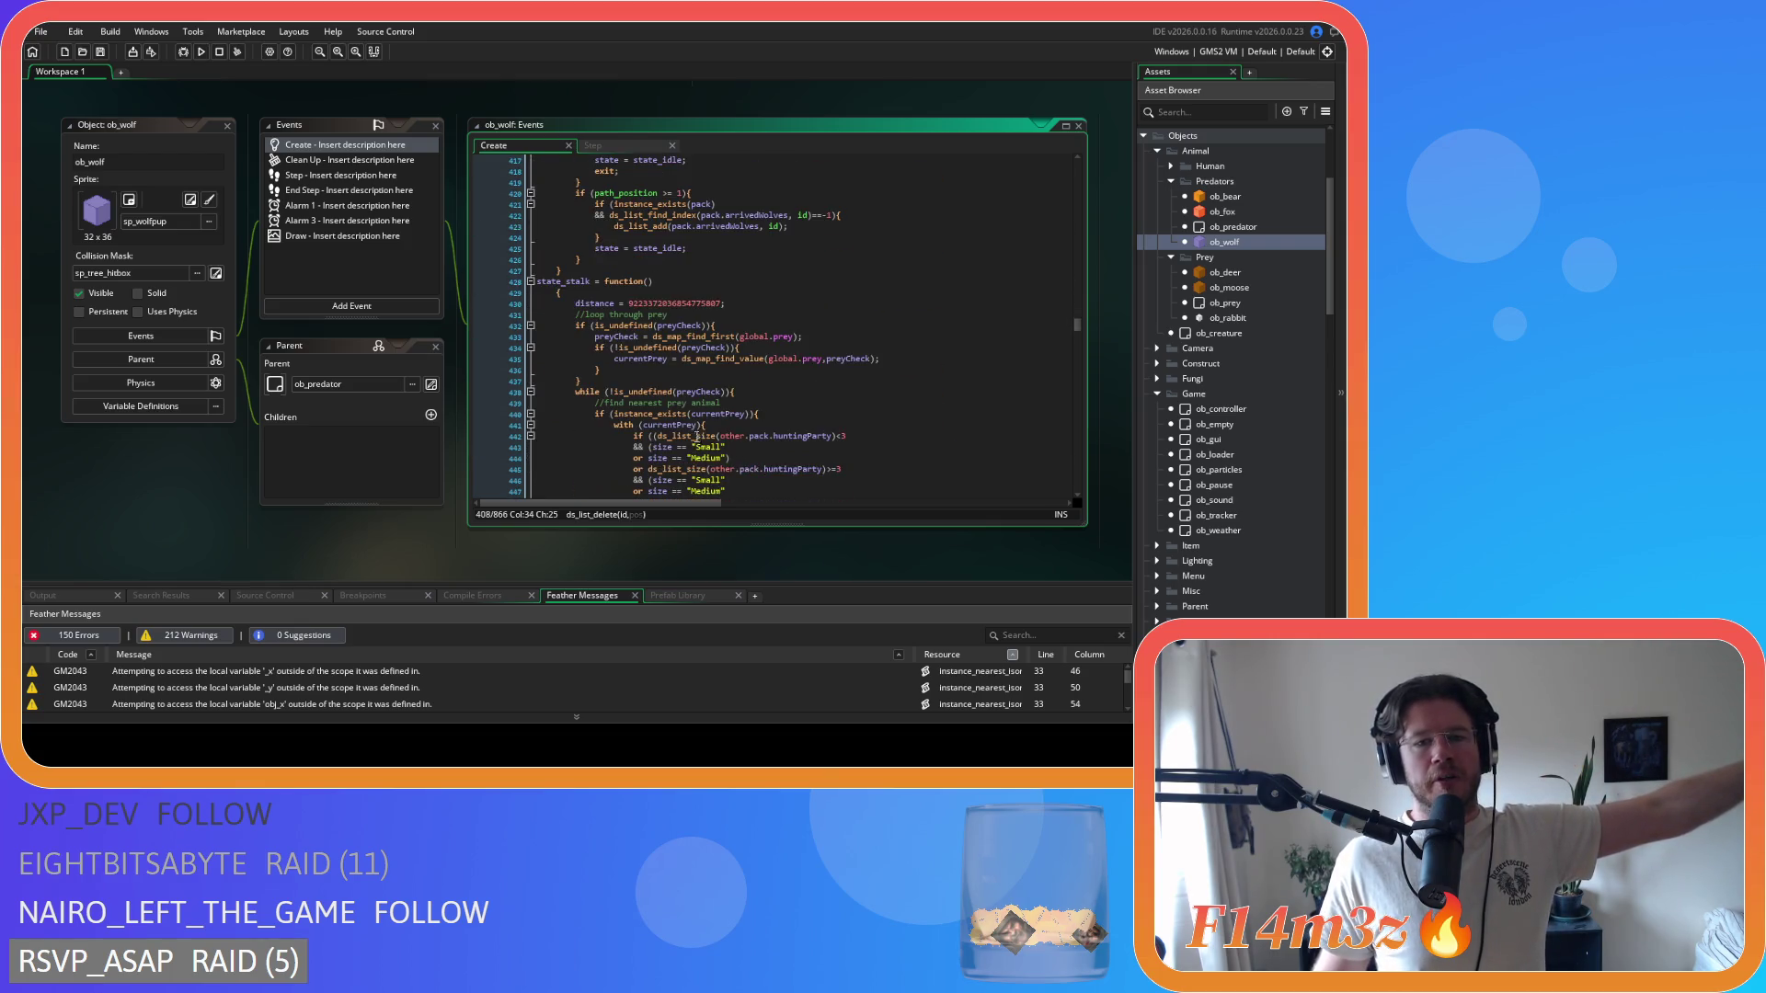
{"action": "scroll", "coordinate": [693, 414], "scroll_direction": "down", "scroll_amount": 12}
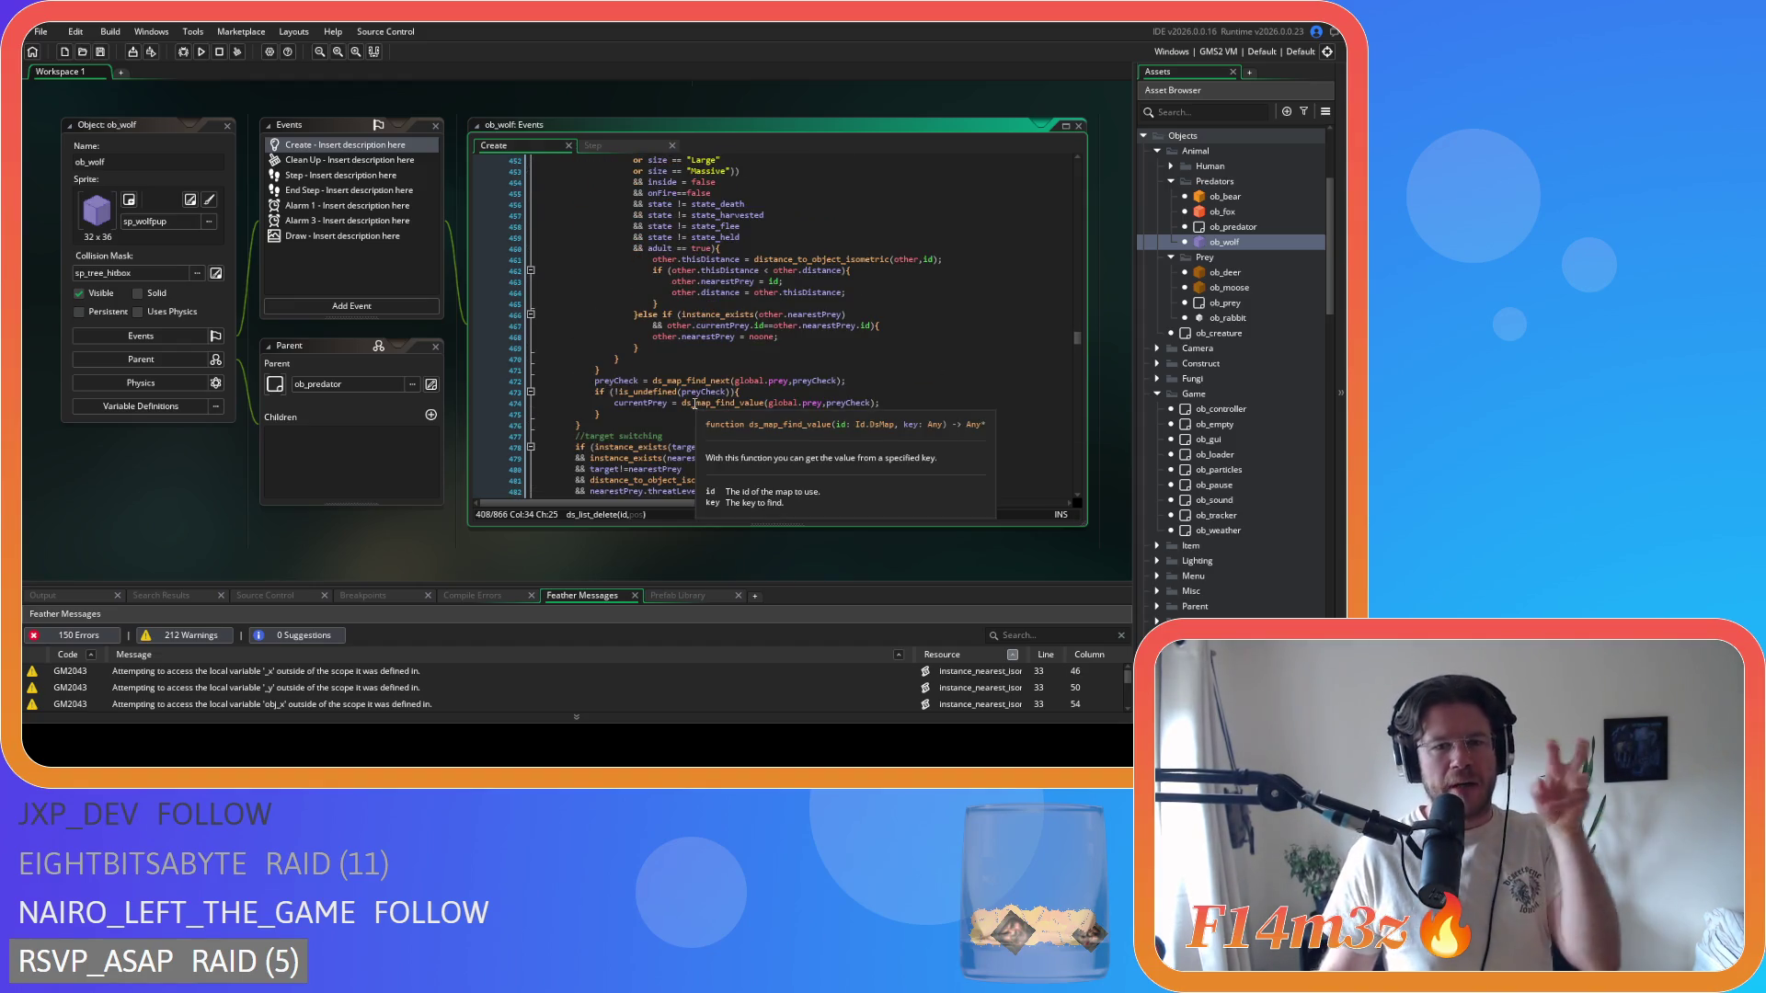
- Scroll down through state_stalk to state_pounce
{"action": "scroll", "coordinate": [698, 395], "scroll_direction": "down", "scroll_amount": 6}
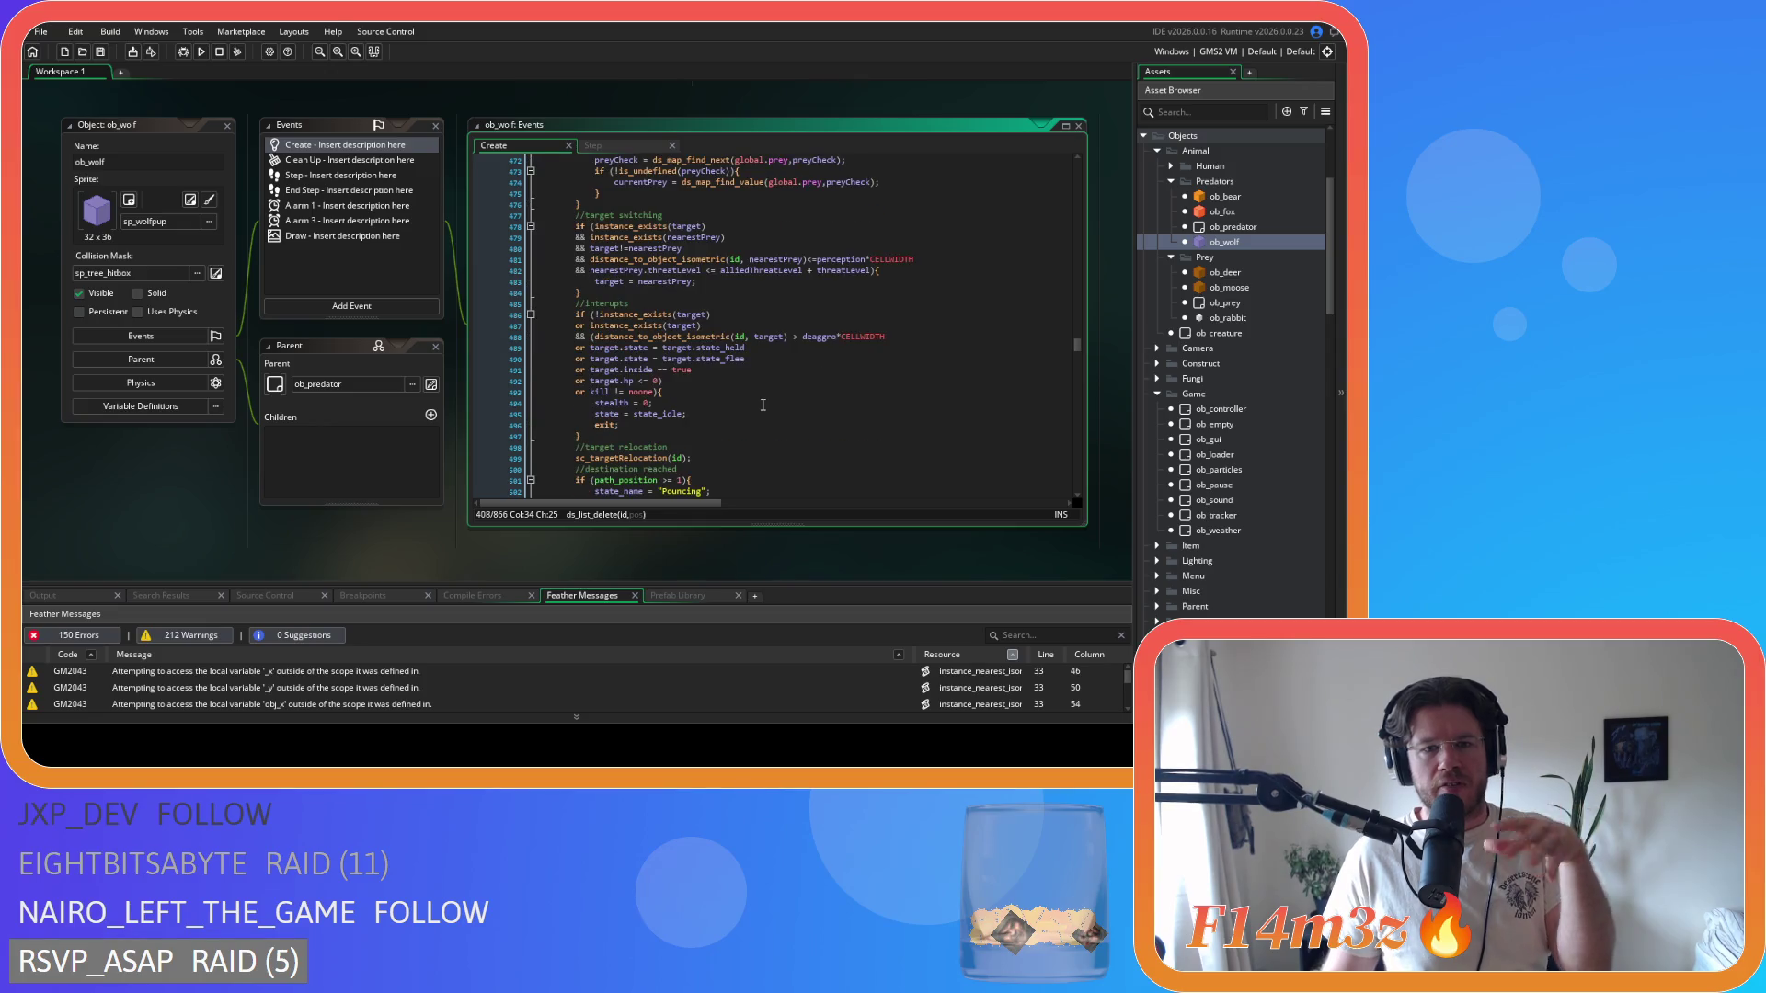
{"action": "scroll", "coordinate": [763, 405], "scroll_direction": "down", "scroll_amount": 6}
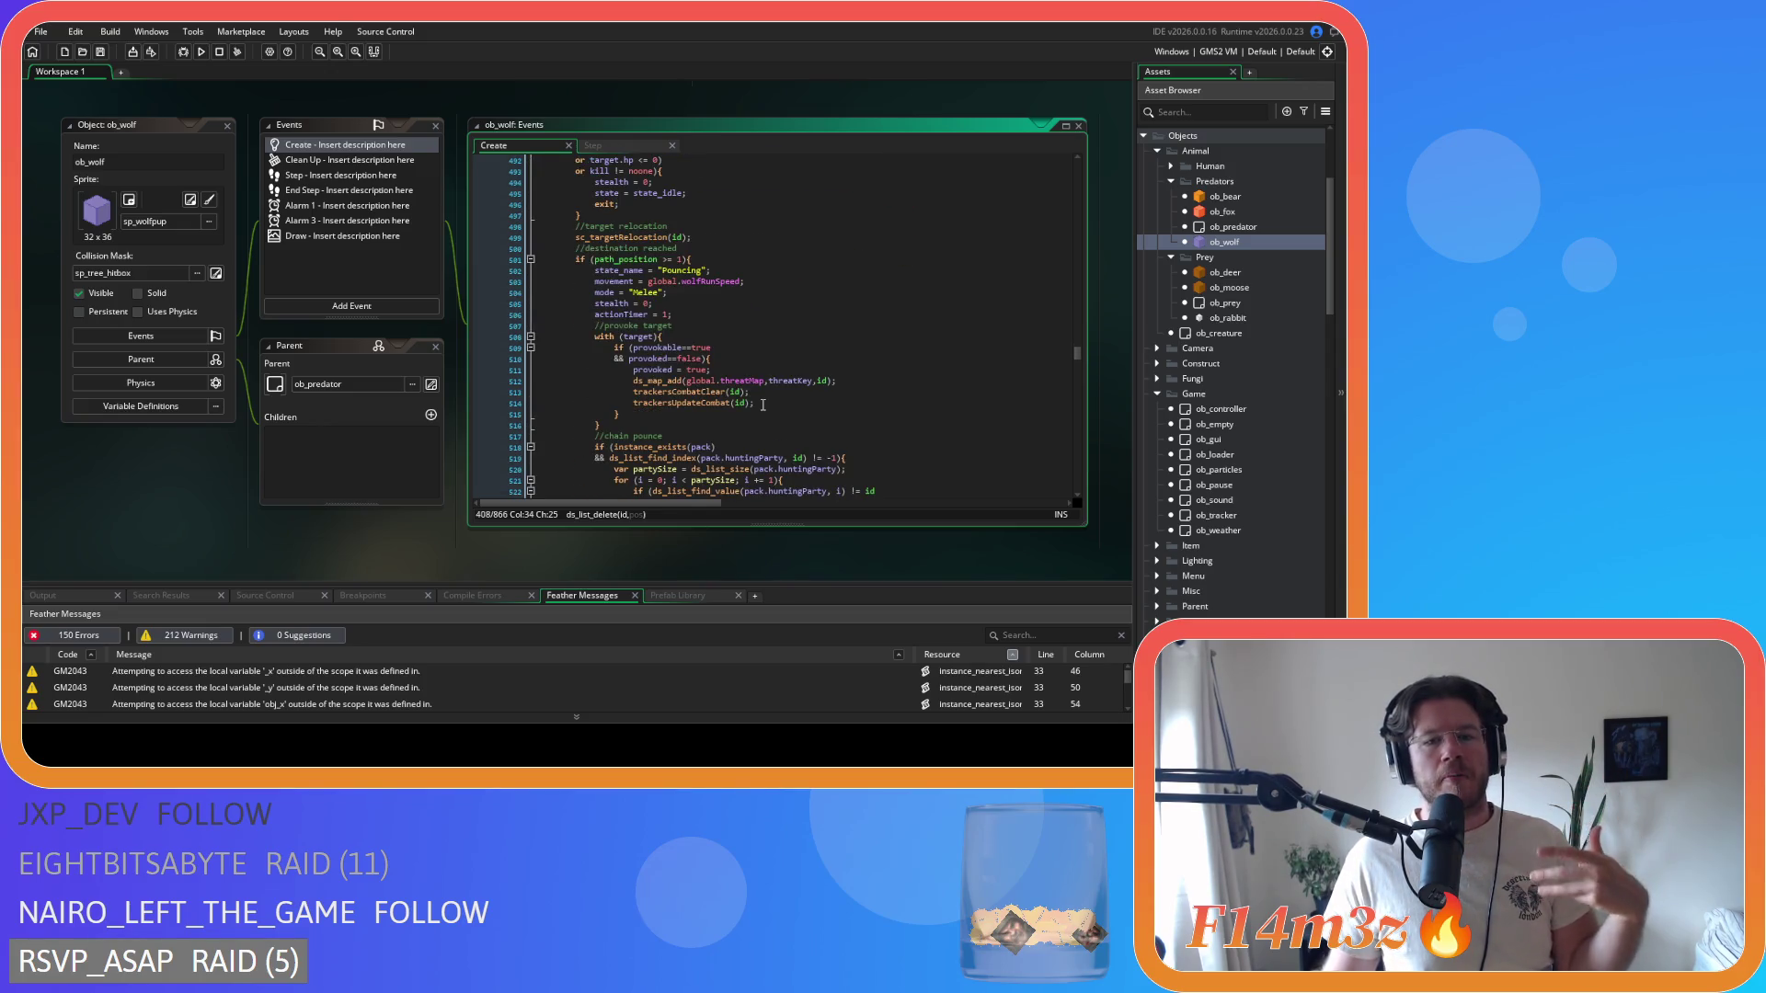
{"action": "scroll", "coordinate": [763, 402], "scroll_direction": "down", "scroll_amount": 6}
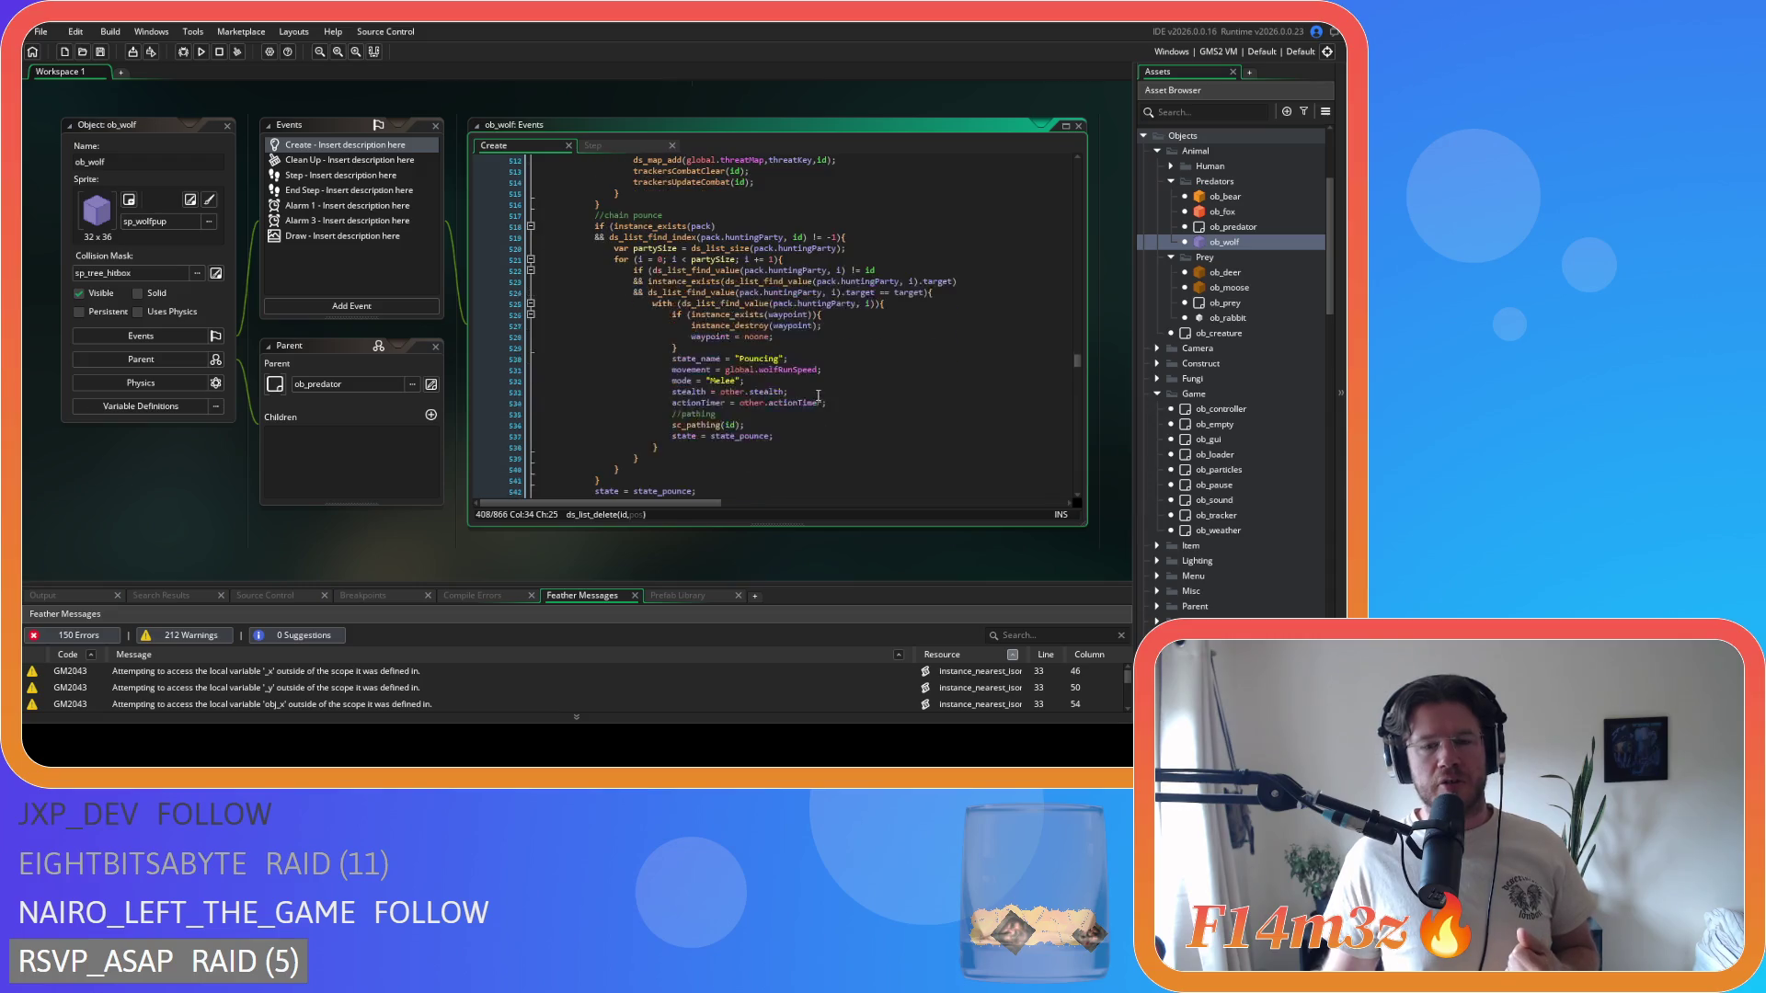
{"action": "scroll", "coordinate": [861, 396], "scroll_direction": "down", "scroll_amount": 4}
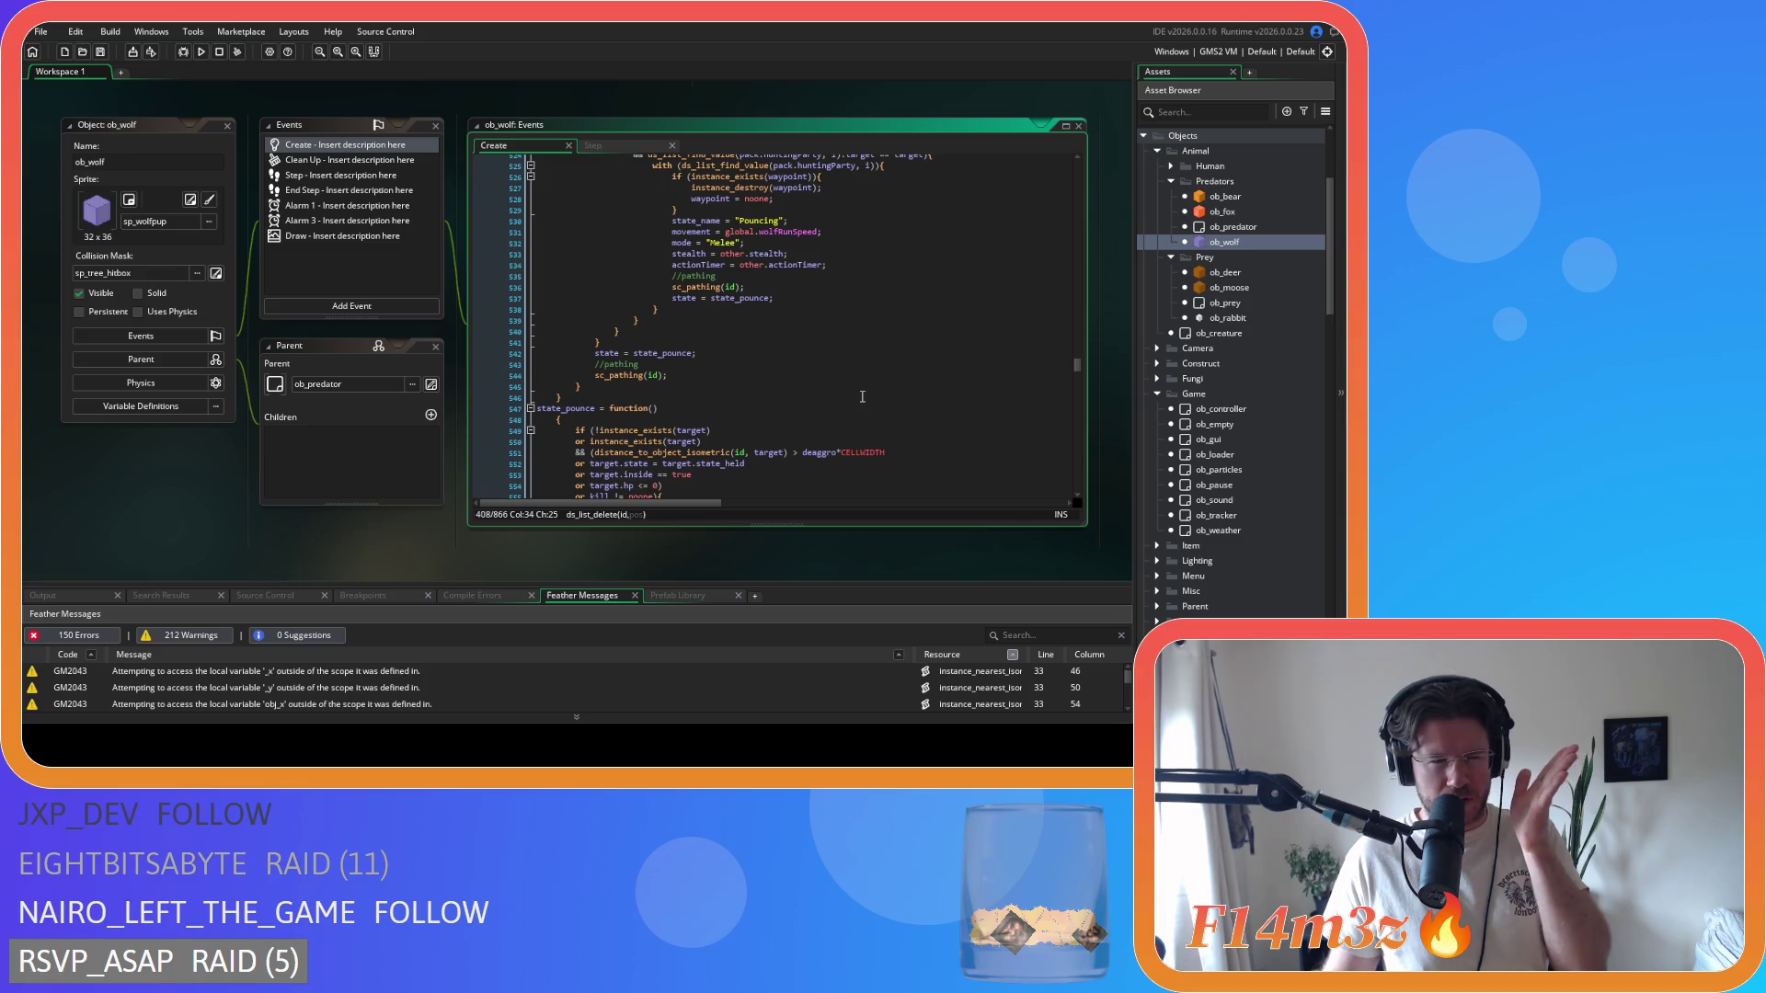
- Return up to the harvesting block around line 317 where the wolf leaves hungryWolves and huntingParty
{"action": "scroll", "coordinate": [861, 397], "scroll_direction": "up", "scroll_amount": 20}
{"action": "scroll", "coordinate": [863, 401], "scroll_direction": "up", "scroll_amount": 20}
{"action": "scroll", "coordinate": [878, 393], "scroll_direction": "up", "scroll_amount": 4}
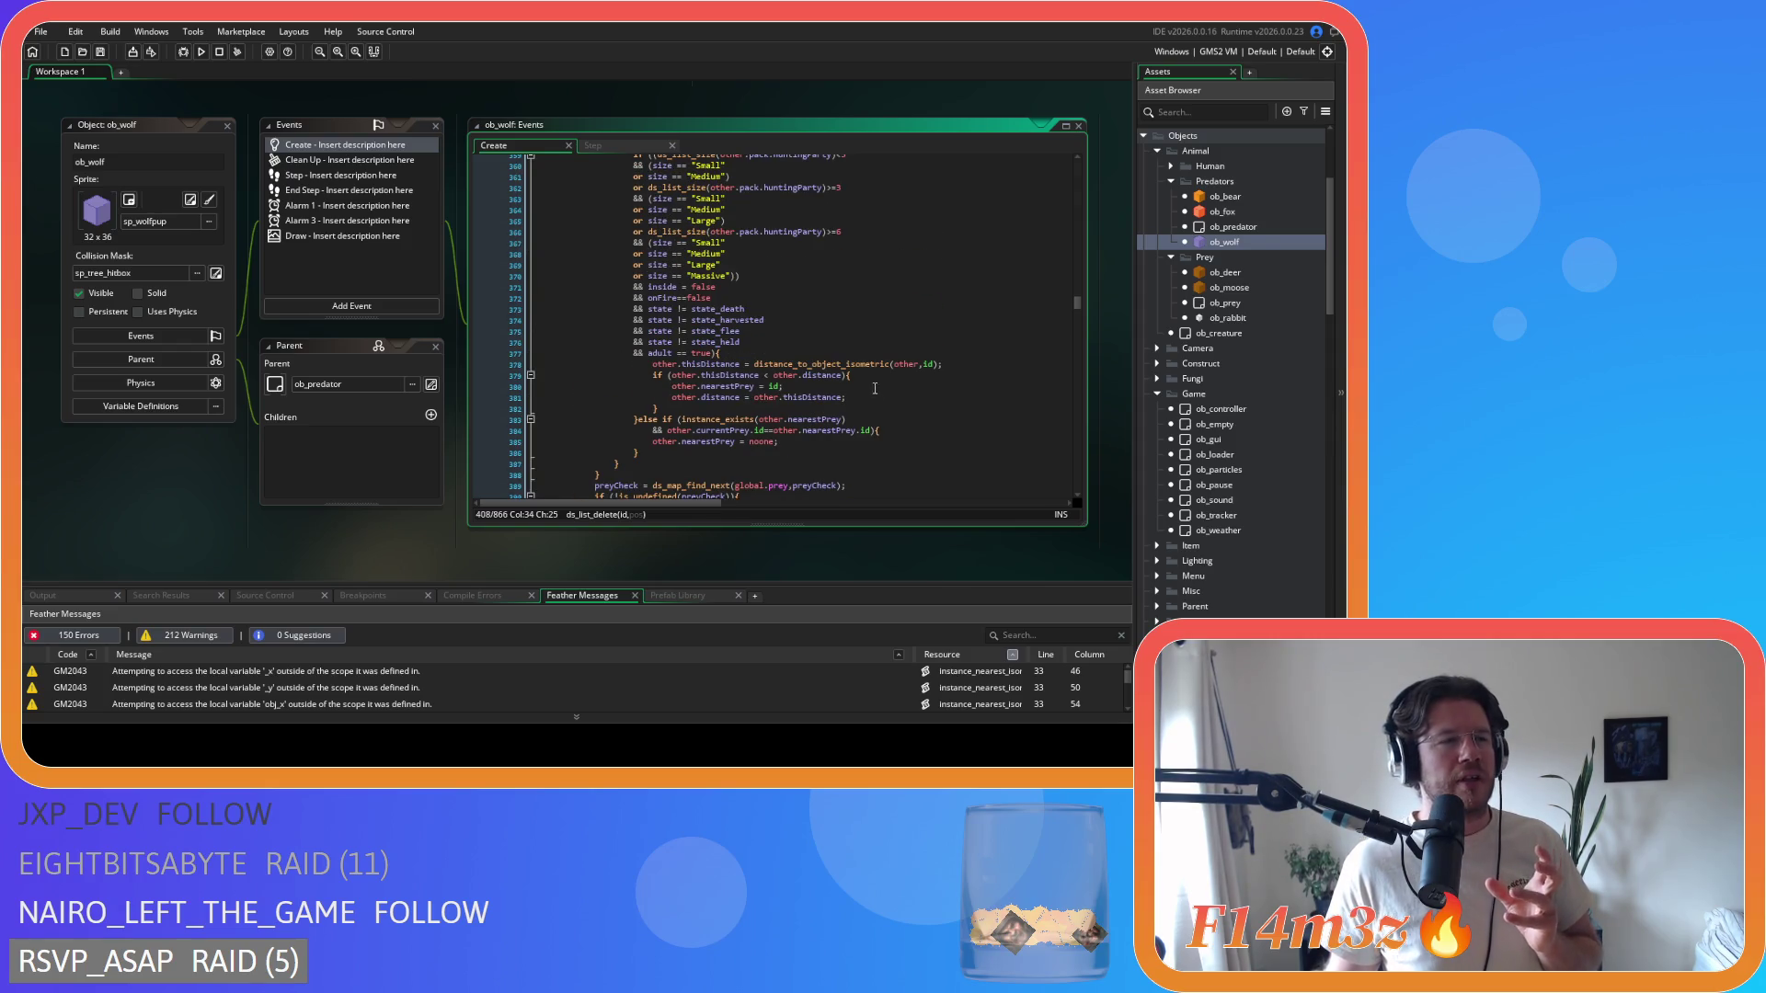
{"action": "scroll", "coordinate": [874, 388], "scroll_direction": "up", "scroll_amount": 4}
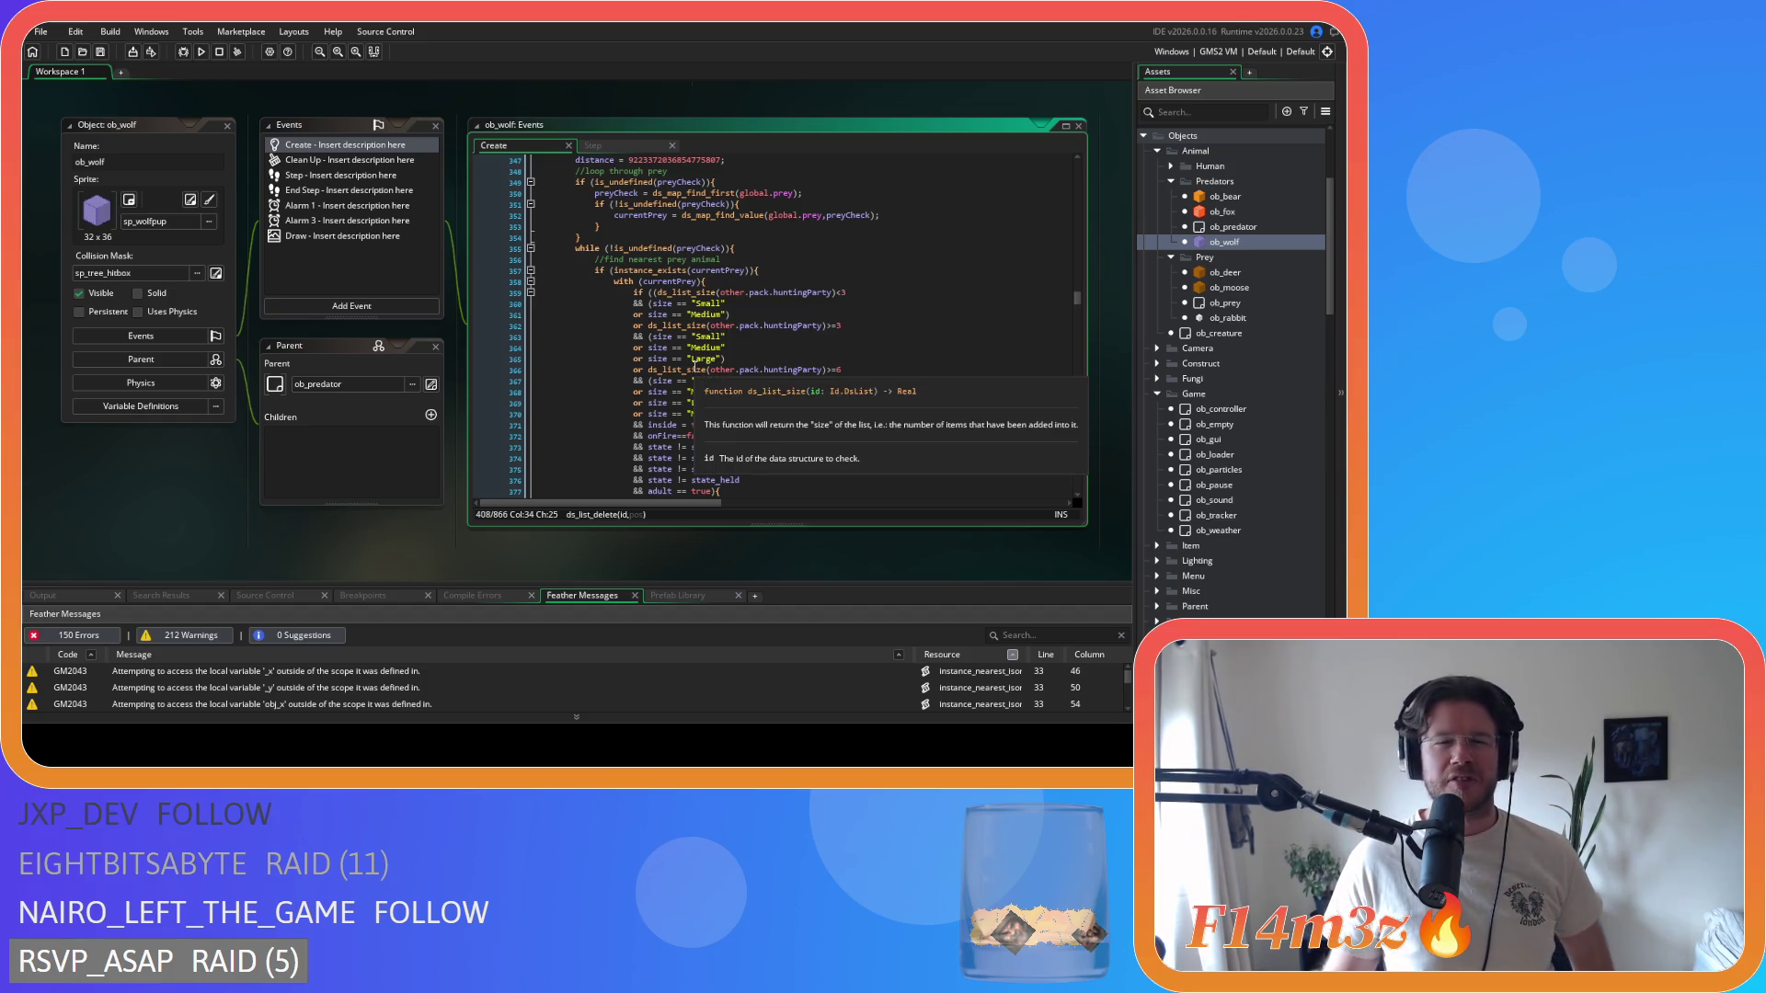
{"action": "scroll", "coordinate": [803, 377], "scroll_direction": "up", "scroll_amount": 15}
{"action": "scroll", "coordinate": [736, 377], "scroll_direction": "up", "scroll_amount": 3}
{"action": "scroll", "coordinate": [810, 408], "scroll_direction": "down", "scroll_amount": 4}
{"action": "scroll", "coordinate": [810, 408], "scroll_direction": "down", "scroll_amount": 4}
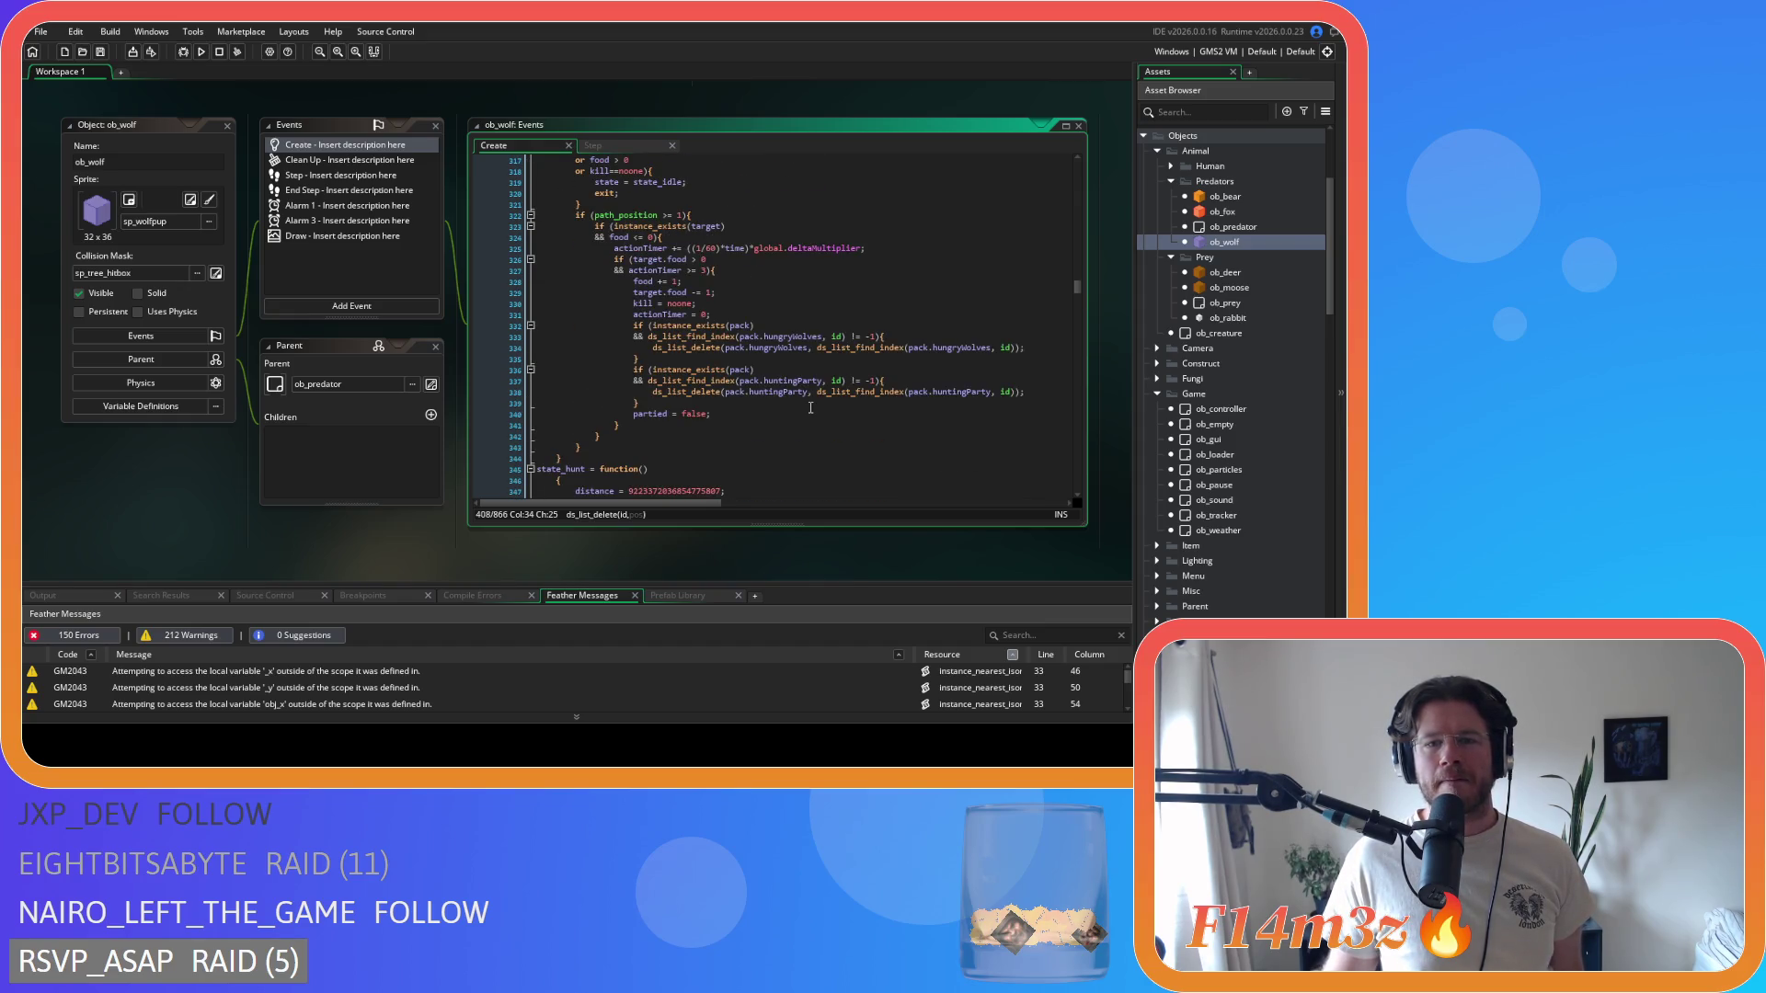
{"action": "scroll", "coordinate": [810, 407], "scroll_direction": "up", "scroll_amount": 2}
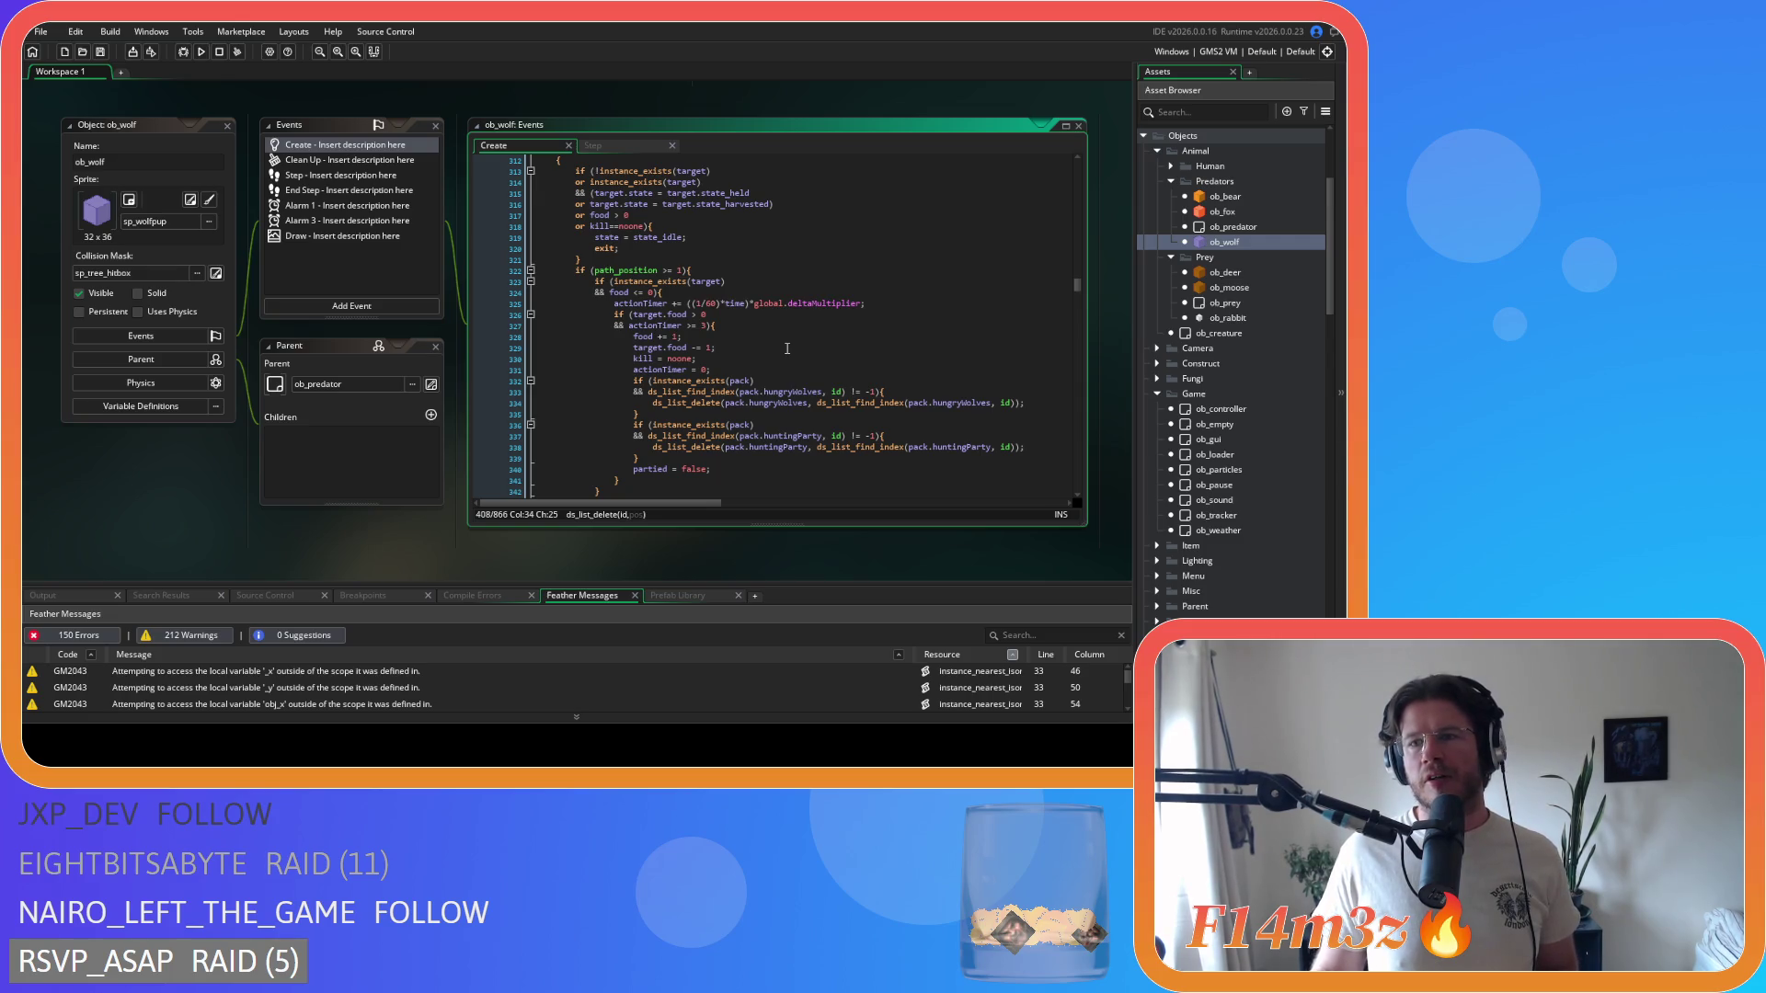
- Scroll through state_hunt and state_stalk down to state_pounce at line 547
{"action": "scroll", "coordinate": [787, 349], "scroll_direction": "down", "scroll_amount": 15}
{"action": "scroll", "coordinate": [786, 348], "scroll_direction": "down", "scroll_amount": 15}
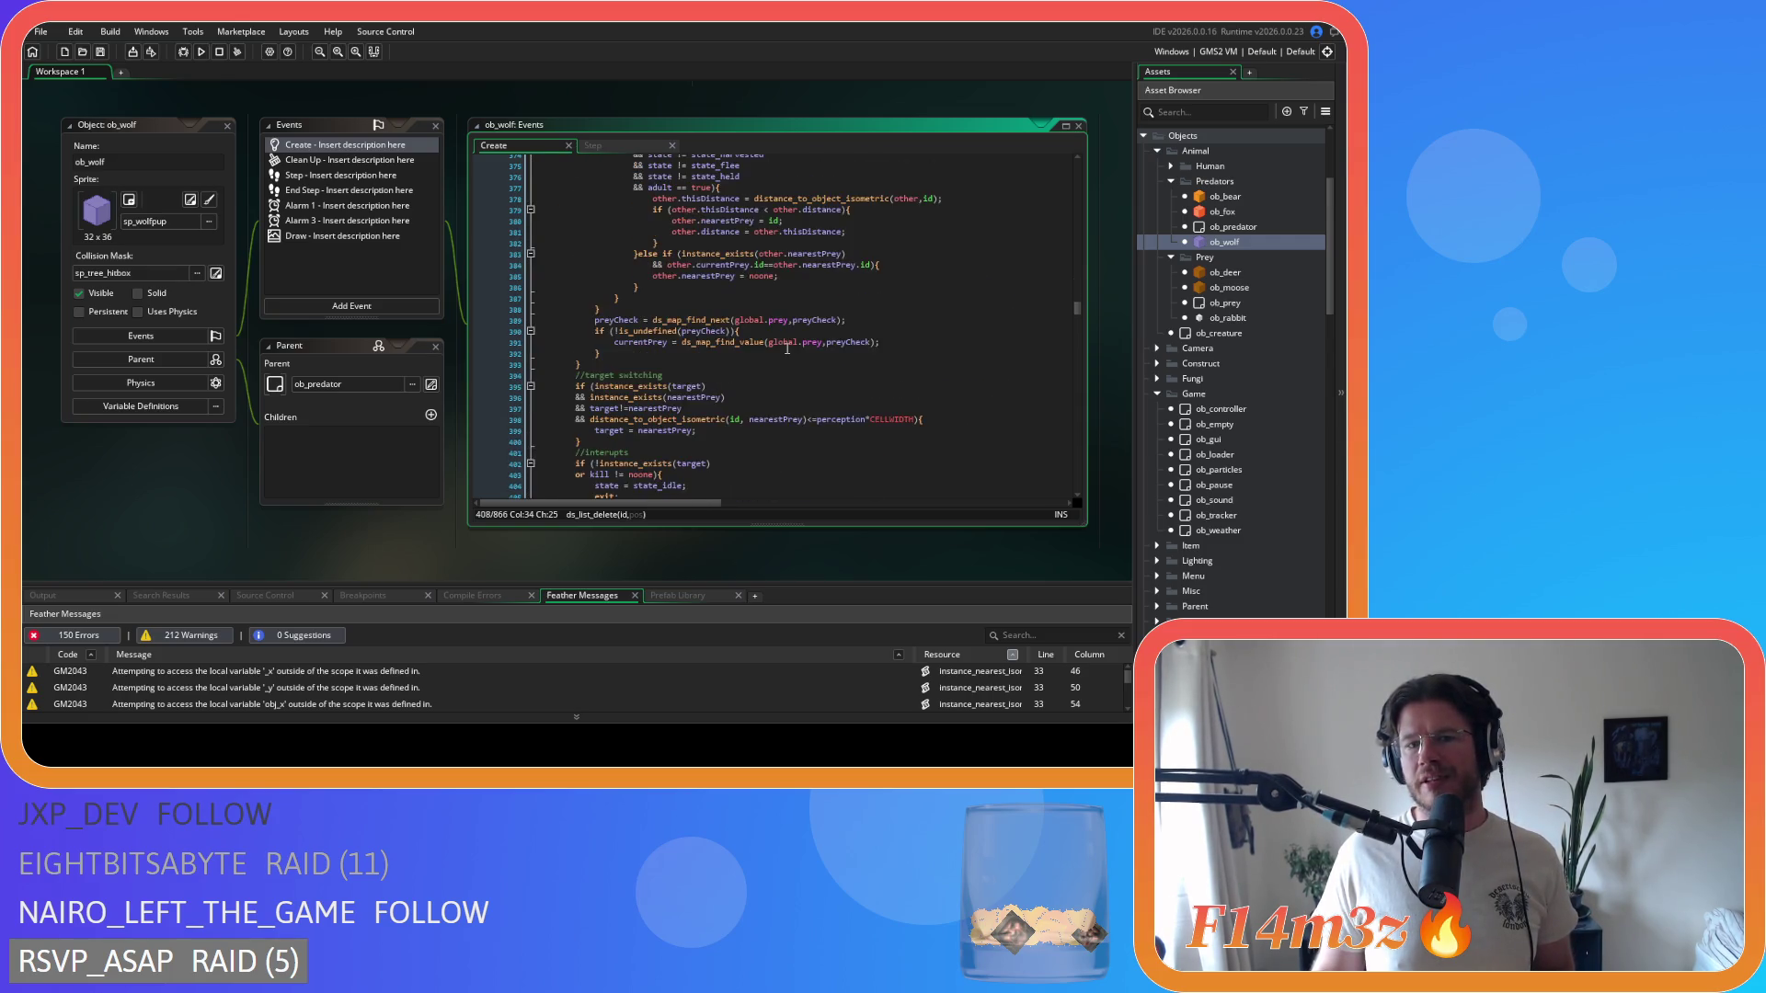
{"action": "scroll", "coordinate": [786, 349], "scroll_direction": "down", "scroll_amount": 20}
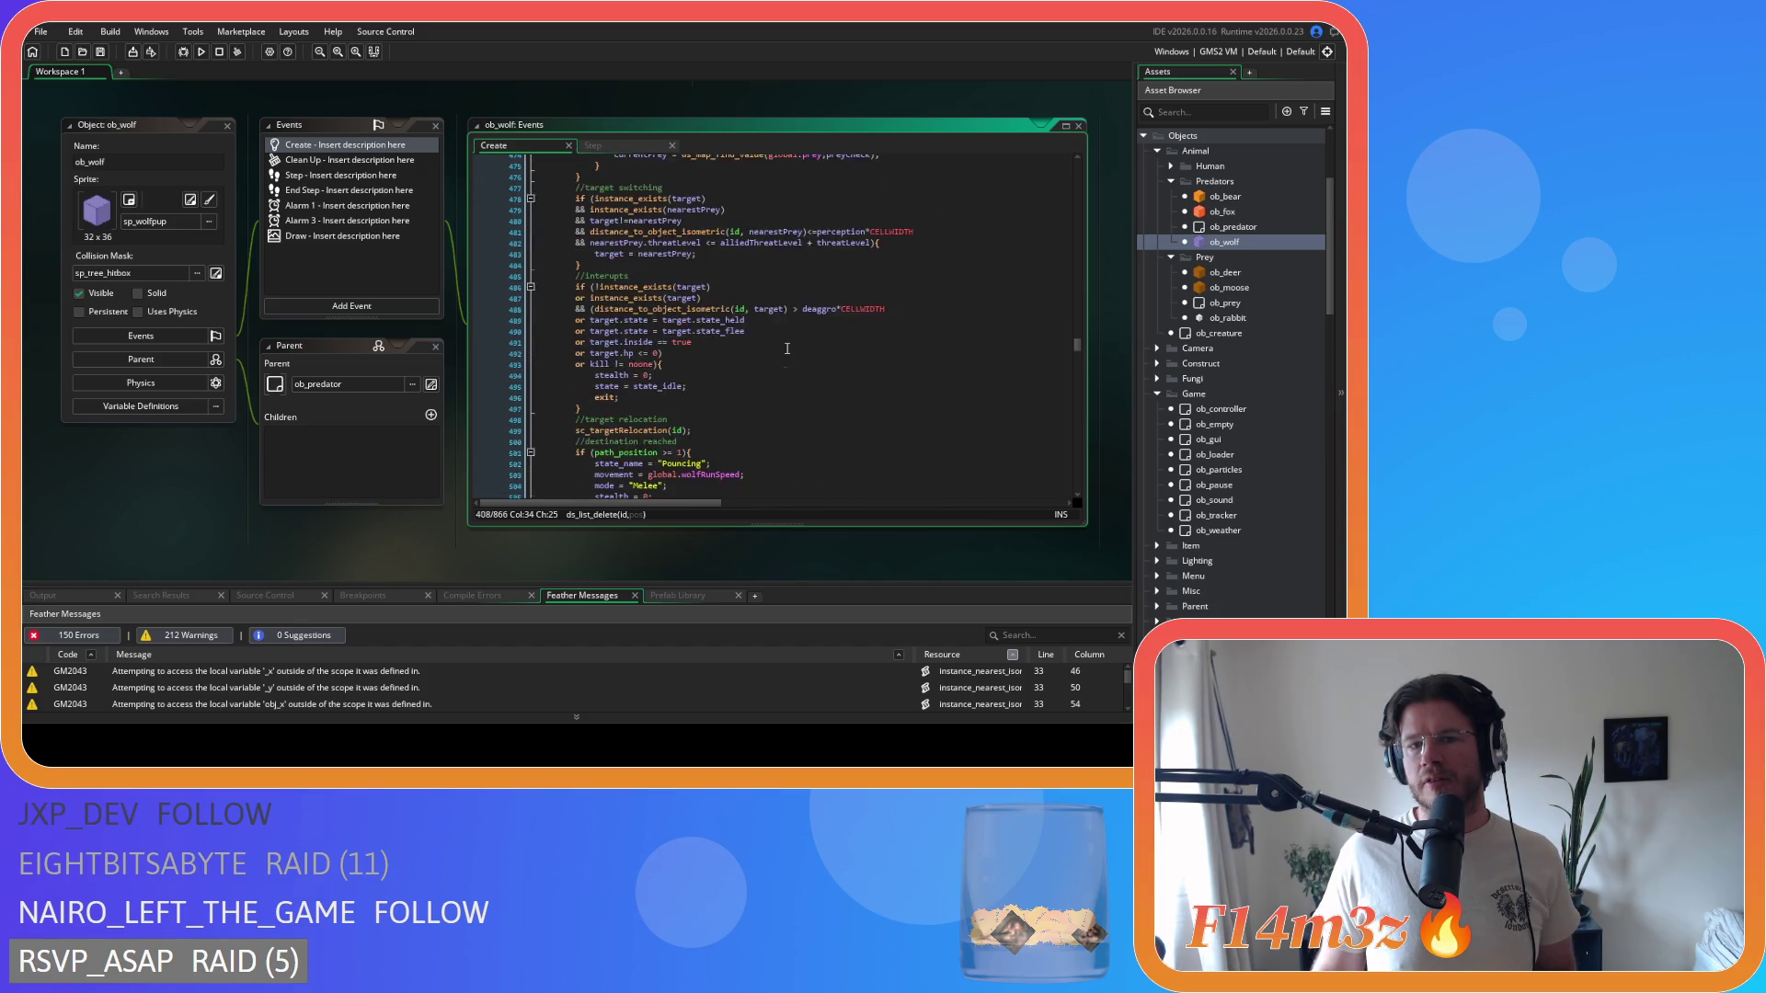
{"action": "scroll", "coordinate": [786, 344], "scroll_direction": "down", "scroll_amount": 2}
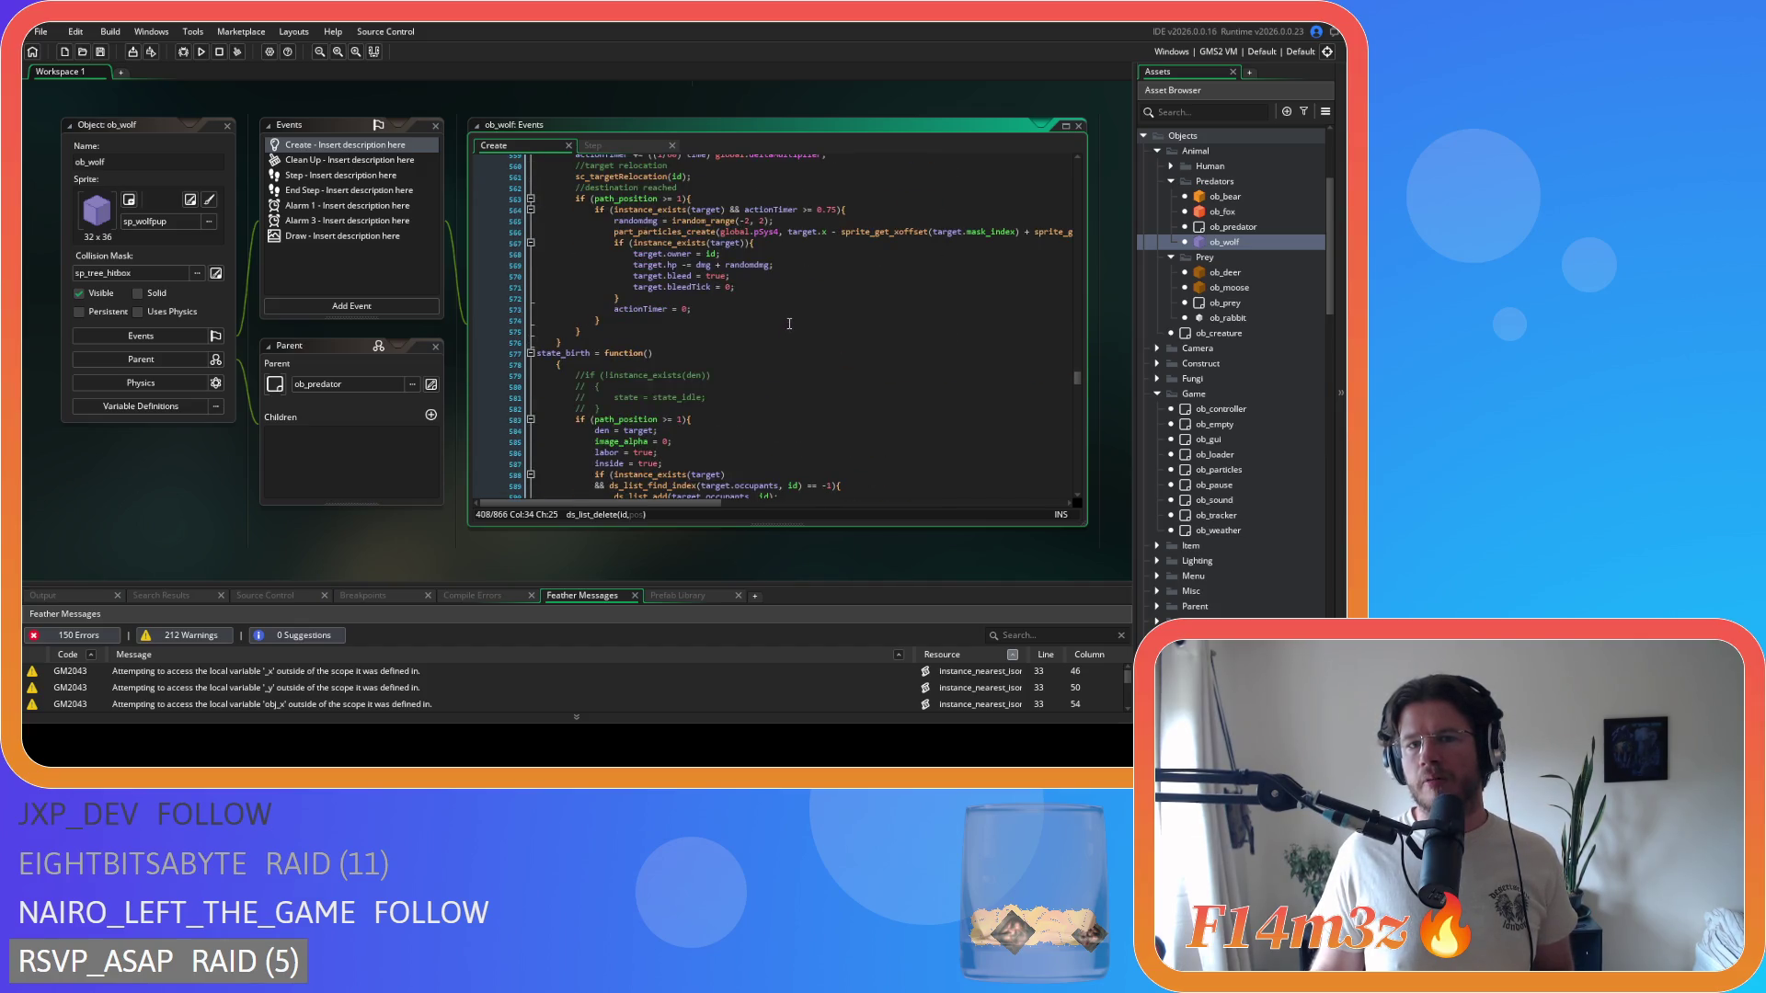
{"action": "scroll", "coordinate": [789, 323], "scroll_direction": "up", "scroll_amount": 1}
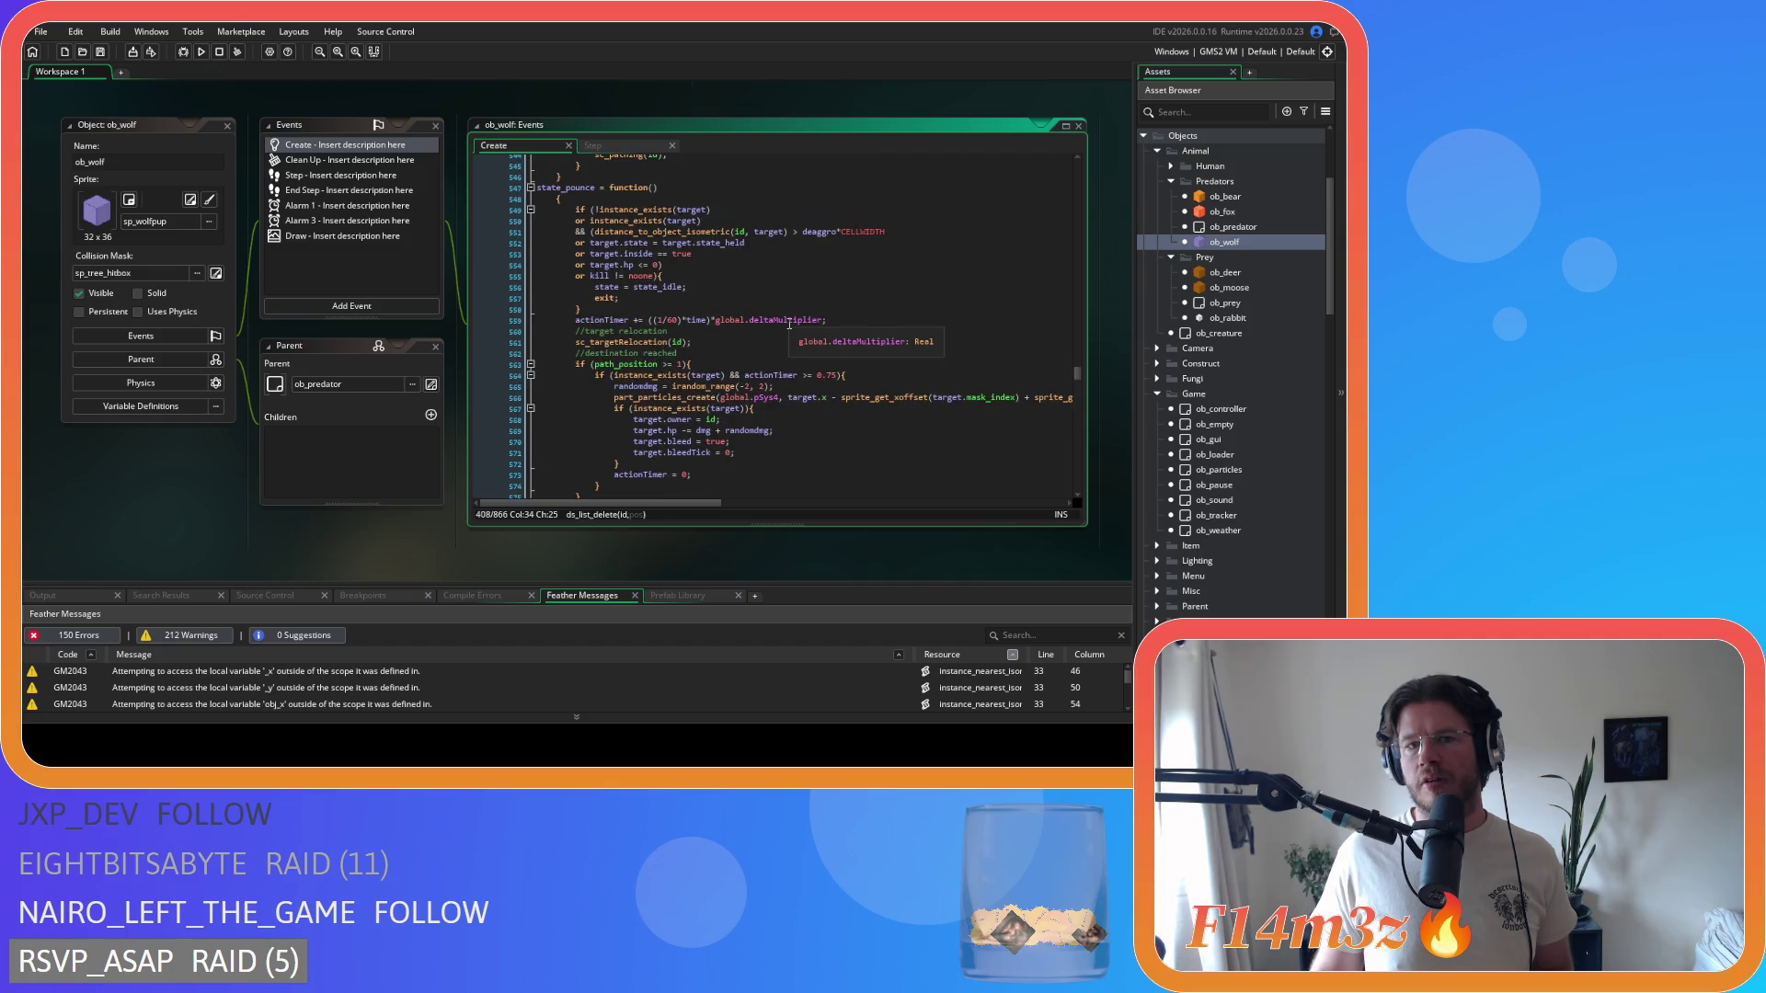
{"action": "scroll", "coordinate": [789, 324], "scroll_direction": "down", "scroll_amount": 2}
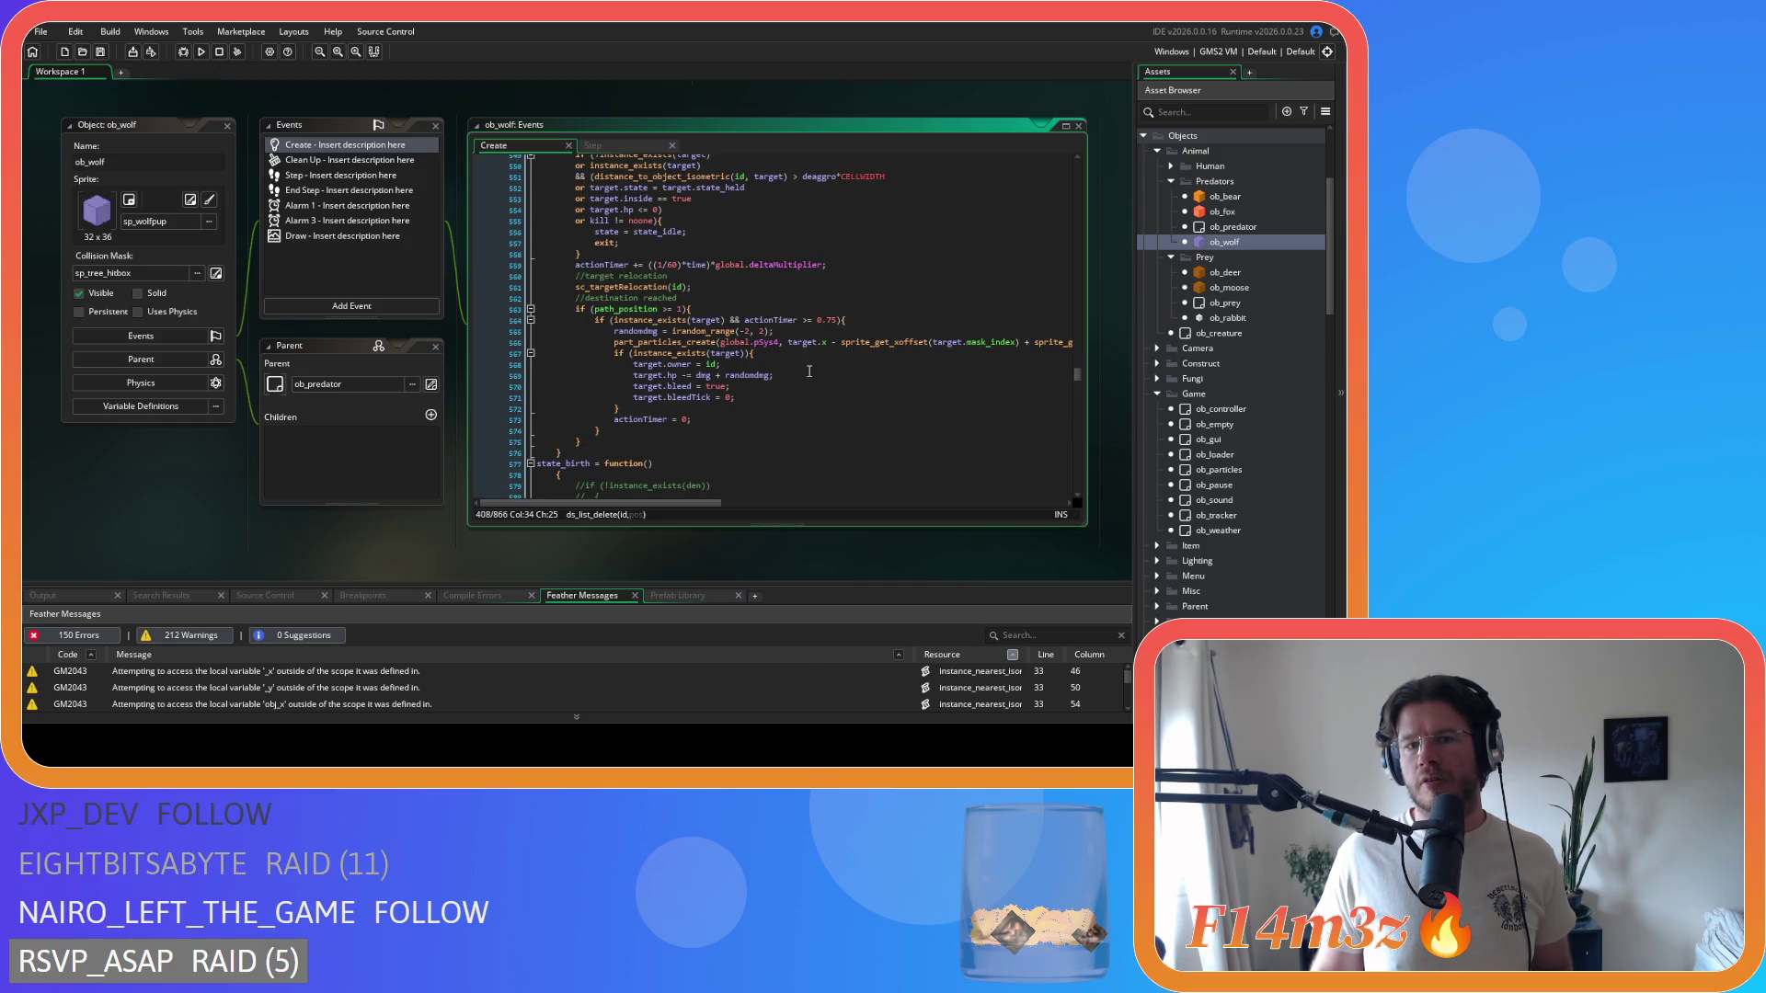
{"action": "scroll", "coordinate": [809, 371], "scroll_direction": "up", "scroll_amount": 1}
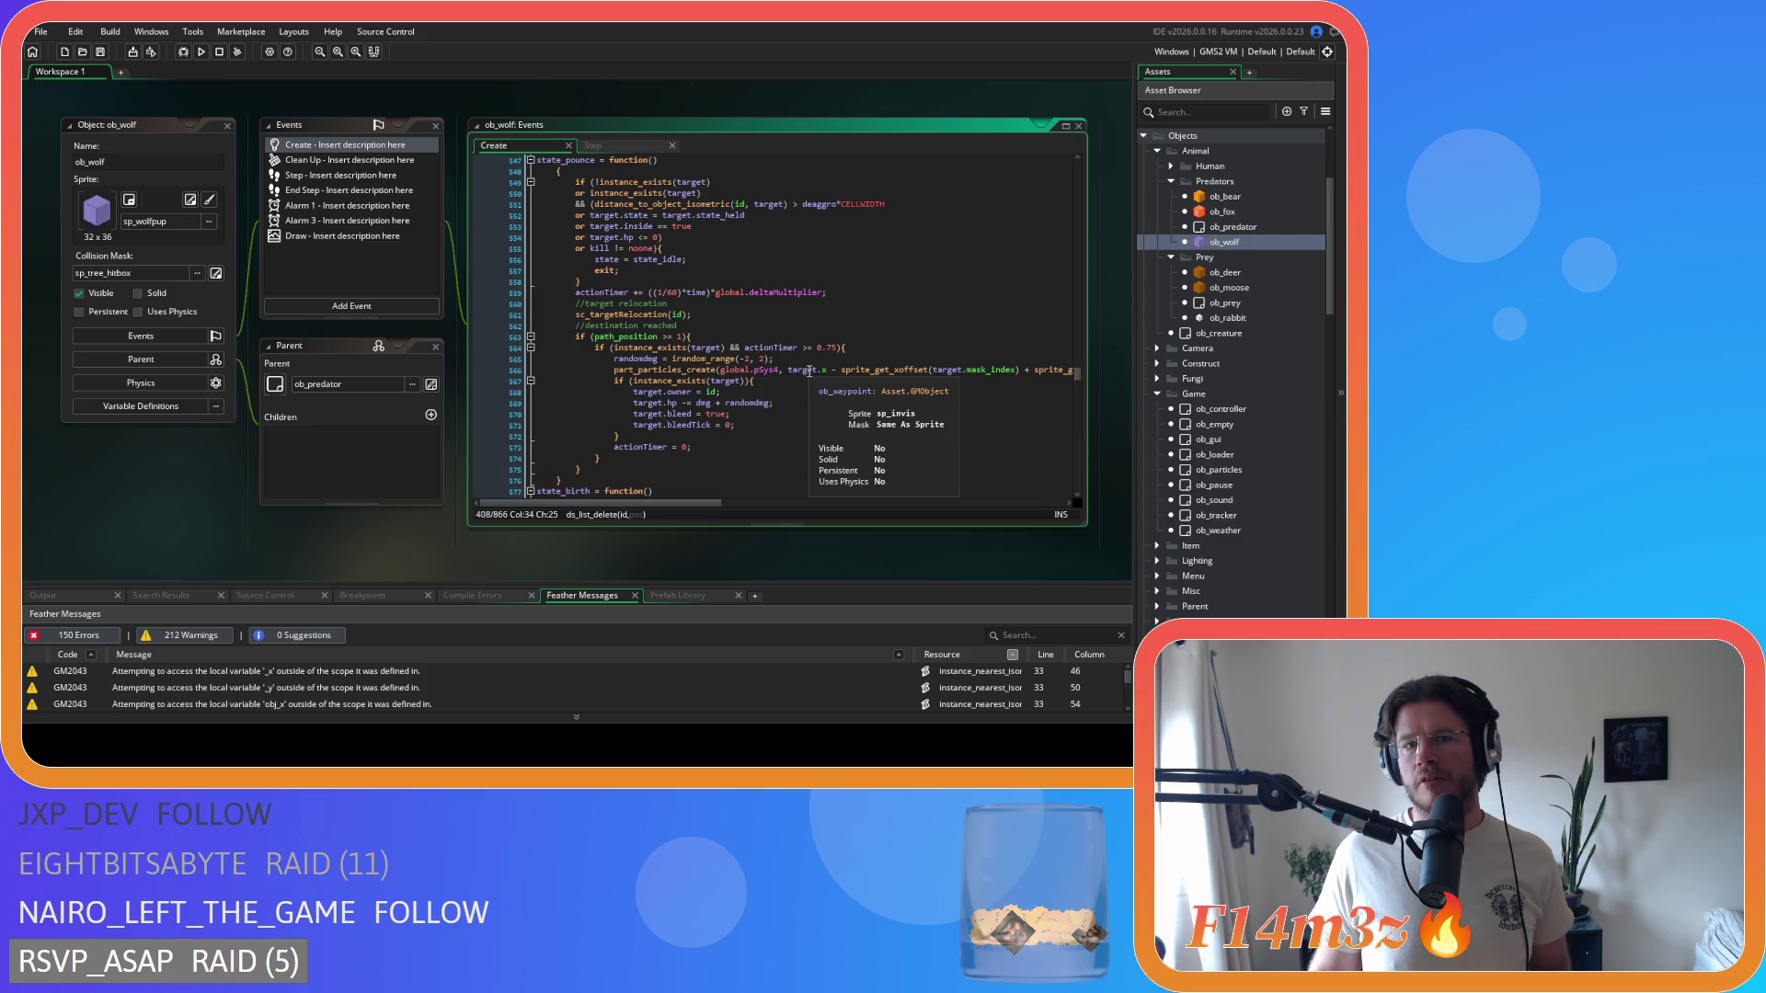
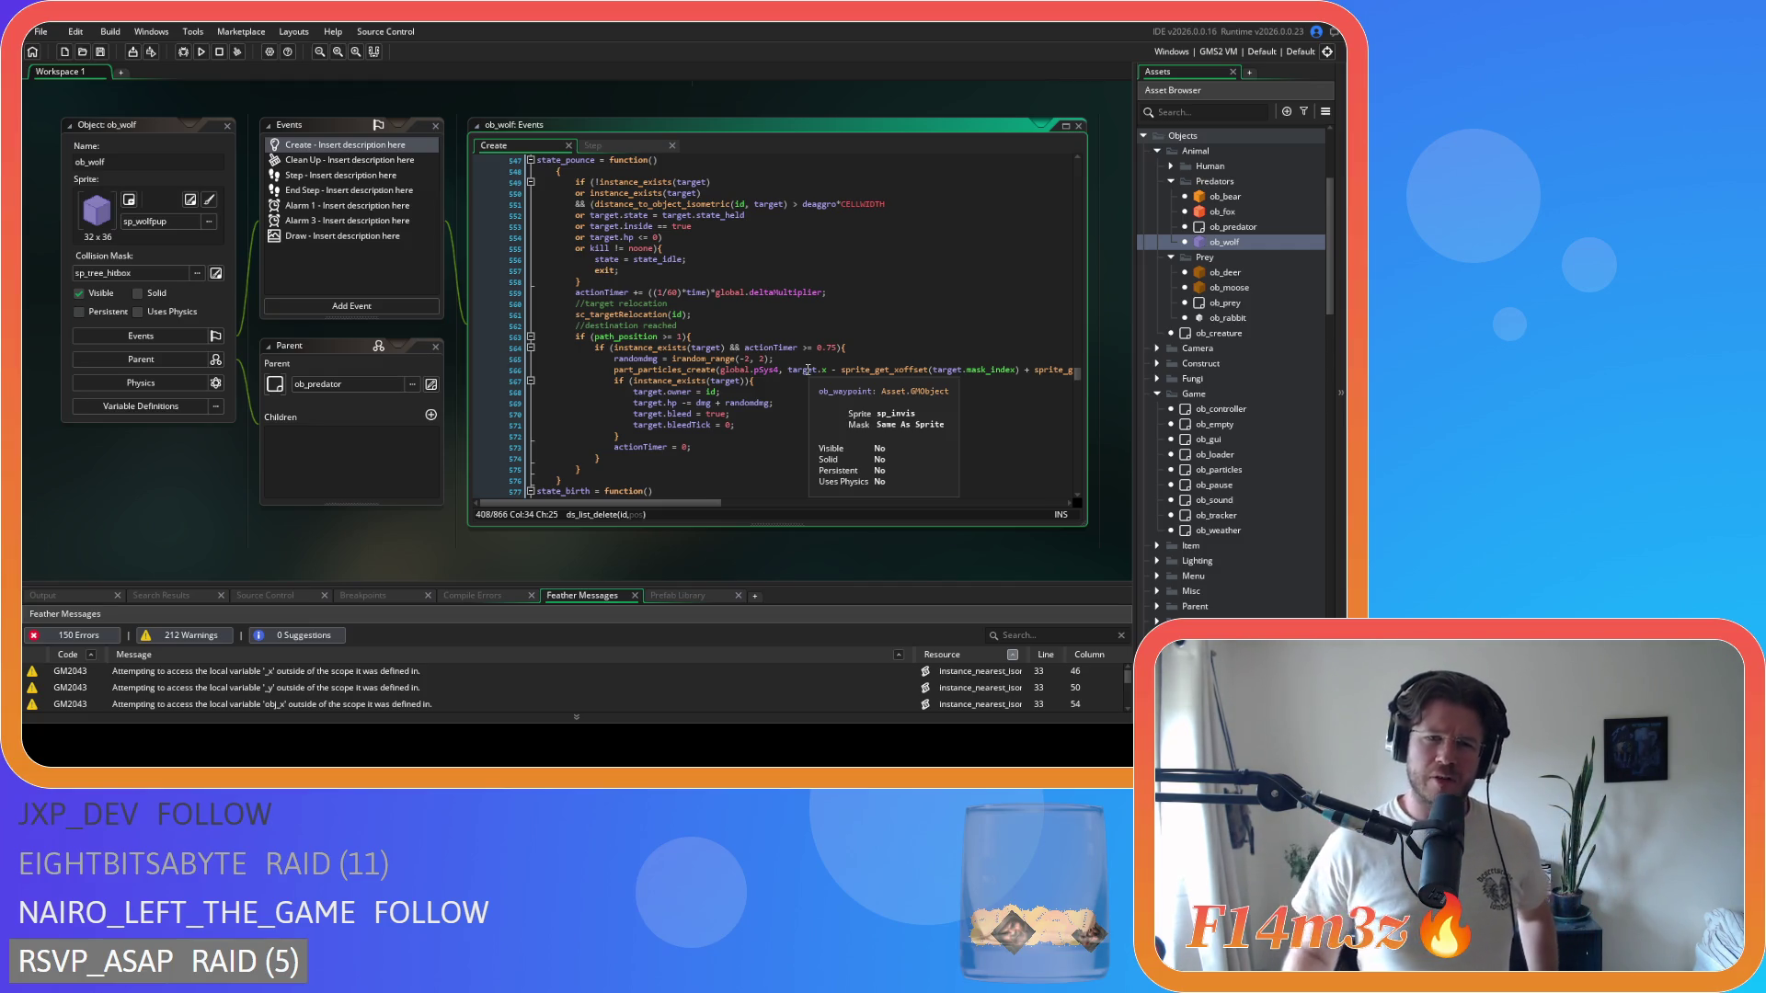
- Open the ob_deer object's End Step event code and scroll through it
{"action": "left_click", "coordinate": [799, 402]}
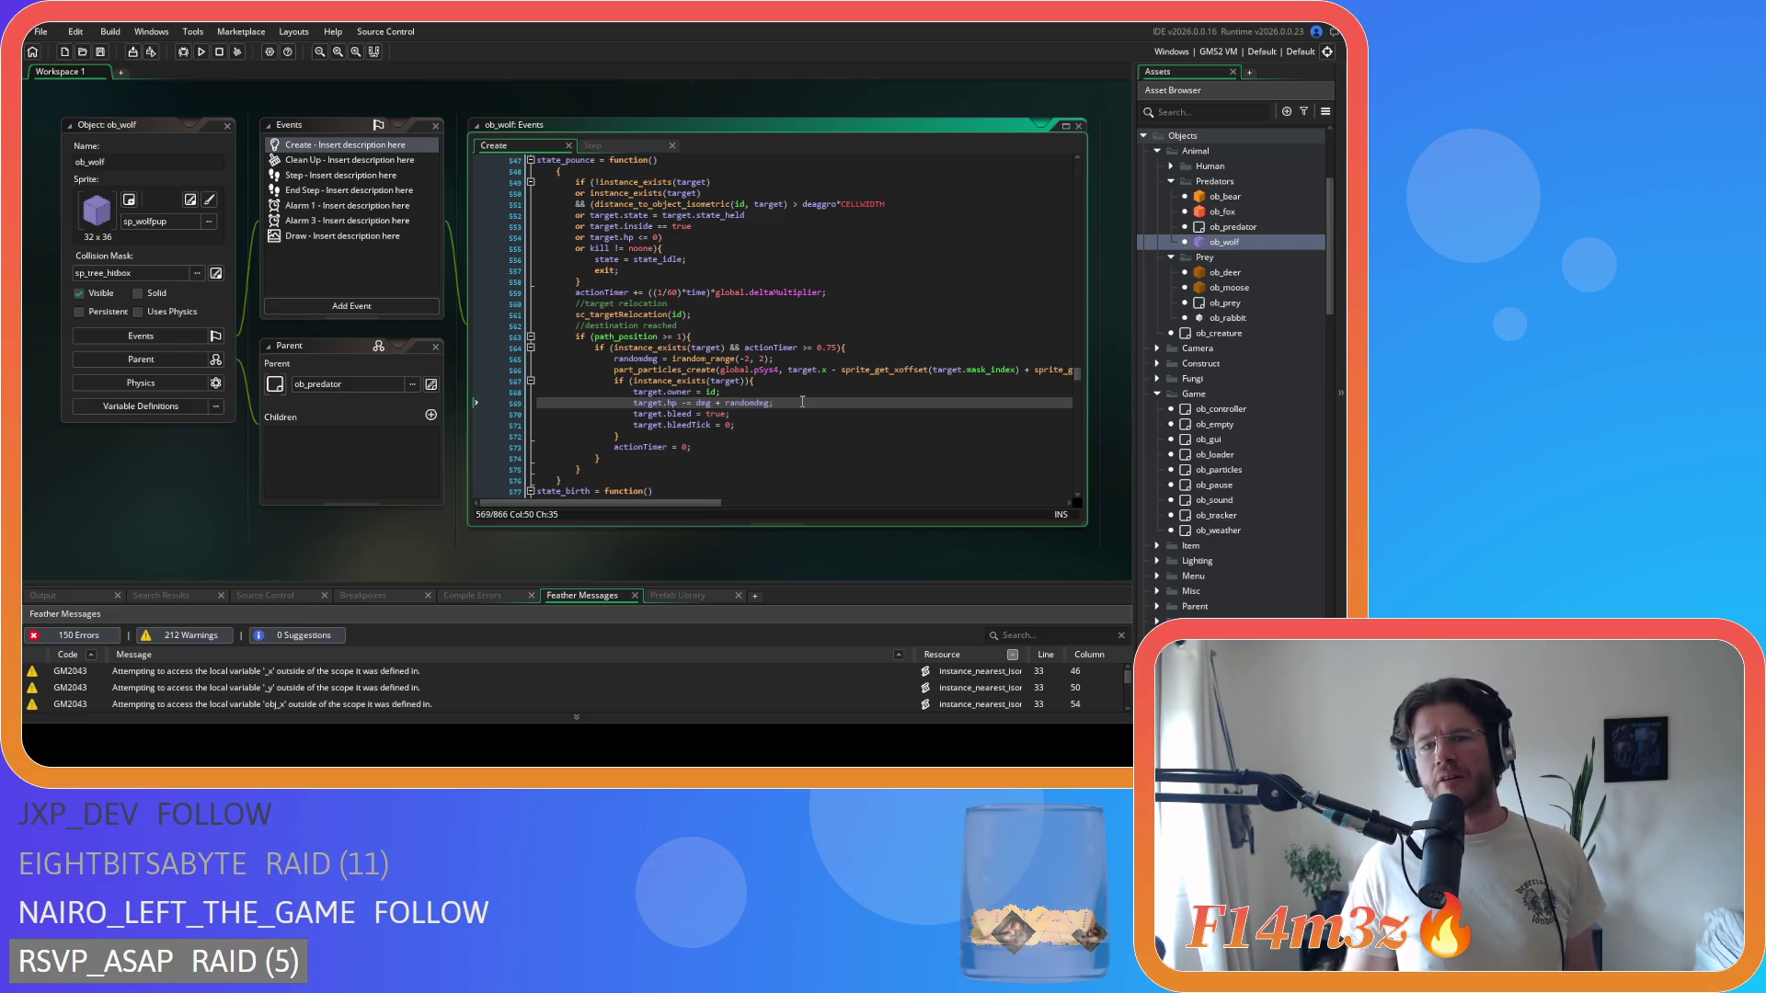
{"action": "double_click", "coordinate": [1247, 271]}
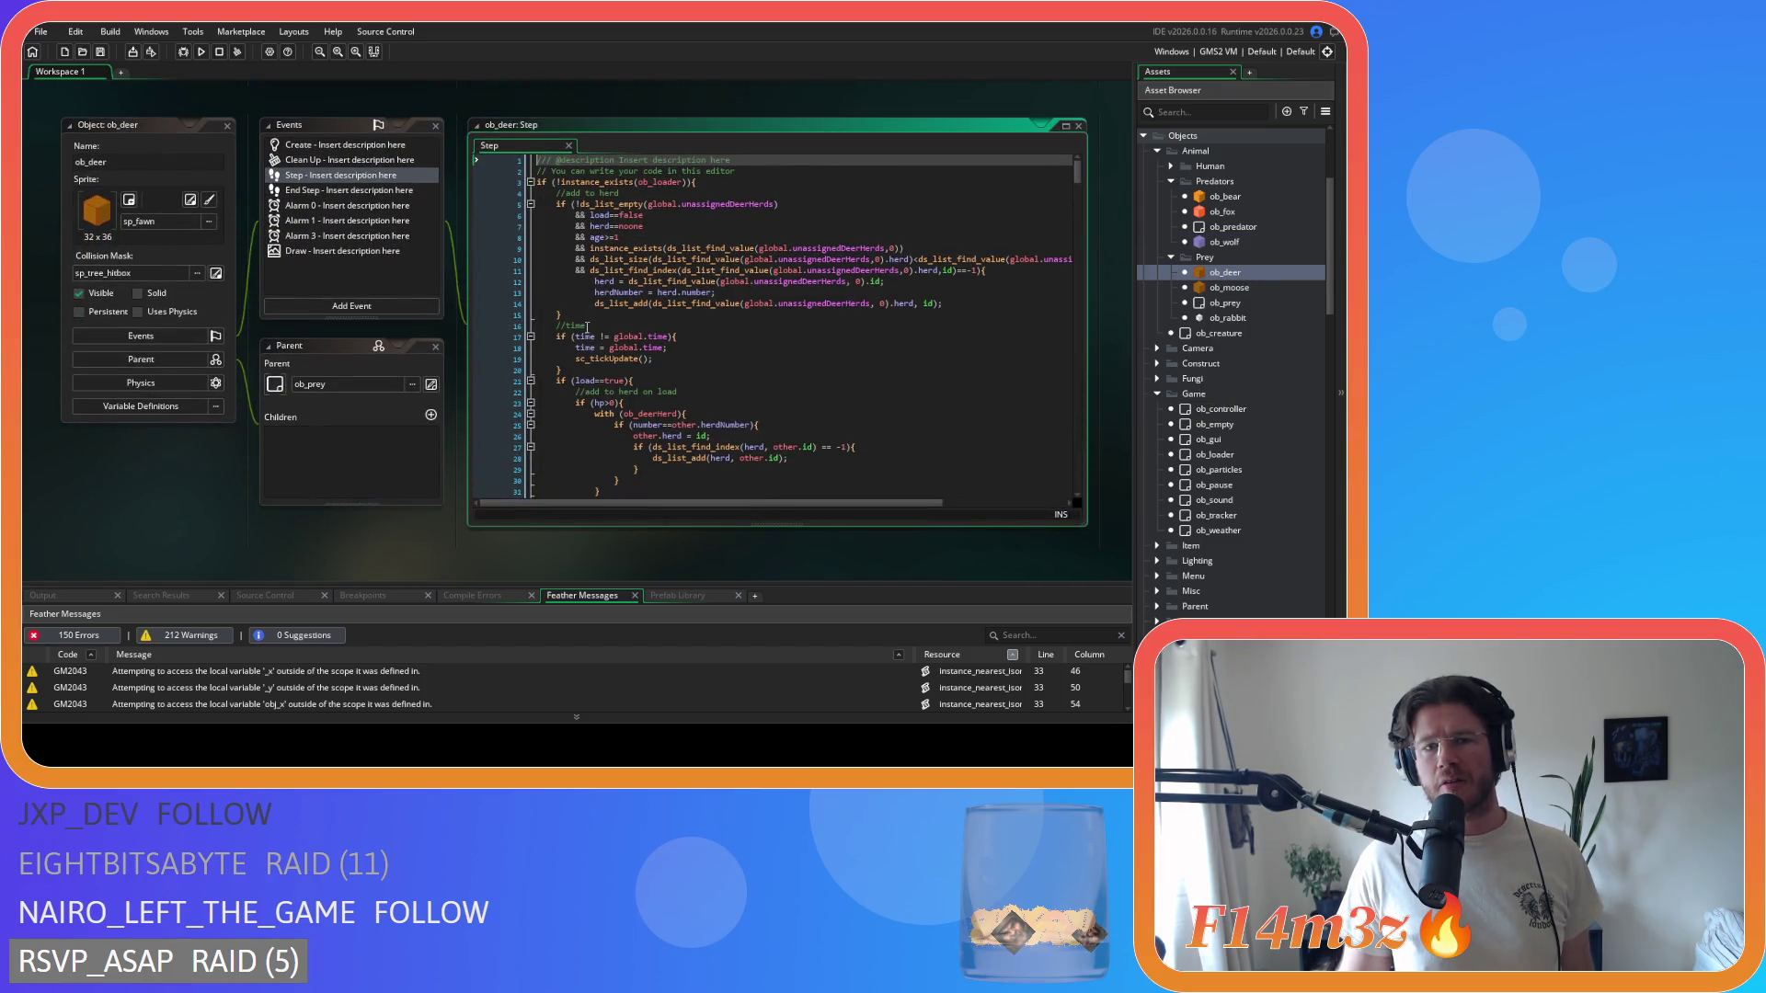
{"action": "left_click", "coordinate": [322, 192]}
{"action": "scroll", "coordinate": [718, 379], "scroll_direction": "down", "scroll_amount": 3}
{"action": "scroll", "coordinate": [718, 379], "scroll_direction": "down", "scroll_amount": 10}
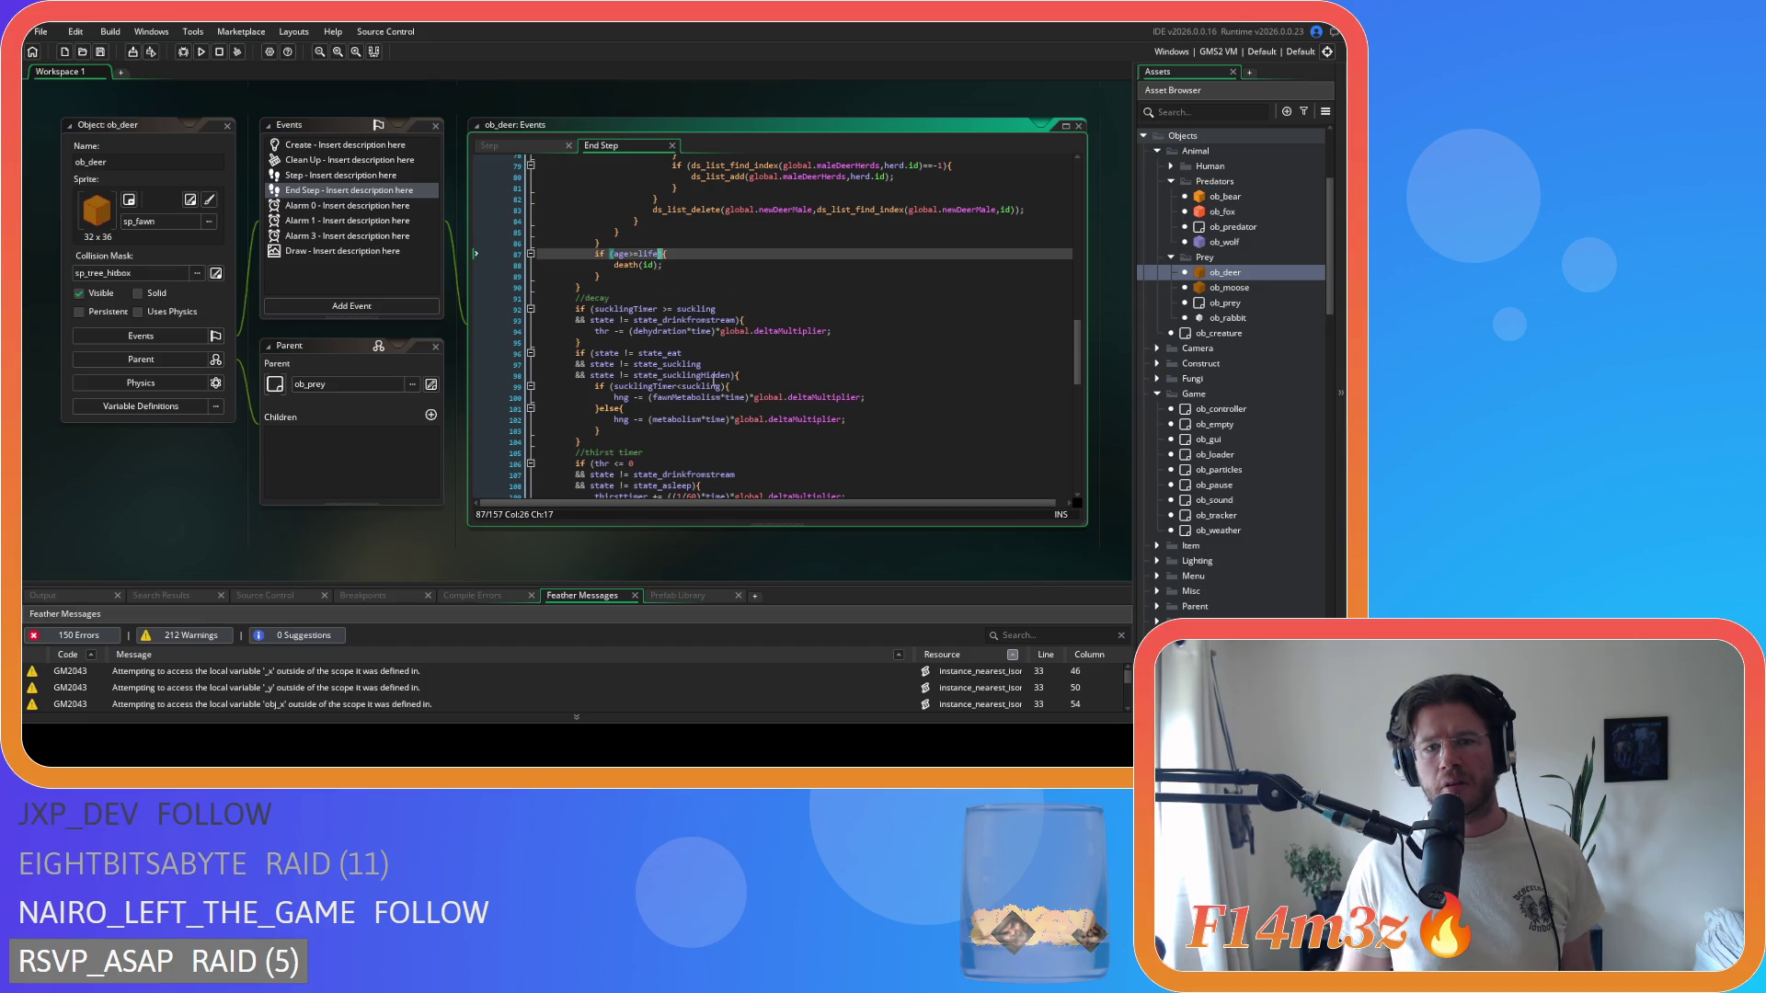
{"action": "scroll", "coordinate": [713, 377], "scroll_direction": "down", "scroll_amount": 4}
{"action": "scroll", "coordinate": [715, 371], "scroll_direction": "up", "scroll_amount": 10}
- Review the deer's age death check, dehydration death block and //timers section
{"action": "left_click", "coordinate": [717, 373]}
{"action": "scroll", "coordinate": [719, 370], "scroll_direction": "up", "scroll_amount": 10}
{"action": "scroll", "coordinate": [718, 370], "scroll_direction": "down", "scroll_amount": 15}
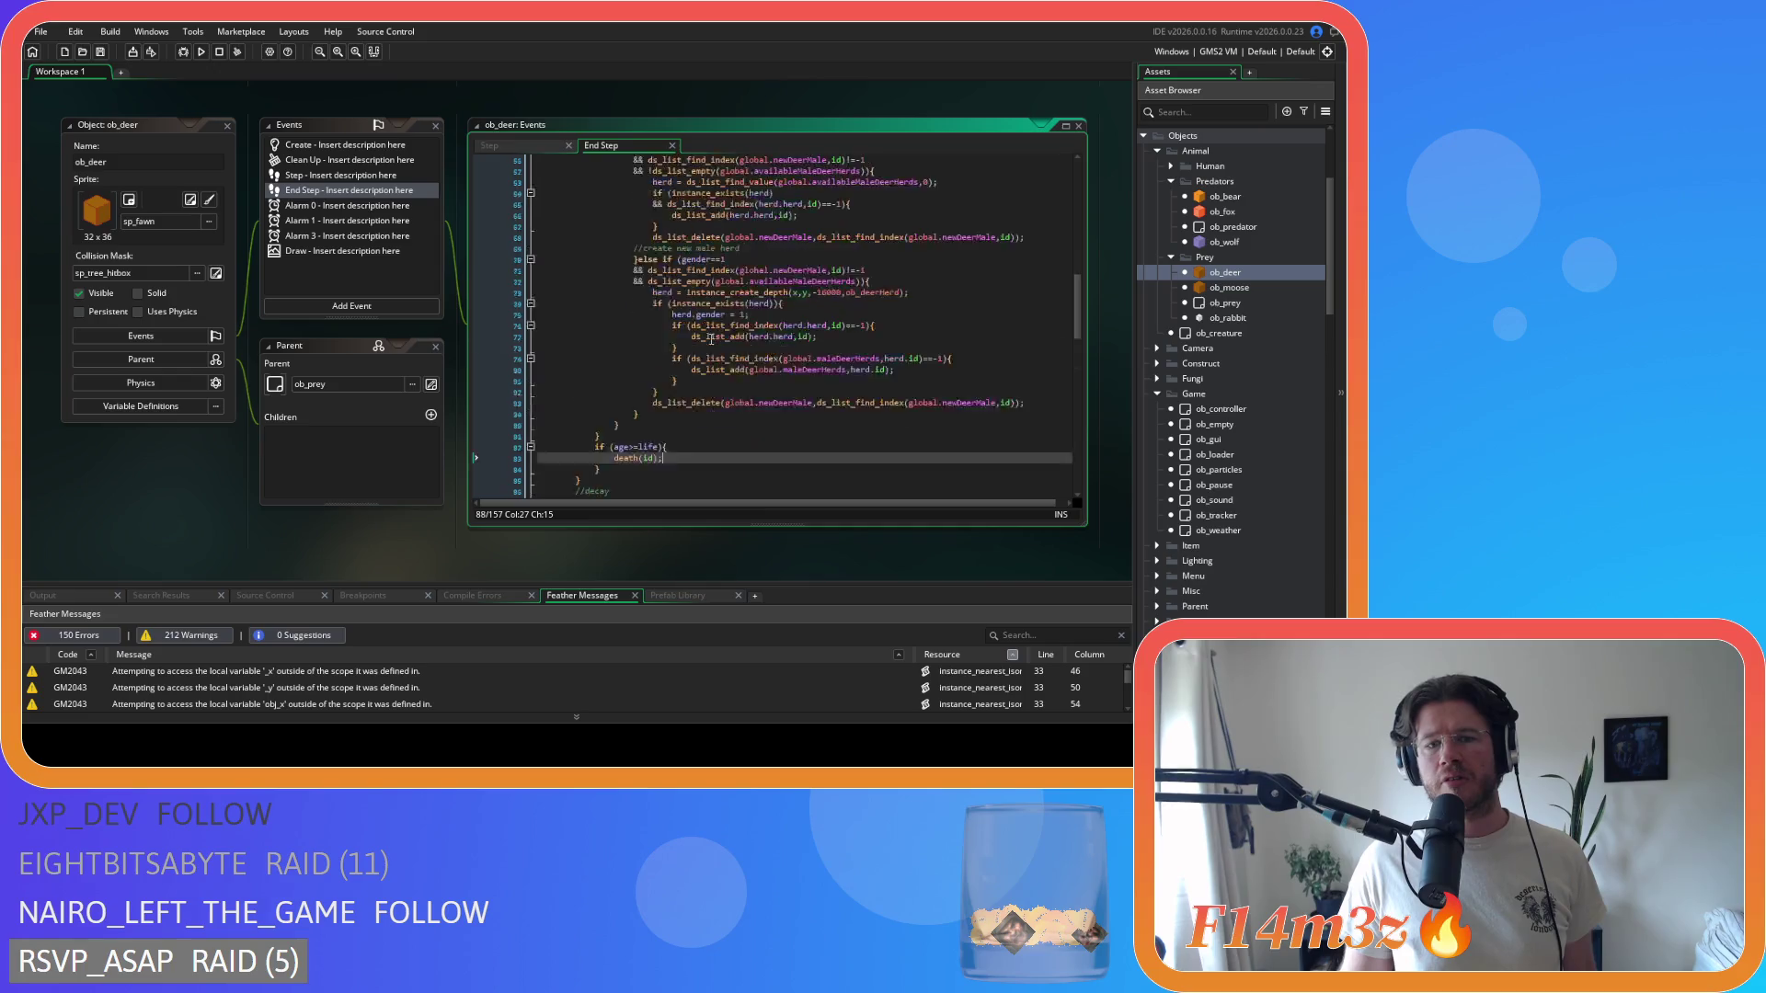
{"action": "scroll", "coordinate": [704, 328], "scroll_direction": "down", "scroll_amount": 7}
{"action": "left_click", "coordinate": [695, 337]}
{"action": "scroll", "coordinate": [694, 339], "scroll_direction": "down", "scroll_amount": 4}
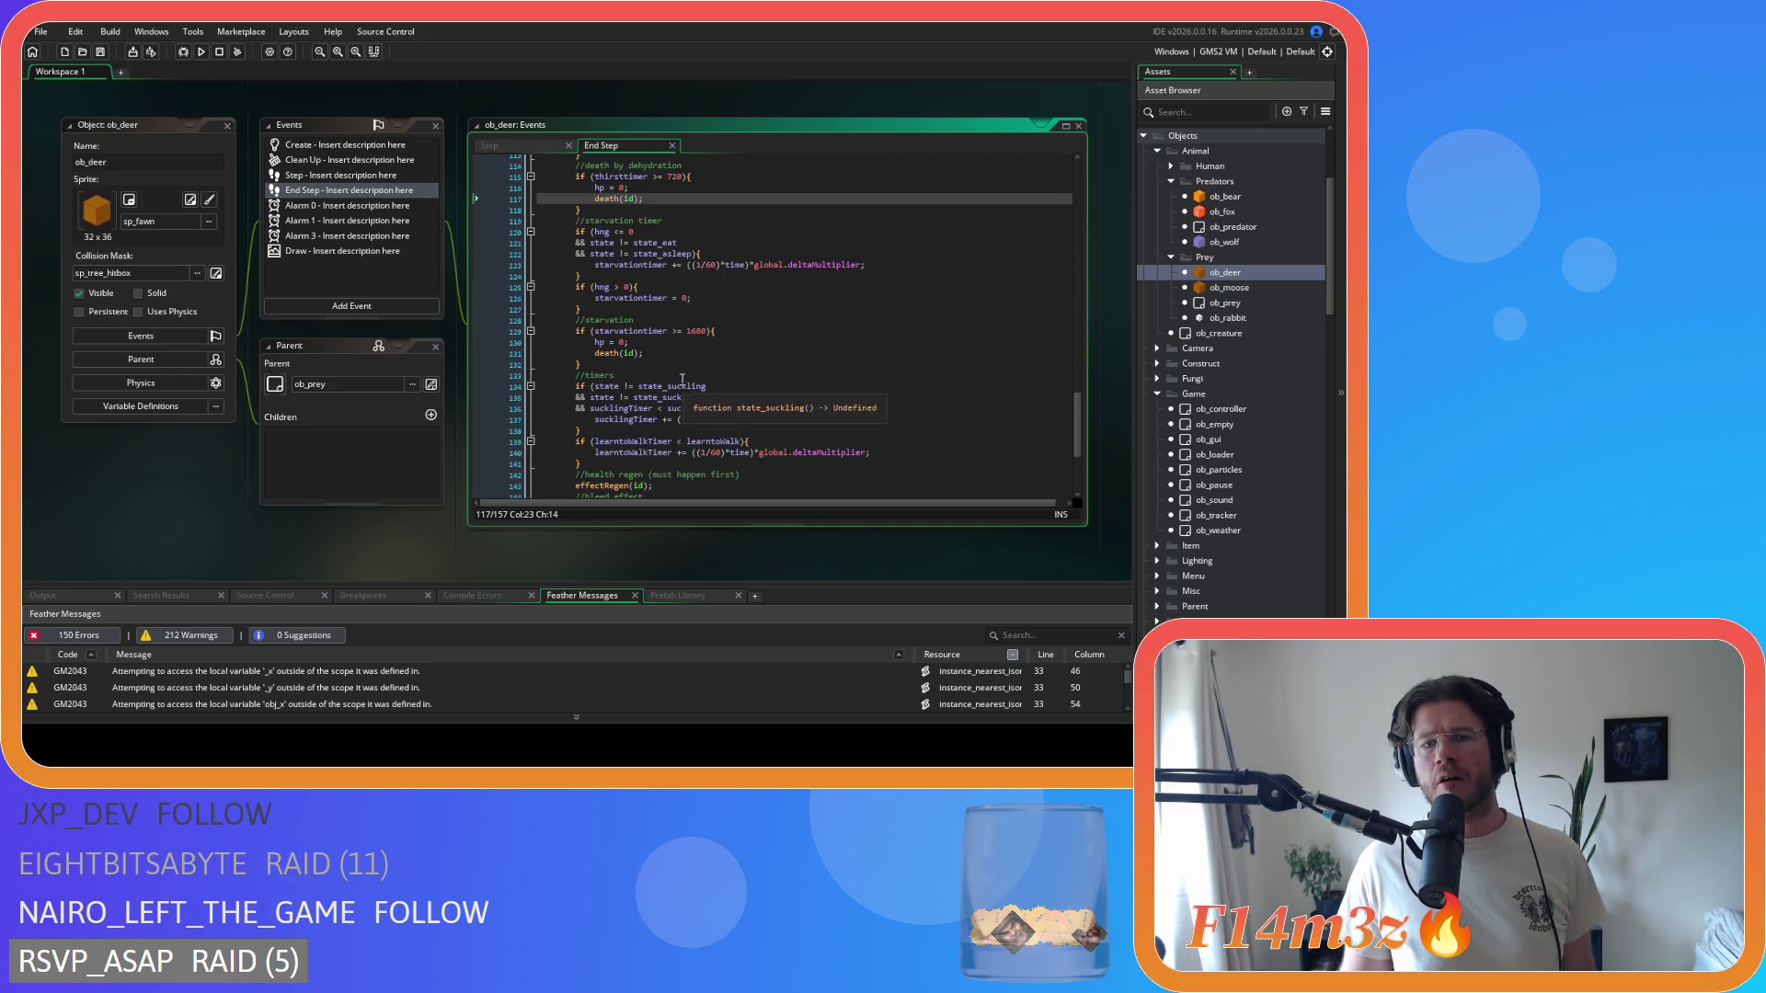
{"action": "left_click", "coordinate": [683, 374]}
{"action": "scroll", "coordinate": [682, 375], "scroll_direction": "down", "scroll_amount": 4}
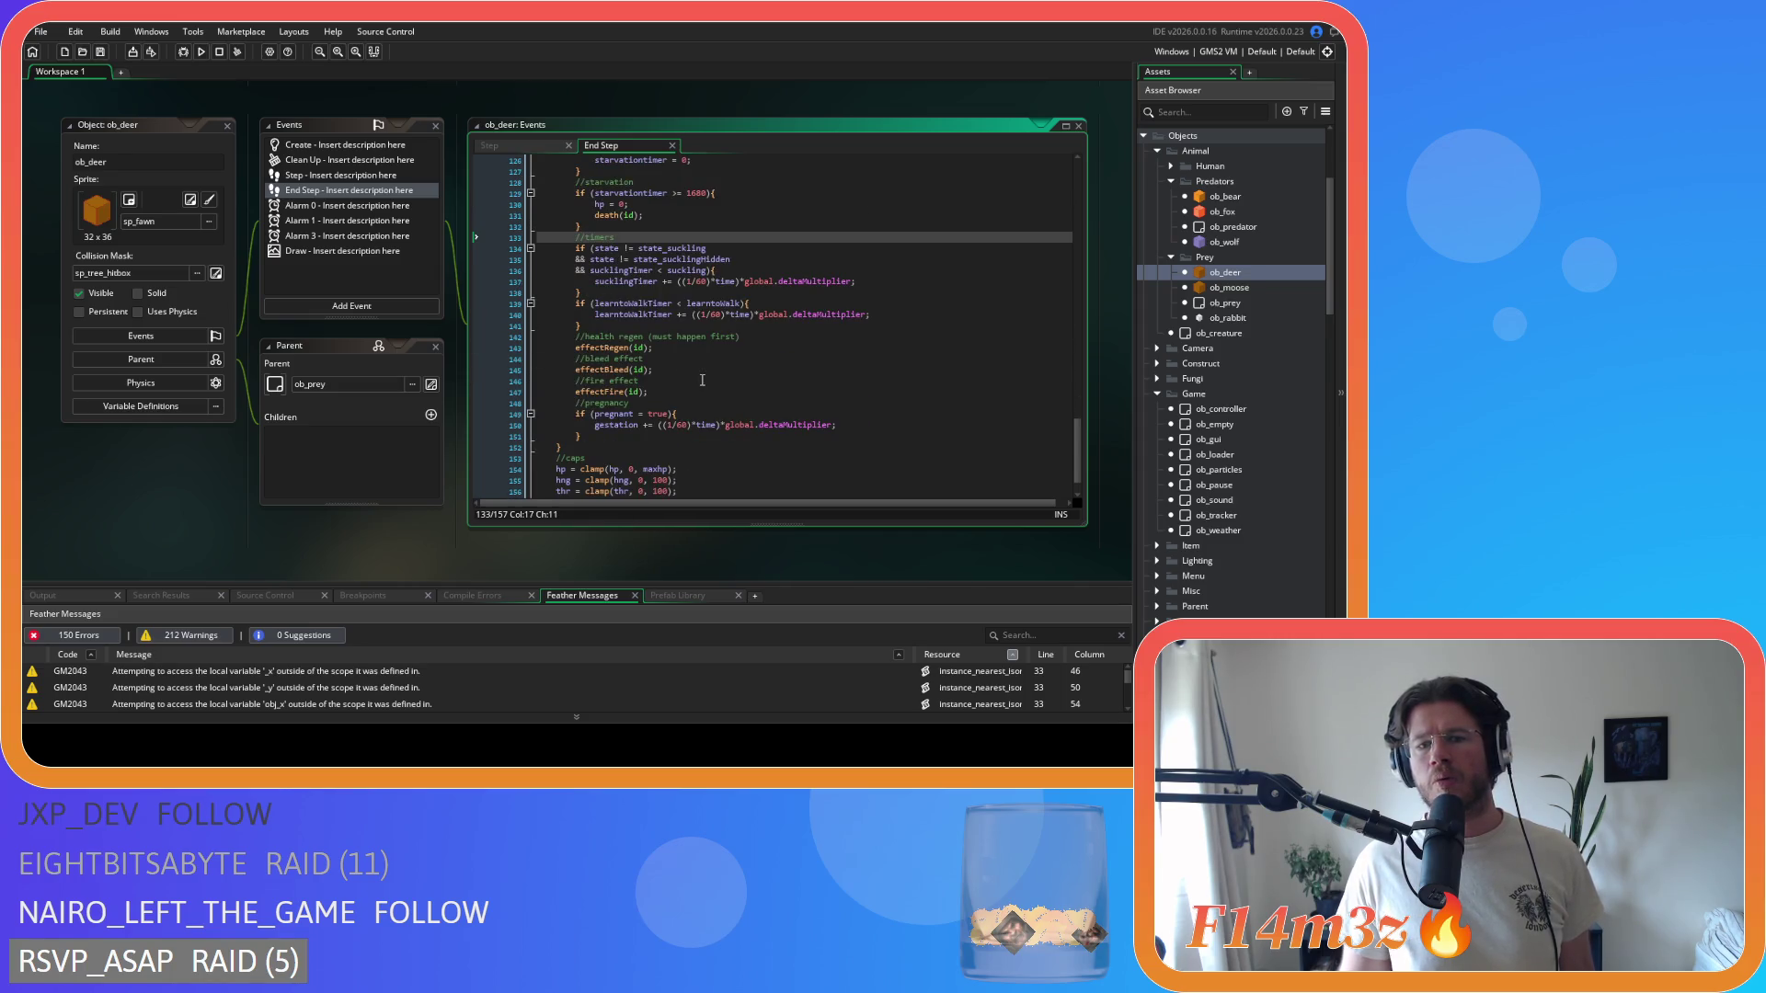
{"action": "scroll", "coordinate": [700, 380], "scroll_direction": "down", "scroll_amount": 1}
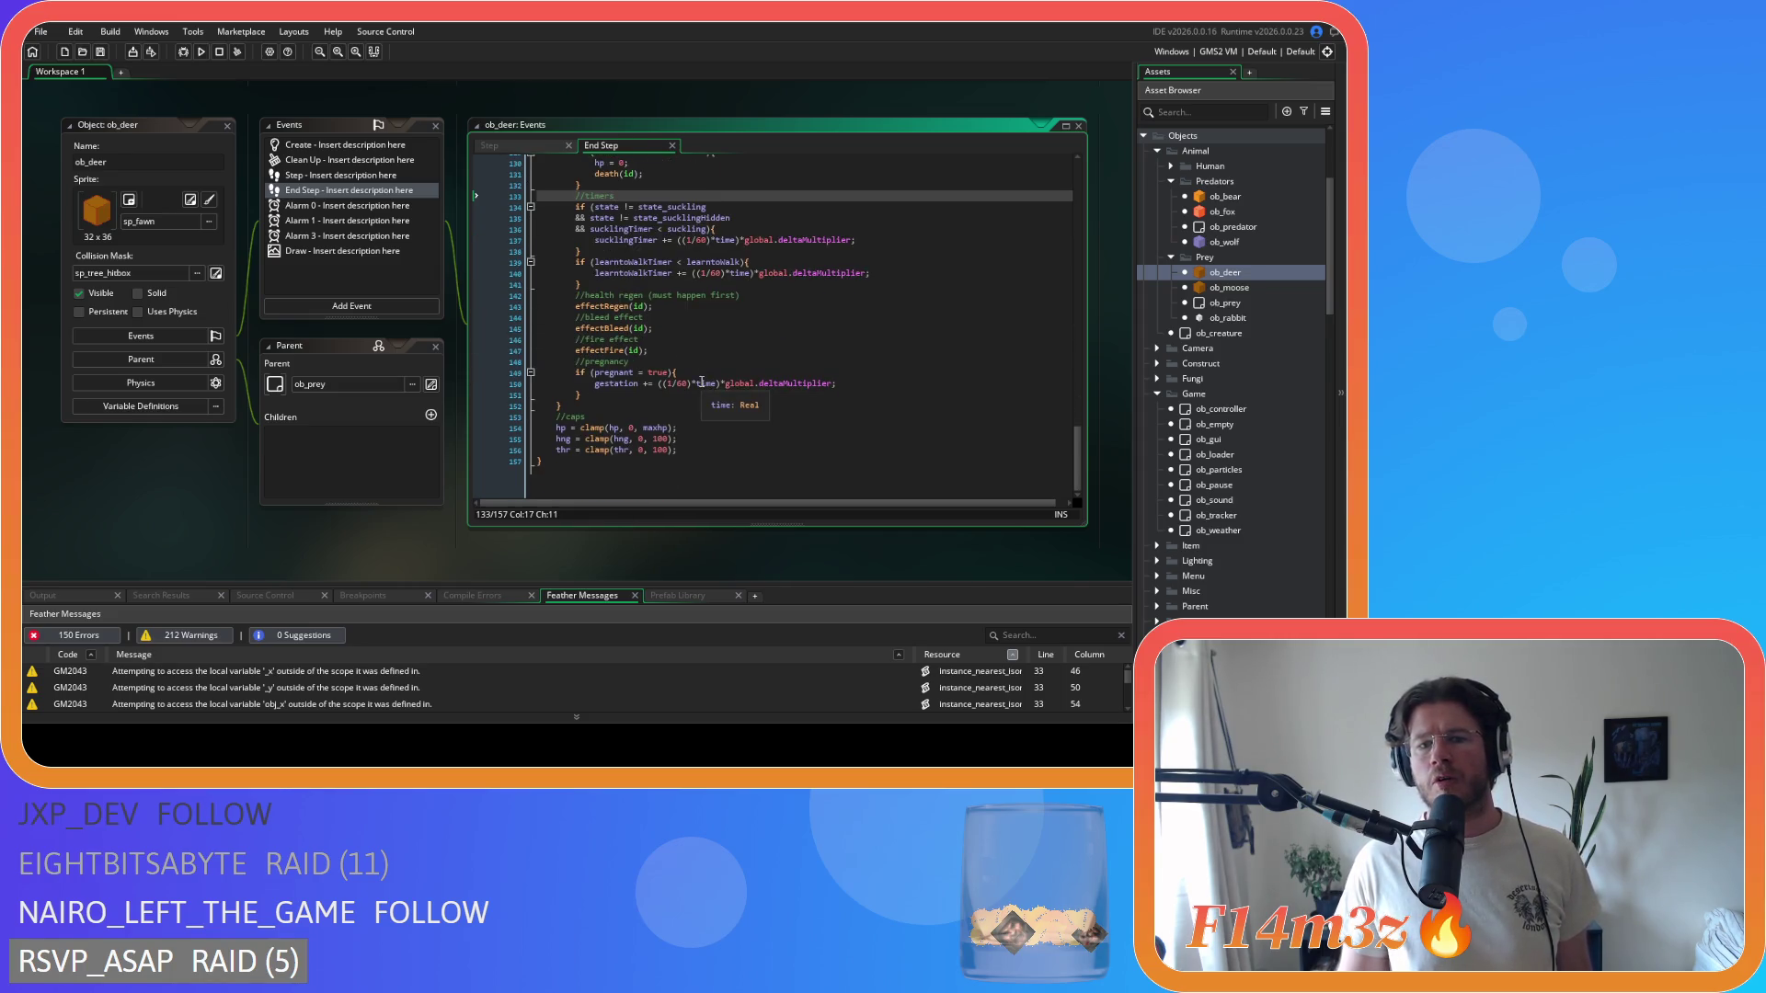
- Scroll back over the deer's End Step code, then reopen the ob_wolf object editor
{"action": "scroll", "coordinate": [704, 377], "scroll_direction": "up", "scroll_amount": 9}
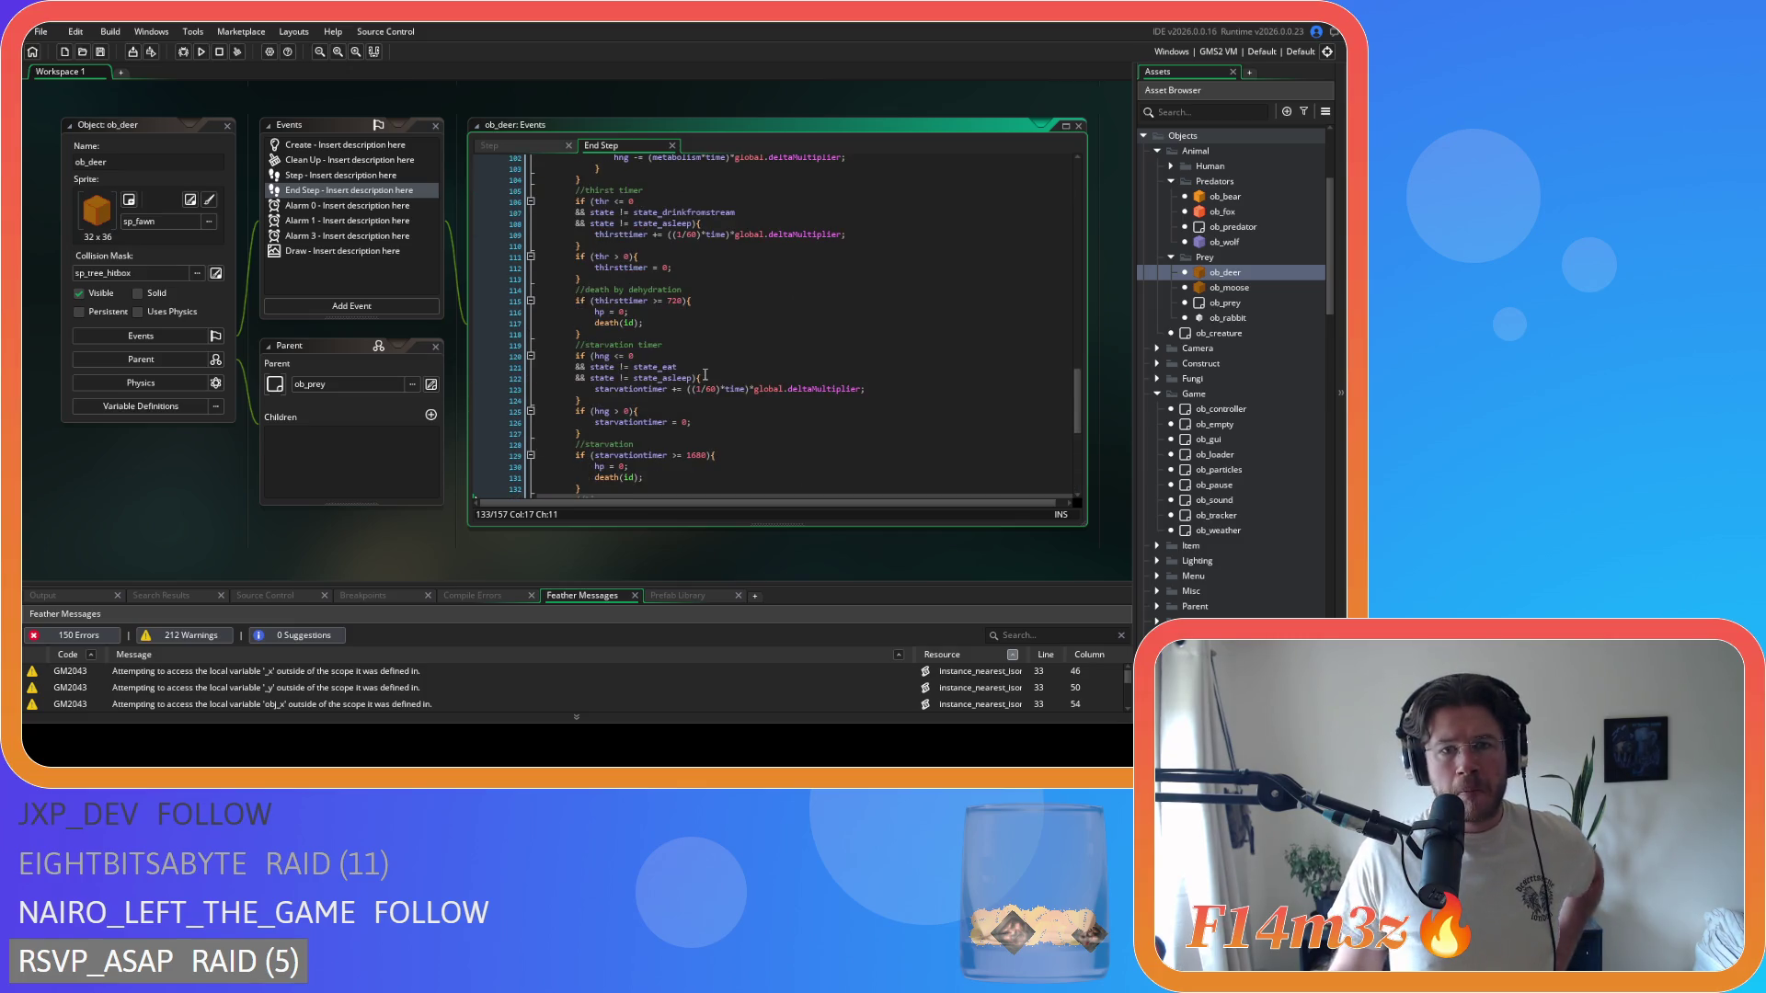
{"action": "scroll", "coordinate": [704, 374], "scroll_direction": "up", "scroll_amount": 3}
{"action": "scroll", "coordinate": [705, 375], "scroll_direction": "up", "scroll_amount": 3}
{"action": "scroll", "coordinate": [704, 374], "scroll_direction": "down", "scroll_amount": 5}
{"action": "scroll", "coordinate": [704, 374], "scroll_direction": "down", "scroll_amount": 3}
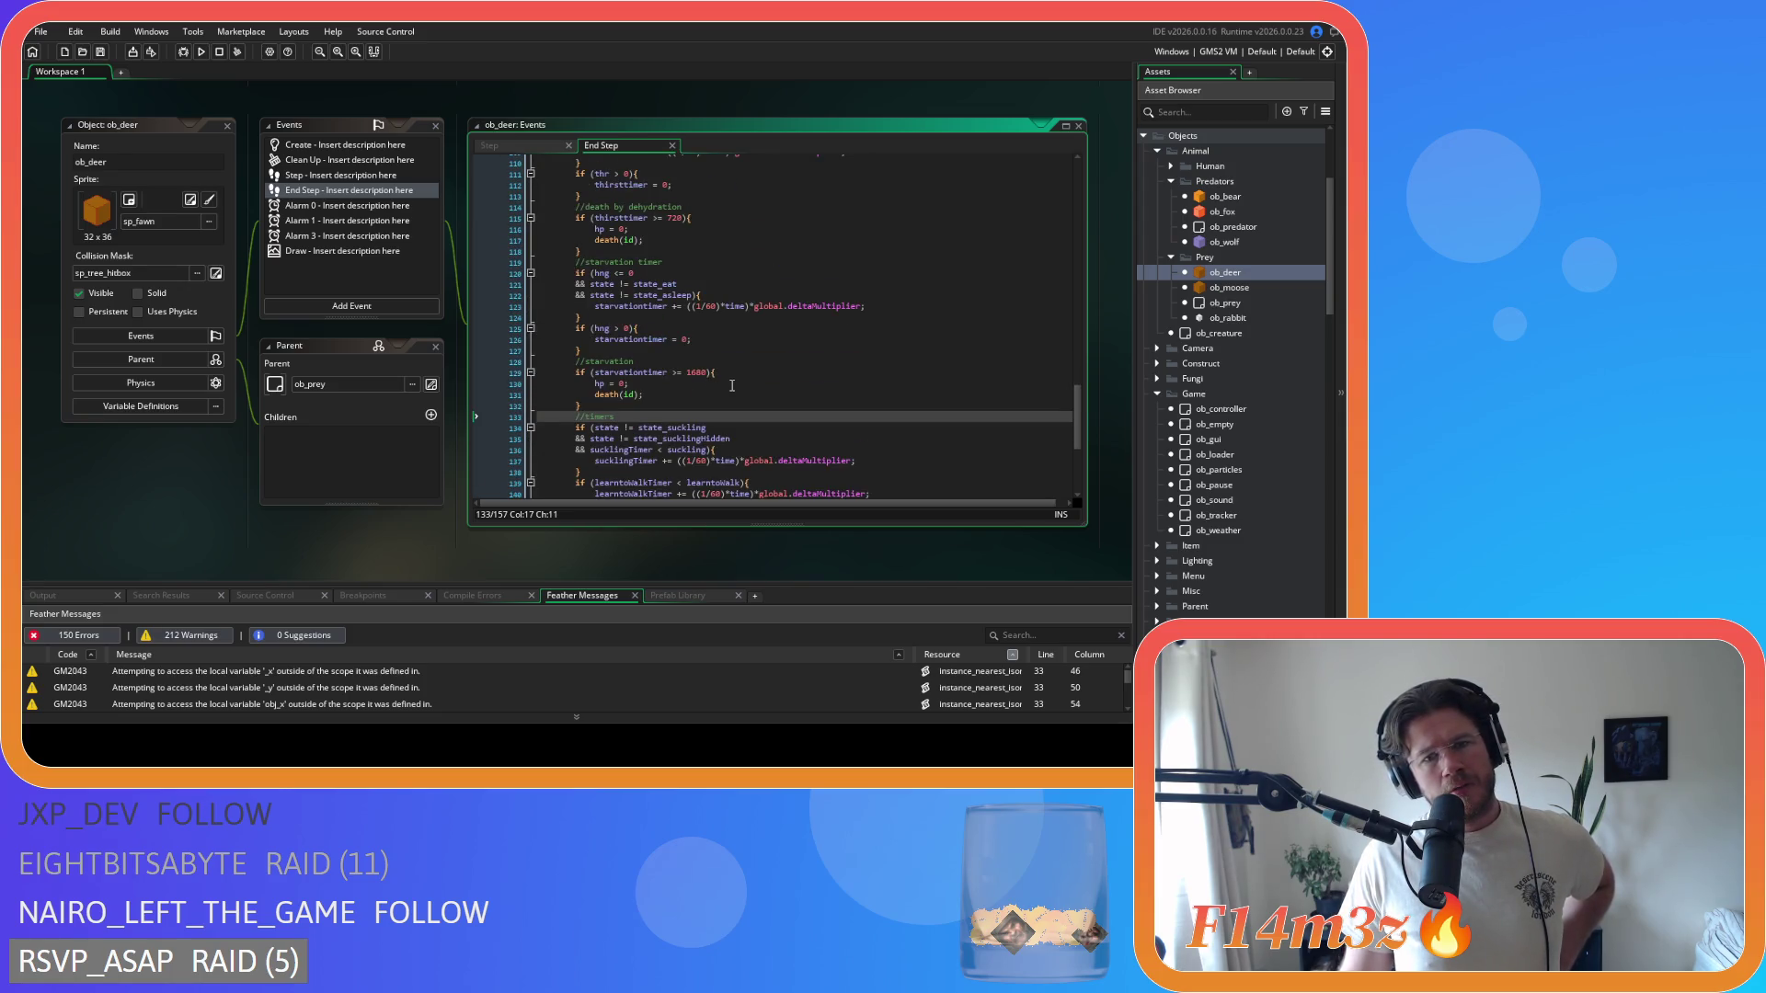
{"action": "scroll", "coordinate": [732, 385], "scroll_direction": "down", "scroll_amount": 1}
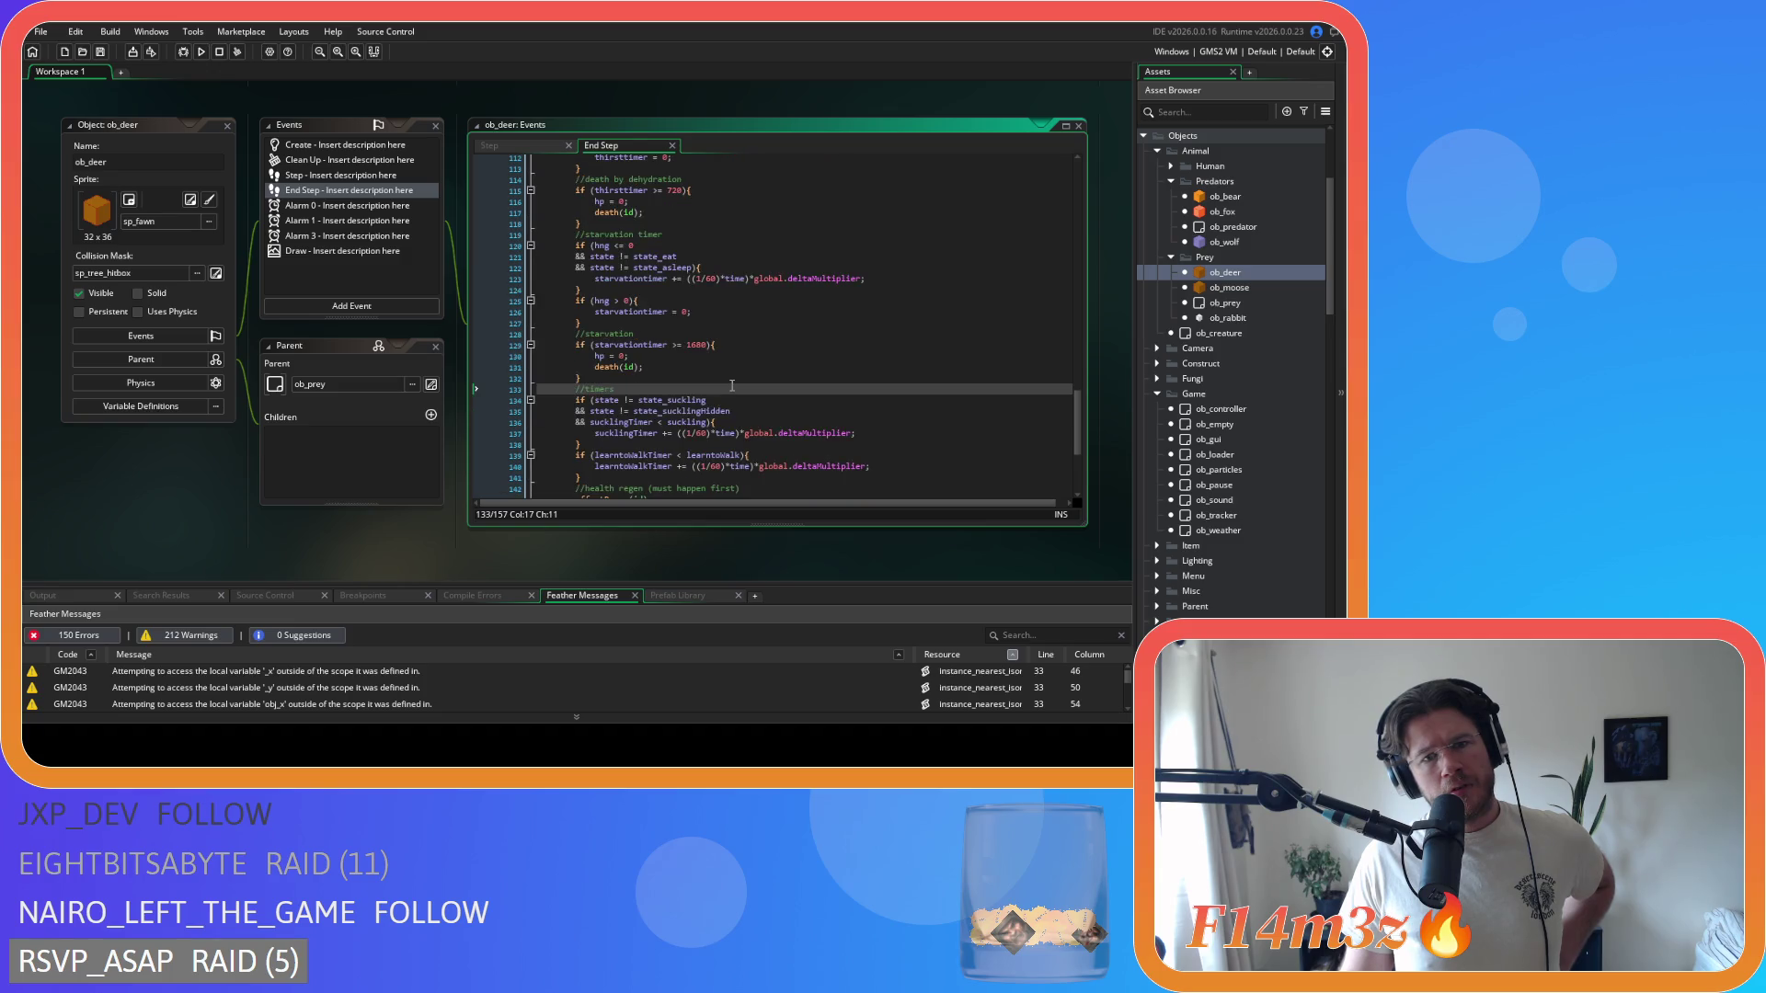
{"action": "scroll", "coordinate": [732, 385], "scroll_direction": "down", "scroll_amount": 3}
{"action": "scroll", "coordinate": [731, 385], "scroll_direction": "down", "scroll_amount": 2}
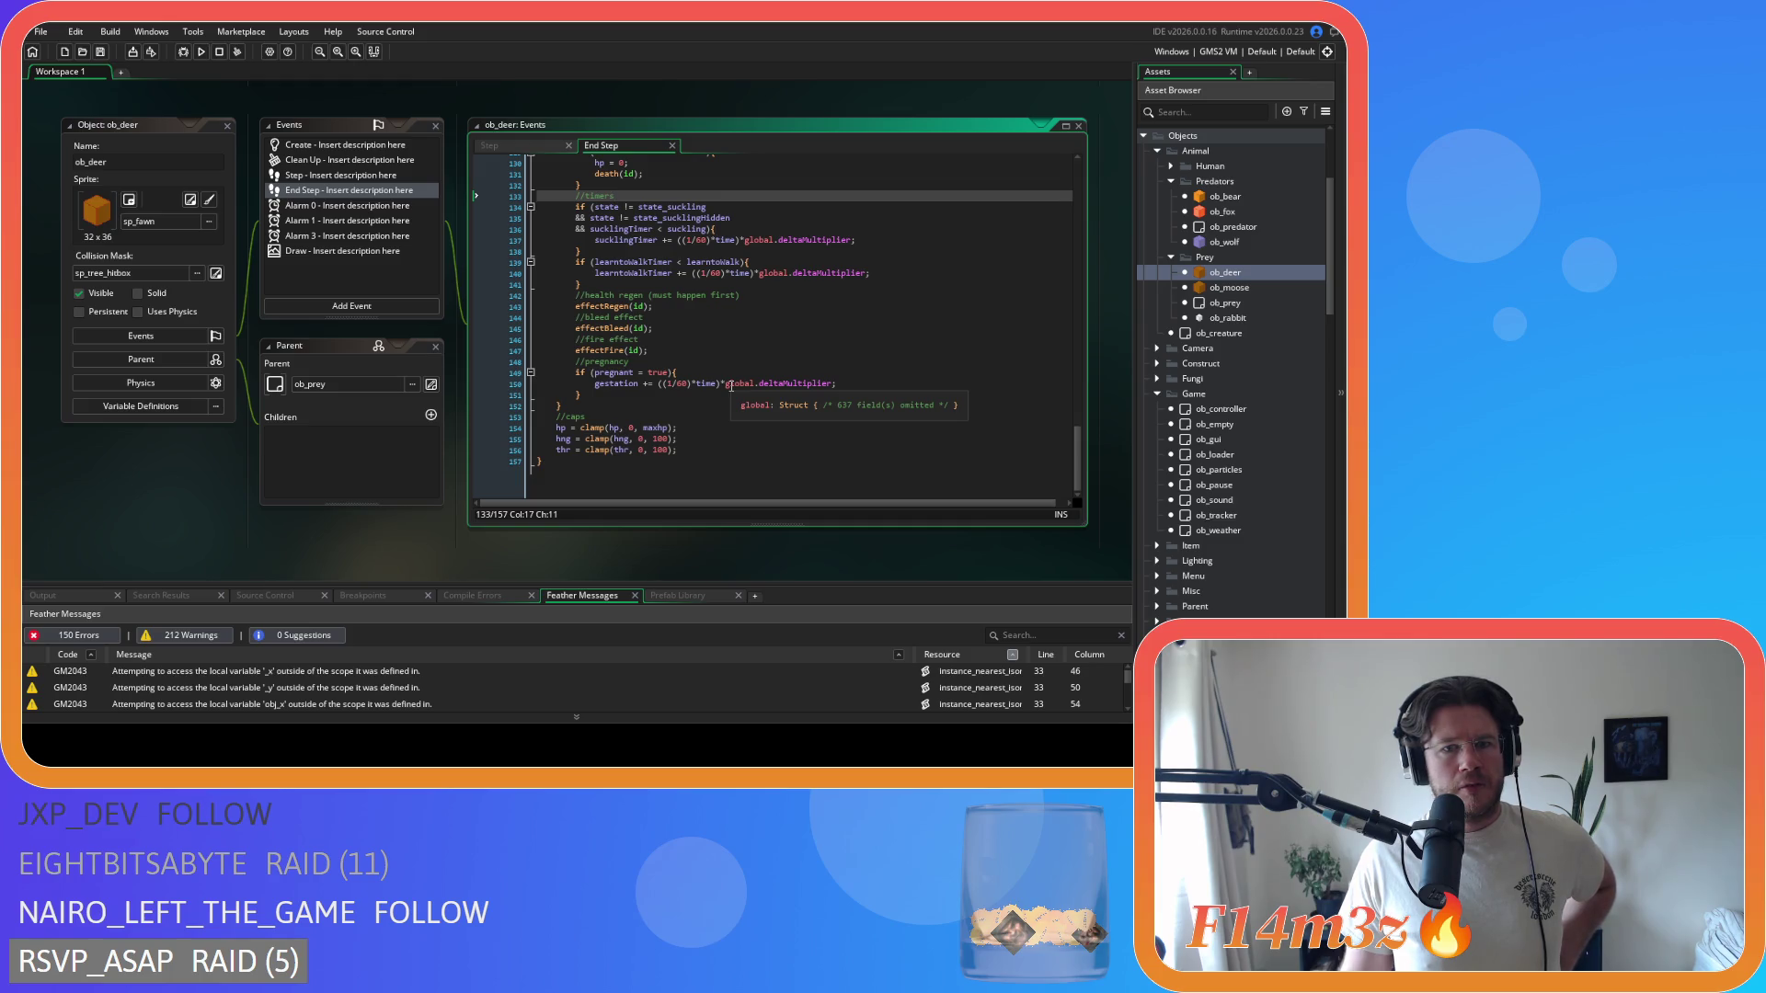
{"action": "scroll", "coordinate": [730, 386], "scroll_direction": "up", "scroll_amount": 5}
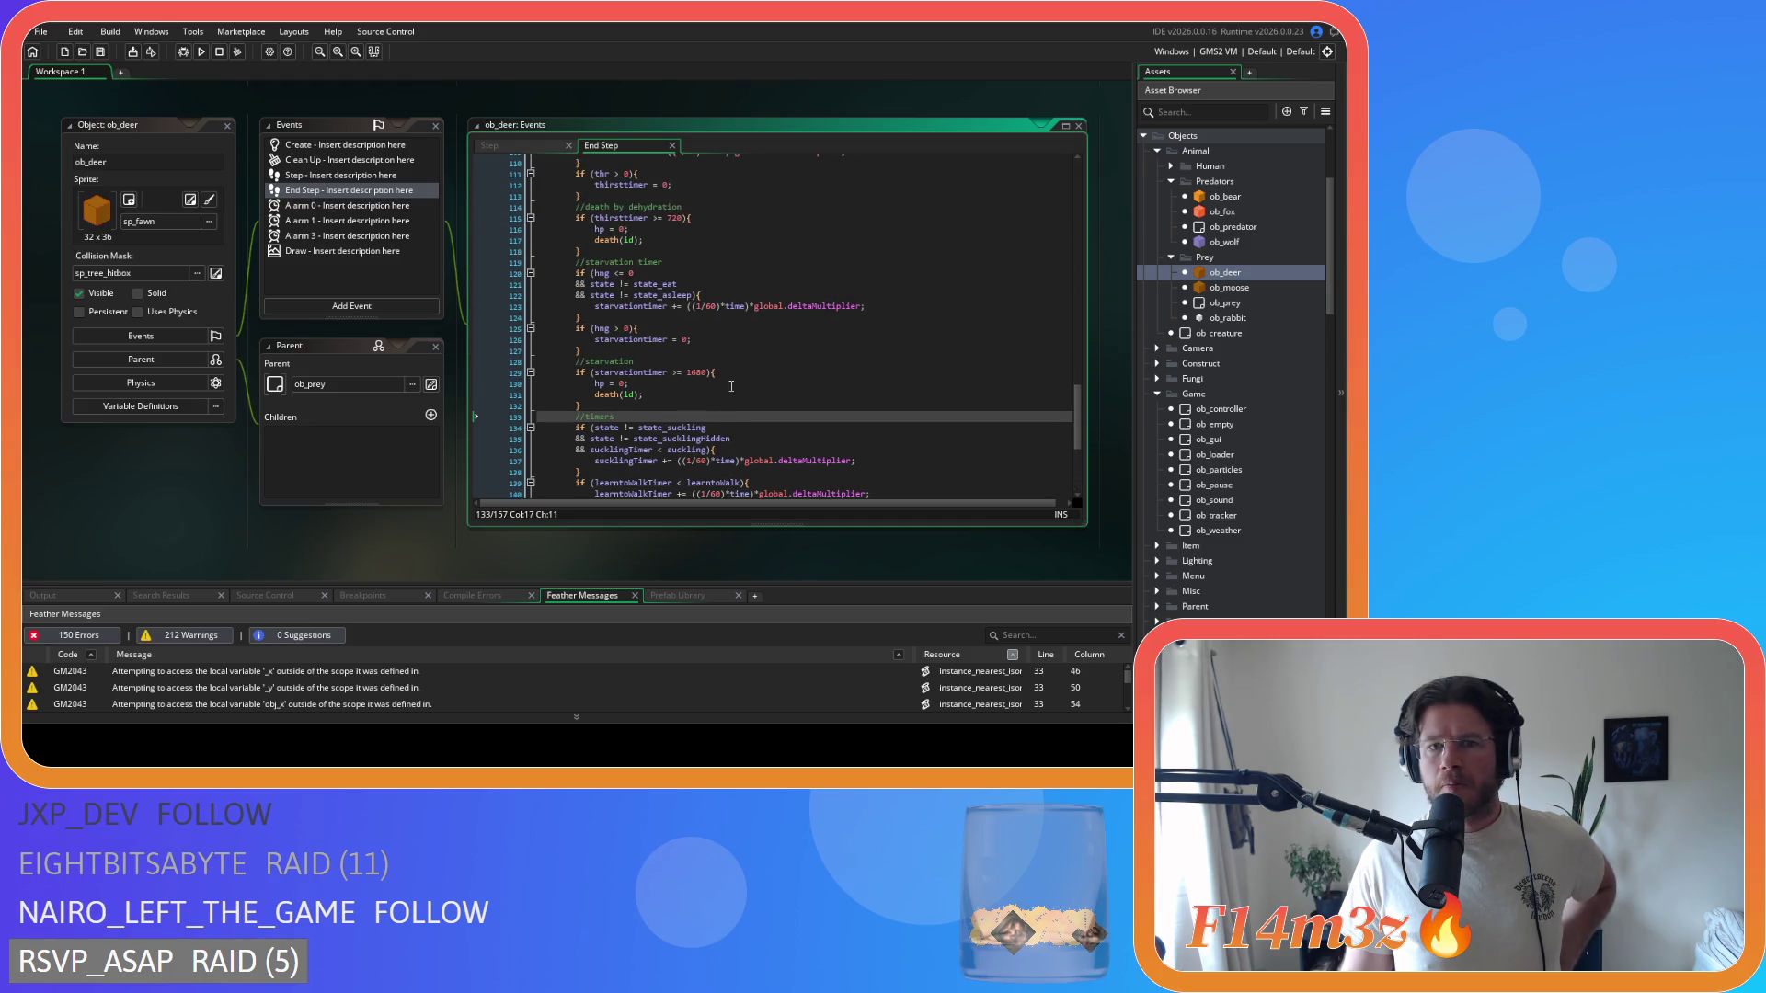
{"action": "scroll", "coordinate": [732, 385], "scroll_direction": "up", "scroll_amount": 3}
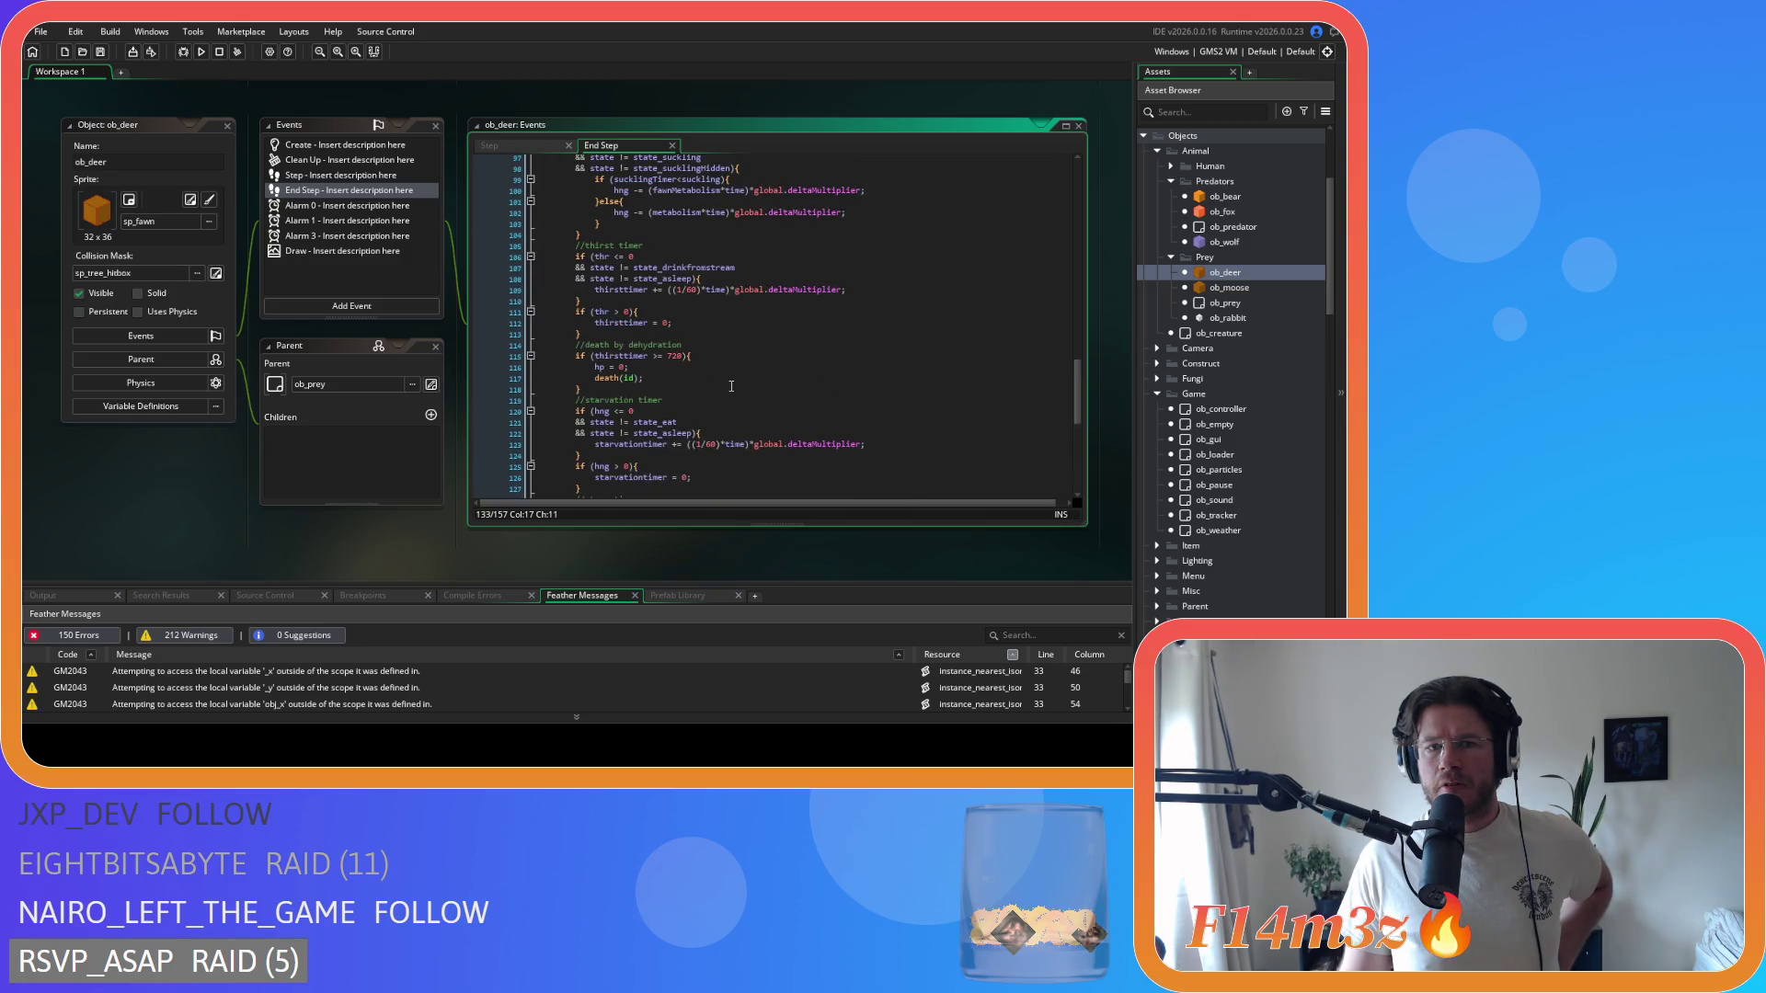
{"action": "scroll", "coordinate": [731, 386], "scroll_direction": "up", "scroll_amount": 3}
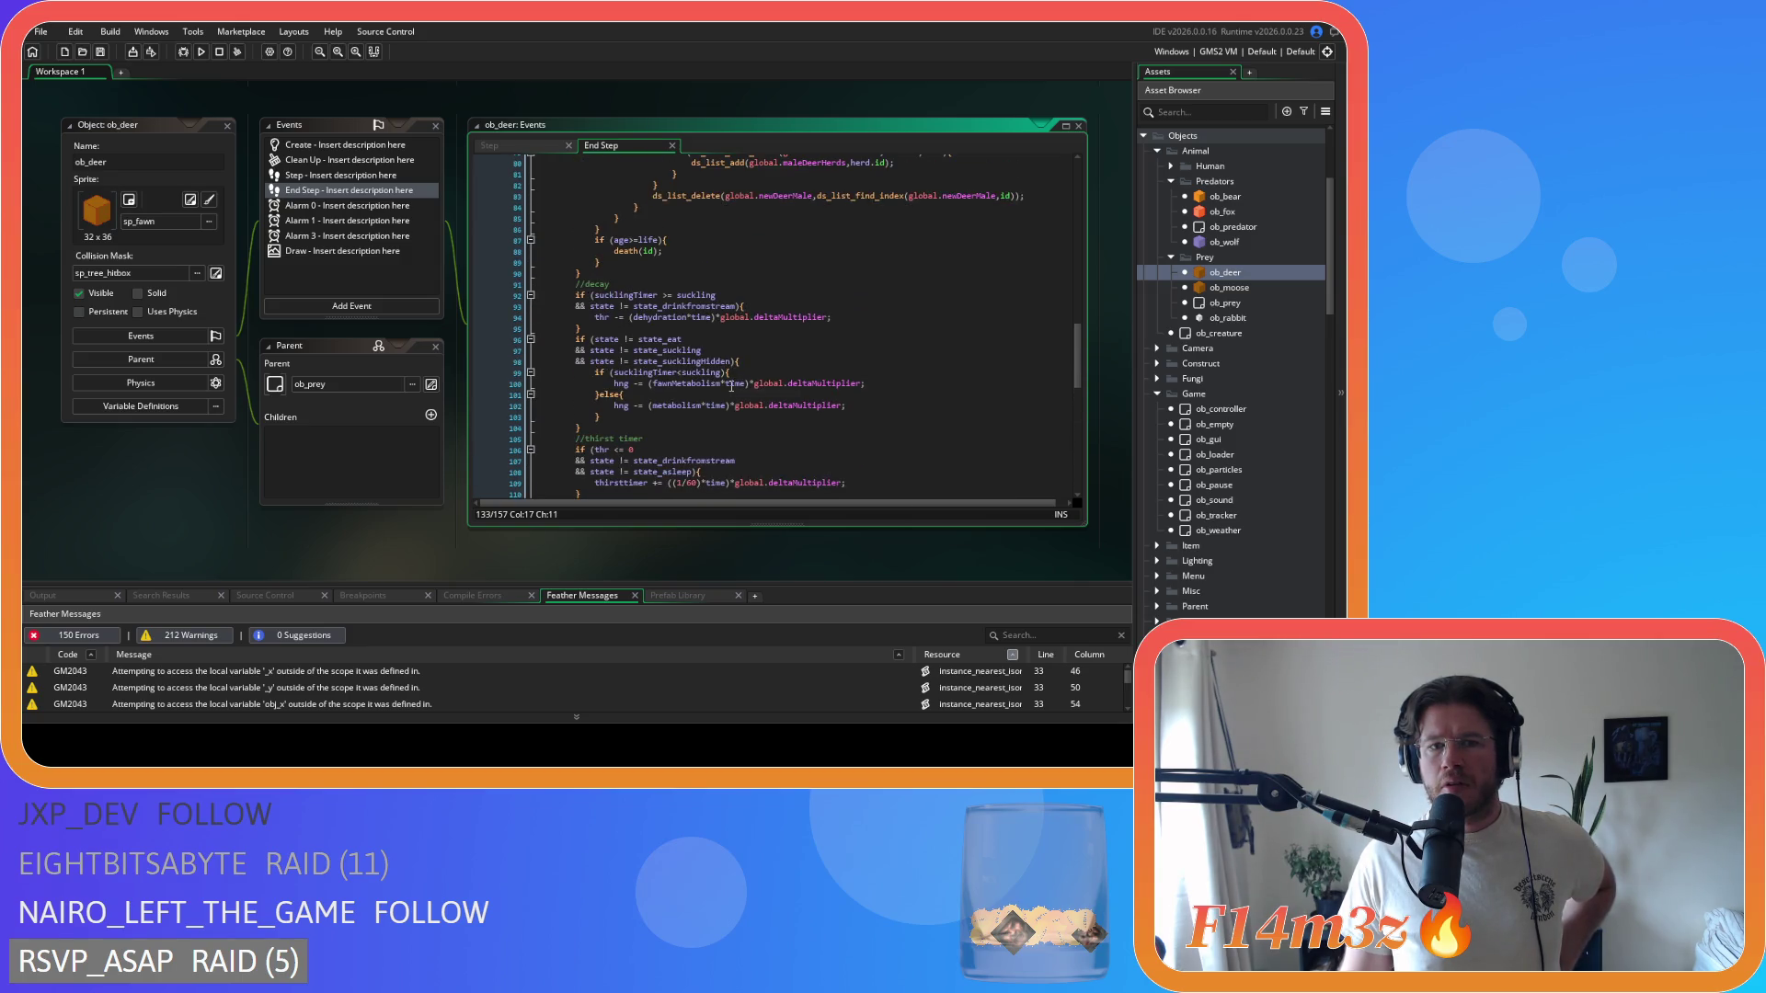
{"action": "scroll", "coordinate": [828, 427], "scroll_direction": "up", "scroll_amount": 4}
{"action": "scroll", "coordinate": [827, 427], "scroll_direction": "up", "scroll_amount": 15}
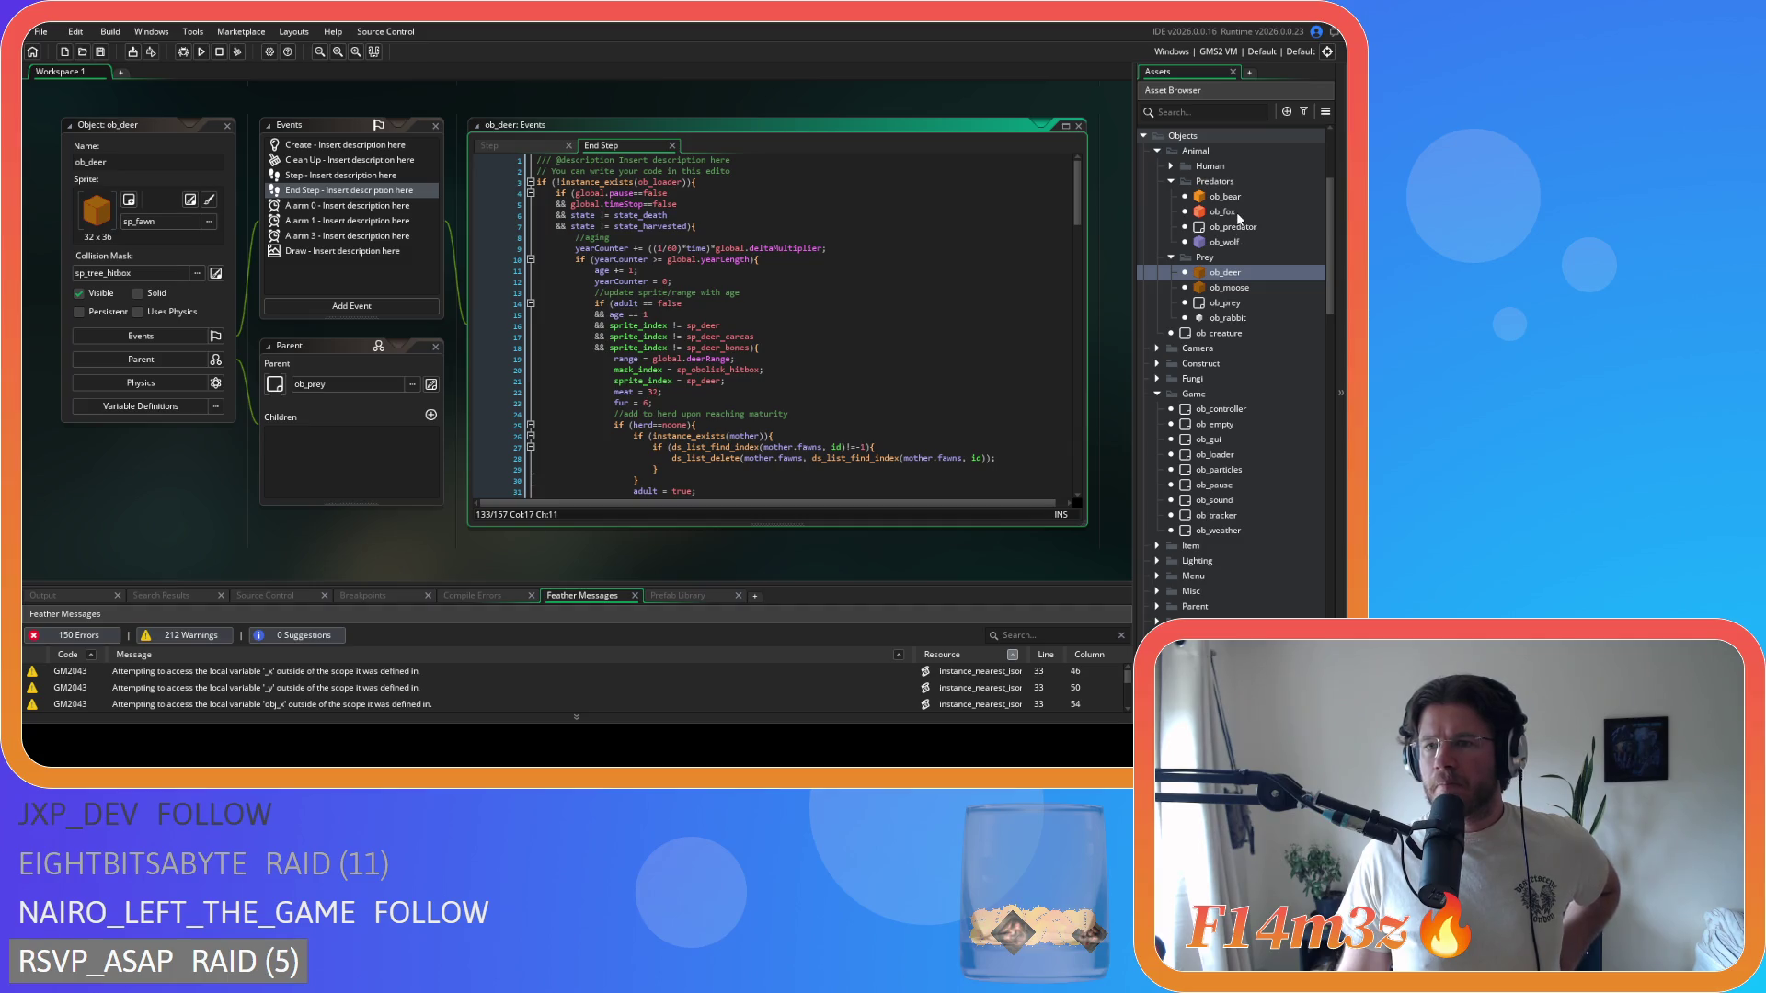
{"action": "left_click", "coordinate": [1238, 243]}
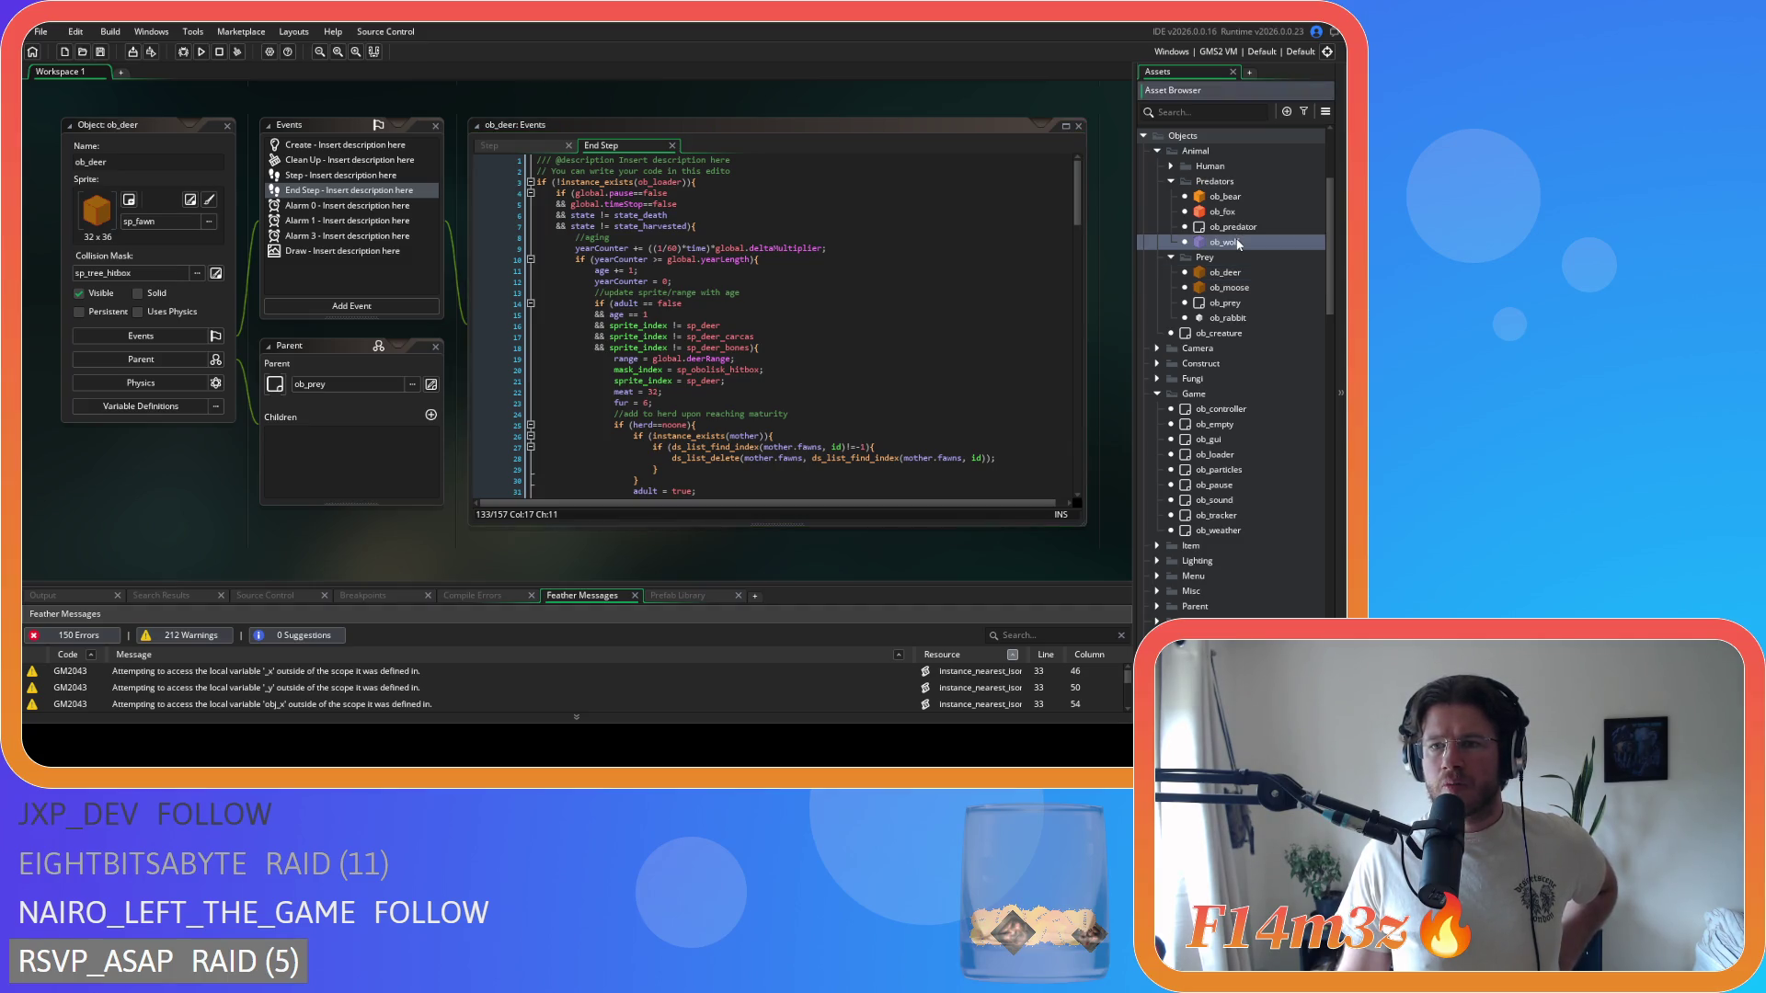
{"action": "double_click", "coordinate": [1238, 242]}
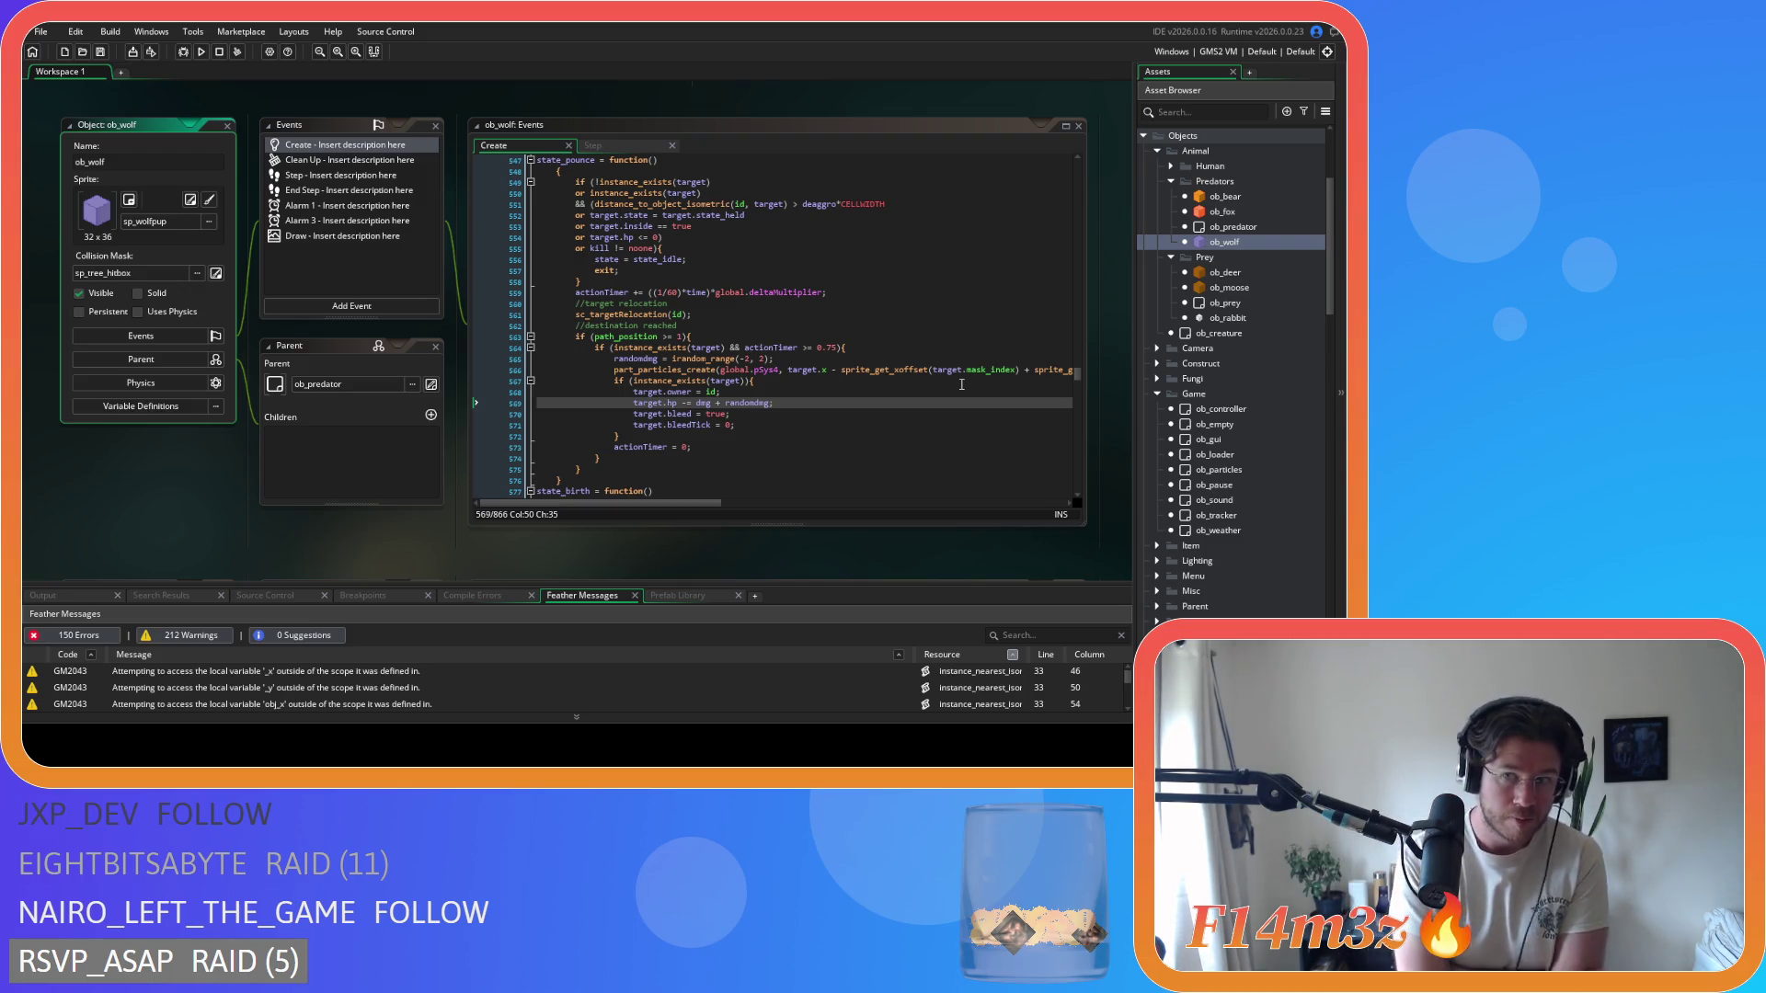
- Open ob_bear's Create code and search it for state_pounce
{"action": "double_click", "coordinate": [1221, 197]}
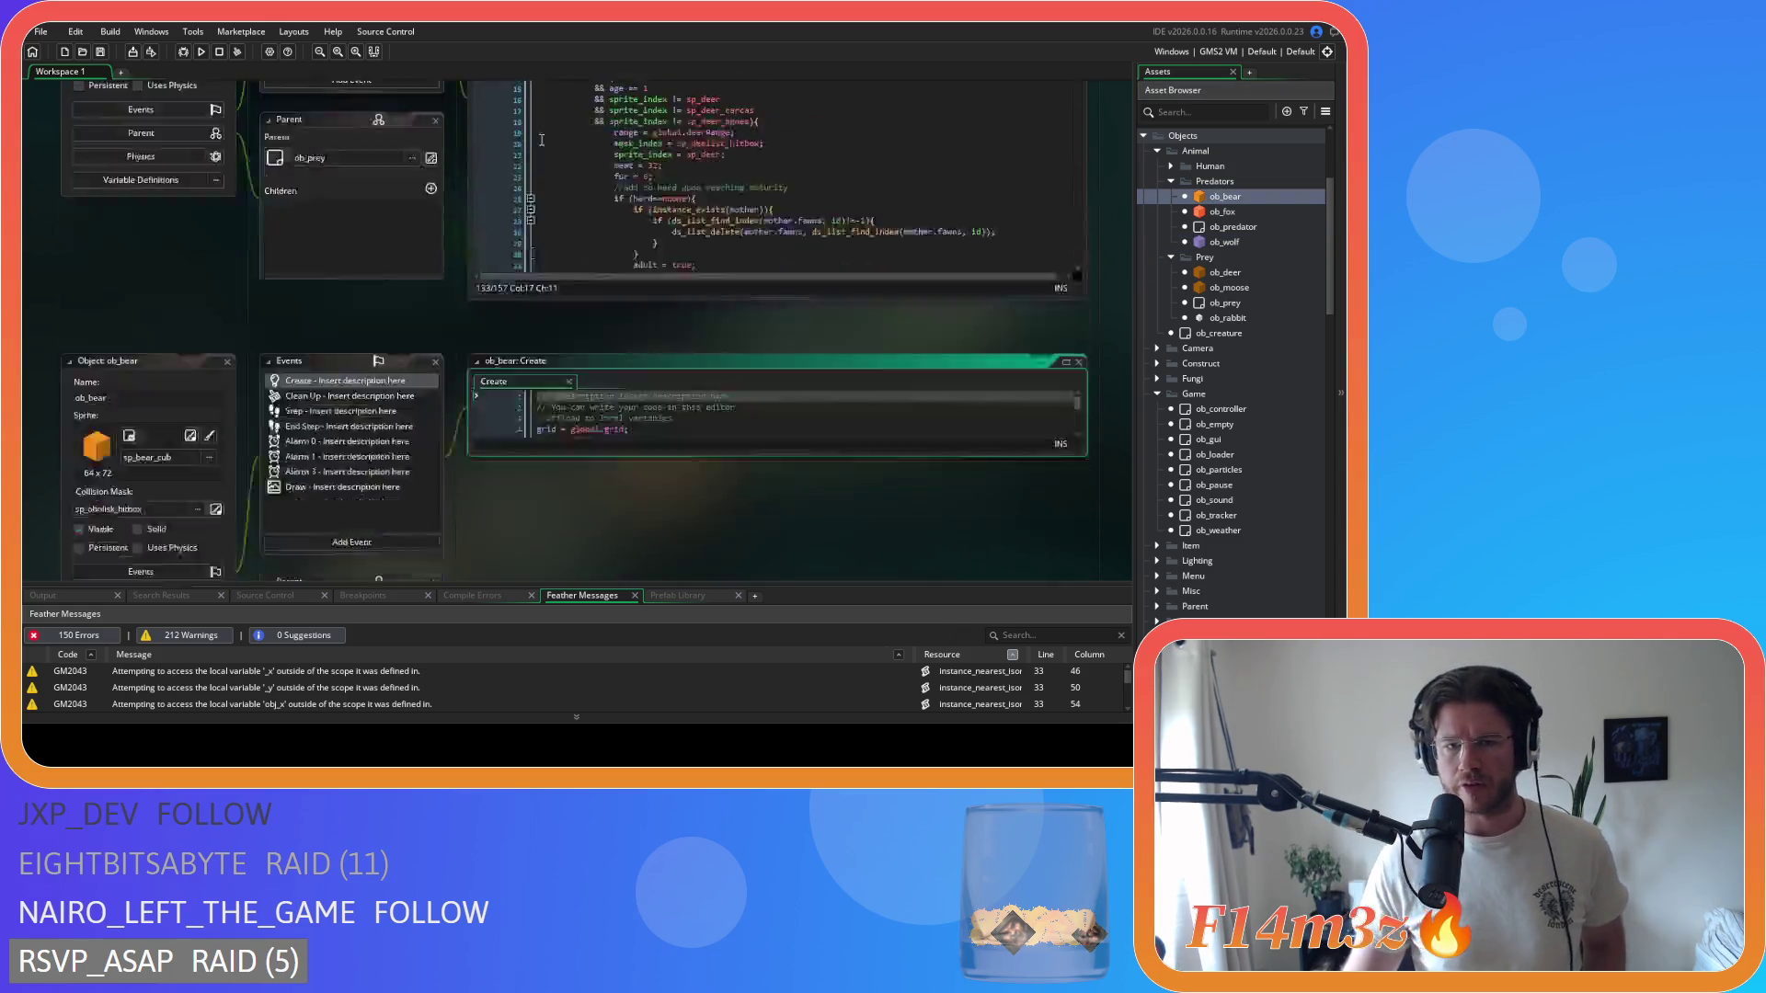
{"action": "left_click", "coordinate": [640, 226]}
{"action": "key", "text": "ctrl+f"}
{"action": "type", "text": "state"}
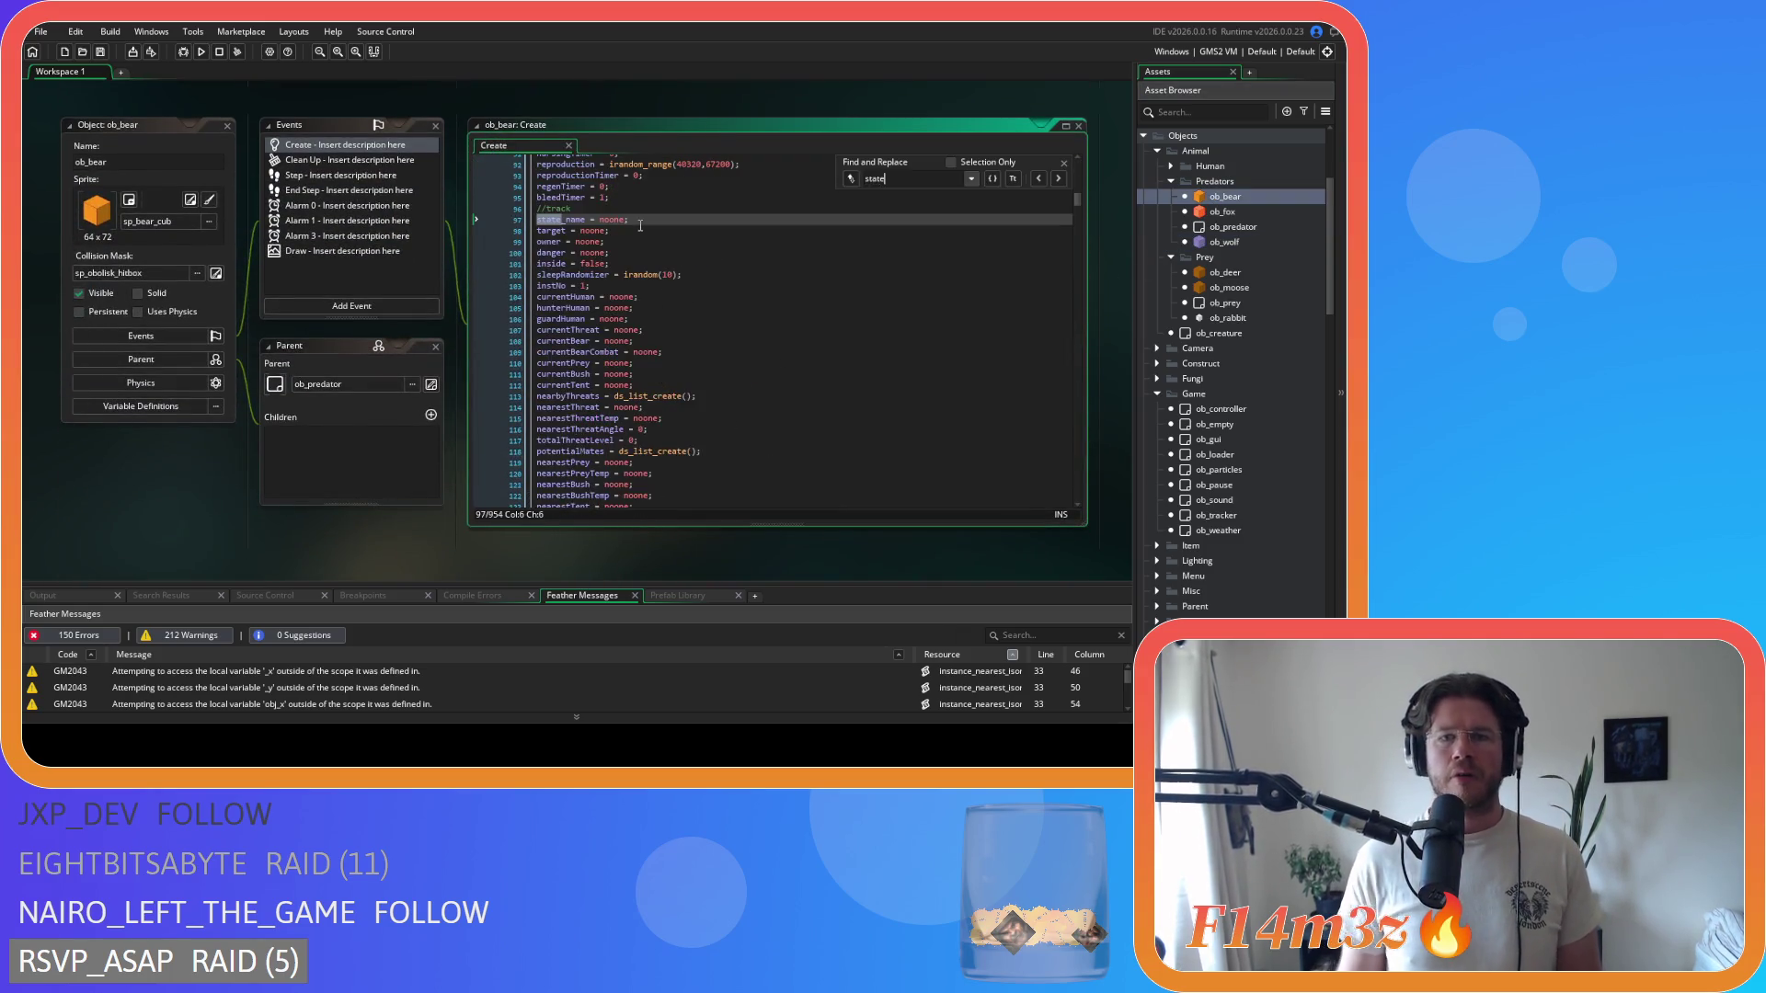
{"action": "type", "text": "_pounce"}
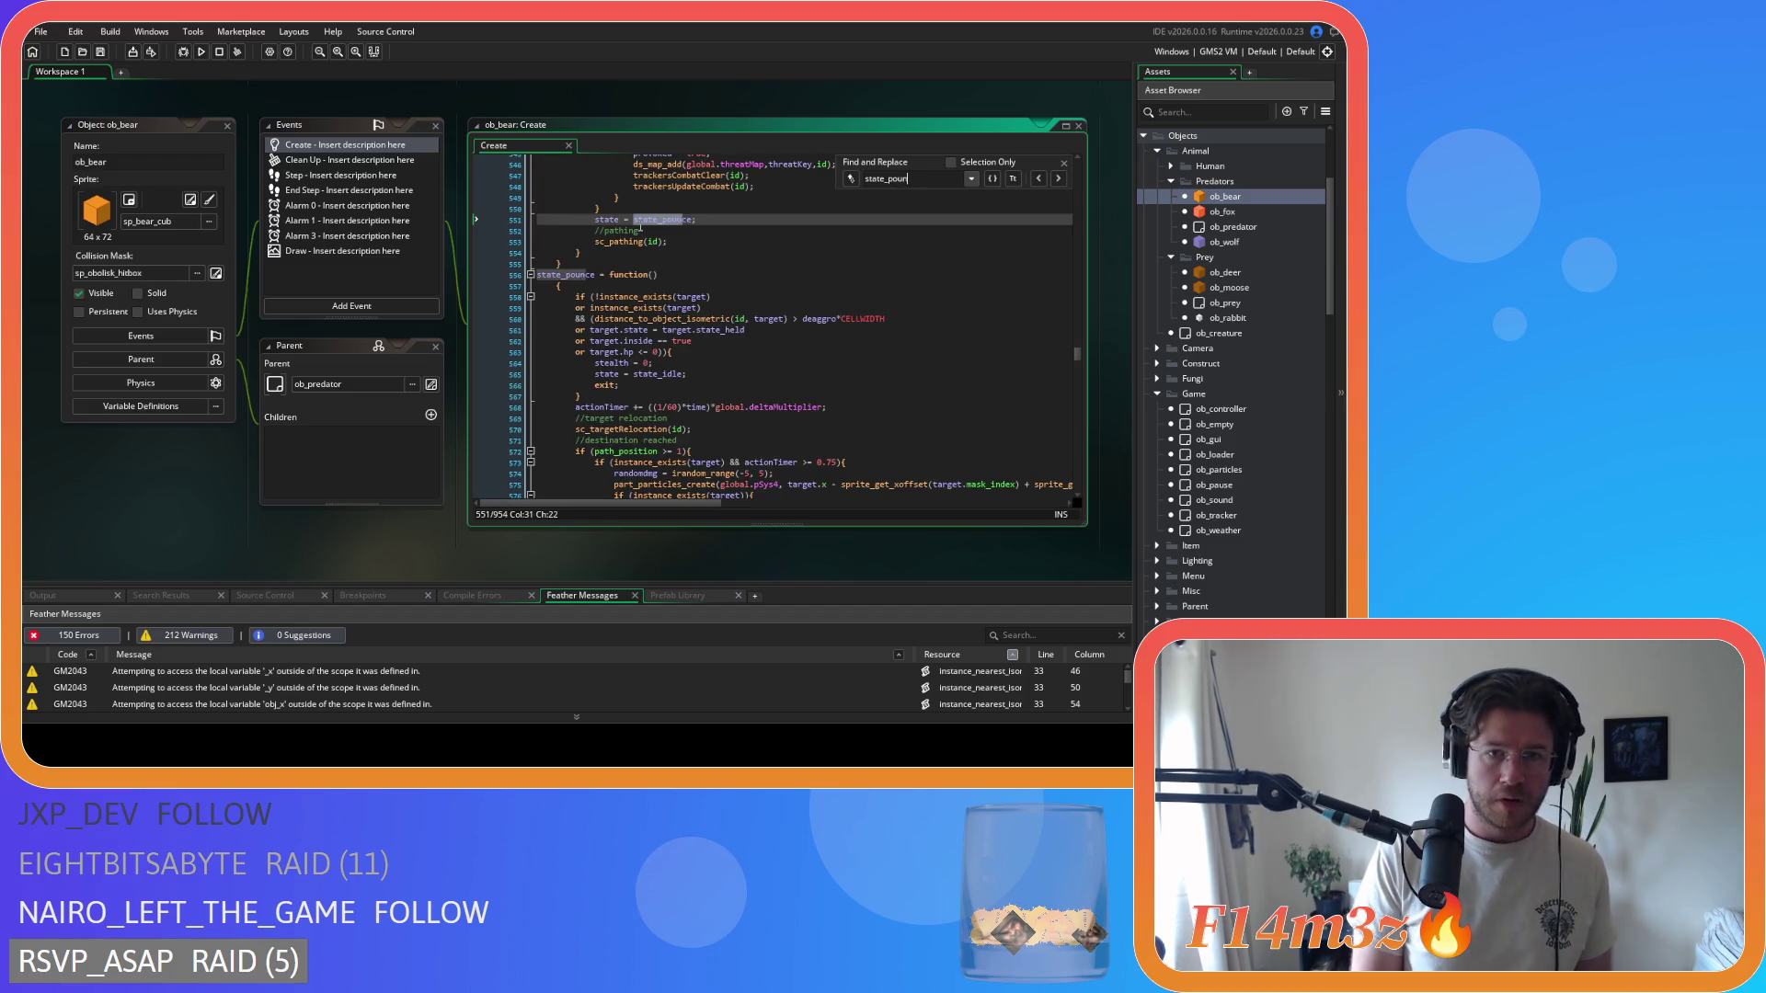
{"action": "scroll", "coordinate": [799, 337], "scroll_direction": "down", "scroll_amount": 7}
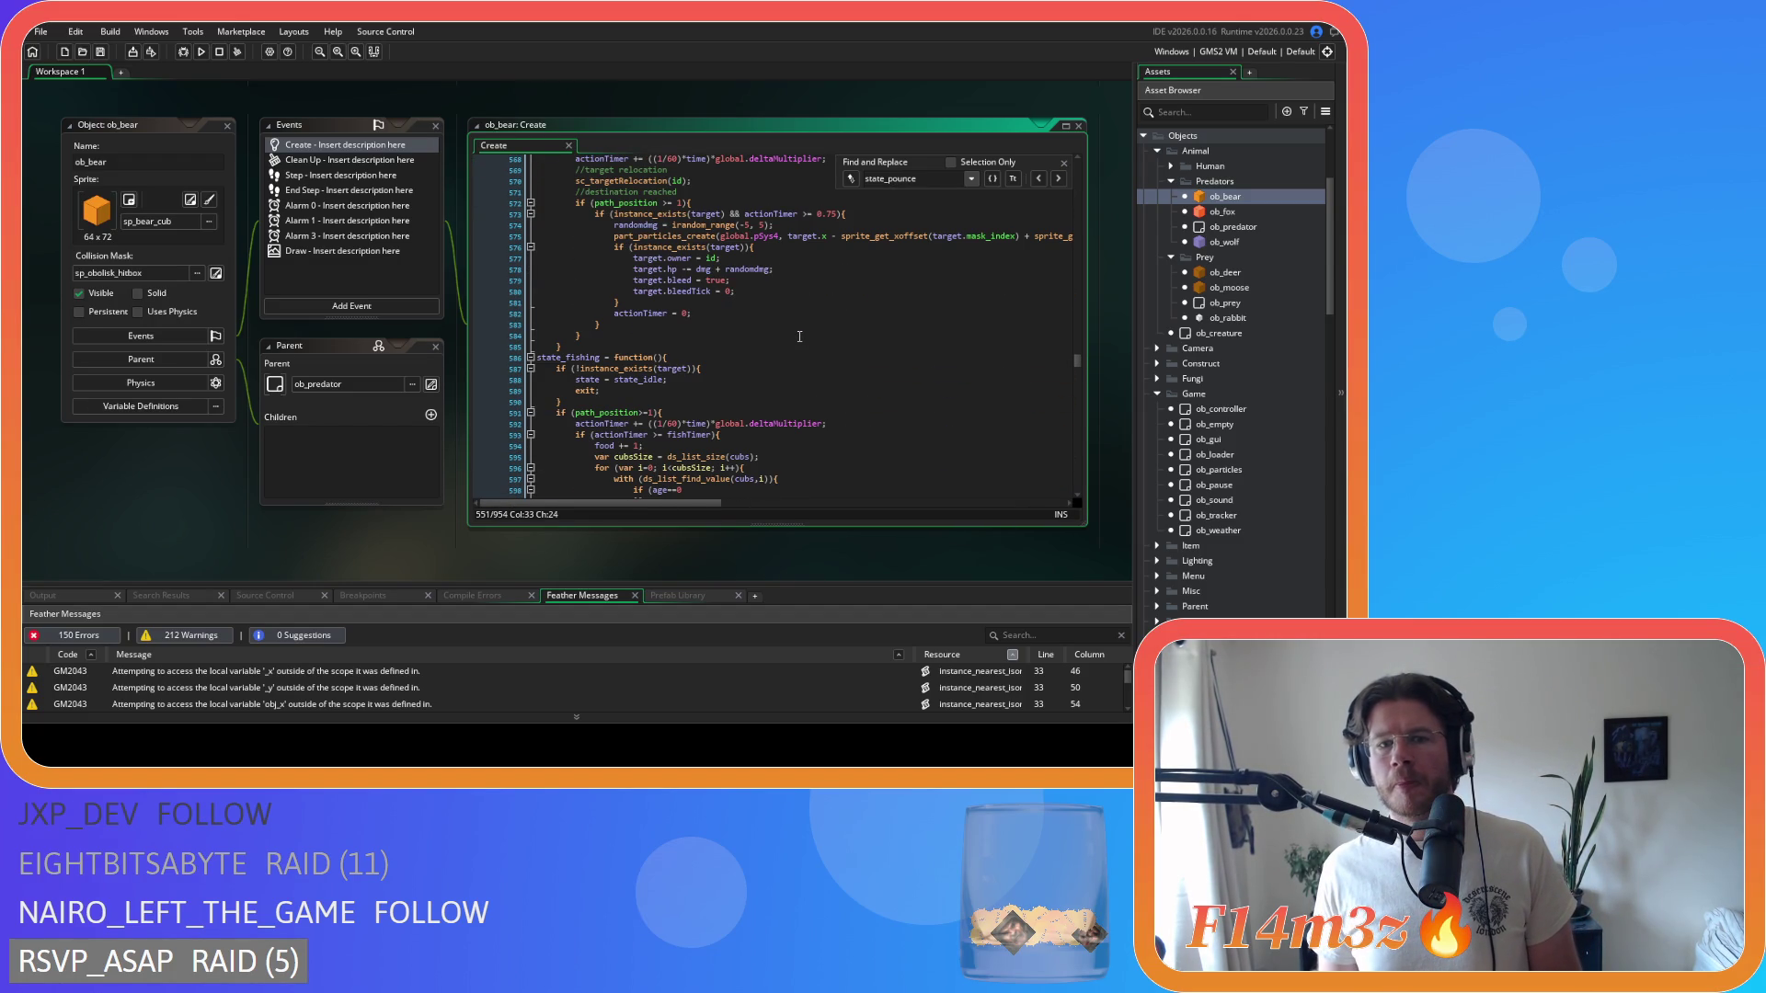
- Check the bear's target.hp damage line, close the search, and open ob_deer
{"action": "left_click", "coordinate": [822, 270]}
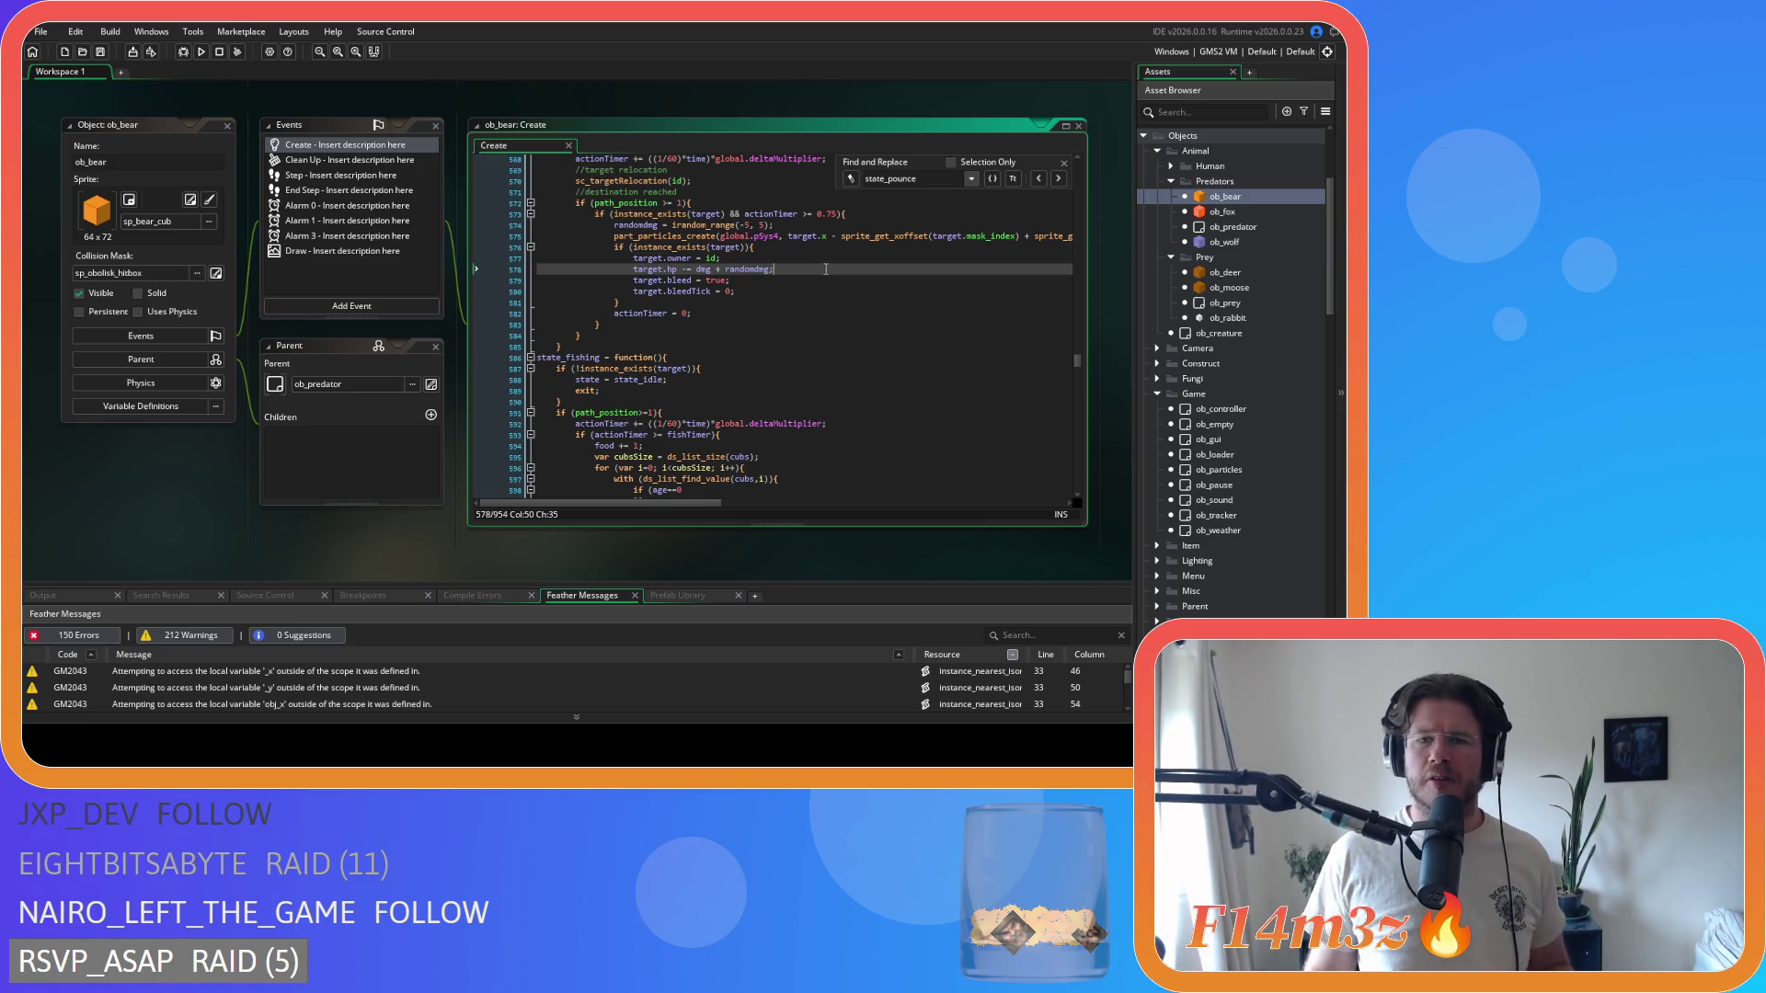
{"action": "left_click", "coordinate": [1064, 163]}
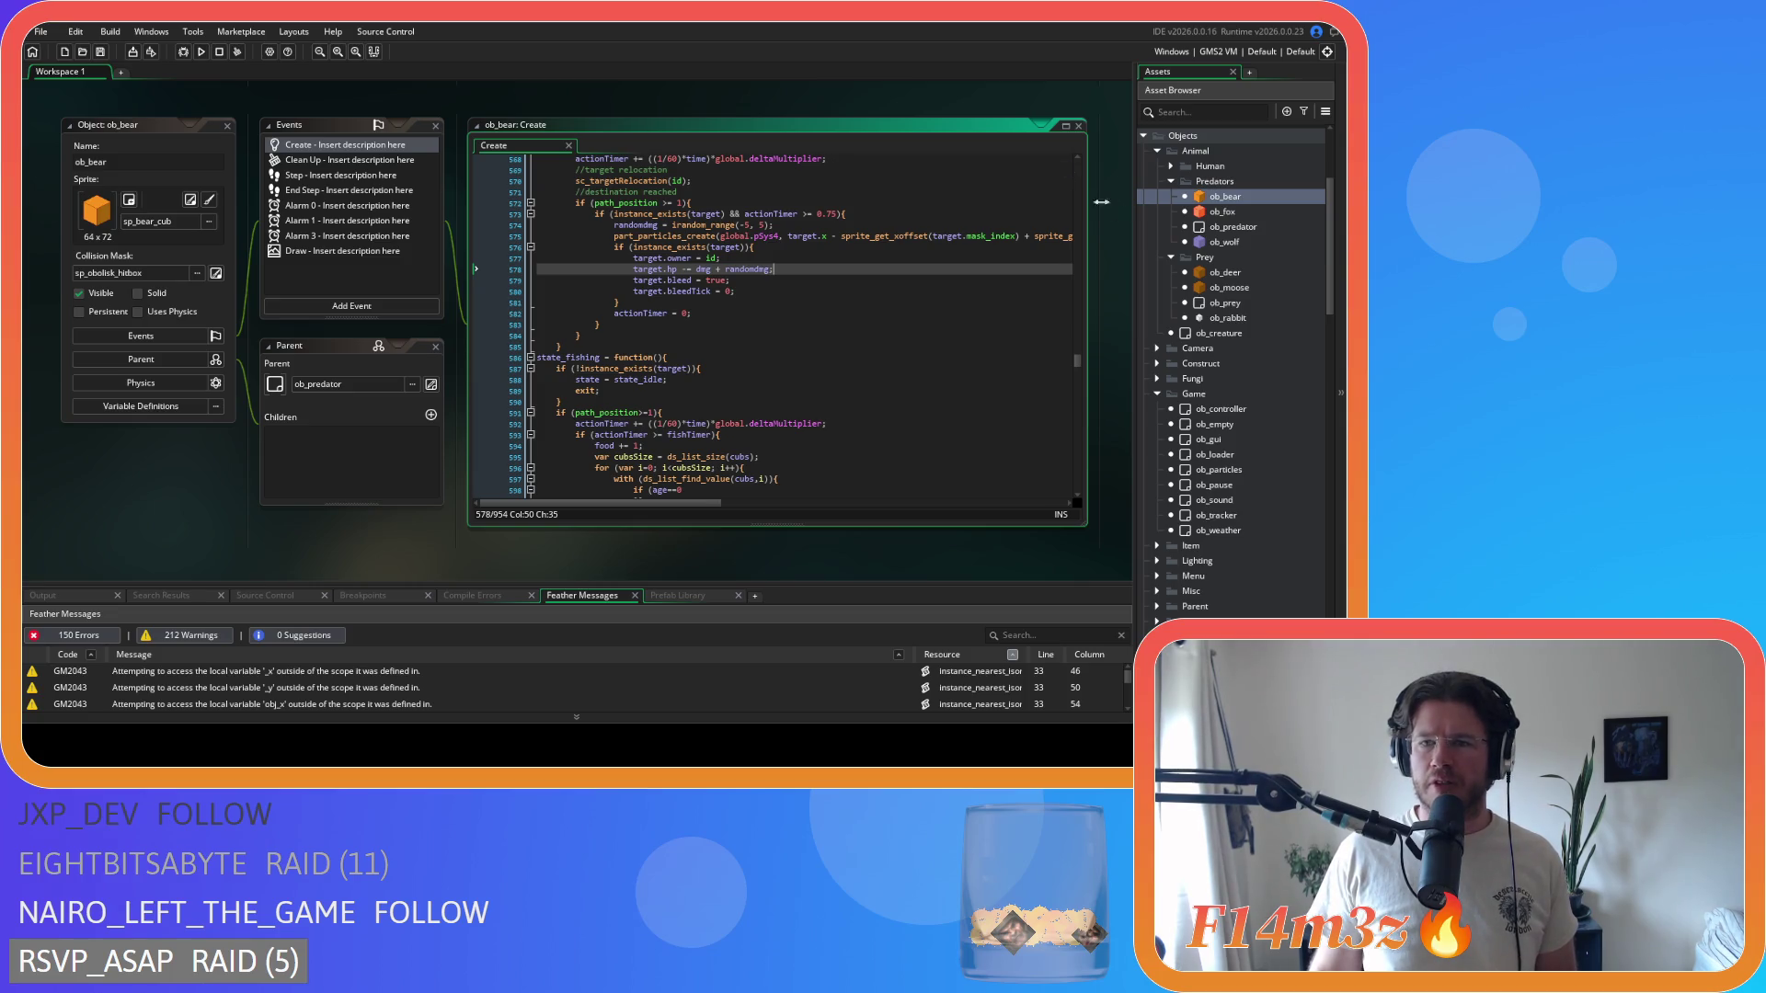
{"action": "left_click", "coordinate": [1240, 278]}
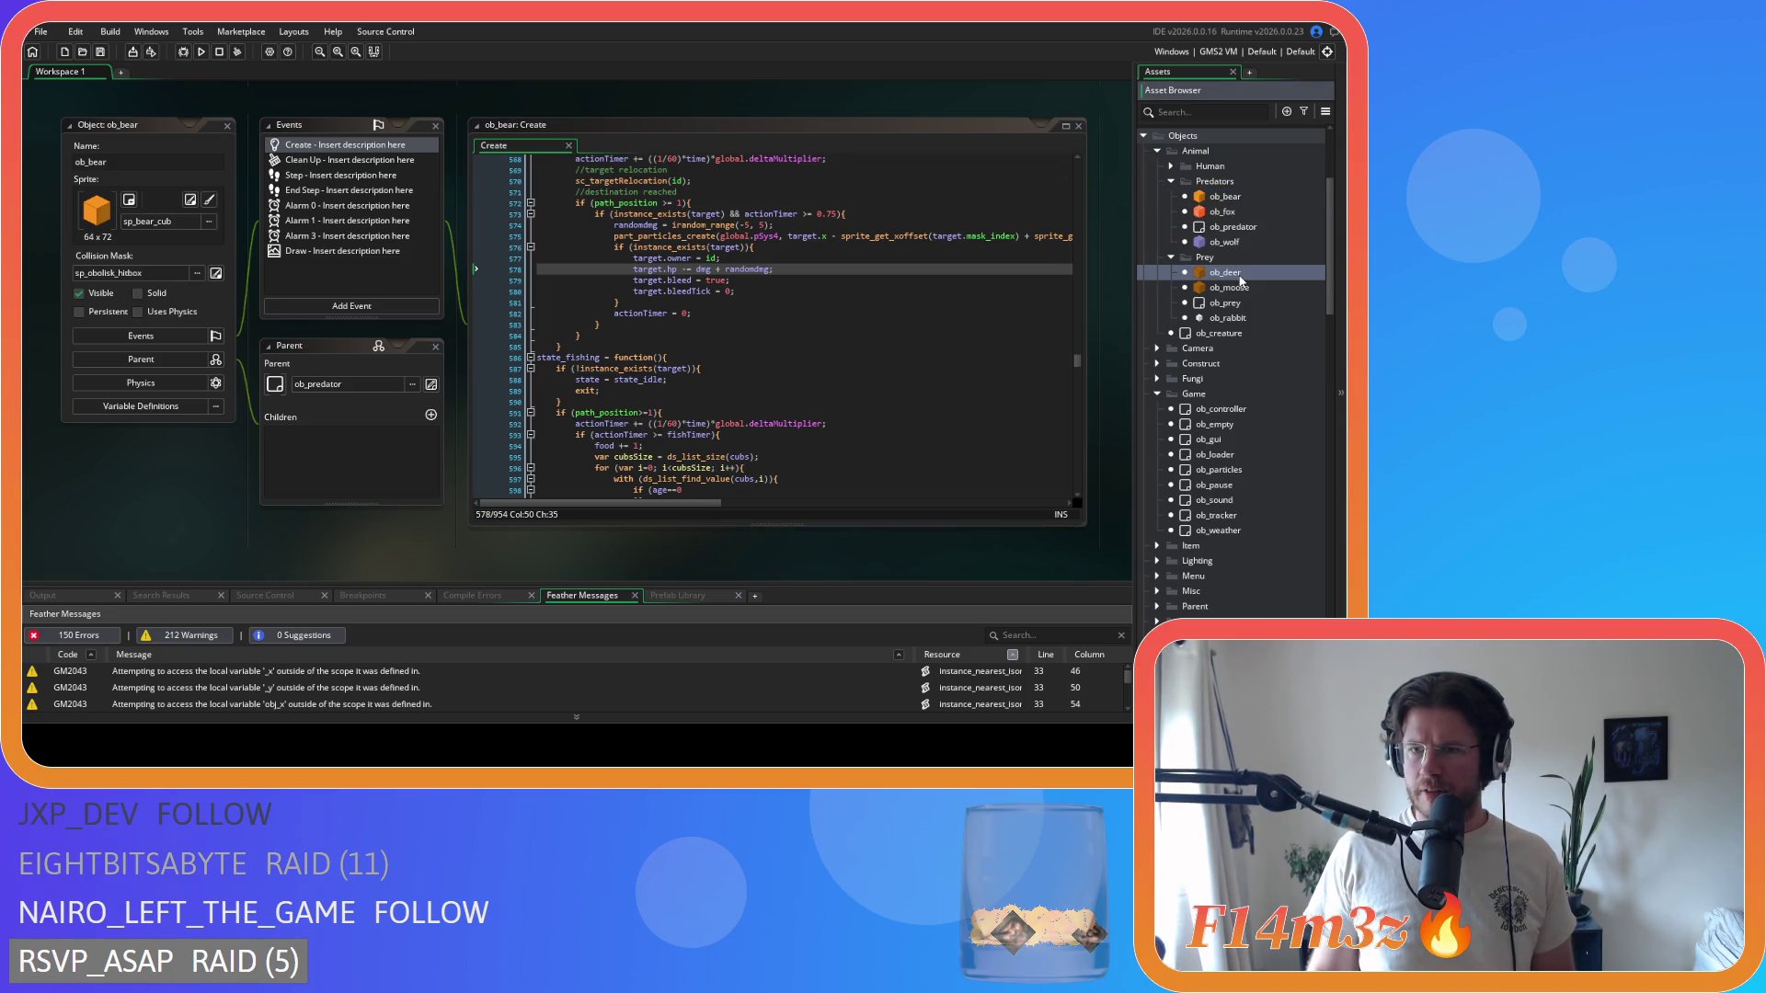
{"action": "double_click", "coordinate": [1239, 278]}
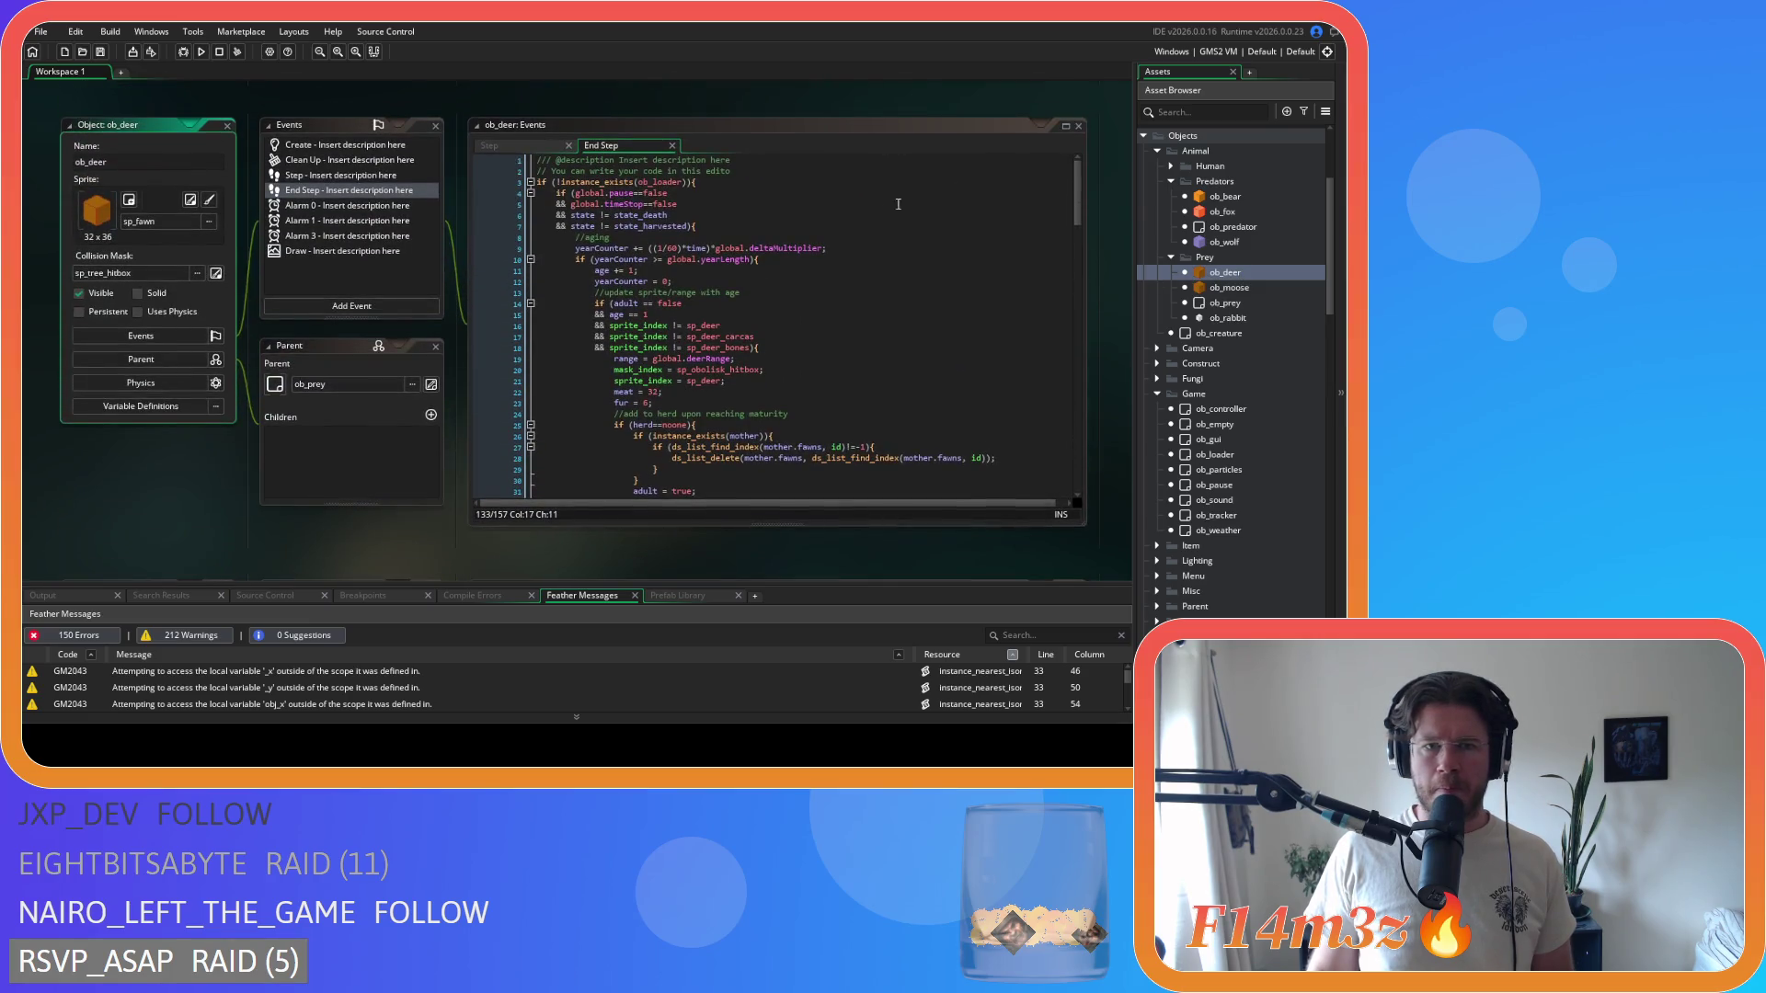
- Scroll through the deer's End Step code, then bring the ob_wolf object editor back up
{"action": "left_click_drag", "start_coordinate": [1080, 208], "coordinate": [1070, 381]}
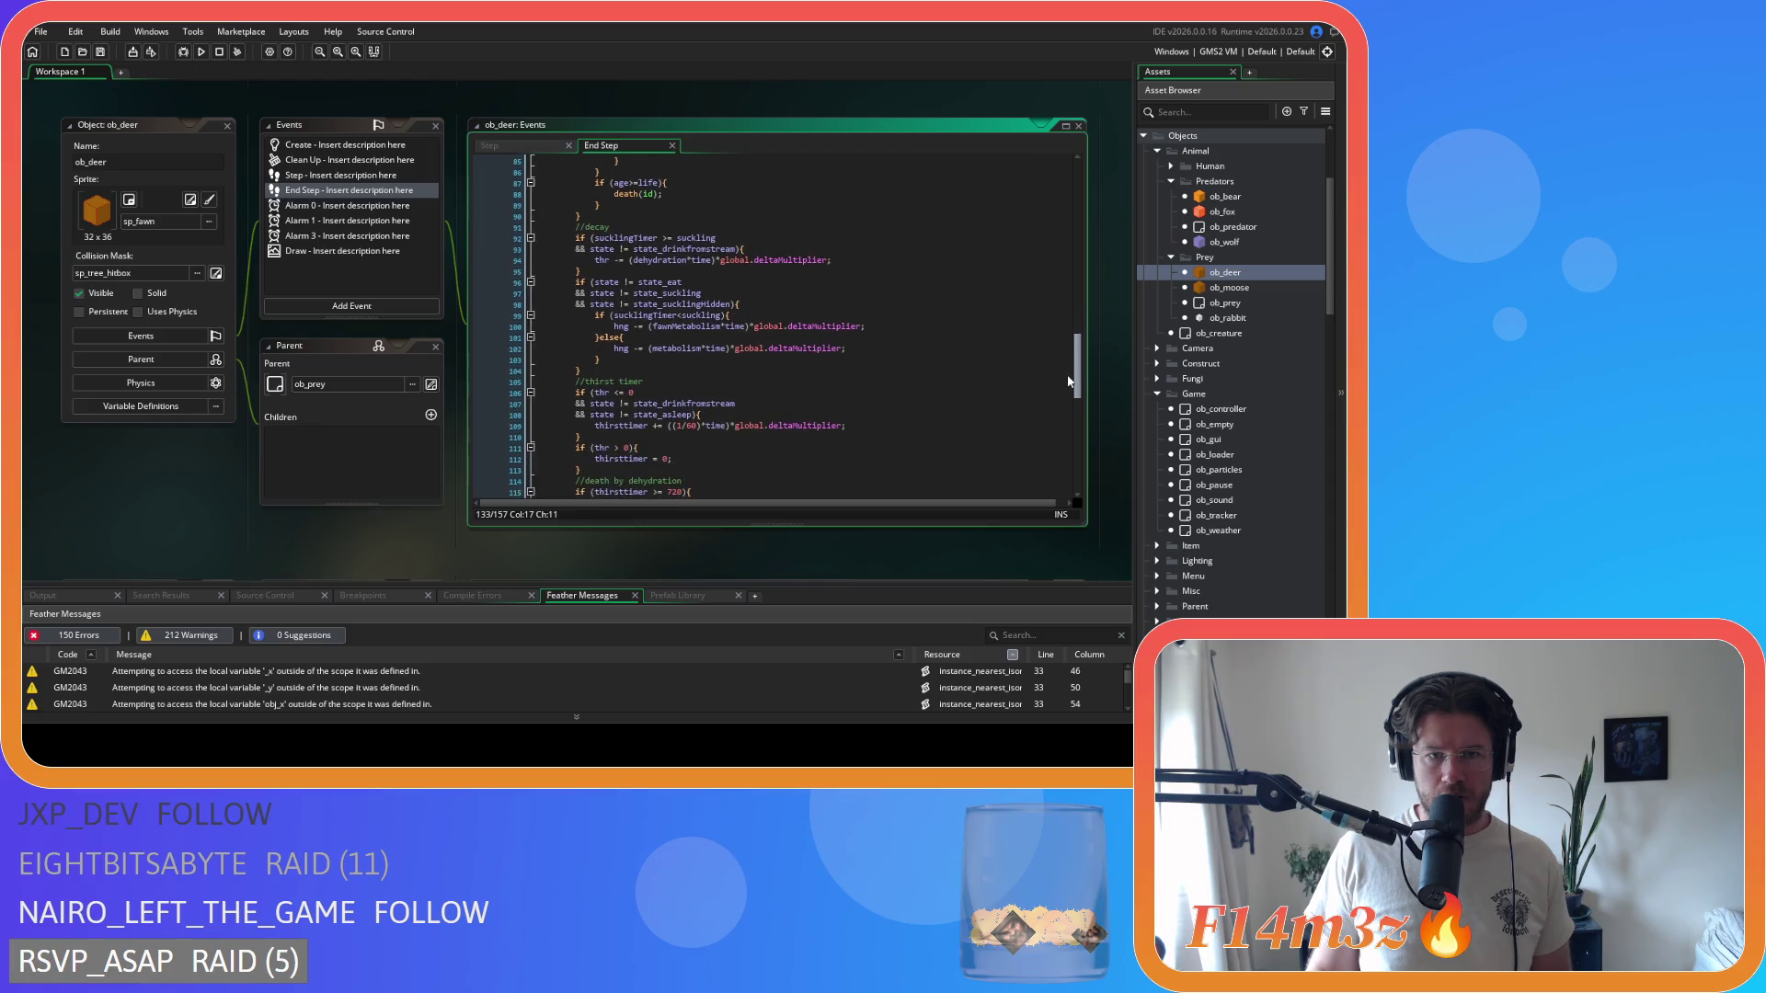
{"action": "scroll", "coordinate": [1012, 340], "scroll_direction": "down", "scroll_amount": 7}
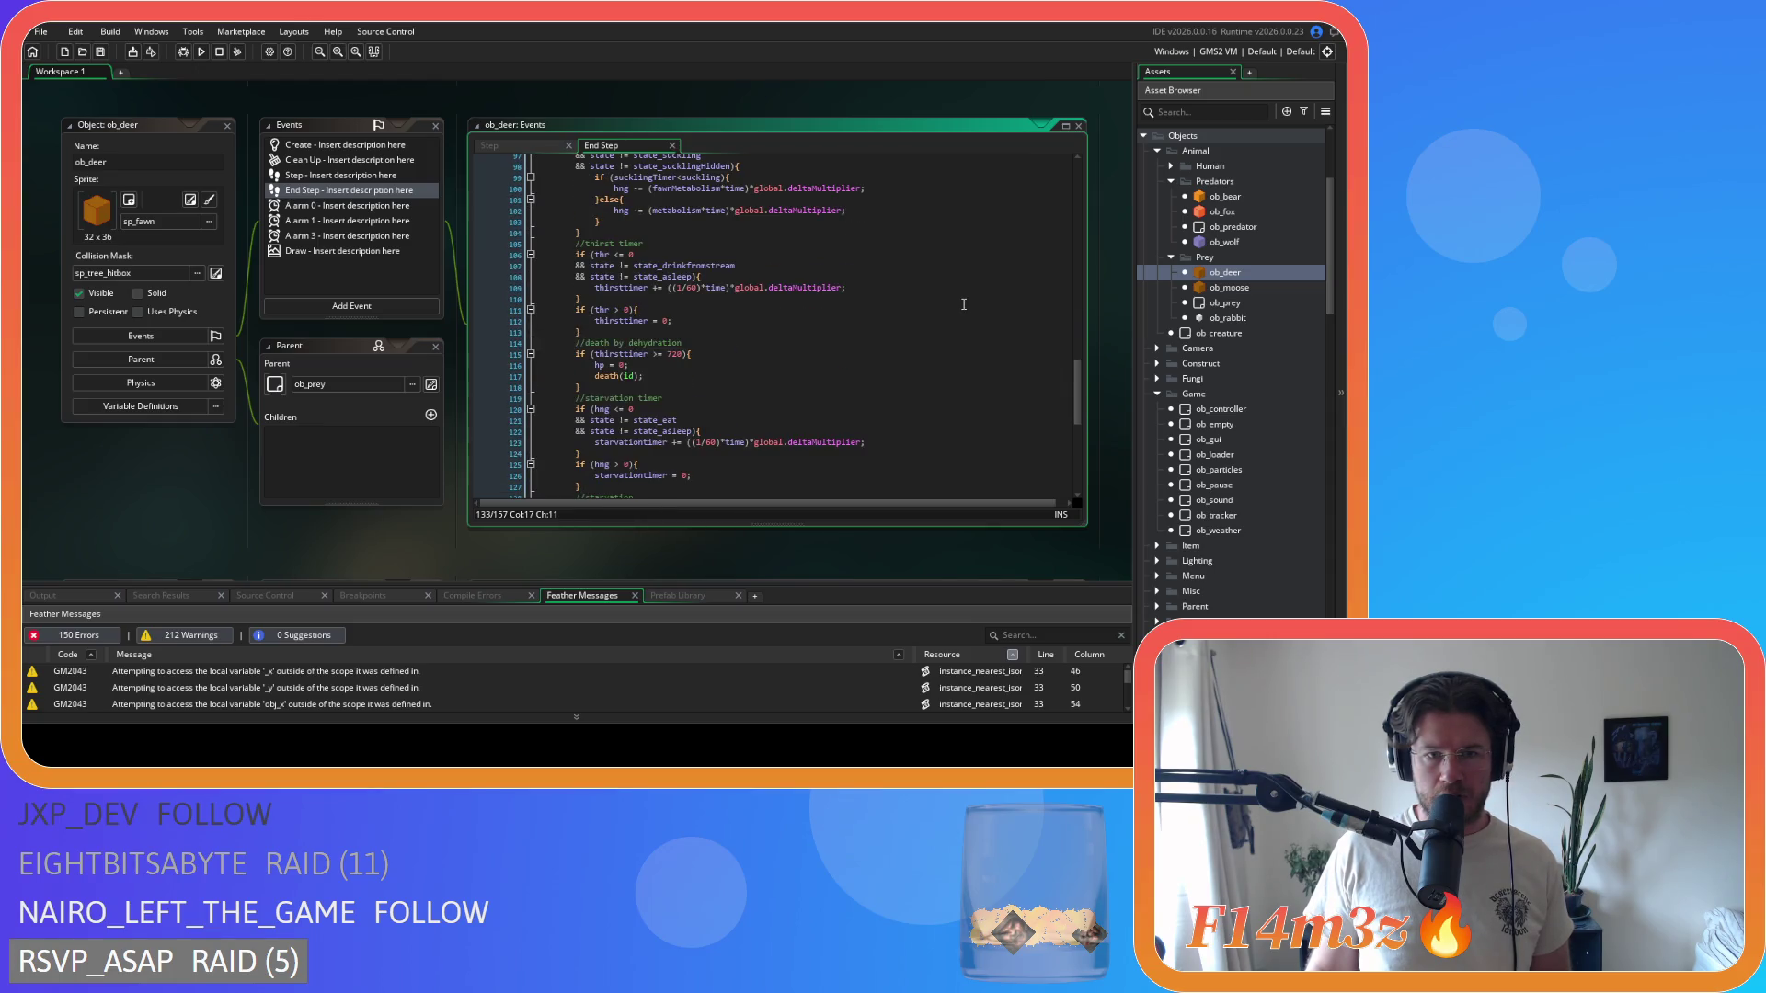
{"action": "scroll", "coordinate": [960, 298], "scroll_direction": "down", "scroll_amount": 3}
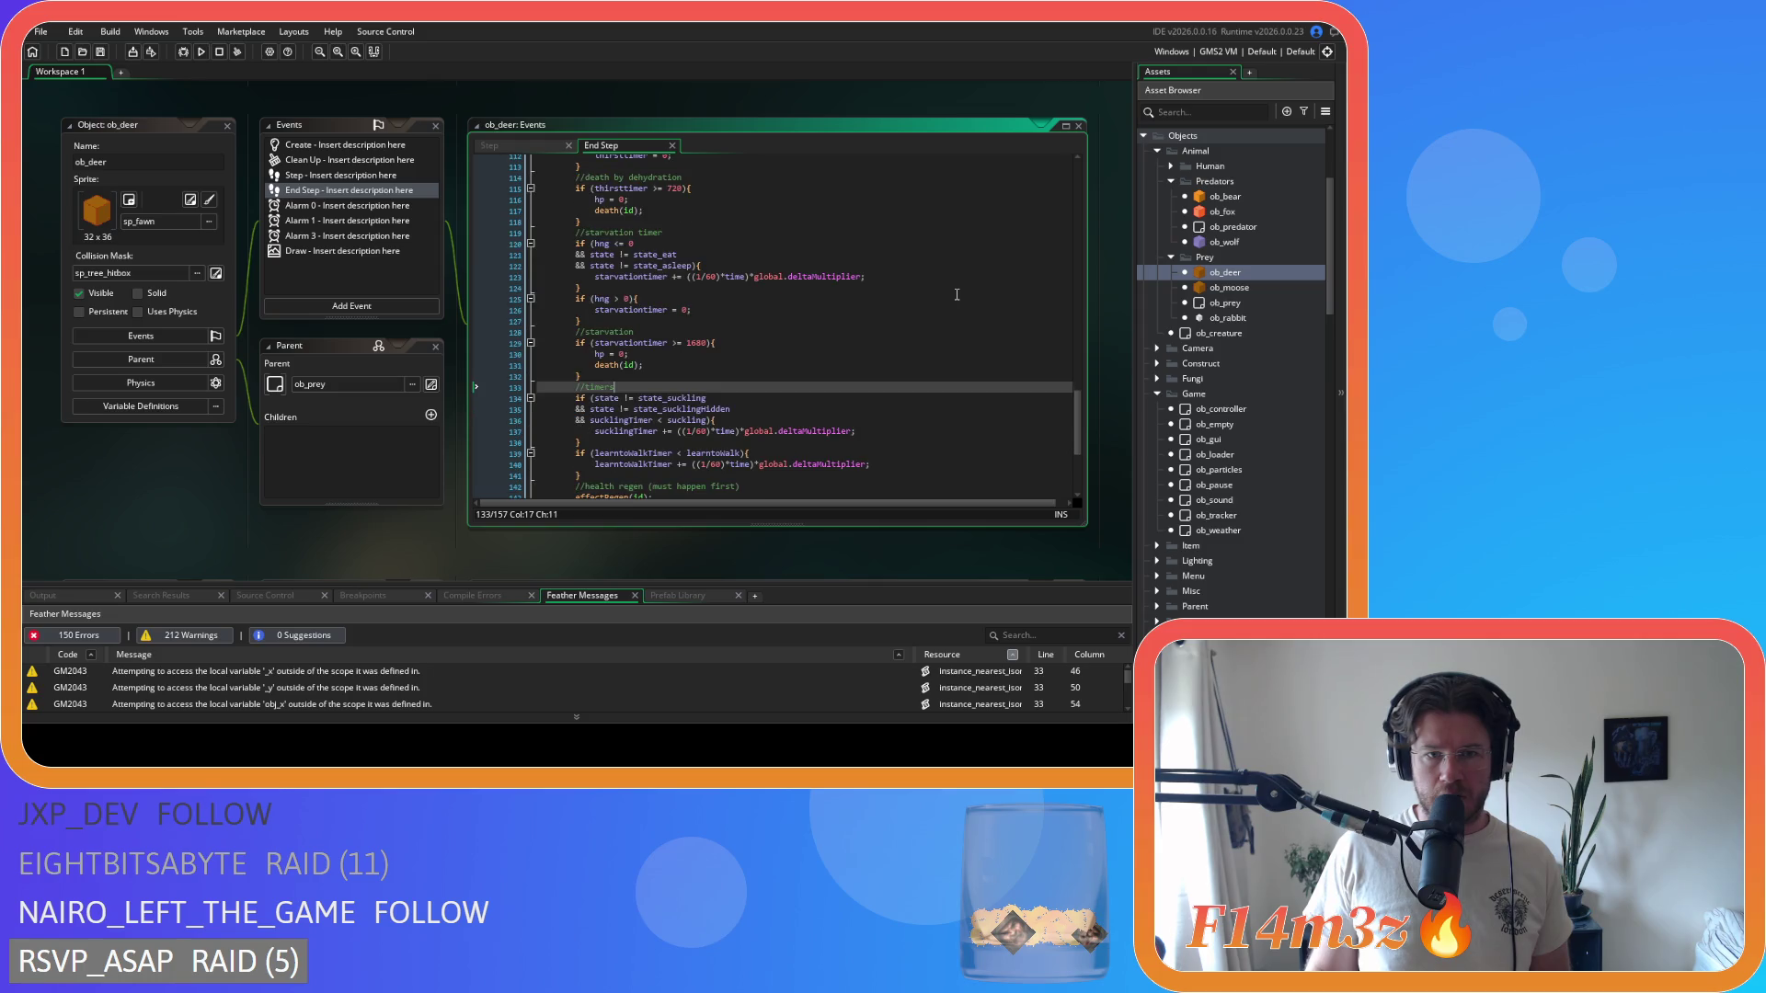
{"action": "scroll", "coordinate": [956, 295], "scroll_direction": "down", "scroll_amount": 6}
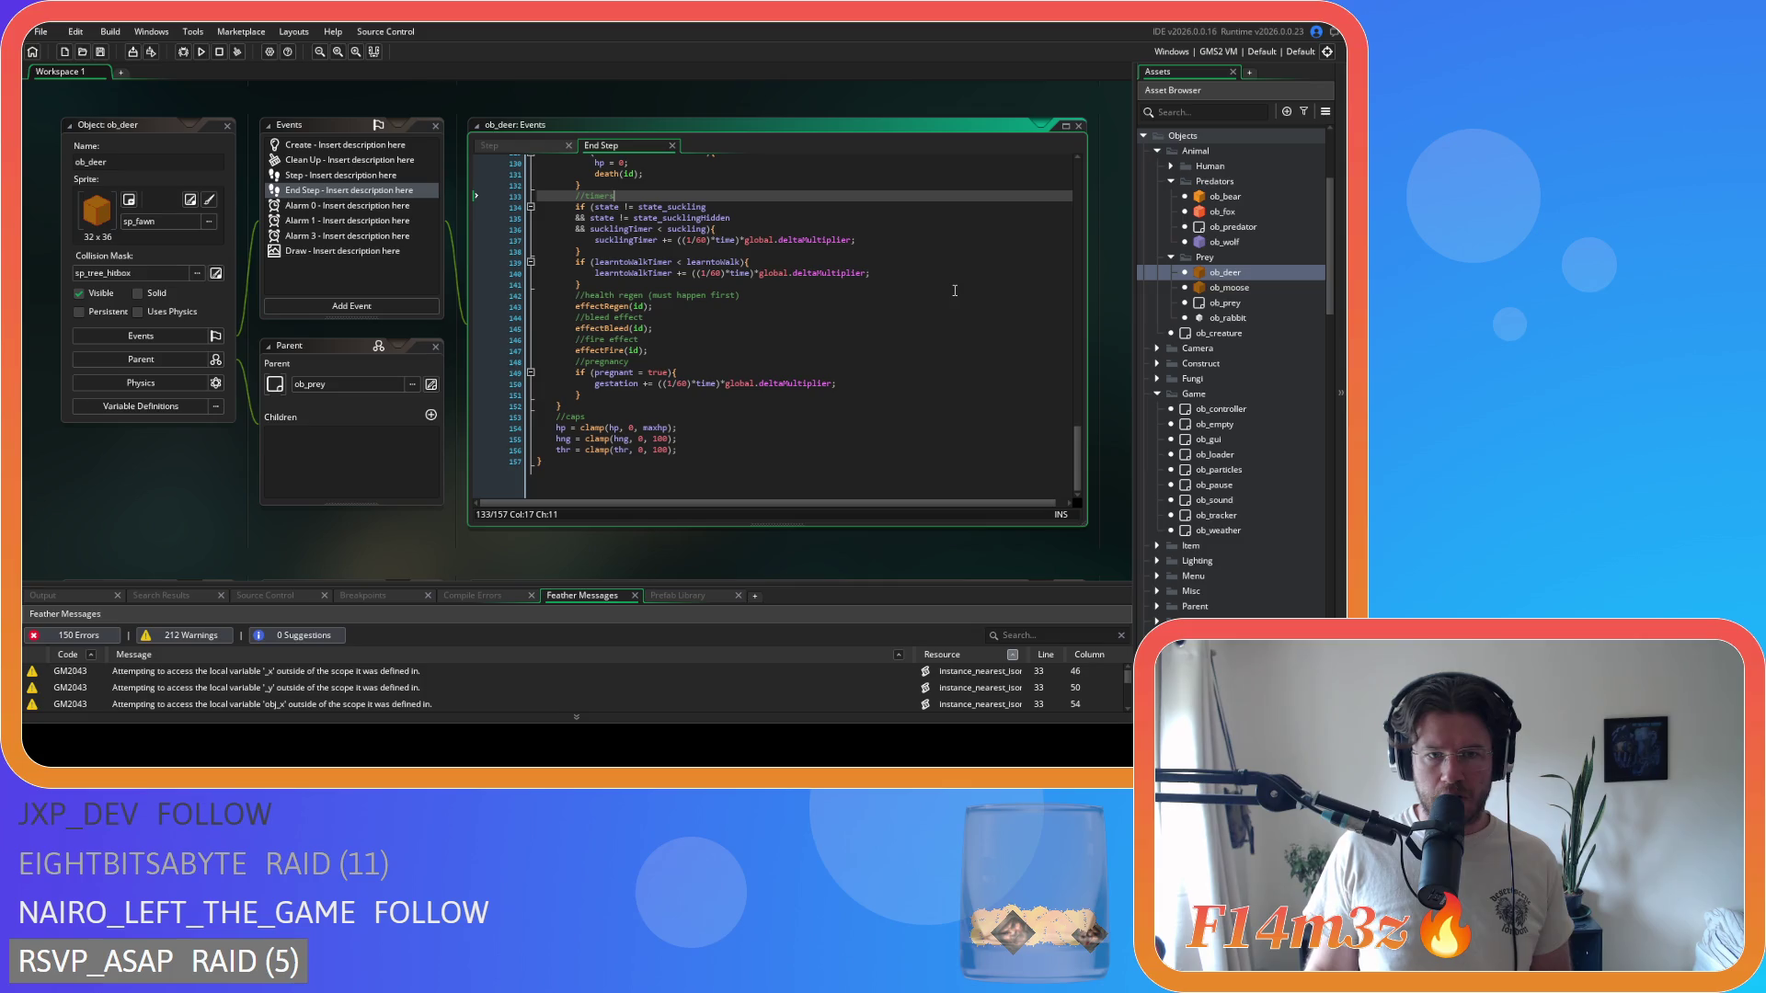
{"action": "scroll", "coordinate": [954, 290], "scroll_direction": "up", "scroll_amount": 20}
{"action": "scroll", "coordinate": [955, 290], "scroll_direction": "up", "scroll_amount": 18}
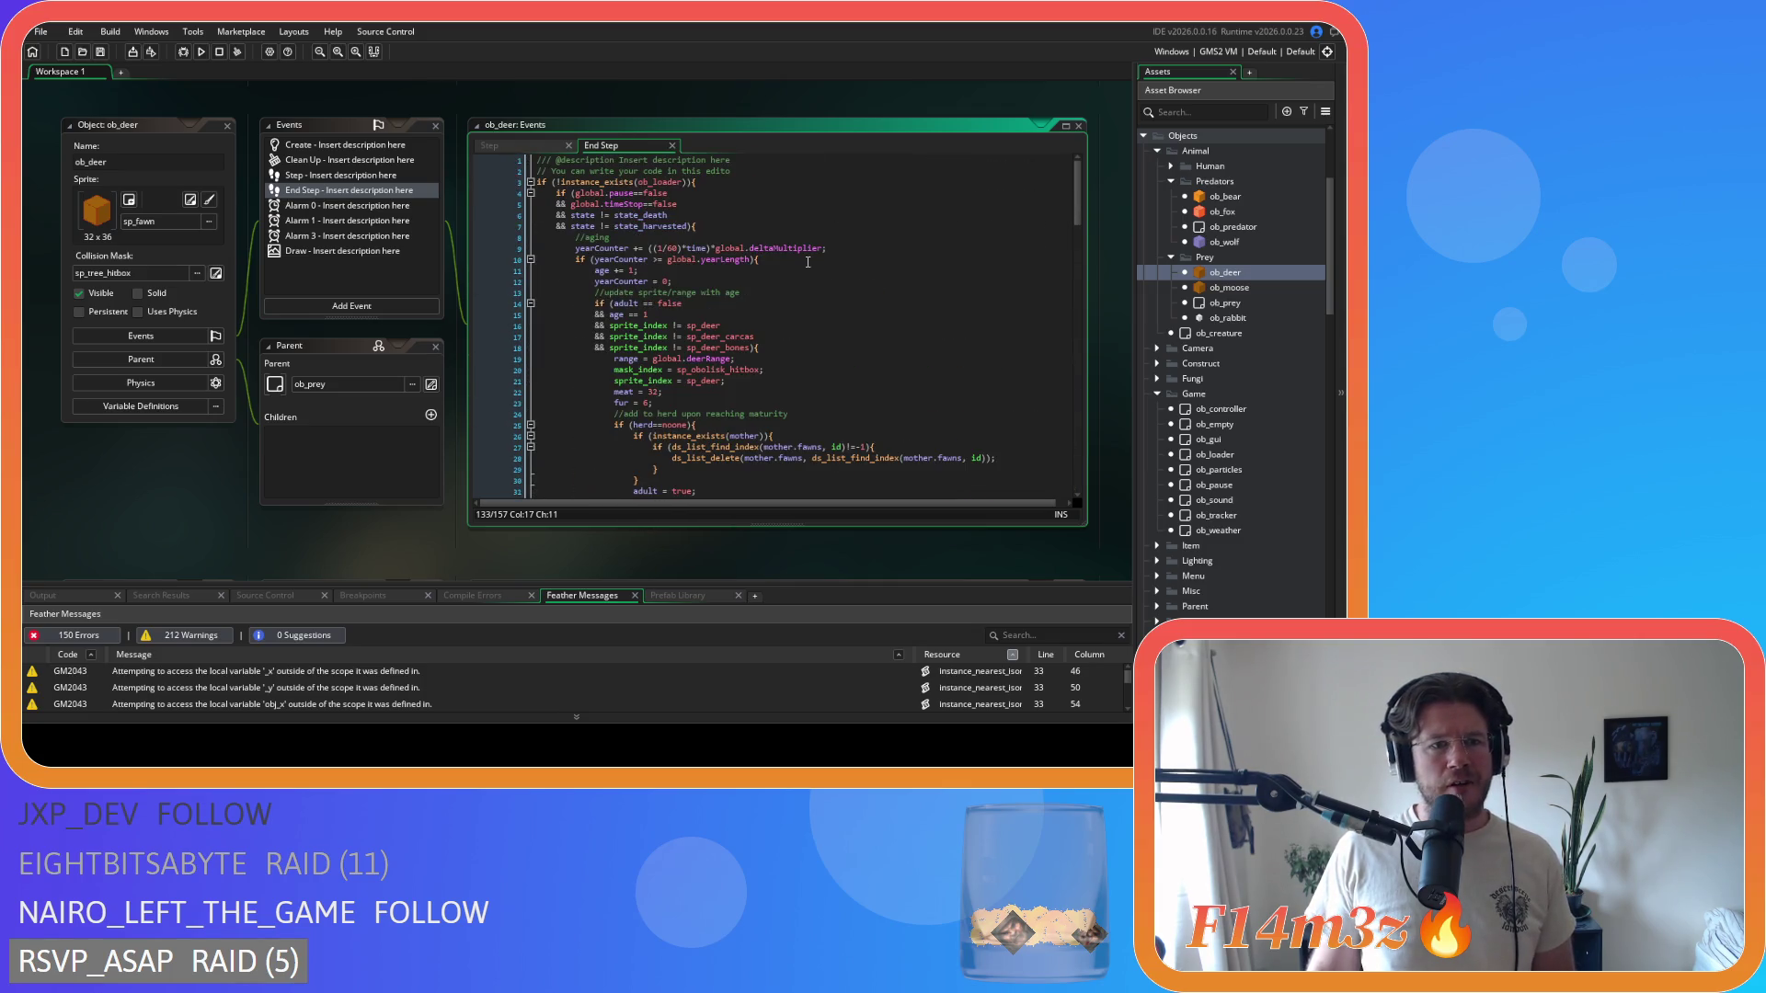
{"action": "double_click", "coordinate": [1239, 239]}
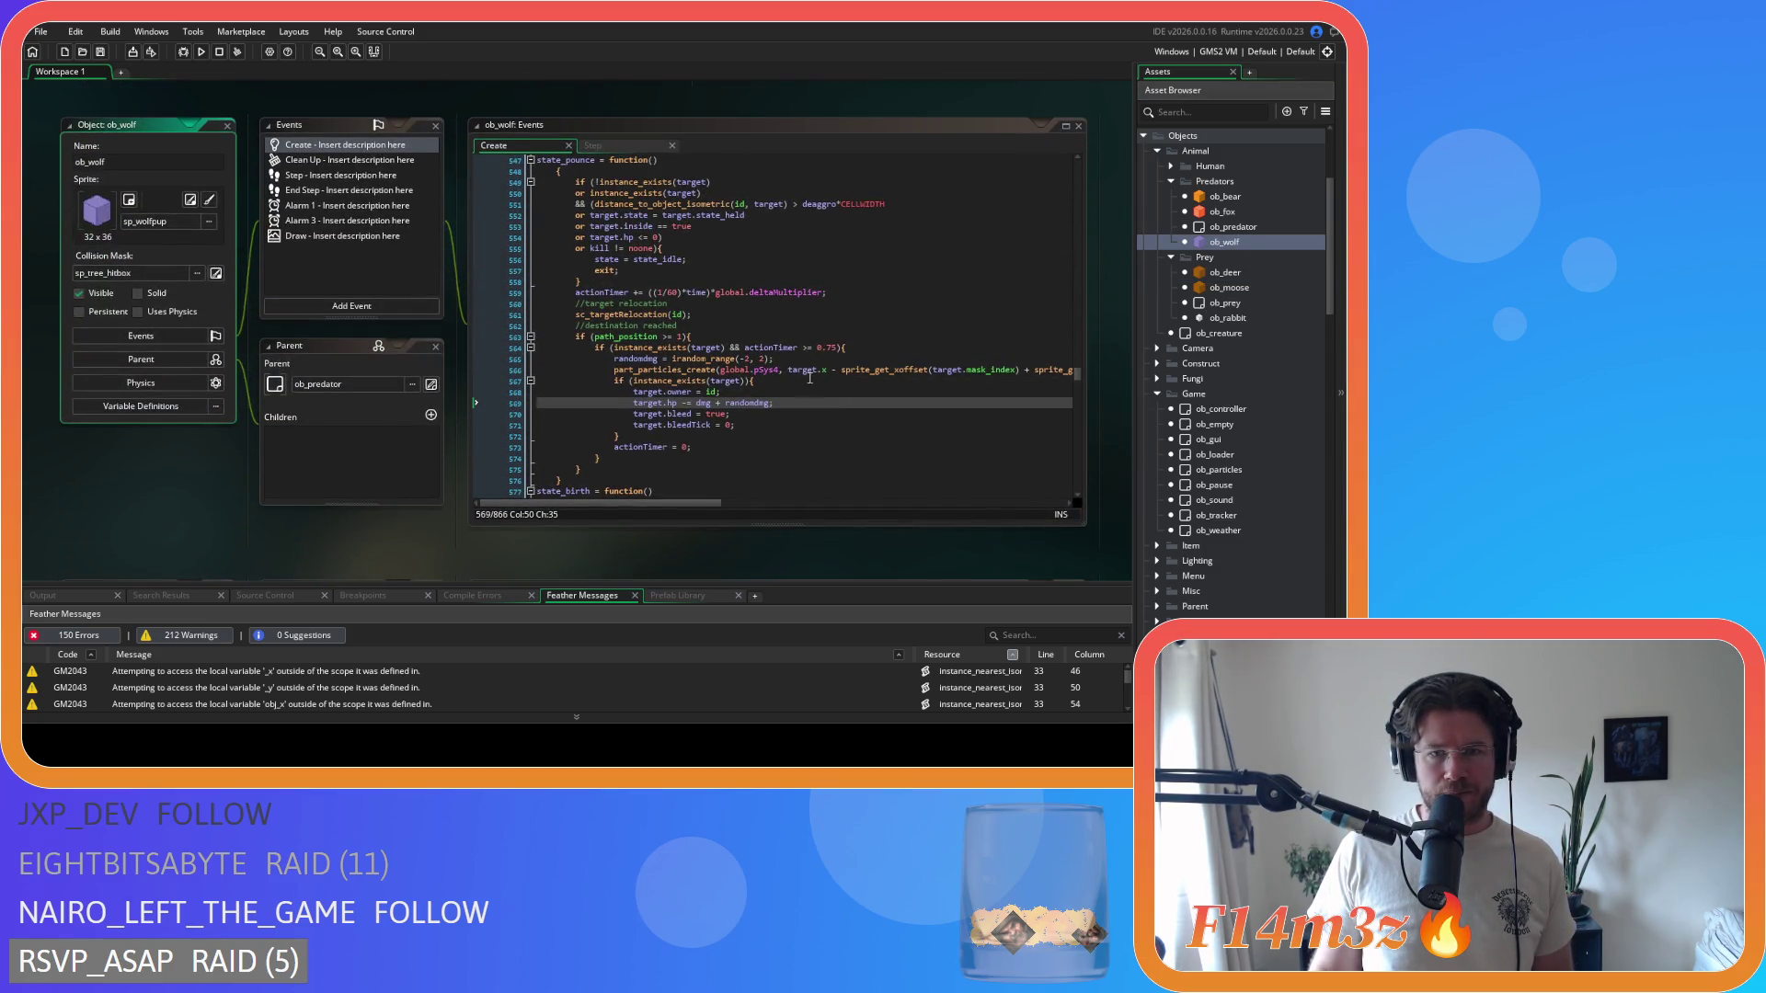
- Make line 552 read target.state == target.state_held and put the actionTimer >= 0.75 condition on its own line
{"action": "left_click", "coordinate": [791, 393]}
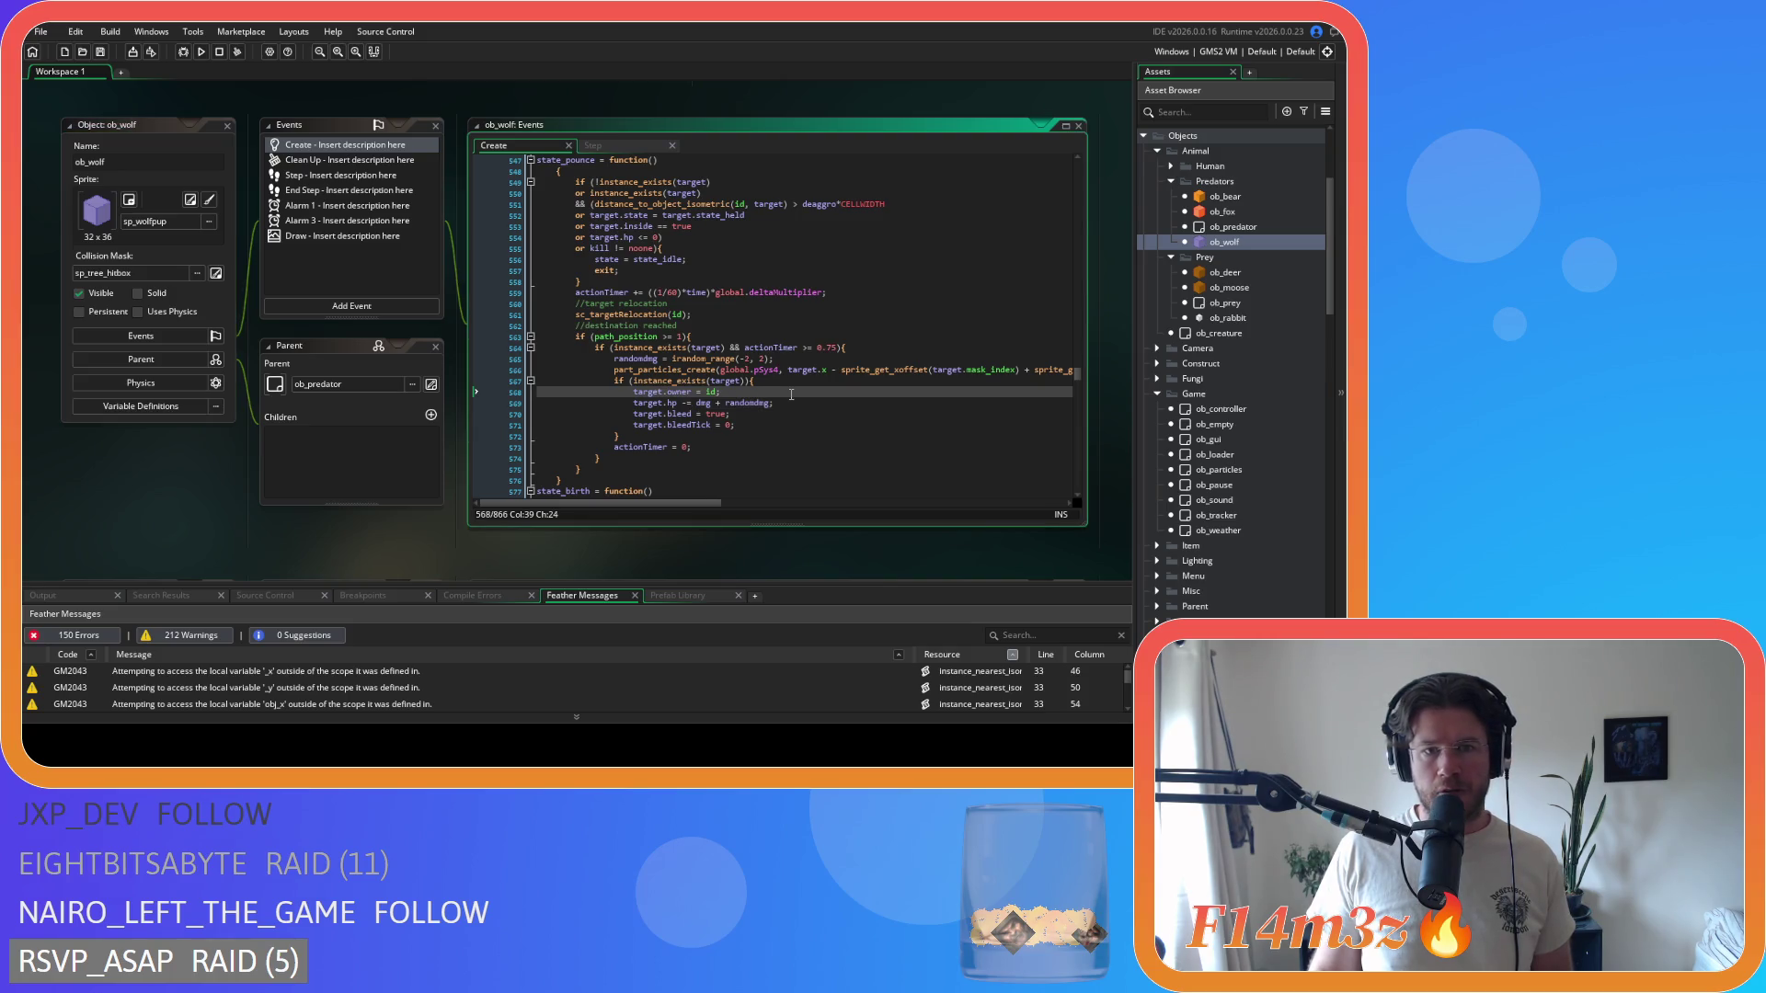
{"action": "left_click", "coordinate": [661, 215]}
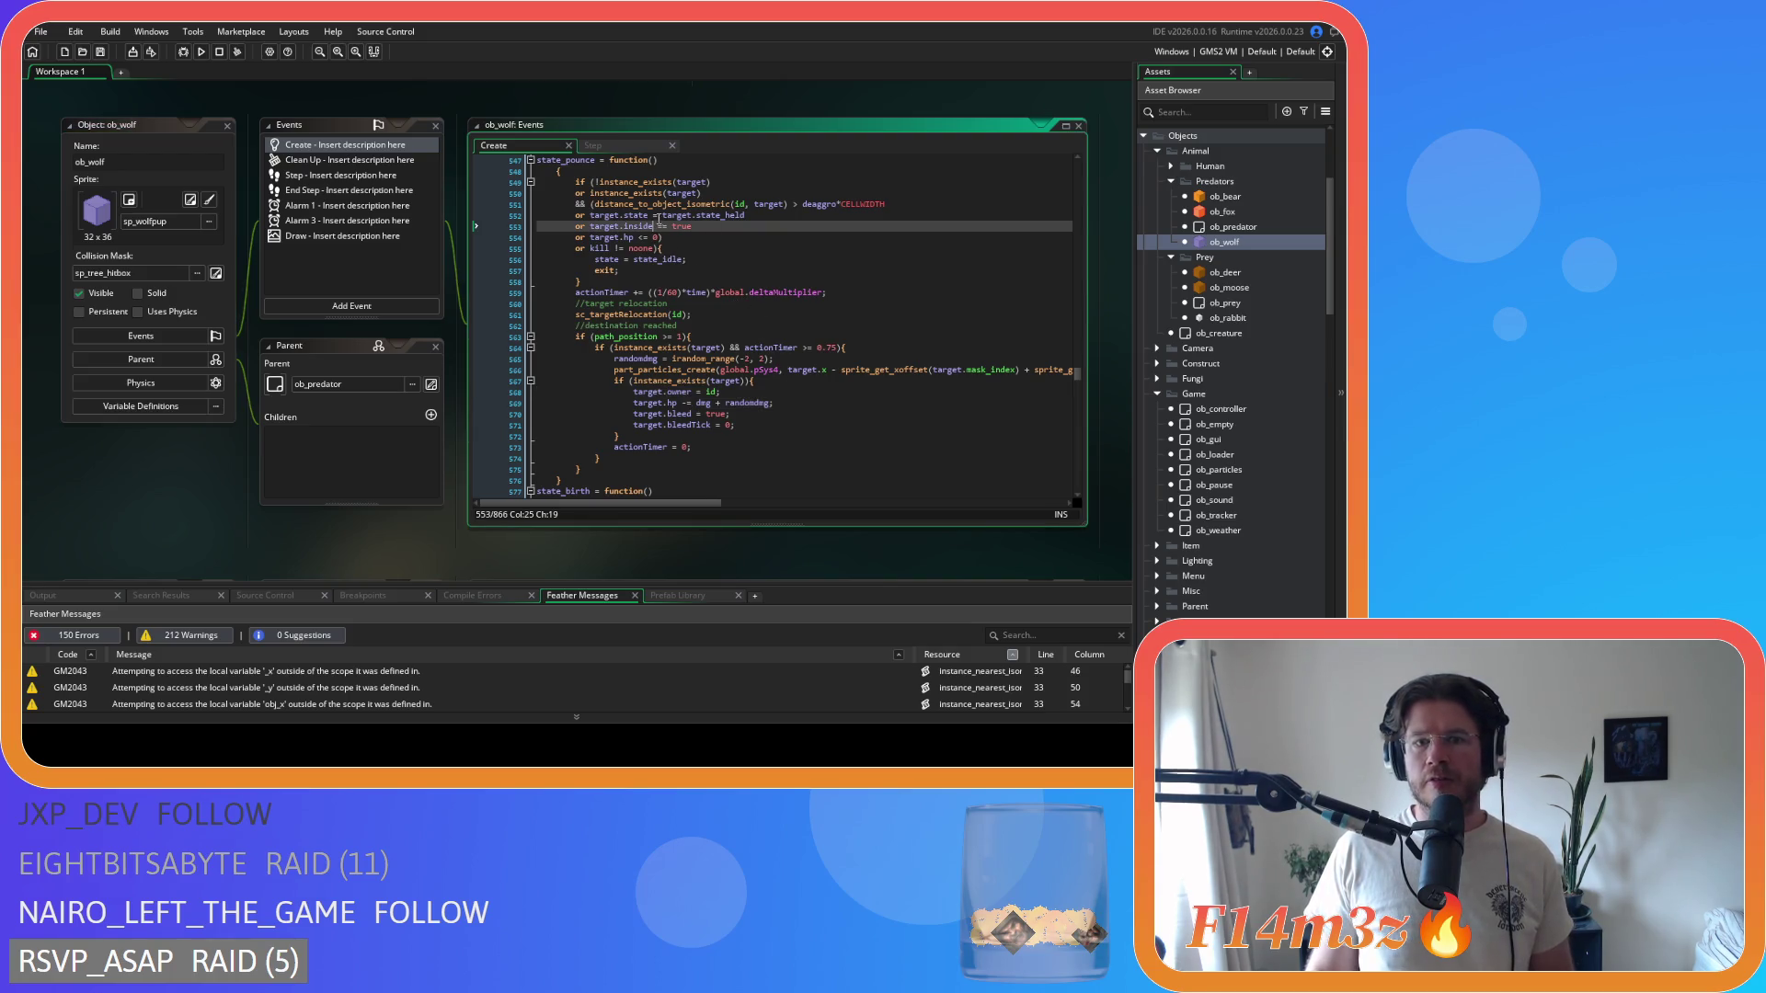
{"action": "type", "text": "="}
{"action": "left_click", "coordinate": [756, 270]}
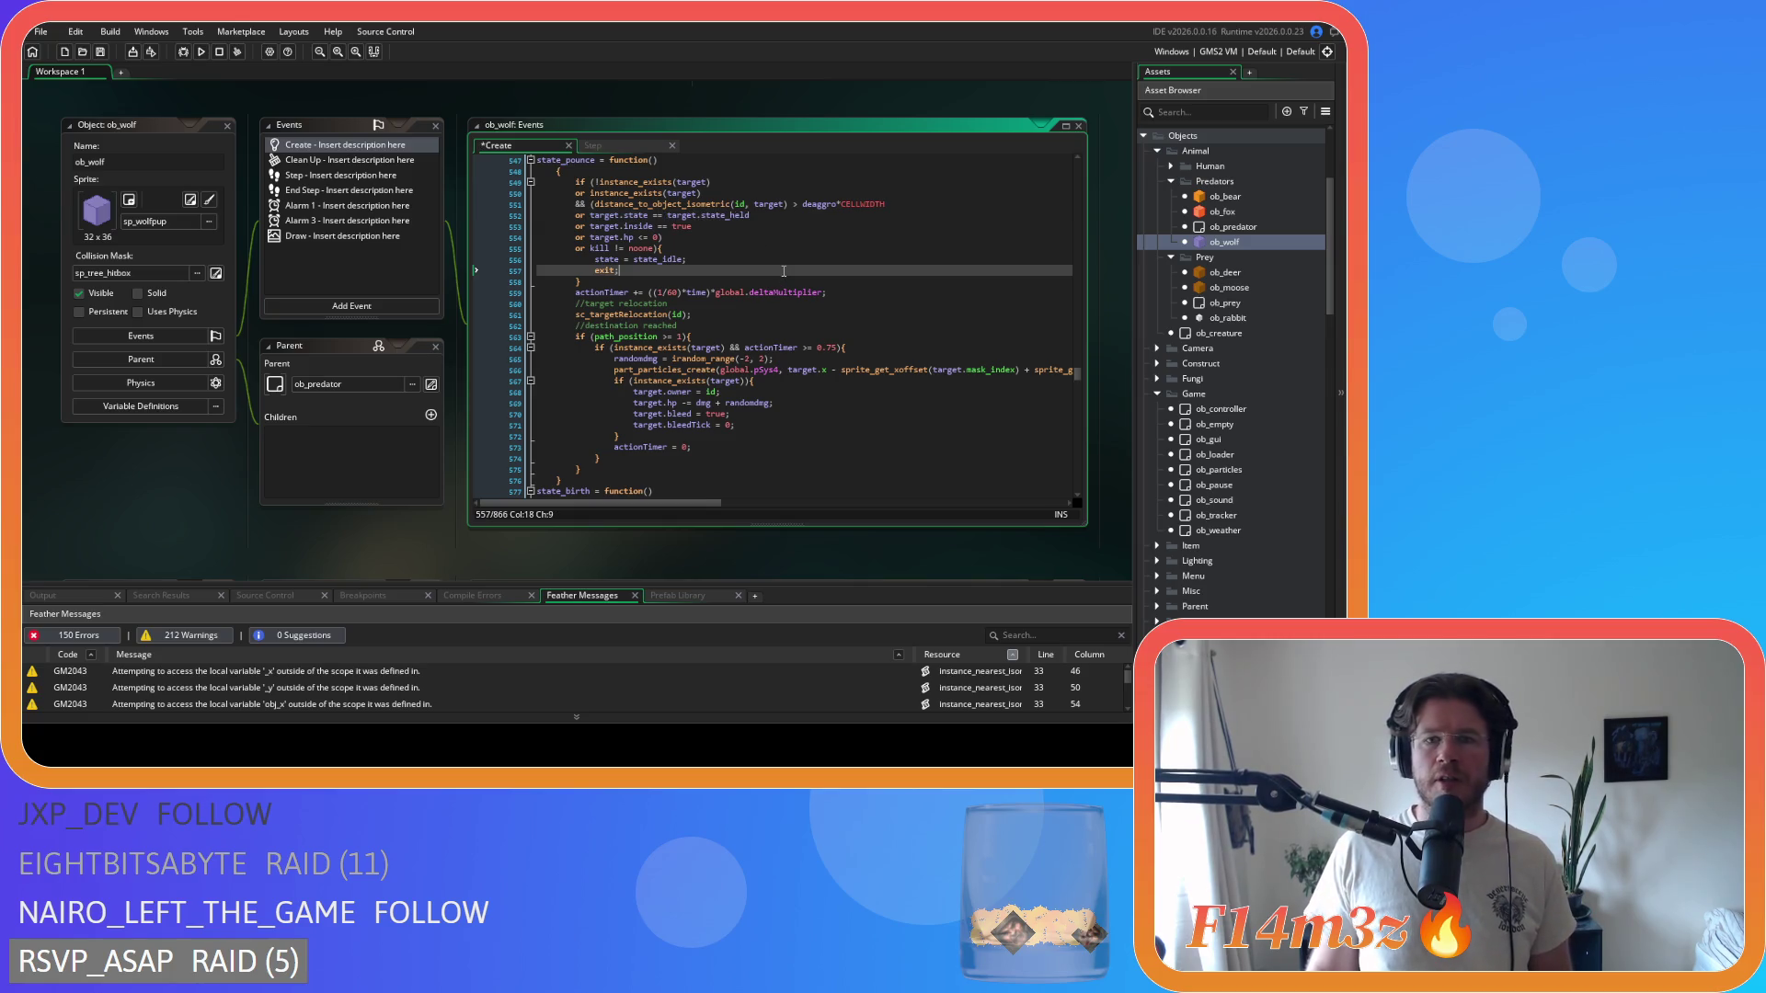
{"action": "left_click", "coordinate": [735, 347]}
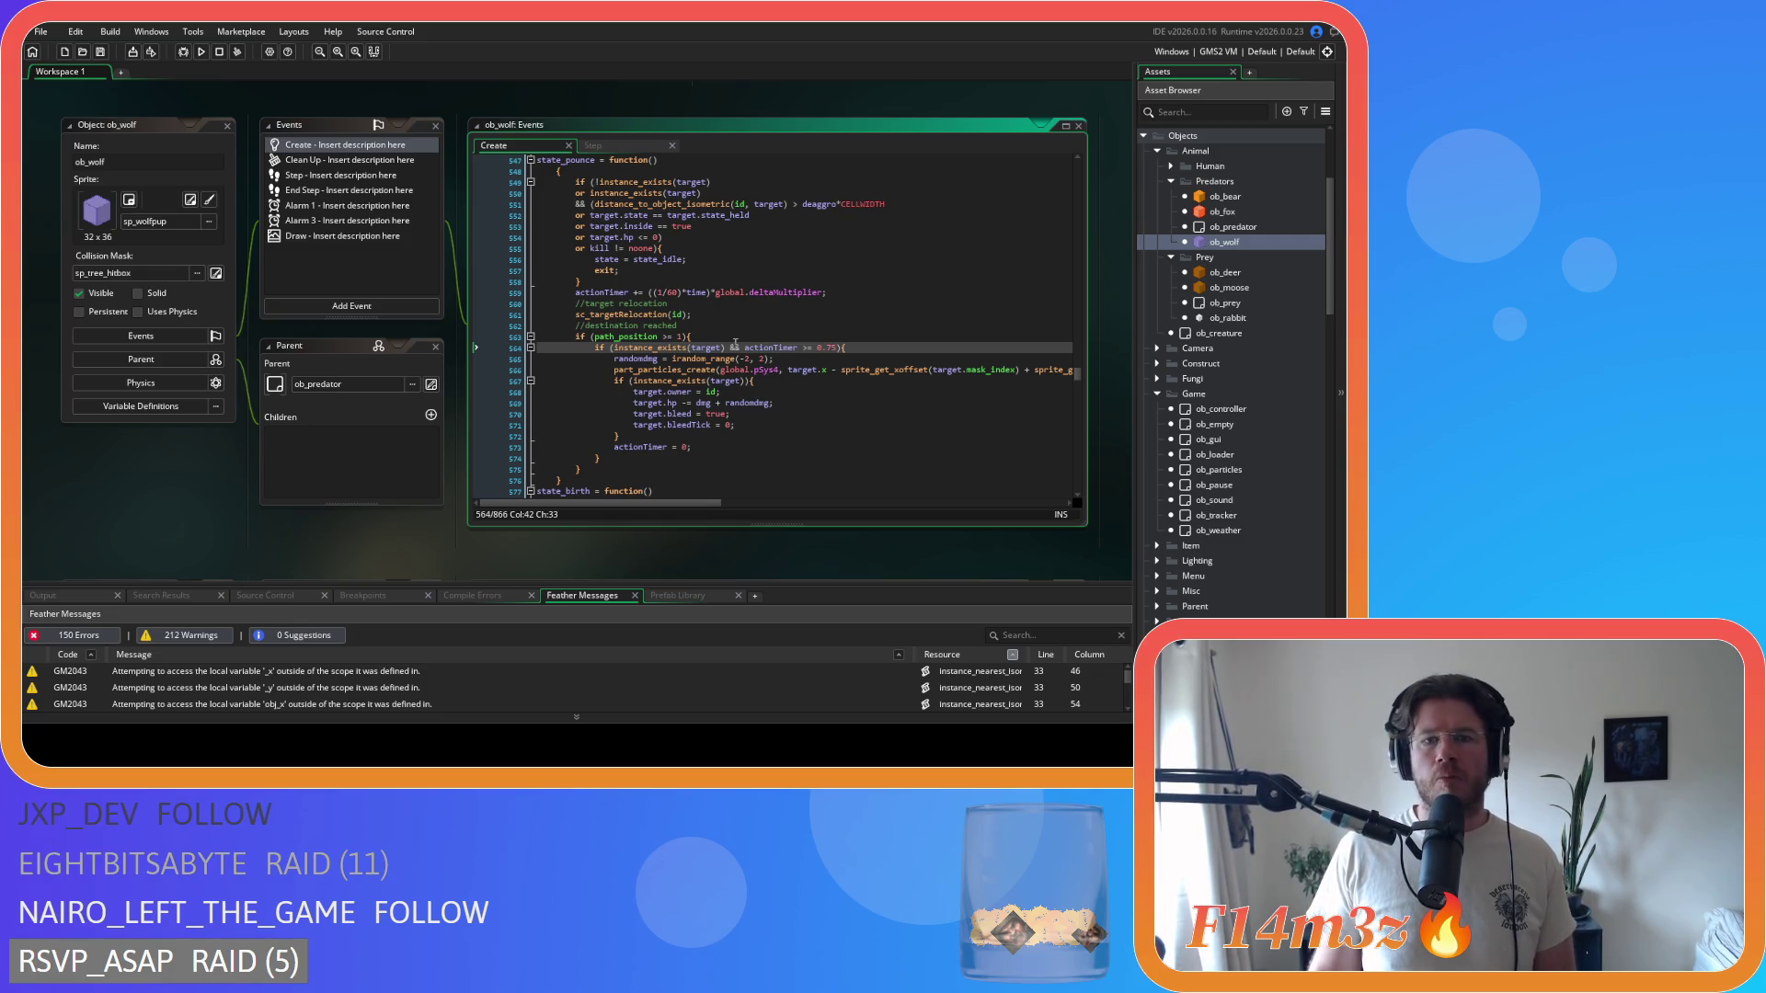
{"action": "scroll", "coordinate": [774, 416], "scroll_direction": "down", "scroll_amount": 1}
{"action": "scroll", "coordinate": [775, 417], "scroll_direction": "down", "scroll_amount": 1}
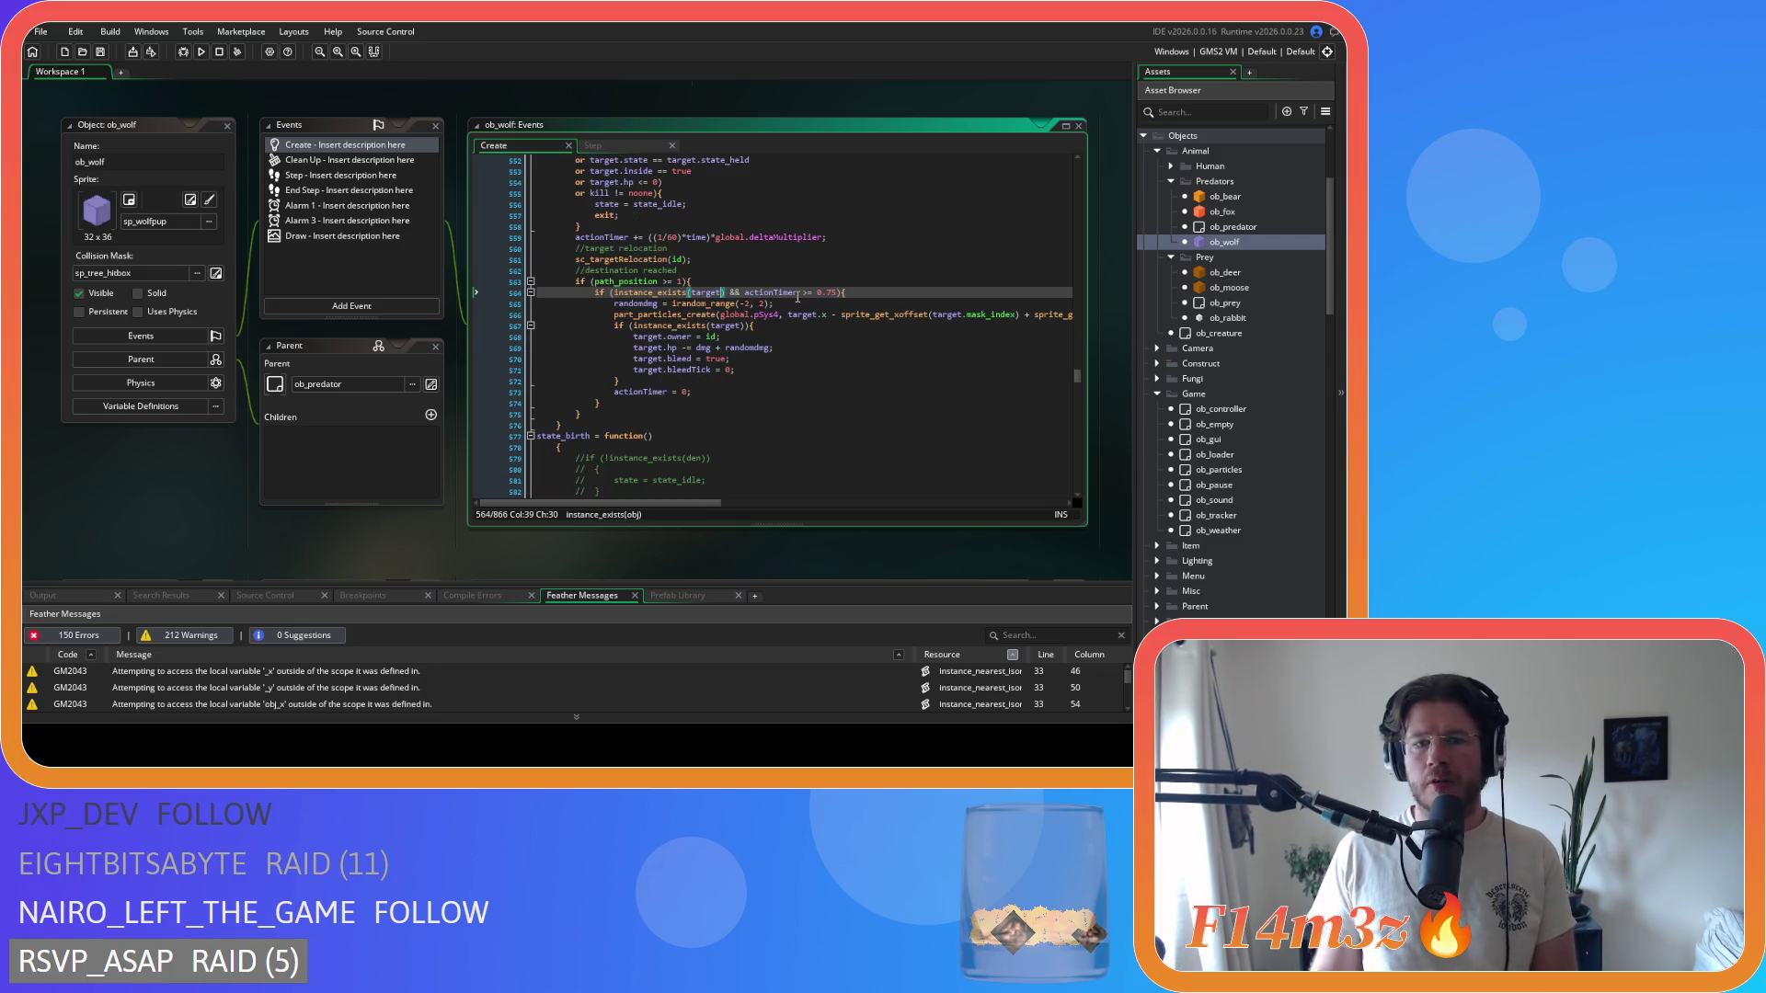
{"action": "key", "text": "Return"}
- Review the wolf's pounce damage lines around randomdmg, target.hp and target.bleed
{"action": "left_click", "coordinate": [733, 313]}
{"action": "left_click", "coordinate": [891, 411]}
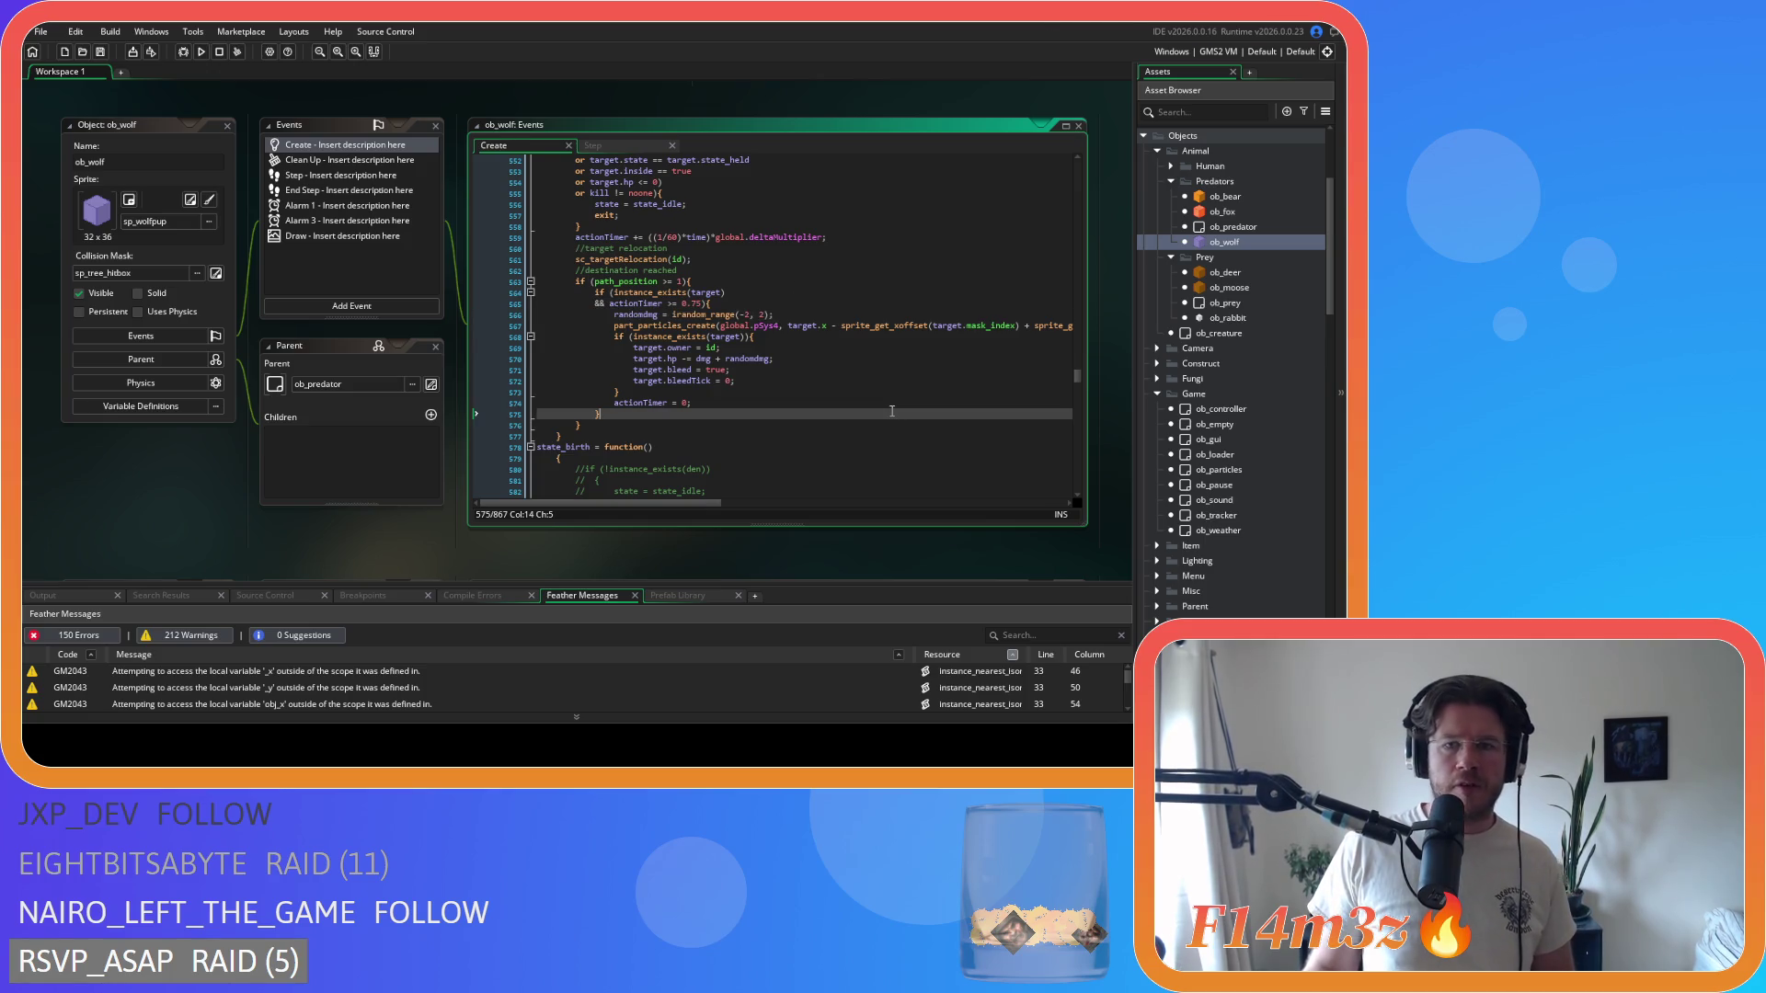
{"action": "left_click", "coordinate": [836, 368]}
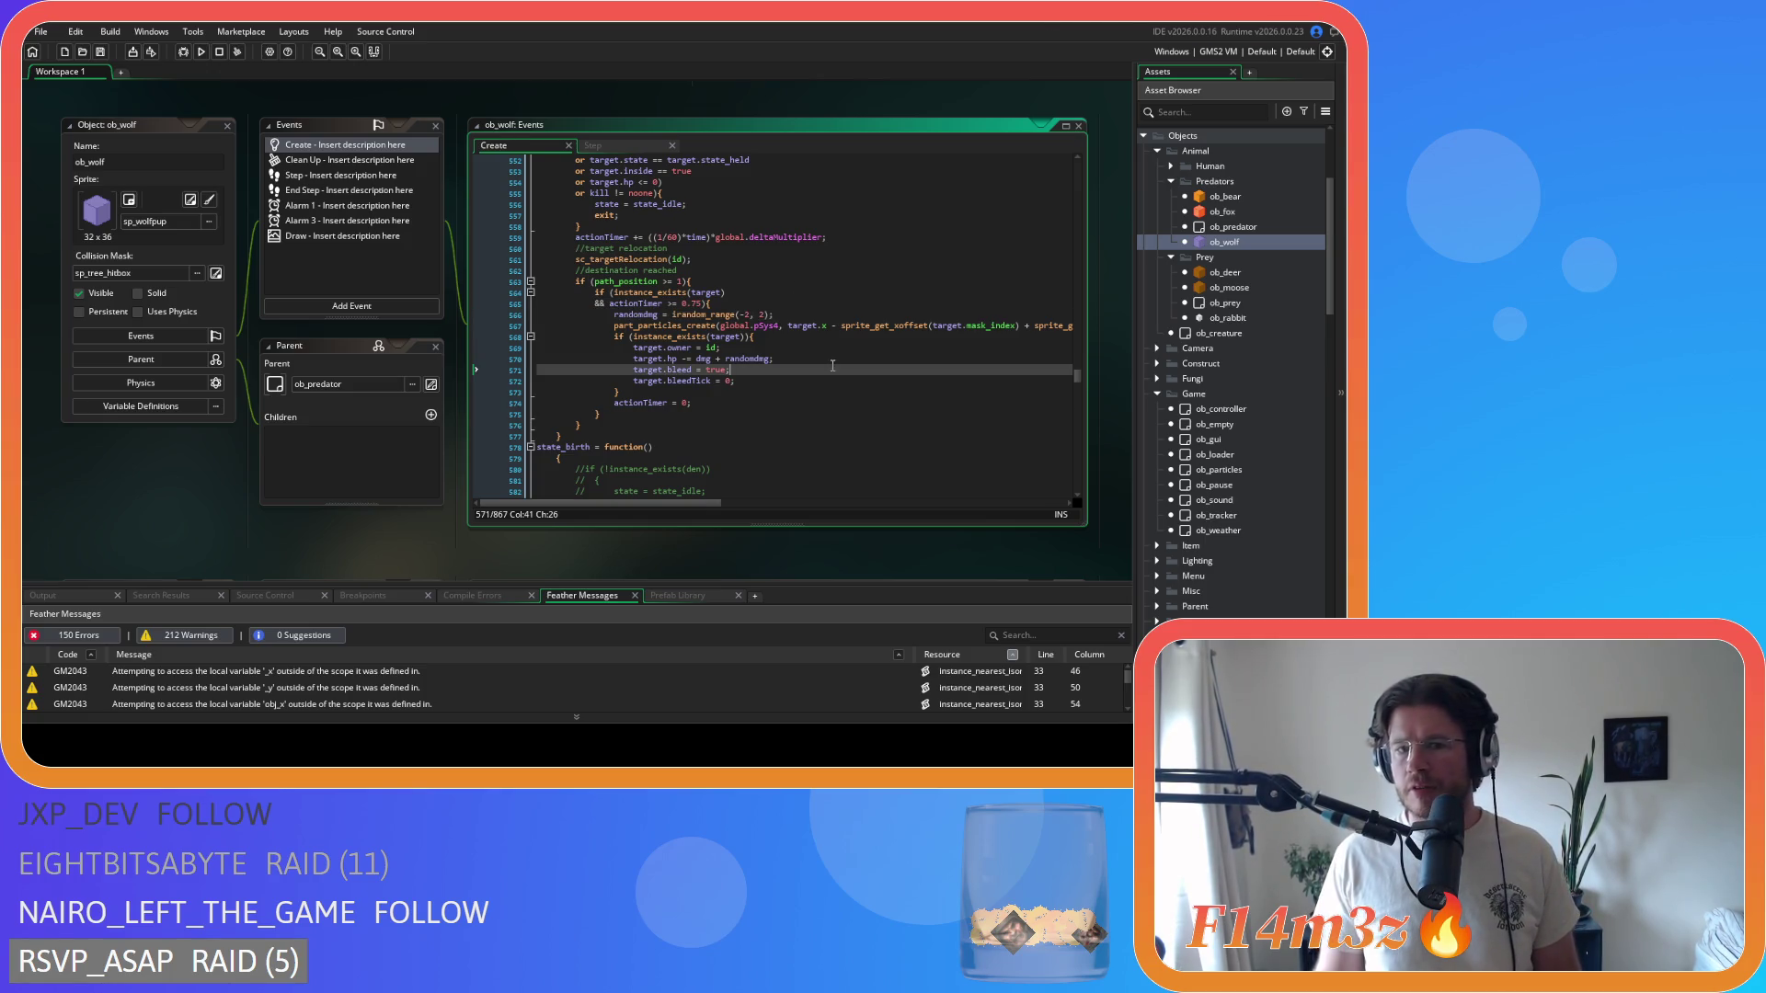
{"action": "left_click", "coordinate": [814, 380]}
{"action": "left_click", "coordinate": [808, 369]}
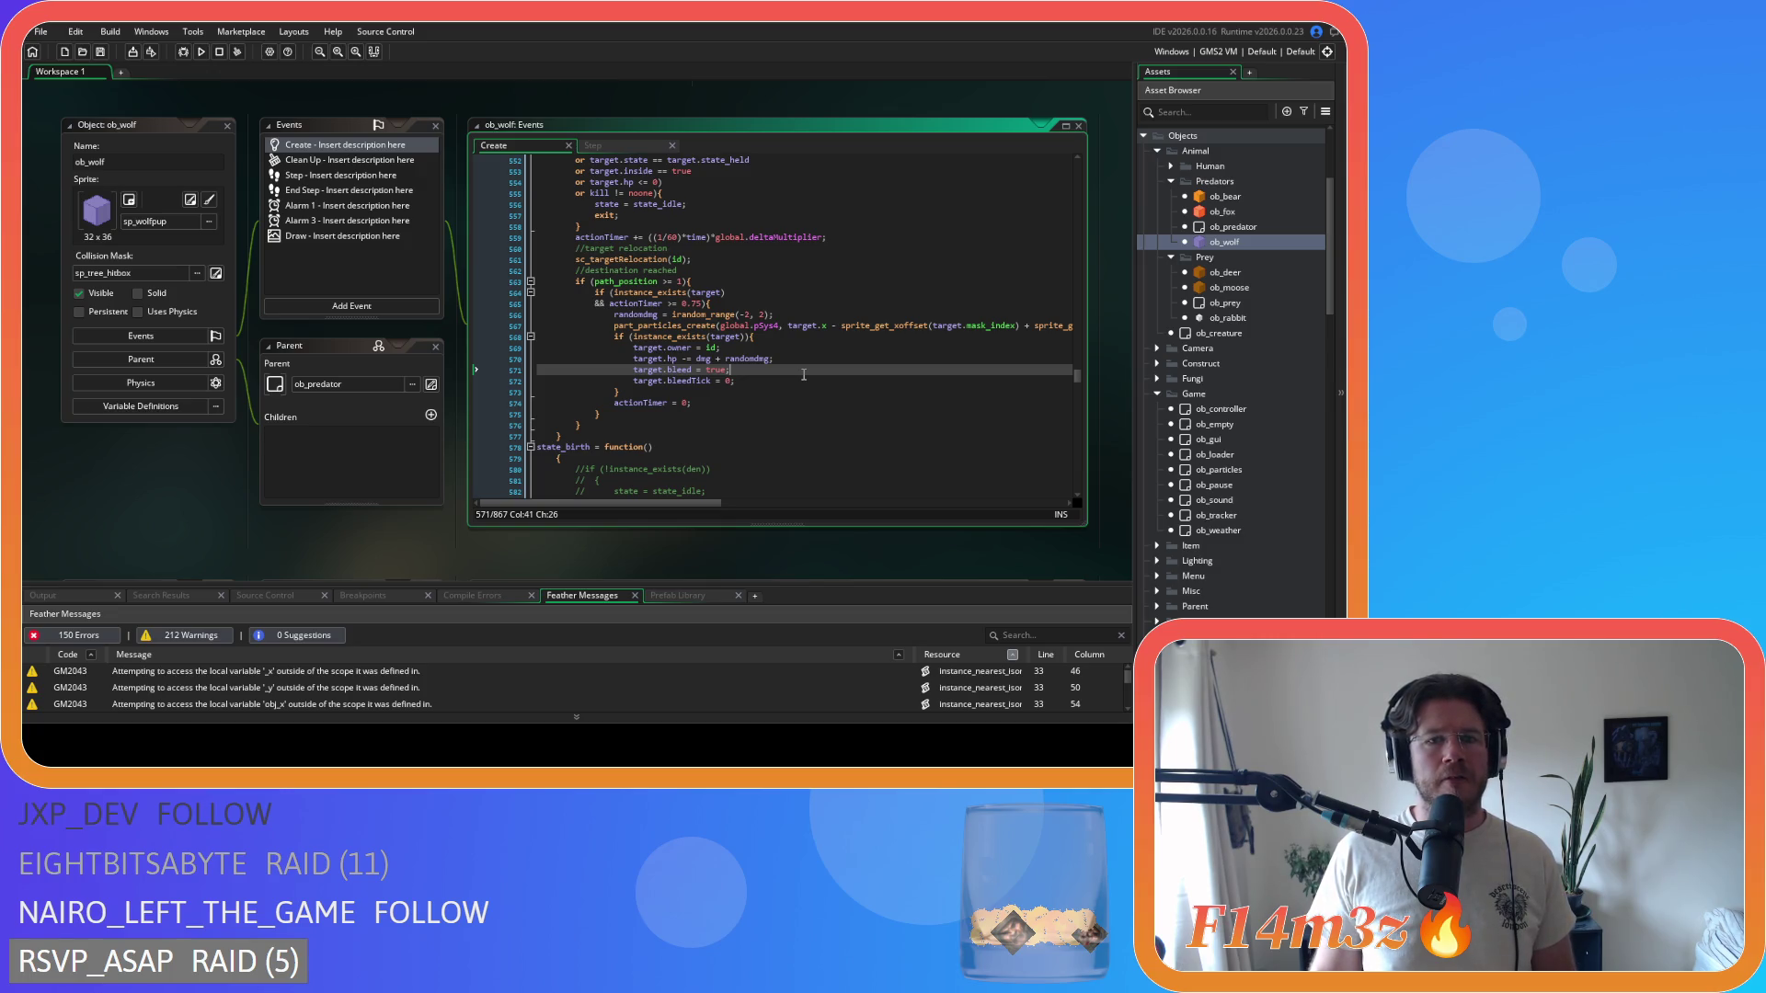
{"action": "left_click", "coordinate": [804, 359]}
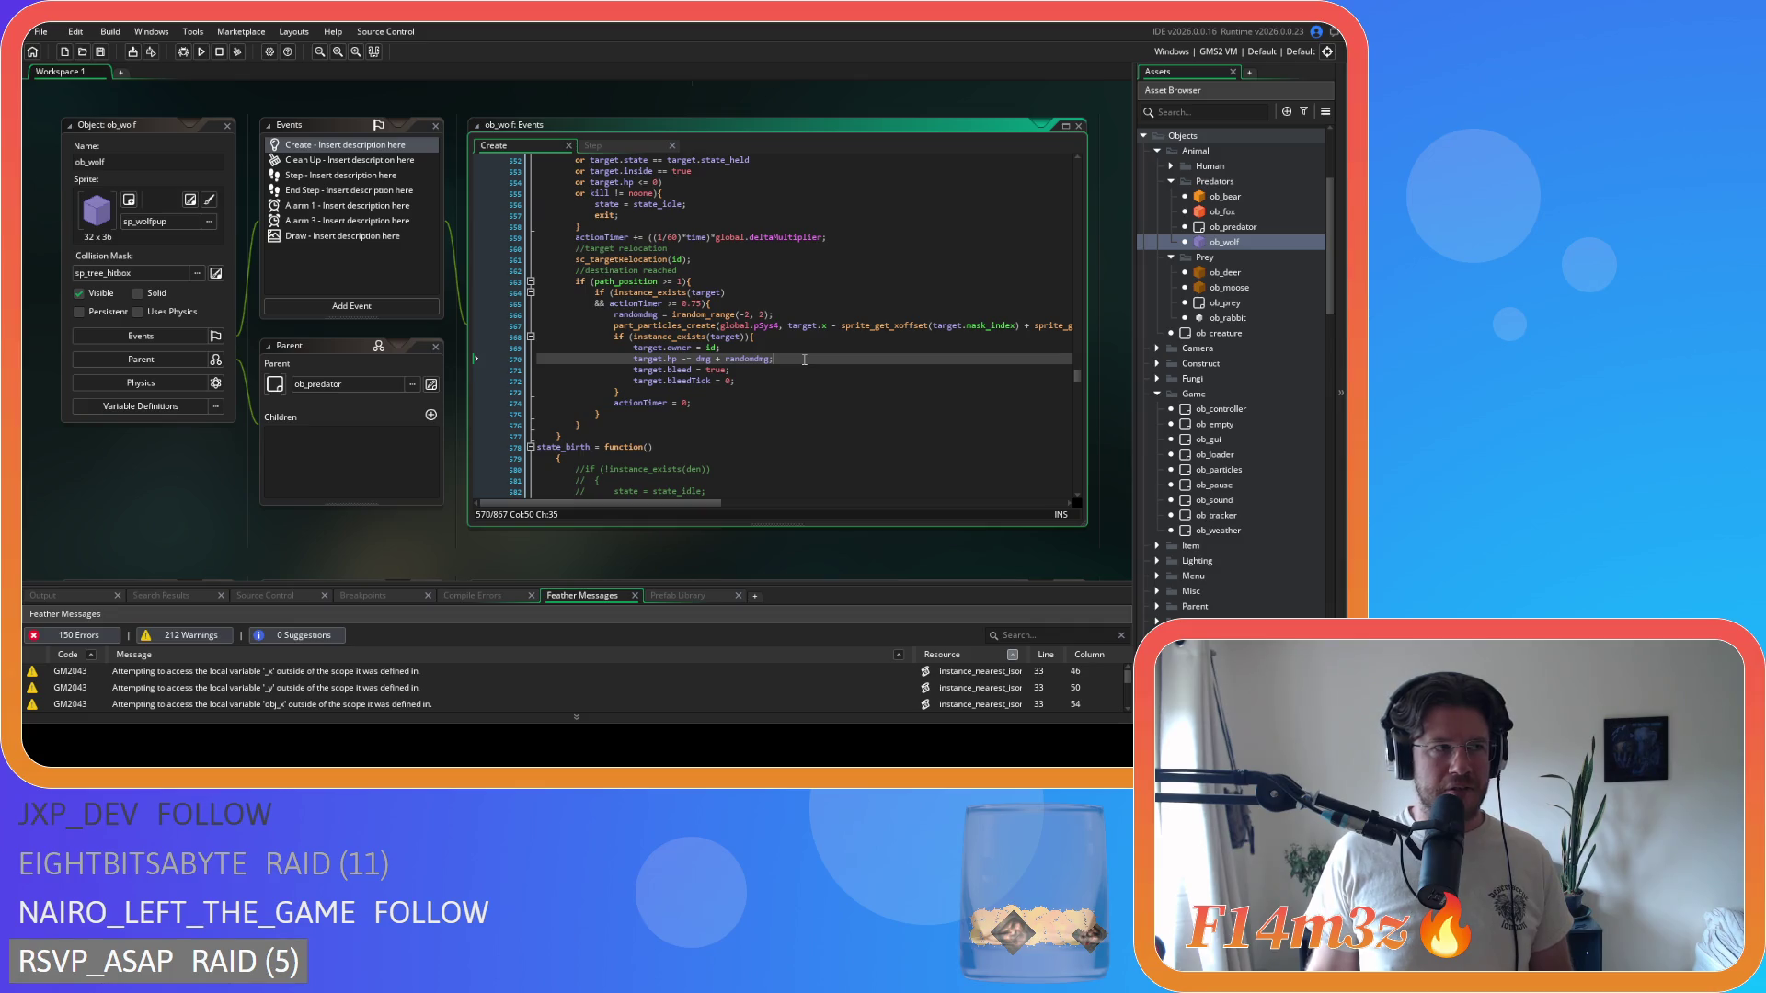
{"action": "left_click_drag", "start_coordinate": [659, 360], "coordinate": [775, 362]}
{"action": "left_click", "coordinate": [780, 358]}
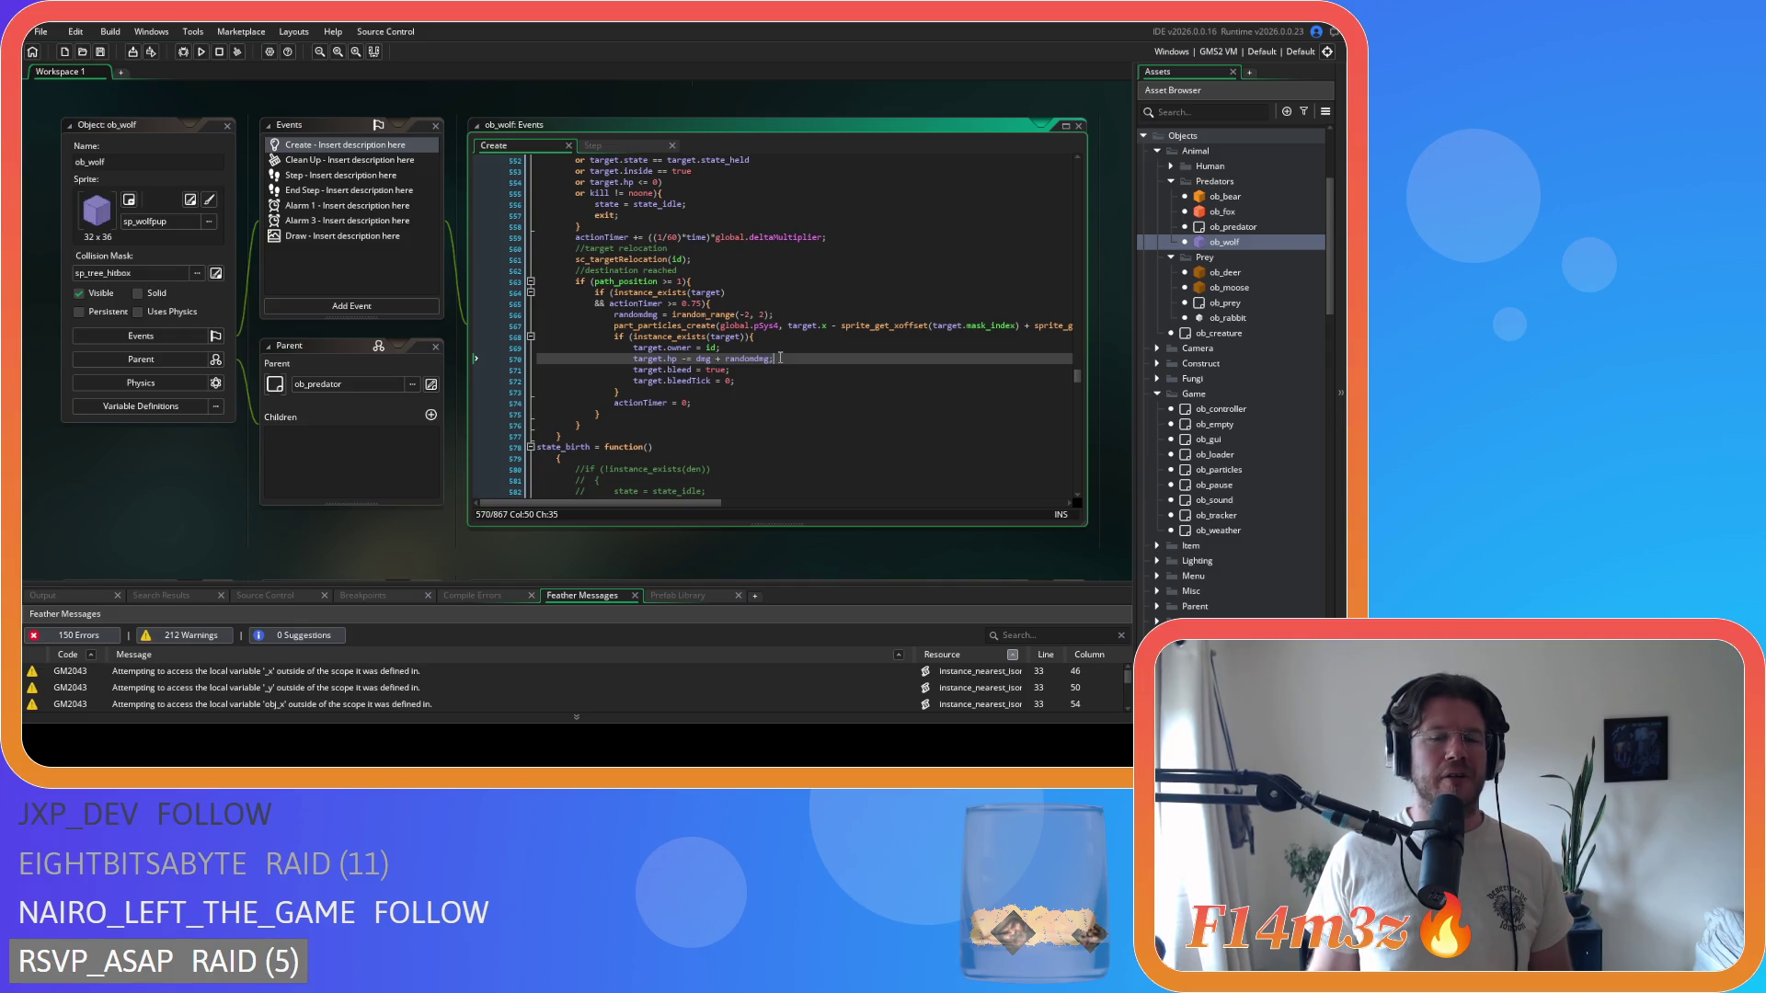
- Inspect the bleed variable and select the target.hp and target.bleed = true statements
{"action": "left_click", "coordinate": [677, 370]}
{"action": "double_click", "coordinate": [680, 370]}
{"action": "left_click", "coordinate": [741, 368]}
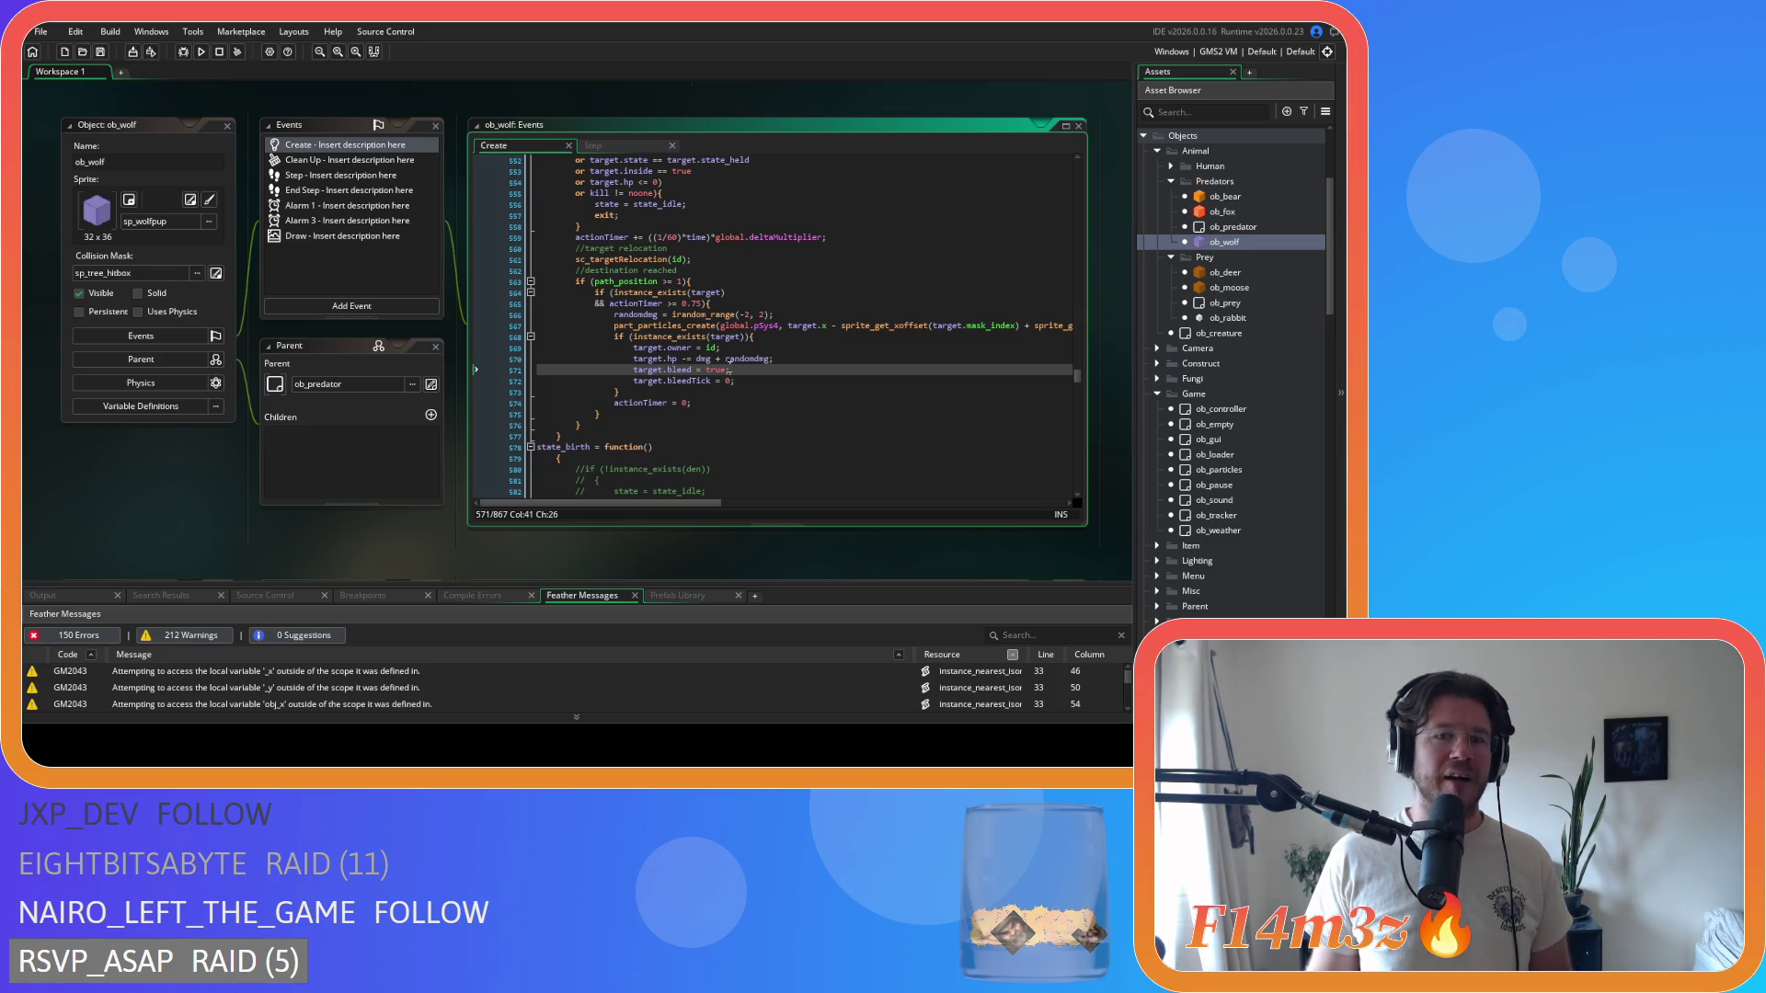
{"action": "left_click_drag", "start_coordinate": [633, 358], "coordinate": [781, 359]}
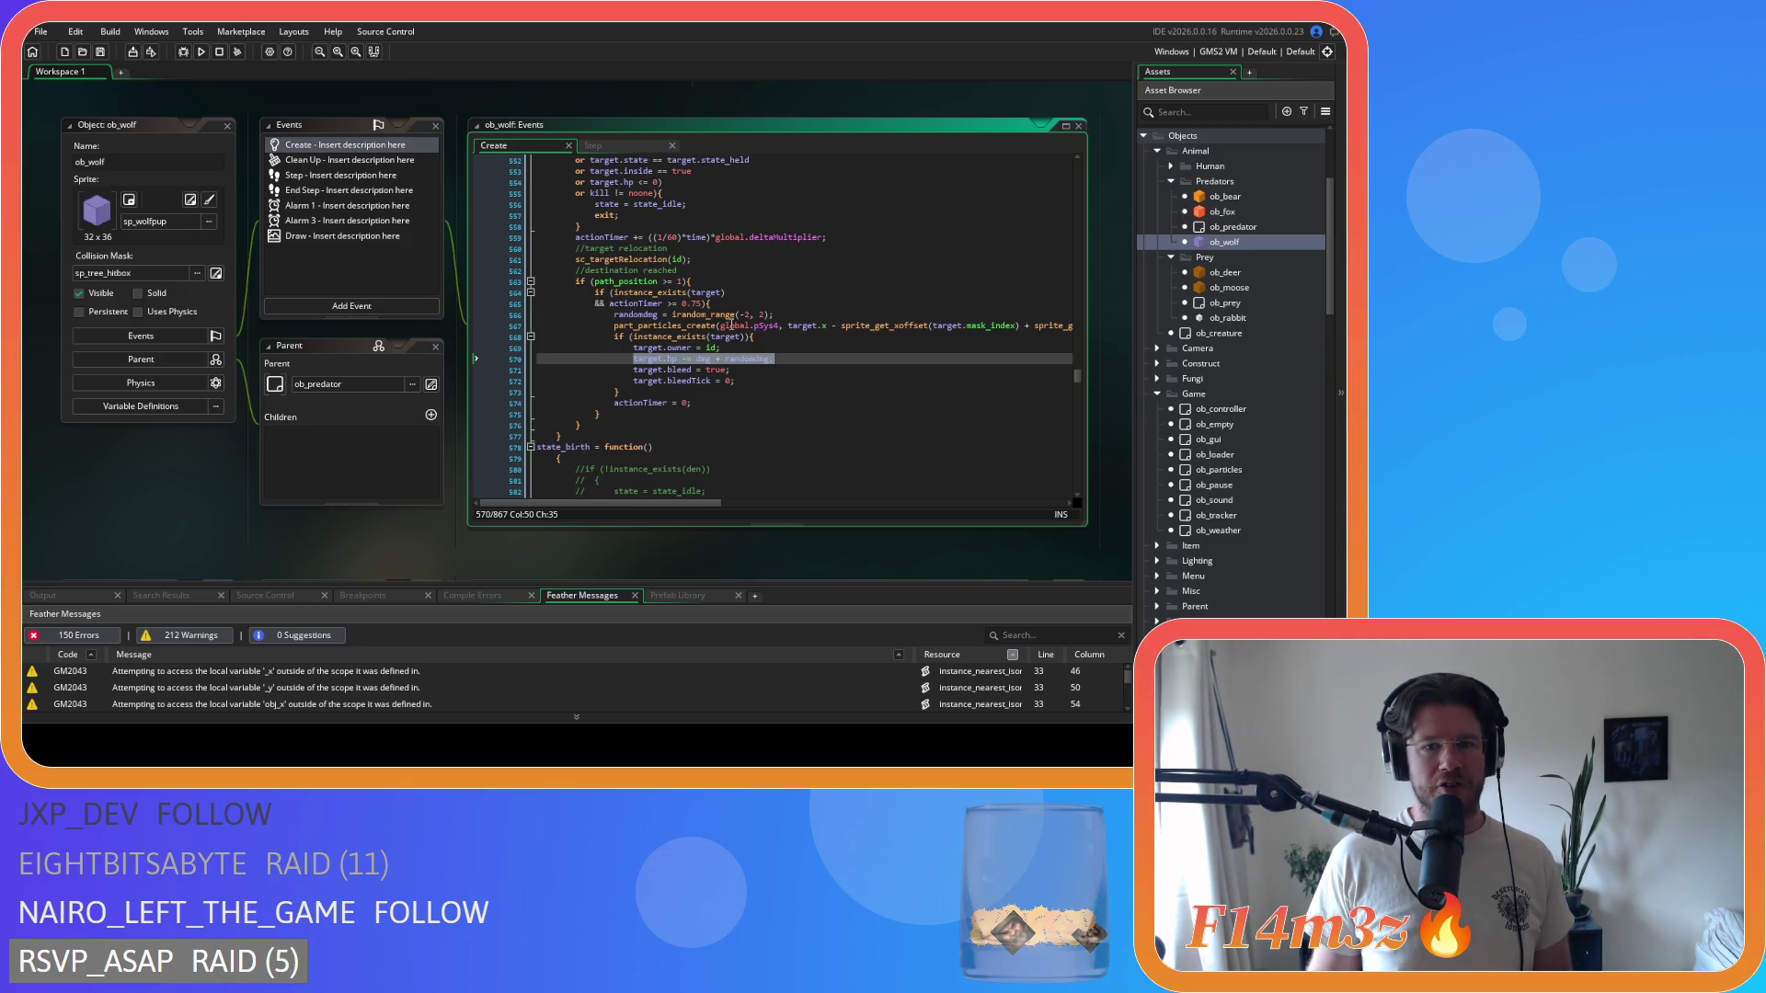
{"action": "left_click_drag", "start_coordinate": [633, 369], "coordinate": [692, 369]}
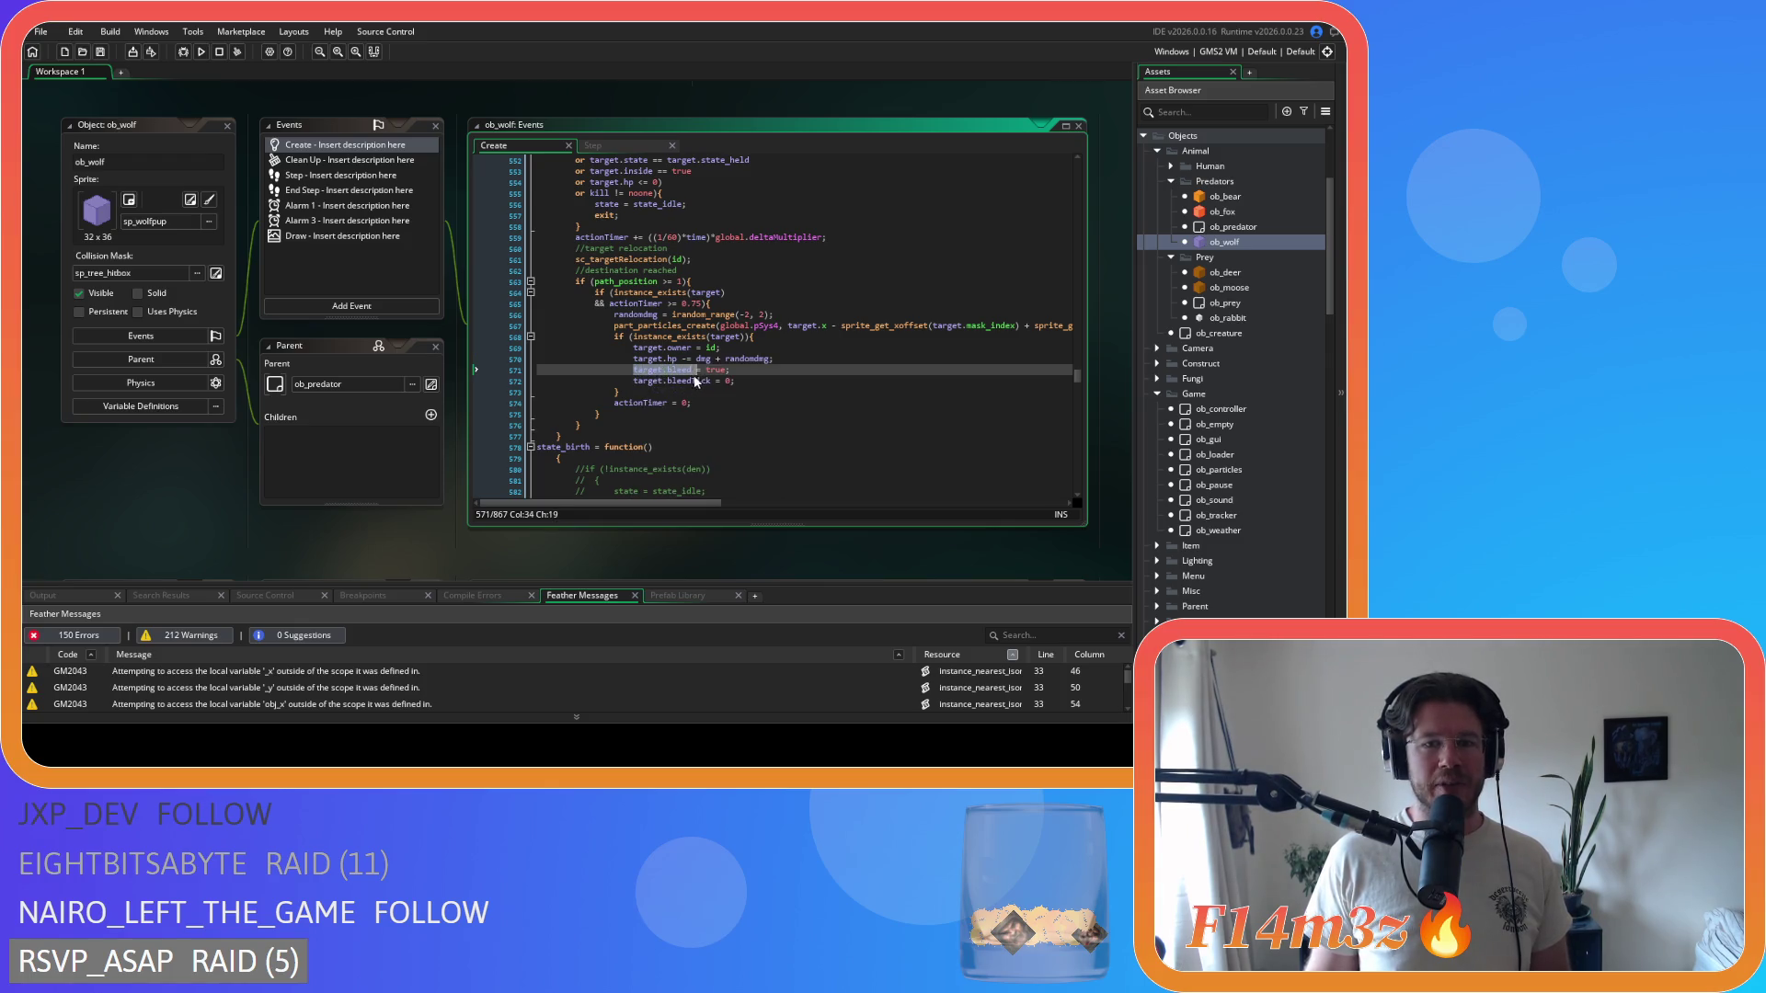
{"action": "left_click", "coordinate": [727, 372], "text": "shift"}
{"action": "left_click", "coordinate": [730, 372], "text": "shift"}
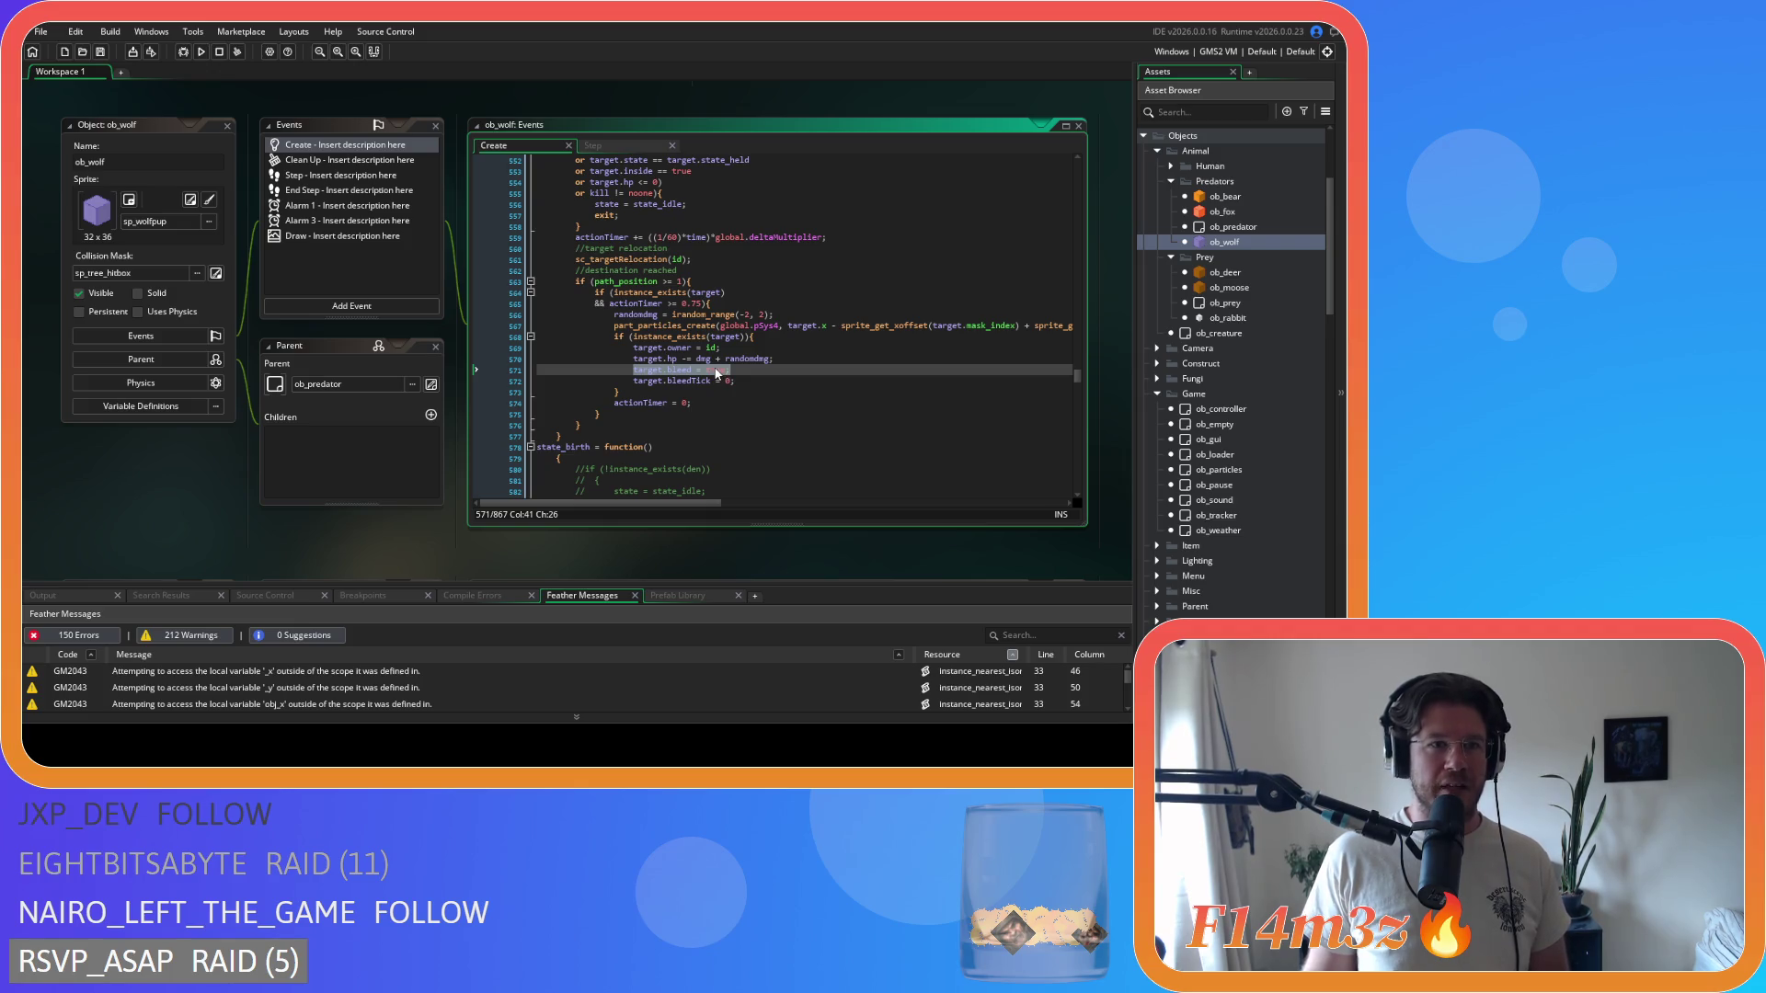
{"action": "left_click_drag", "start_coordinate": [738, 370], "coordinate": [626, 370]}
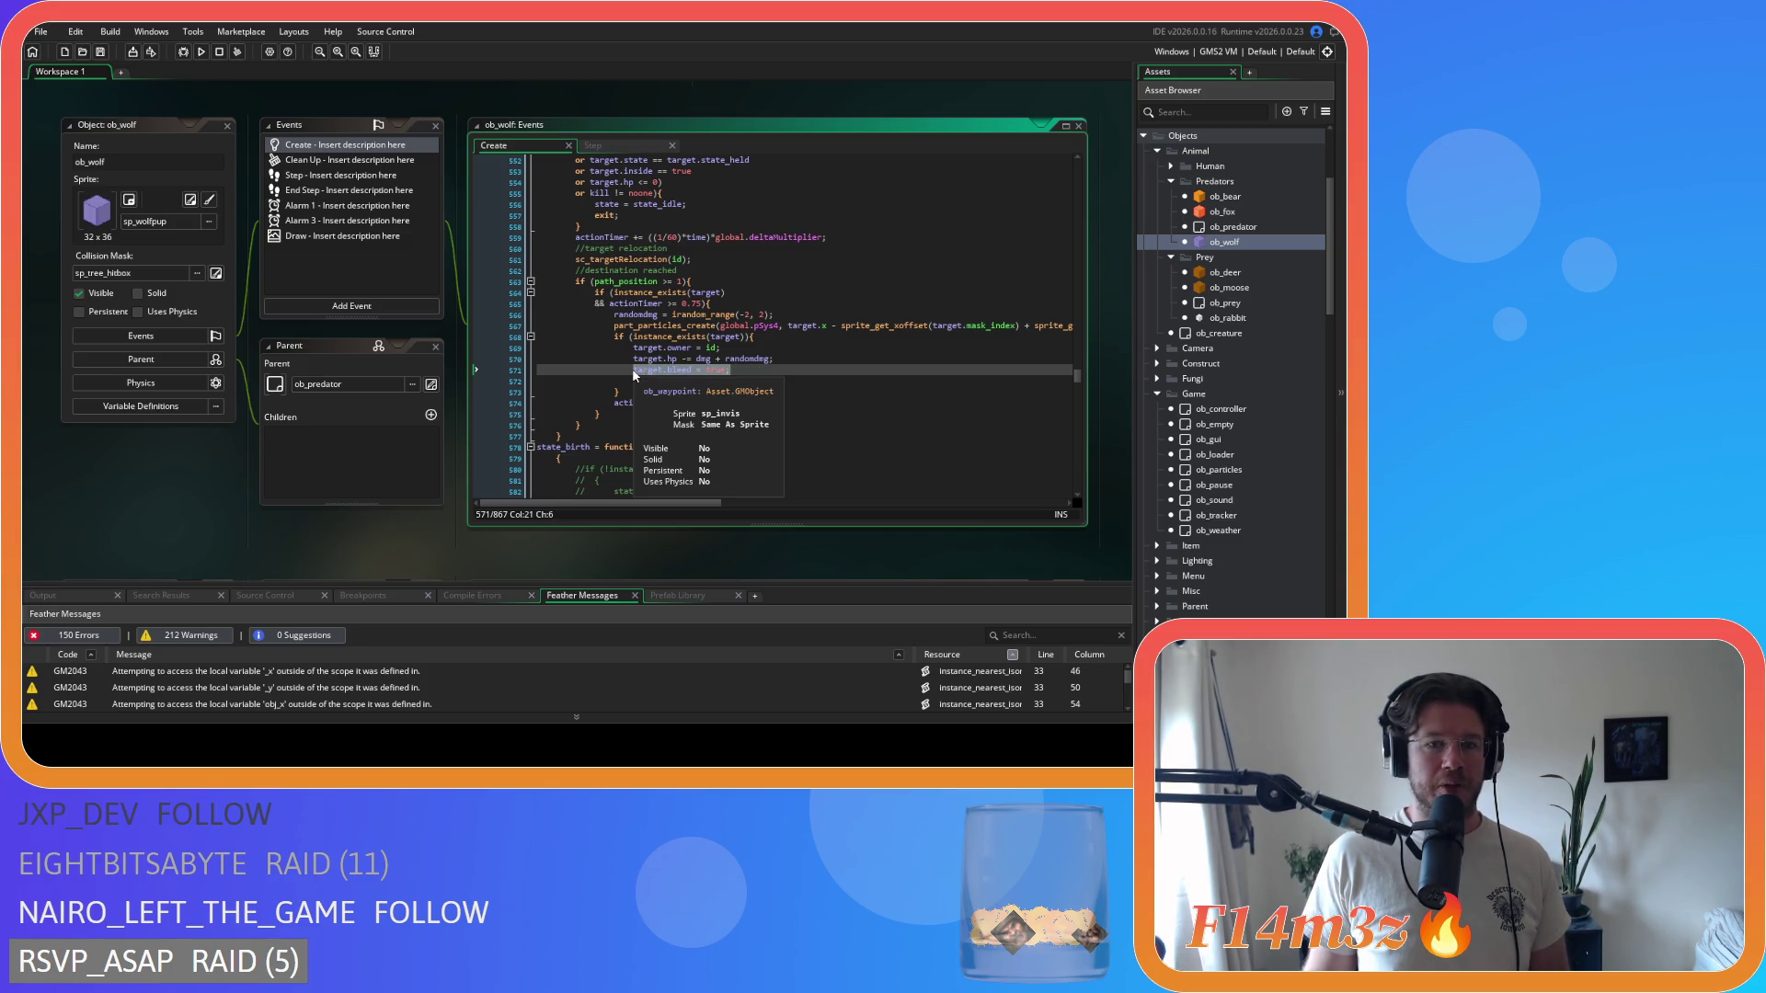
{"action": "left_click", "coordinate": [768, 370]}
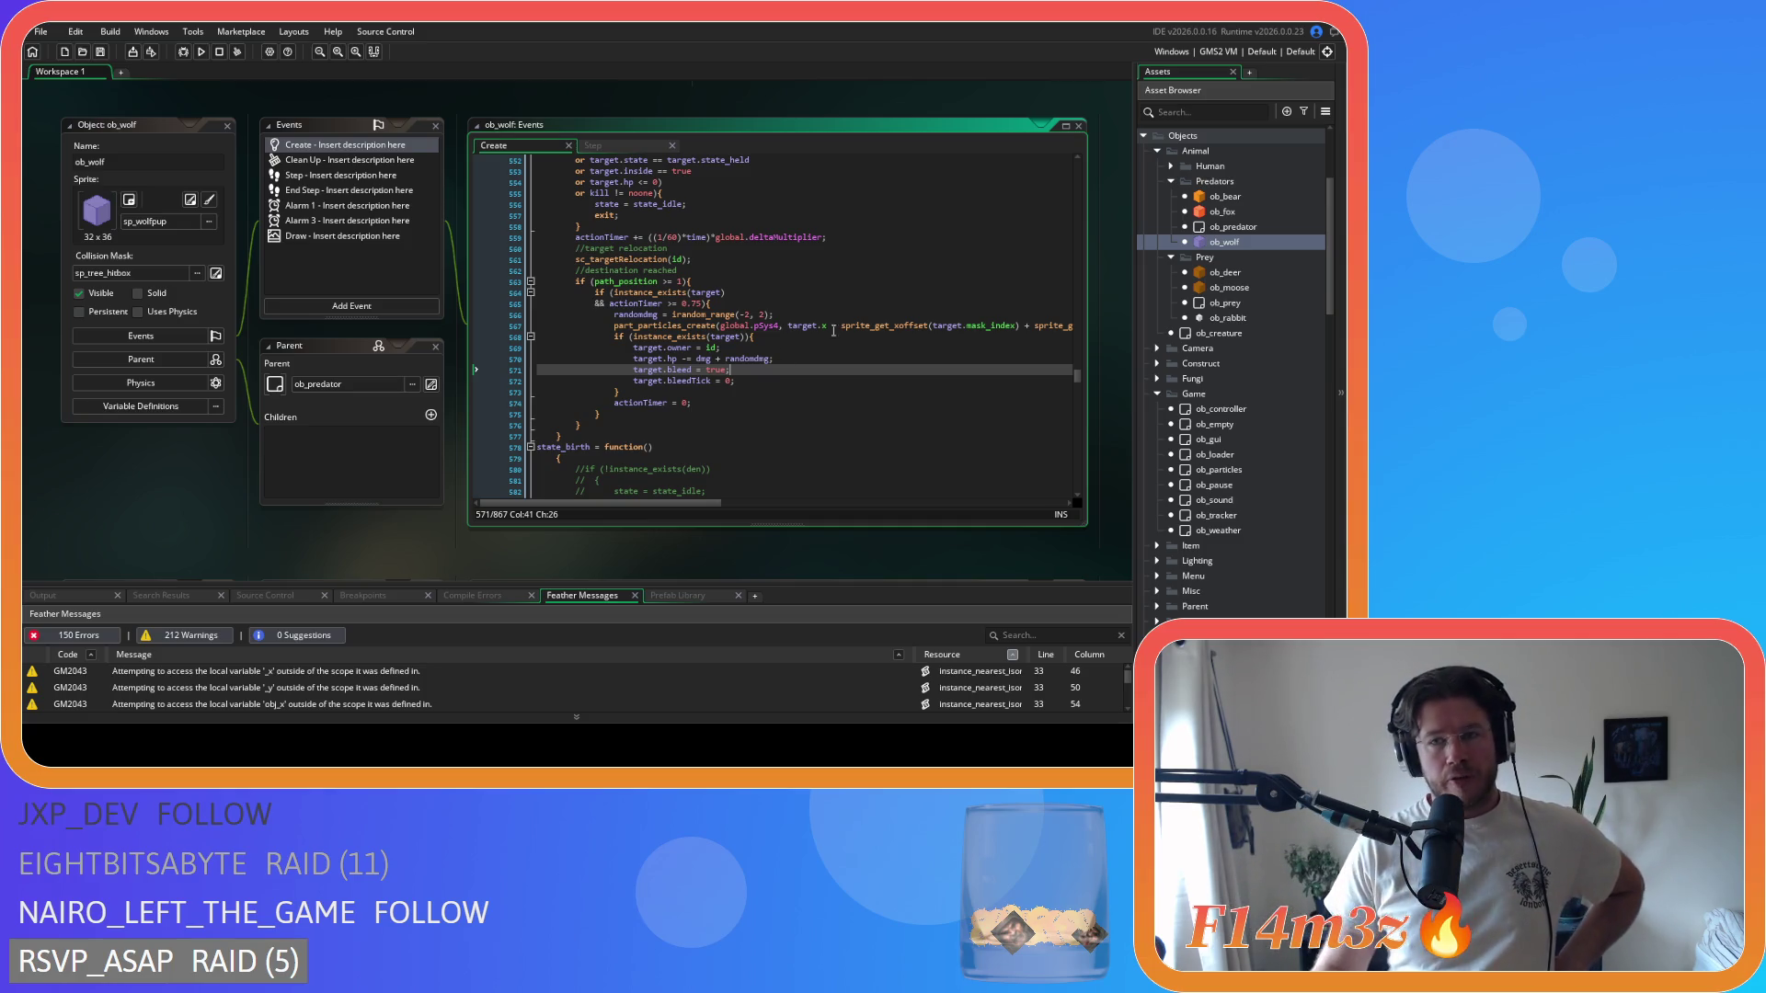
- Bring ob_bear's Create event code into the editor from the Asset Browser
{"action": "double_click", "coordinate": [1246, 197]}
{"action": "left_click", "coordinate": [782, 258]}
{"action": "scroll", "coordinate": [791, 253], "scroll_direction": "up", "scroll_amount": 10}
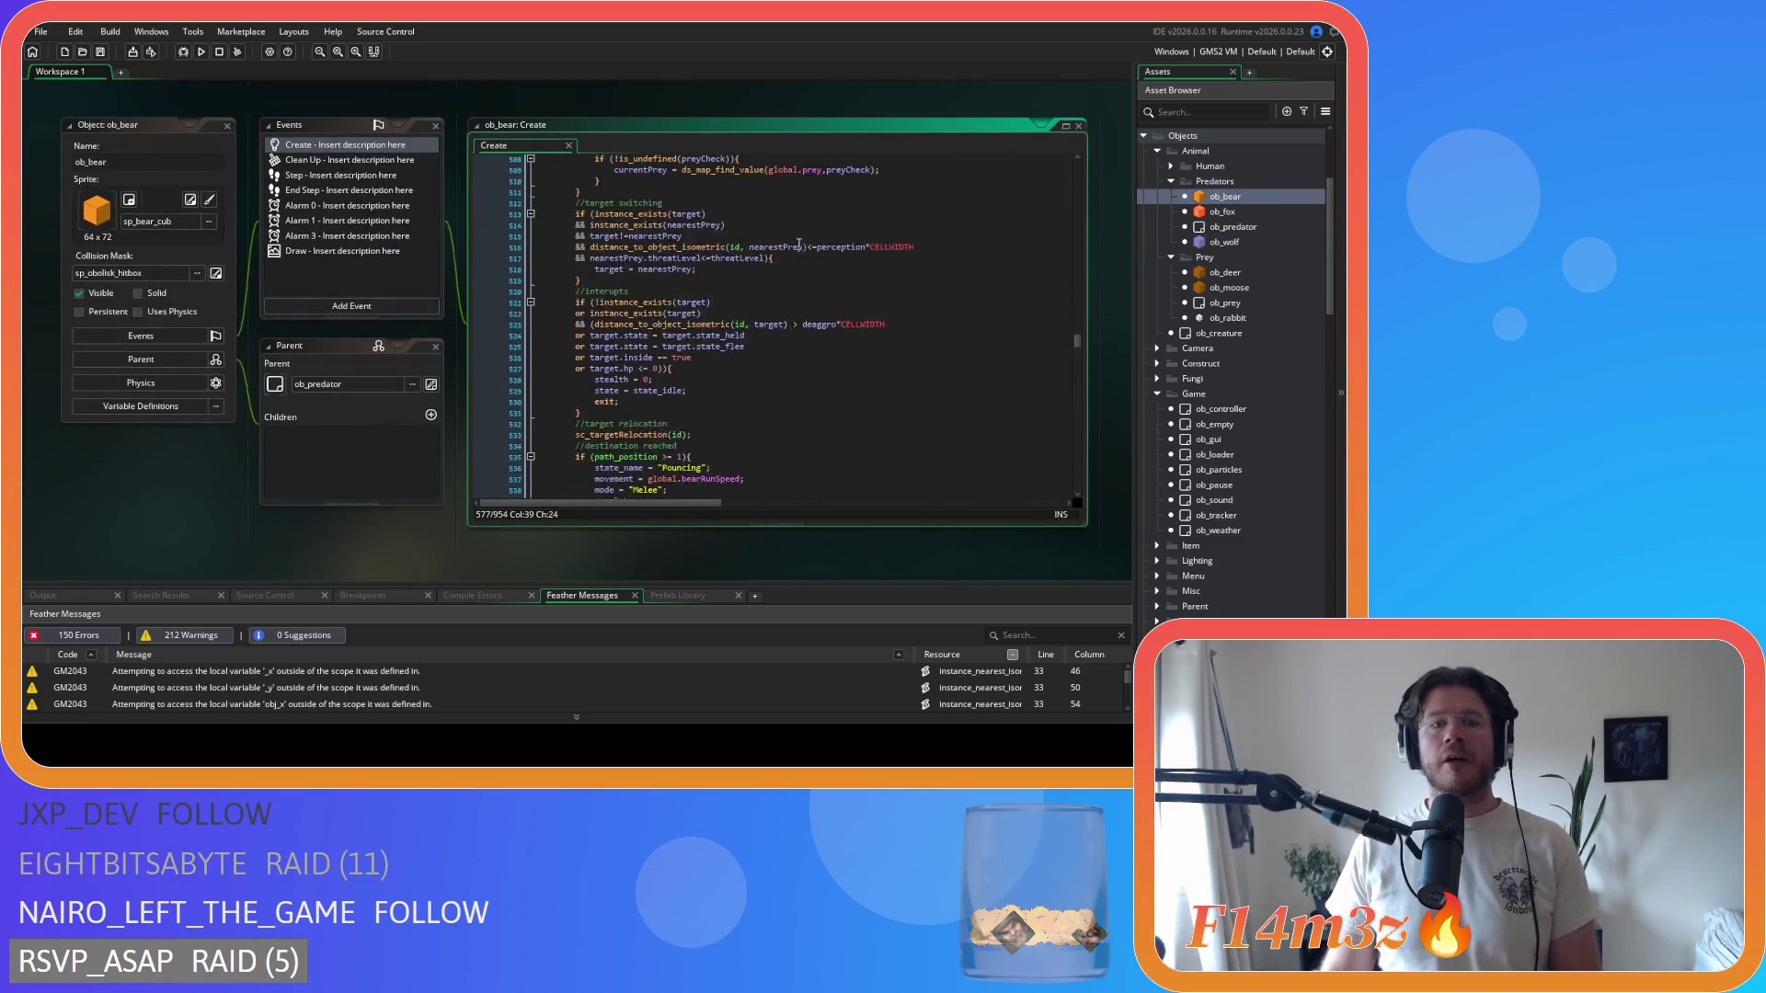
{"action": "scroll", "coordinate": [798, 244], "scroll_direction": "up", "scroll_amount": 20}
{"action": "scroll", "coordinate": [798, 217], "scroll_direction": "up", "scroll_amount": 20}
{"action": "scroll", "coordinate": [773, 258], "scroll_direction": "up", "scroll_amount": 8}
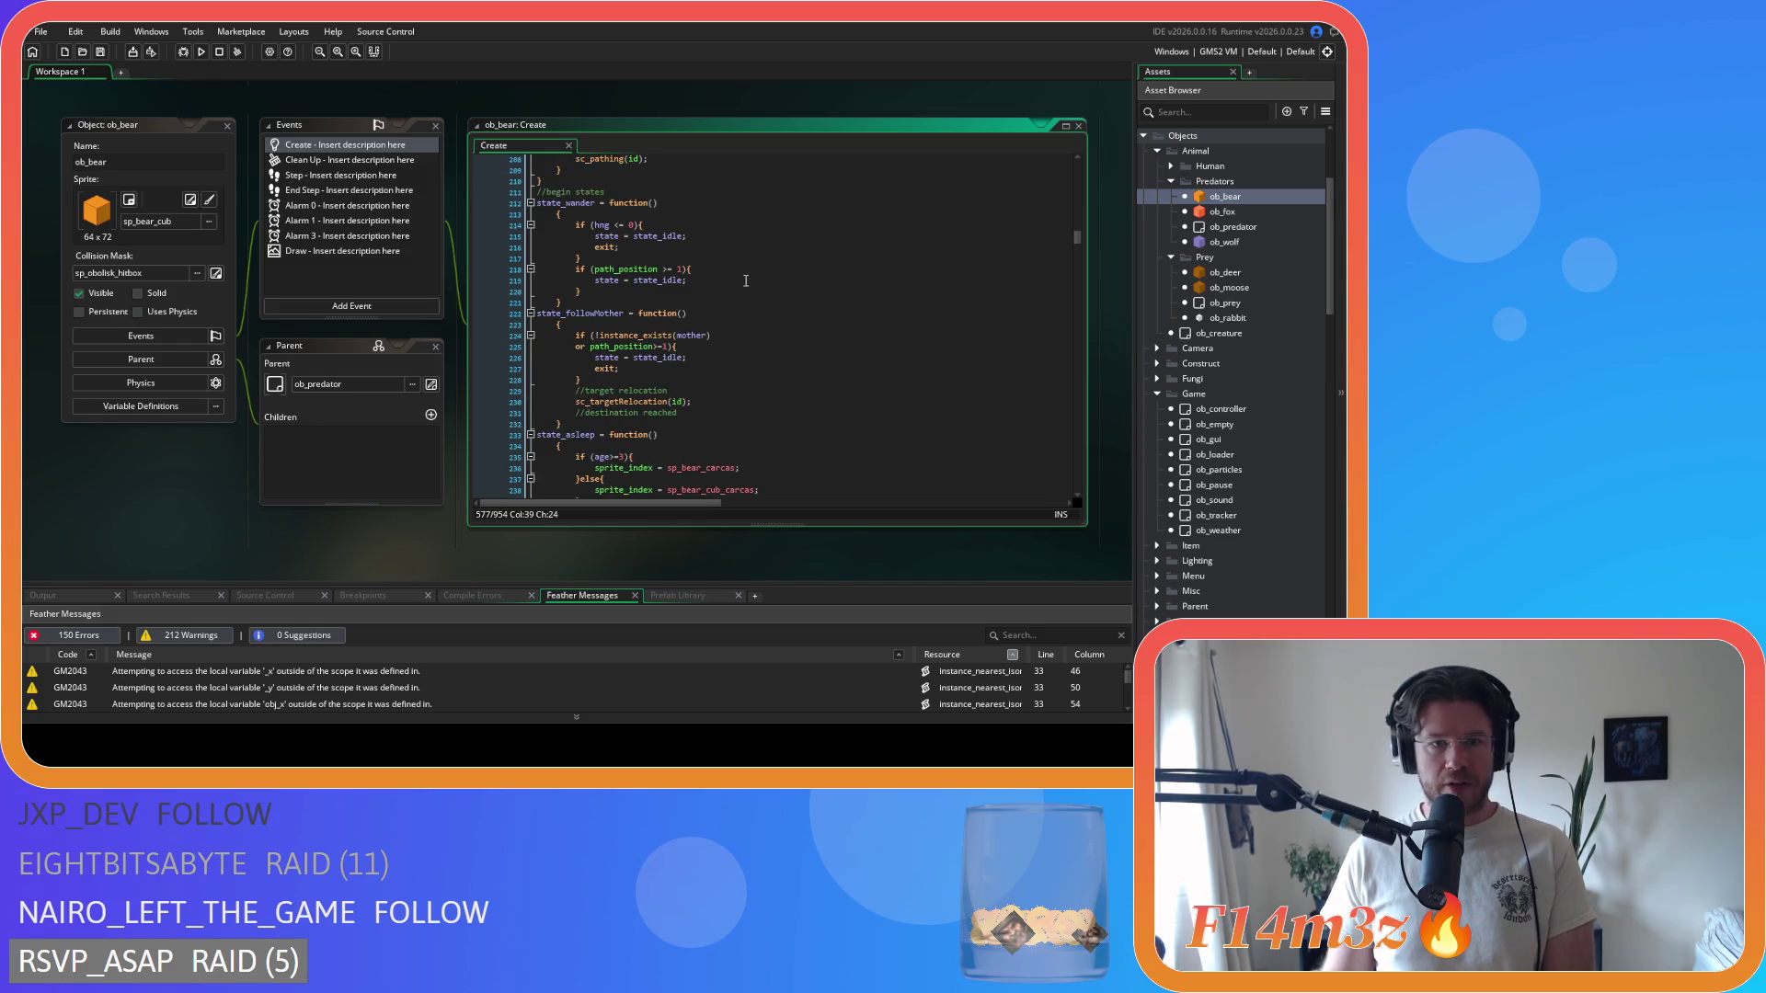
{"action": "scroll", "coordinate": [746, 276], "scroll_direction": "down", "scroll_amount": 20}
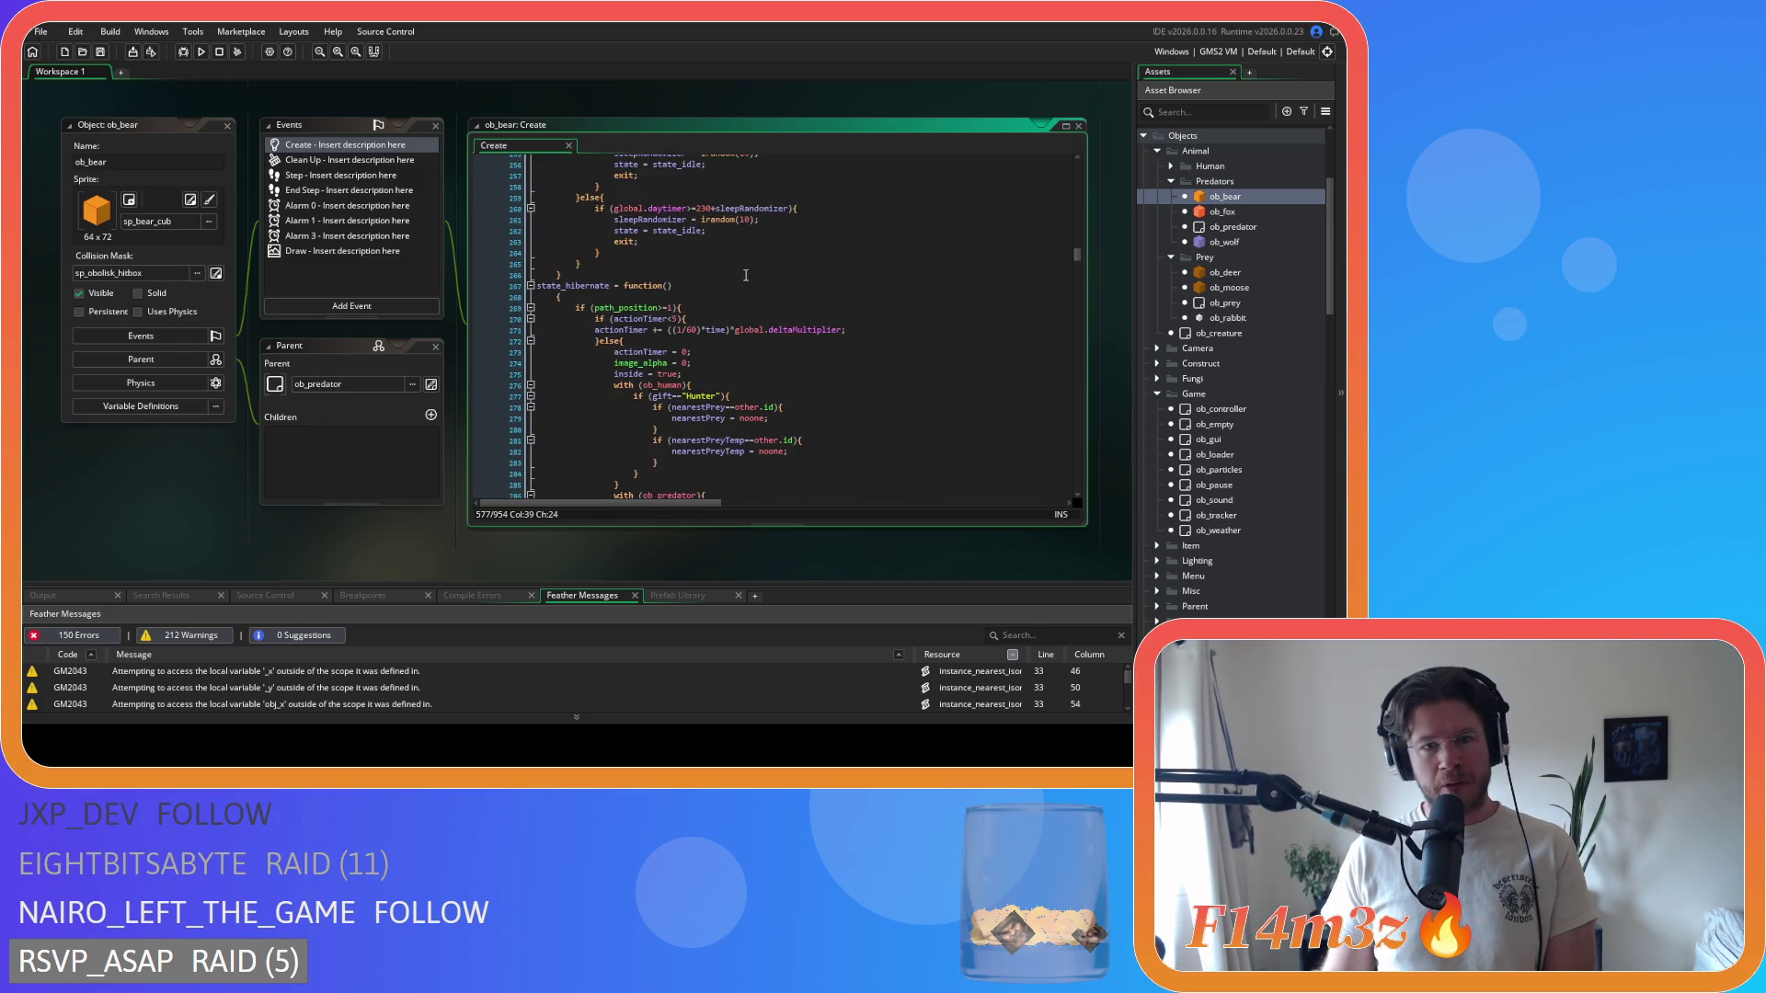
{"action": "scroll", "coordinate": [745, 276], "scroll_direction": "down", "scroll_amount": 20}
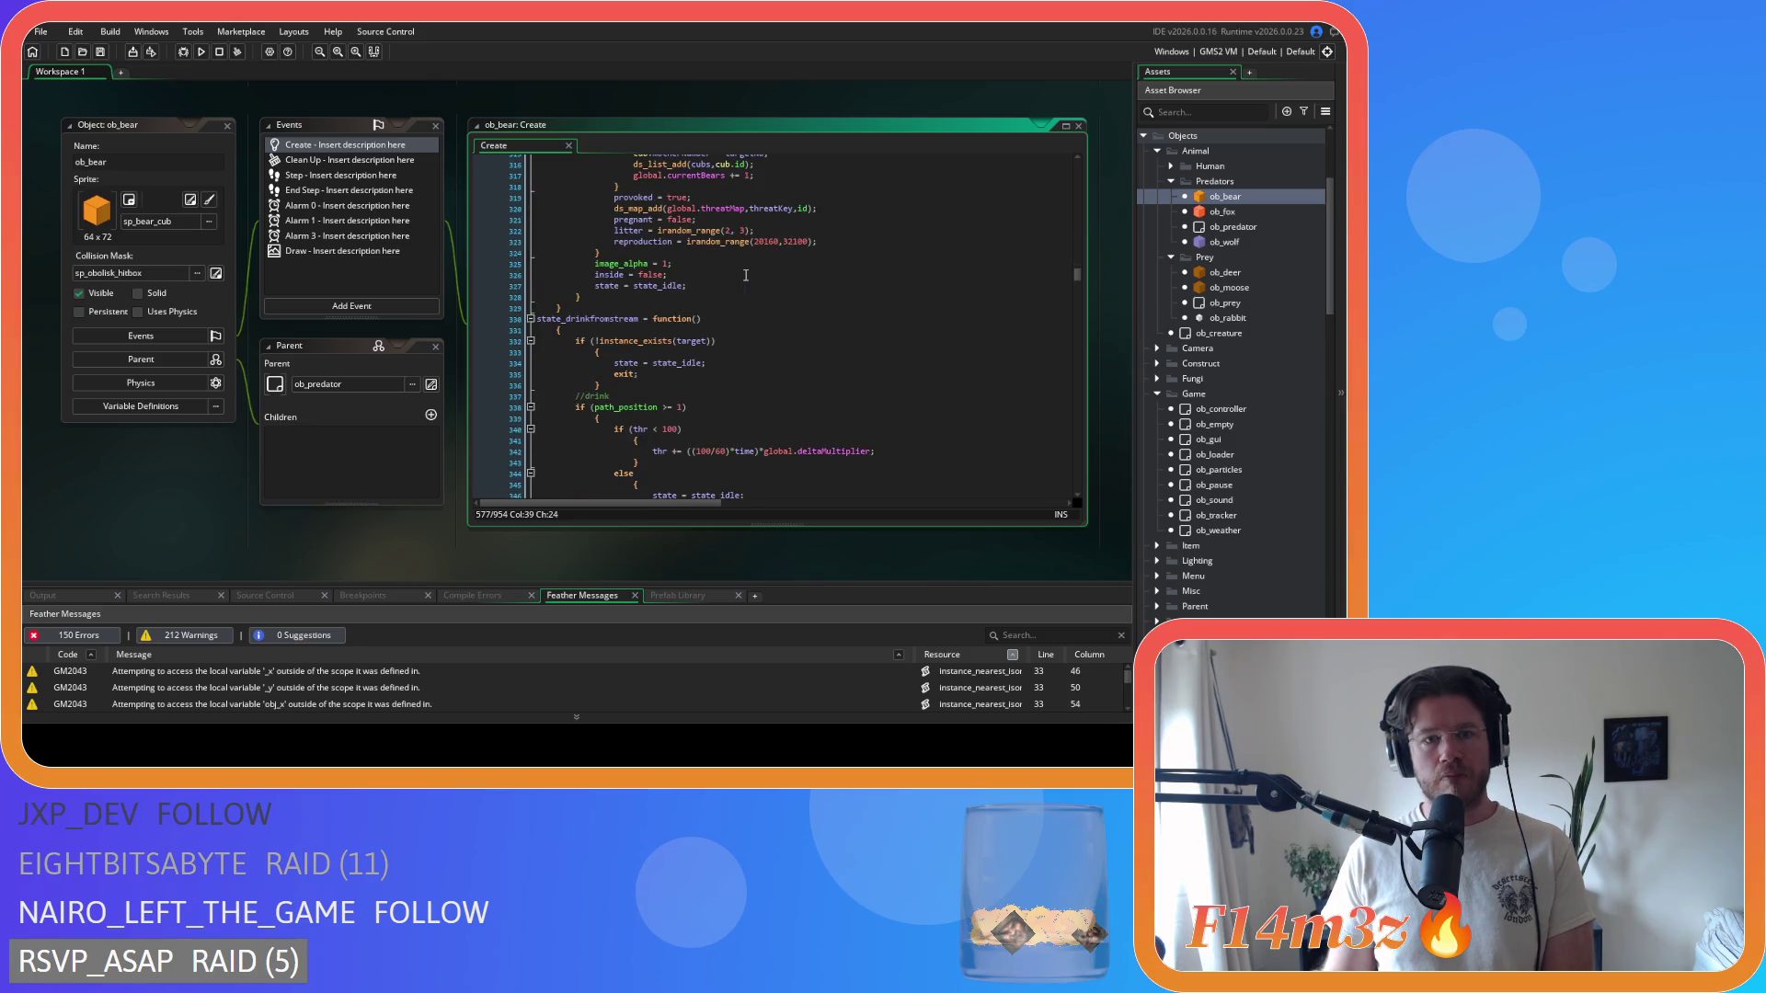
{"action": "scroll", "coordinate": [746, 276], "scroll_direction": "down", "scroll_amount": 17}
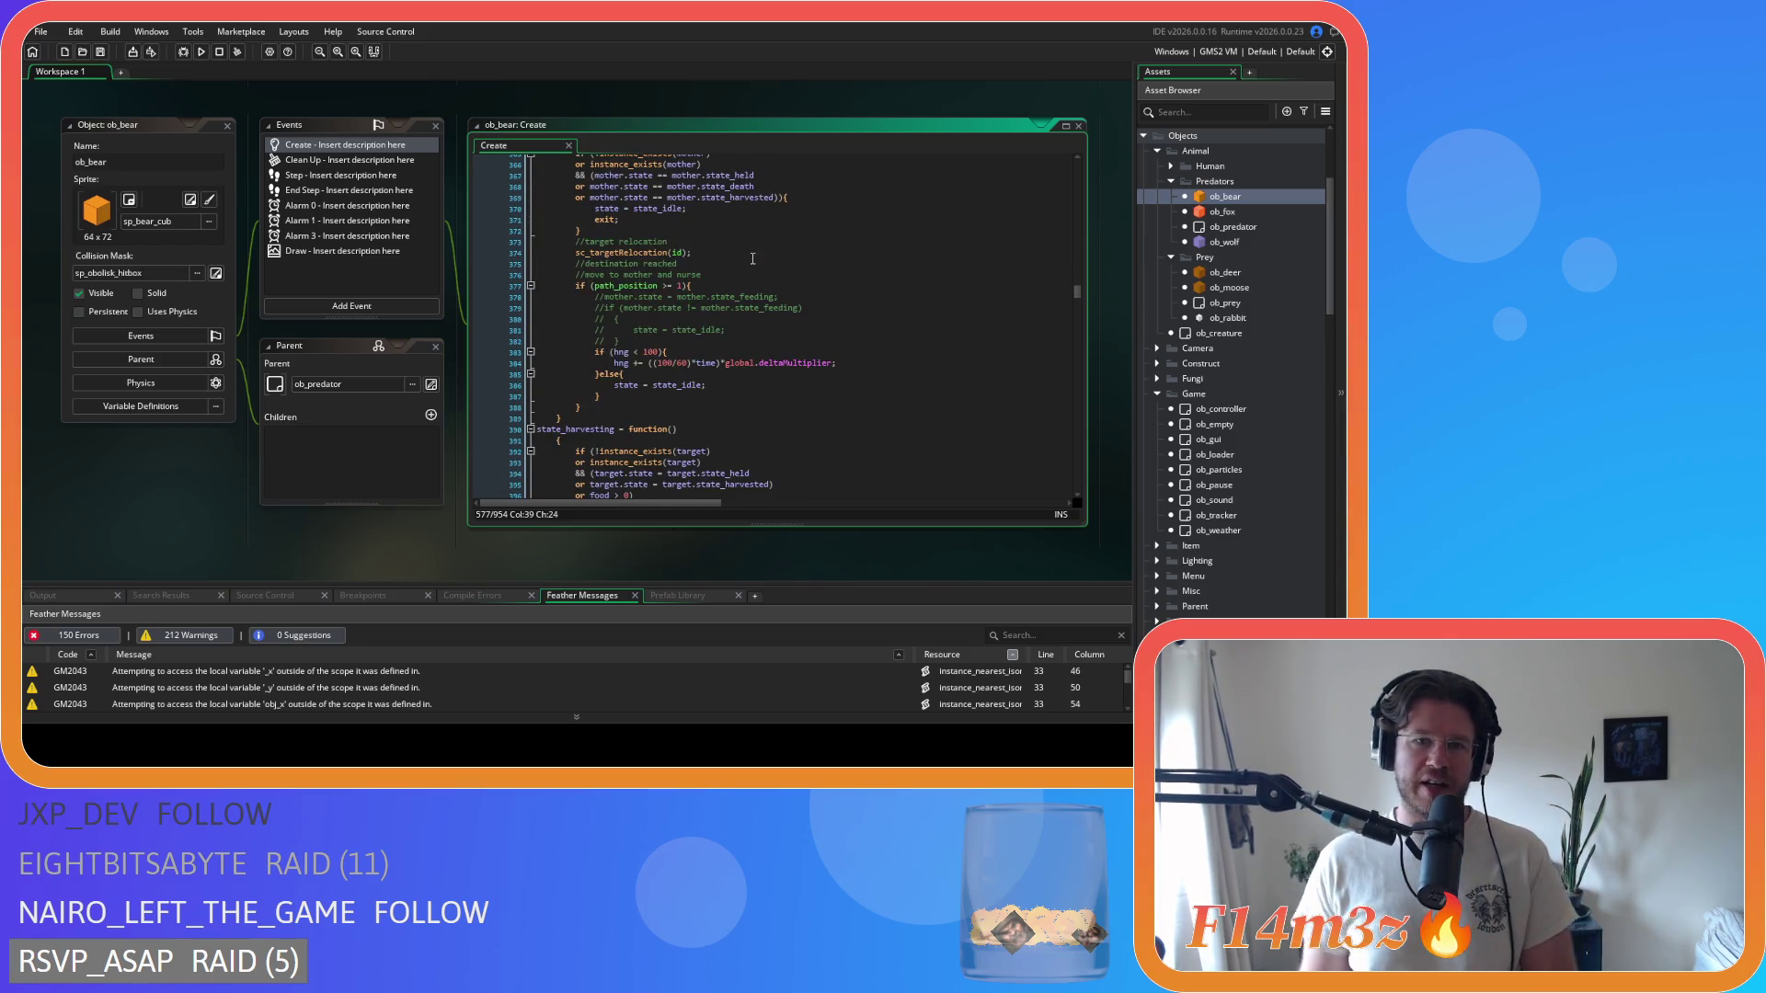
{"action": "scroll", "coordinate": [752, 258], "scroll_direction": "down", "scroll_amount": 20}
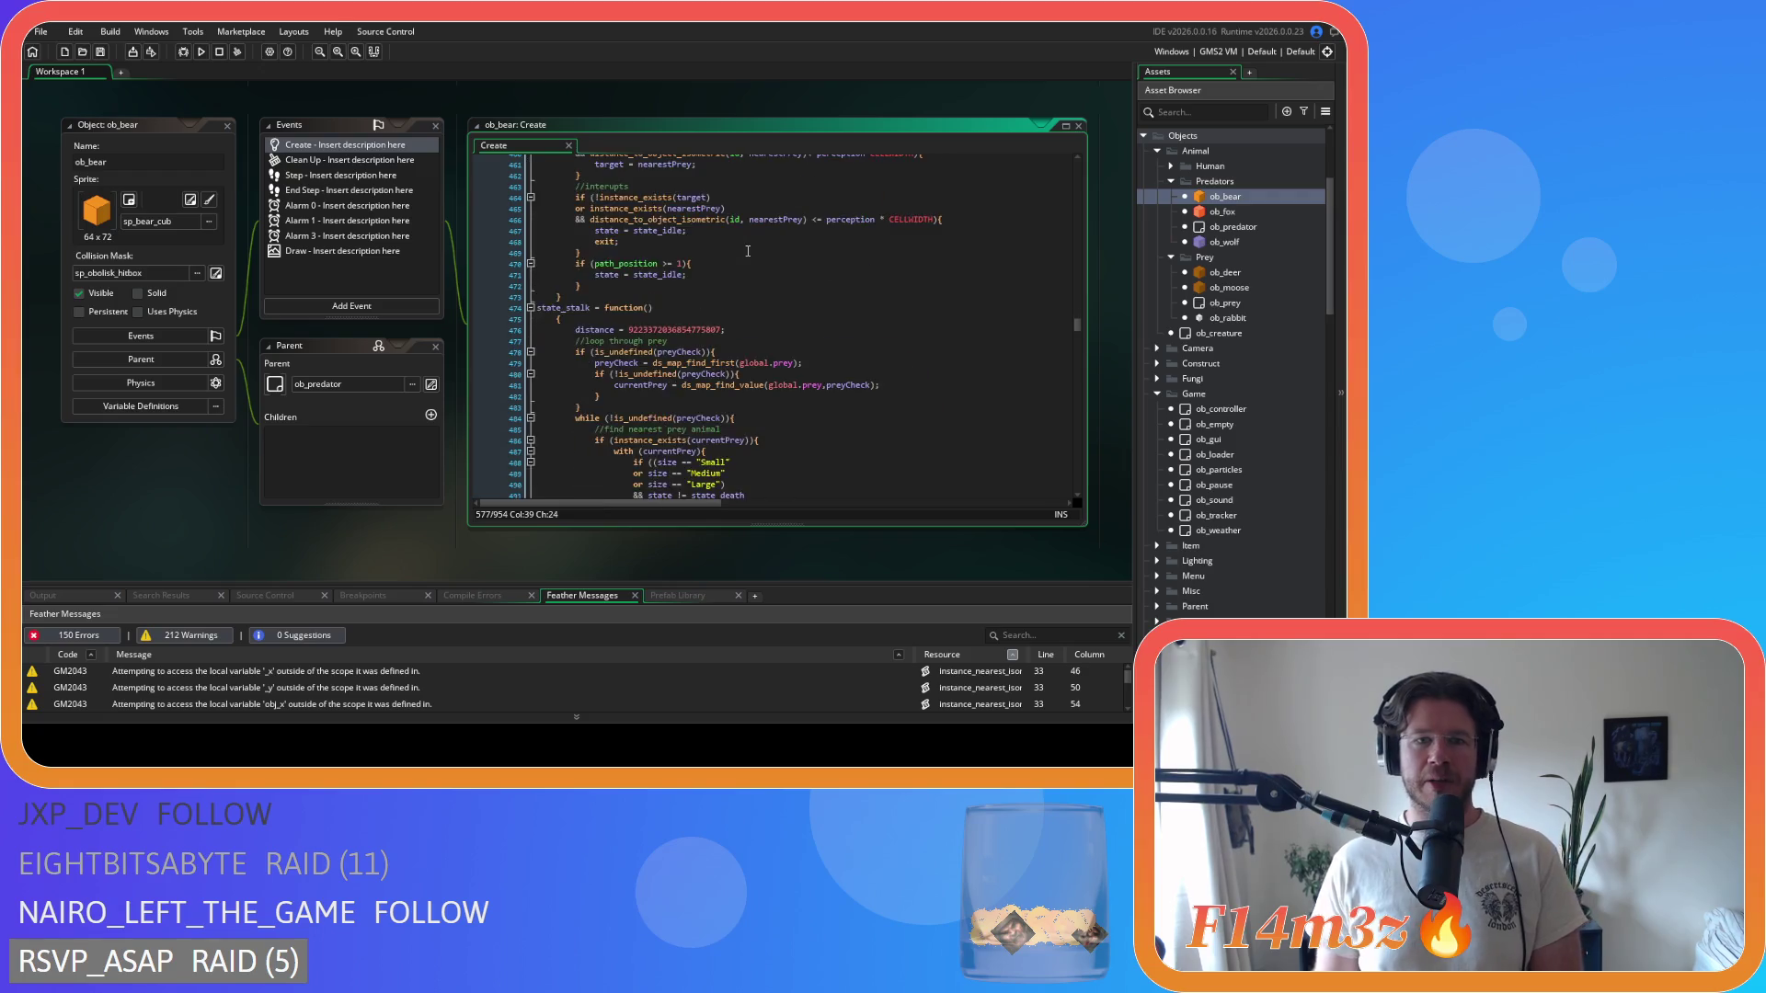
{"action": "scroll", "coordinate": [748, 251], "scroll_direction": "down", "scroll_amount": 20}
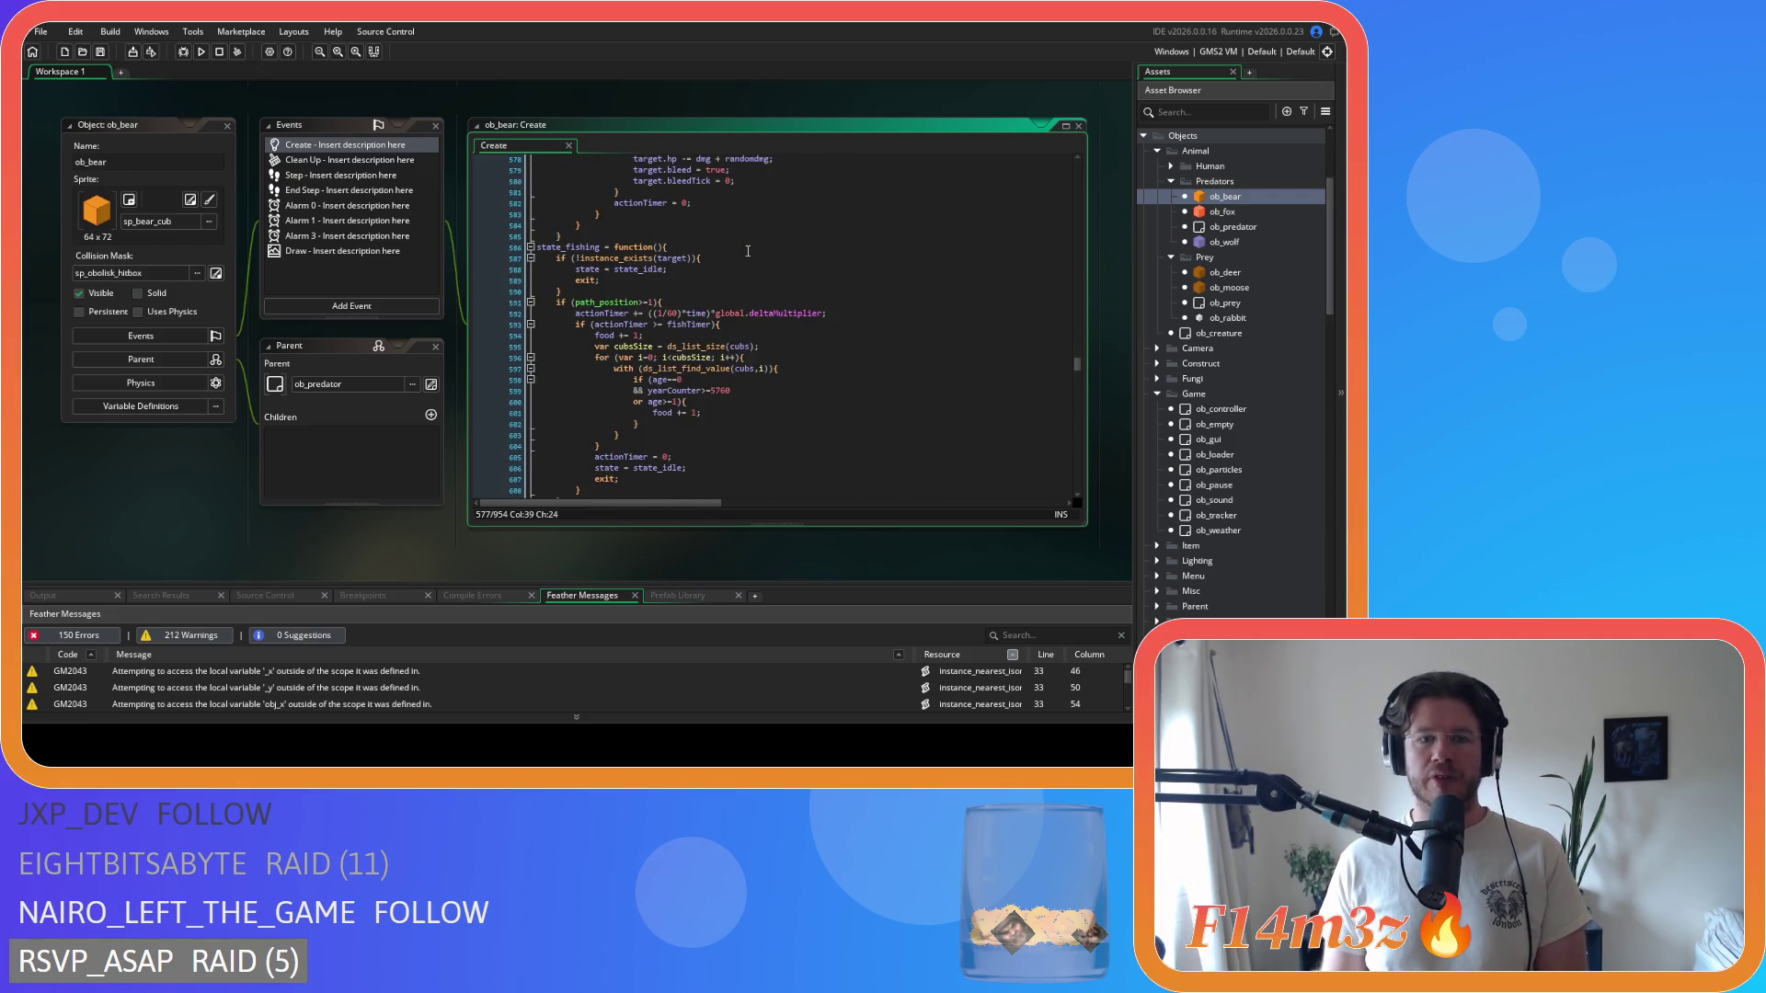
{"action": "scroll", "coordinate": [748, 251], "scroll_direction": "down", "scroll_amount": 20}
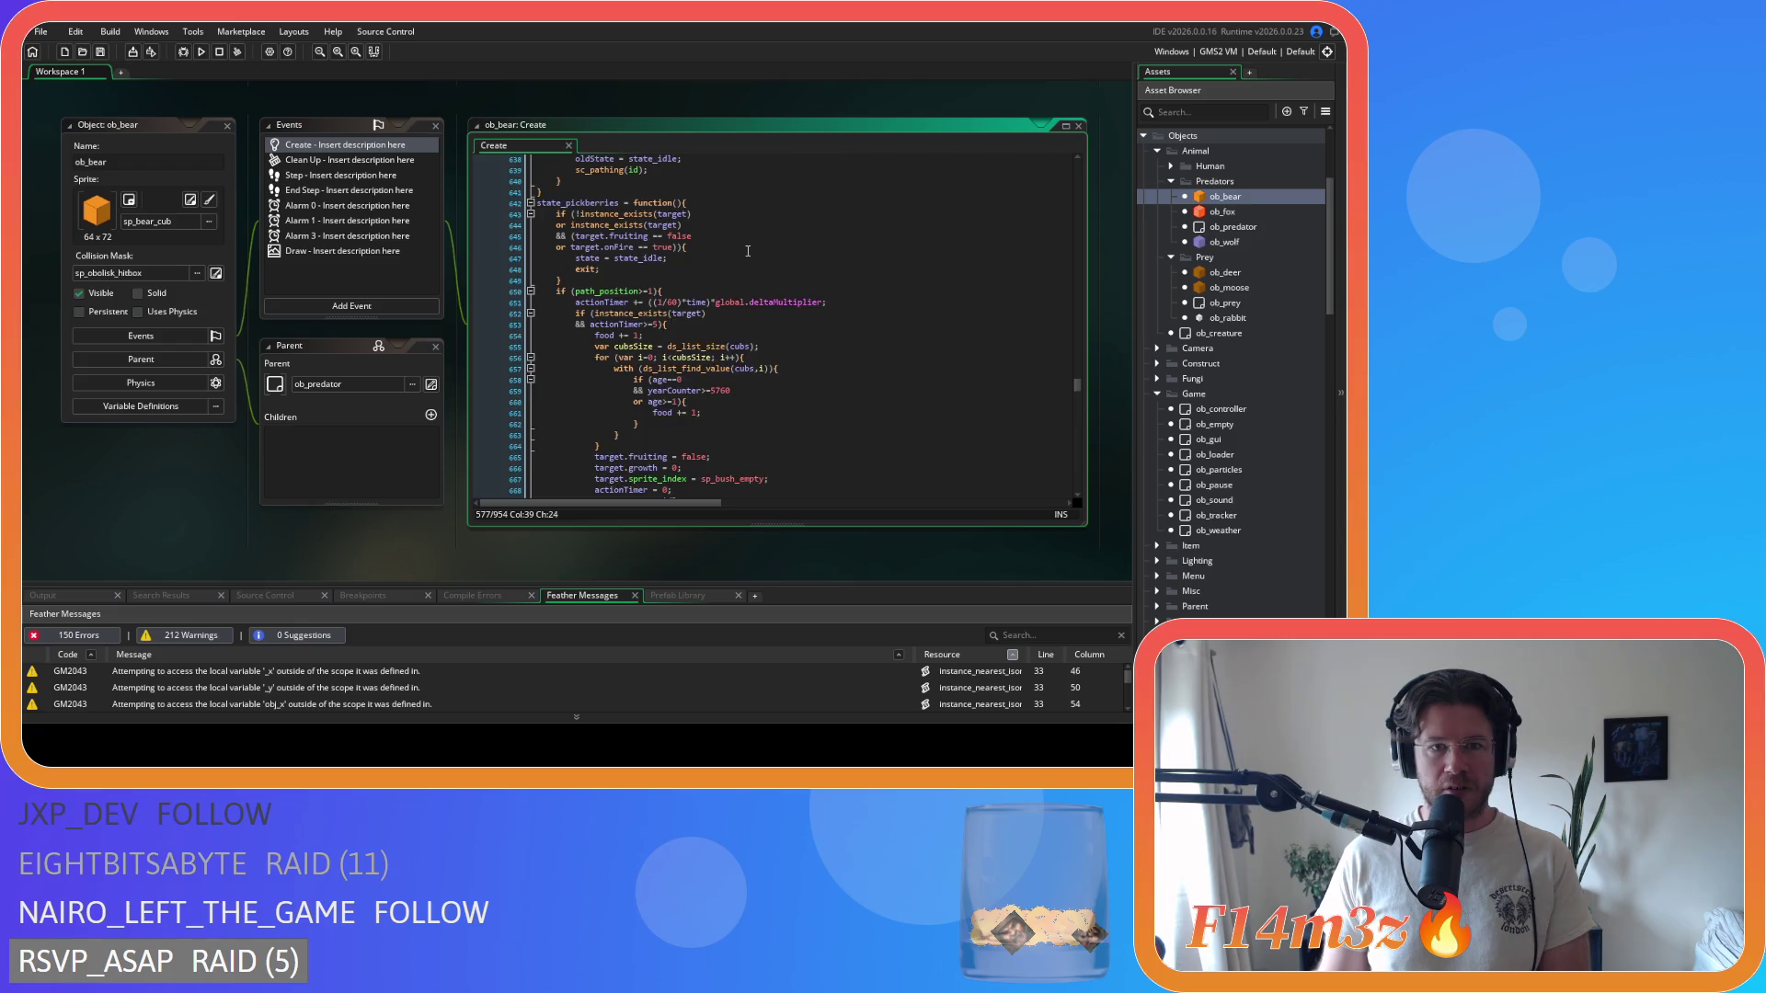
{"action": "scroll", "coordinate": [747, 251], "scroll_direction": "down", "scroll_amount": 20}
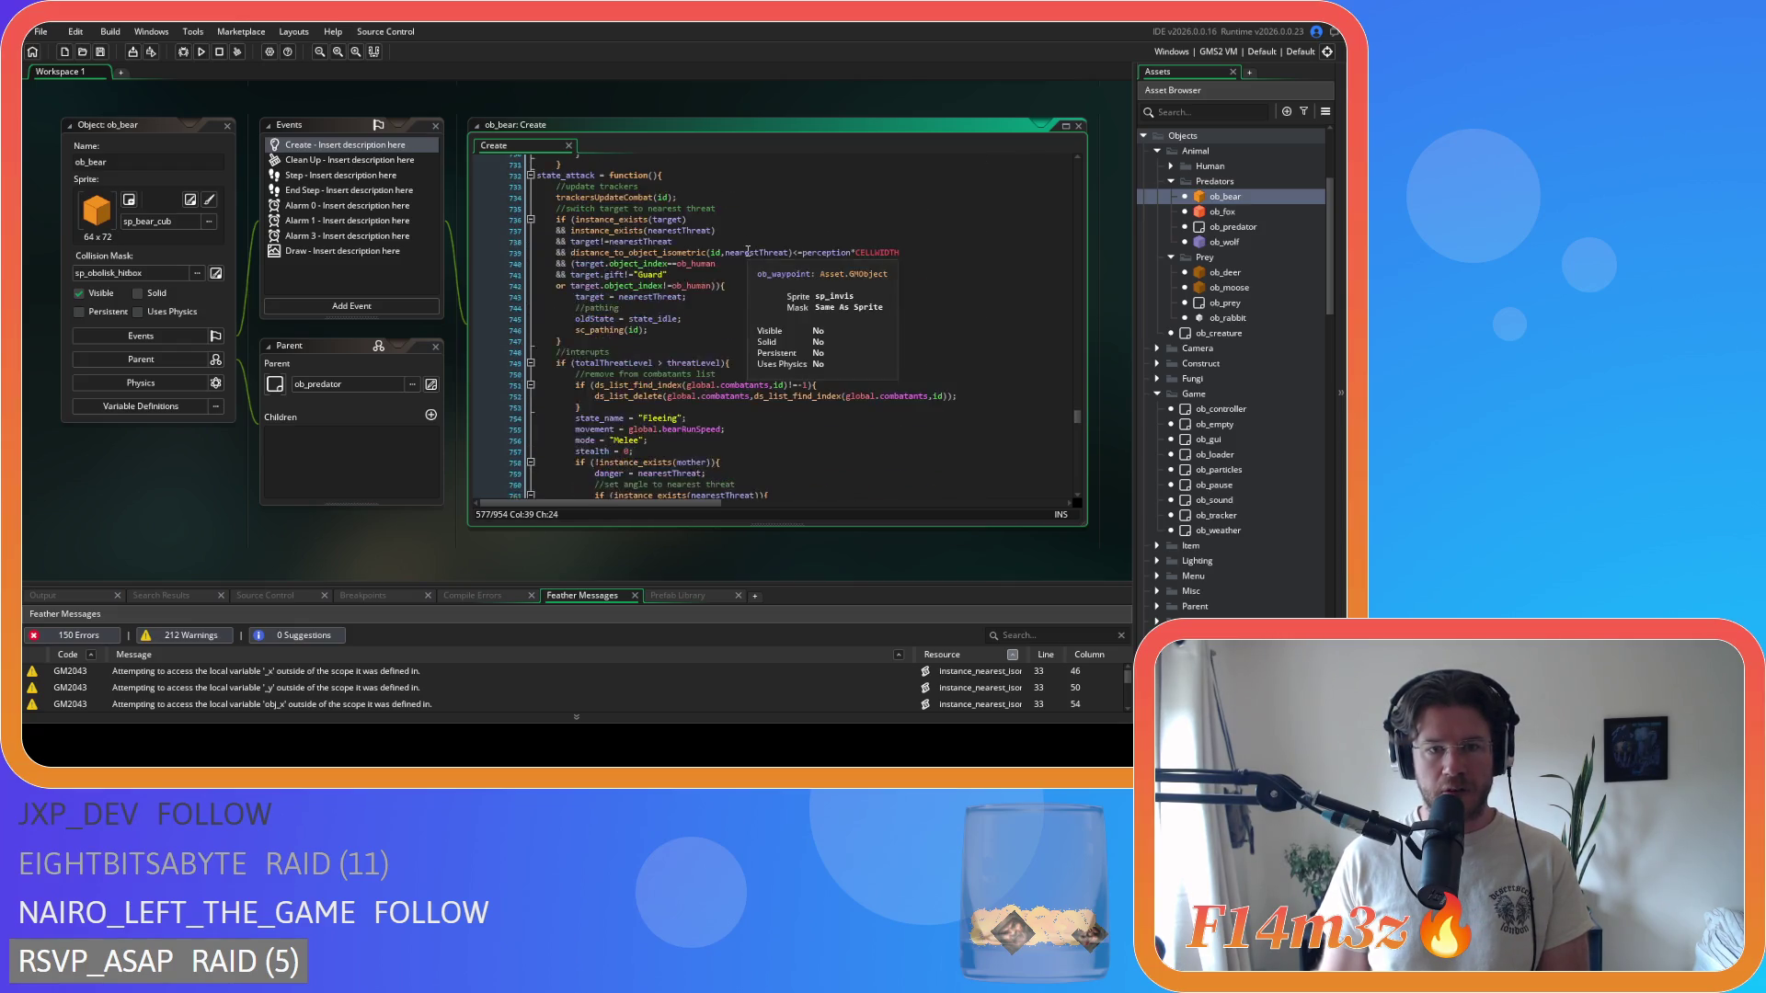
{"action": "scroll", "coordinate": [747, 251], "scroll_direction": "down", "scroll_amount": 17}
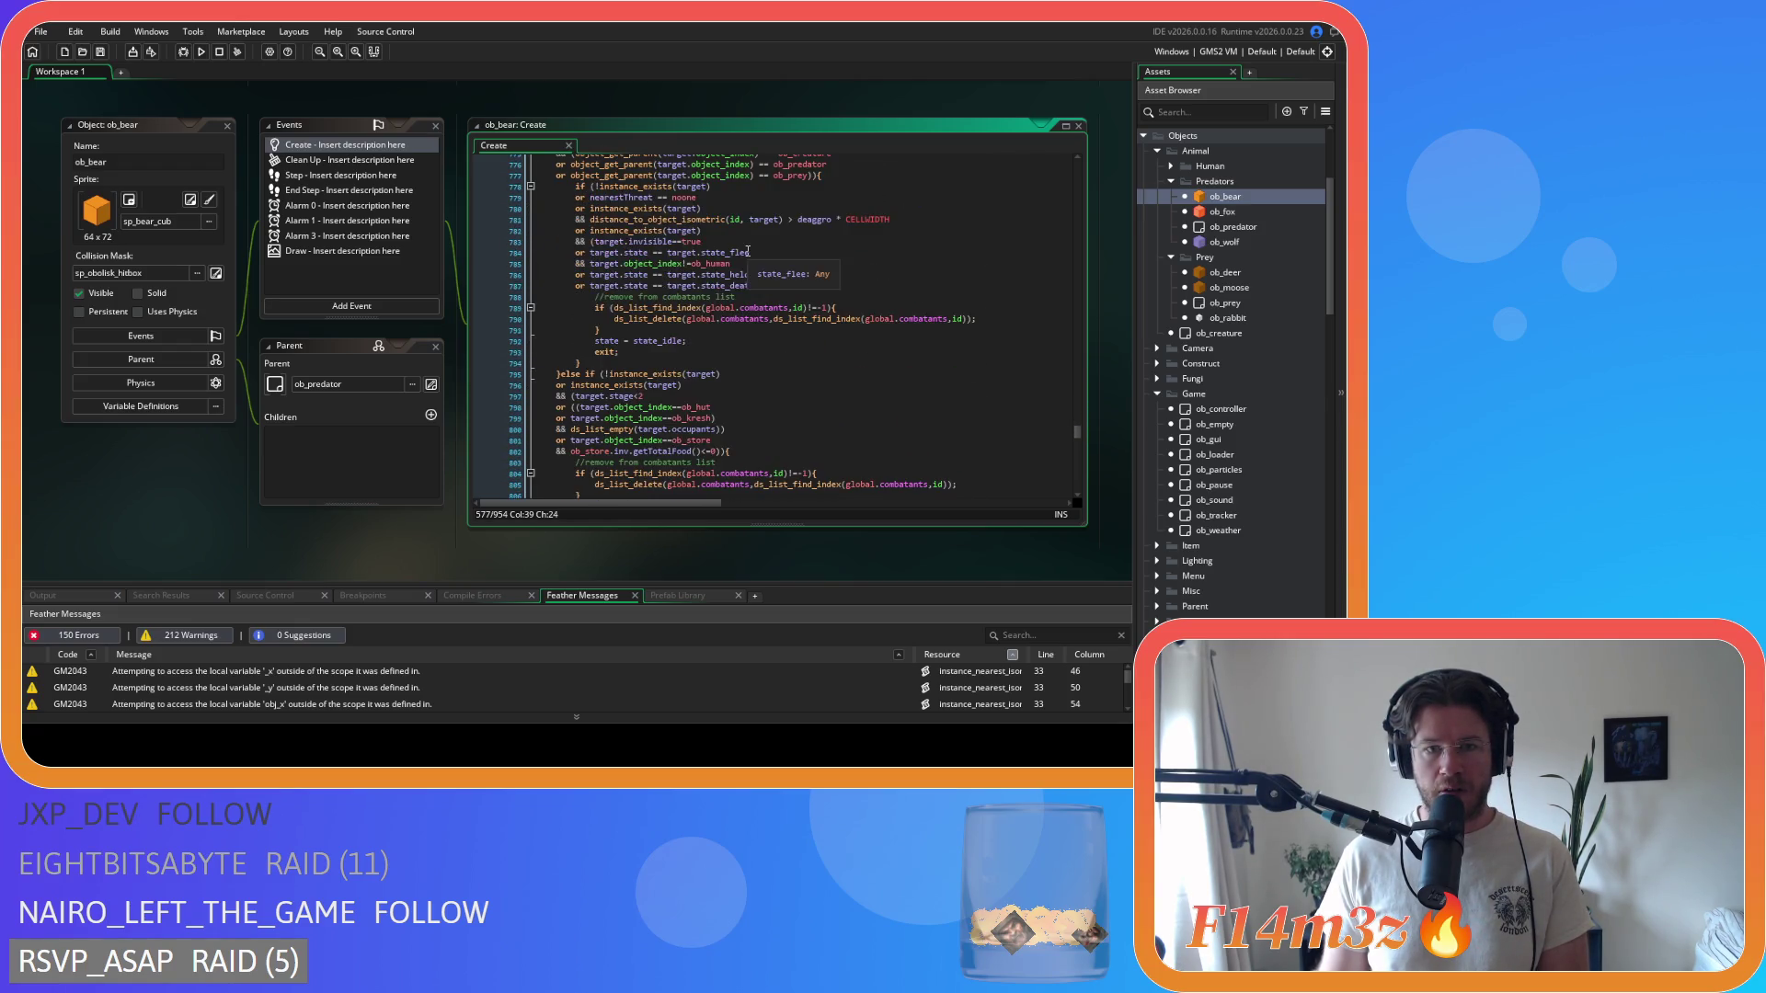
{"action": "scroll", "coordinate": [748, 251], "scroll_direction": "down", "scroll_amount": 11}
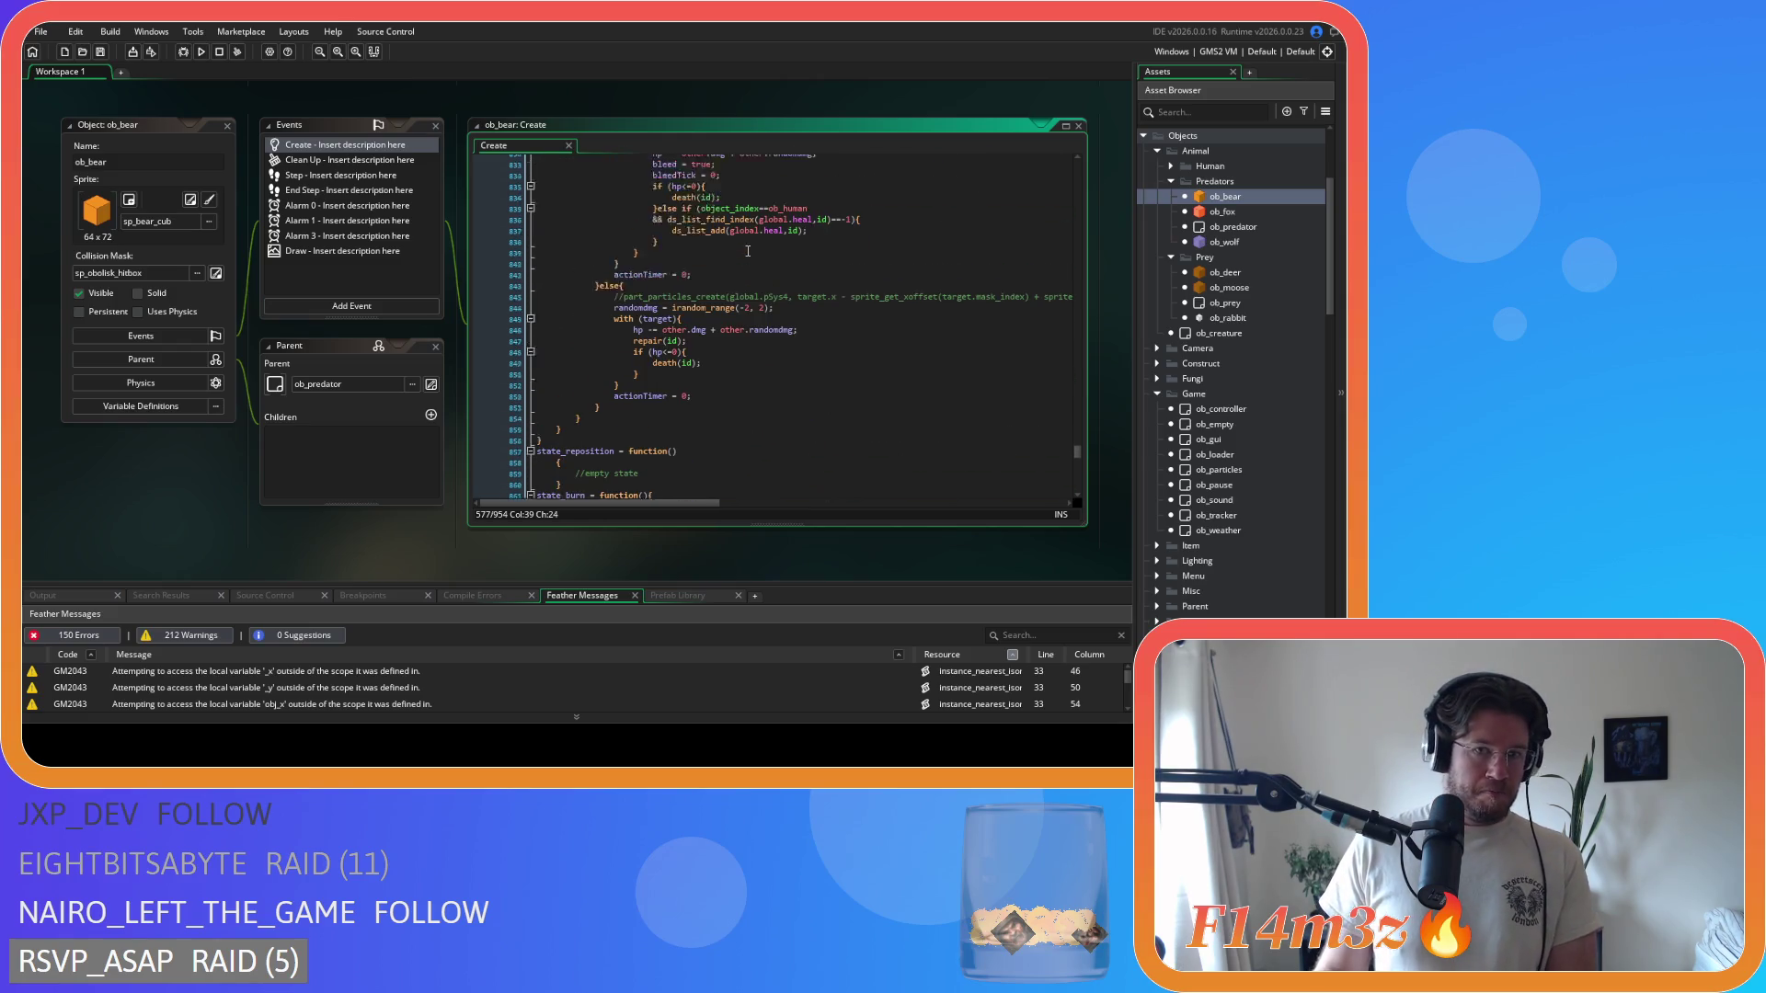
{"action": "left_click_drag", "start_coordinate": [639, 429], "coordinate": [634, 407]}
{"action": "right_click", "coordinate": [656, 415]}
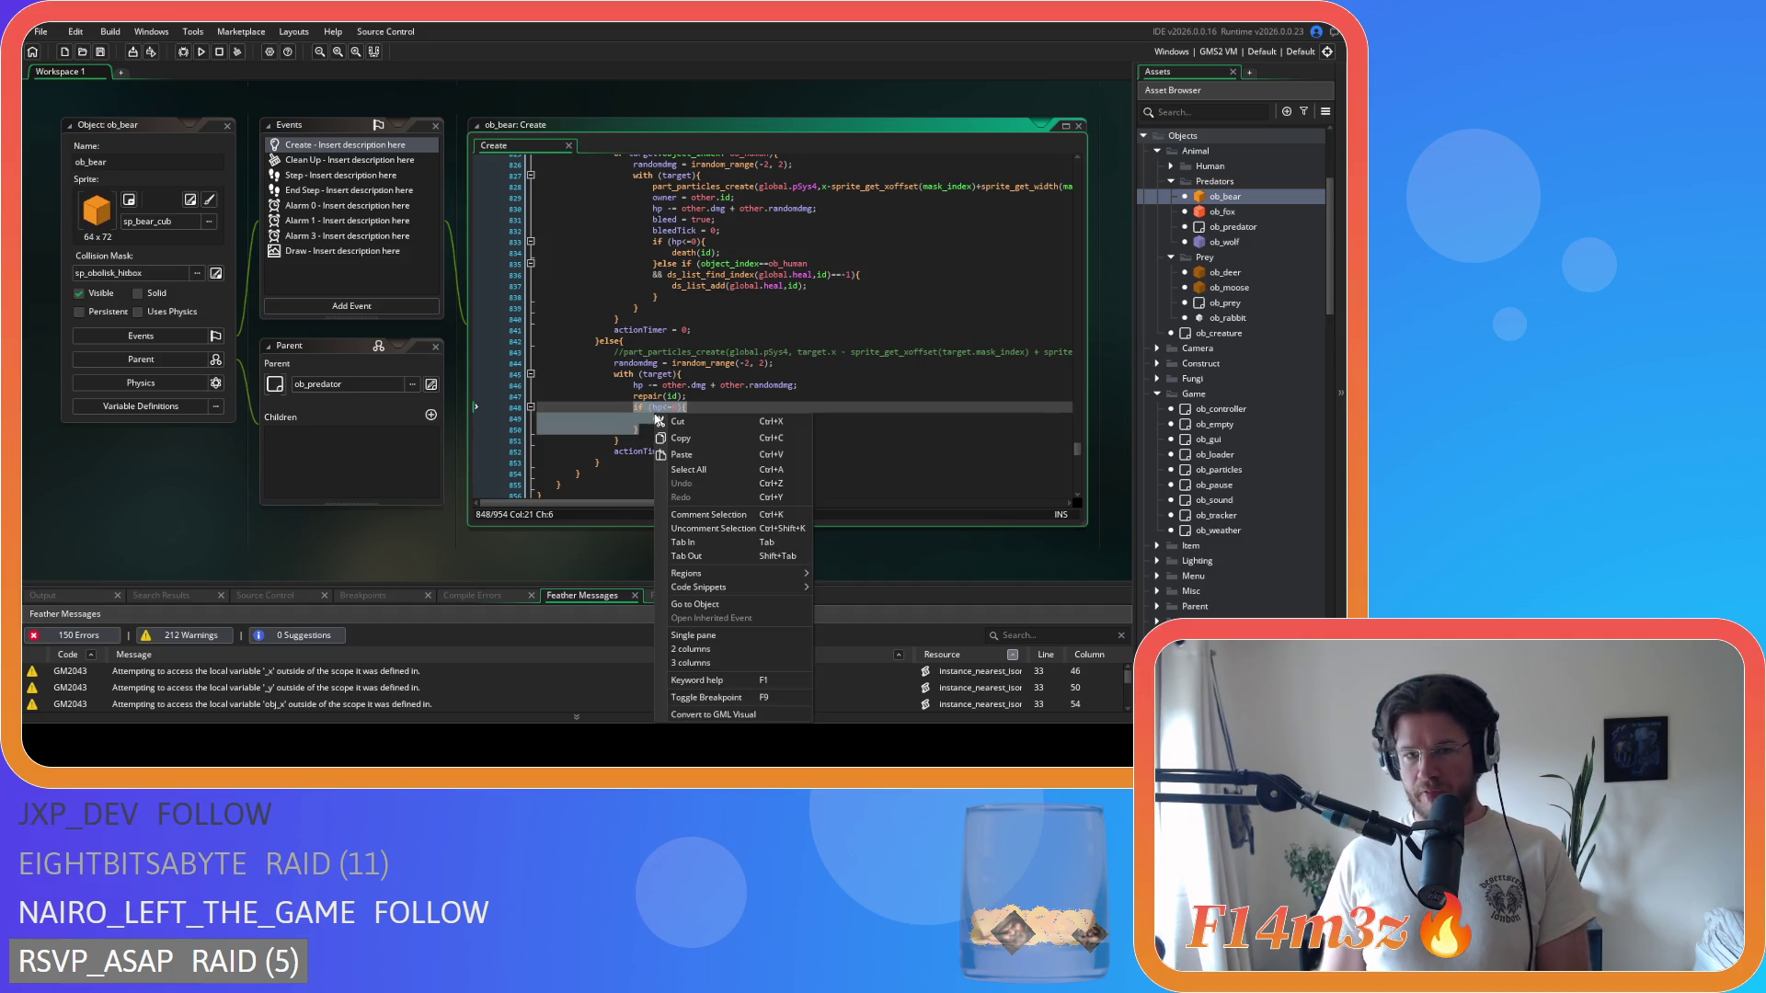
{"action": "left_click", "coordinate": [697, 439]}
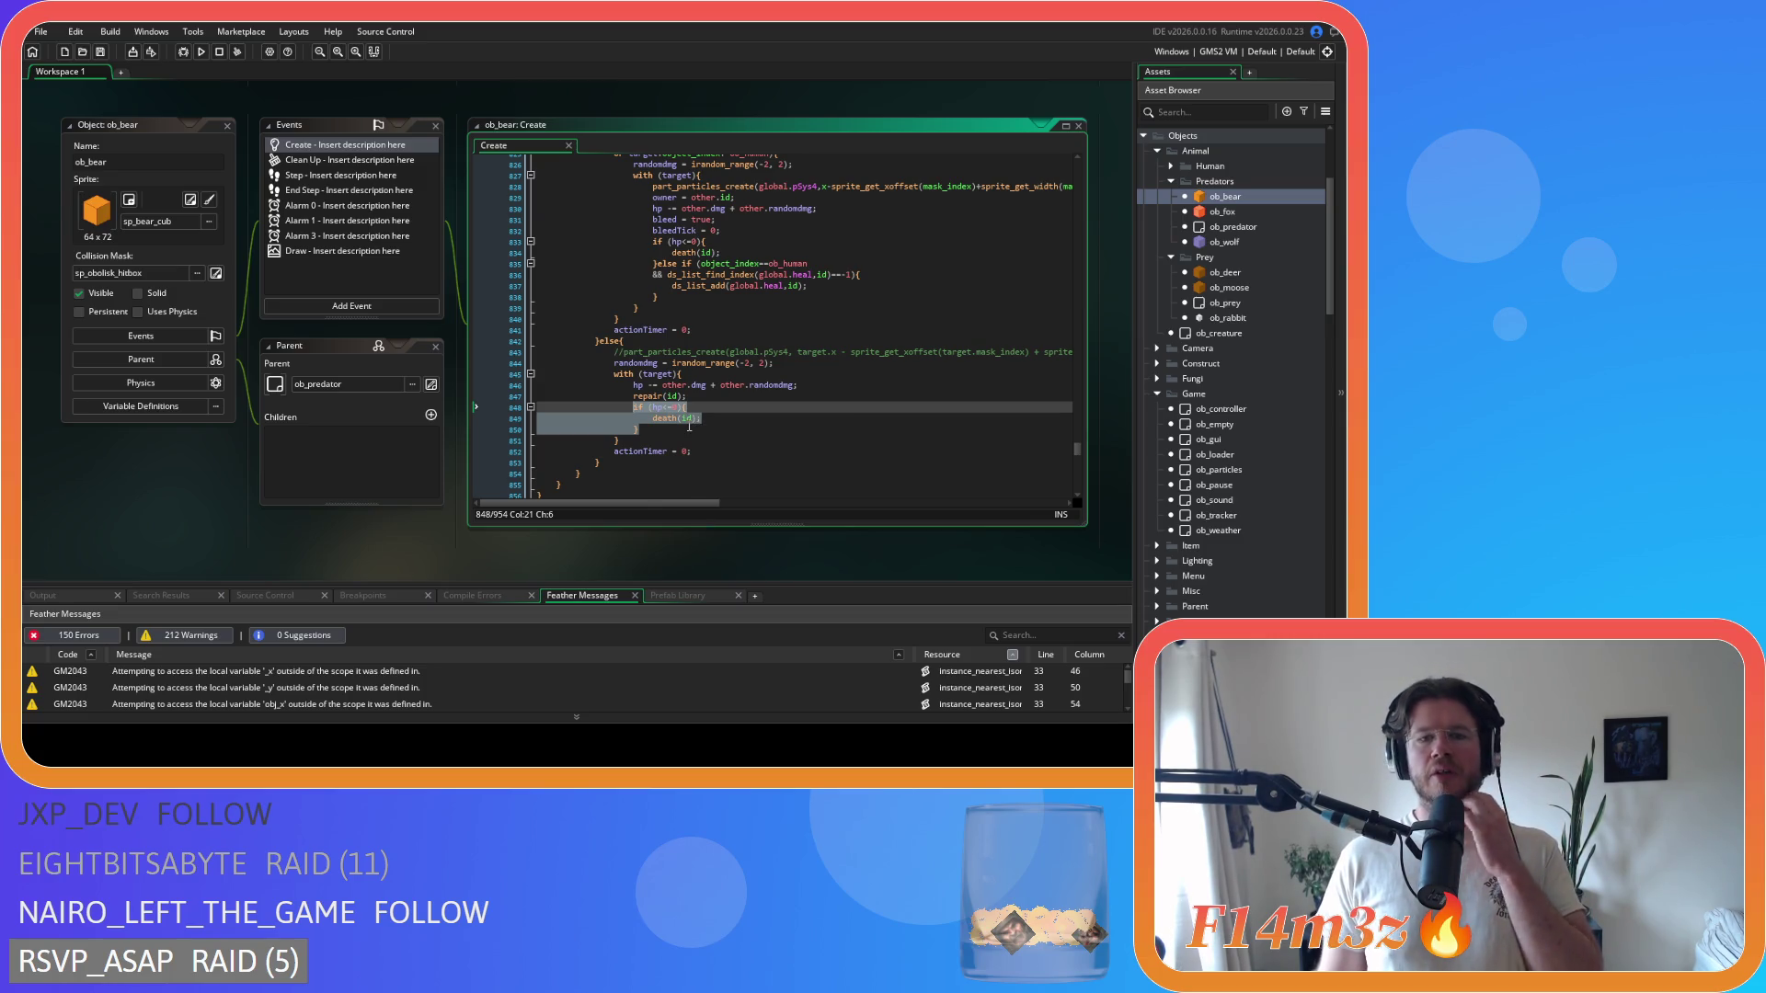
{"action": "scroll", "coordinate": [689, 427], "scroll_direction": "up", "scroll_amount": 3}
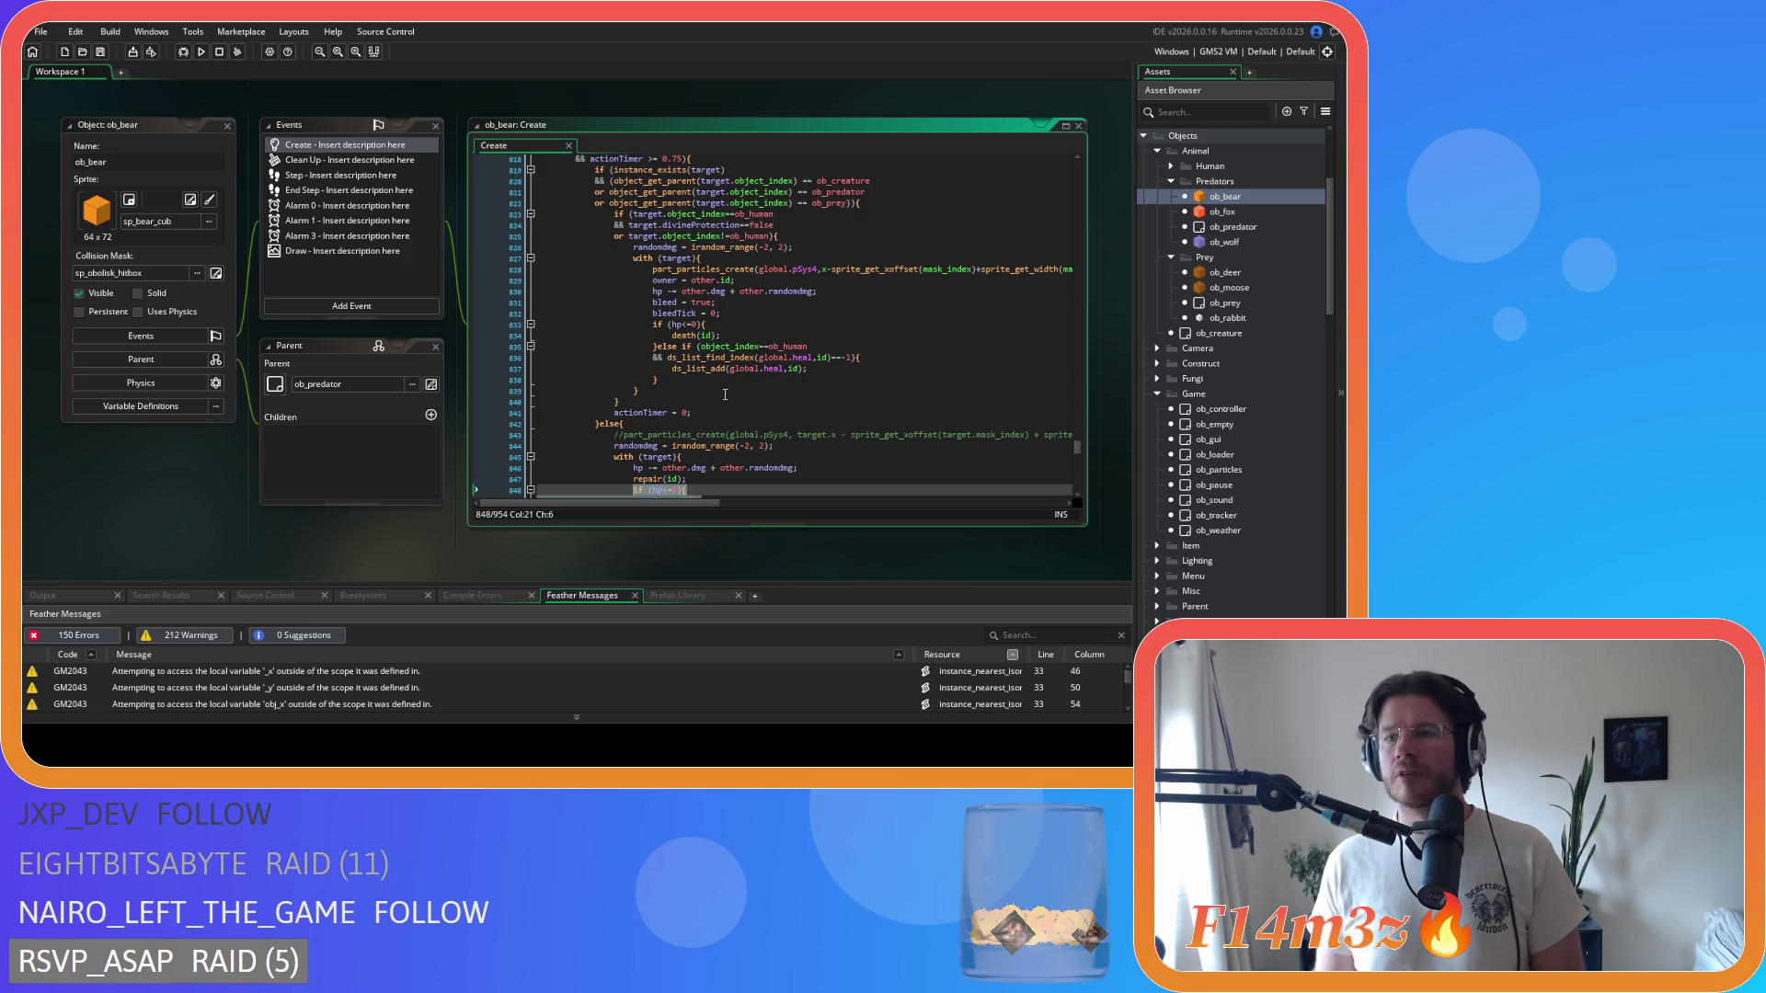
{"action": "left_click", "coordinate": [745, 357]}
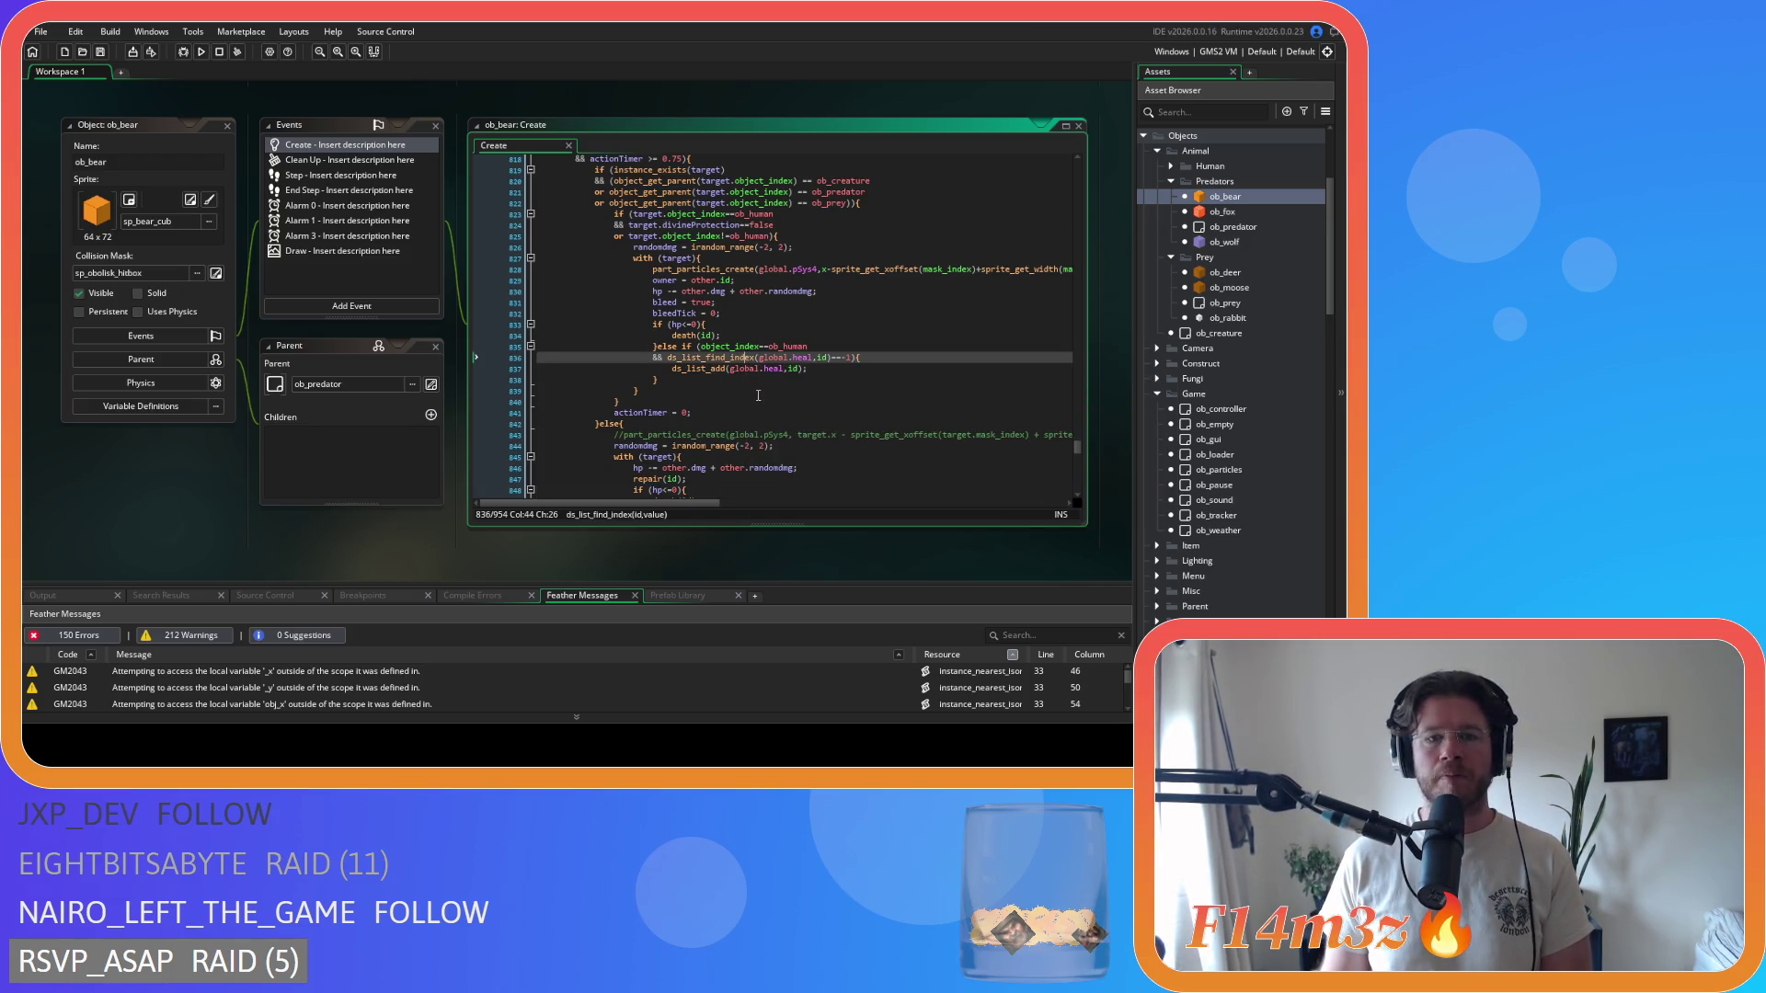
{"action": "scroll", "coordinate": [764, 394], "scroll_direction": "up", "scroll_amount": 20}
{"action": "scroll", "coordinate": [765, 395], "scroll_direction": "up", "scroll_amount": 20}
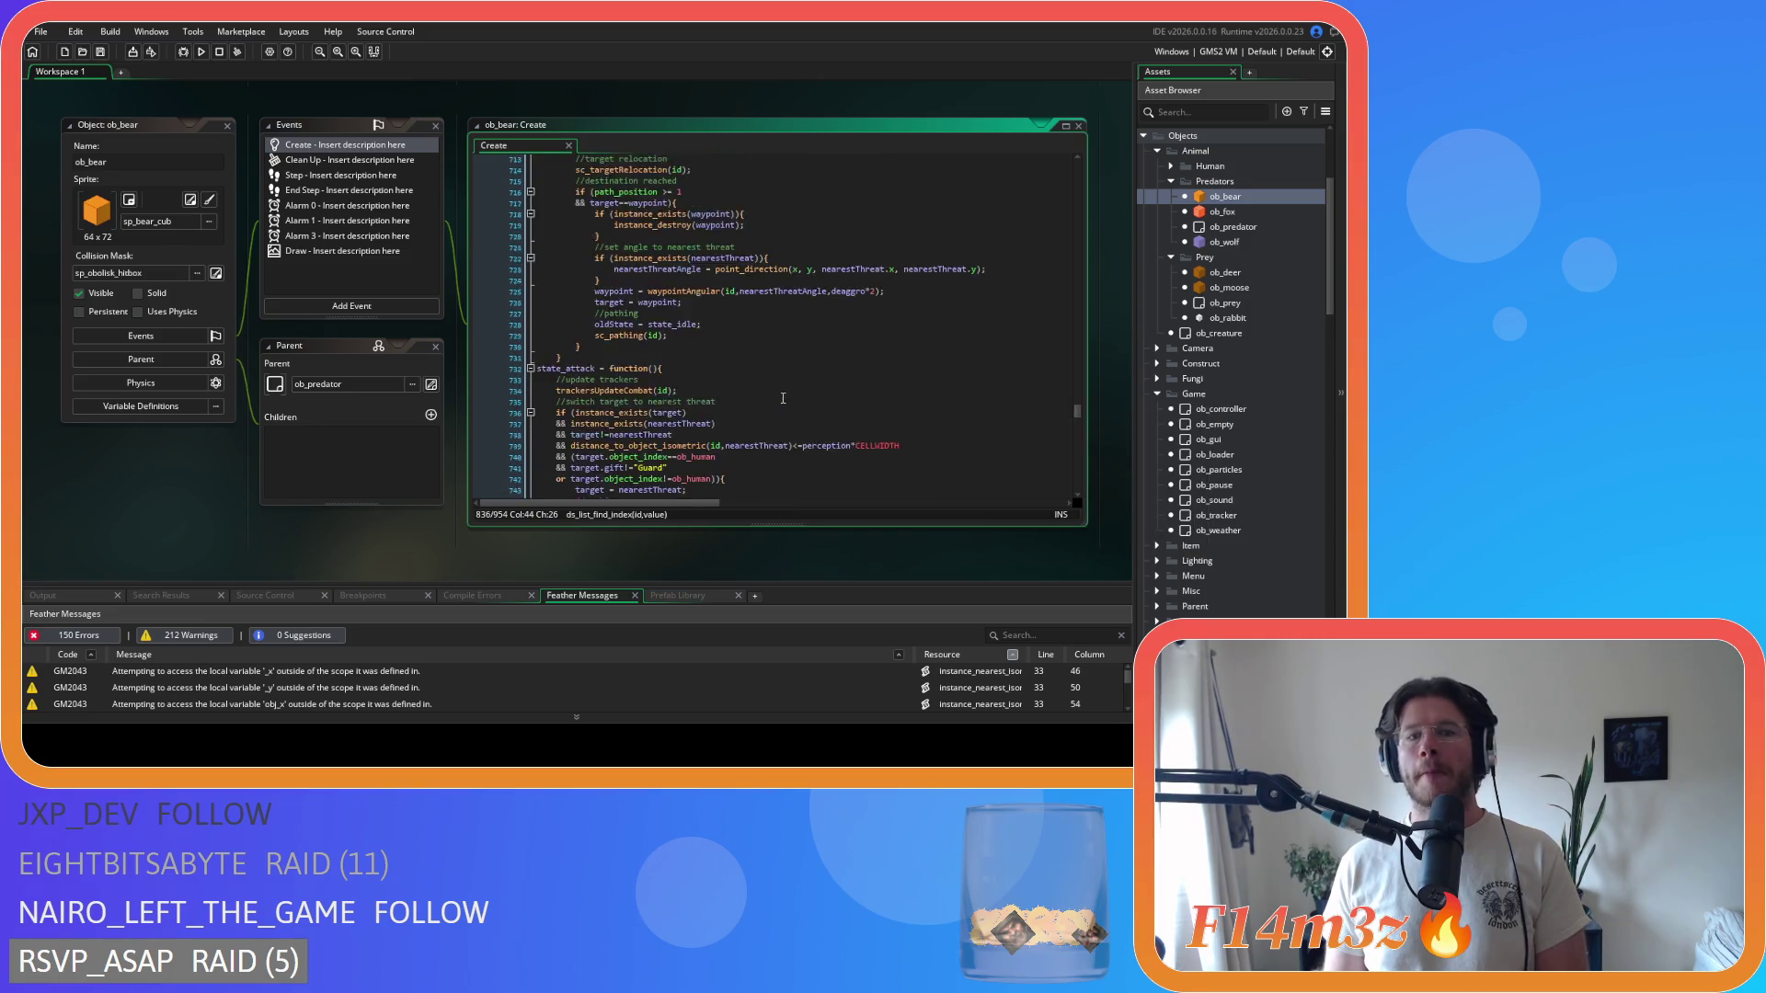
{"action": "scroll", "coordinate": [789, 399], "scroll_direction": "up", "scroll_amount": 20}
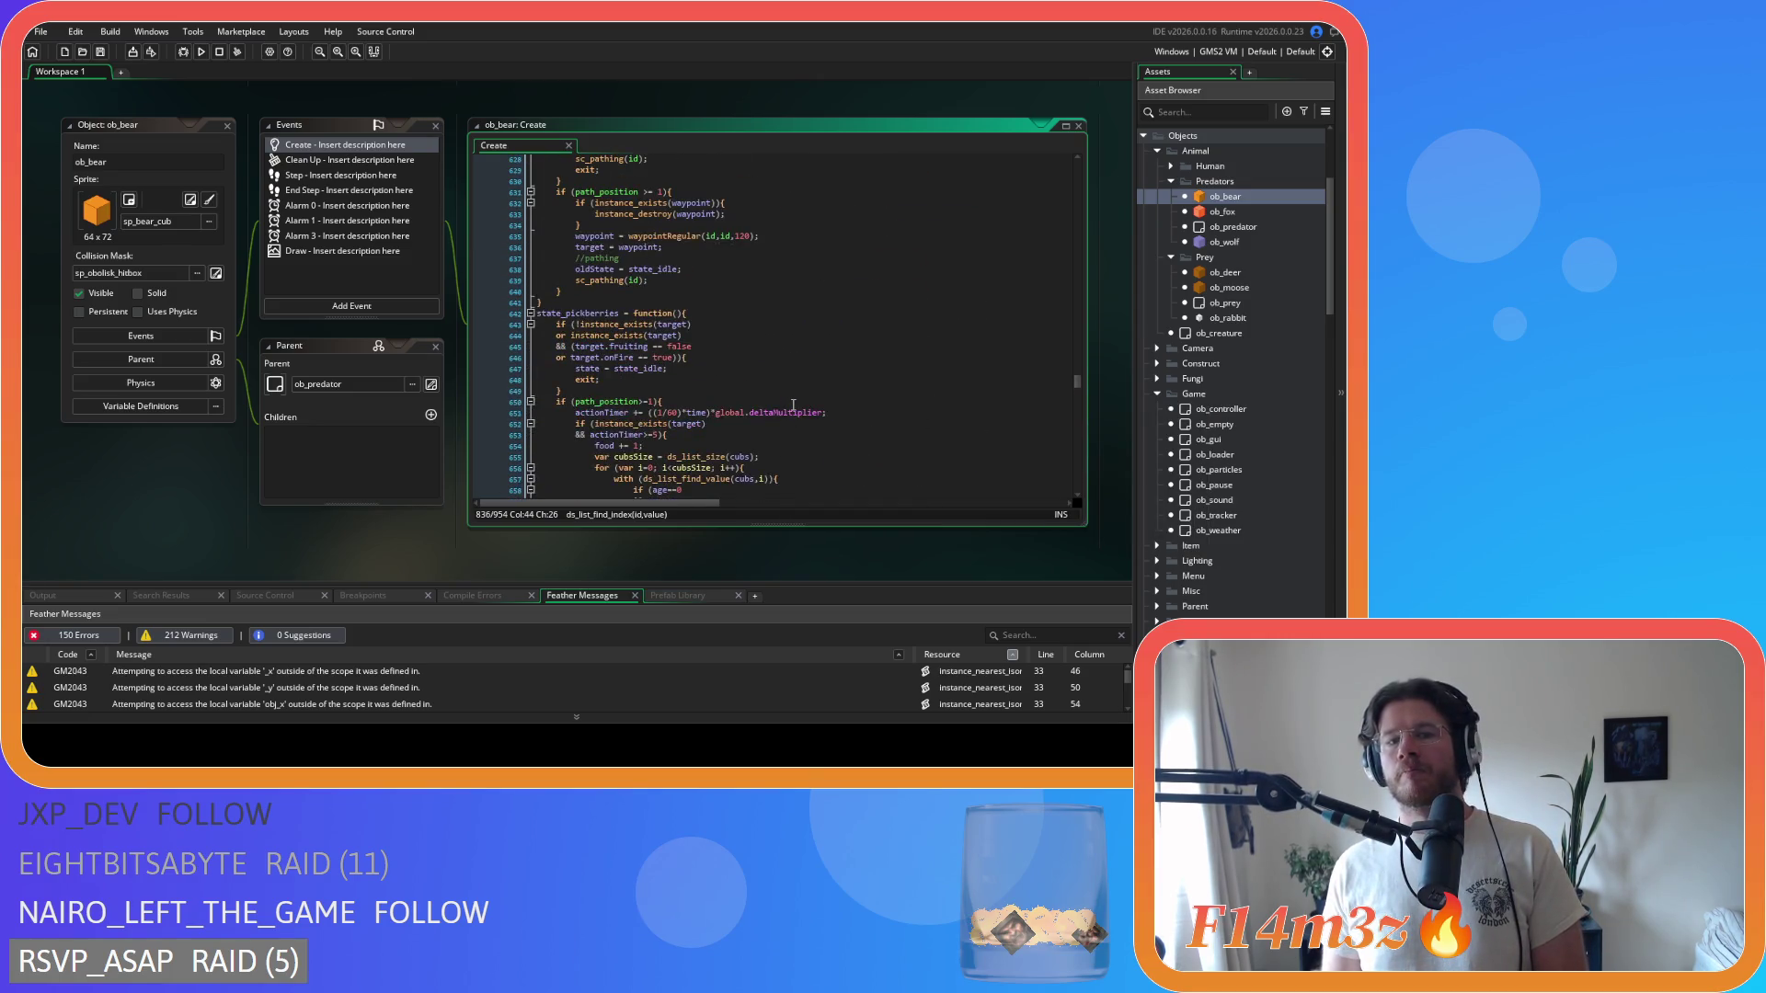
{"action": "scroll", "coordinate": [793, 404], "scroll_direction": "up", "scroll_amount": 20}
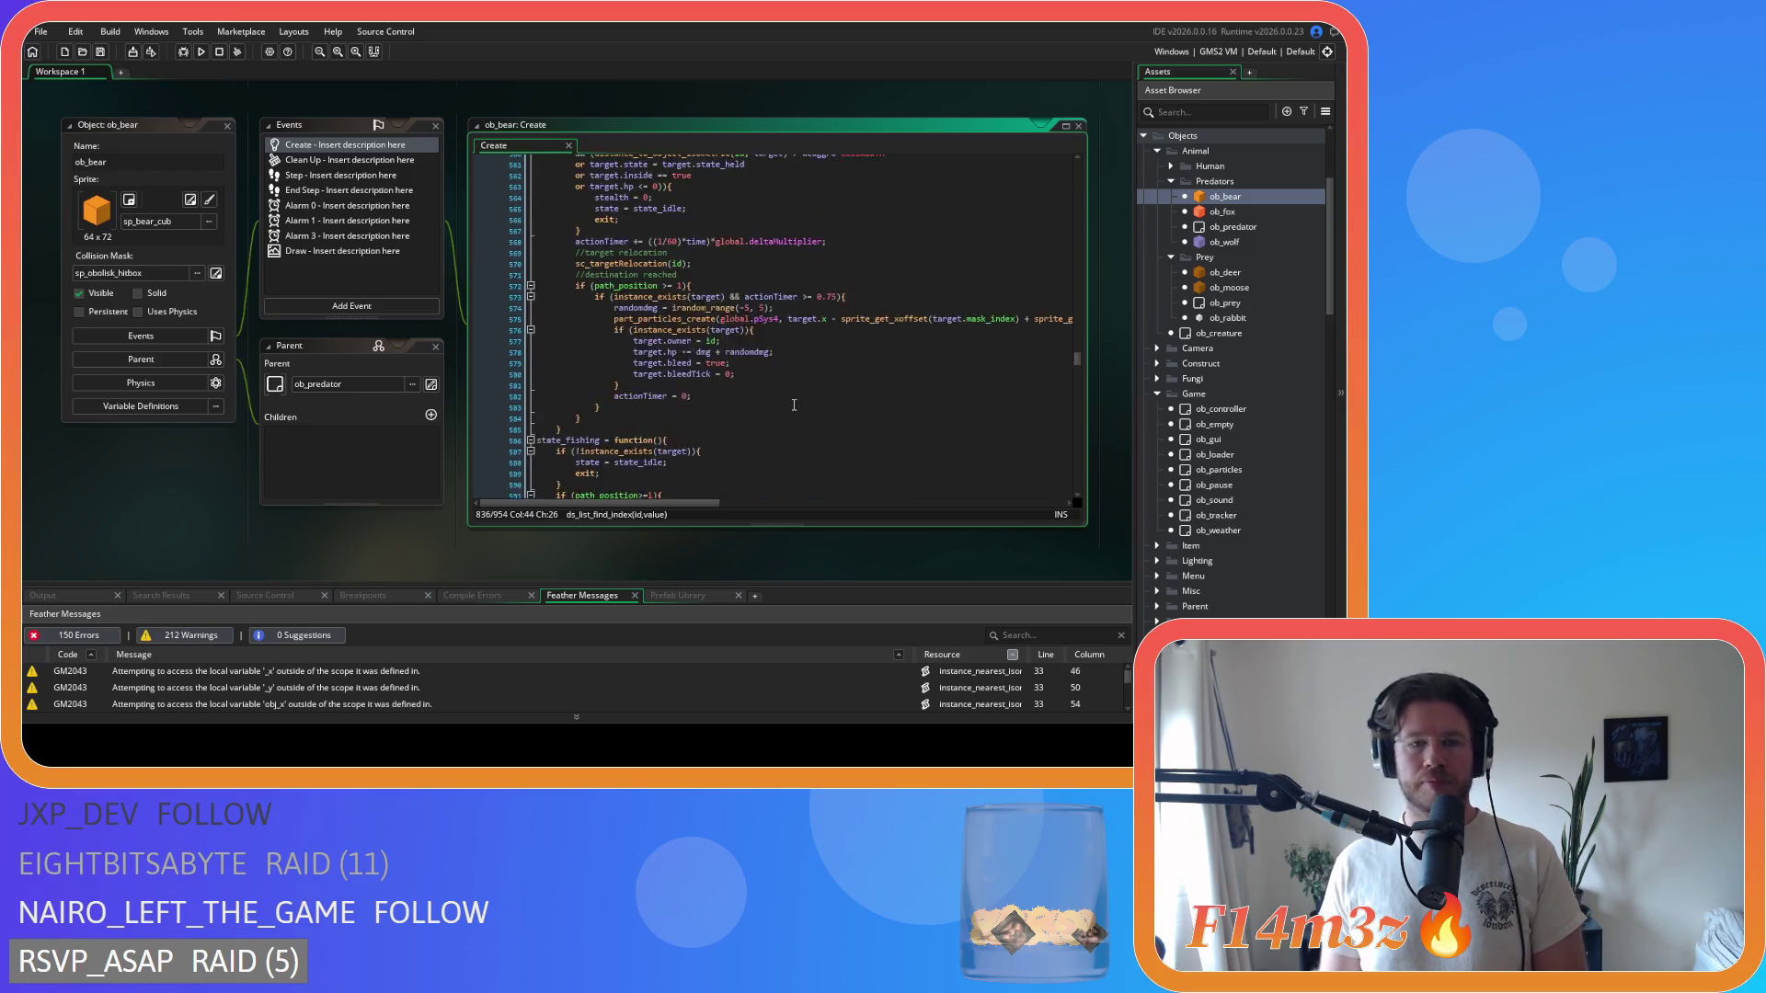
{"action": "scroll", "coordinate": [793, 401], "scroll_direction": "down", "scroll_amount": 15}
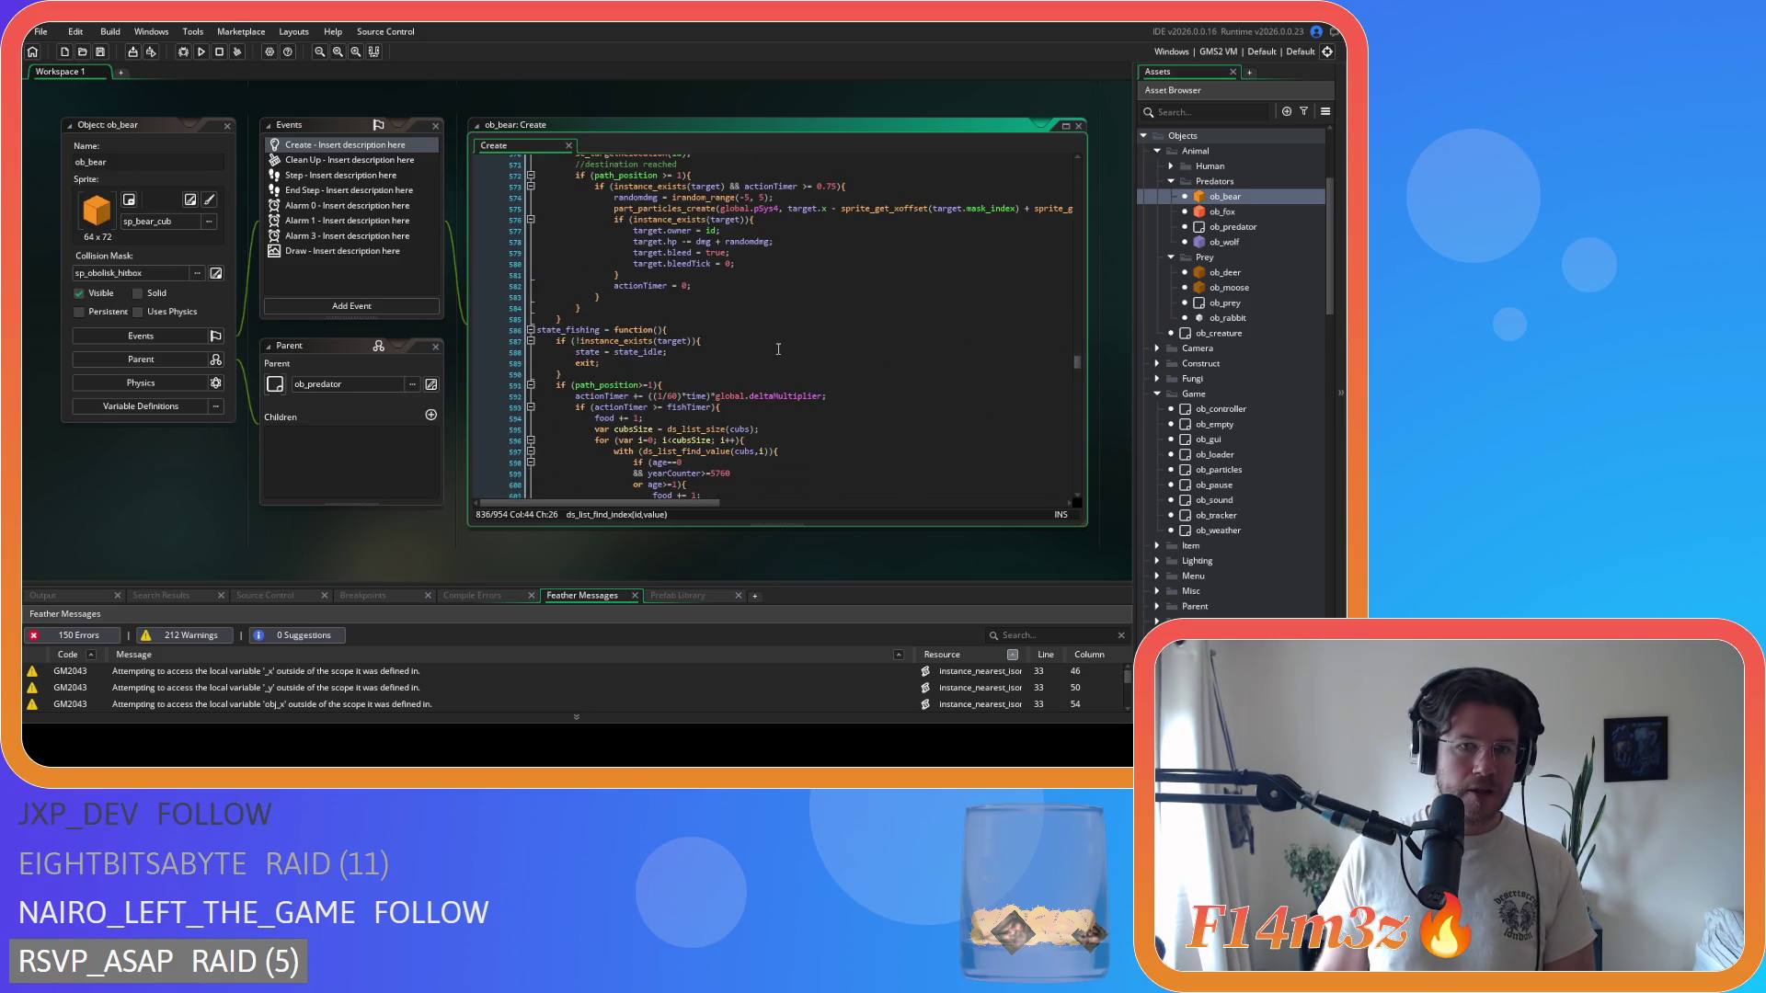
- Paste the if (hp<=0){death(id);} check after the bleedTick line and save
{"action": "left_click", "coordinate": [778, 242]}
{"action": "key", "text": "Return"}
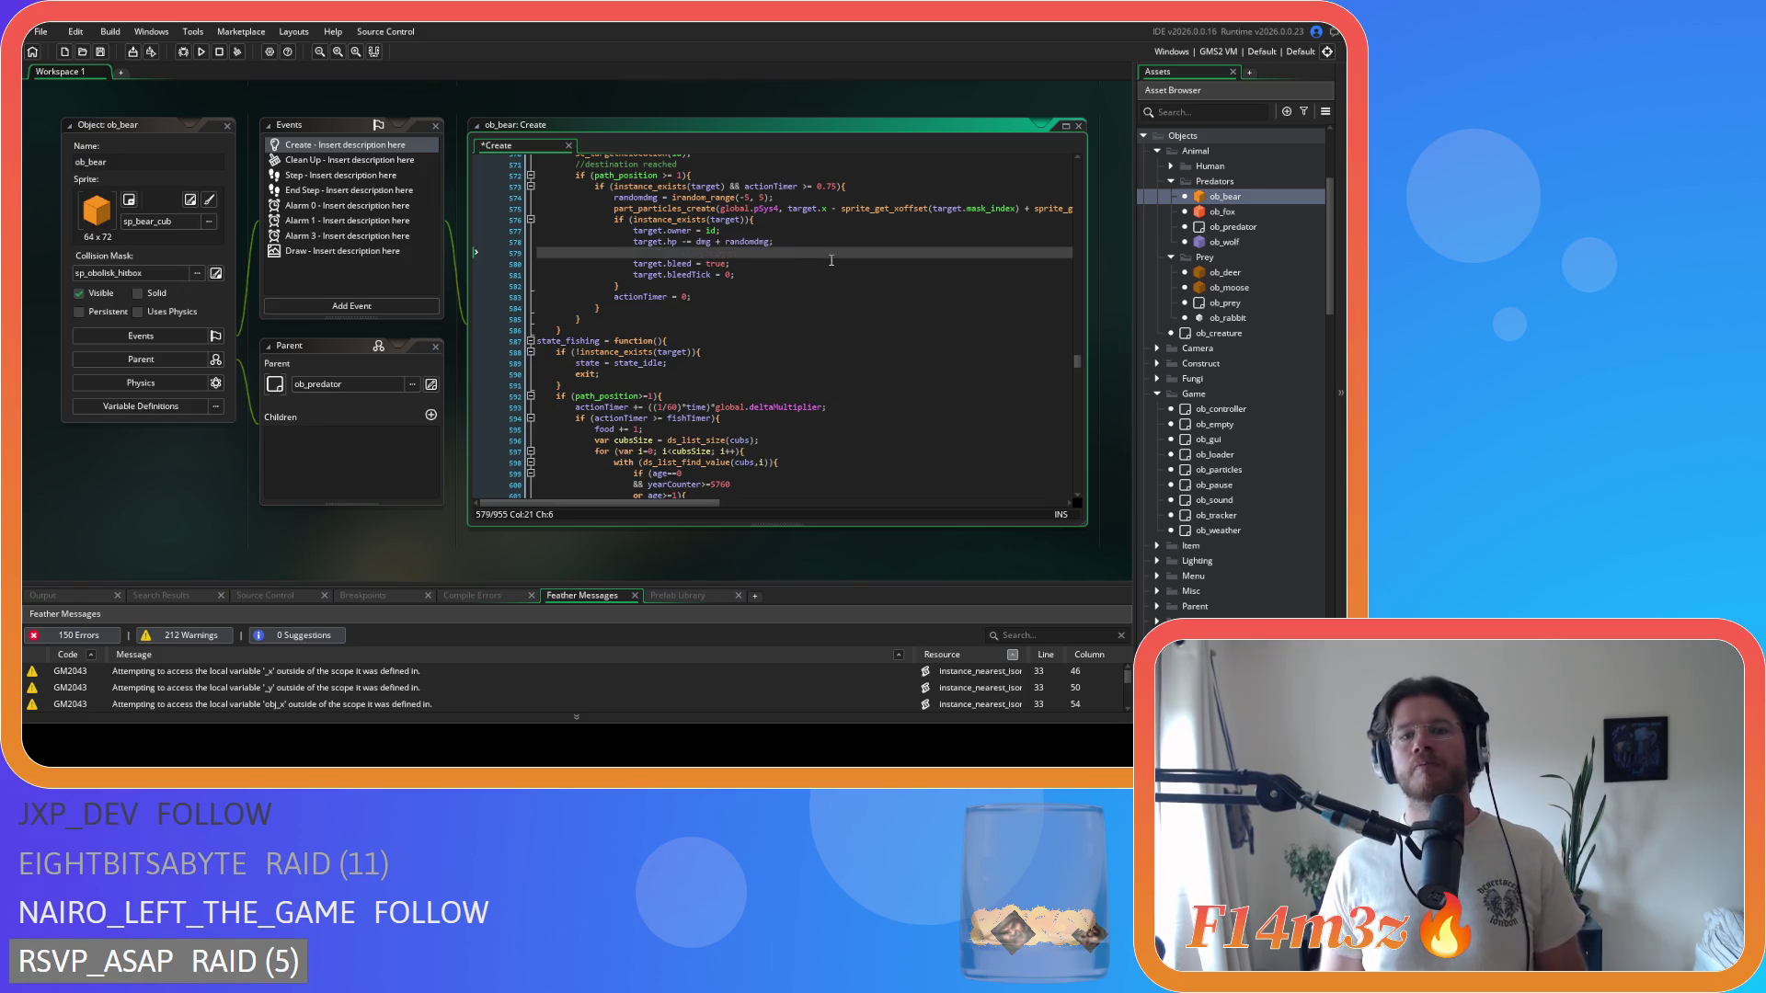
{"action": "key", "text": "ctrl+v"}
{"action": "key", "text": "ctrl+s"}
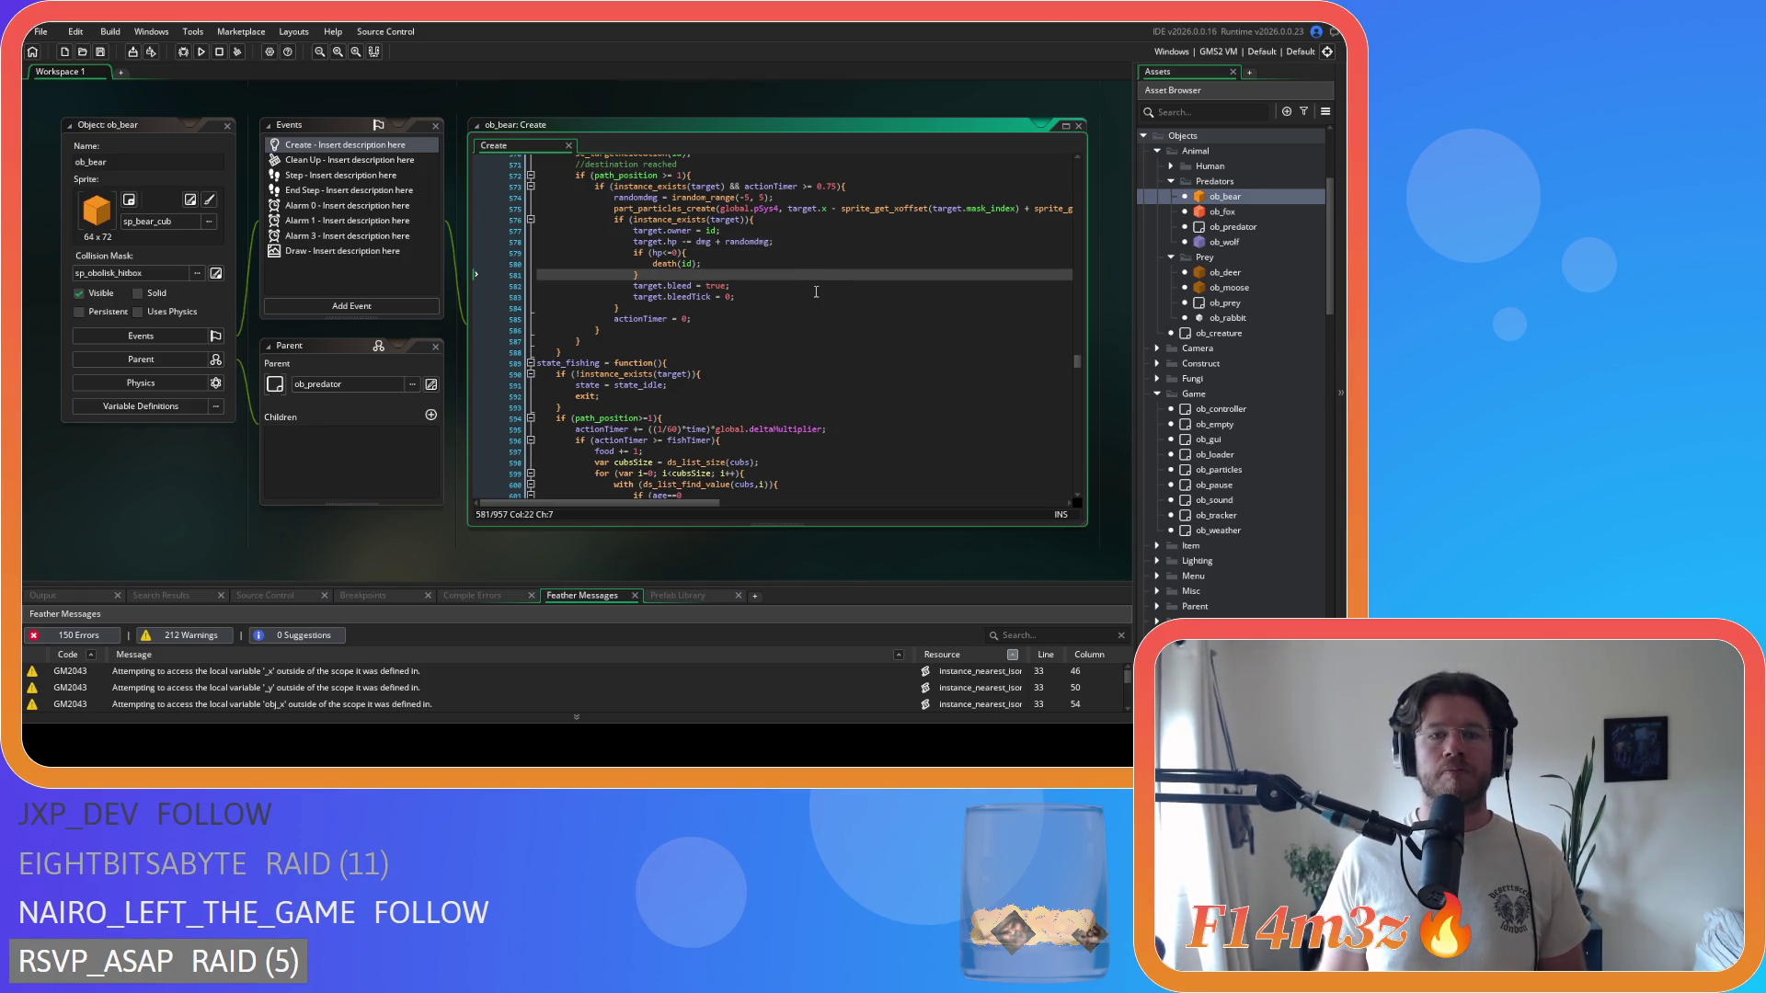
{"action": "key", "text": "ctrl+x"}
{"action": "key", "text": "Down"}
{"action": "key", "text": "End"}
{"action": "key", "text": "Return"}
{"action": "key", "text": "ctrl+v"}
{"action": "key", "text": "ctrl+s"}
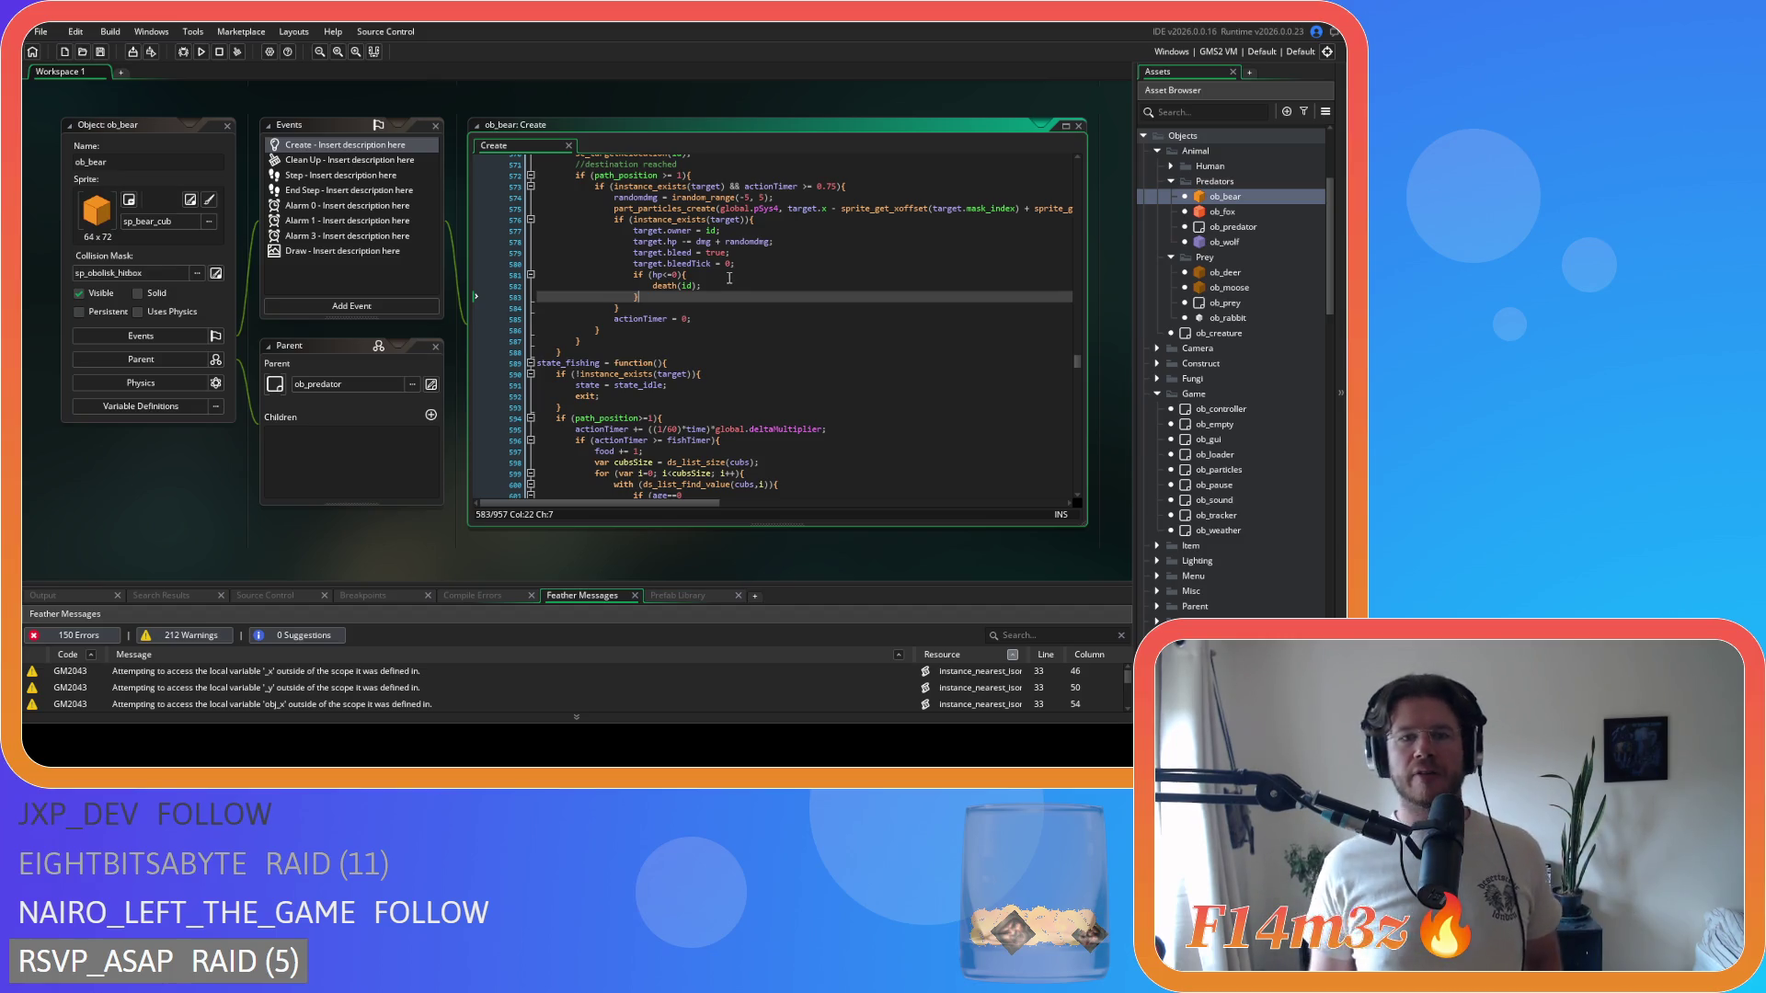
- Replace if (instance_exists(target)) with with (target) in the bear's pounce code
{"action": "left_click_drag", "start_coordinate": [747, 223], "coordinate": [633, 228]}
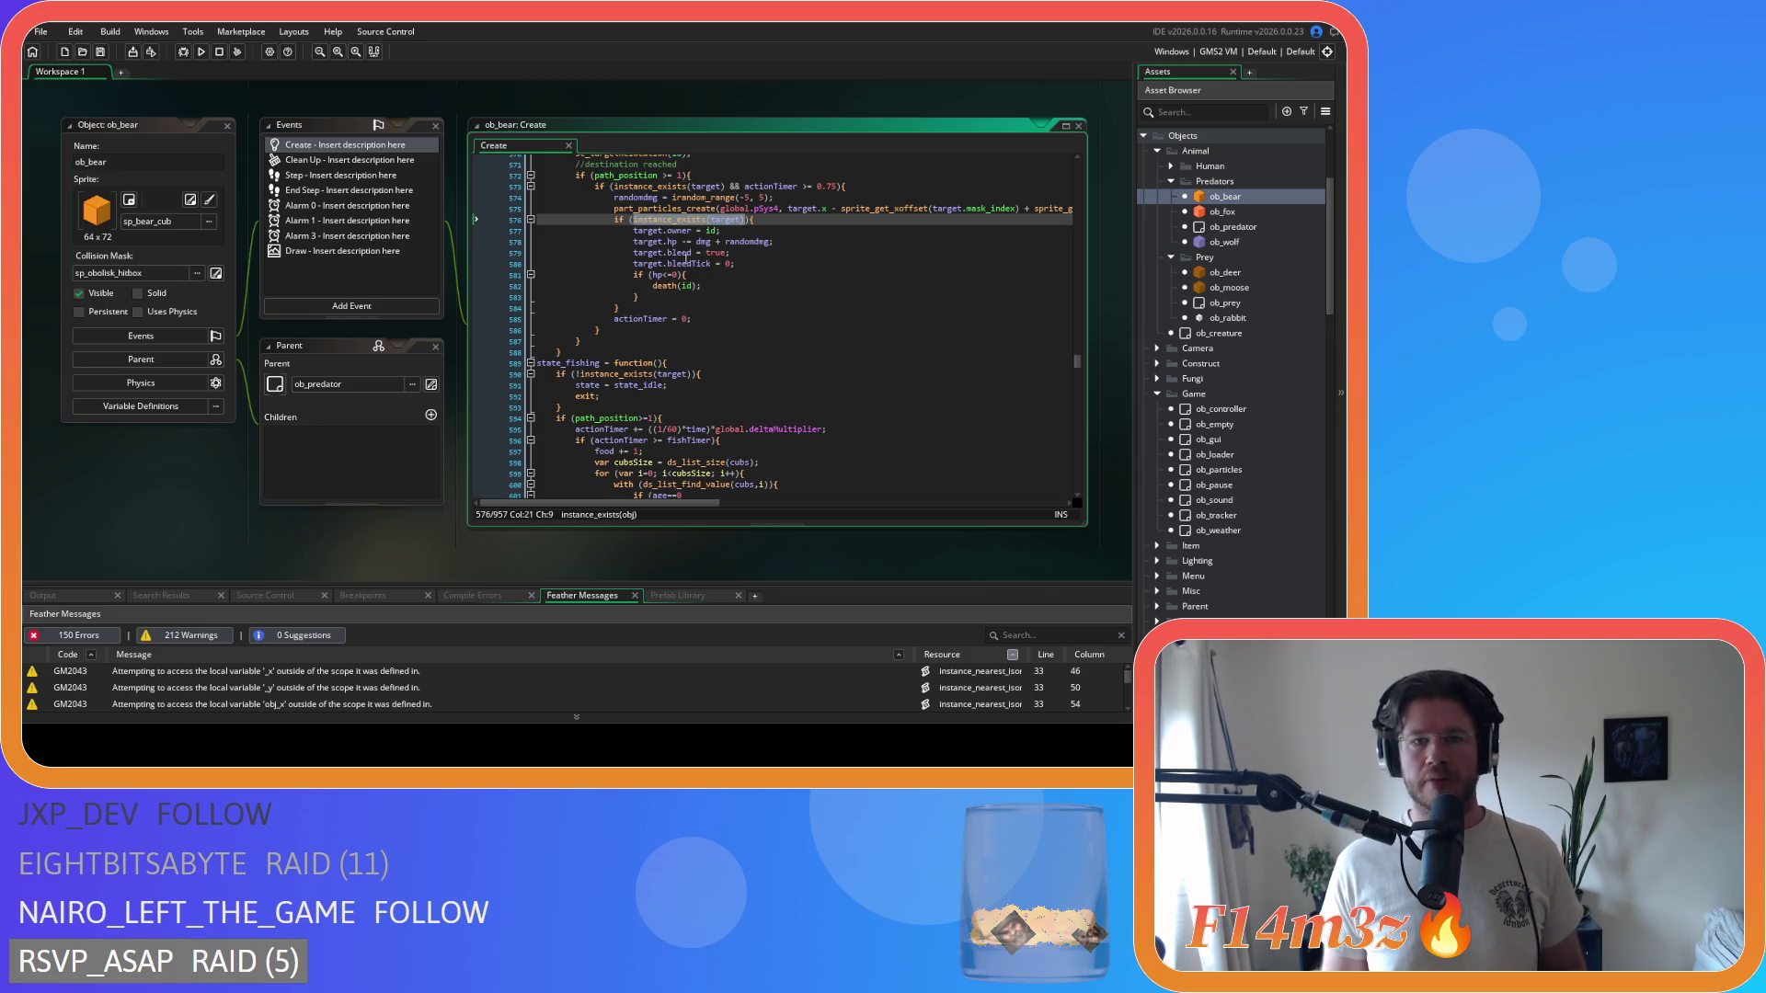
{"action": "type", "text": "with"}
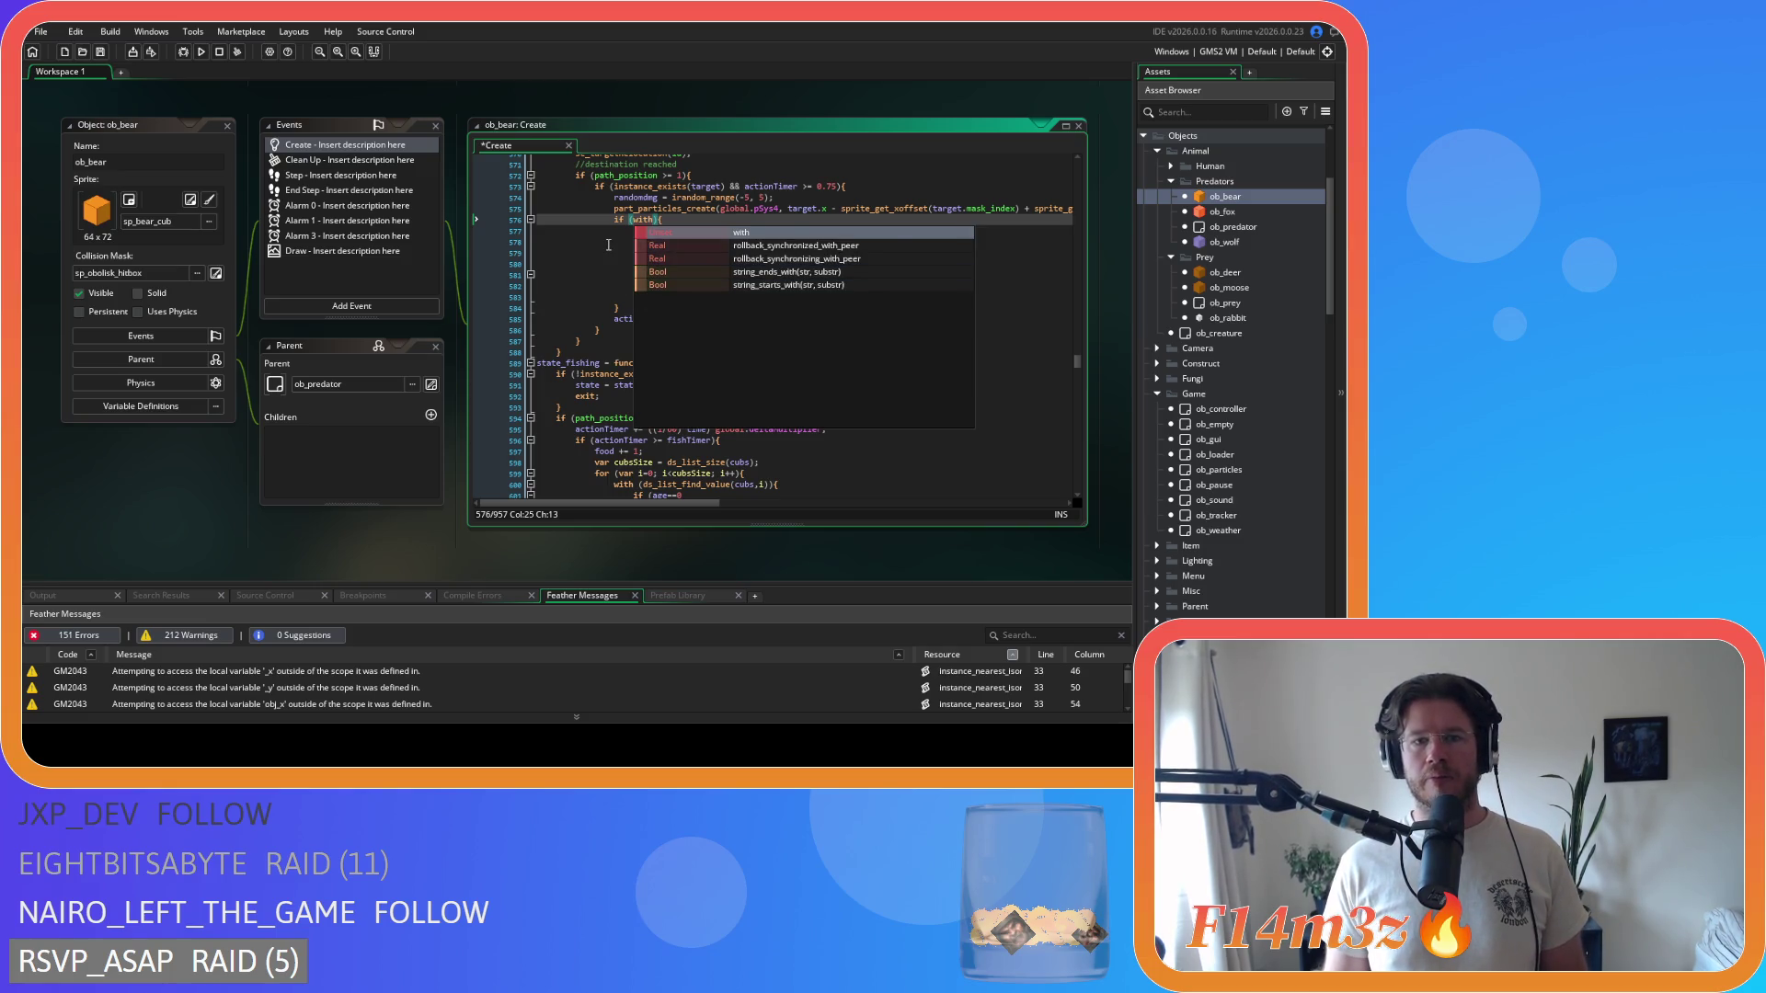
{"action": "key", "text": "ctrl+z"}
{"action": "type", "text": "with"}
{"action": "key", "text": "Escape"}
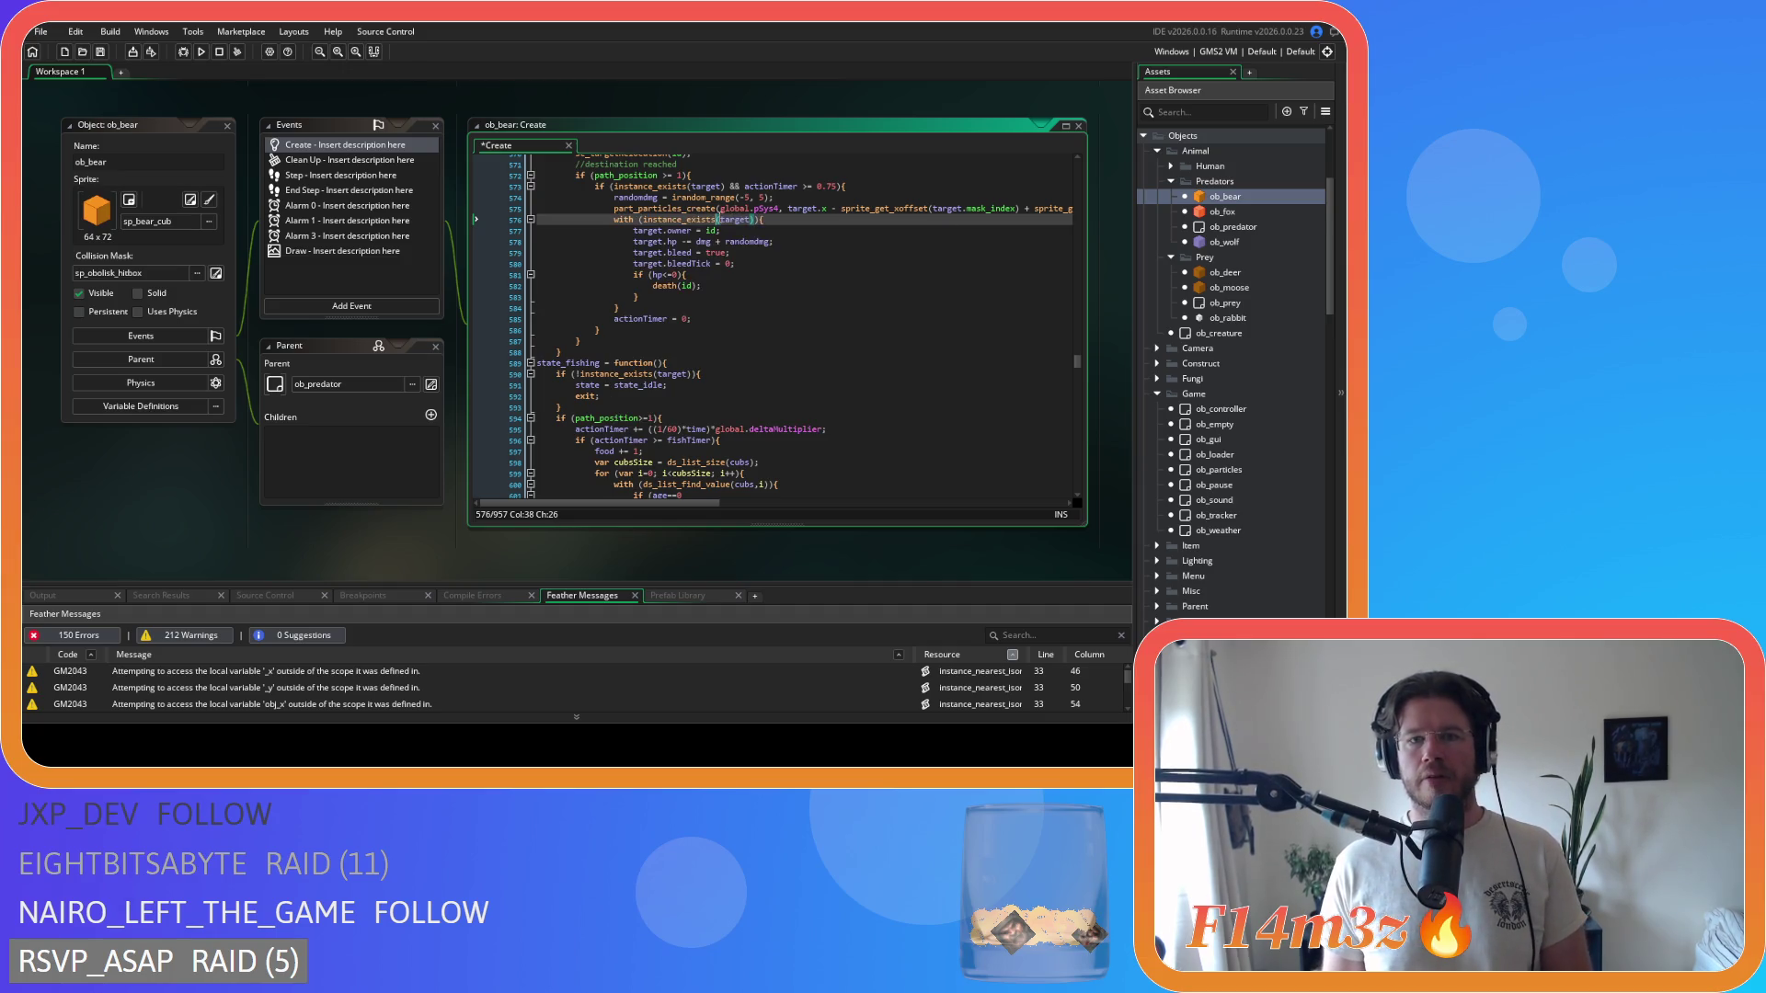
{"action": "left_click_drag", "start_coordinate": [745, 221], "coordinate": [643, 224]}
{"action": "key", "text": "BackSpace"}
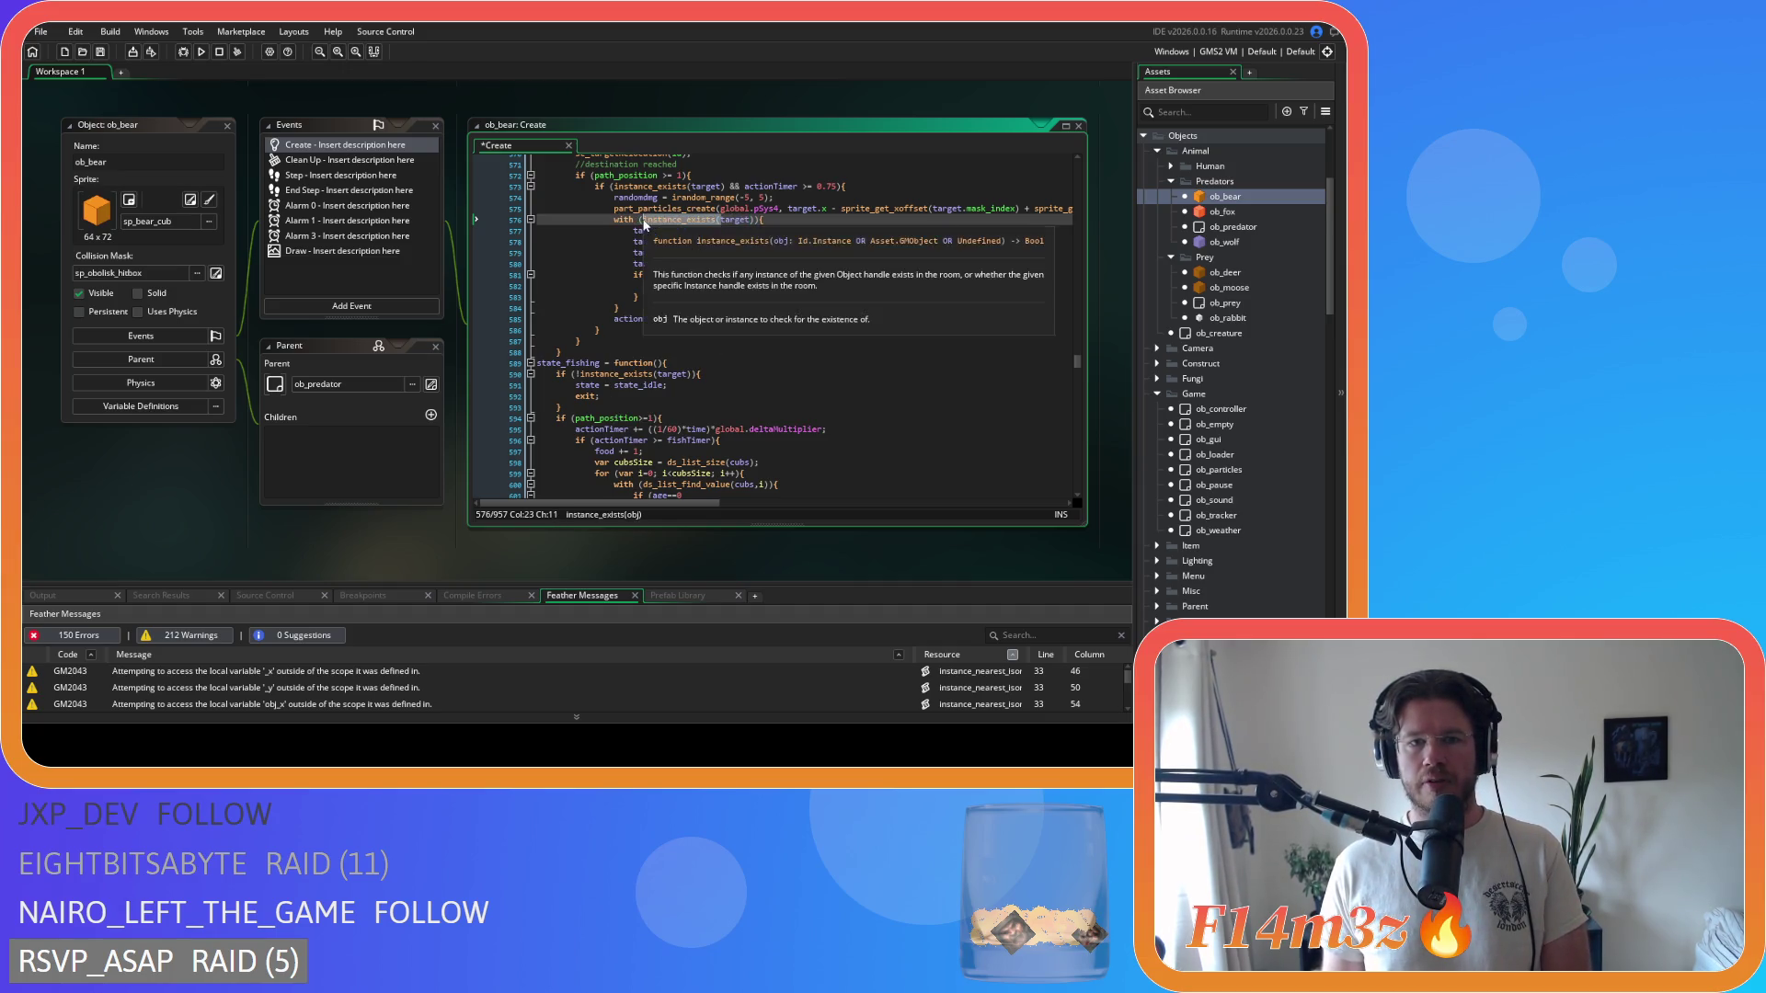
{"action": "left_click", "coordinate": [668, 221]}
{"action": "left_click", "coordinate": [674, 221]}
{"action": "key", "text": "BackSpace"}
- Remove the target. prefixes from owner, hp, bleed and bleedTick, then save
{"action": "left_click", "coordinate": [663, 230]}
{"action": "key", "text": "BackSpace"}
{"action": "key", "text": "BackSpace"}
{"action": "key", "text": "BackSpace"}
{"action": "left_click", "coordinate": [663, 242]}
{"action": "key", "text": "BackSpace"}
{"action": "key", "text": "BackSpace"}
{"action": "key", "text": "BackSpace"}
{"action": "left_click", "coordinate": [664, 253]}
{"action": "key", "text": "BackSpace"}
{"action": "key", "text": "BackSpace"}
{"action": "key", "text": "BackSpace"}
{"action": "left_click", "coordinate": [661, 264]}
{"action": "key", "text": "BackSpace"}
{"action": "key", "text": "BackSpace"}
{"action": "key", "text": "BackSpace"}
{"action": "key", "text": "Delete"}
{"action": "left_click", "coordinate": [740, 265]}
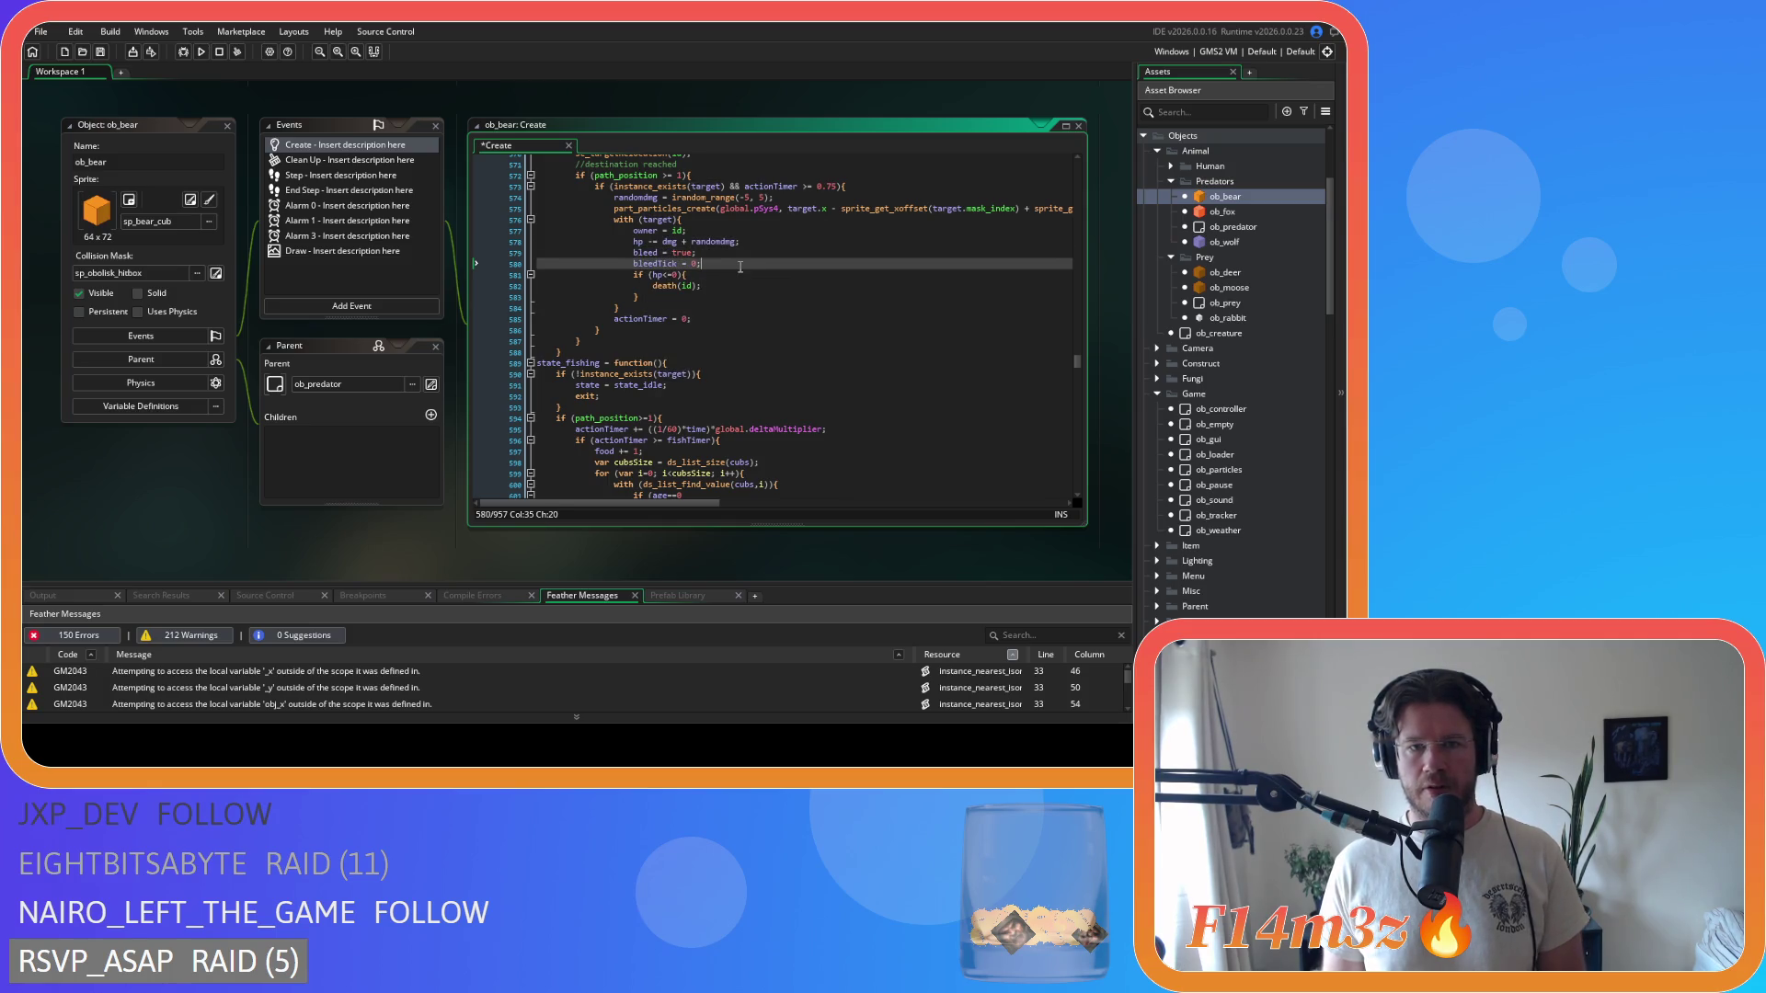
{"action": "key", "text": "ctrl+s"}
{"action": "left_click_drag", "start_coordinate": [705, 297], "coordinate": [634, 274]}
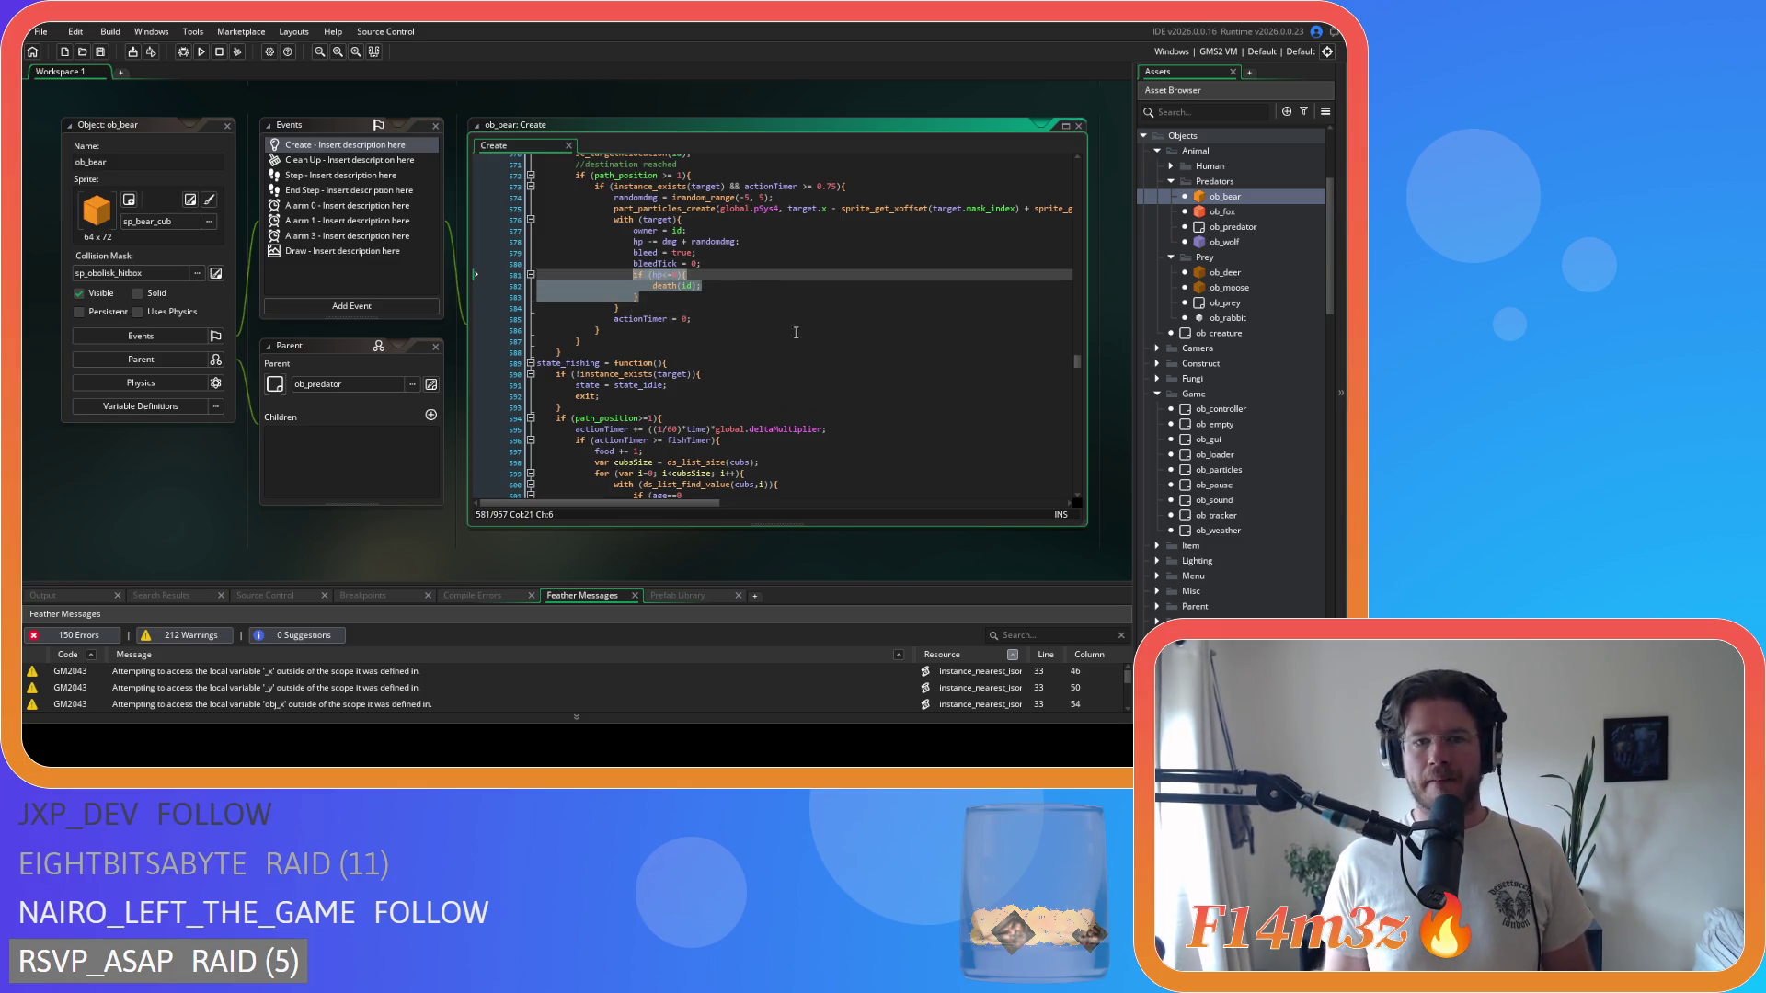
{"action": "double_click", "coordinate": [1222, 212]}
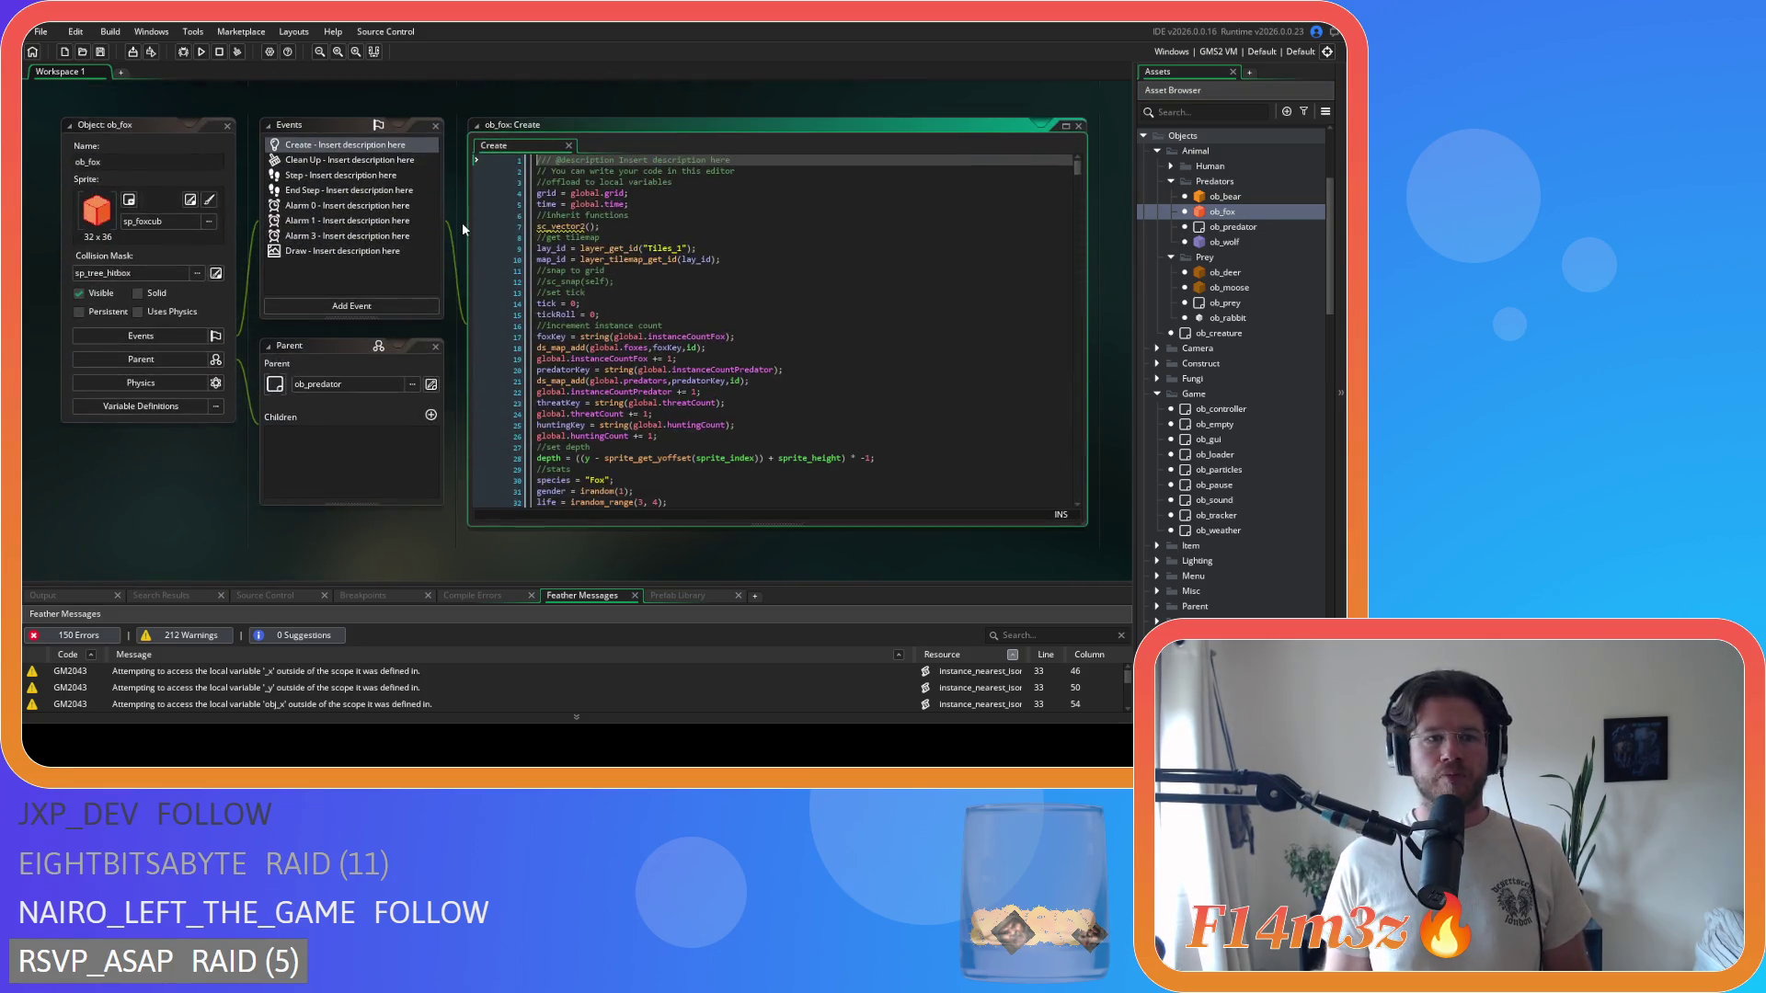
- Search ob_fox's Create code for state_attack
{"action": "left_click", "coordinate": [722, 274]}
{"action": "scroll", "coordinate": [796, 269], "scroll_direction": "down", "scroll_amount": 15}
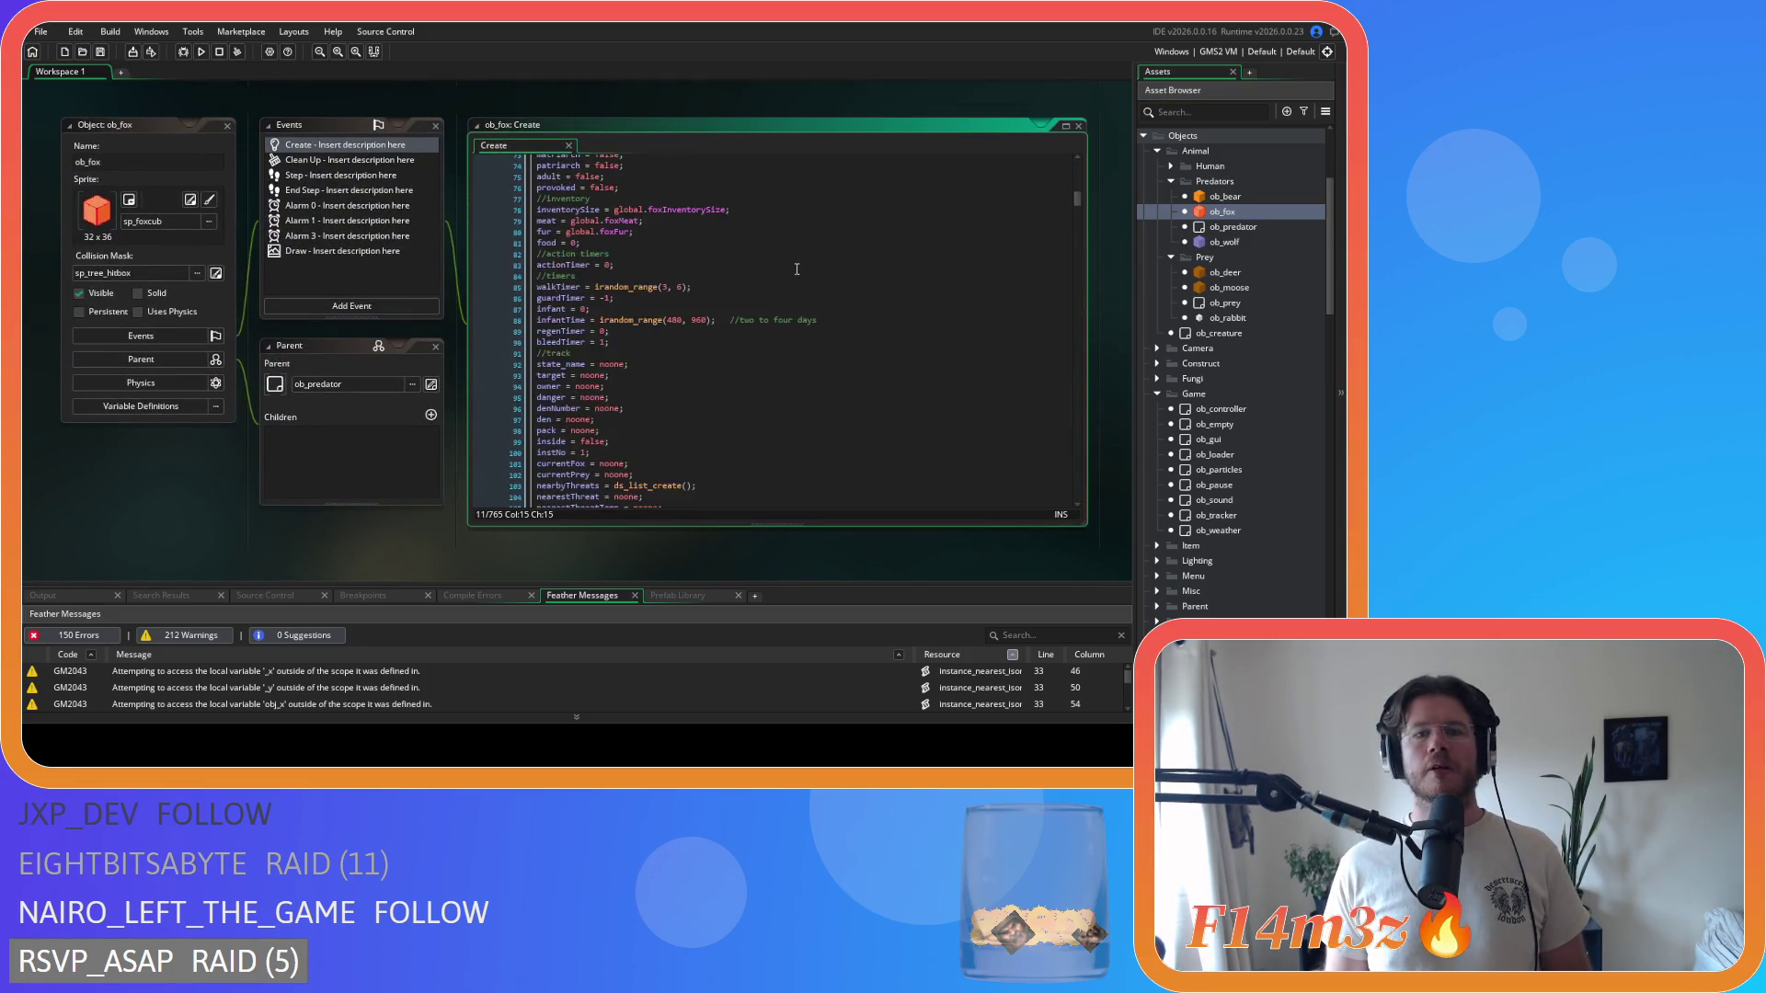
{"action": "key", "text": "ctrl+f"}
{"action": "type", "text": "state_attack"}
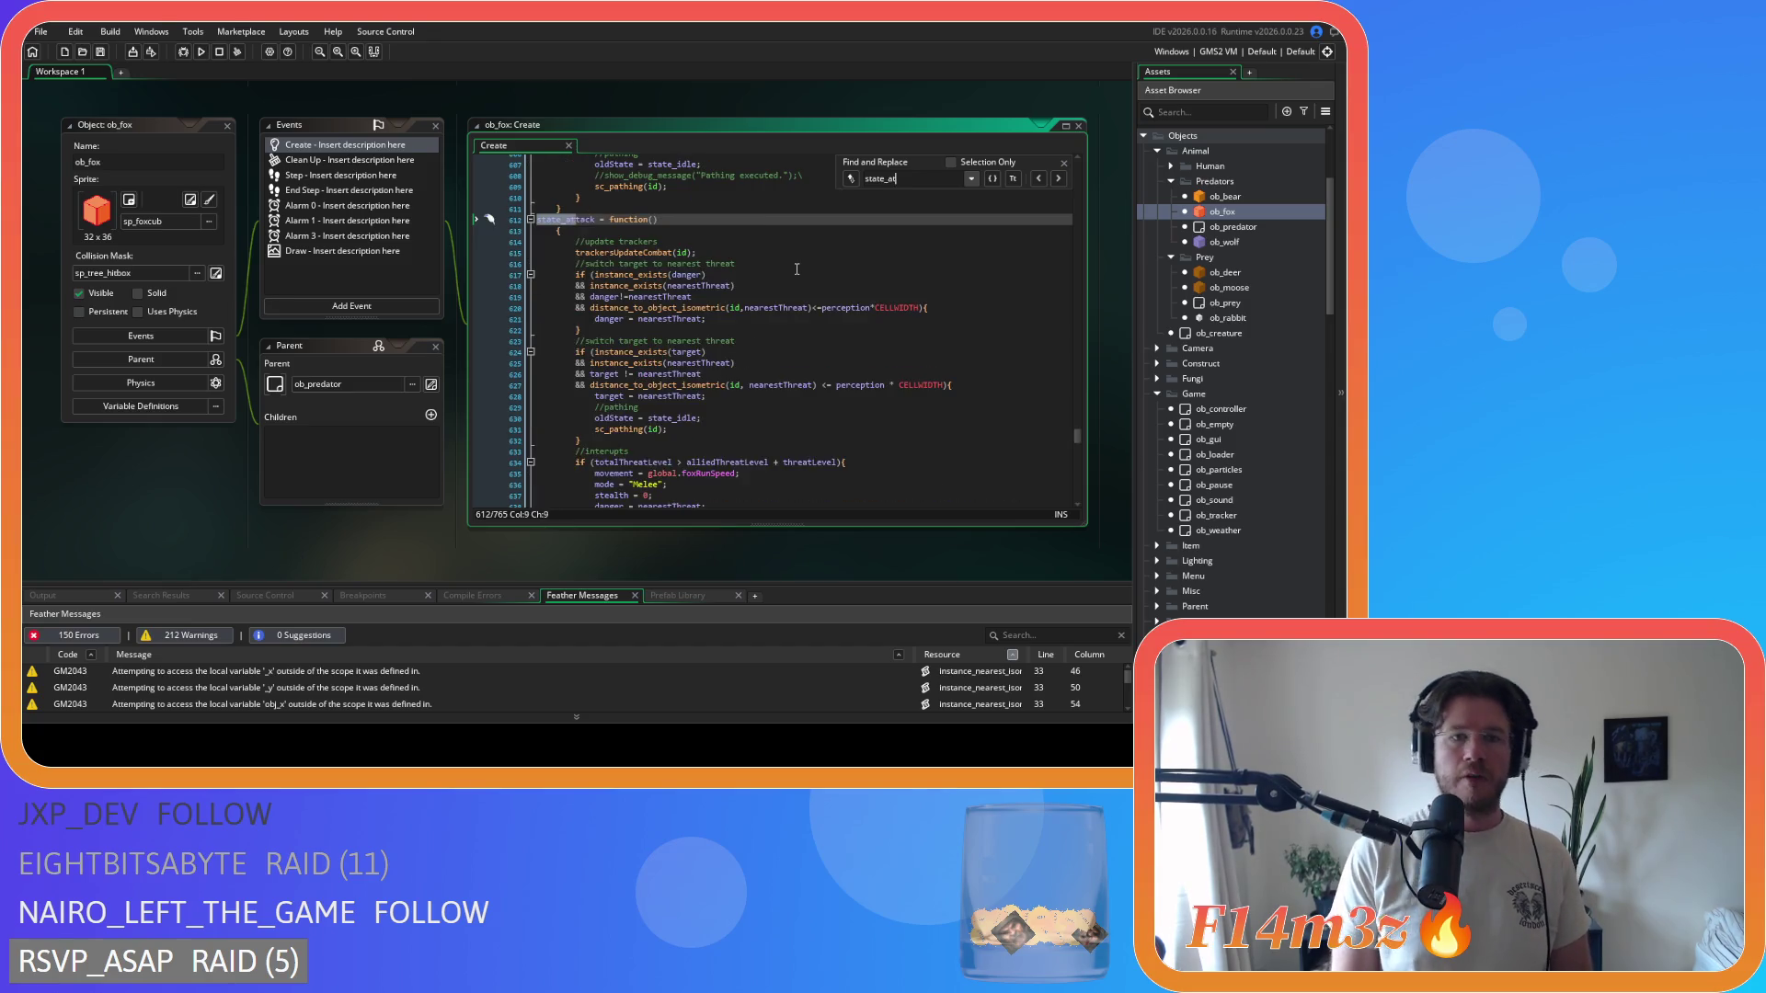
{"action": "scroll", "coordinate": [796, 269], "scroll_direction": "down", "scroll_amount": 8}
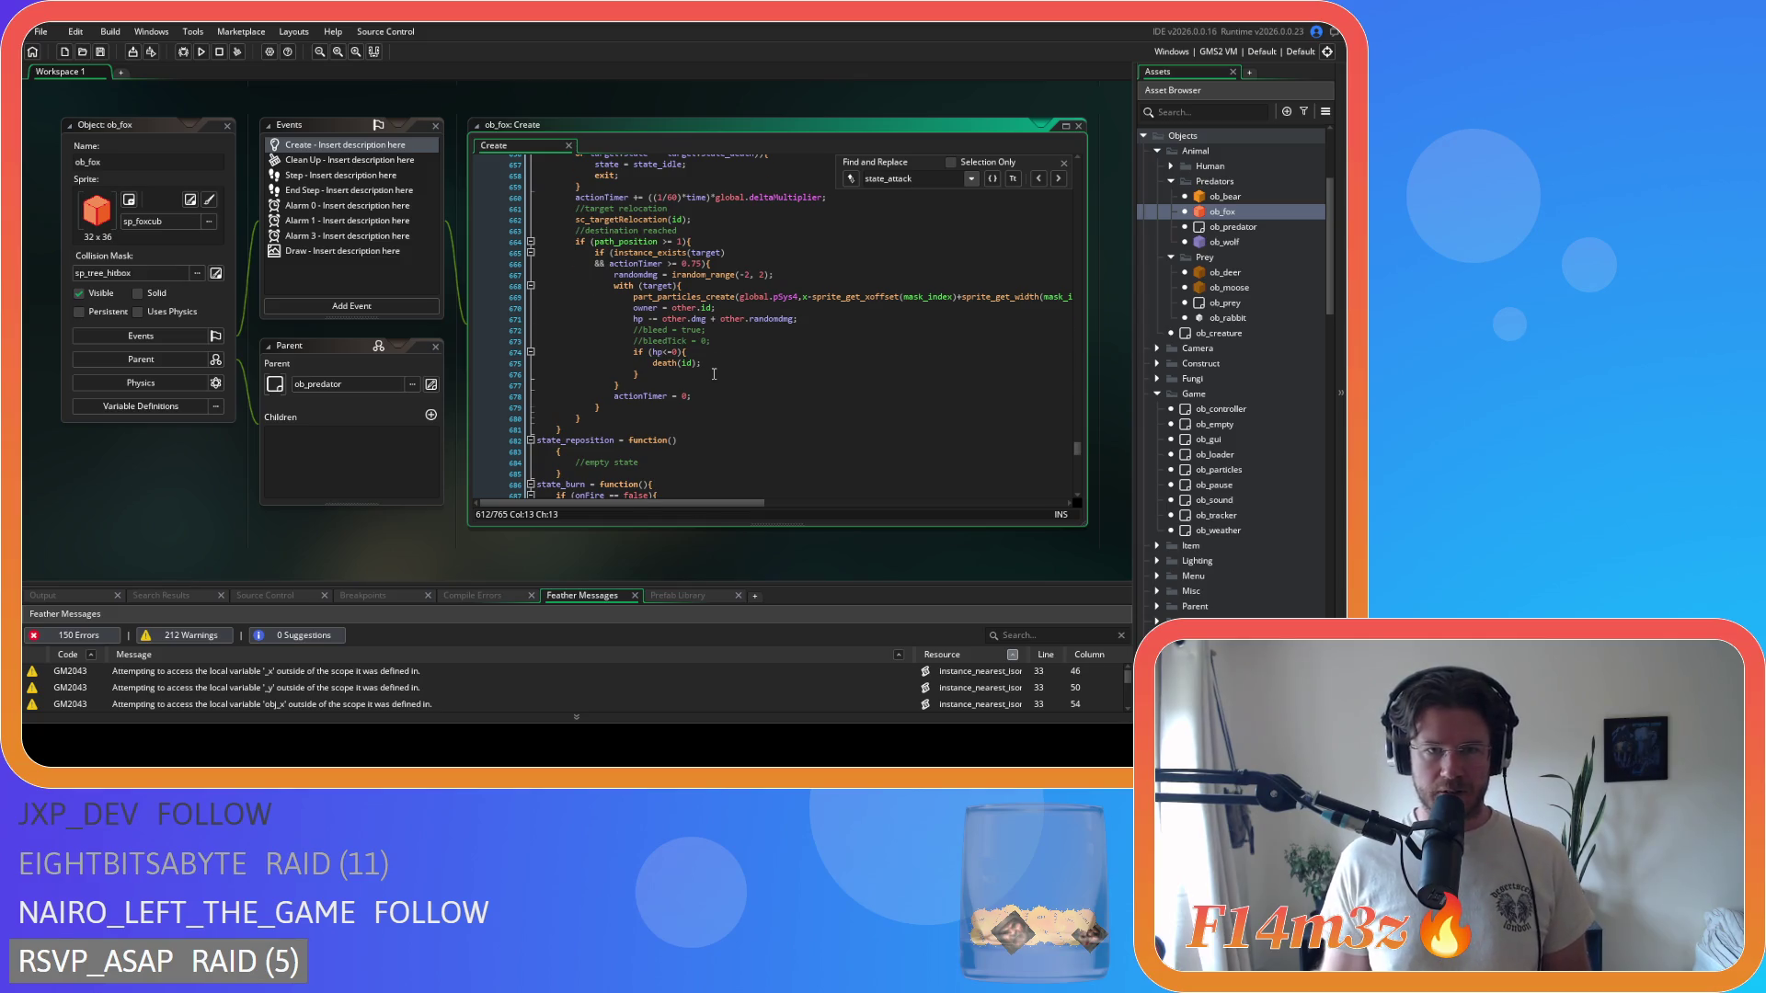
{"action": "scroll", "coordinate": [687, 428], "scroll_direction": "up", "scroll_amount": 1}
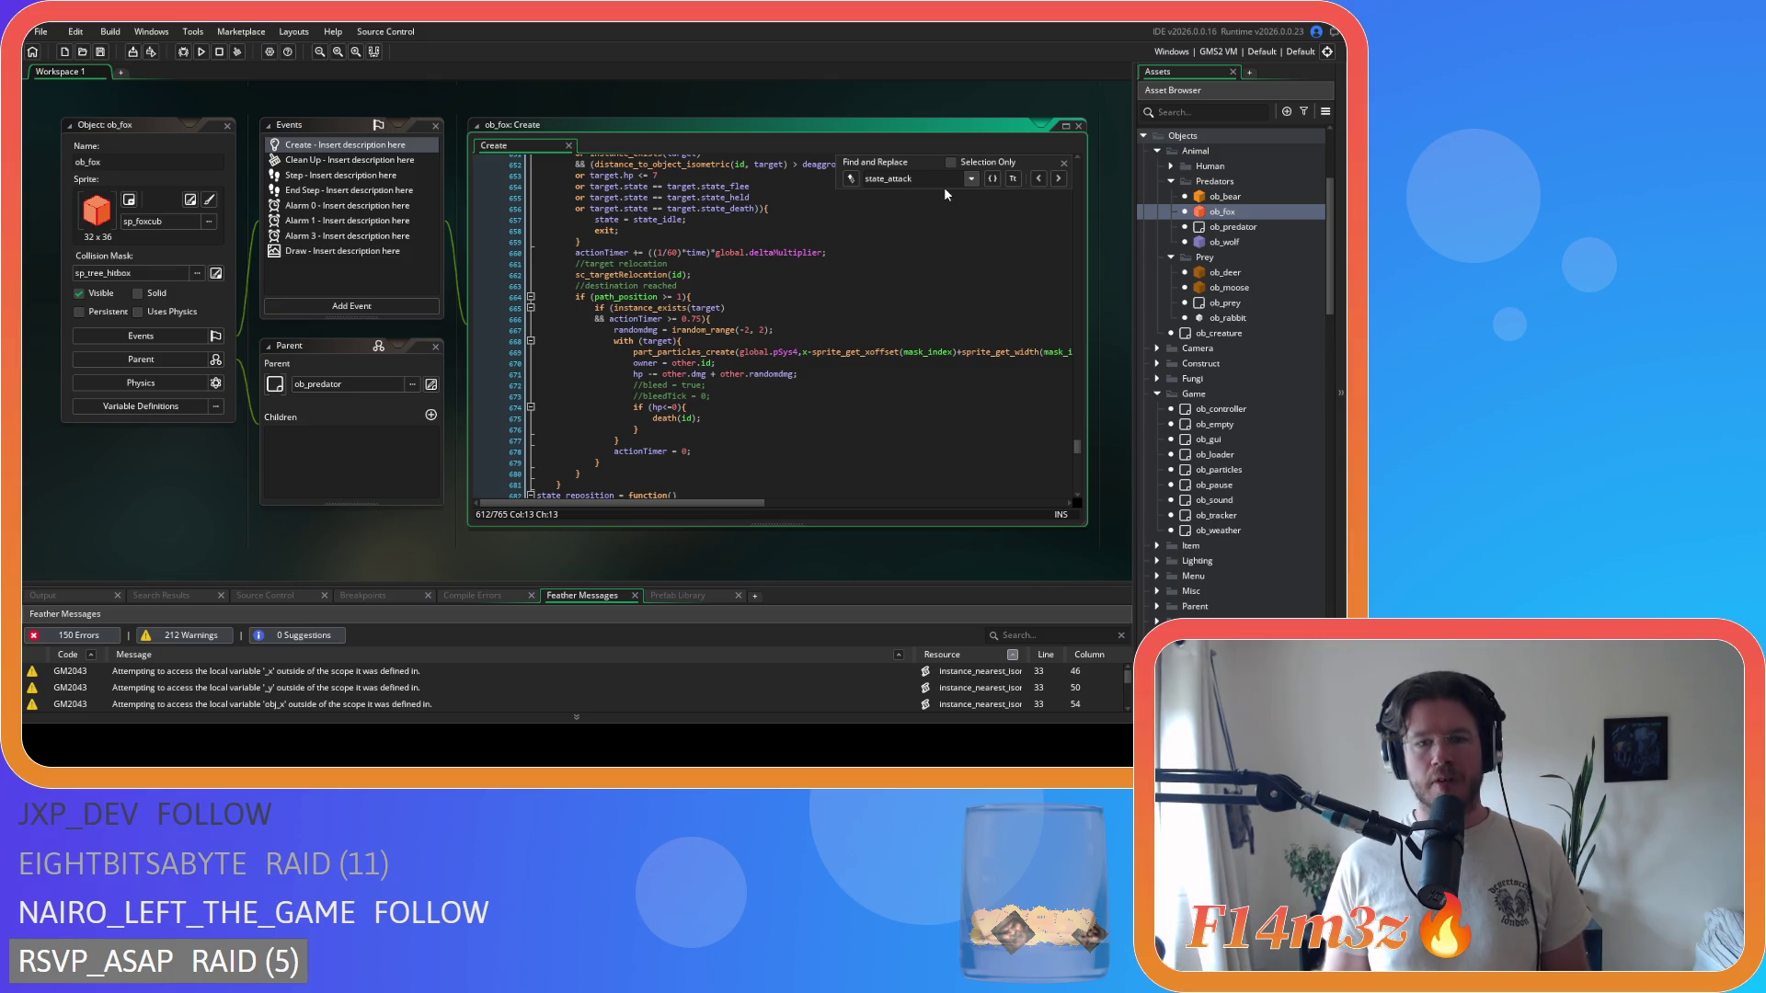
- Inspect the fox's commented-out bleed lines and its hp<=0 death check
{"action": "left_click", "coordinate": [712, 395]}
{"action": "left_click_drag", "start_coordinate": [712, 395], "coordinate": [634, 386]}
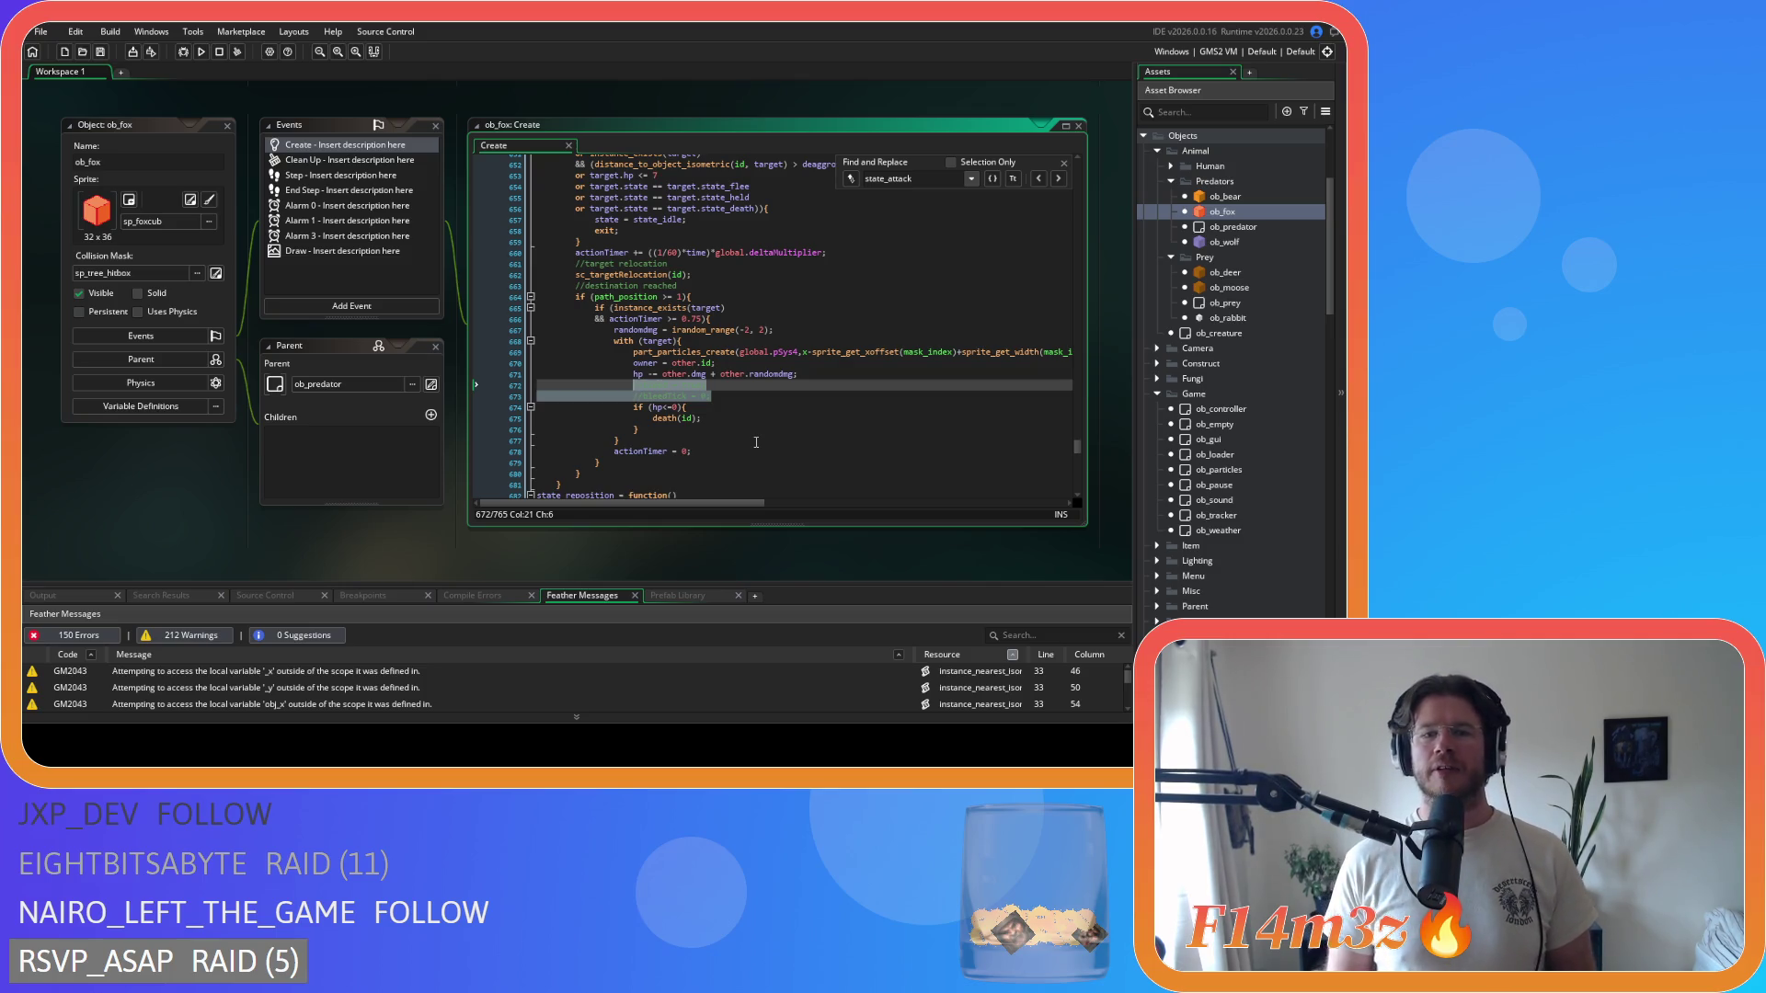
{"action": "left_click", "coordinate": [752, 397]}
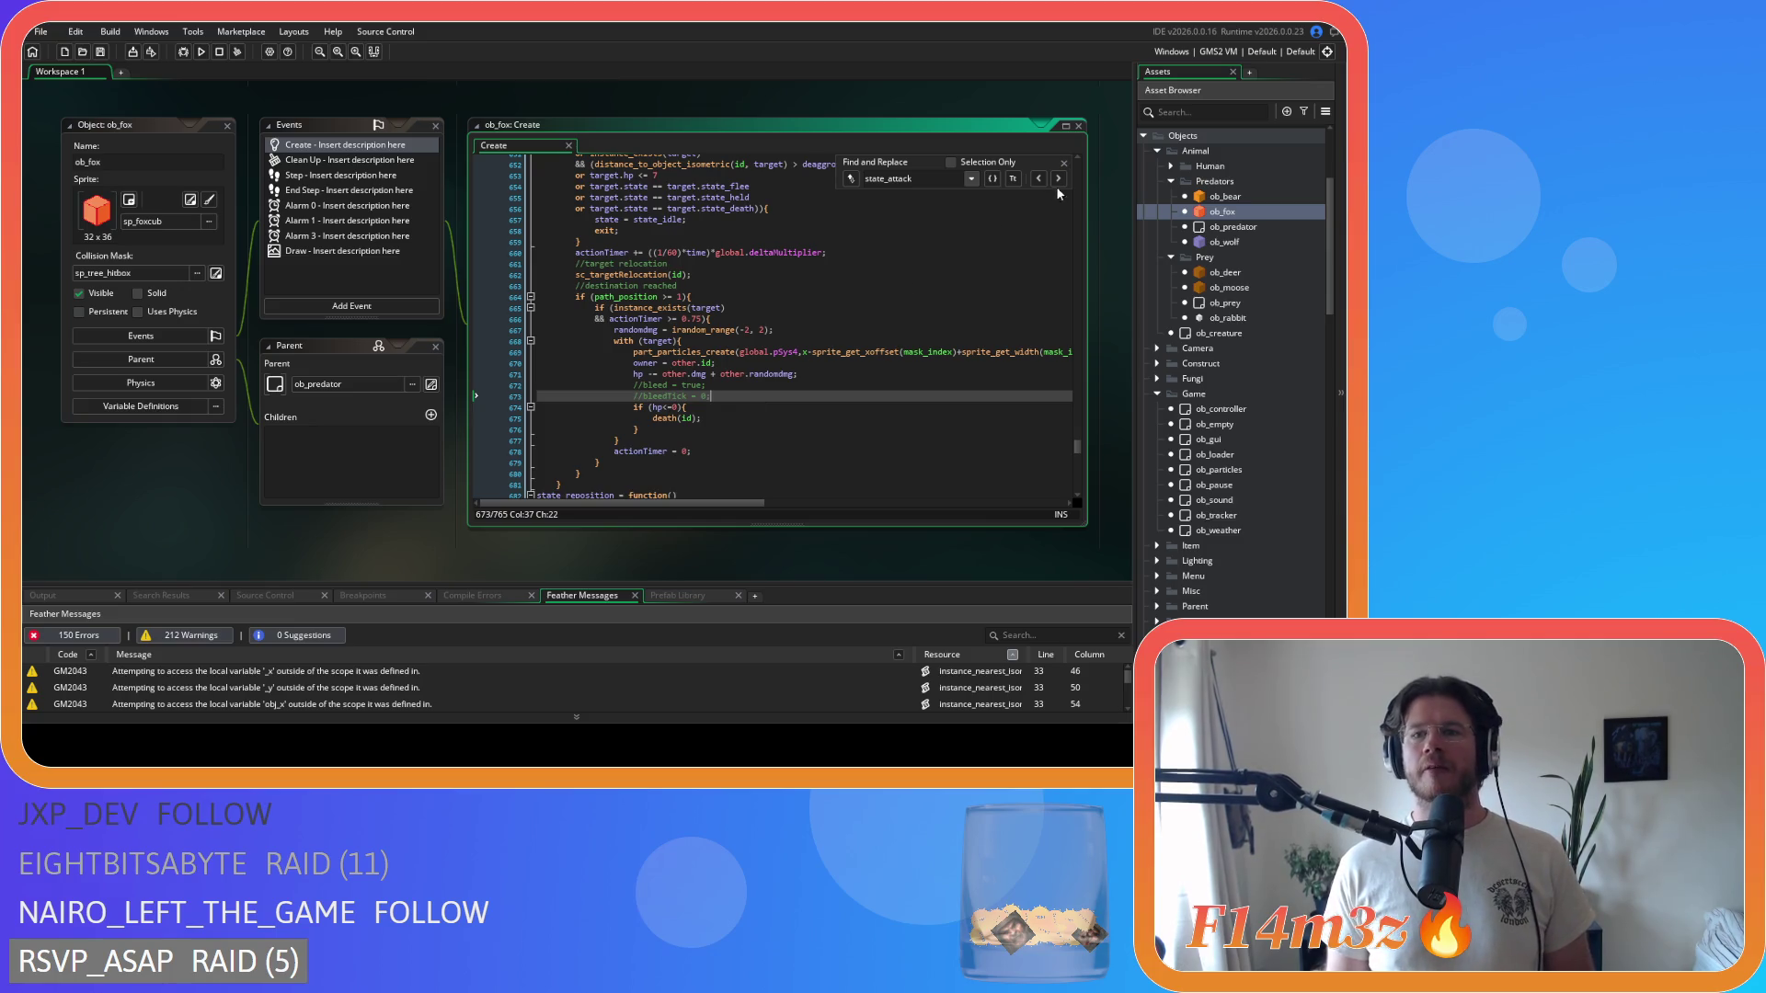
{"action": "left_click", "coordinate": [1064, 163]}
{"action": "left_click", "coordinate": [745, 395]}
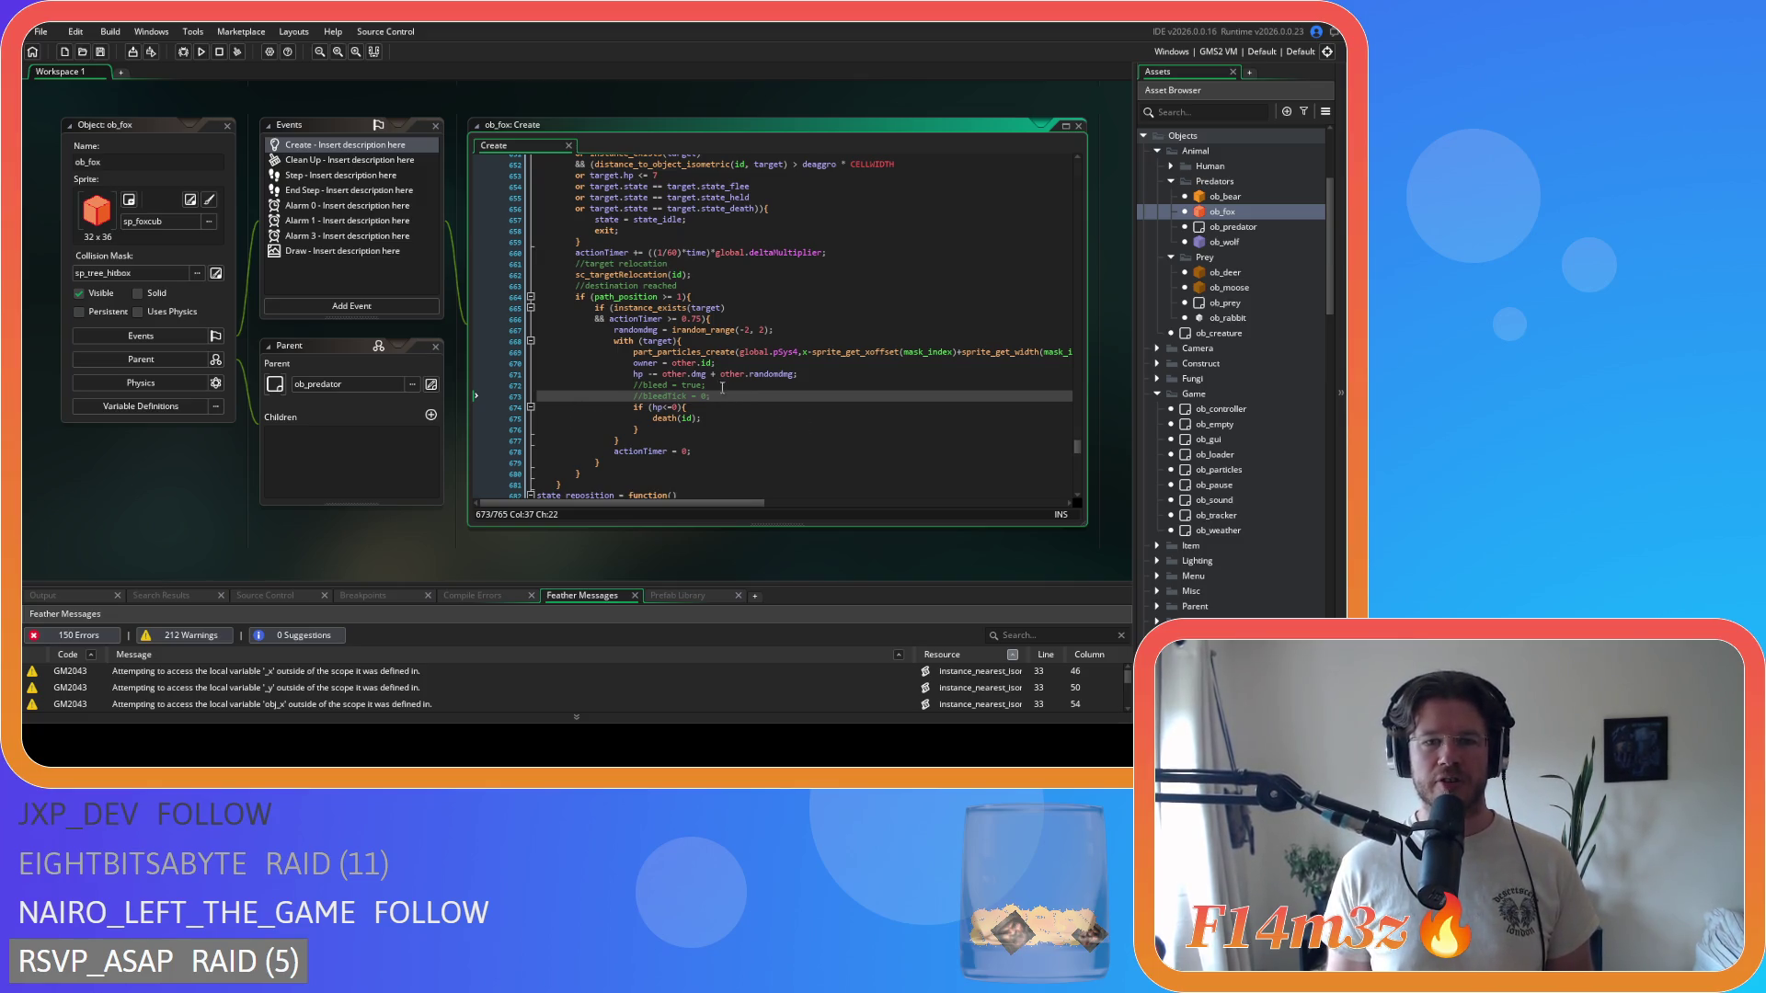
{"action": "left_click", "coordinate": [758, 388]}
{"action": "left_click", "coordinate": [752, 400]}
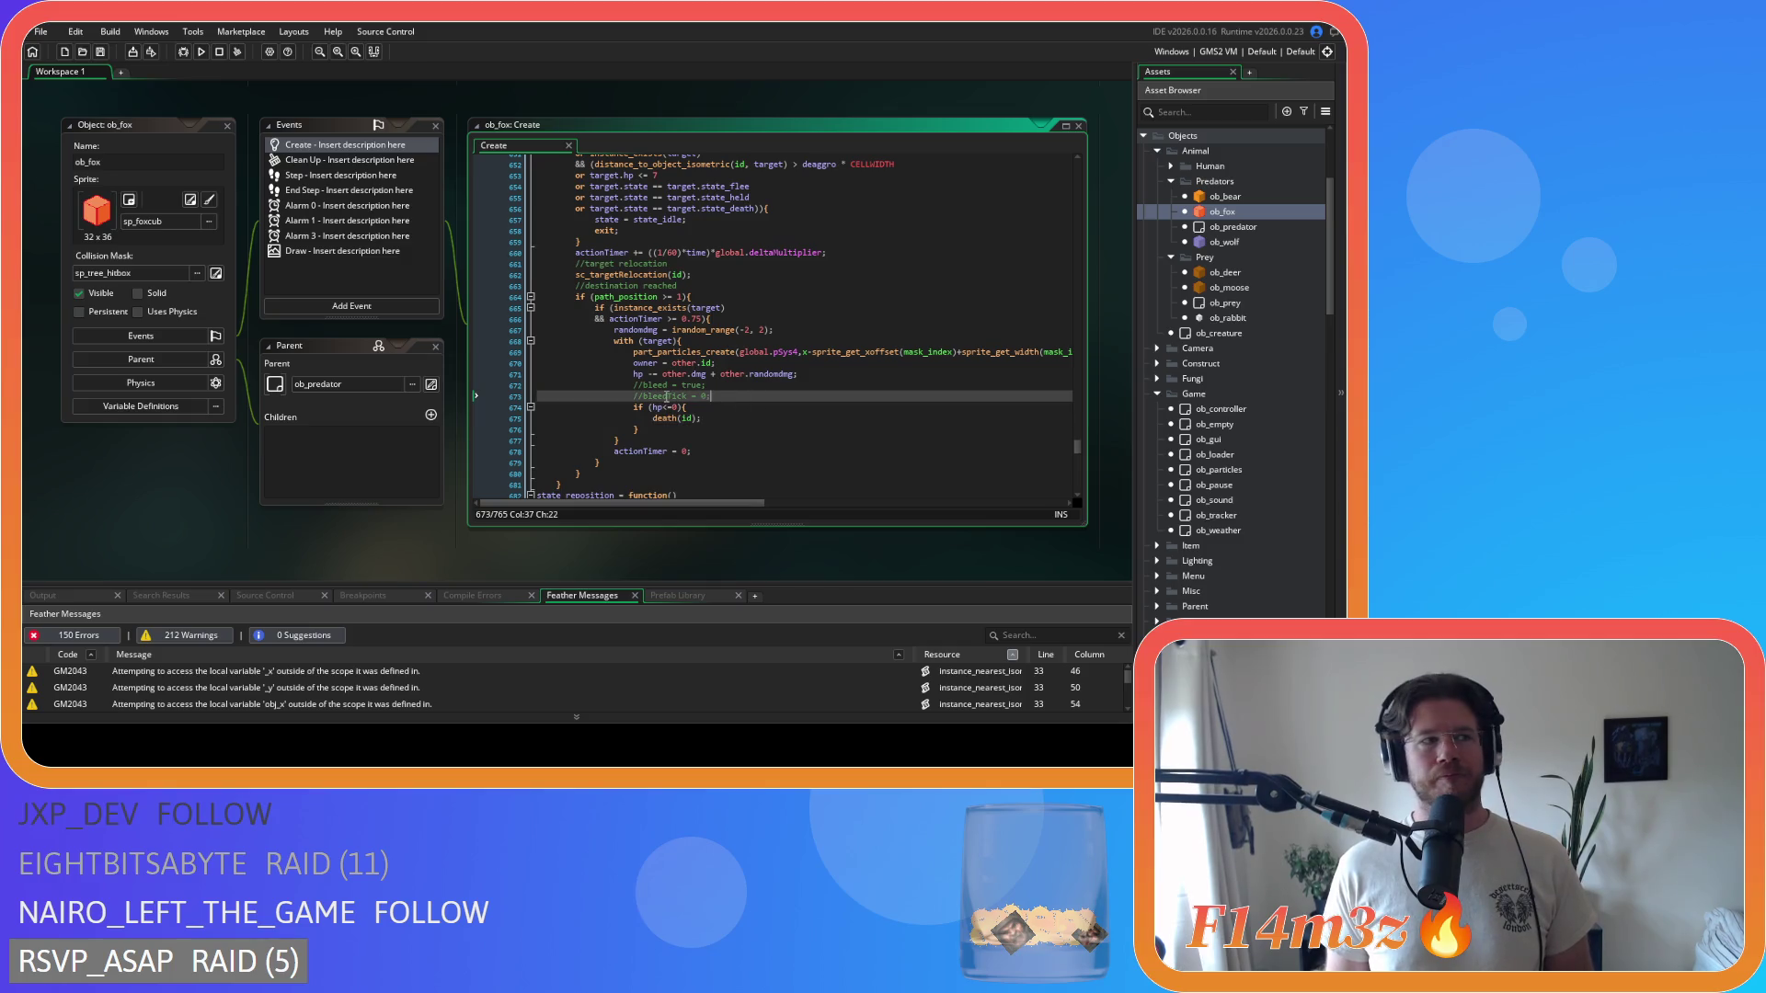
{"action": "left_click", "coordinate": [722, 407]}
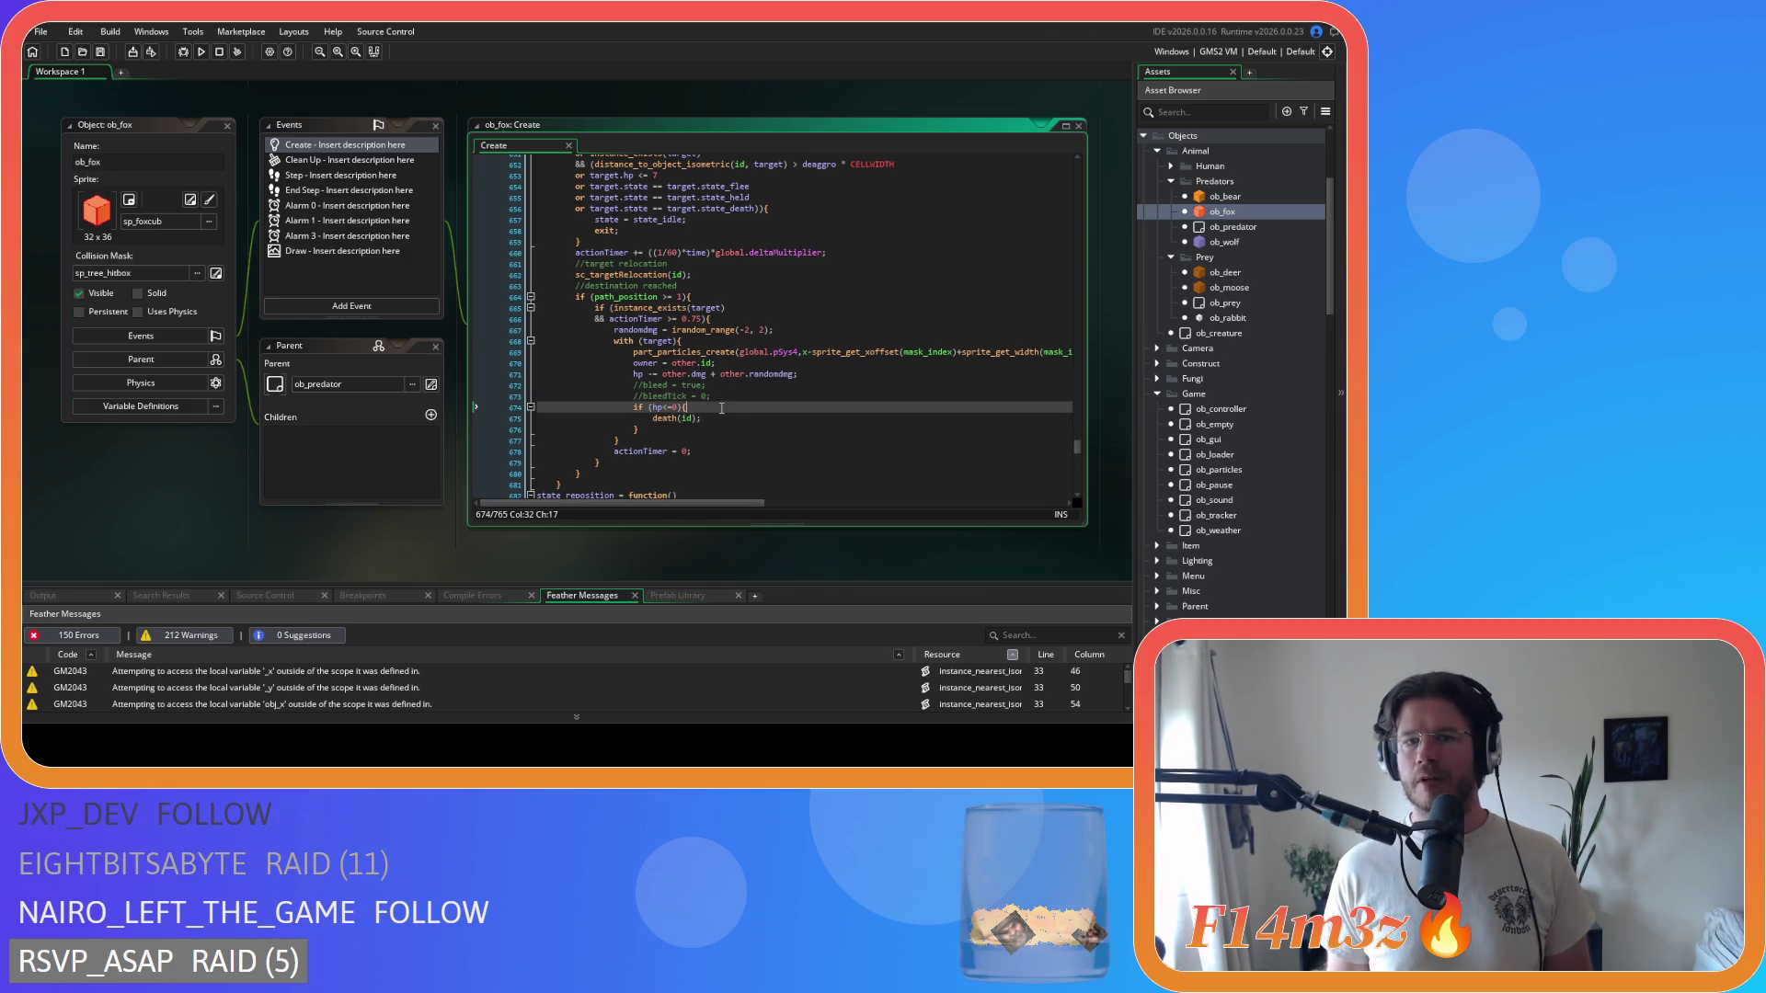
{"action": "scroll", "coordinate": [752, 426], "scroll_direction": "down", "scroll_amount": 3}
- Paste the hp<=0 death check block after the bleedTick line in the fox's state_pounce code
{"action": "key", "text": "ctrl+f"}
{"action": "type", "text": "sta"}
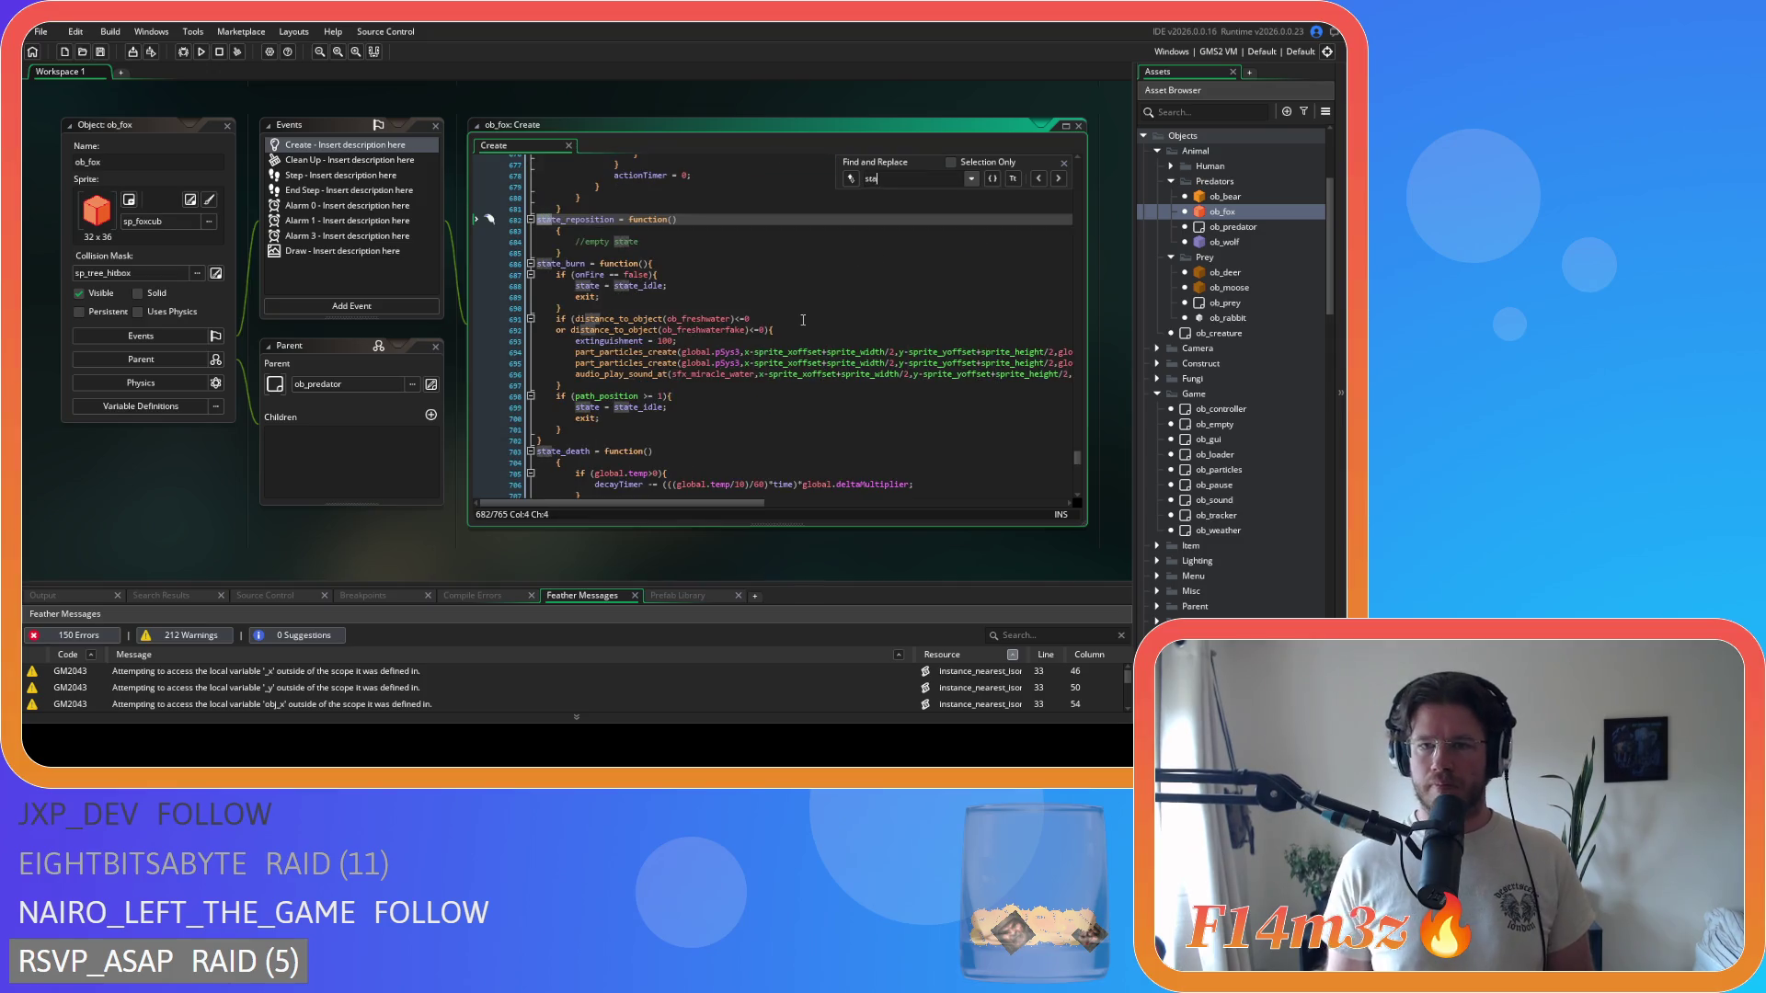
{"action": "type", "text": "te_pounce"}
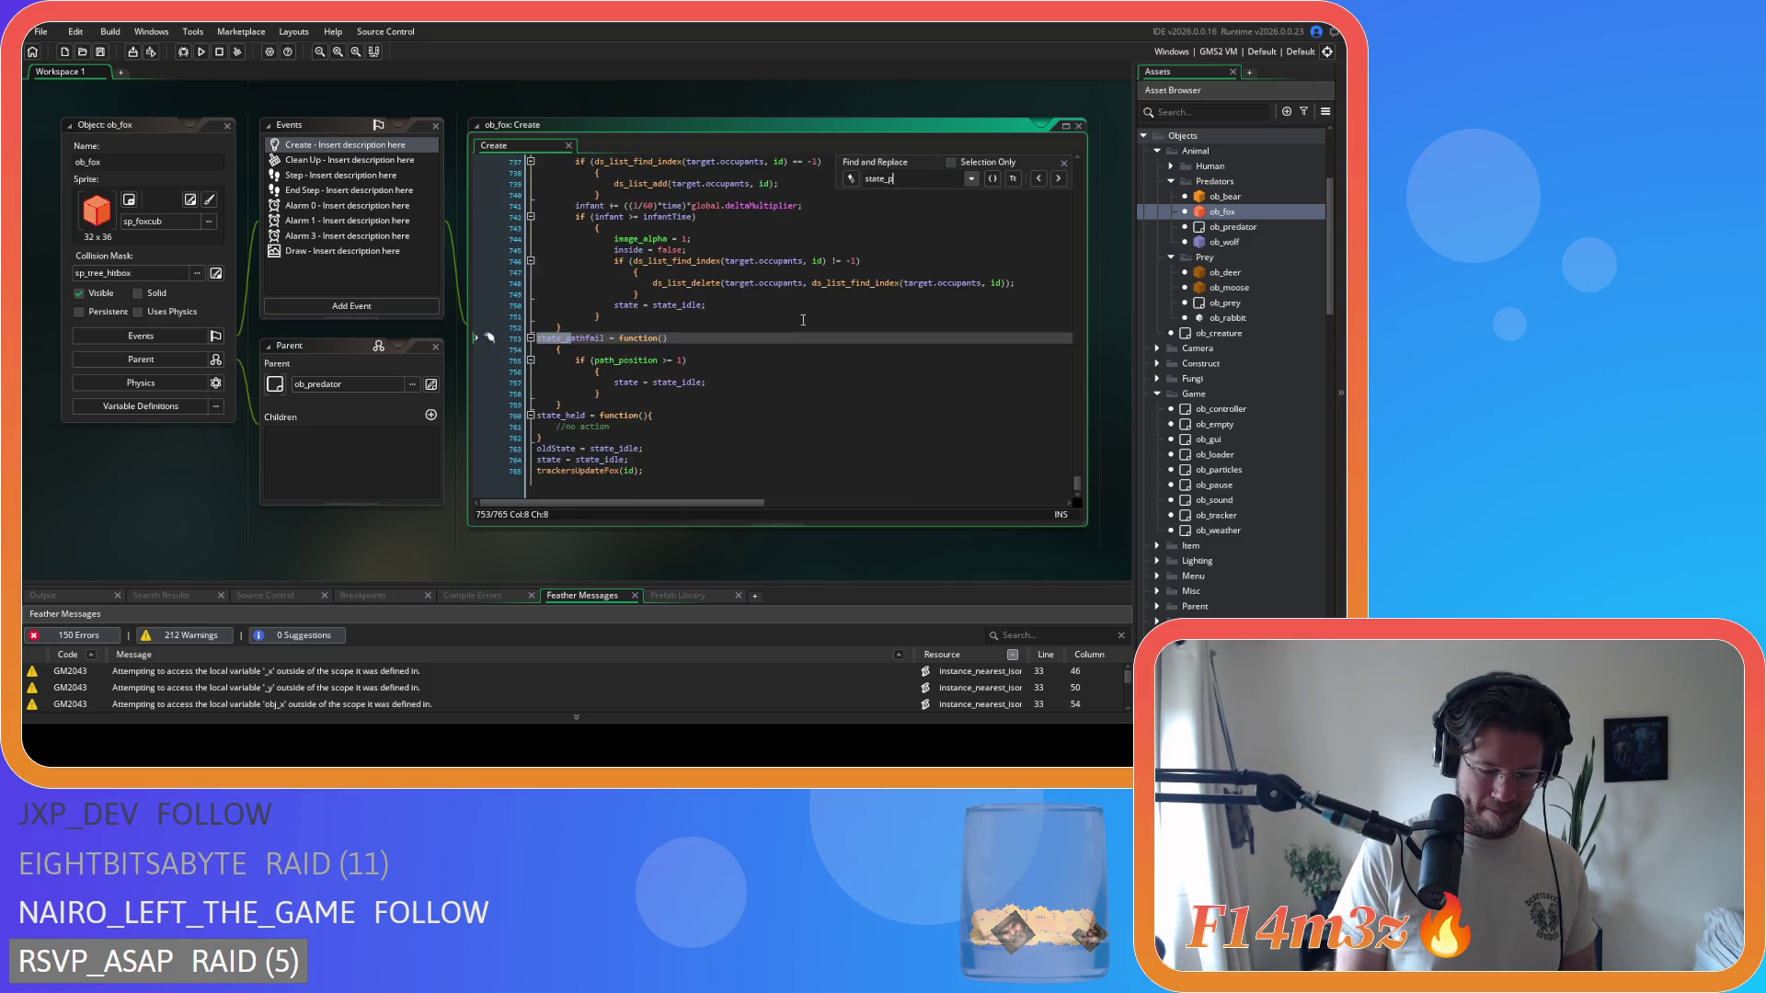
{"action": "scroll", "coordinate": [803, 320], "scroll_direction": "down", "scroll_amount": 5}
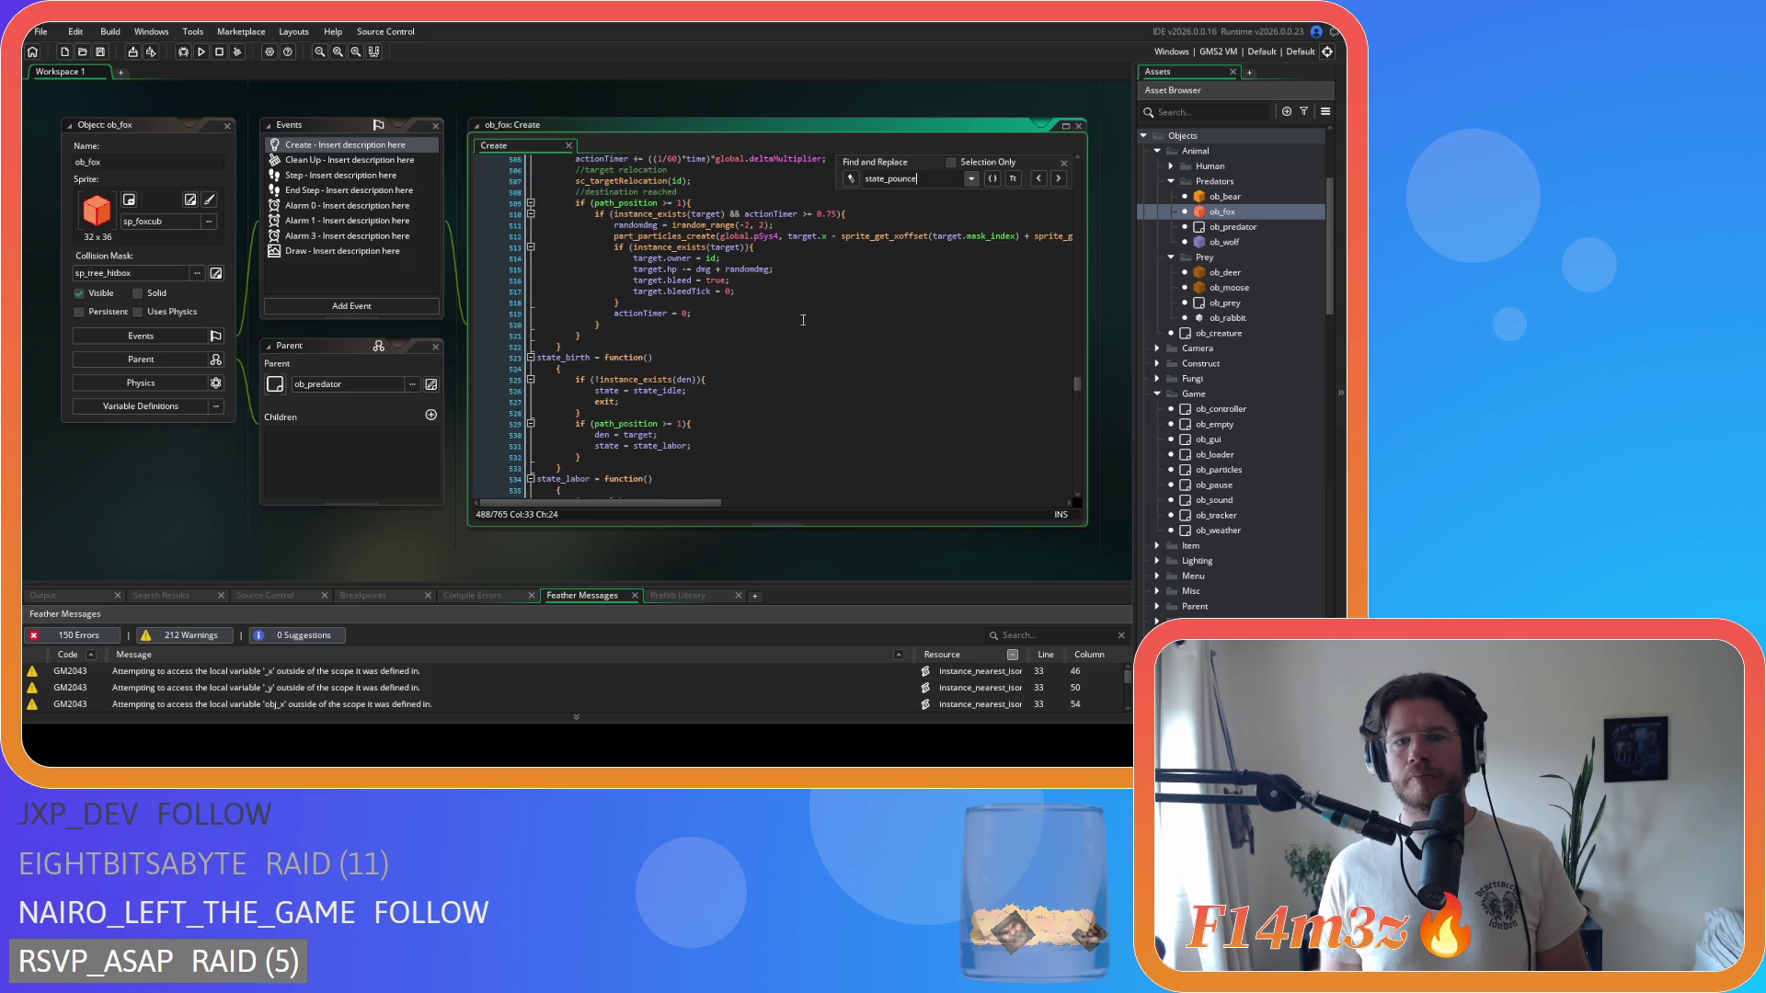
{"action": "left_click", "coordinate": [755, 295]}
{"action": "key", "text": "Return"}
{"action": "type", "text": "if (hp<=0){ \t\t\t\t\t\tdeath(id); \t\t\t\t\t}"}
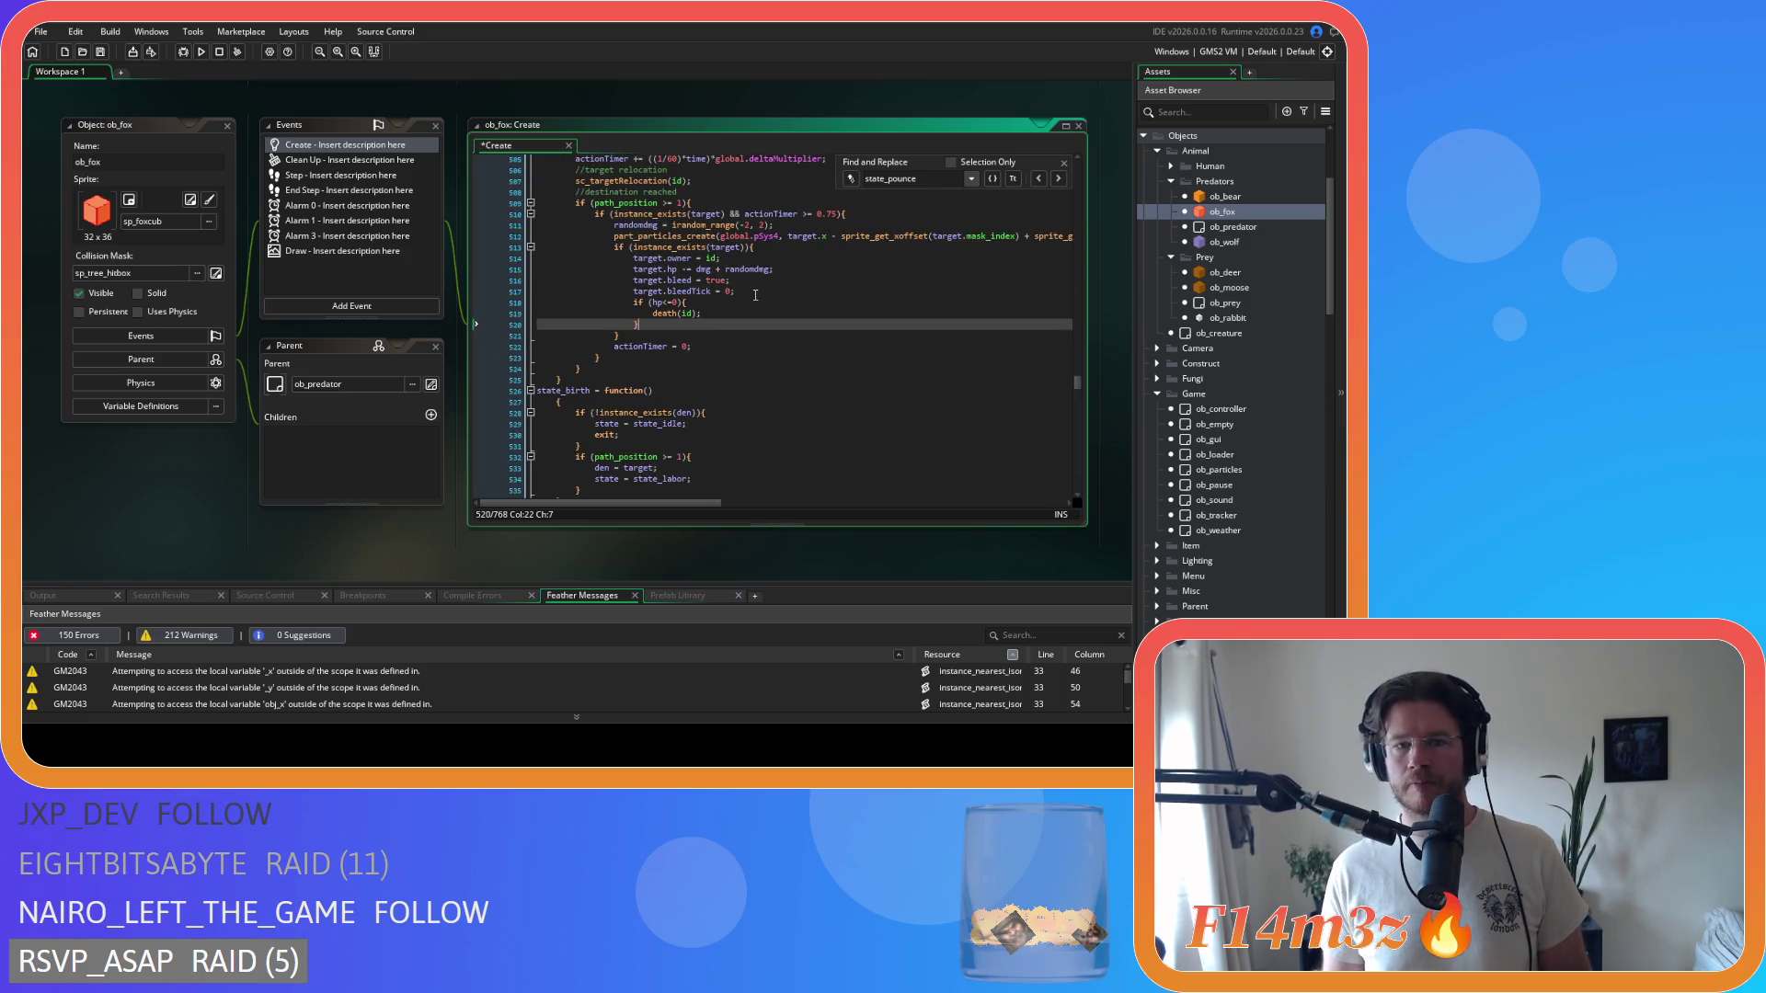
{"action": "key", "text": "Escape"}
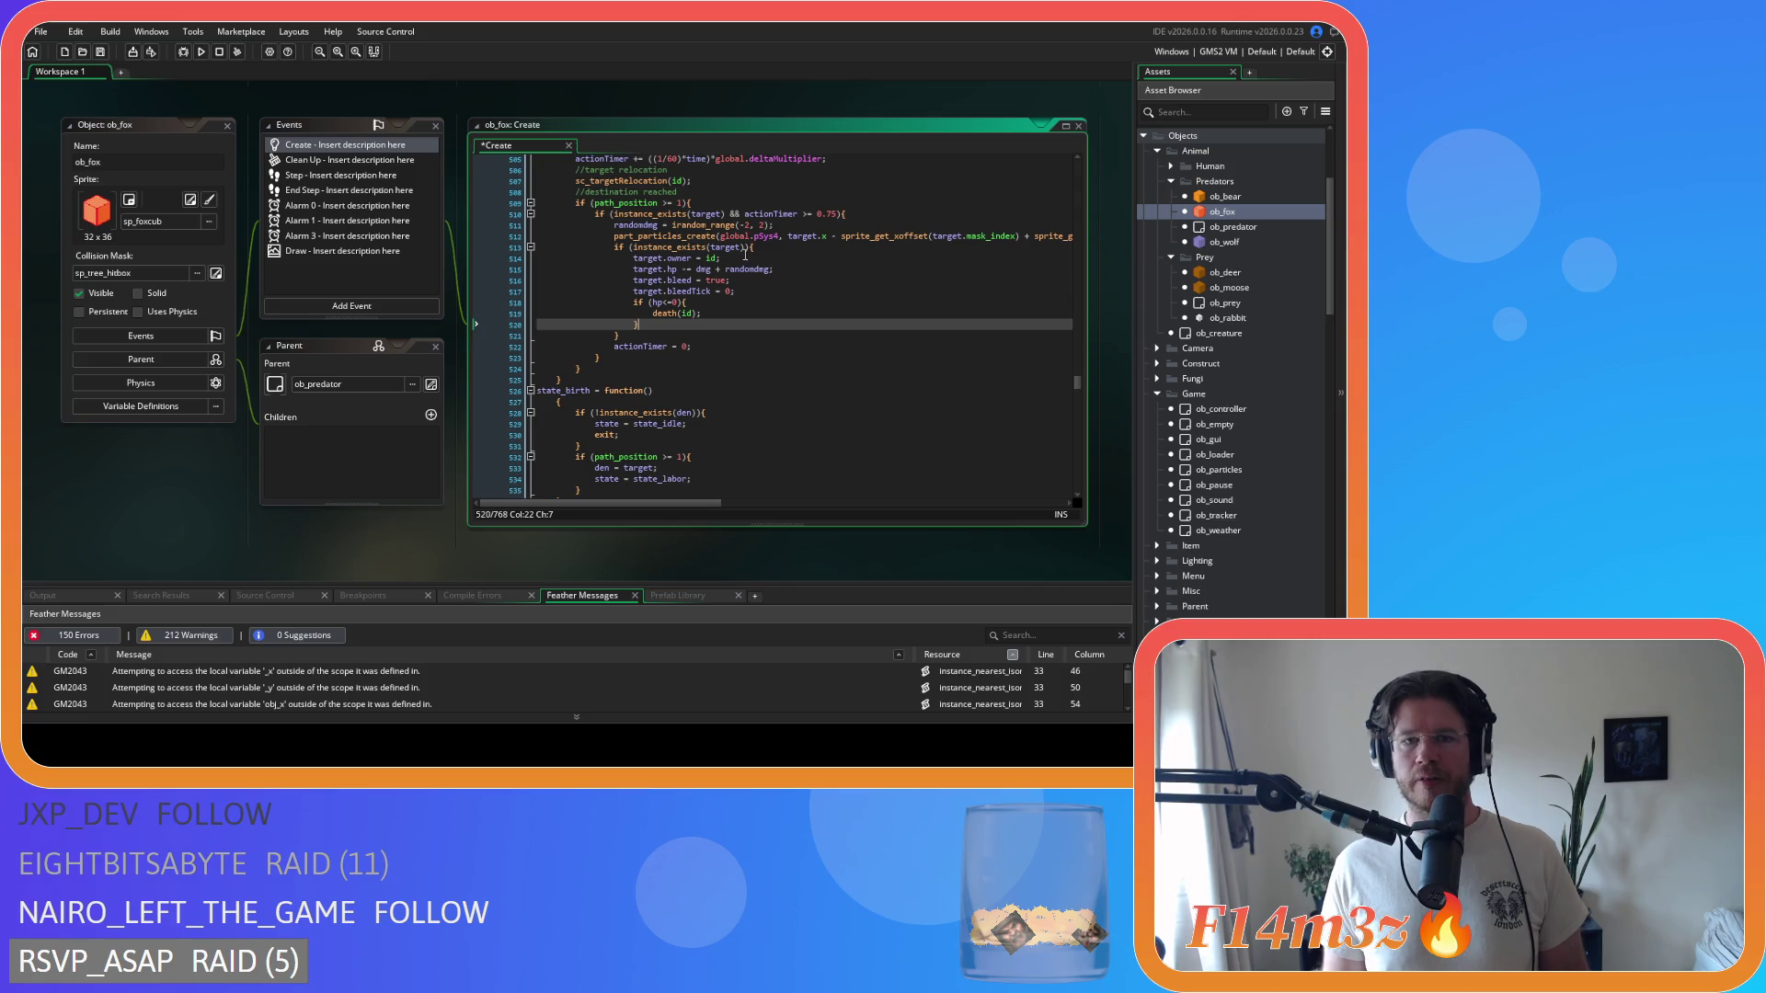
- Replace the if (instance_exists(target)) condition with with (target)
{"action": "left_click", "coordinate": [716, 249]}
{"action": "left_click_drag", "start_coordinate": [743, 248], "coordinate": [632, 248]}
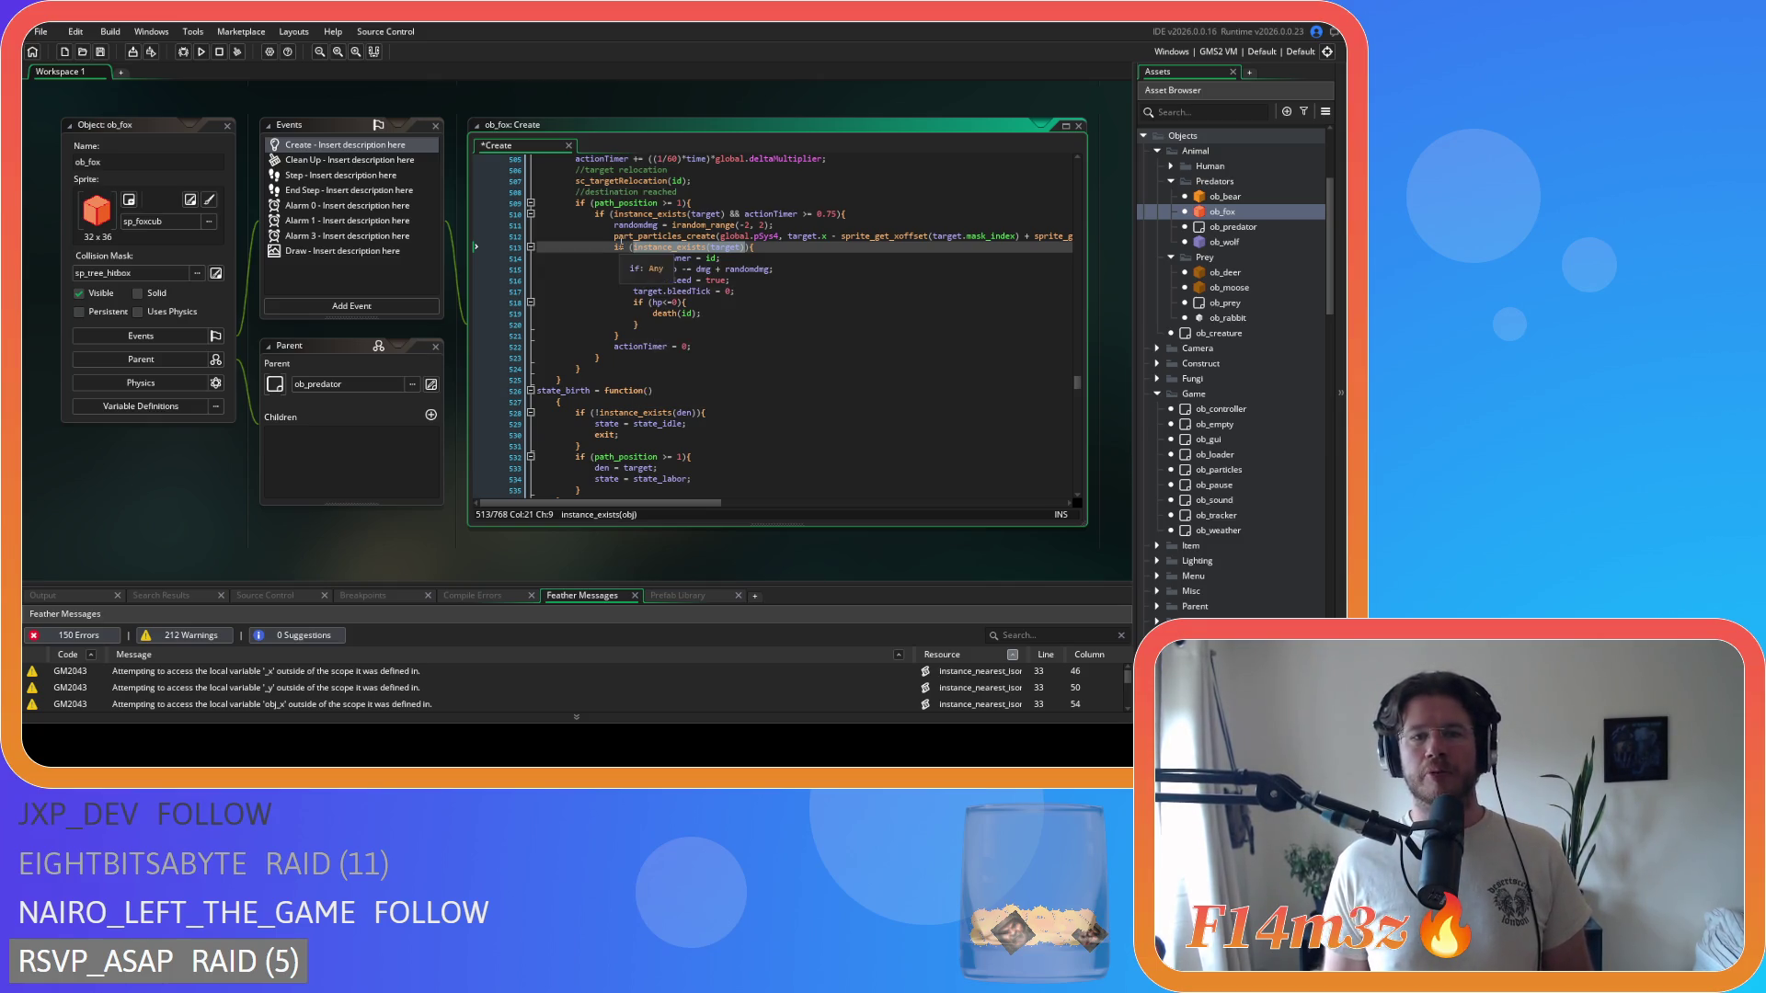
{"action": "double_click", "coordinate": [621, 235]}
{"action": "left_click", "coordinate": [615, 246]}
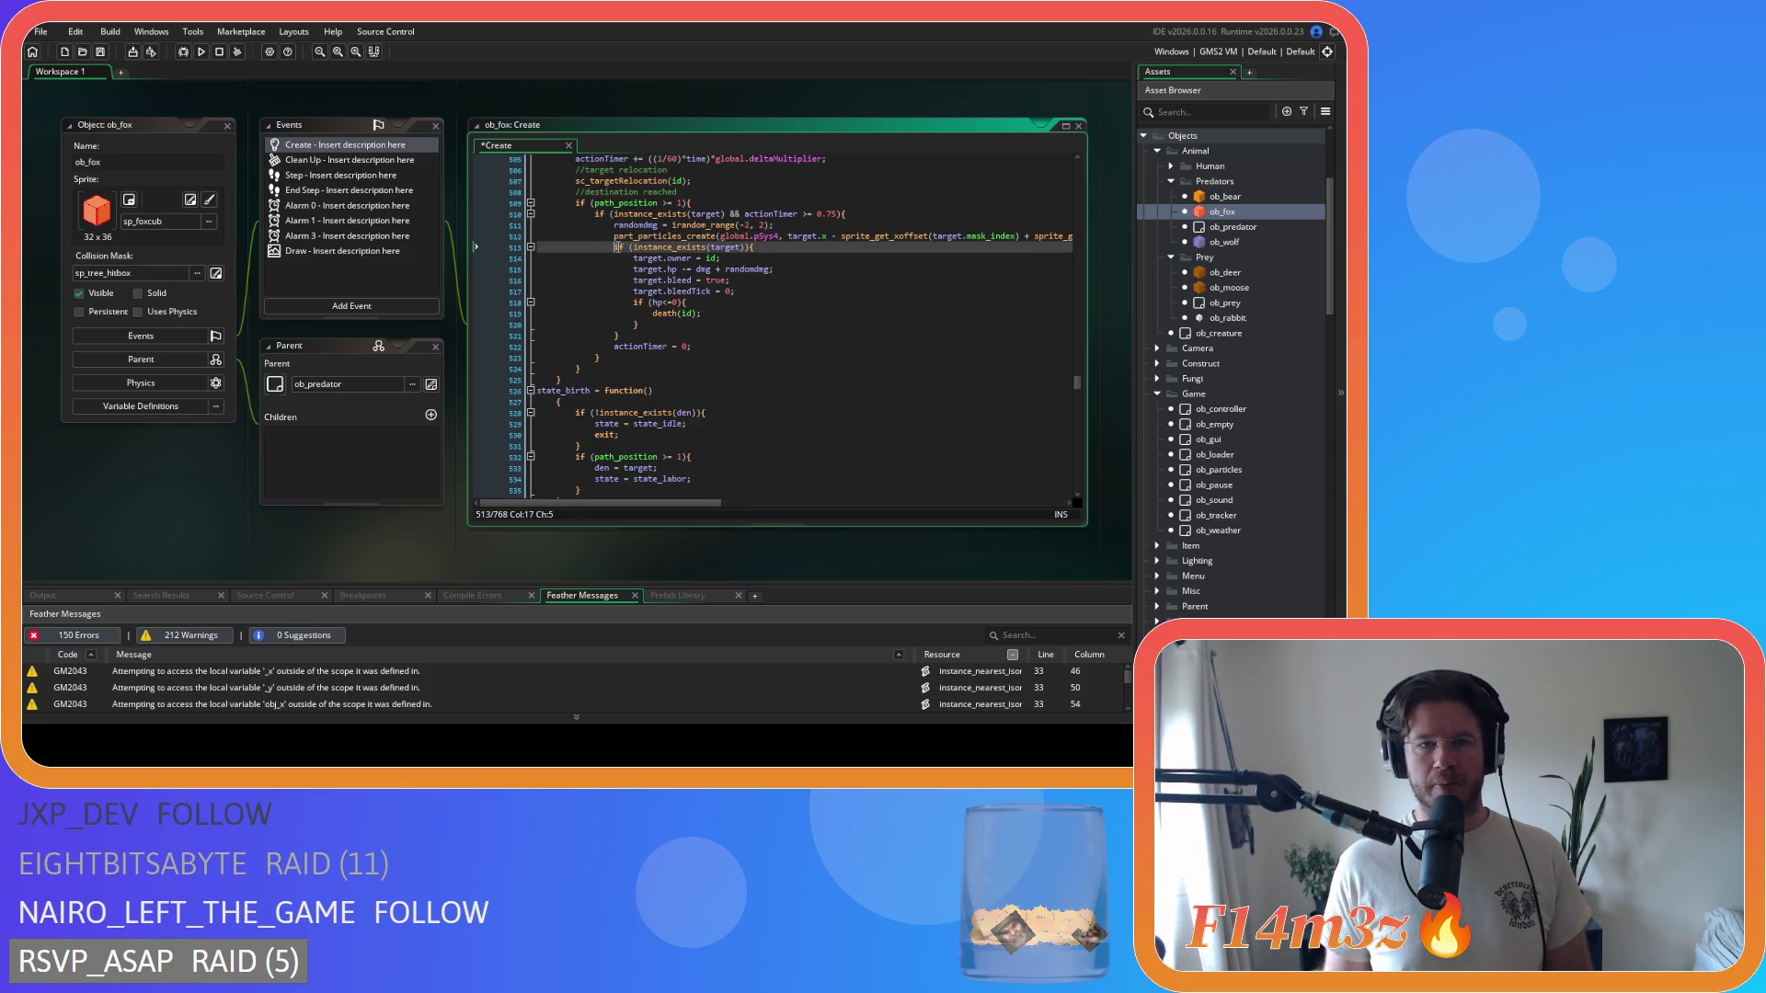
{"action": "double_click", "coordinate": [618, 247]}
{"action": "type", "text": "with"}
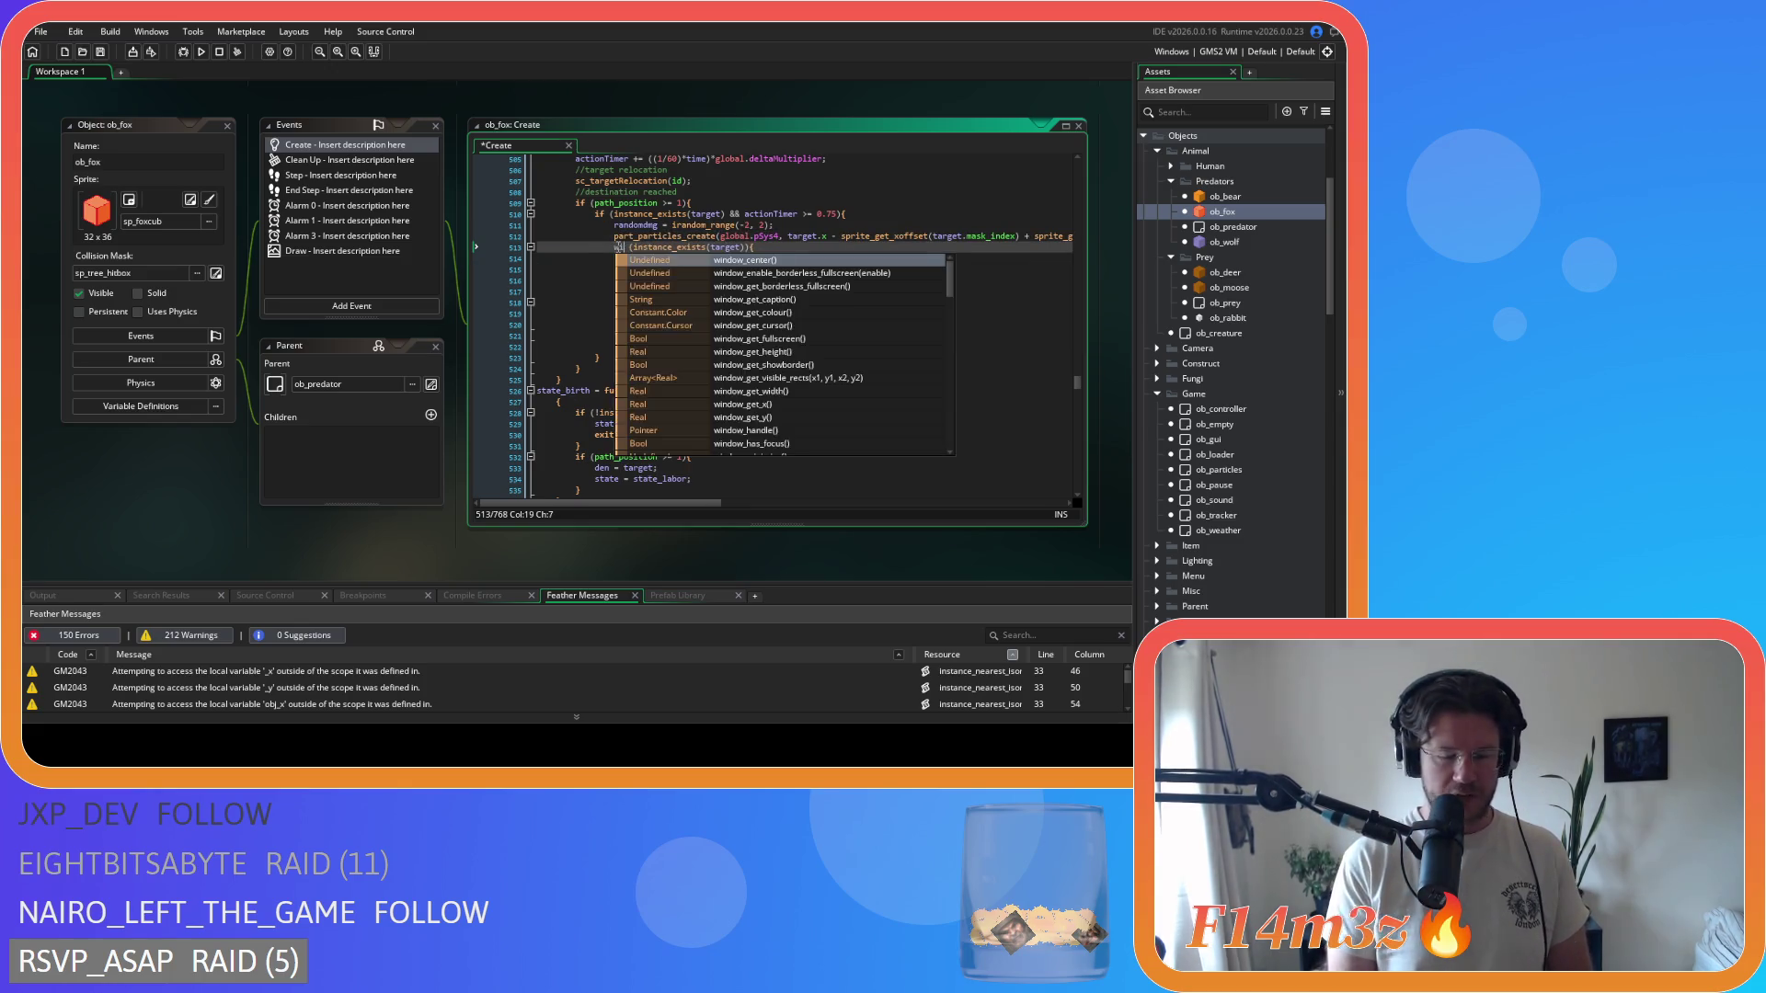
{"action": "left_click", "coordinate": [721, 247]}
{"action": "key", "text": "BackSpace"}
{"action": "key", "text": "BackSpace"}
{"action": "key", "text": "BackSpace"}
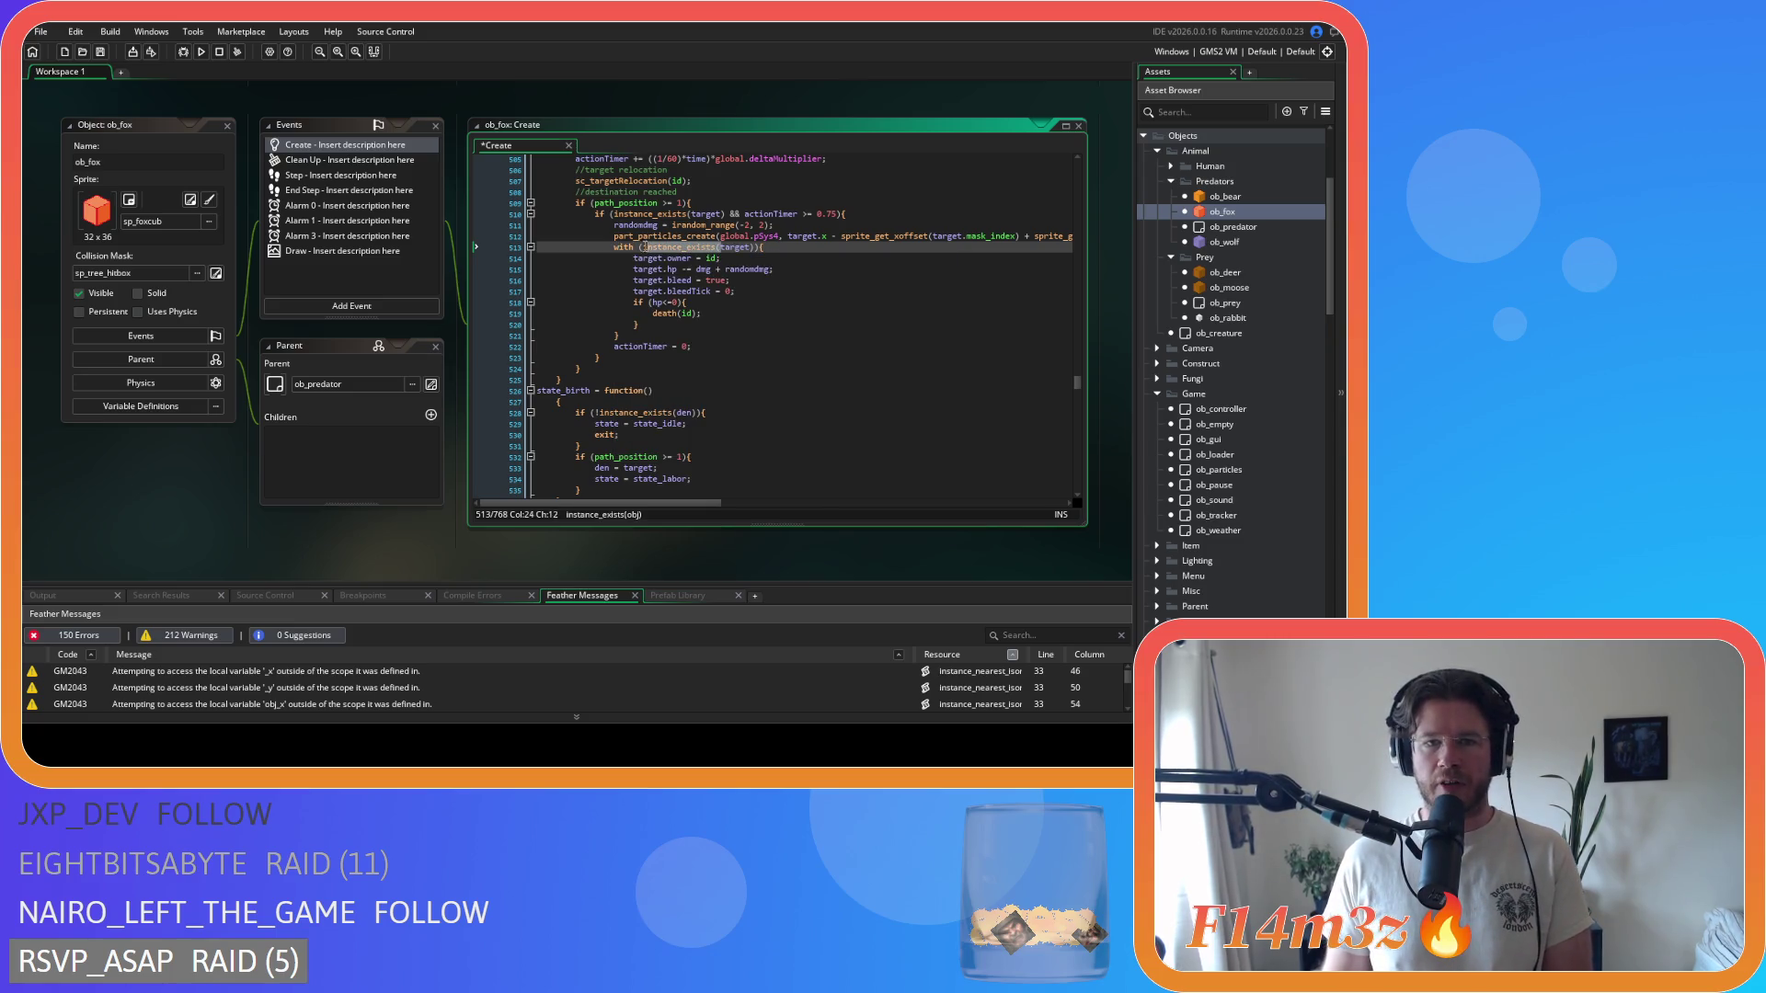
{"action": "left_click", "coordinate": [678, 246]}
{"action": "key", "text": "BackSpace"}
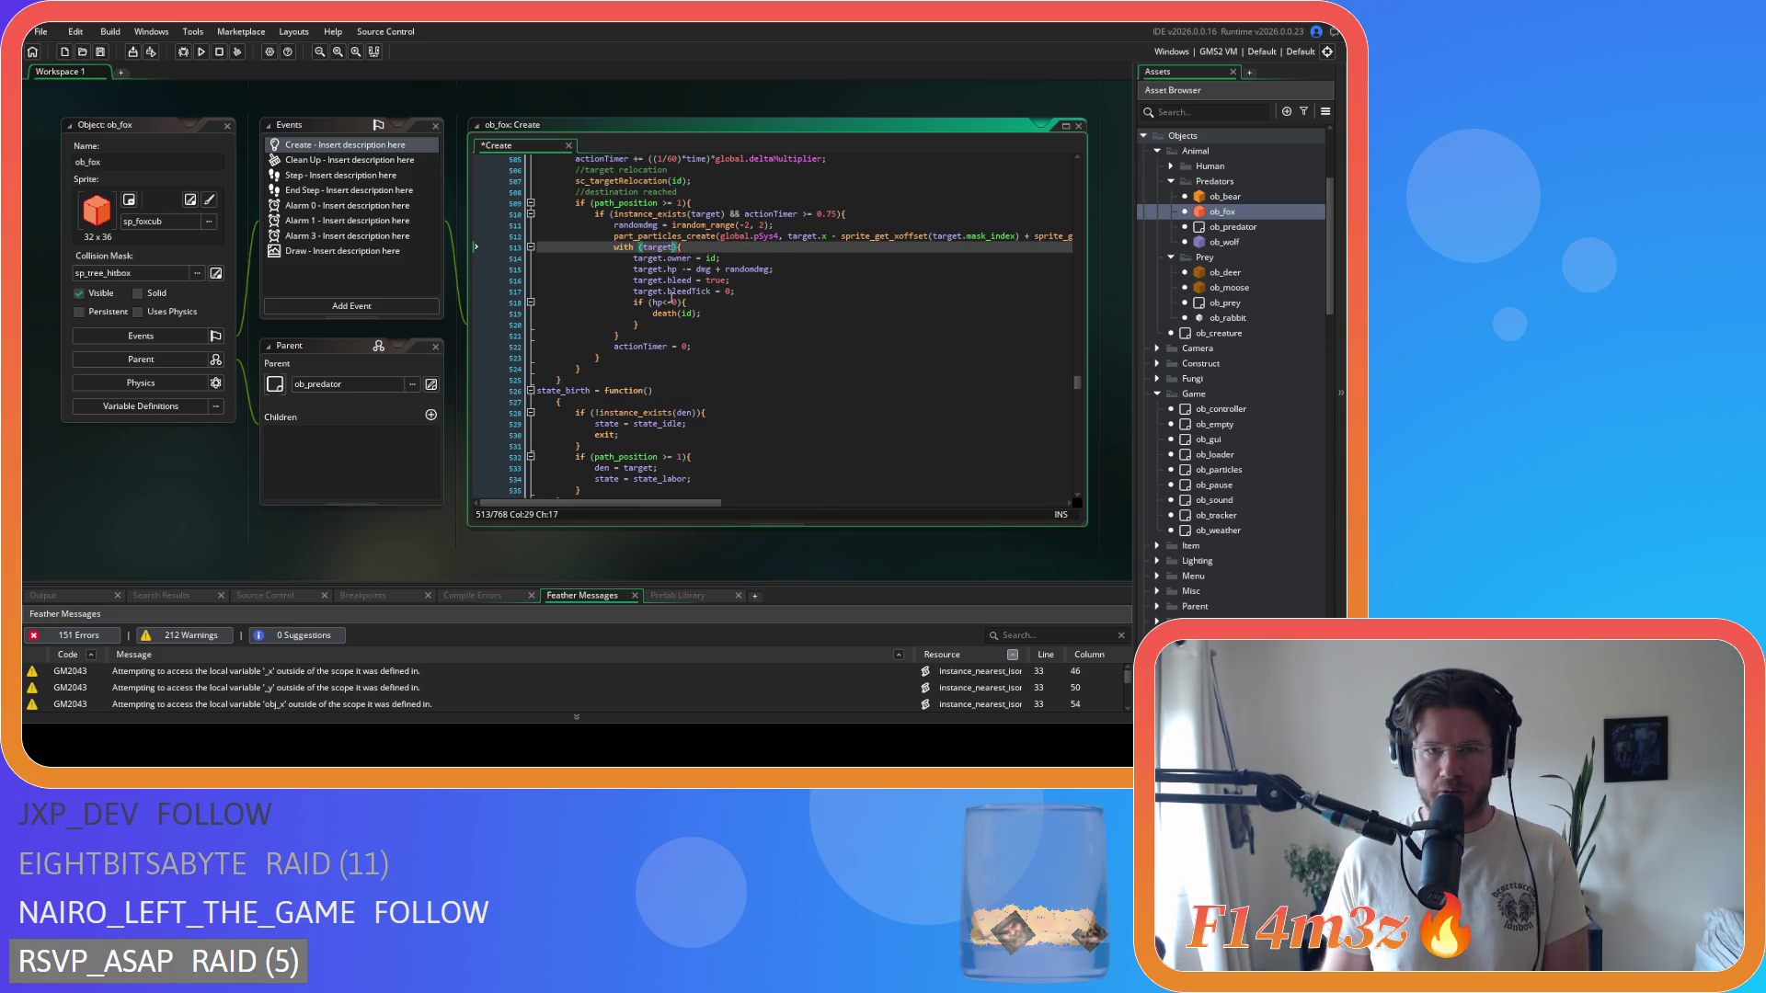
- Strip the target. prefix from the owner, hp, bleed and bleedTick lines
{"action": "left_click", "coordinate": [658, 258]}
{"action": "key", "text": "BackSpace"}
{"action": "key", "text": "BackSpace"}
{"action": "key", "text": "BackSpace"}
{"action": "left_click", "coordinate": [677, 268]}
{"action": "key", "text": "BackSpace"}
{"action": "key", "text": "BackSpace"}
{"action": "key", "text": "BackSpace"}
{"action": "left_click", "coordinate": [676, 280]}
{"action": "key", "text": "BackSpace"}
{"action": "key", "text": "BackSpace"}
{"action": "key", "text": "BackSpace"}
{"action": "left_click", "coordinate": [667, 290]}
{"action": "key", "text": "BackSpace"}
{"action": "key", "text": "BackSpace"}
{"action": "key", "text": "BackSpace"}
- Check the lines inside the with (target) block and save the ob_fox Create code
{"action": "left_click_drag", "start_coordinate": [620, 336], "coordinate": [616, 264]}
{"action": "right_click", "coordinate": [635, 263]}
{"action": "left_click", "coordinate": [672, 290]}
{"action": "left_click", "coordinate": [775, 303]}
{"action": "key", "text": "ctrl+s"}
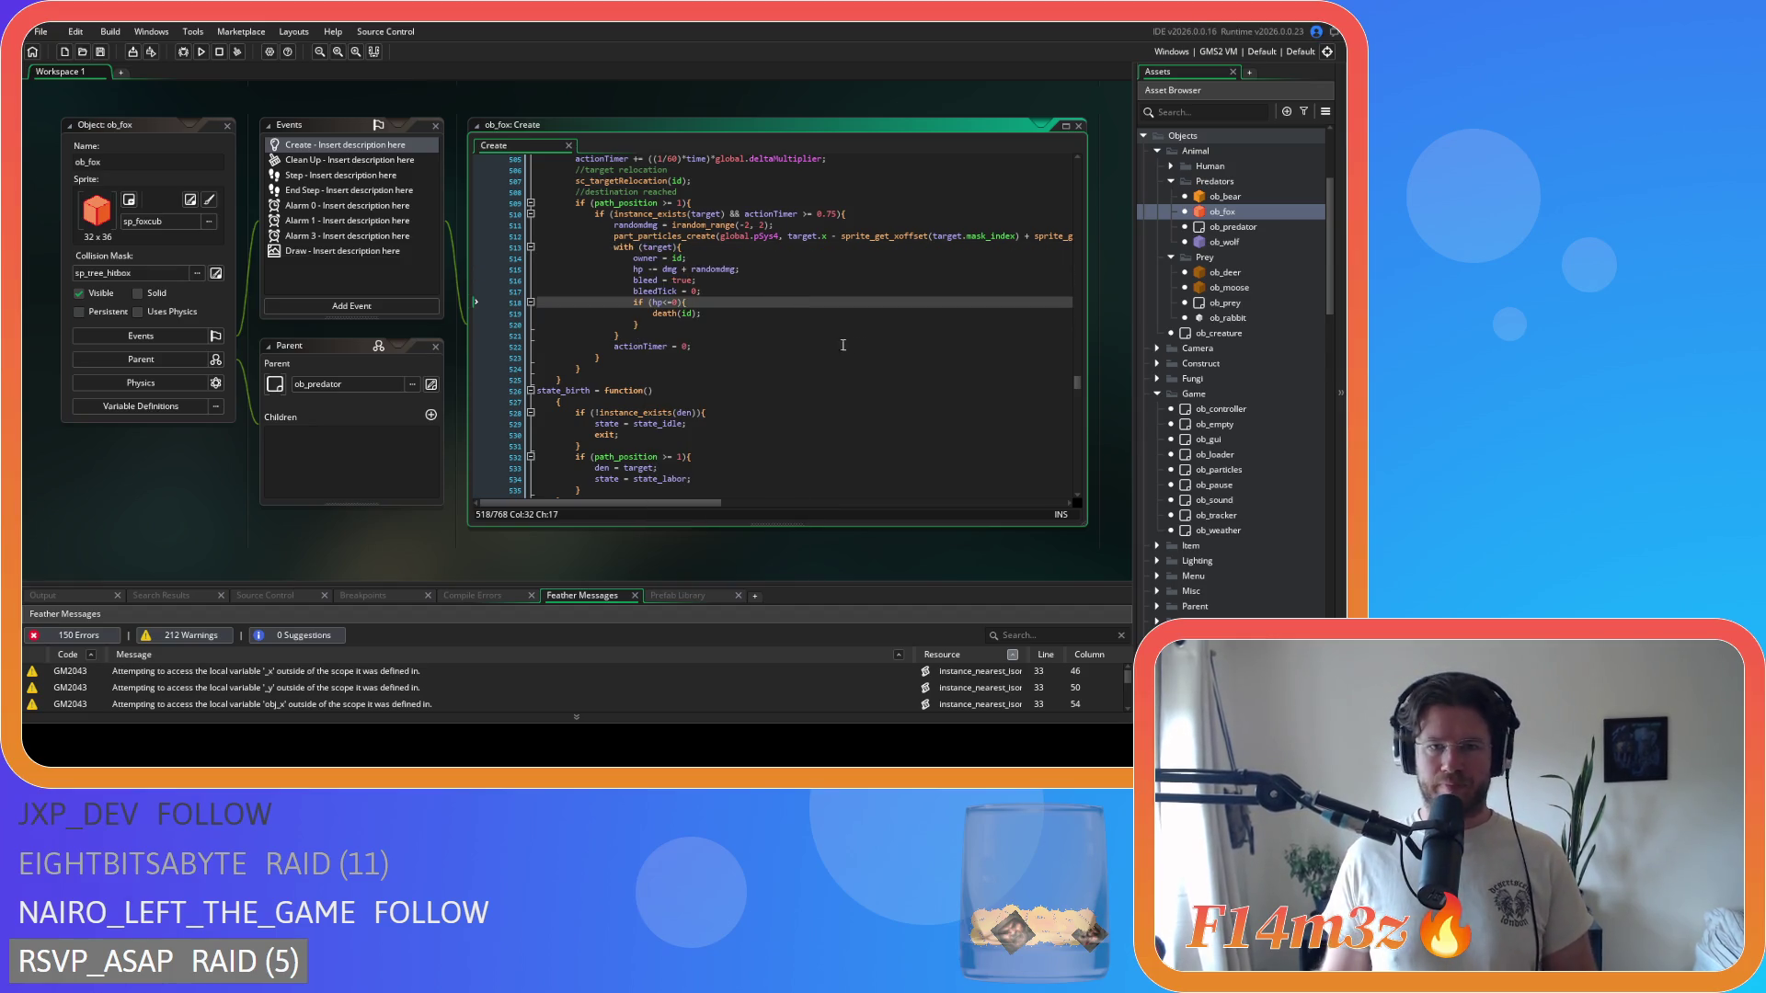
- In ob_wolf's Create code, paste the copied with (target) block over the if (instance_exists(target)) block
{"action": "left_click", "coordinate": [1241, 243]}
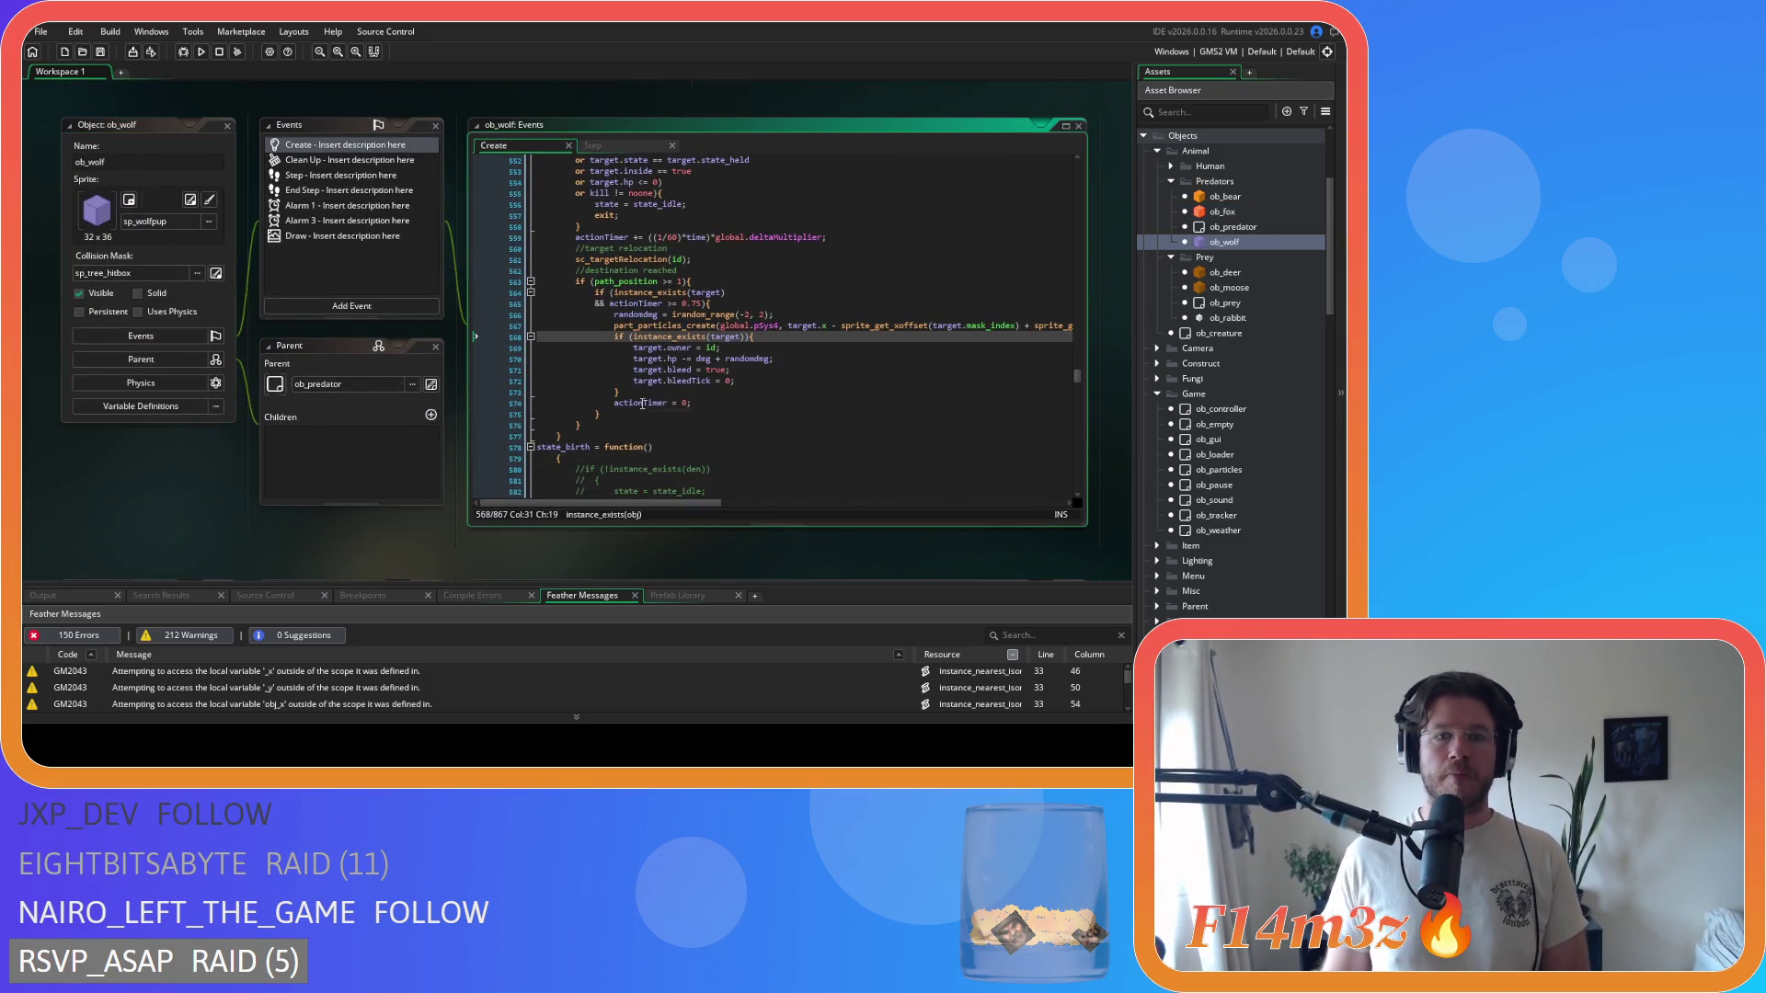
{"action": "left_click_drag", "start_coordinate": [753, 390], "coordinate": [614, 337]}
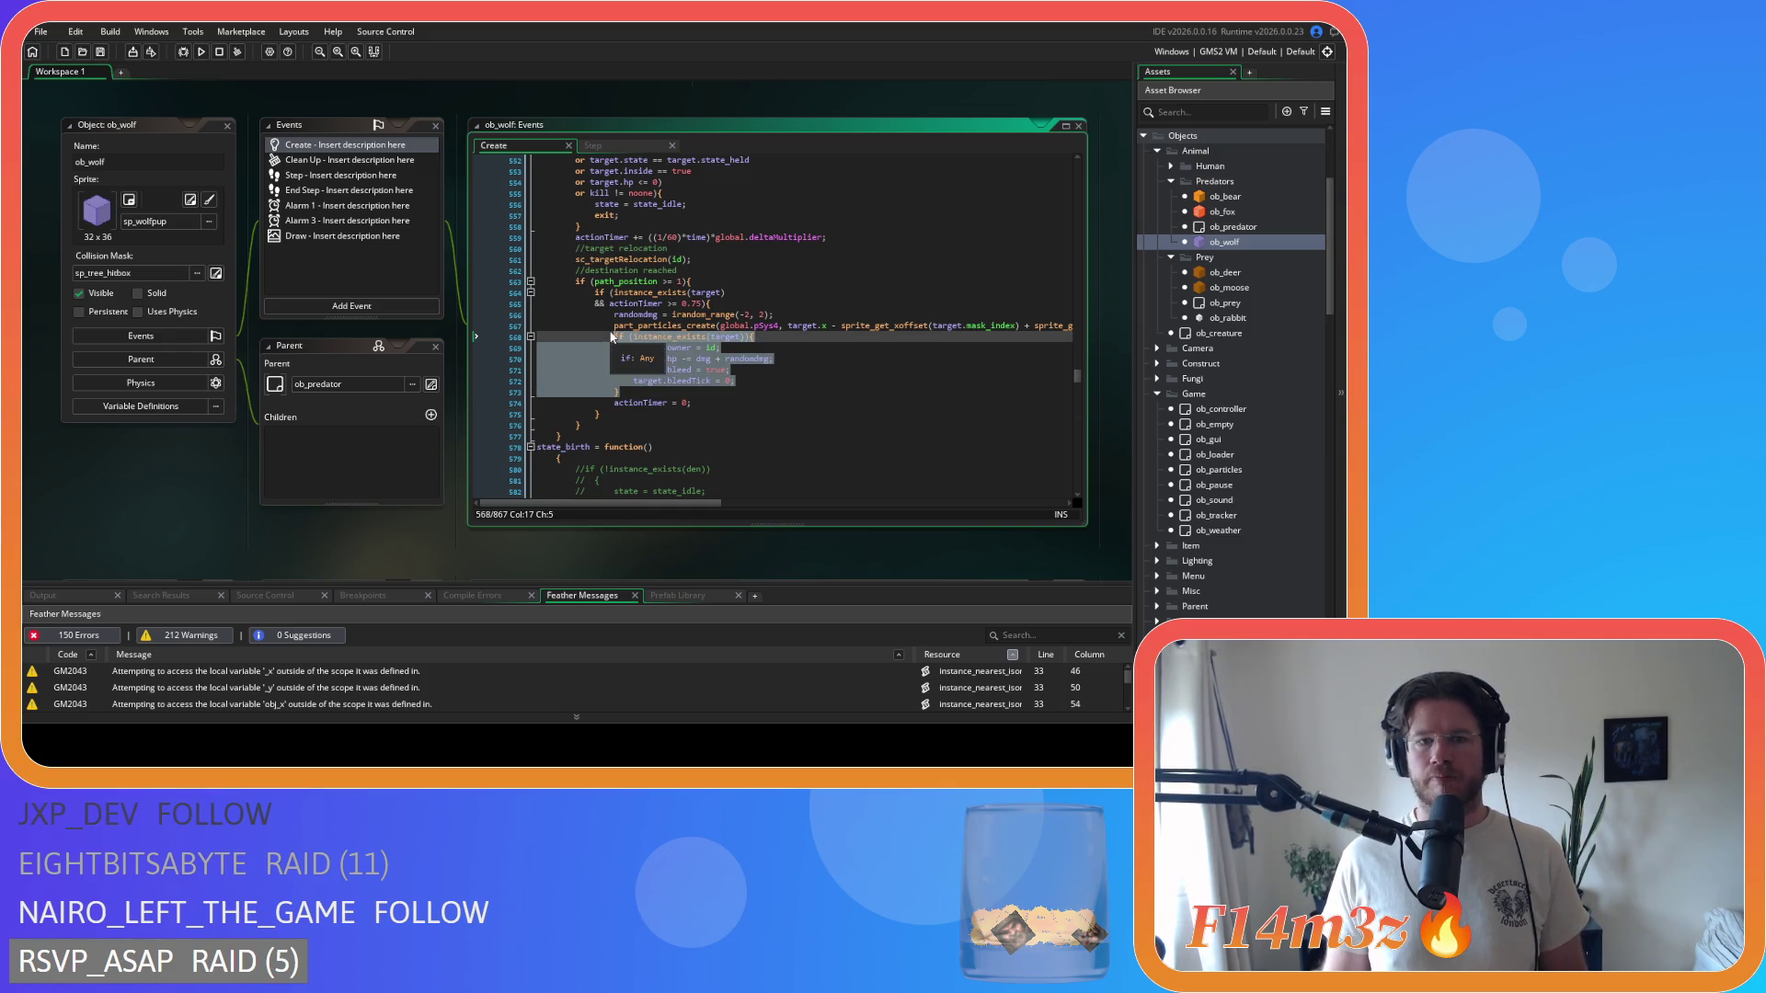
{"action": "key", "text": "ctrl+v"}
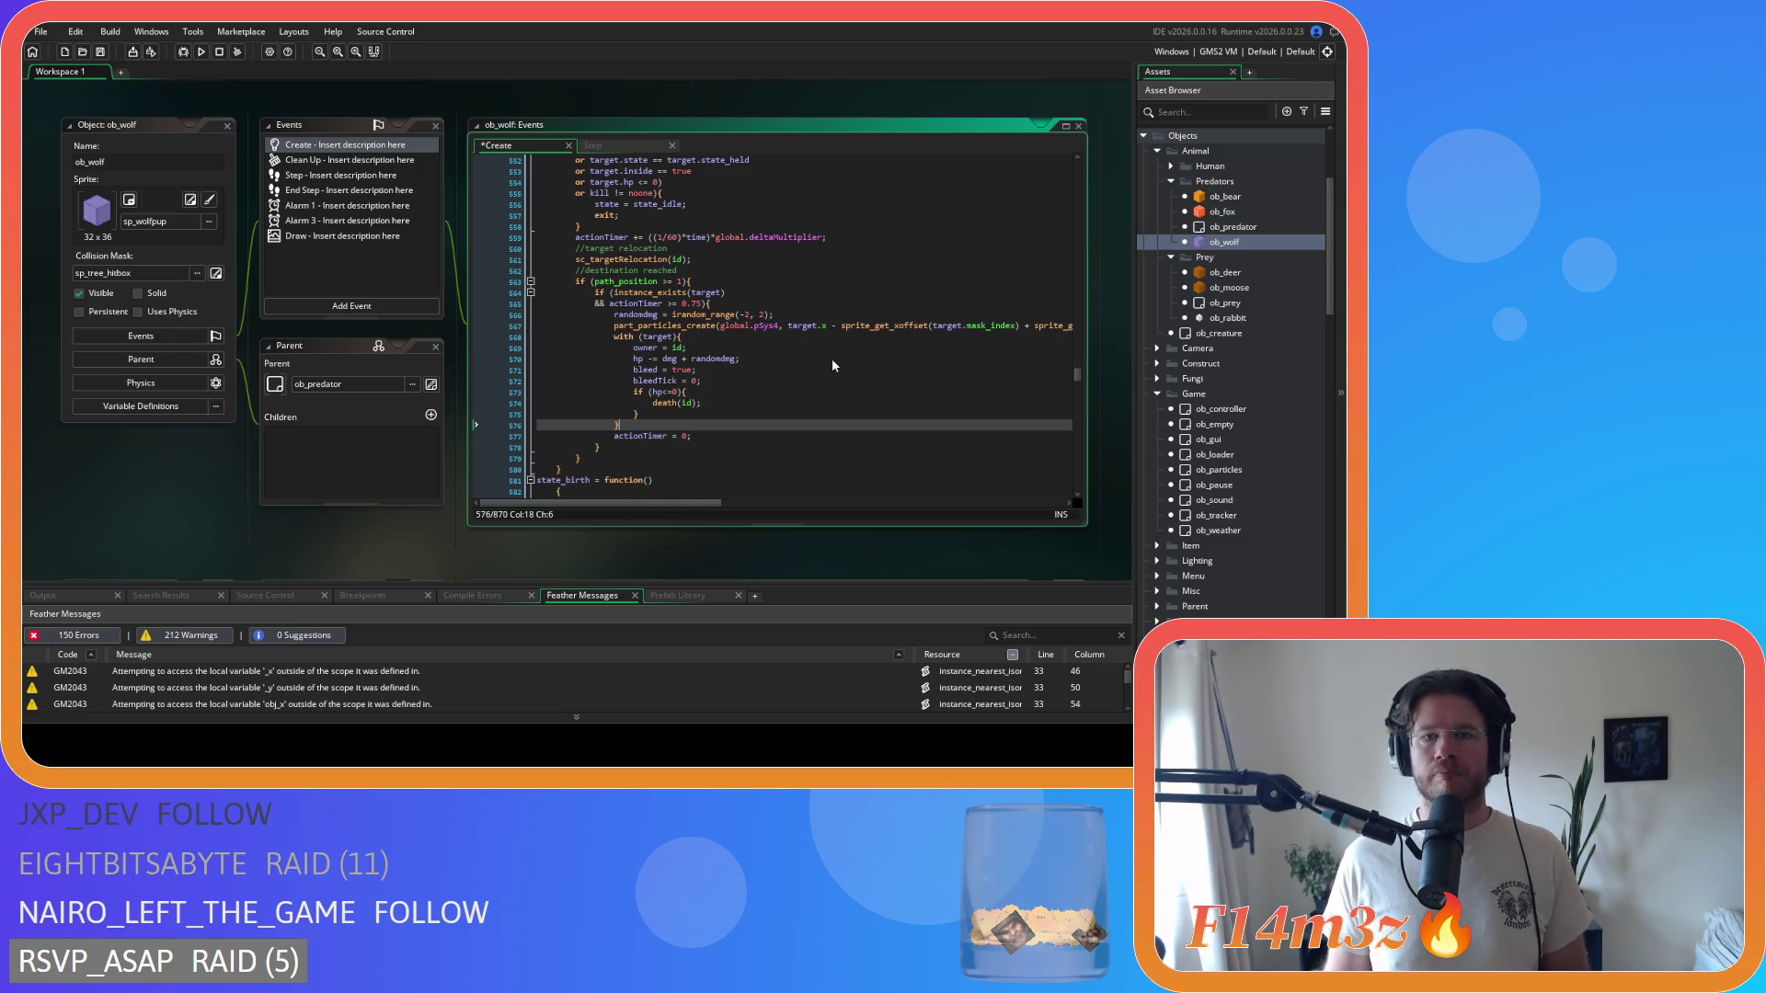
{"action": "key", "text": "ctrl+z"}
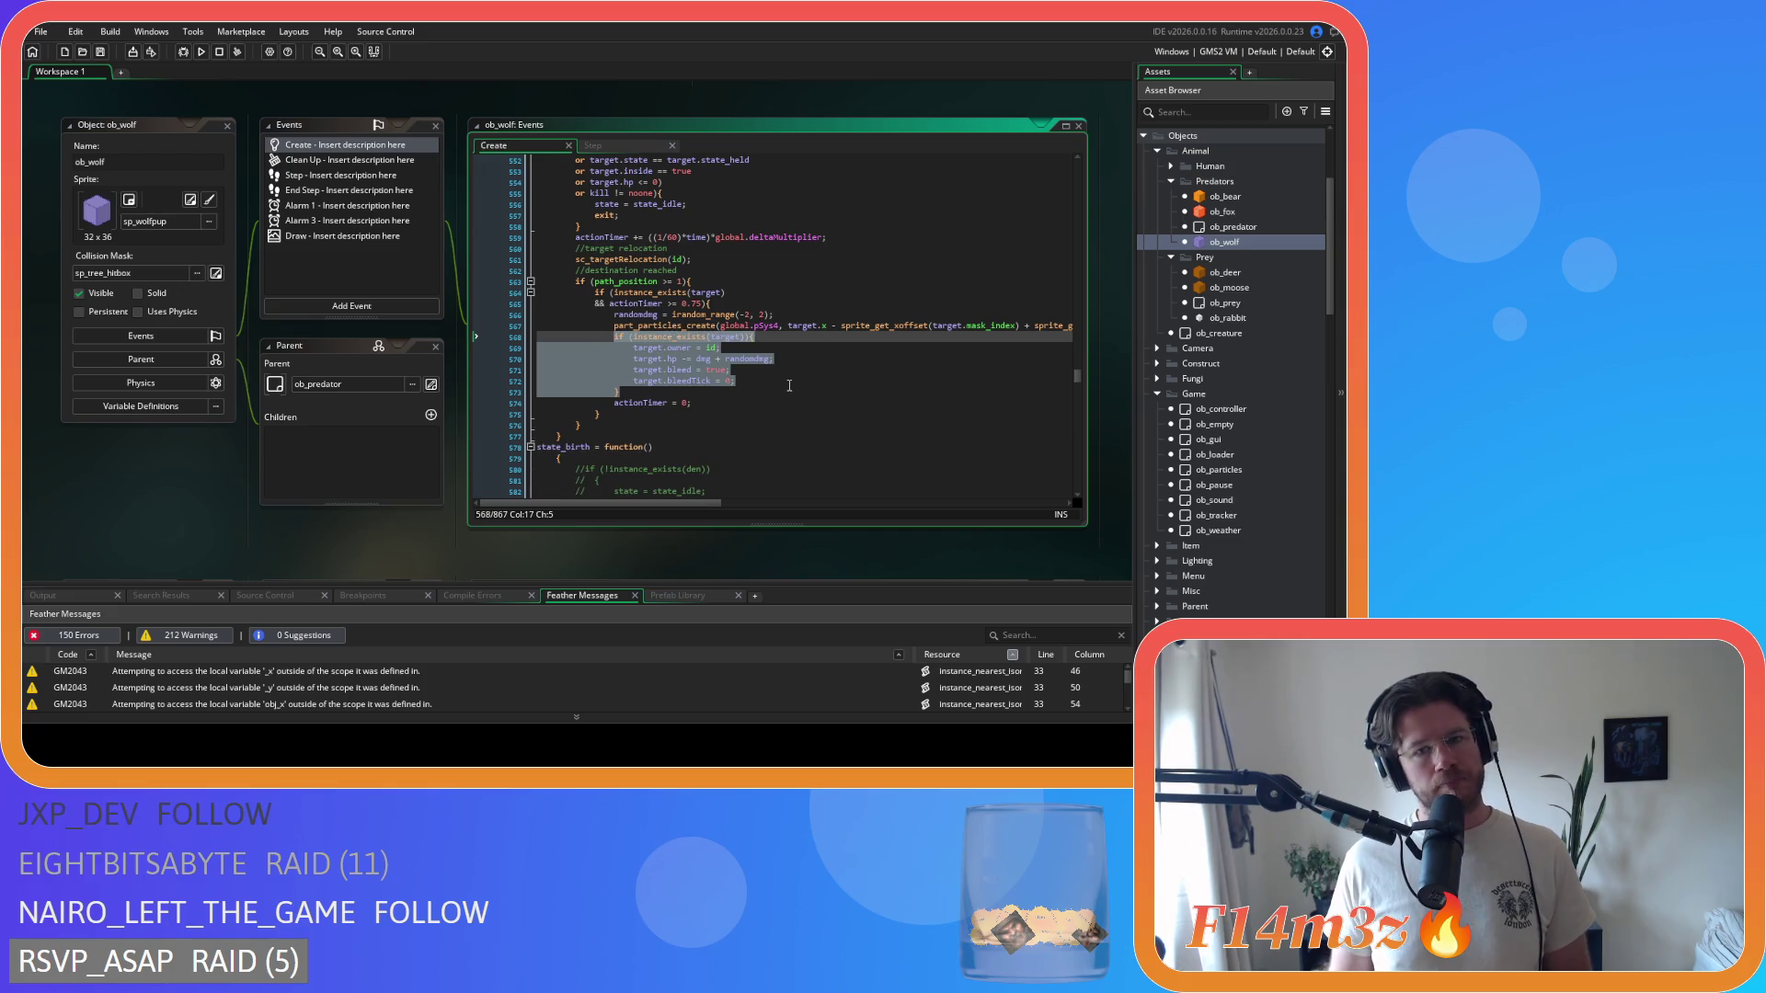
{"action": "key", "text": "ctrl+v"}
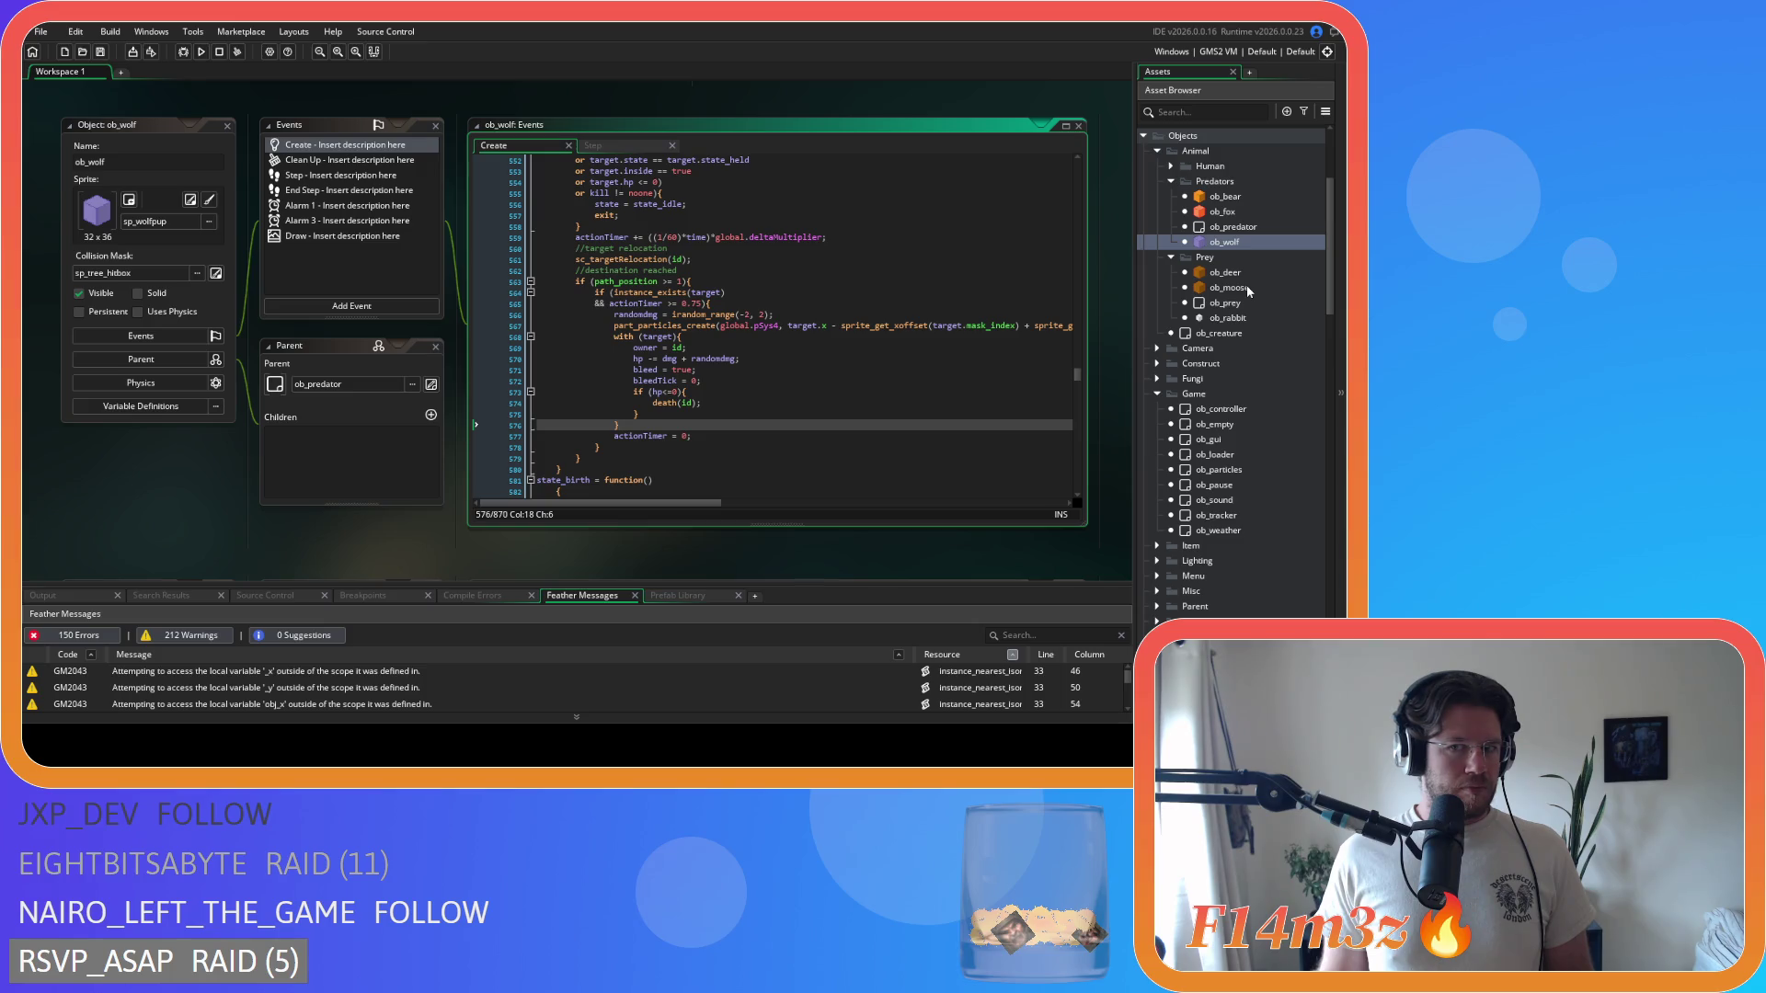
{"action": "double_click", "coordinate": [1224, 272]}
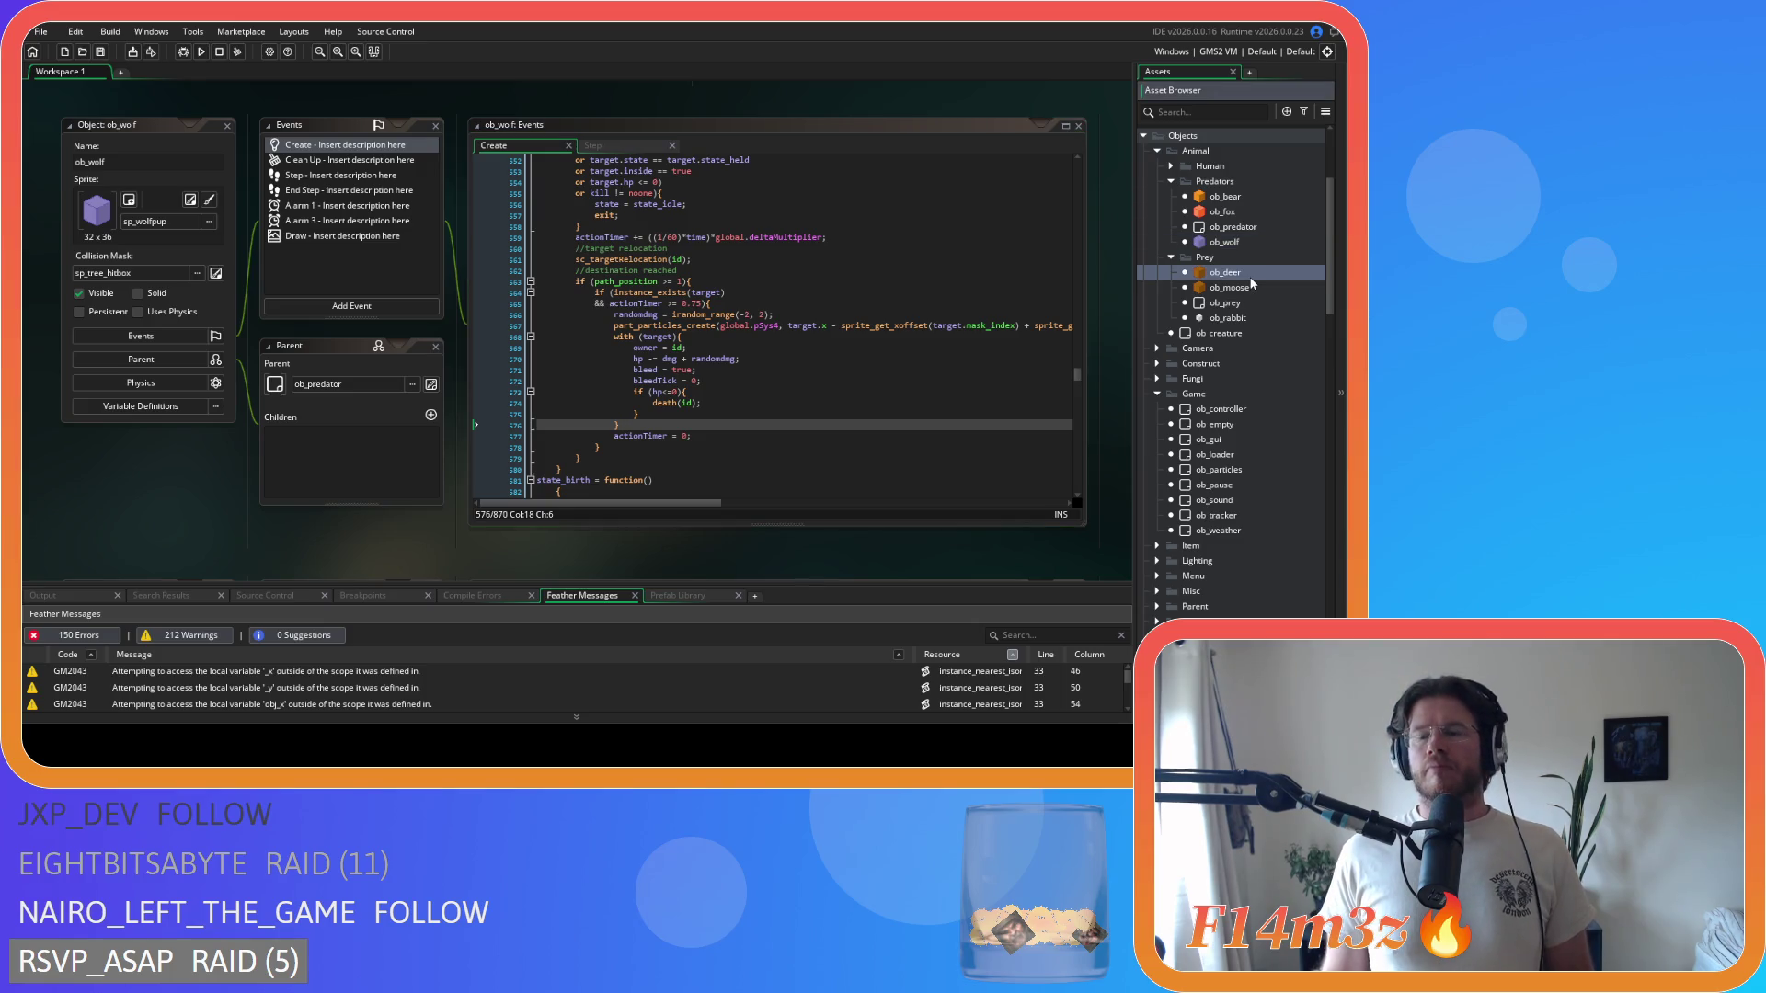
- Search for state_attack in ob_deer's Create code and review its attack code
{"action": "key", "text": "ctrl+f"}
{"action": "type", "text": "state_attack"}
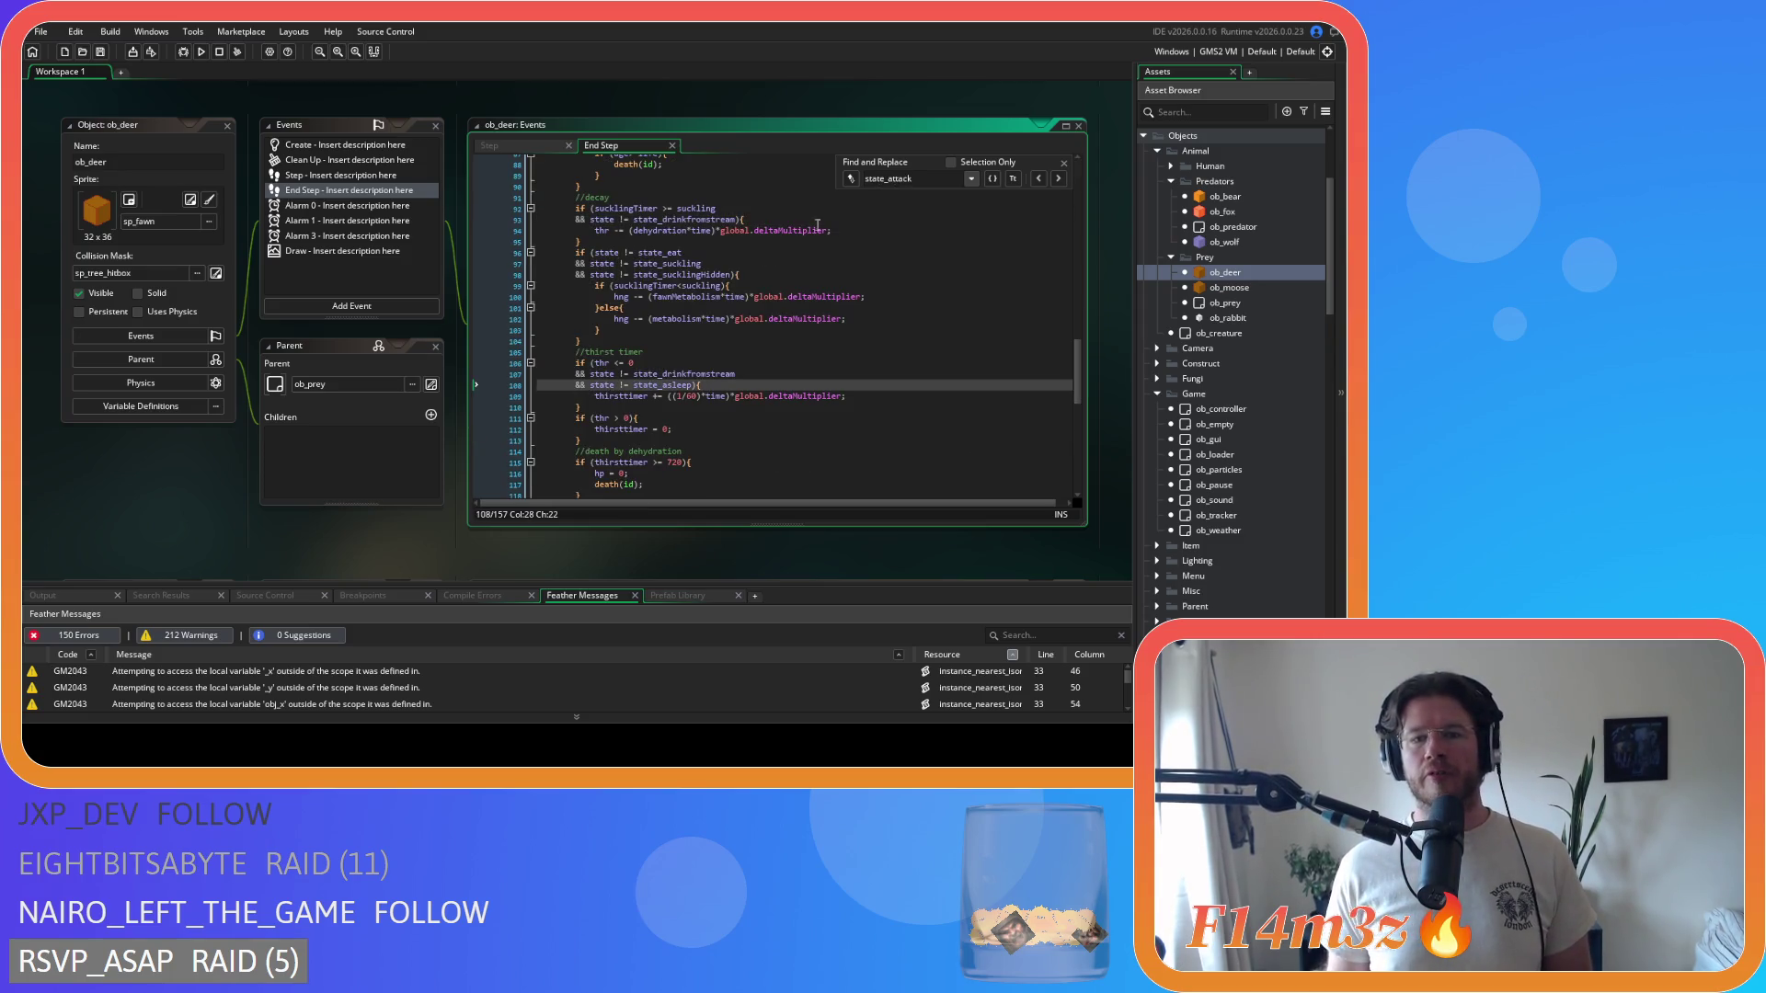
{"action": "left_click", "coordinate": [1060, 164]}
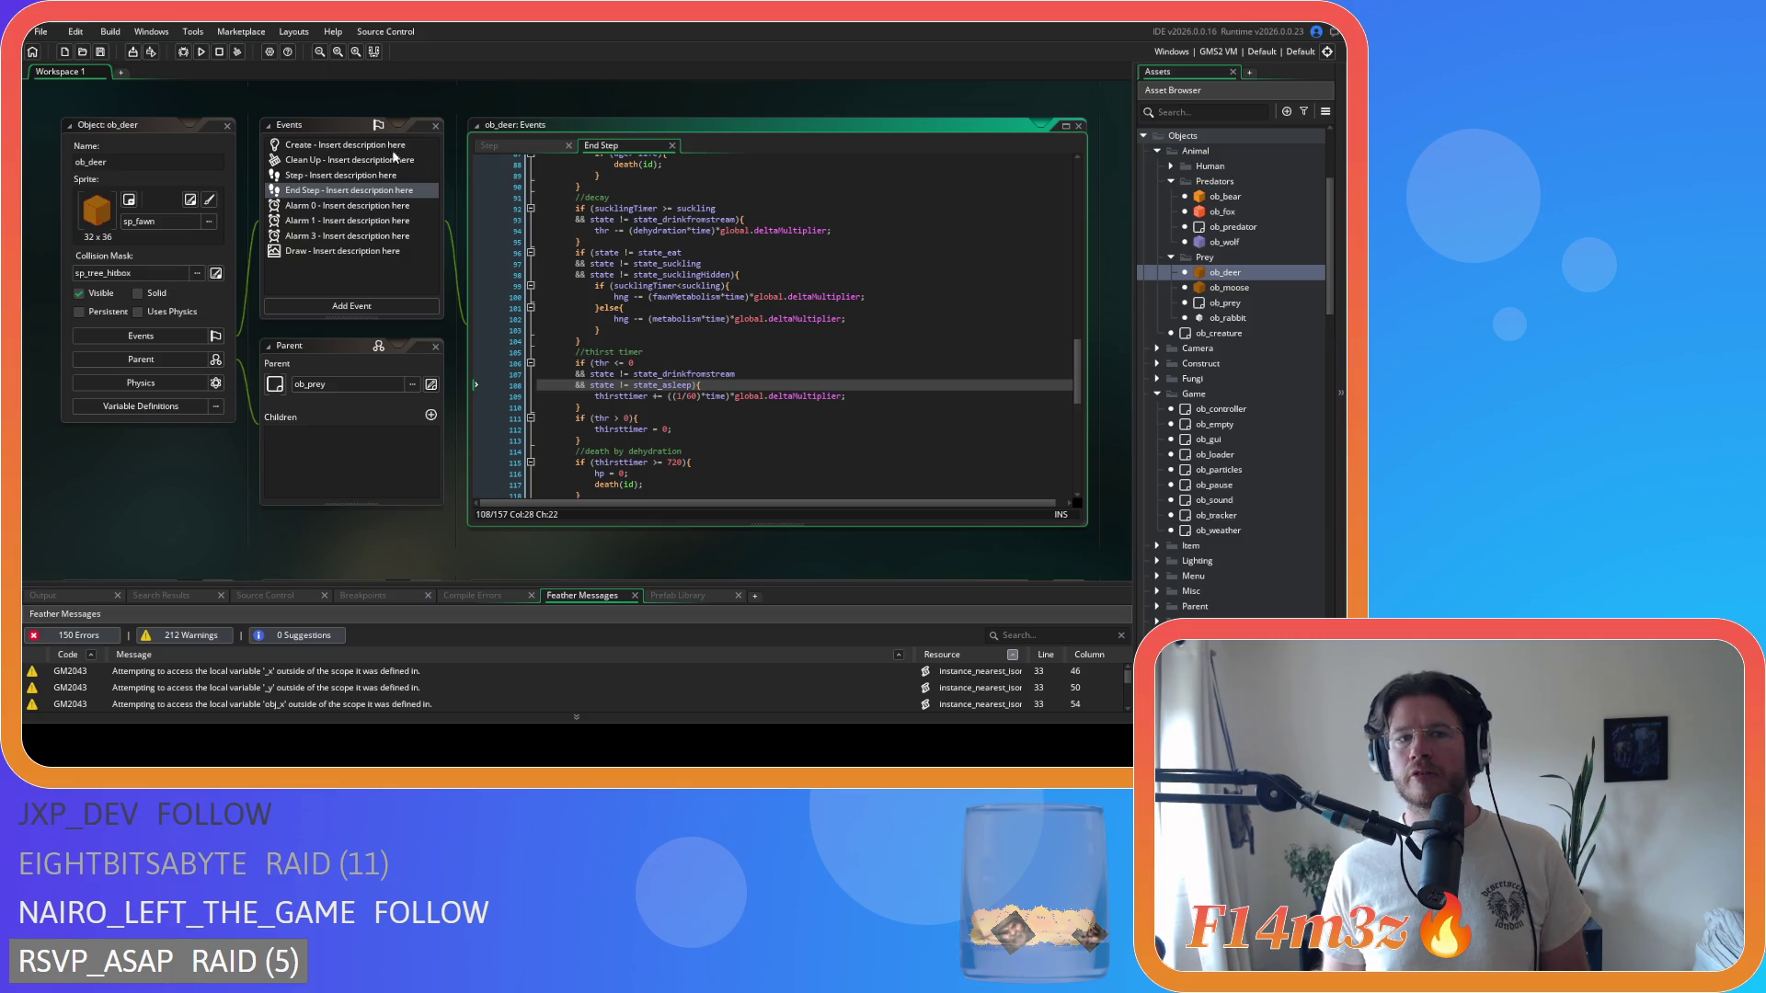
{"action": "left_click", "coordinate": [341, 144]}
{"action": "key", "text": "ctrl+f"}
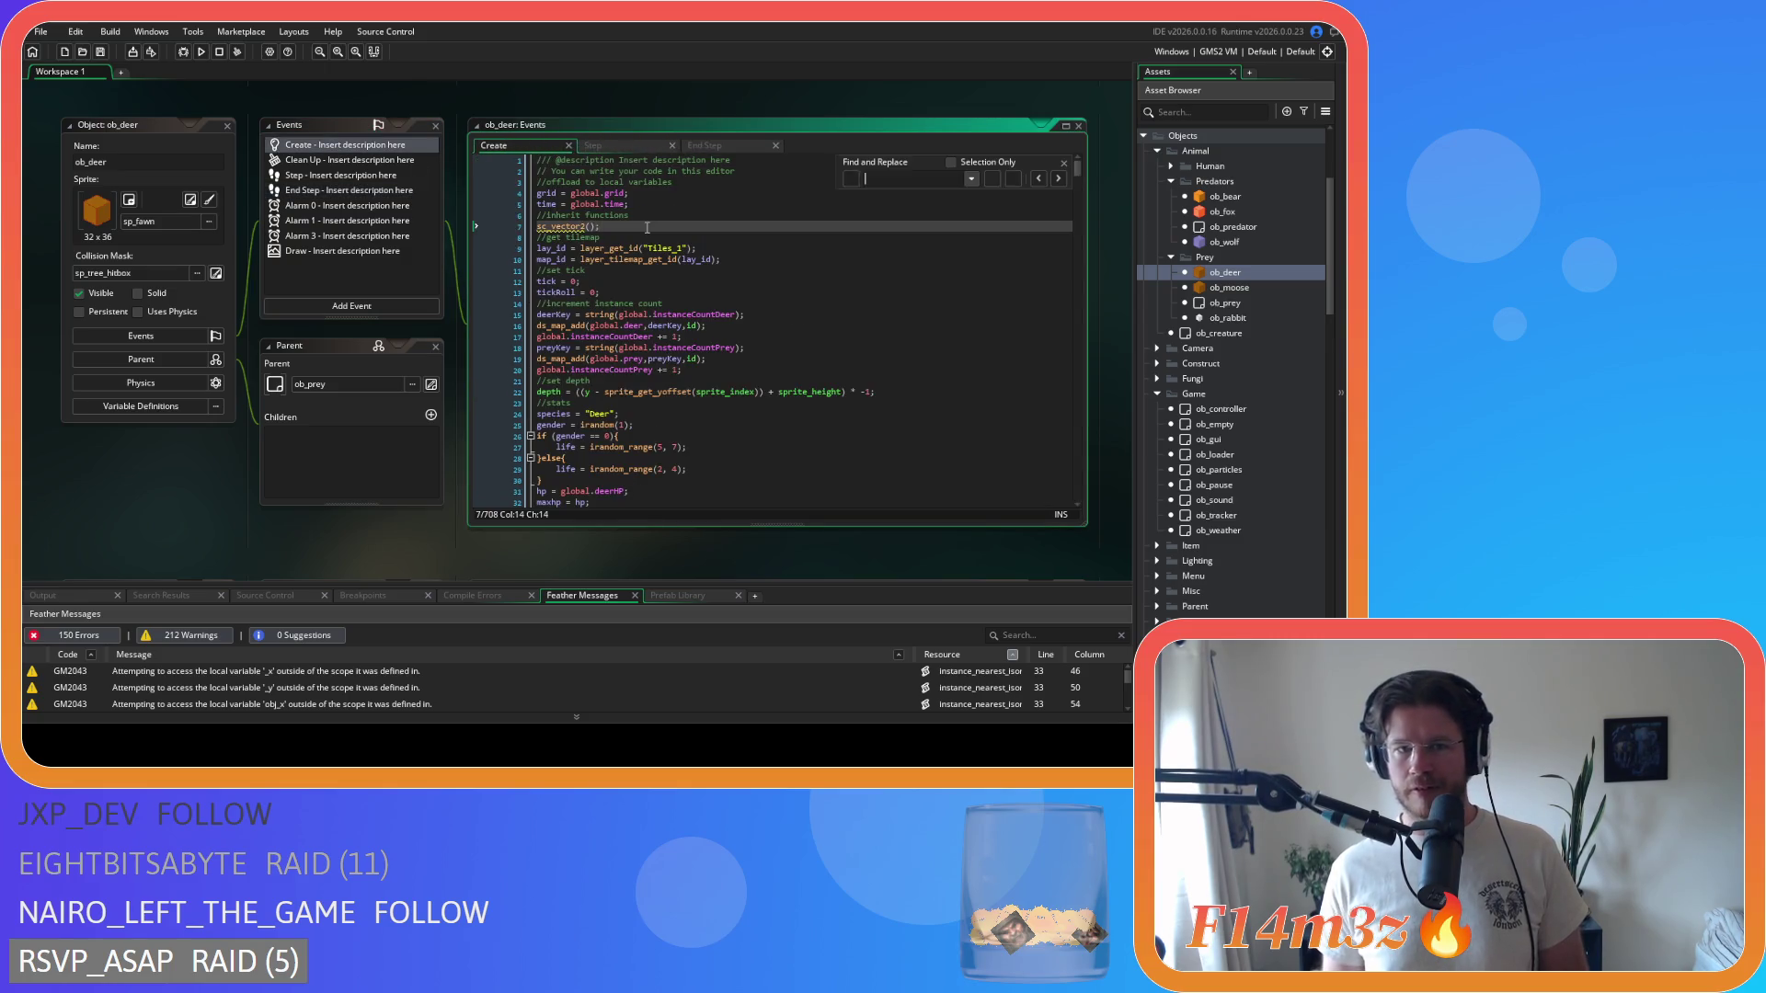
{"action": "type", "text": "state_attack"}
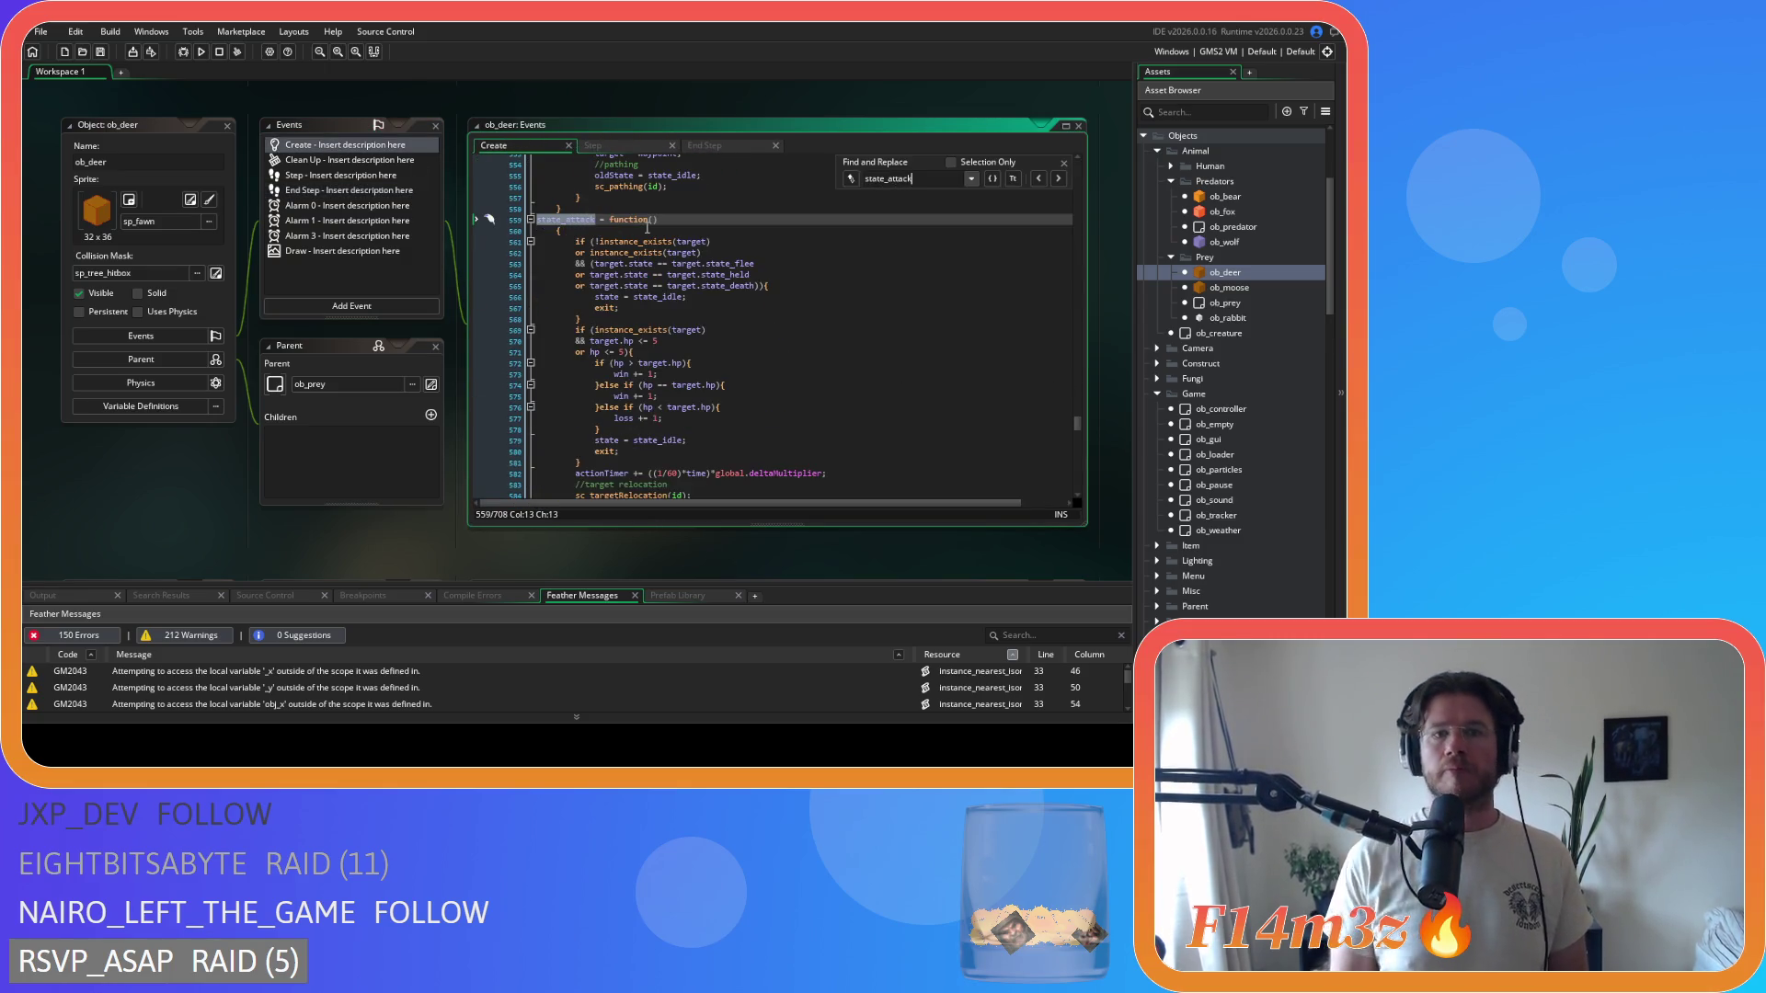
{"action": "scroll", "coordinate": [721, 320], "scroll_direction": "down", "scroll_amount": 10}
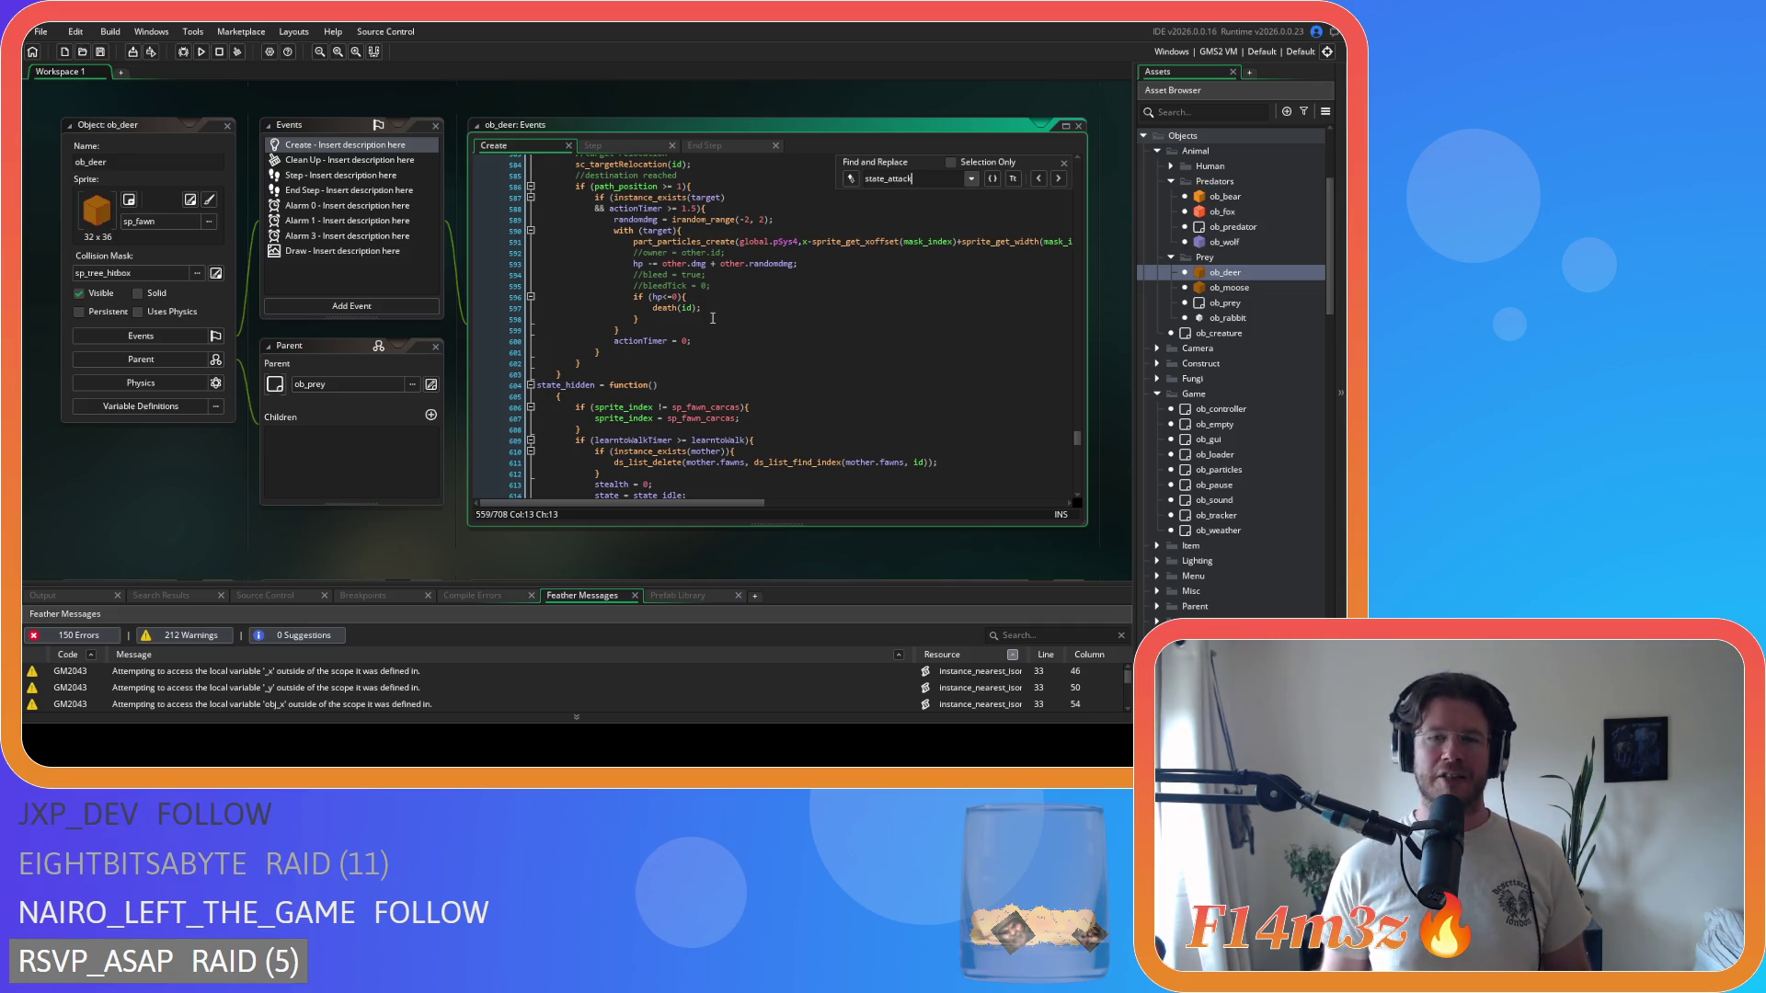
{"action": "left_click", "coordinate": [713, 285]}
- Open ob_moose's Create code and start a search in it
{"action": "left_click", "coordinate": [1064, 163]}
{"action": "double_click", "coordinate": [1229, 288]}
{"action": "double_click", "coordinate": [318, 155]}
{"action": "left_click", "coordinate": [696, 293]}
{"action": "key", "text": "ctrl+f"}
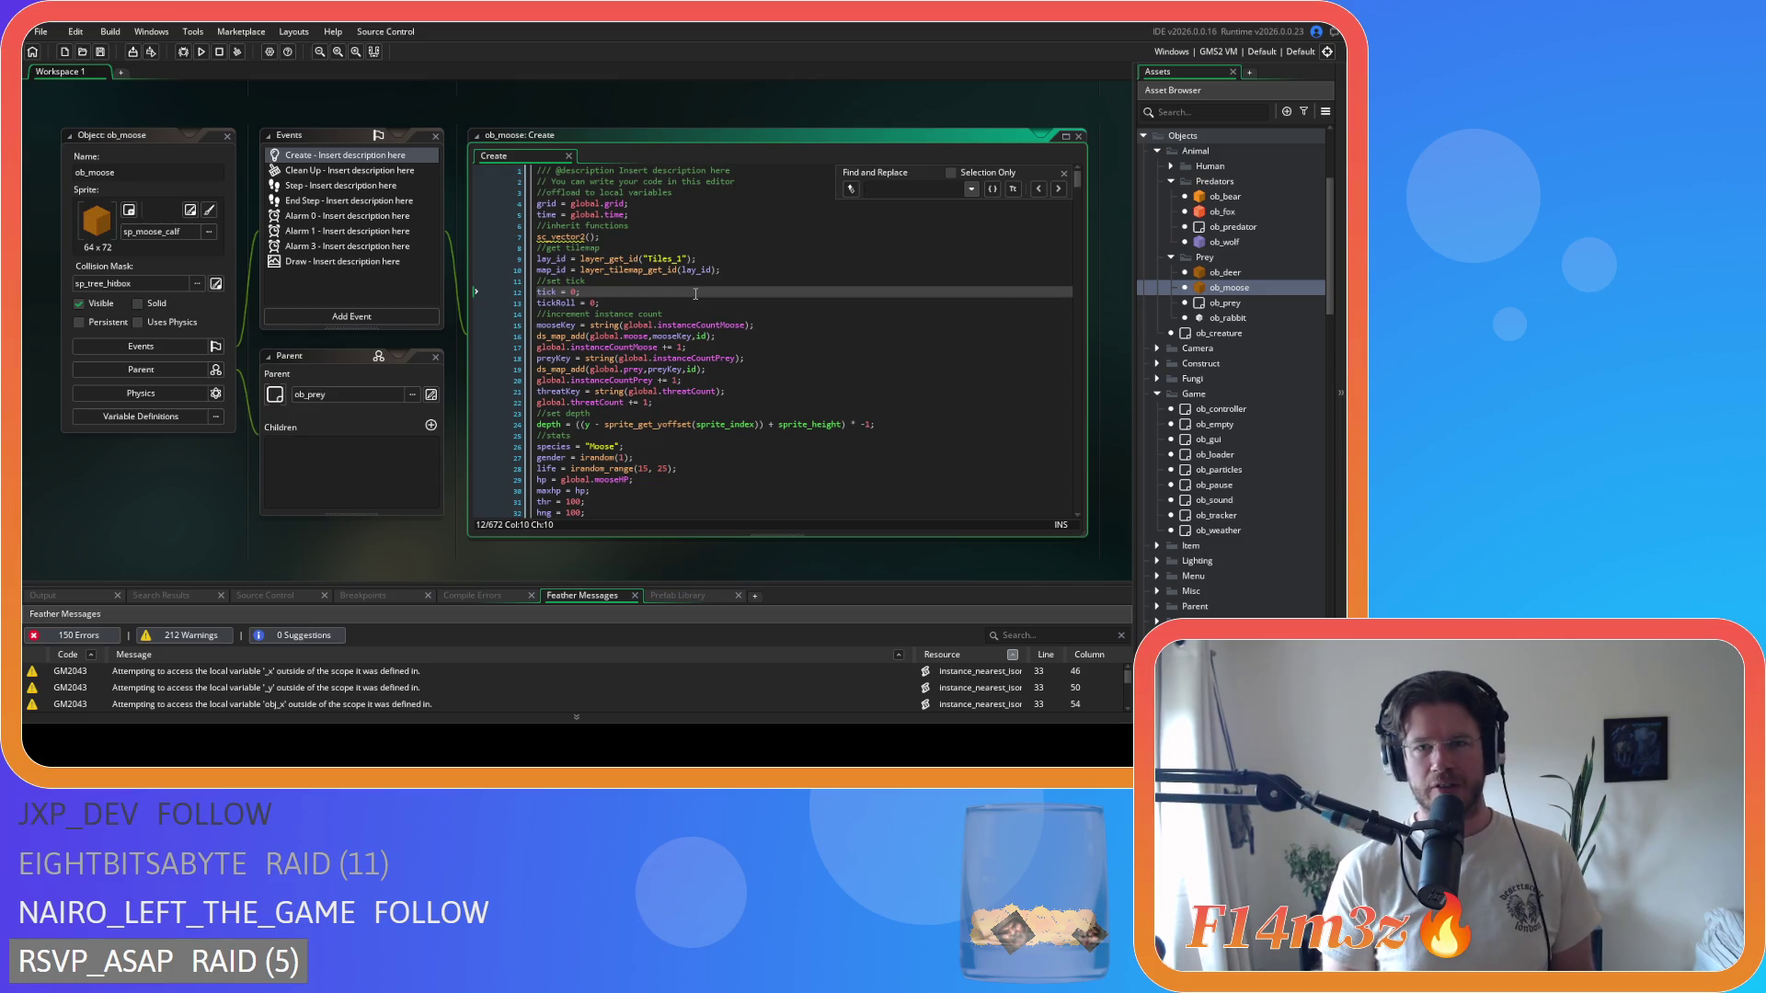
- Find state_attack in ob_moose's Create code and review its bleed and bleedTick lines
{"action": "type", "text": "state_attack"}
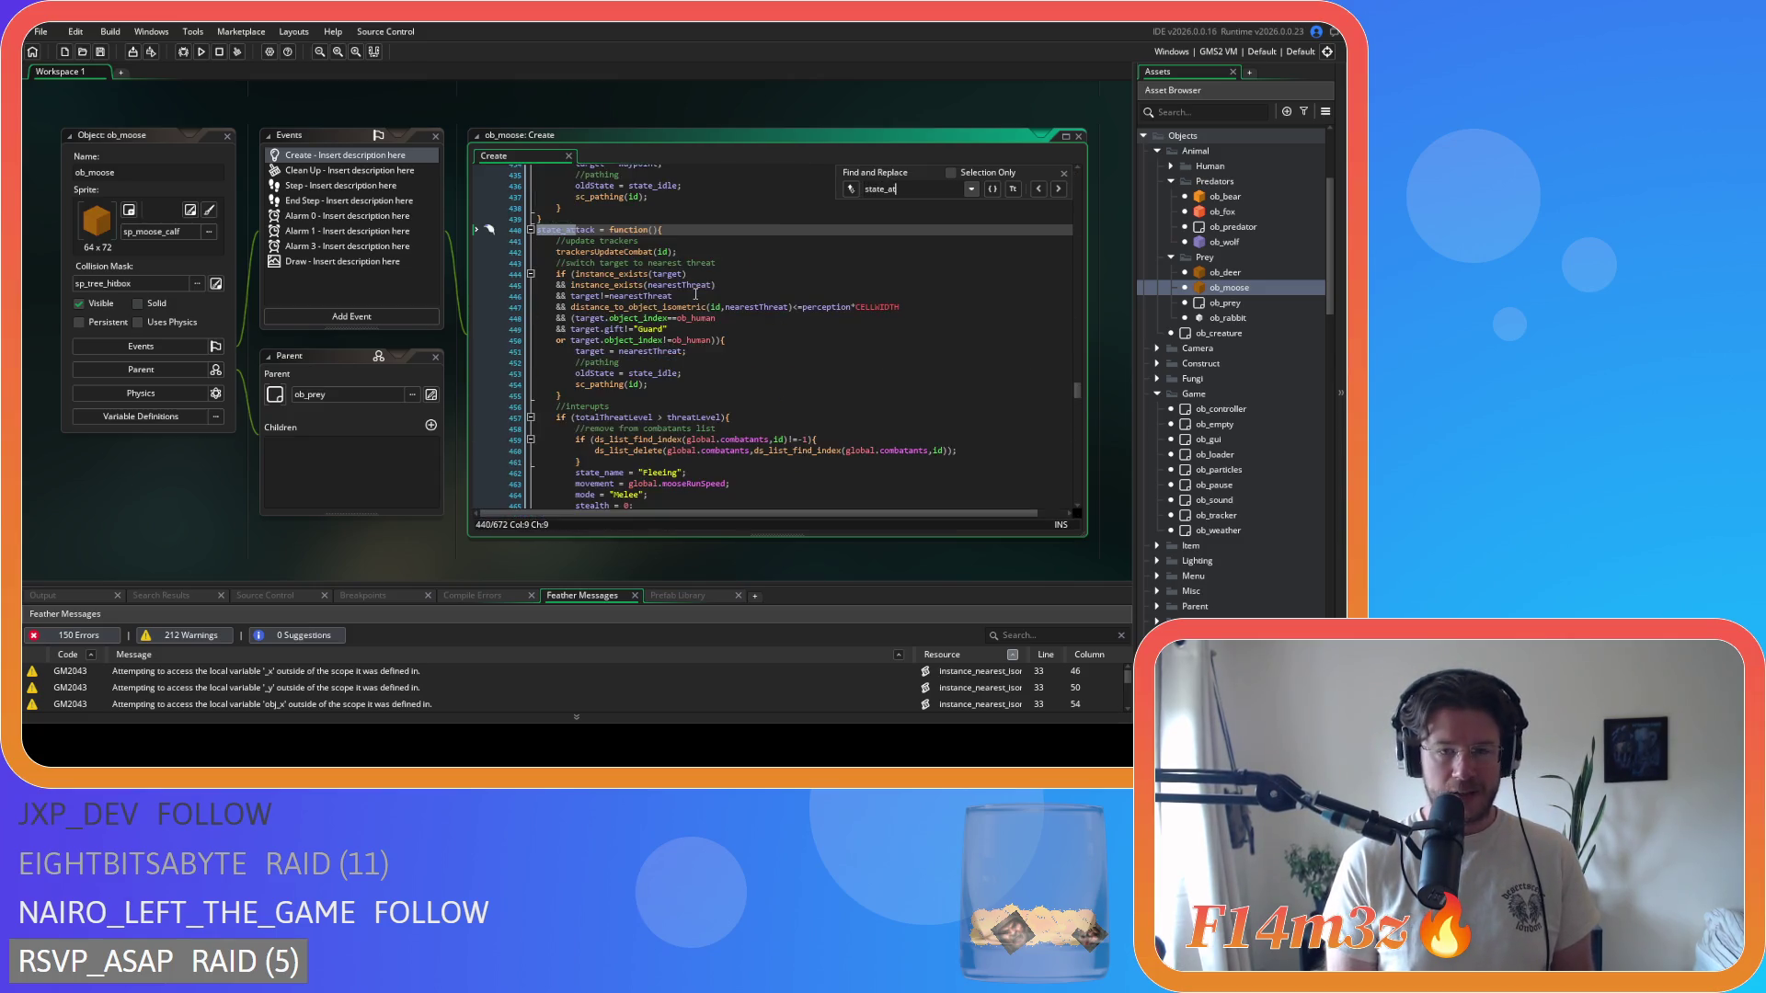
{"action": "scroll", "coordinate": [695, 294], "scroll_direction": "down", "scroll_amount": 20}
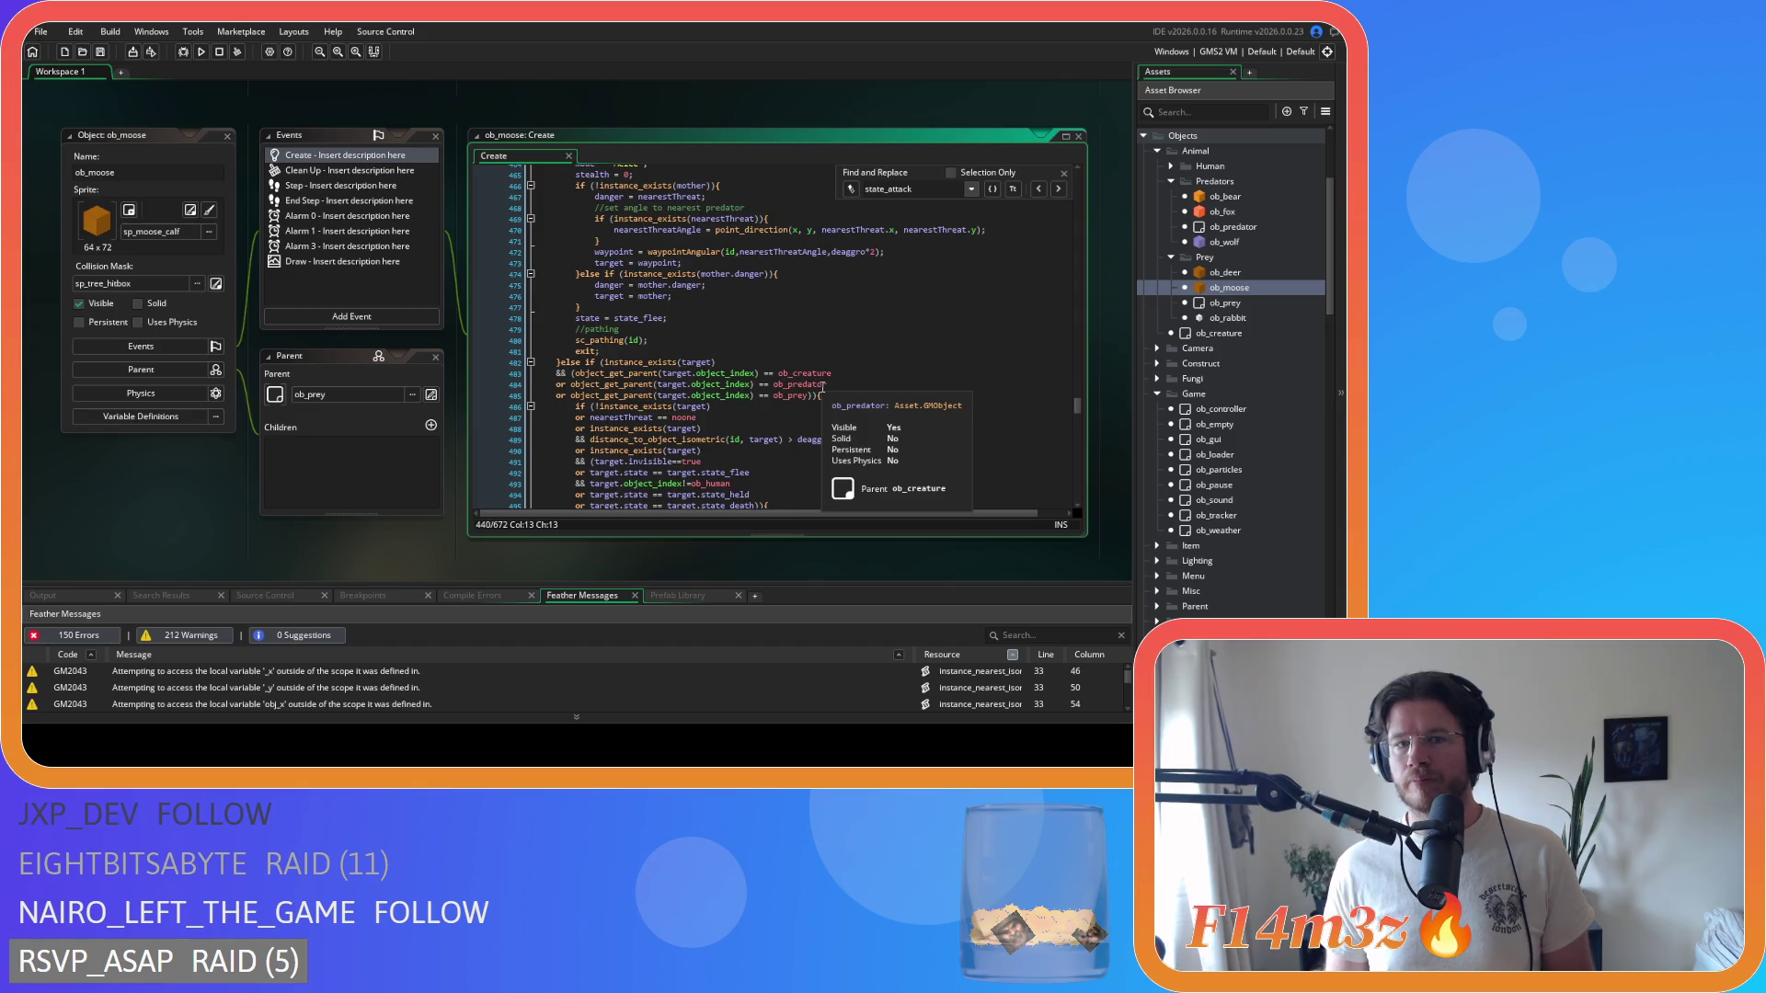
{"action": "scroll", "coordinate": [822, 387], "scroll_direction": "down", "scroll_amount": 10}
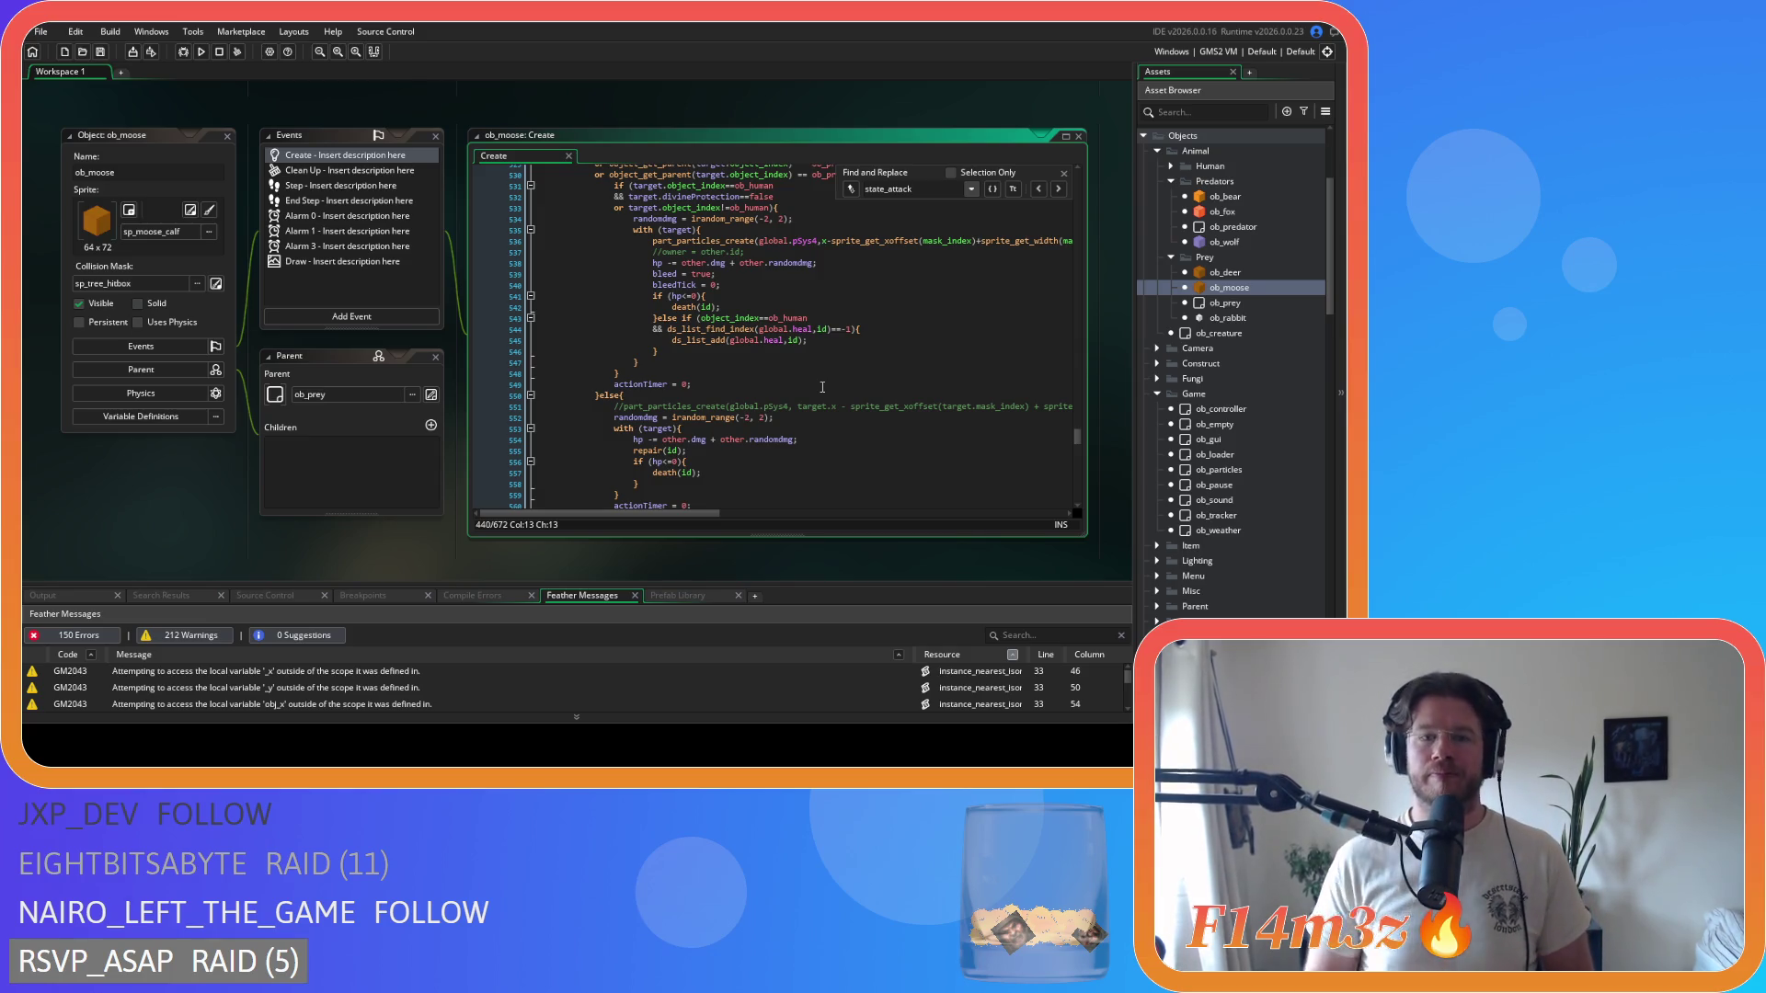
{"action": "scroll", "coordinate": [822, 387], "scroll_direction": "up", "scroll_amount": 10}
{"action": "scroll", "coordinate": [832, 277], "scroll_direction": "up", "scroll_amount": 10}
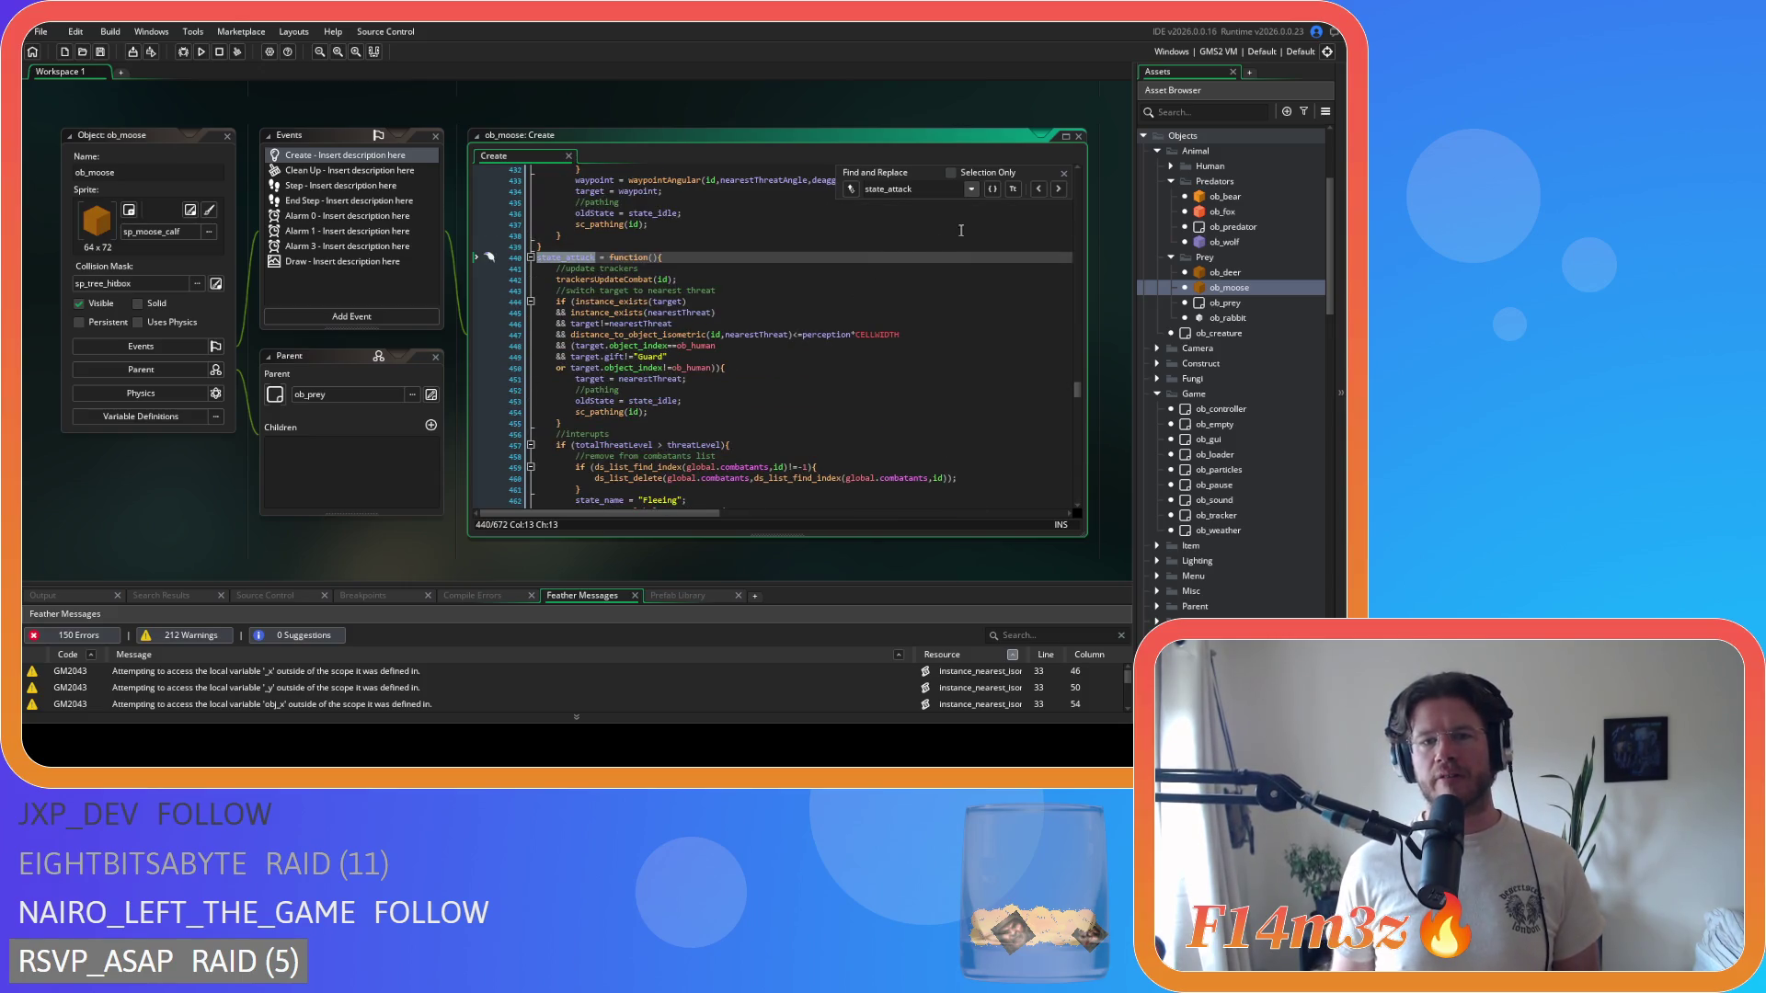
{"action": "left_click", "coordinate": [1064, 173]}
{"action": "scroll", "coordinate": [778, 300], "scroll_direction": "up", "scroll_amount": 6}
{"action": "scroll", "coordinate": [778, 300], "scroll_direction": "down", "scroll_amount": 20}
{"action": "scroll", "coordinate": [778, 300], "scroll_direction": "down", "scroll_amount": 9}
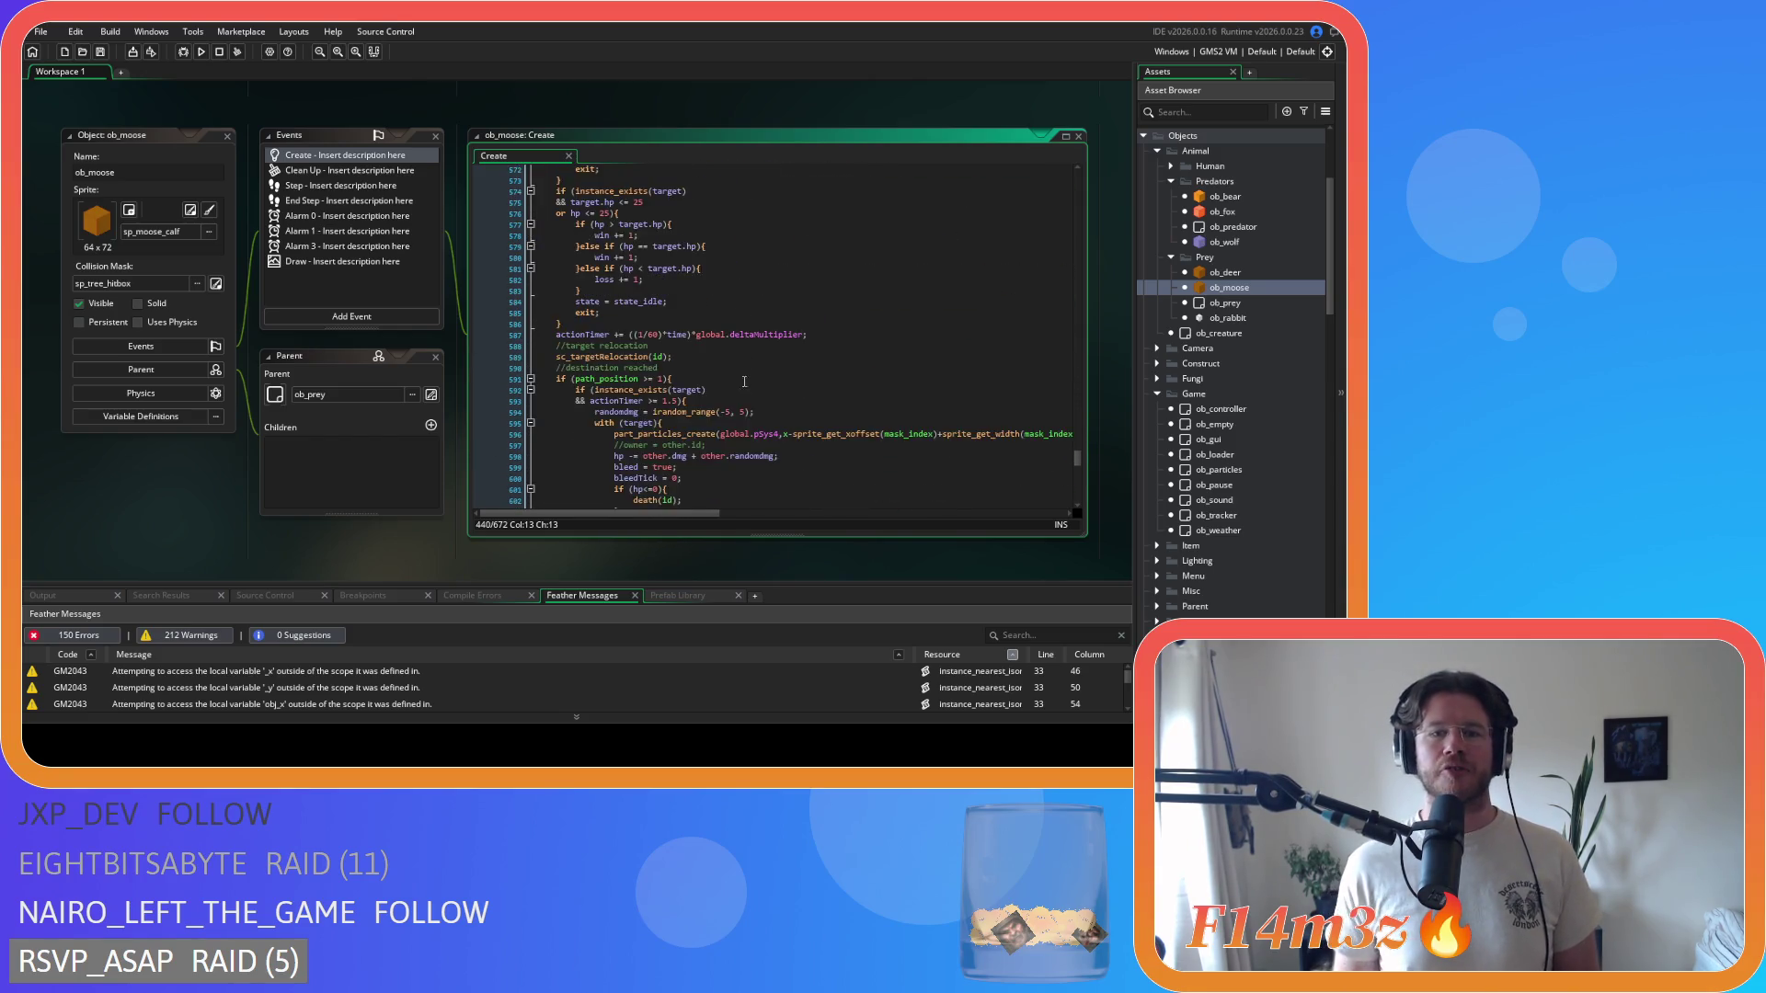
{"action": "scroll", "coordinate": [744, 381], "scroll_direction": "down", "scroll_amount": 2}
{"action": "left_click", "coordinate": [674, 356]}
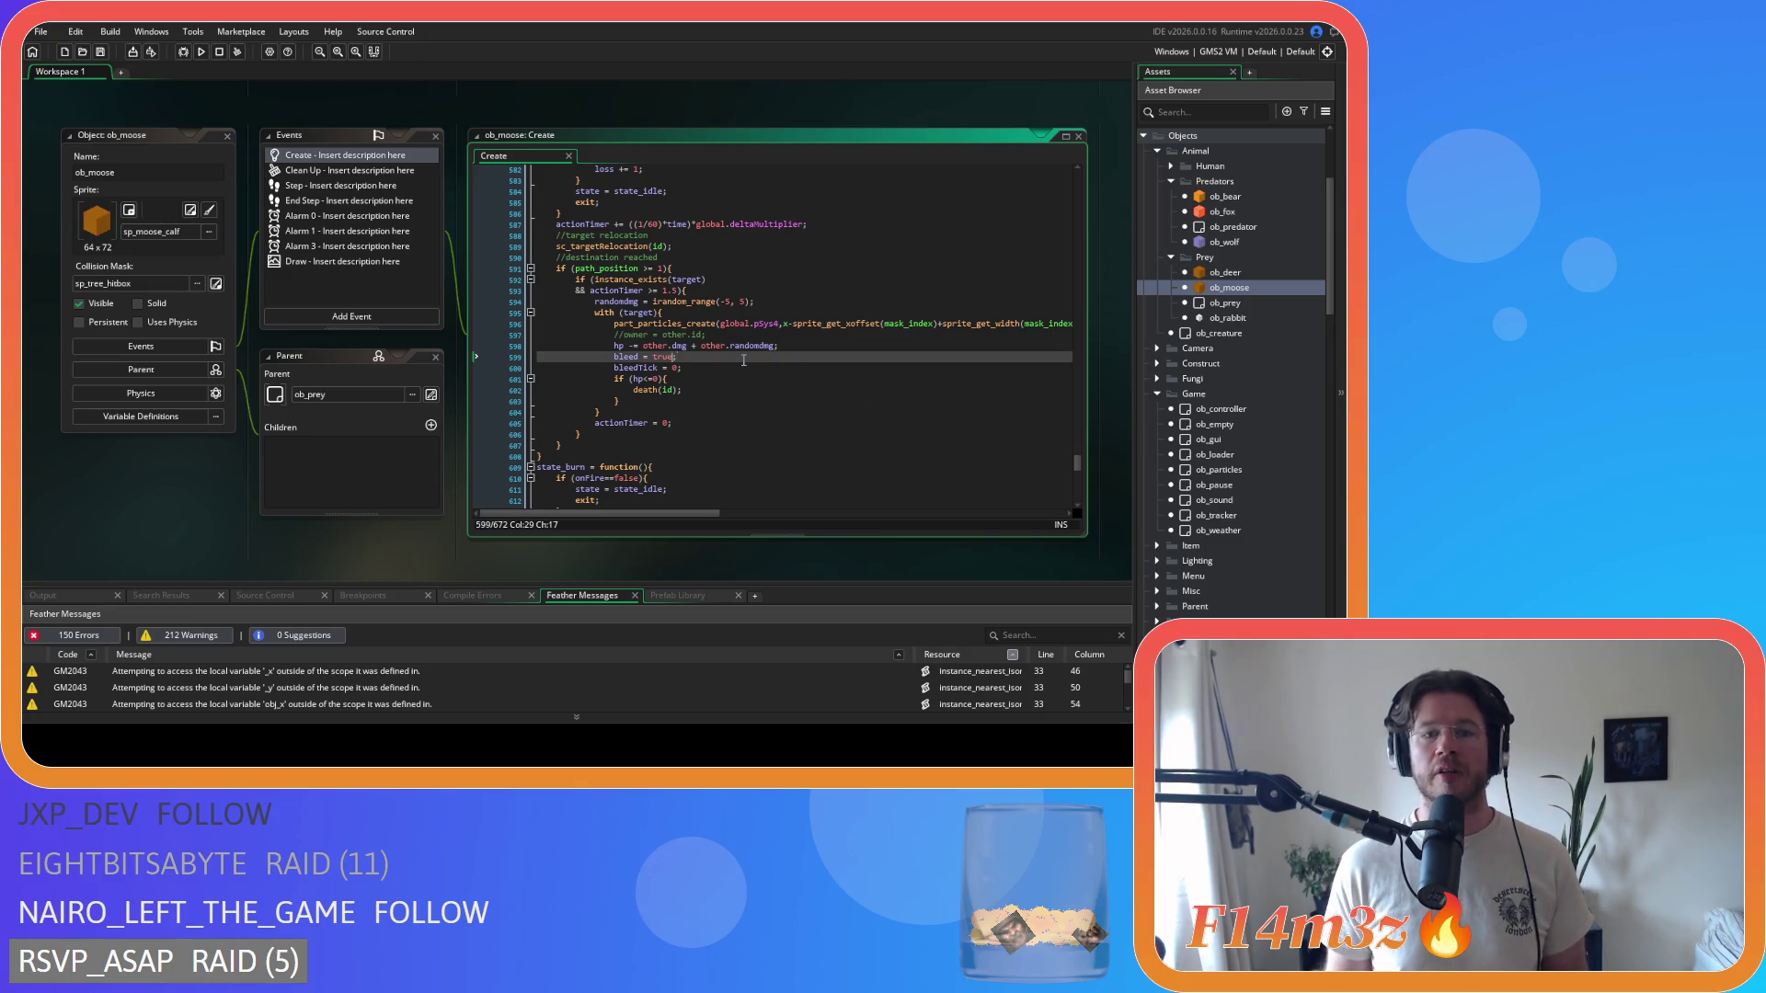
{"action": "type", "text": ";"}
{"action": "left_click", "coordinate": [721, 367]}
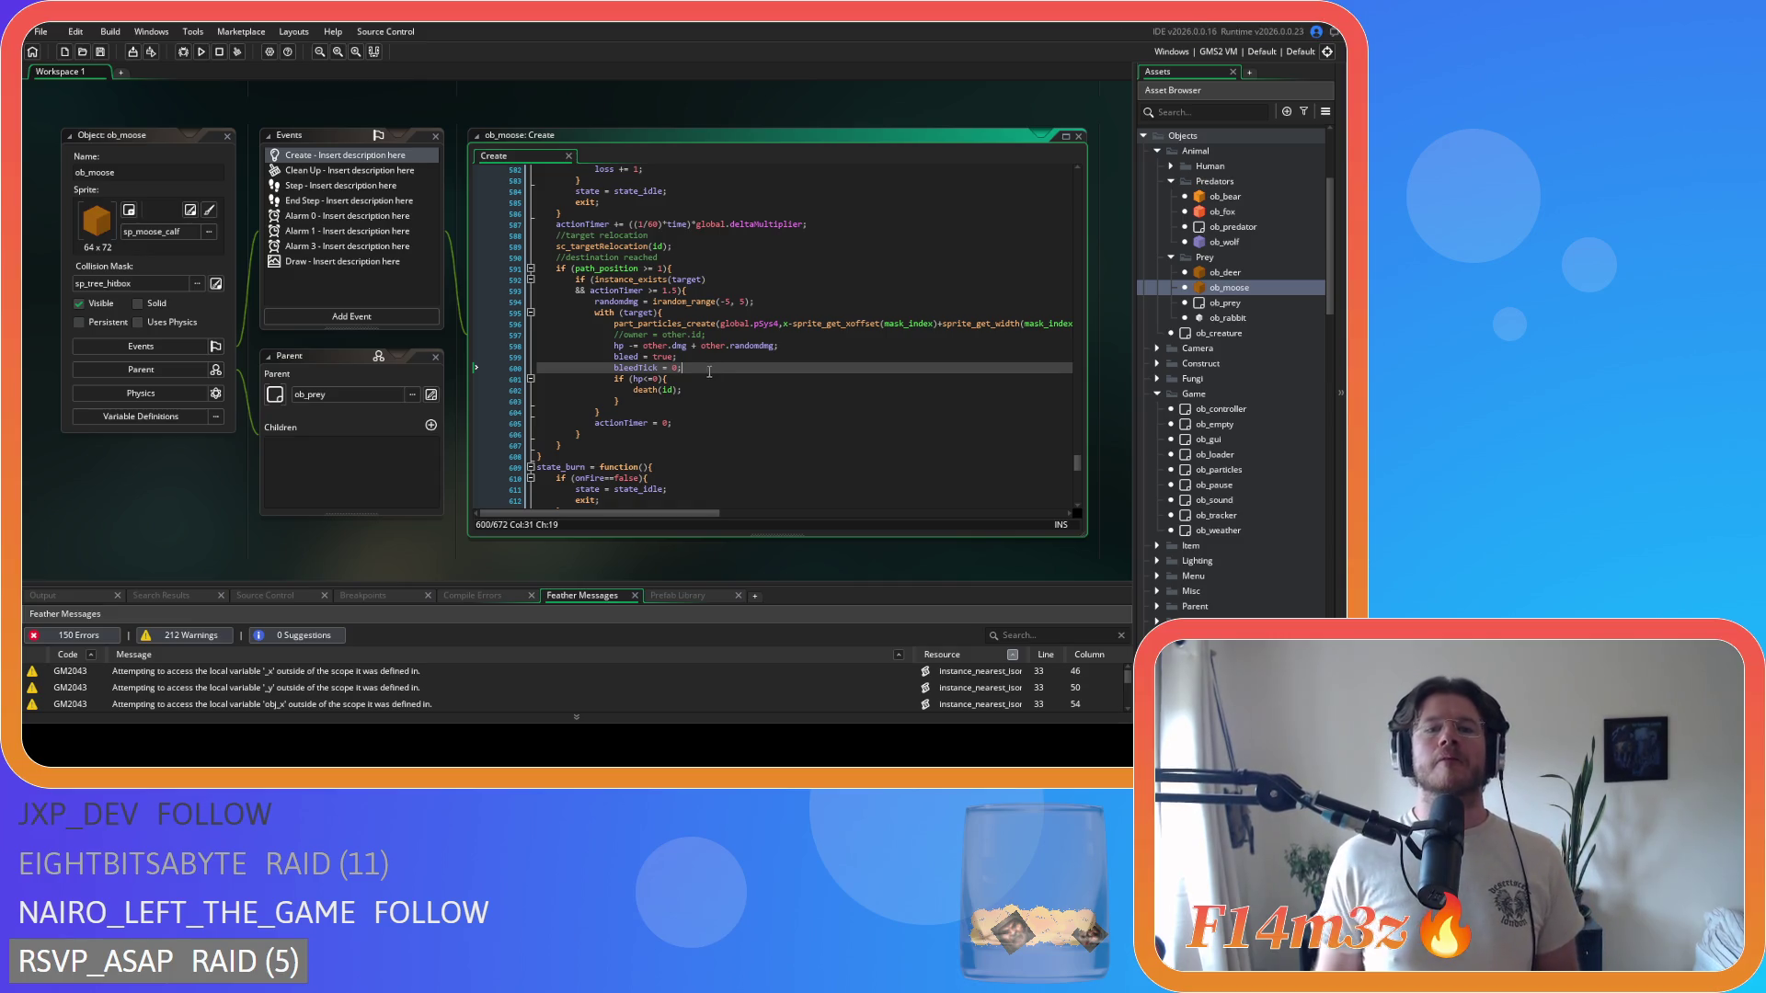
- Replace a selected snippet with 'st' near the state_attack function, then return to ob_rabbit's Create code
{"action": "scroll", "coordinate": [709, 372], "scroll_direction": "up", "scroll_amount": 7}
{"action": "left_click_drag", "start_coordinate": [538, 340], "coordinate": [600, 348]}
{"action": "key", "text": "BackSpace"}
{"action": "type", "text": "st"}
{"action": "scroll", "coordinate": [628, 386], "scroll_direction": "up", "scroll_amount": 4}
{"action": "scroll", "coordinate": [628, 387], "scroll_direction": "up", "scroll_amount": 20}
{"action": "scroll", "coordinate": [626, 418], "scroll_direction": "up", "scroll_amount": 3}
{"action": "left_click", "coordinate": [558, 369]}
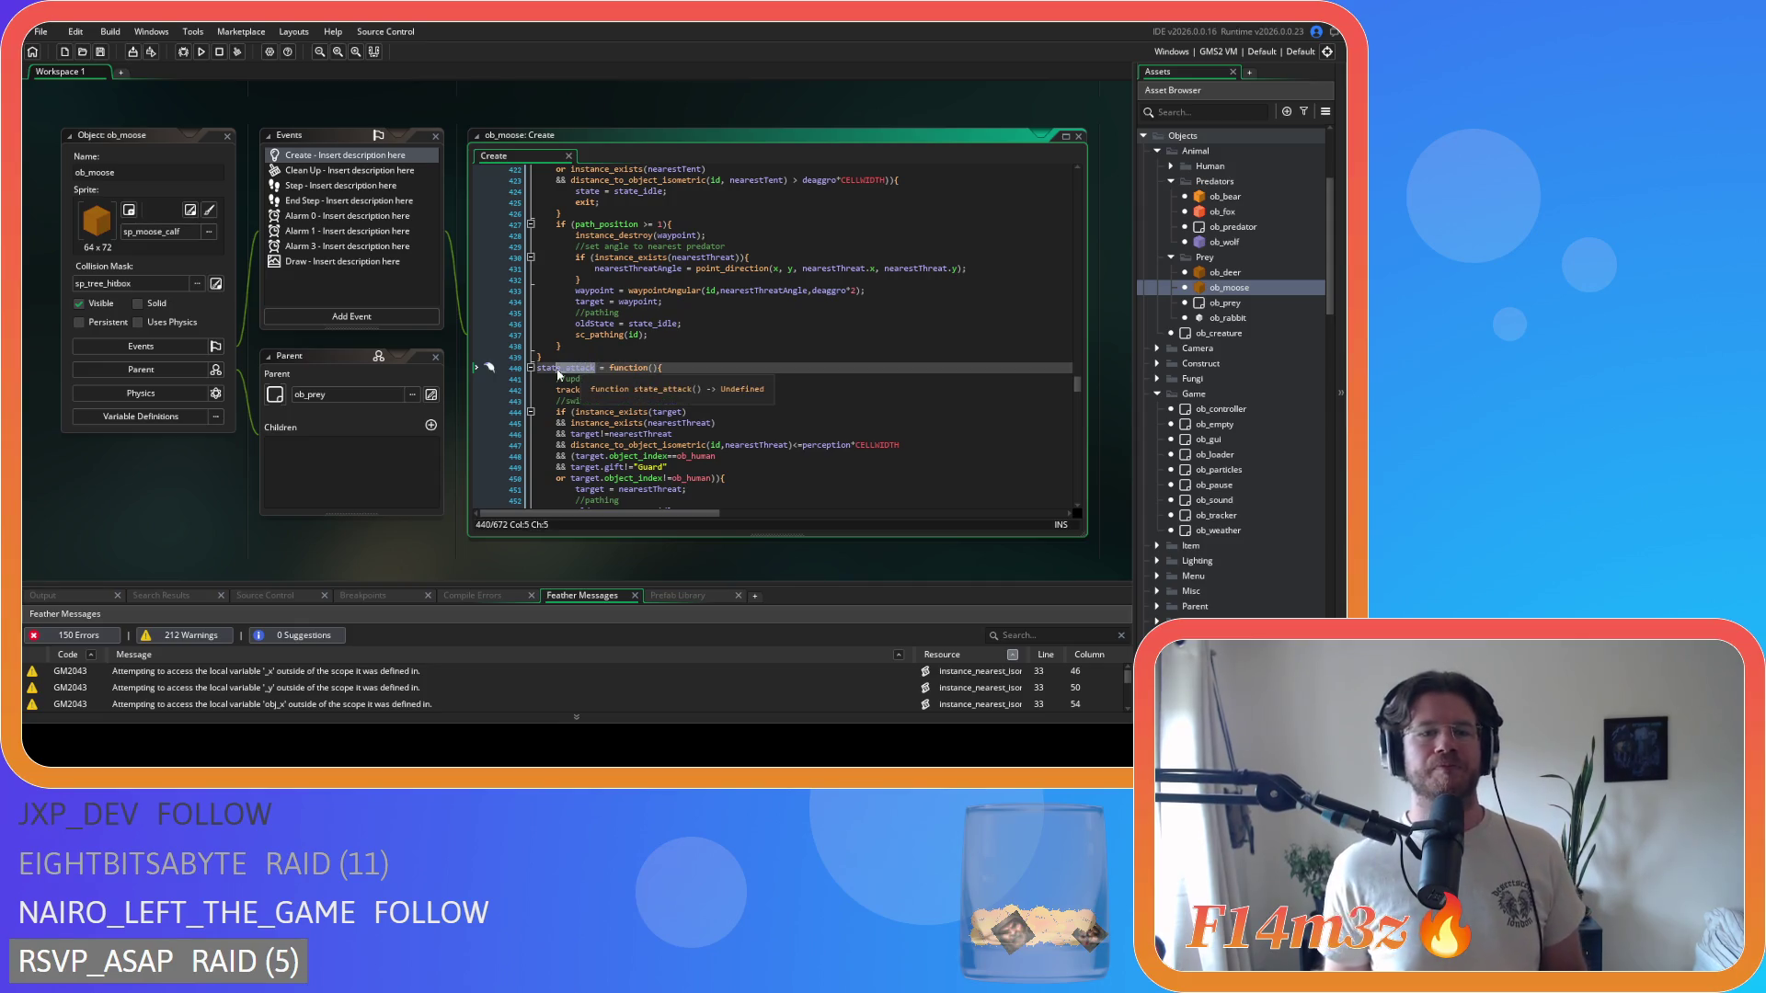
{"action": "key", "text": "alt+Left"}
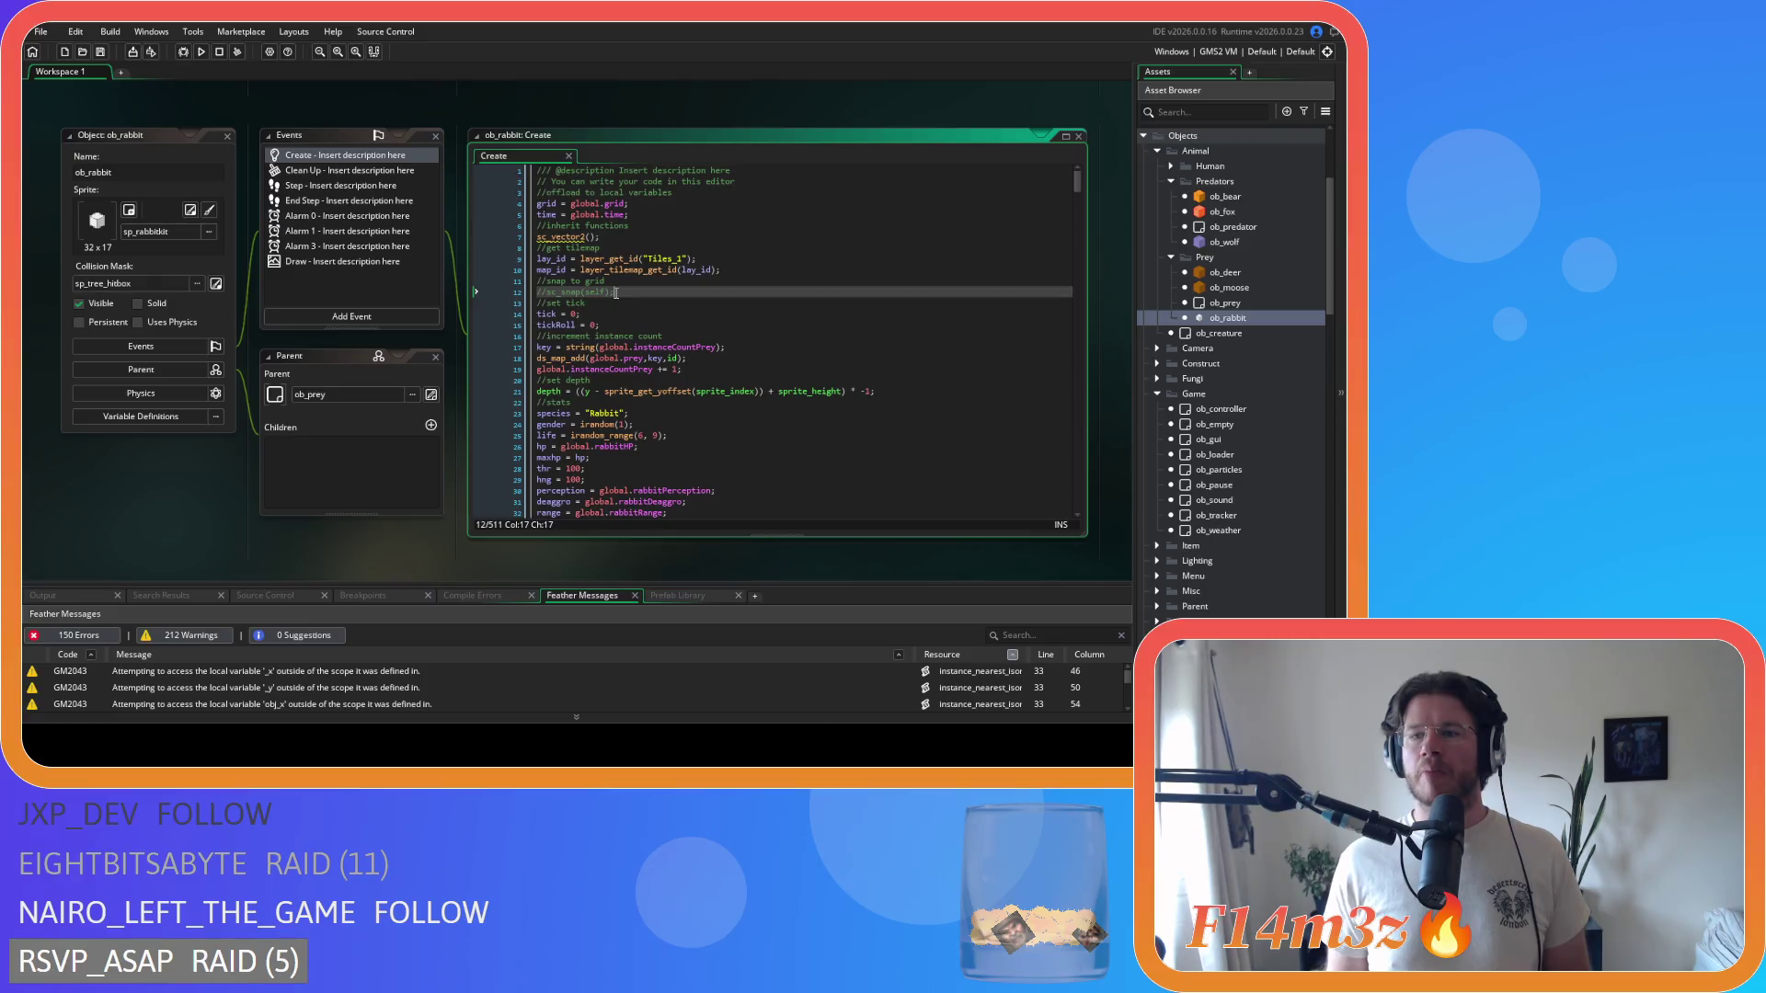
- Review the femaleOccupants and path_position checks in ob_rabbit's state_labor code and save the project
{"action": "scroll", "coordinate": [623, 304], "scroll_direction": "down", "scroll_amount": 20}
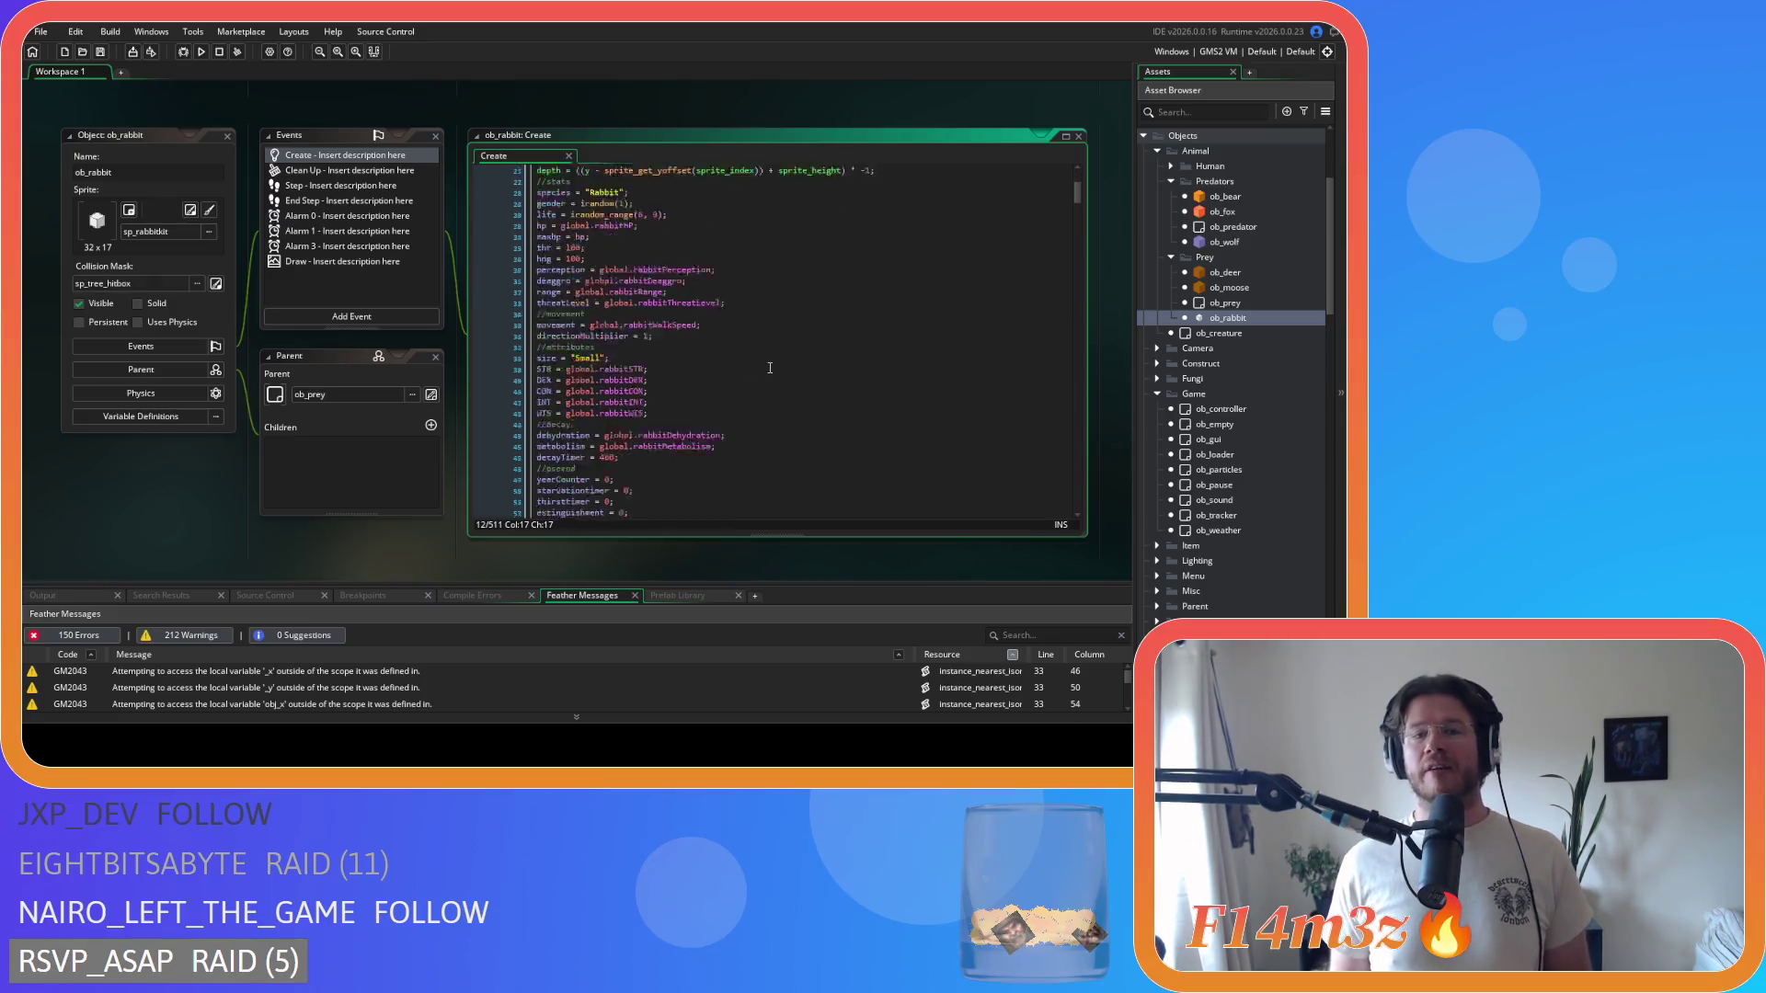
{"action": "scroll", "coordinate": [769, 363], "scroll_direction": "down", "scroll_amount": 10}
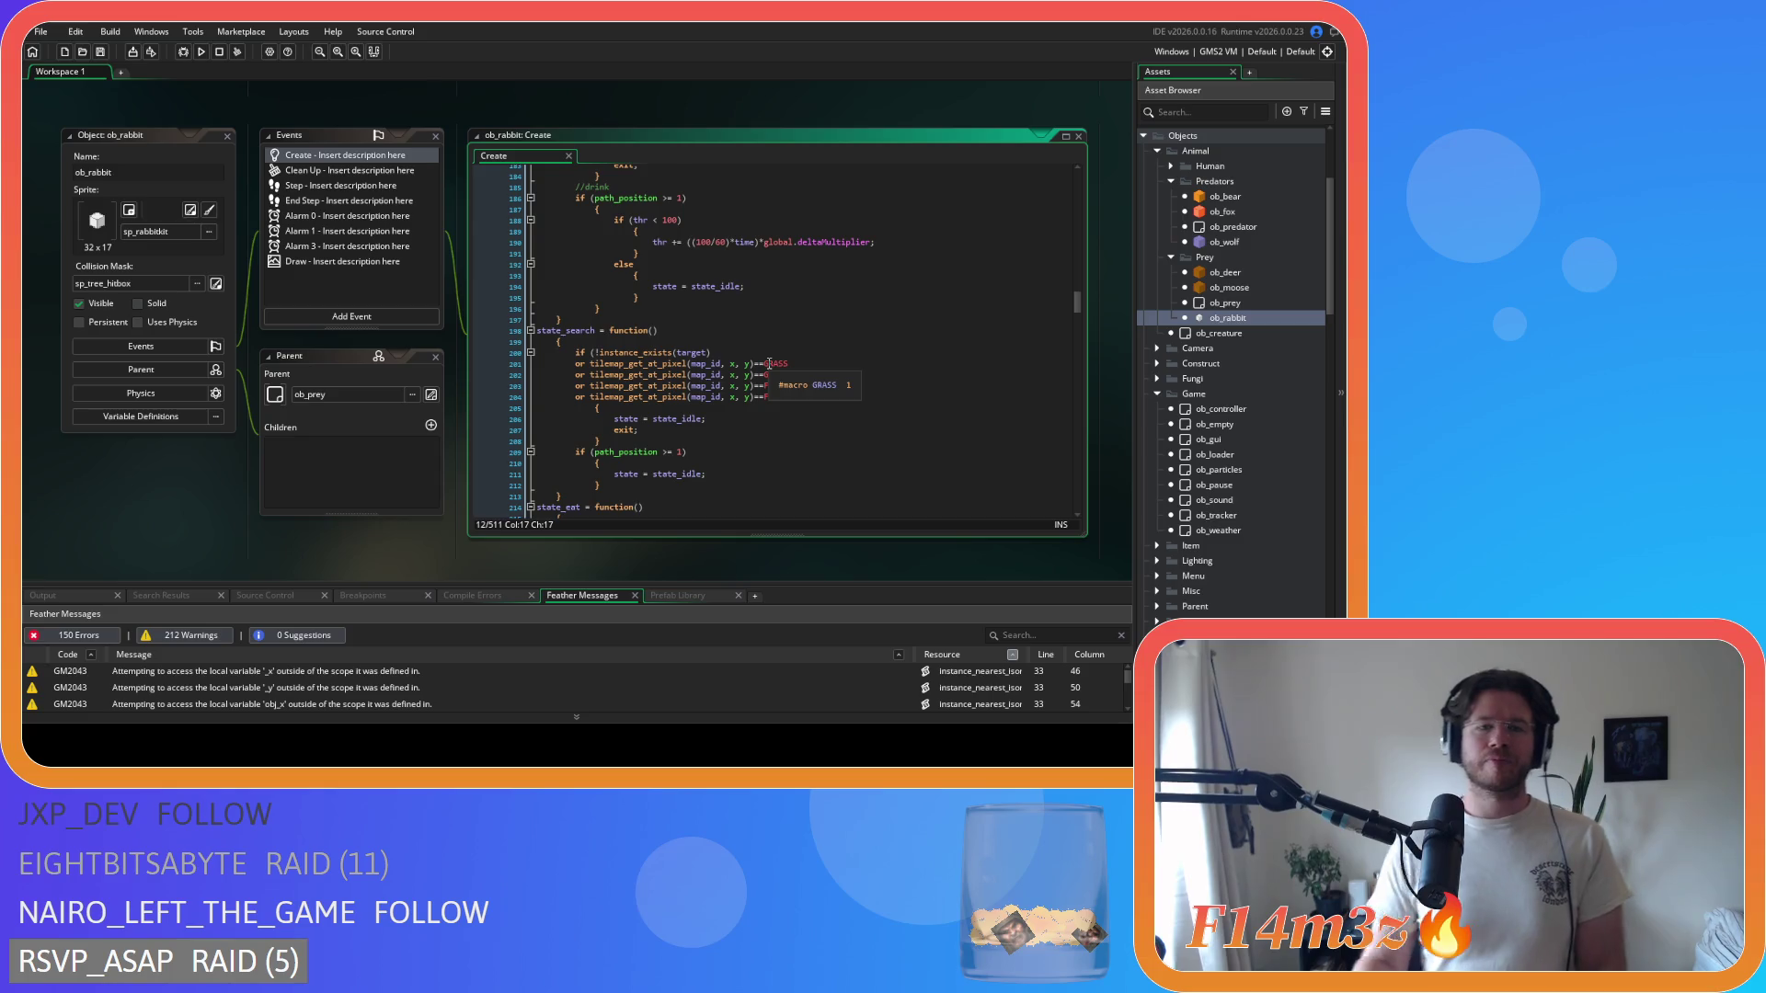
{"action": "scroll", "coordinate": [819, 420], "scroll_direction": "down", "scroll_amount": 5}
{"action": "scroll", "coordinate": [820, 420], "scroll_direction": "down", "scroll_amount": 20}
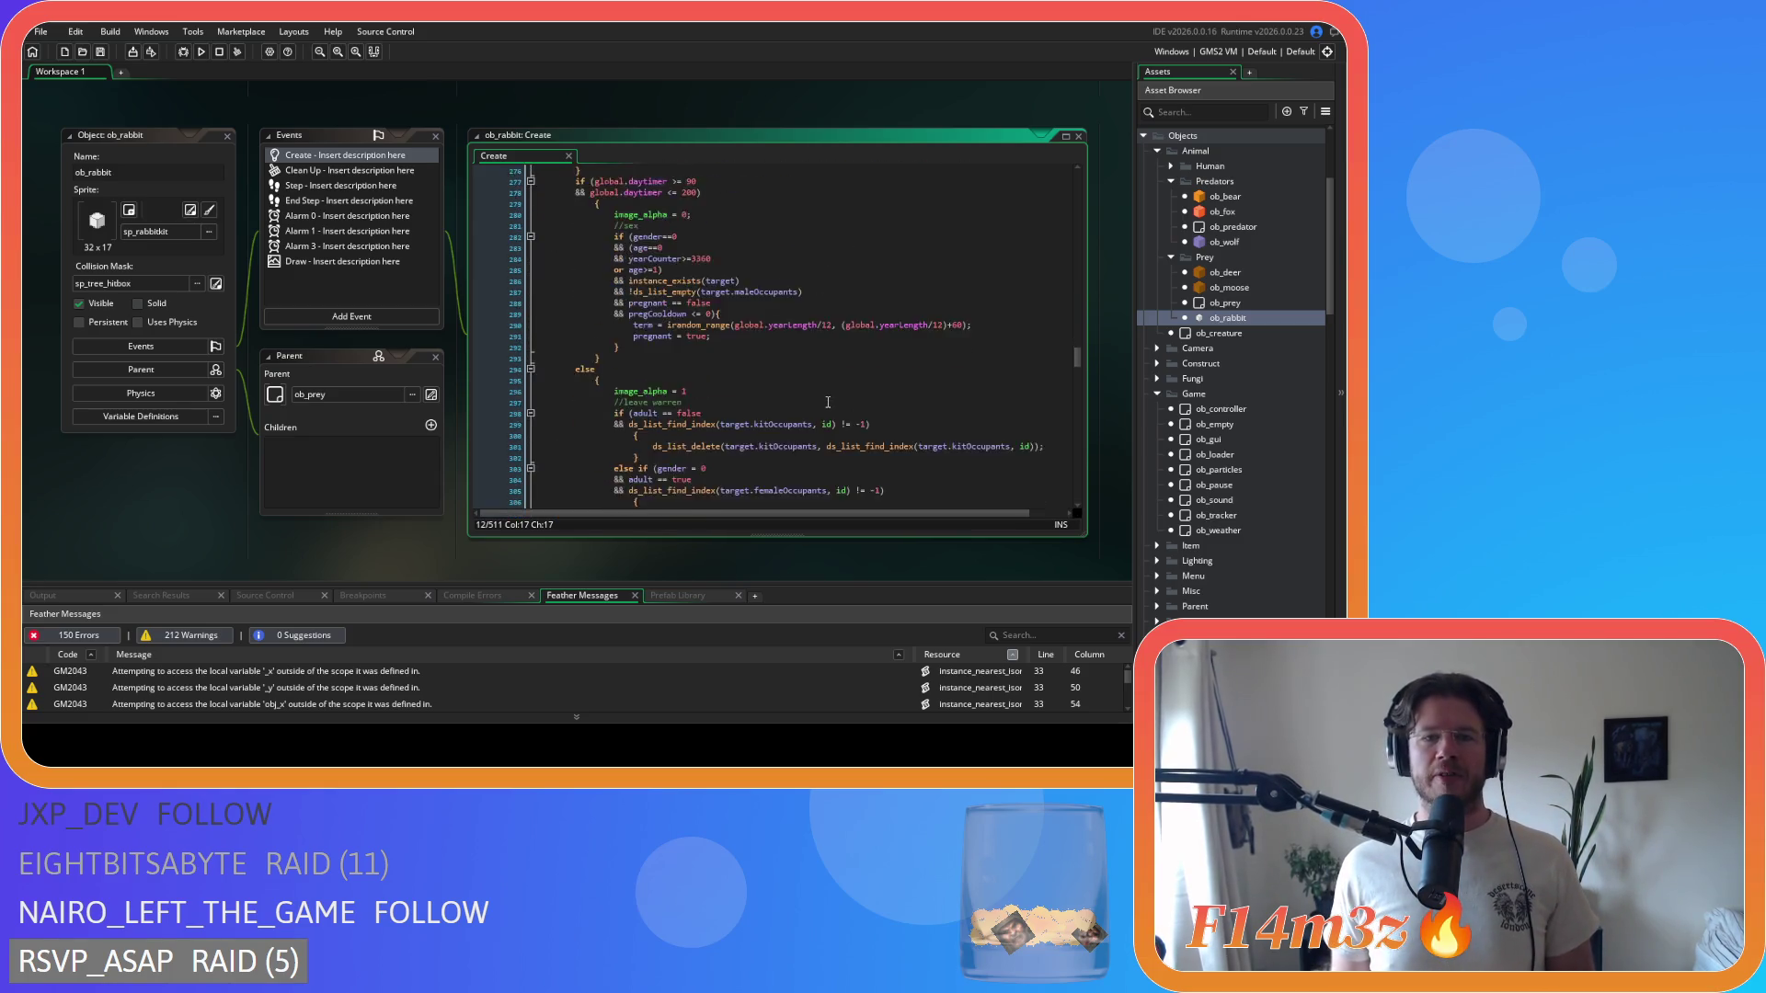
{"action": "scroll", "coordinate": [836, 416], "scroll_direction": "up", "scroll_amount": 5}
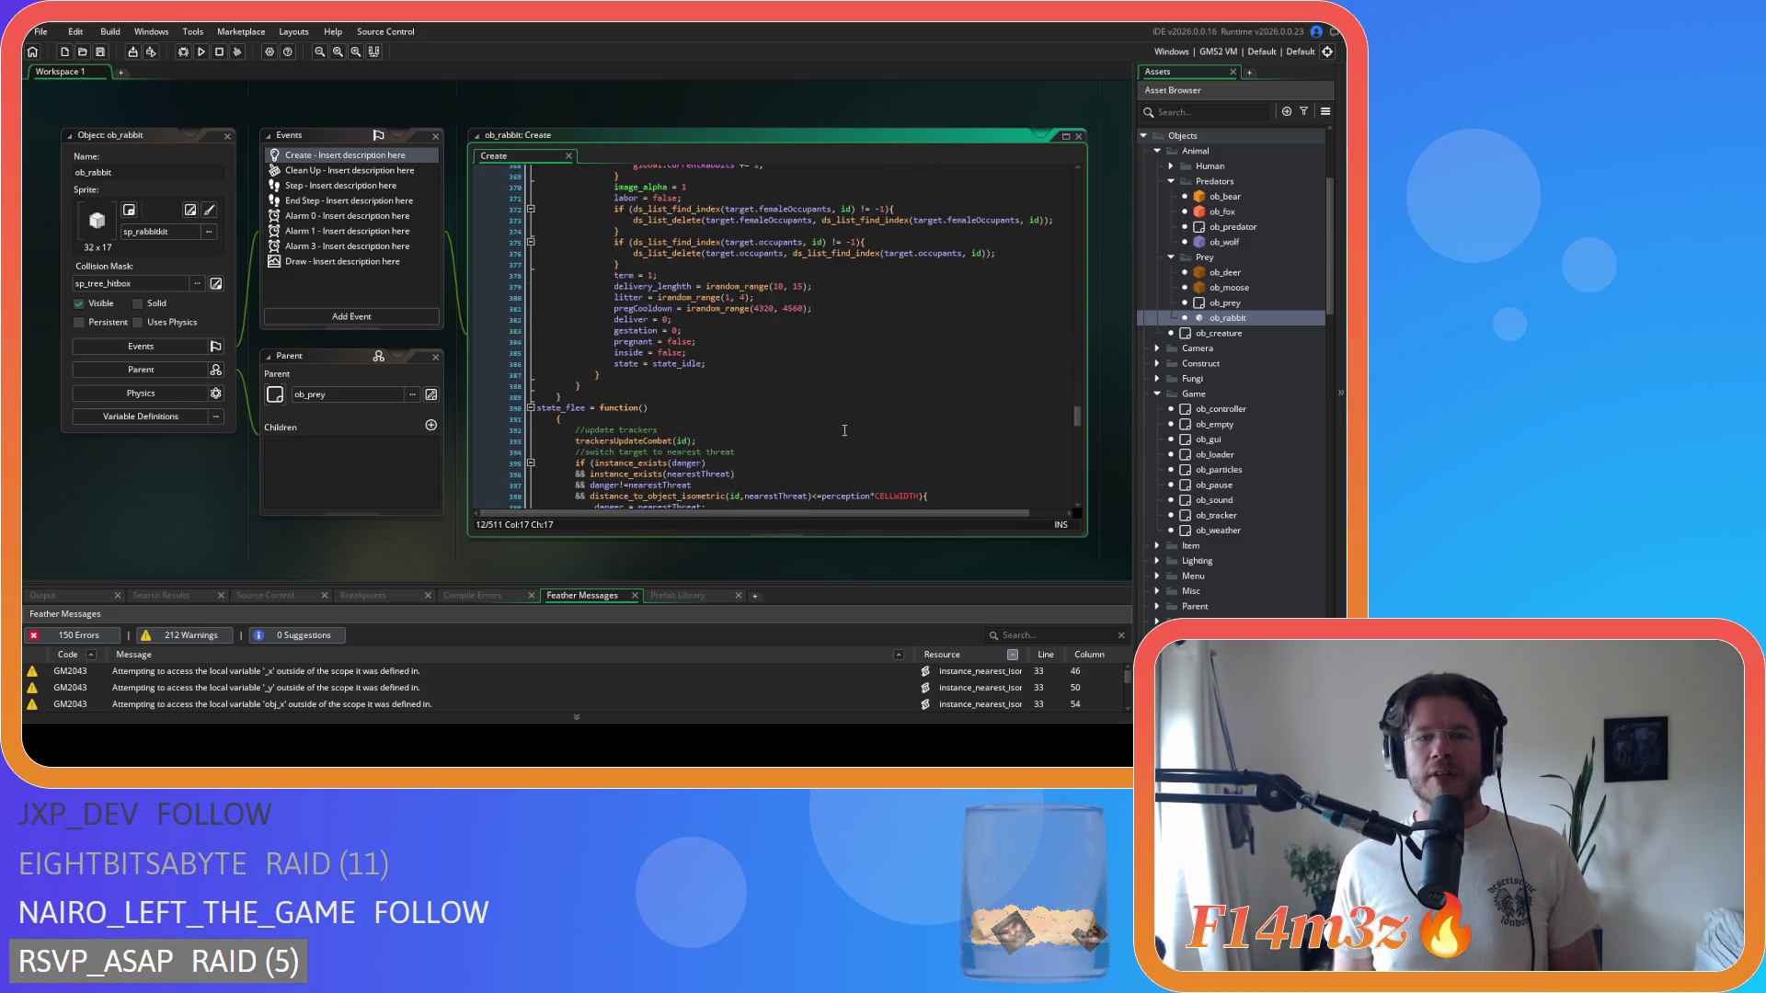
{"action": "left_click", "coordinate": [874, 336]}
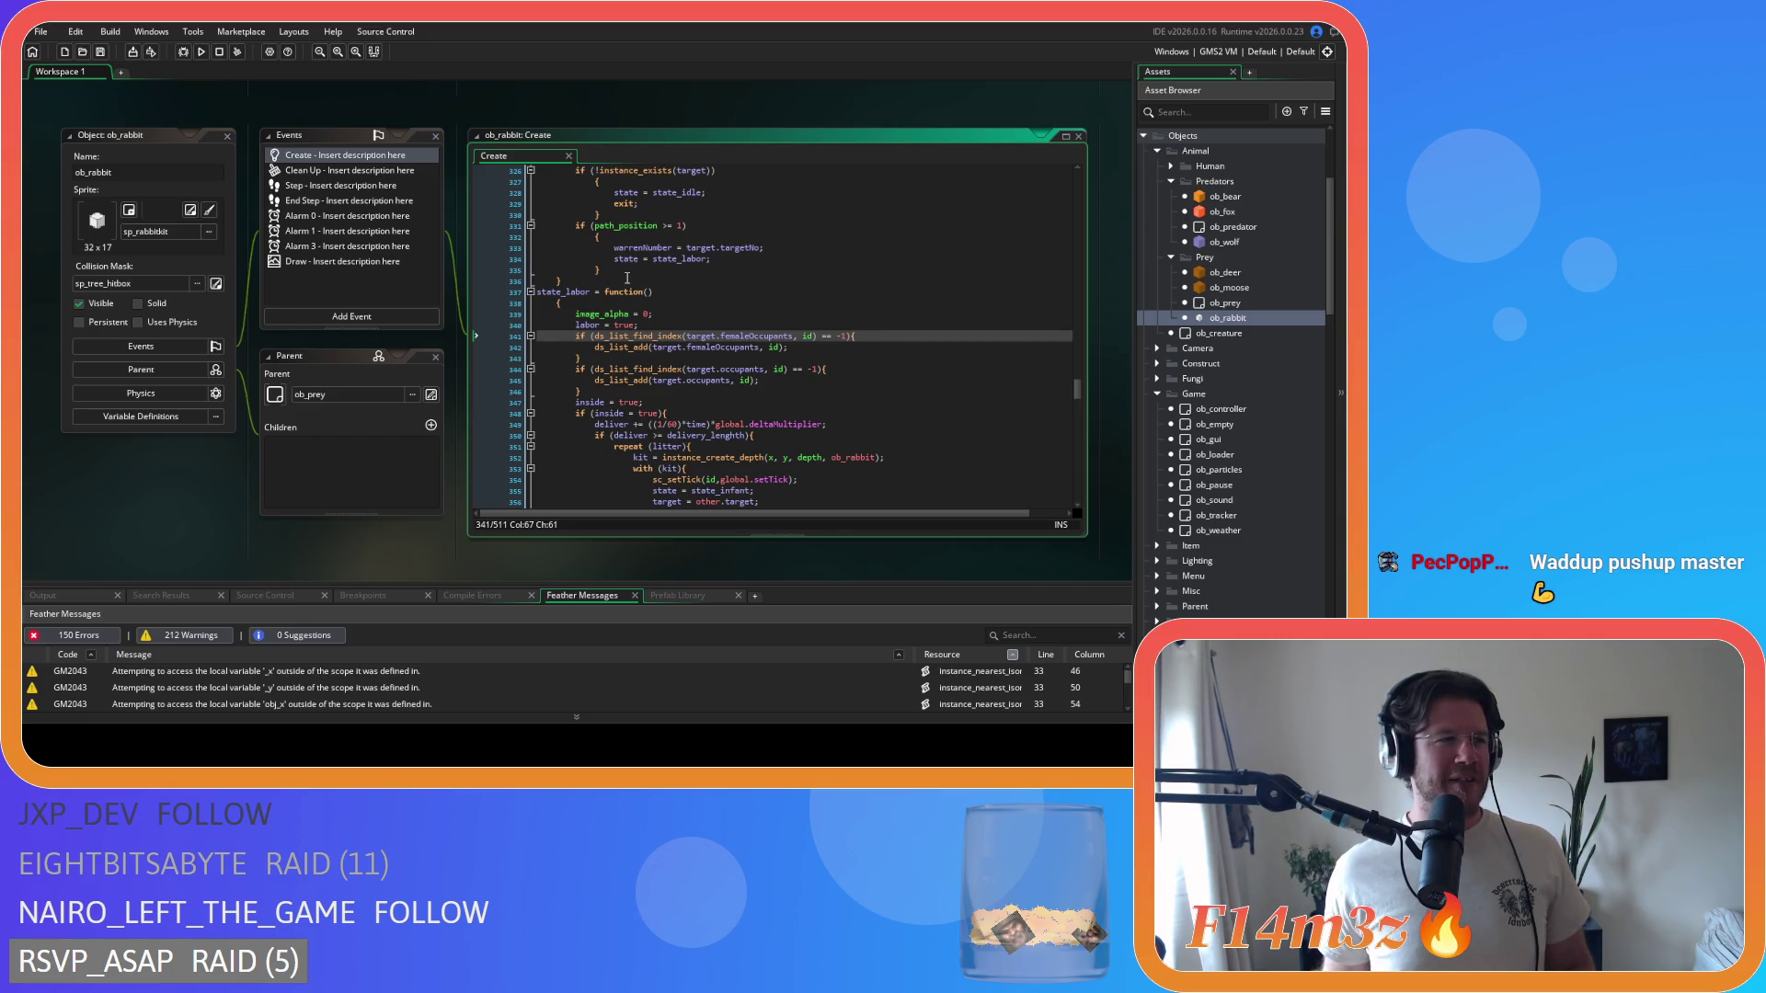
{"action": "left_click", "coordinate": [699, 225]}
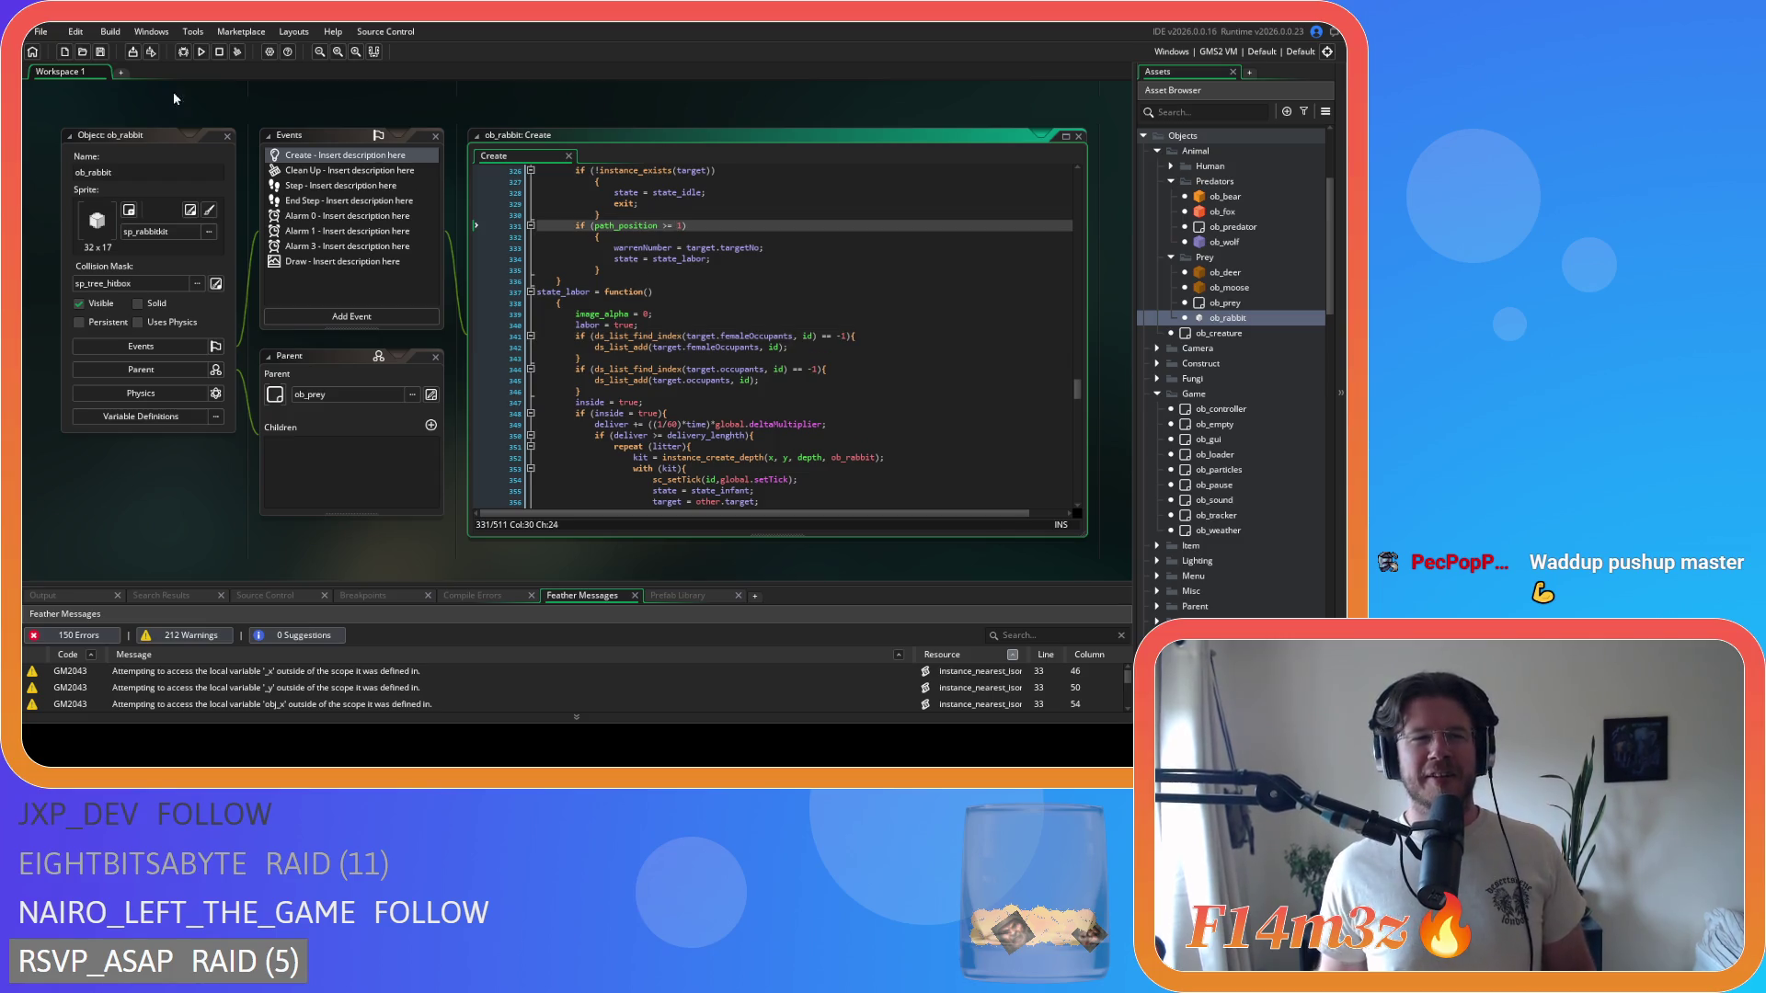
{"action": "left_click", "coordinate": [644, 391]}
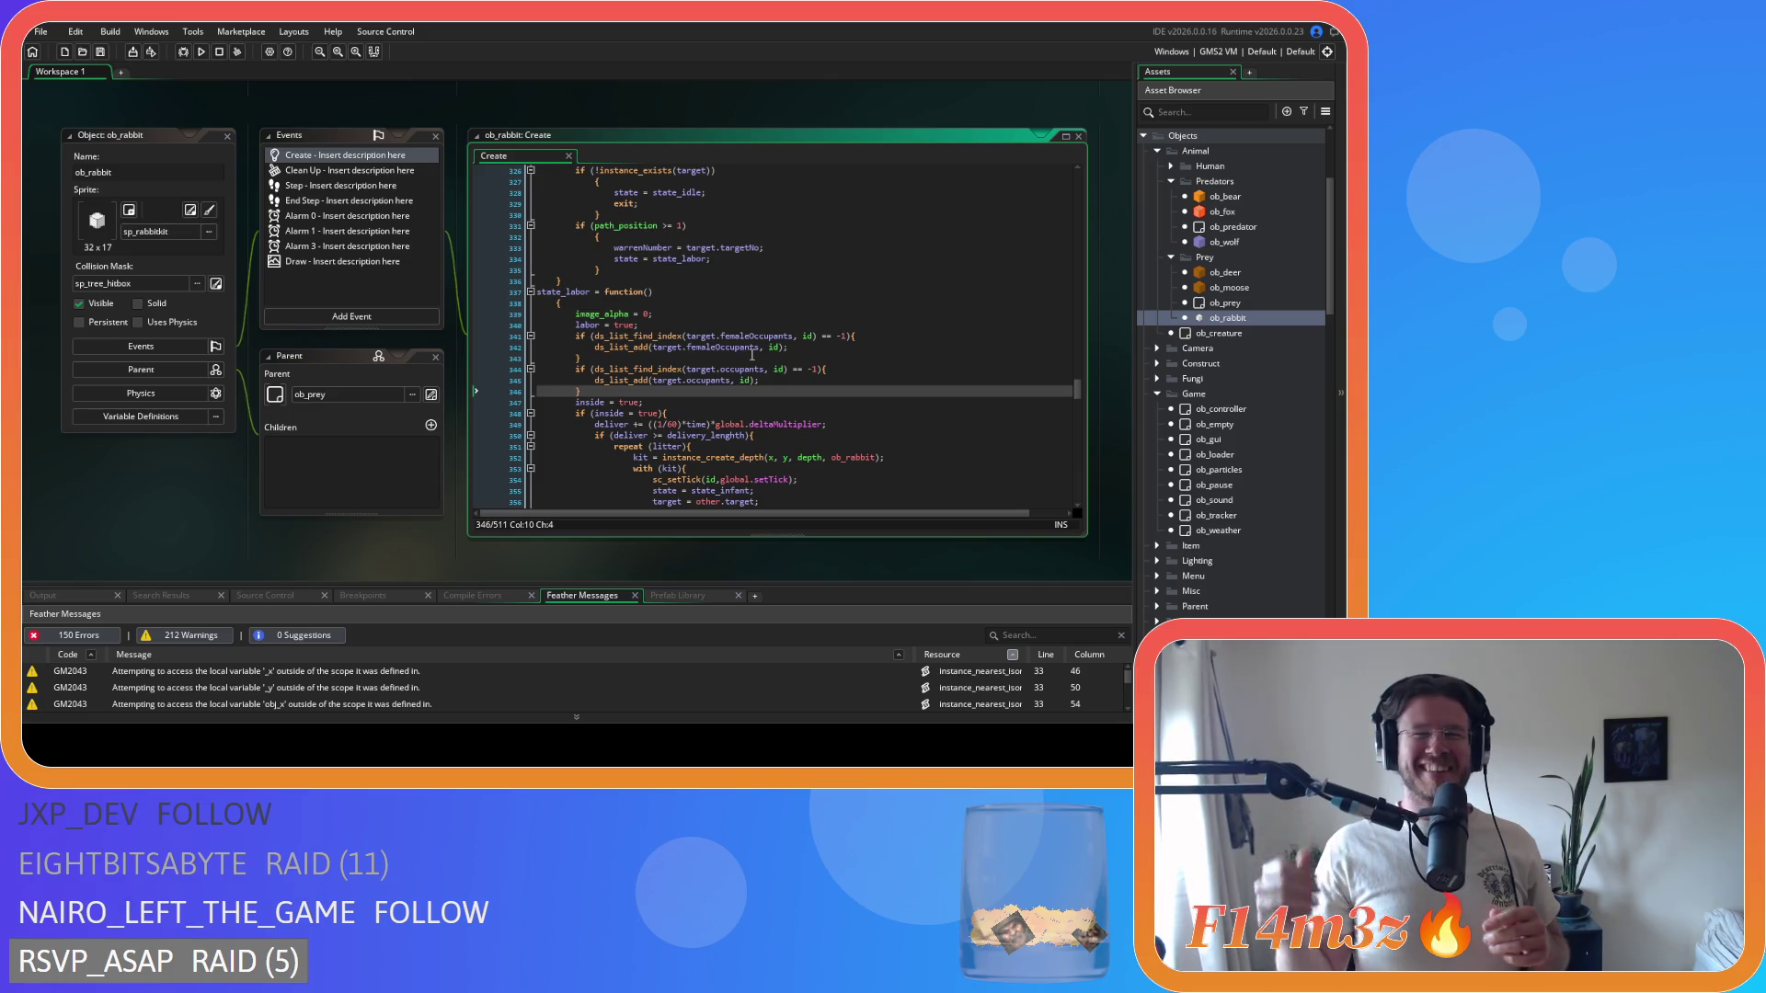
{"action": "left_click", "coordinate": [100, 52]}
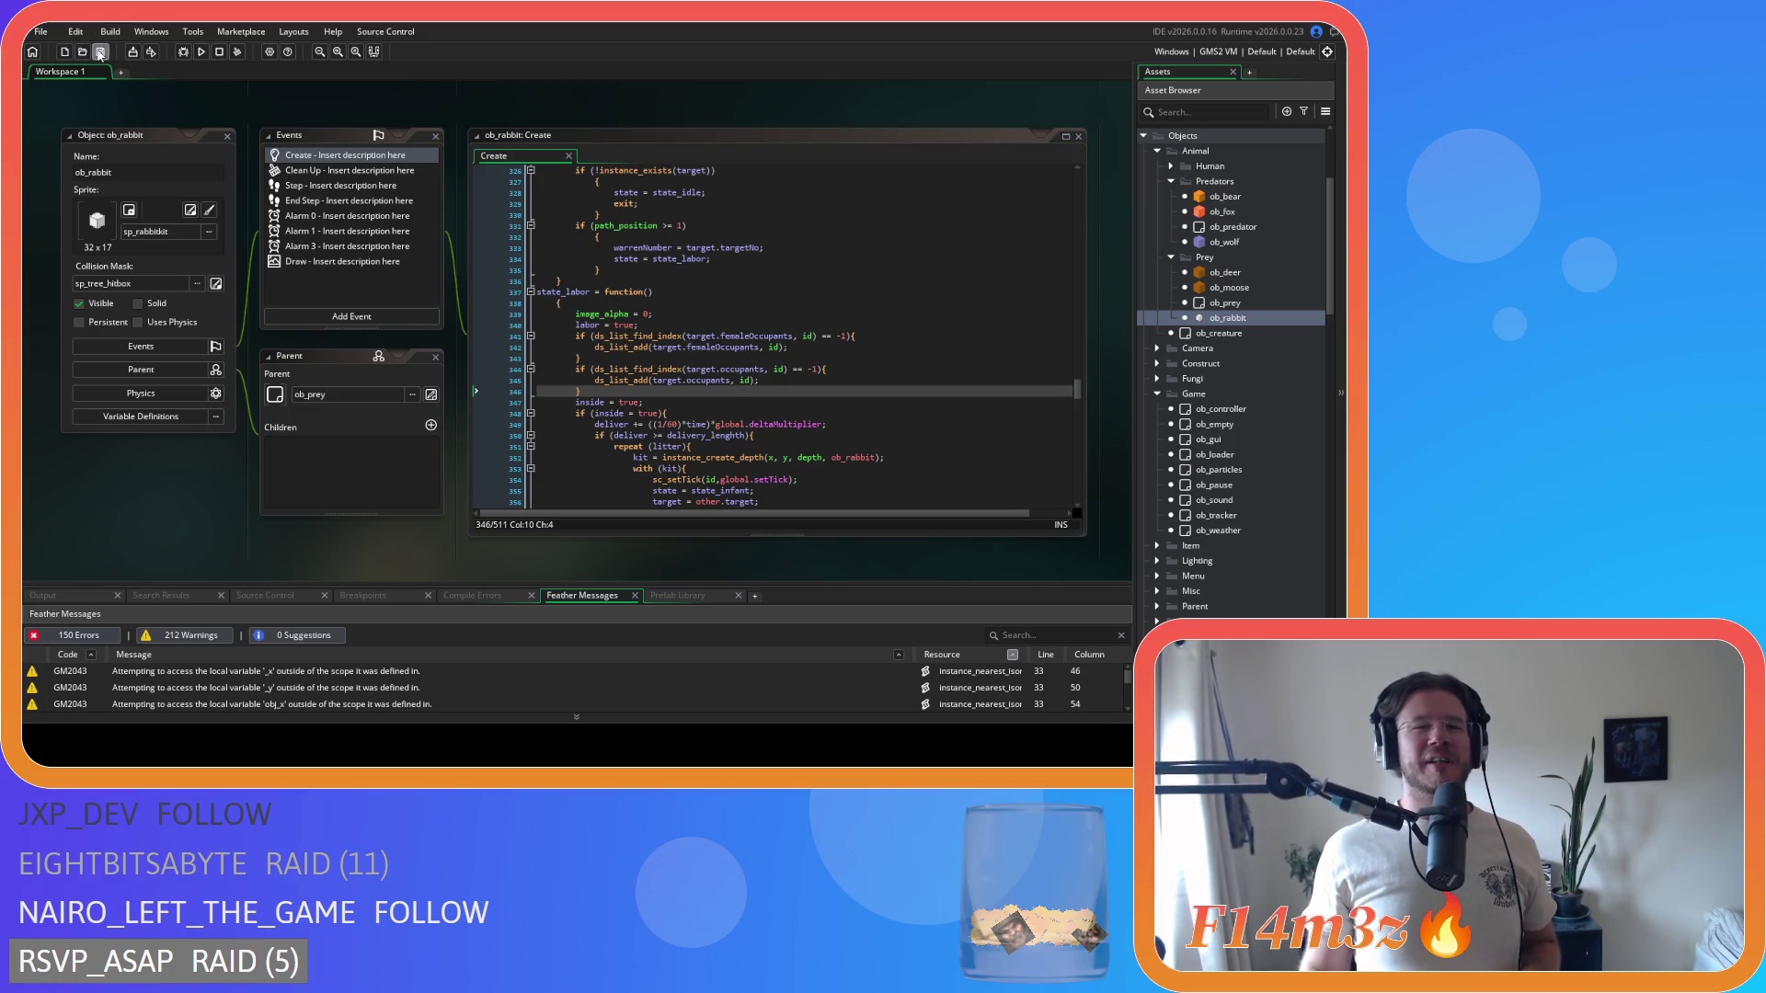
- Review lines 342–345 and the kill = noone line 466 of ob_rabbit's Create code
{"action": "left_click", "coordinate": [745, 409]}
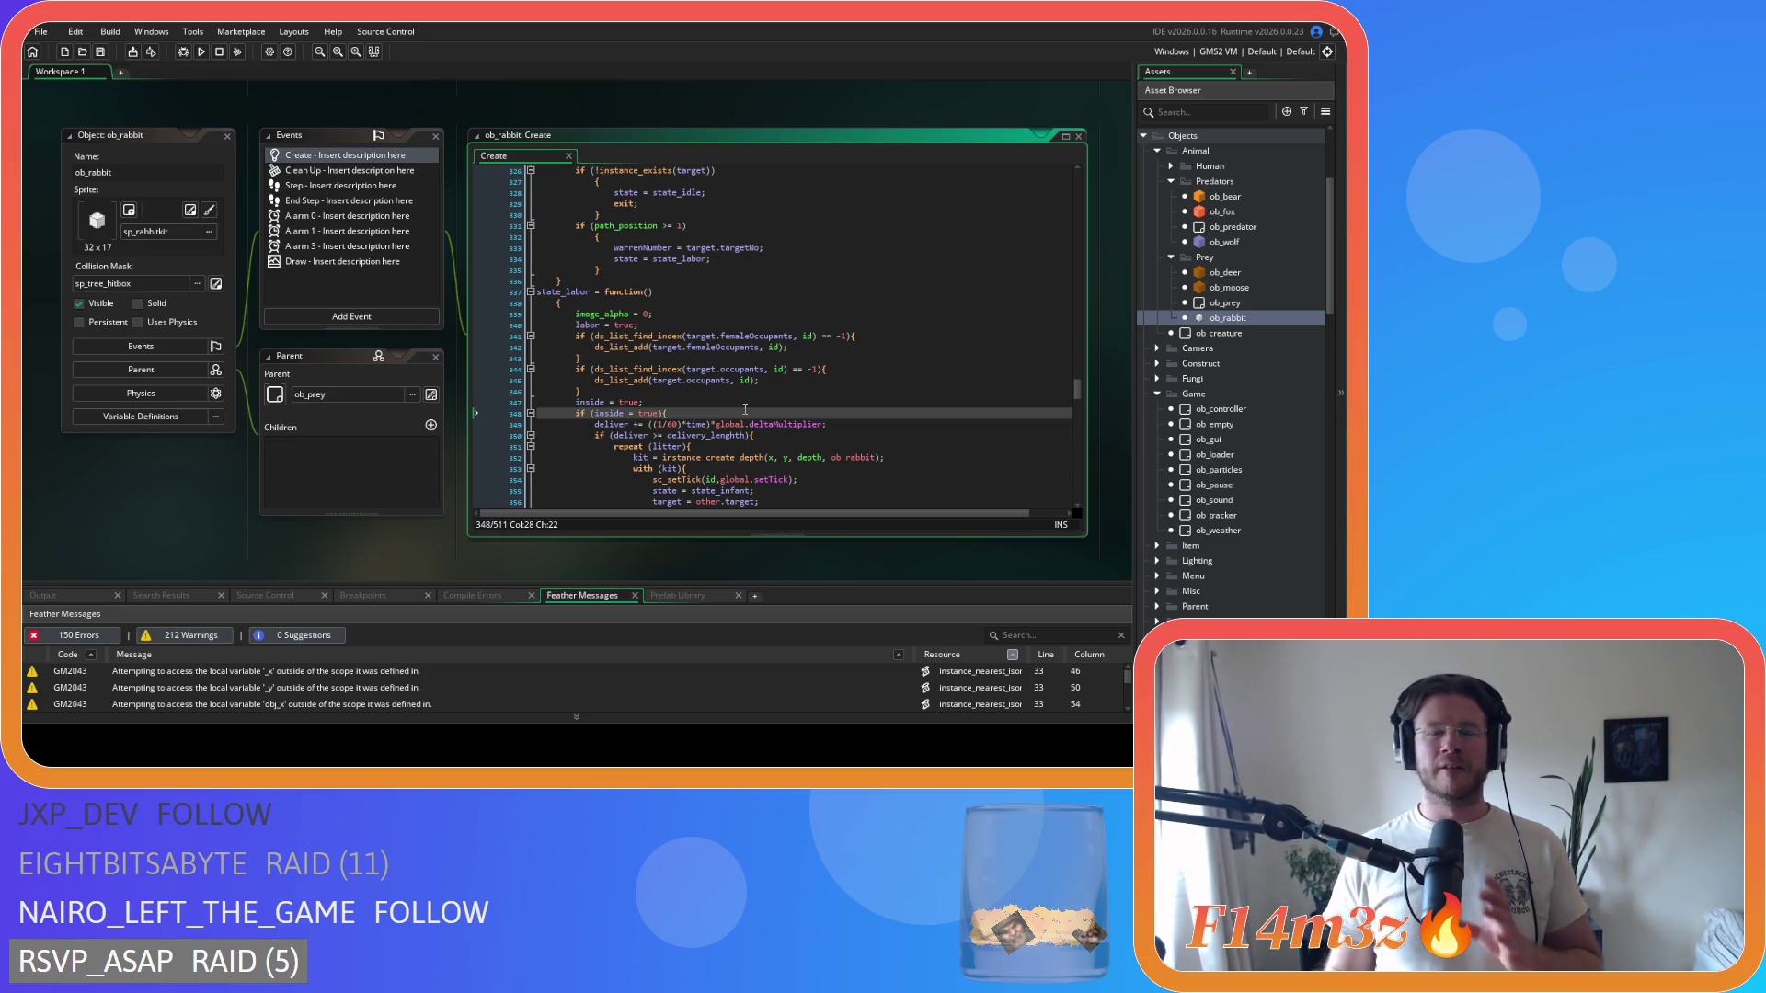
{"action": "left_click", "coordinate": [807, 379]}
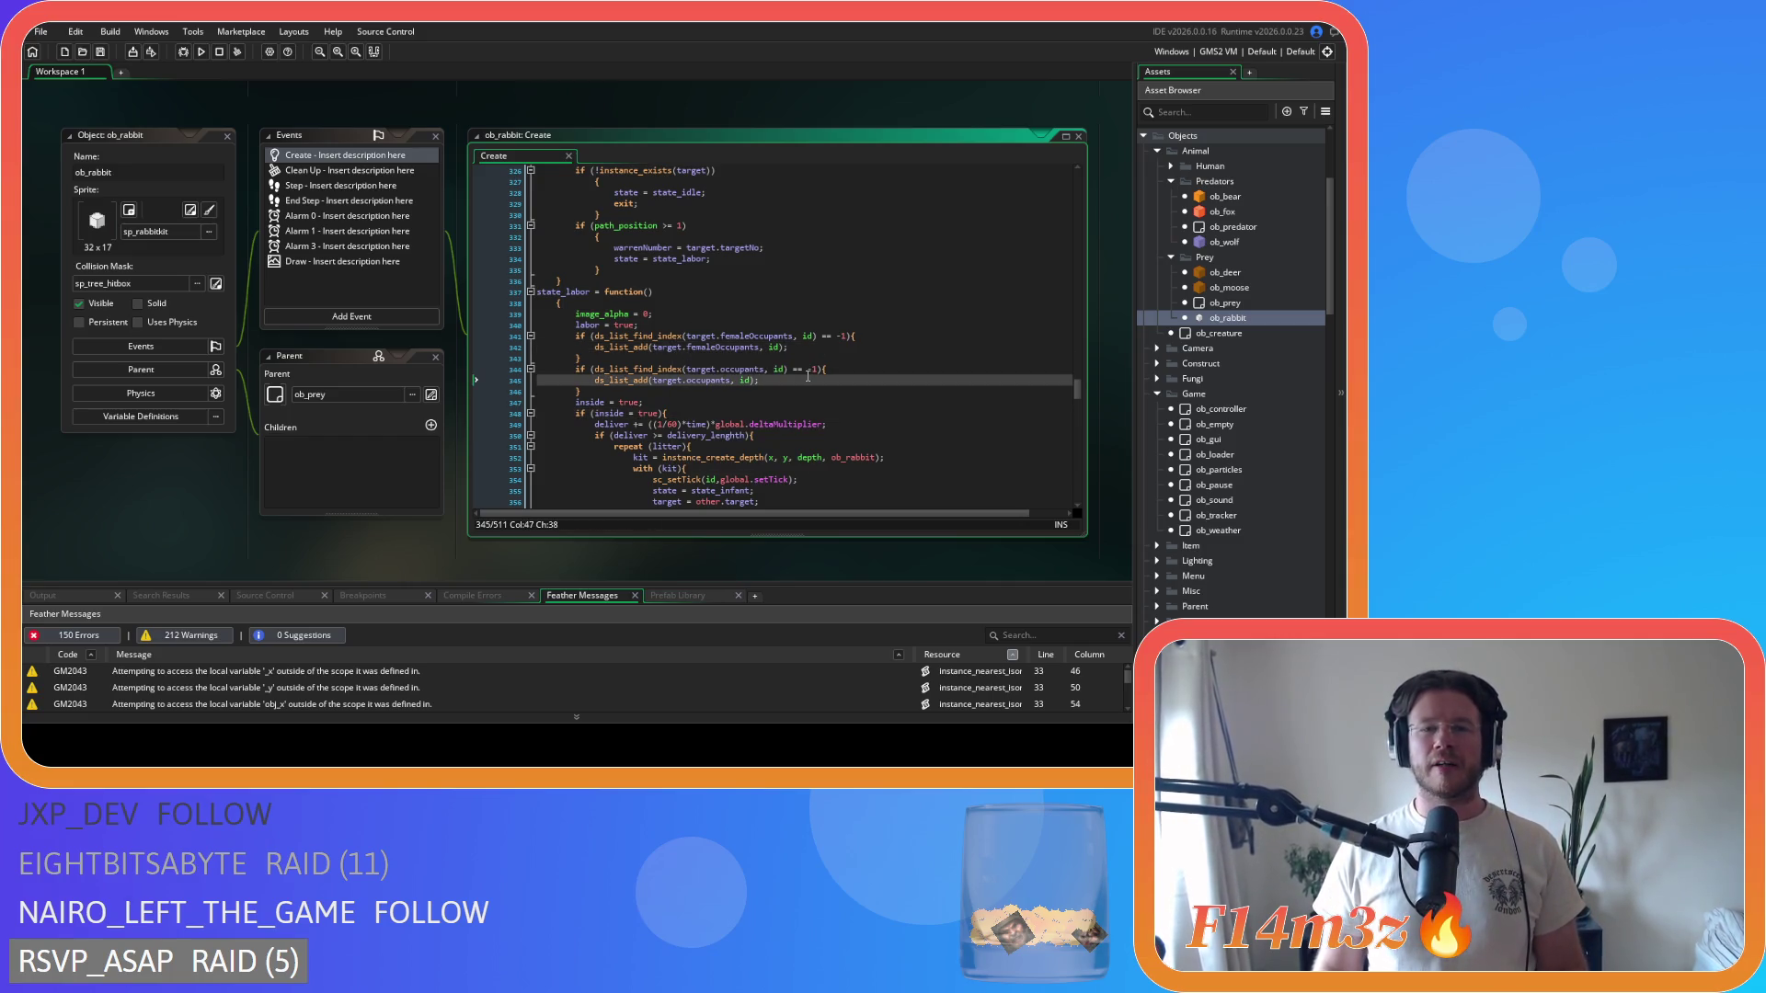
{"action": "left_click", "coordinate": [757, 369]}
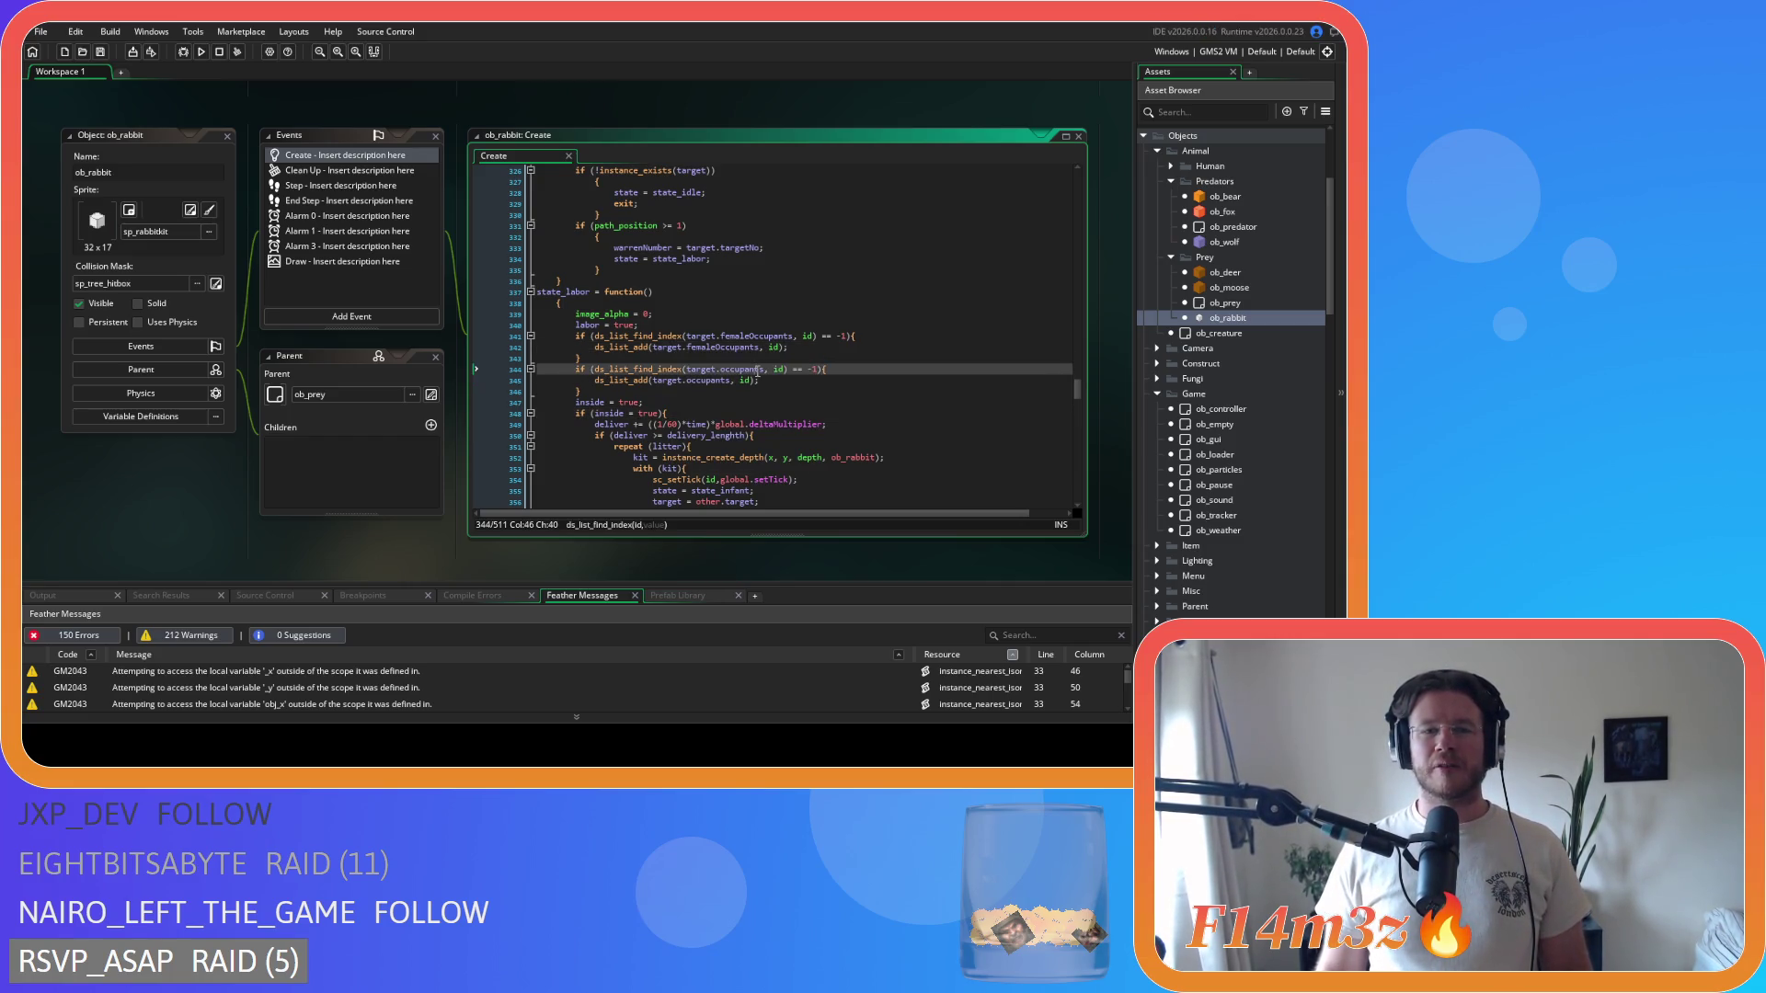
{"action": "left_click", "coordinate": [817, 349]}
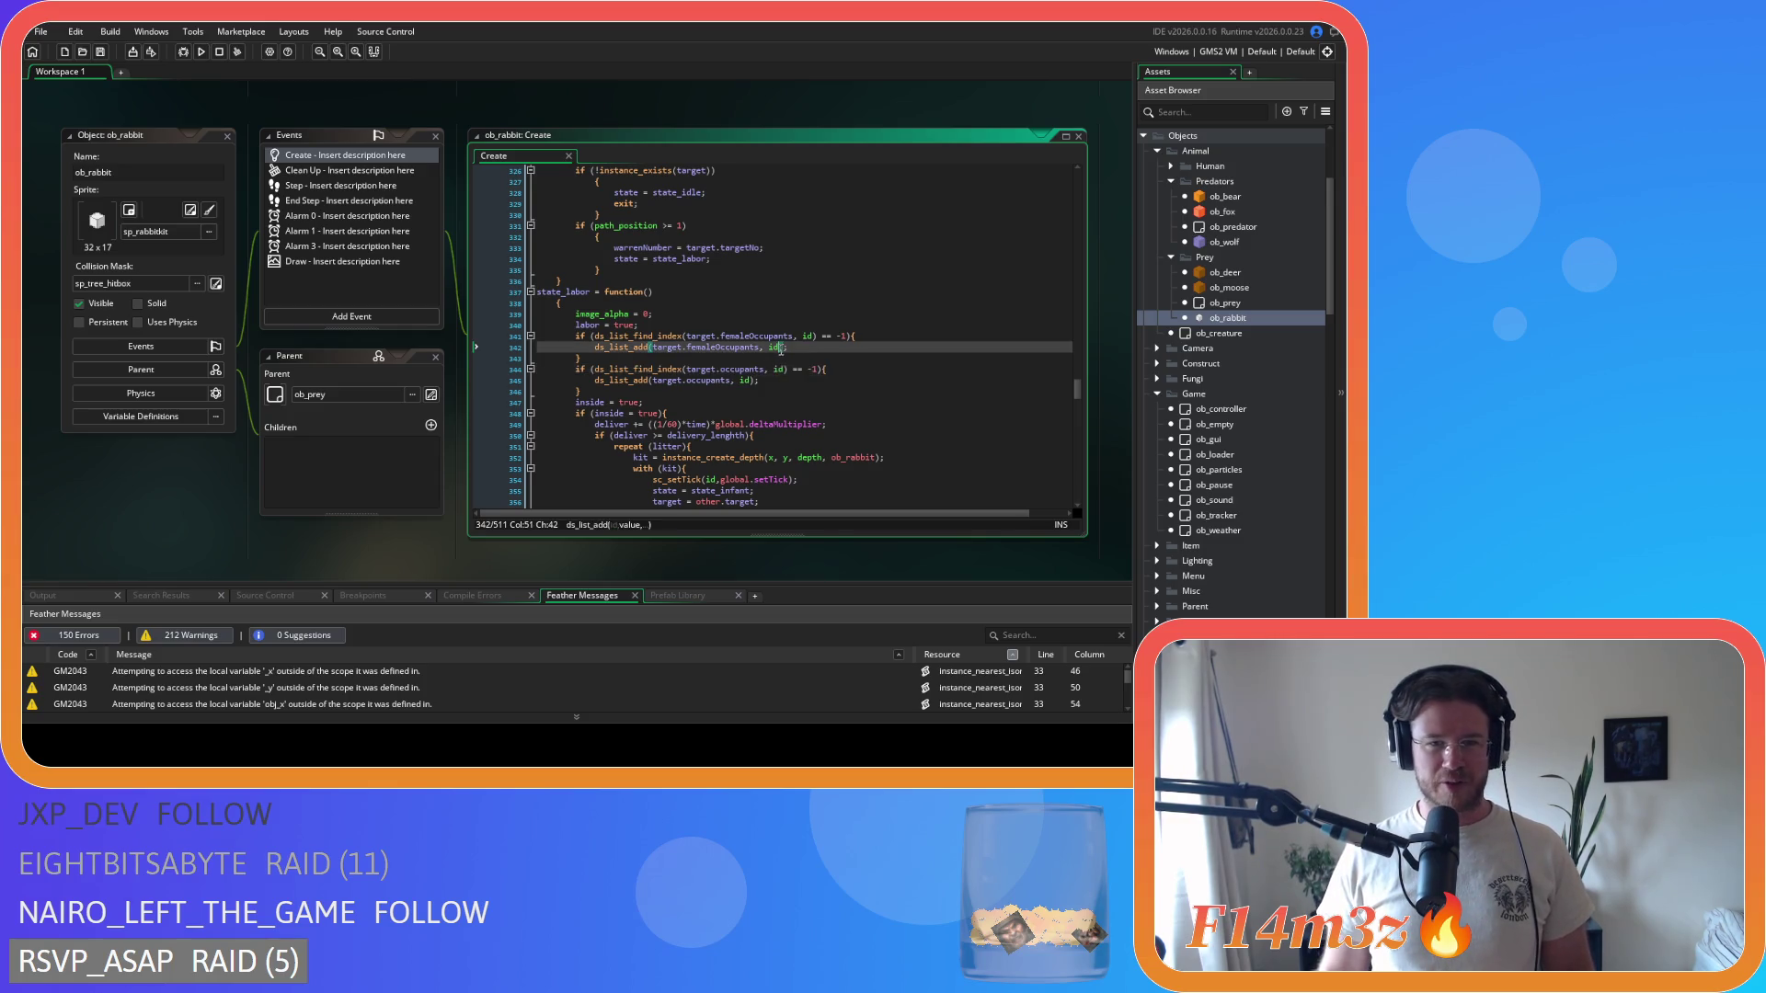
{"action": "left_click", "coordinate": [817, 357]}
{"action": "scroll", "coordinate": [800, 350], "scroll_direction": "down", "scroll_amount": 3}
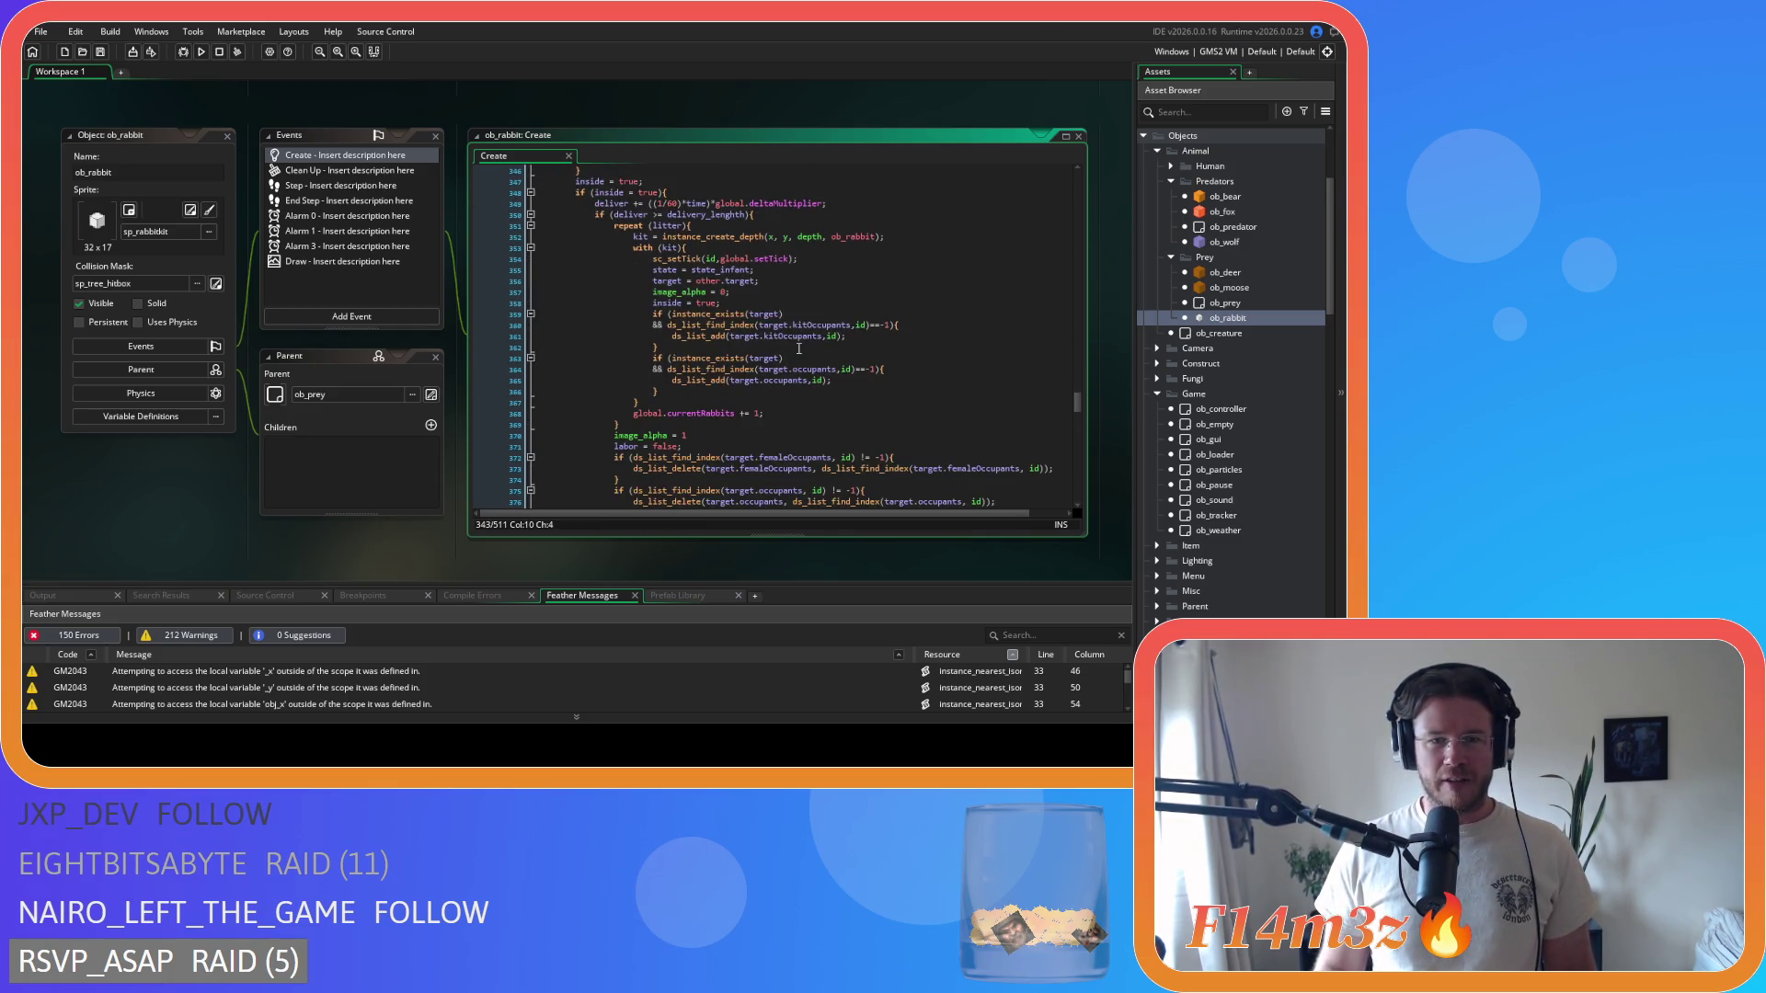
{"action": "scroll", "coordinate": [798, 349], "scroll_direction": "down", "scroll_amount": 15}
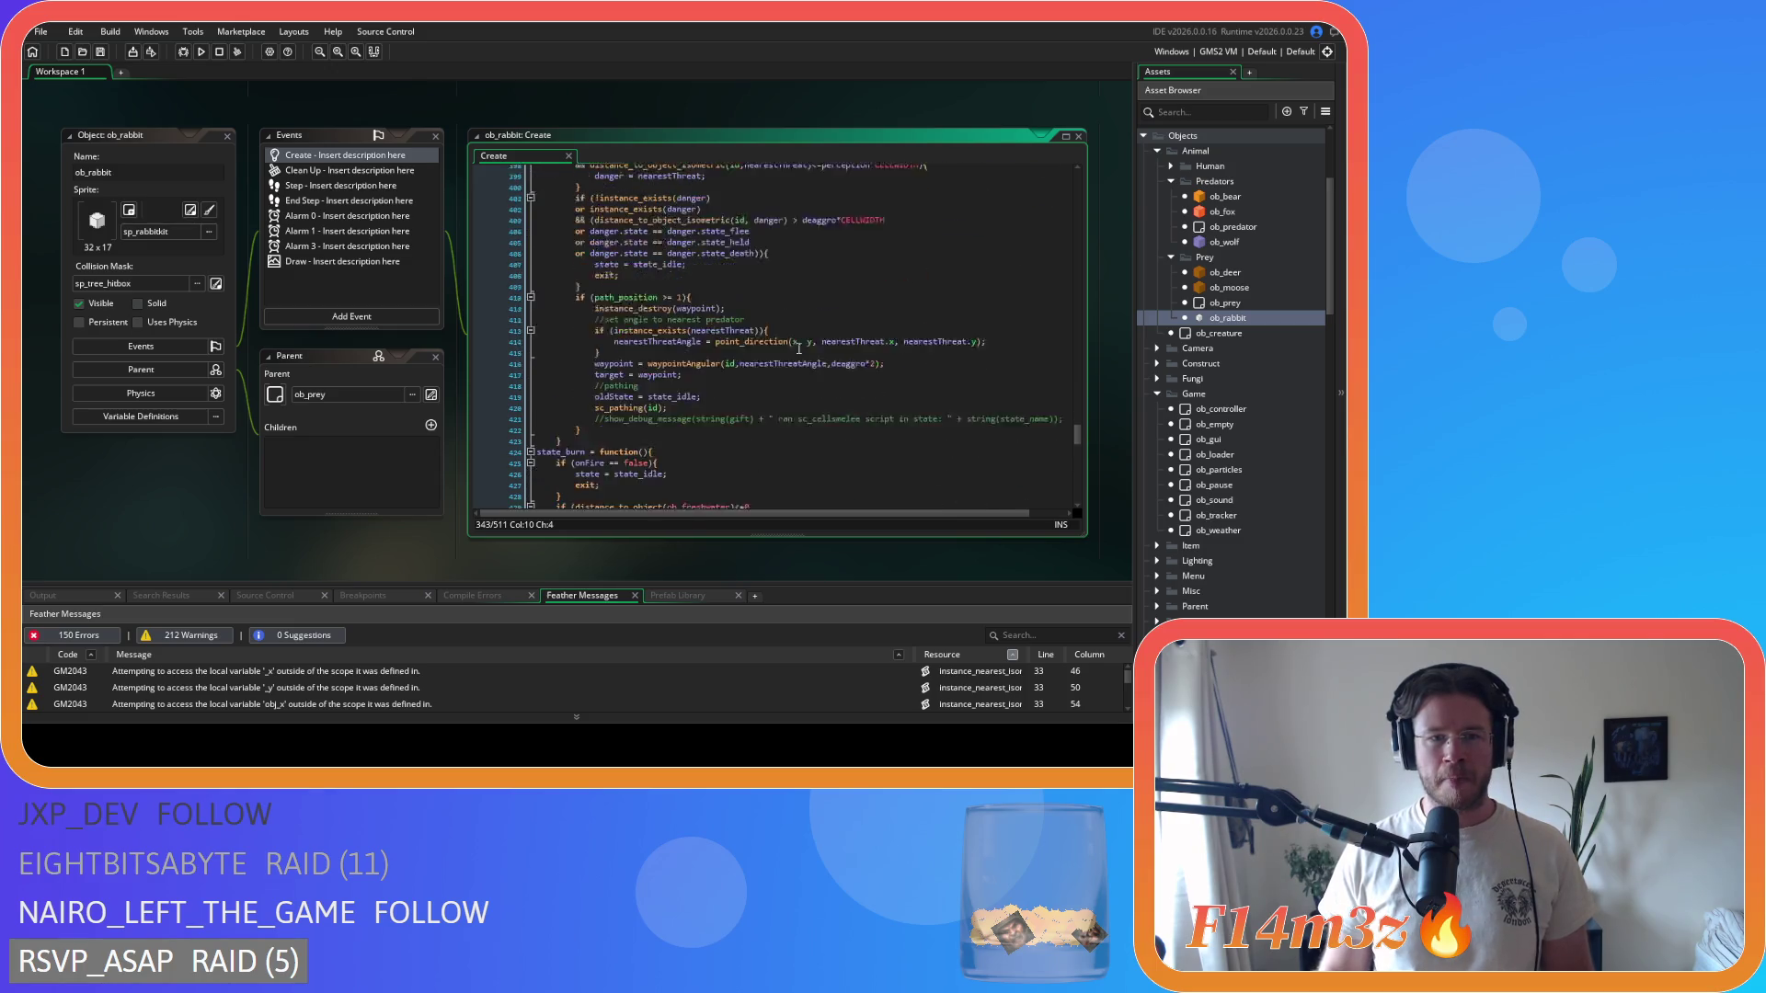
{"action": "scroll", "coordinate": [798, 349], "scroll_direction": "down", "scroll_amount": 14}
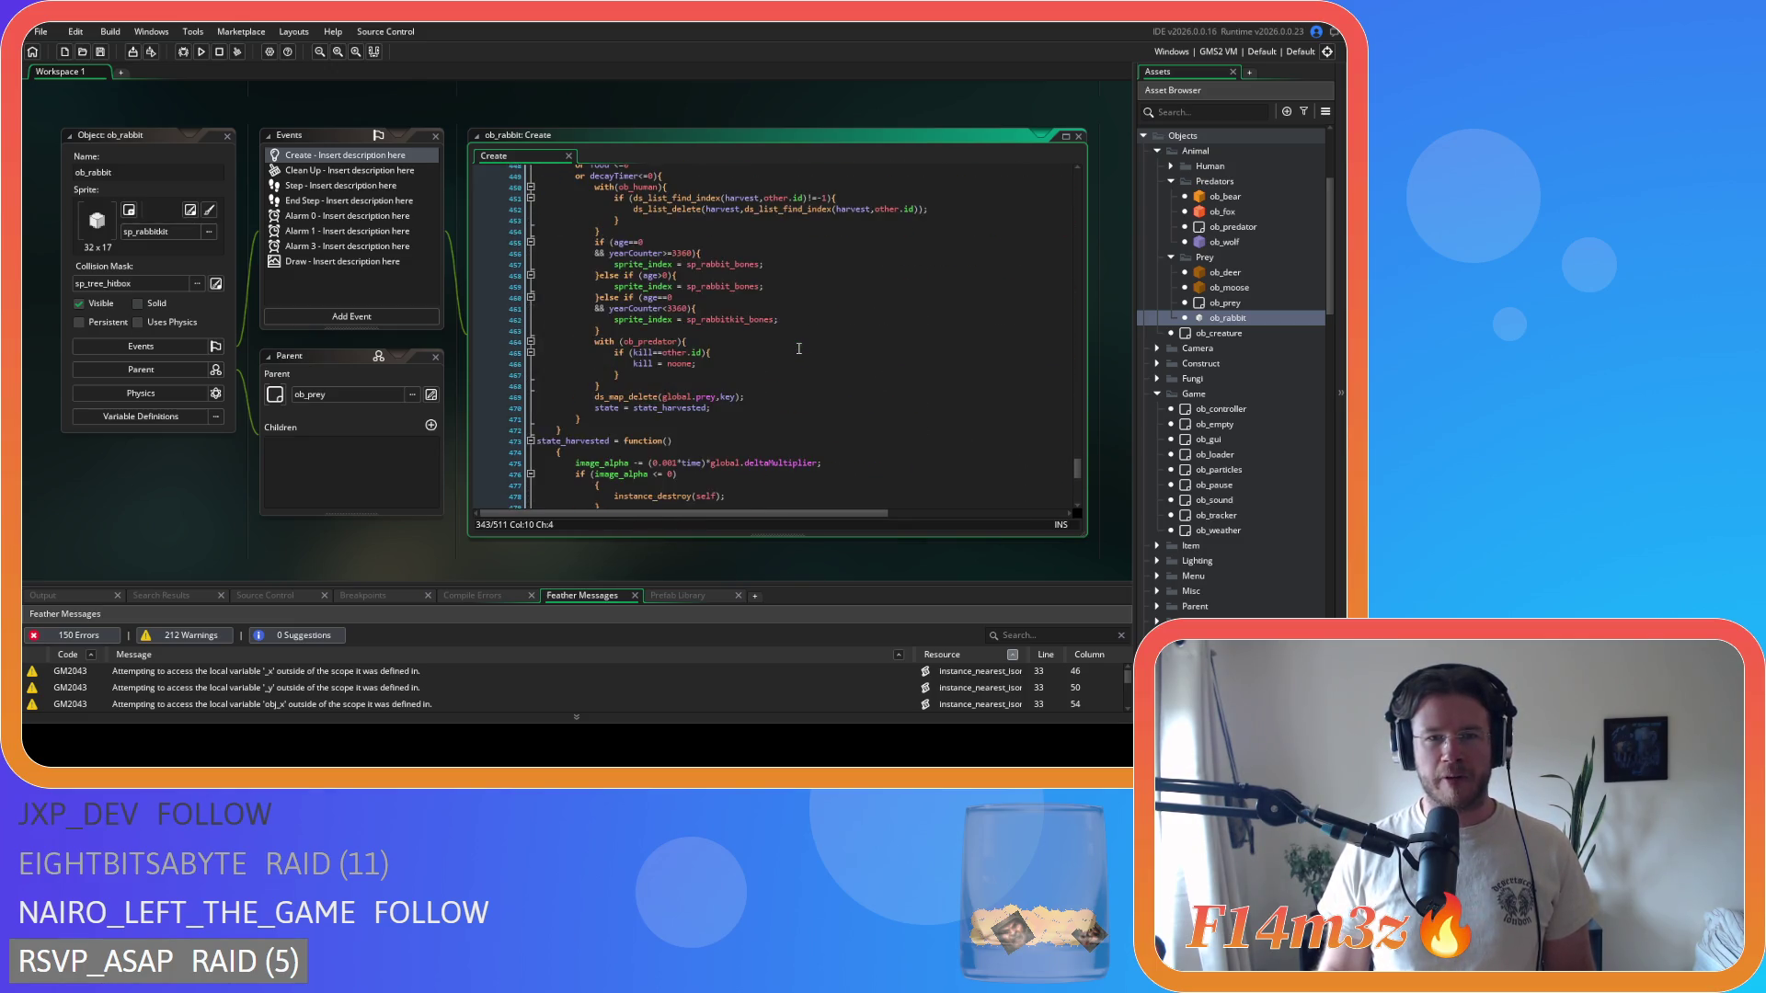
{"action": "left_click", "coordinate": [802, 363]}
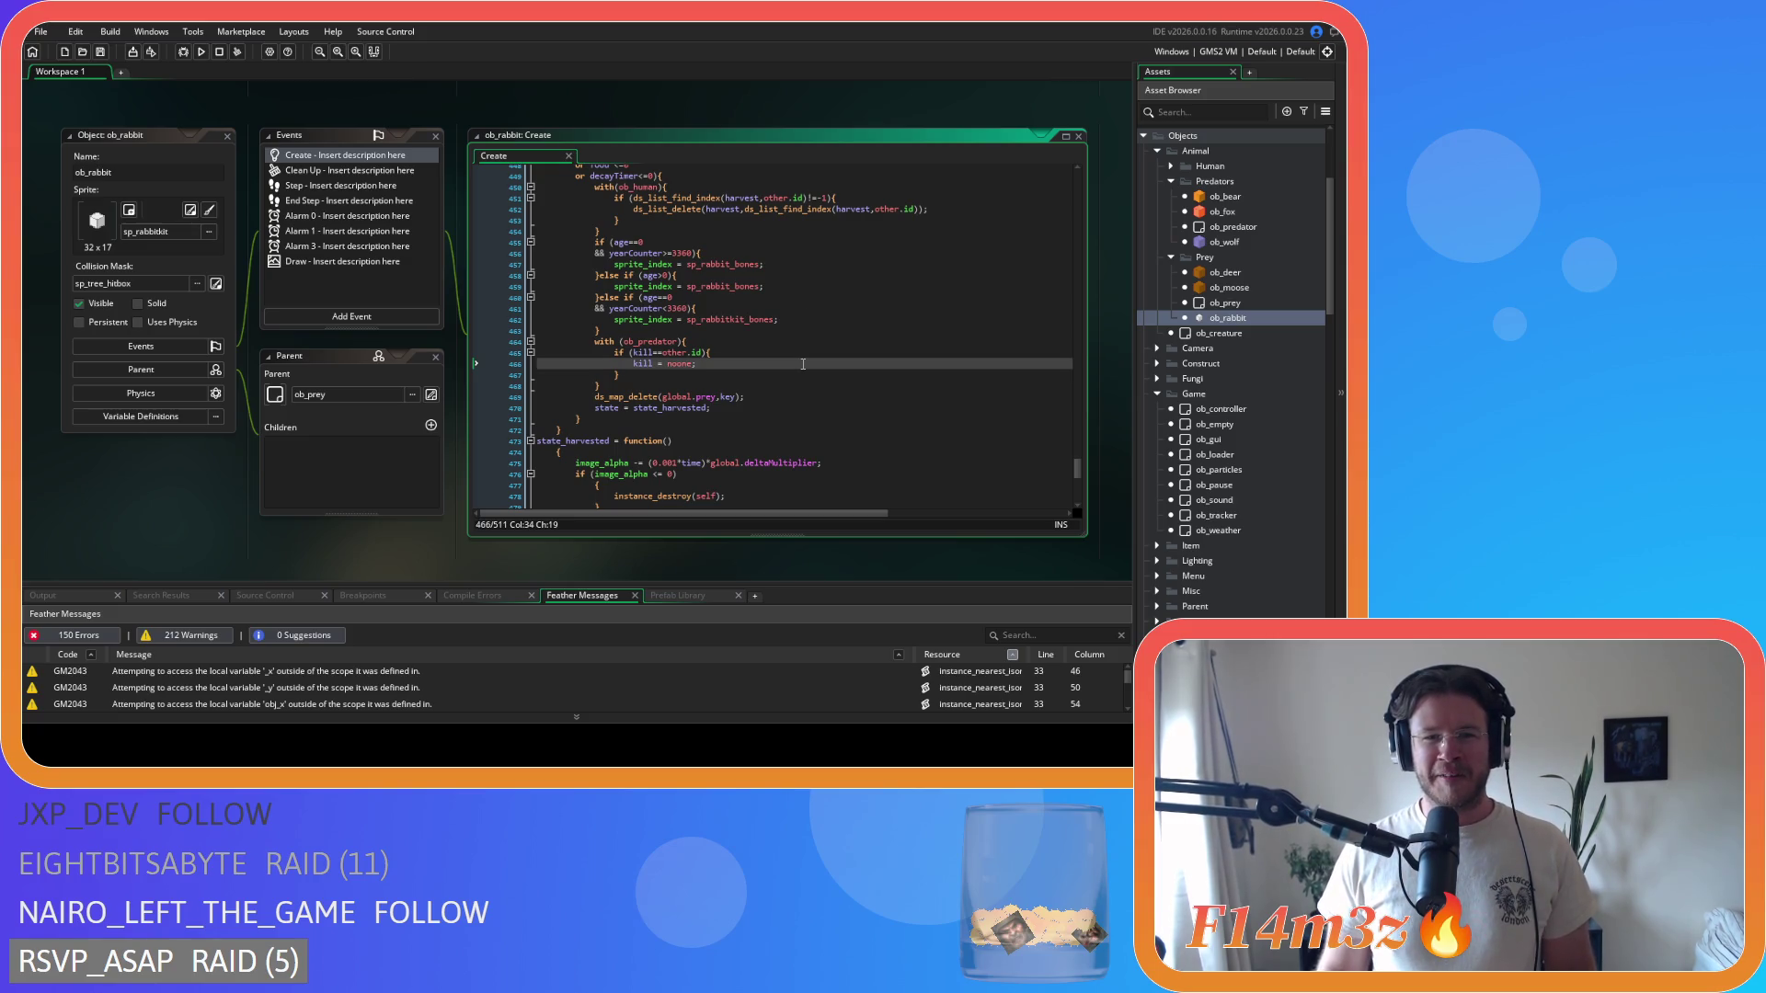
- Scroll the workspace to ob_moose and collapse its windows to their title bars
{"action": "scroll", "coordinate": [802, 364], "scroll_direction": "down", "scroll_amount": 3}
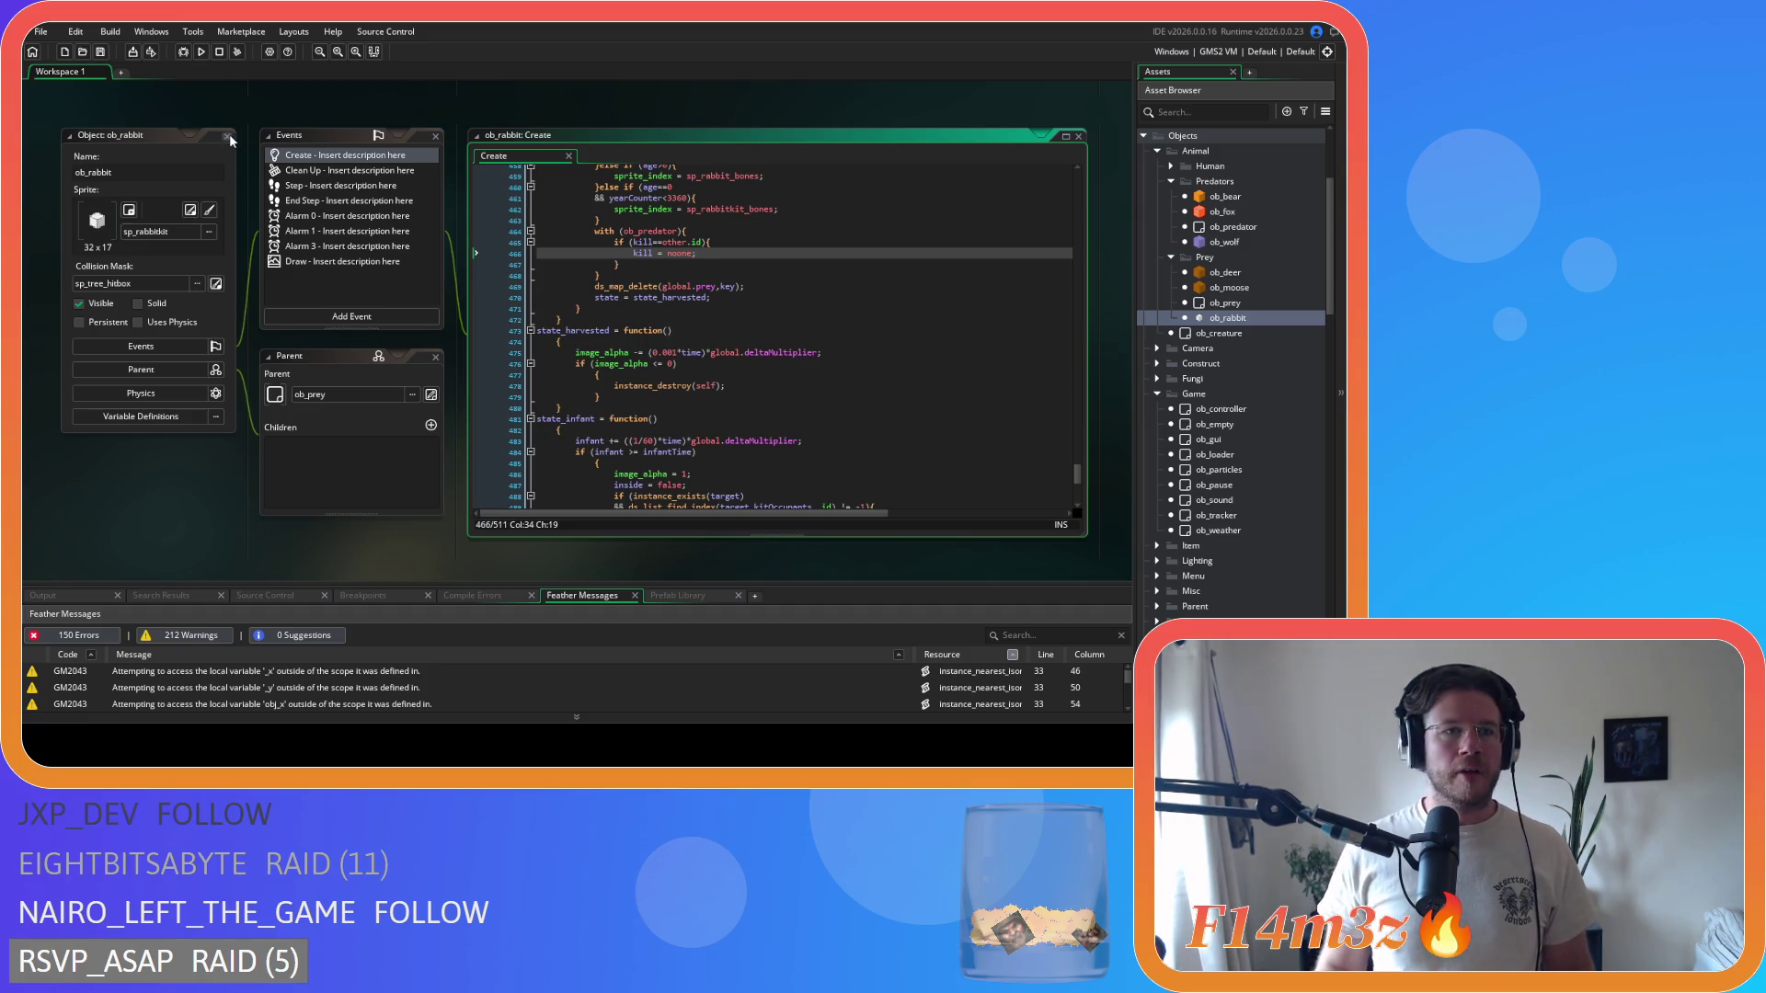
{"action": "scroll", "coordinate": [289, 425], "scroll_direction": "up", "scroll_amount": 3}
{"action": "scroll", "coordinate": [290, 429], "scroll_direction": "up", "scroll_amount": 1}
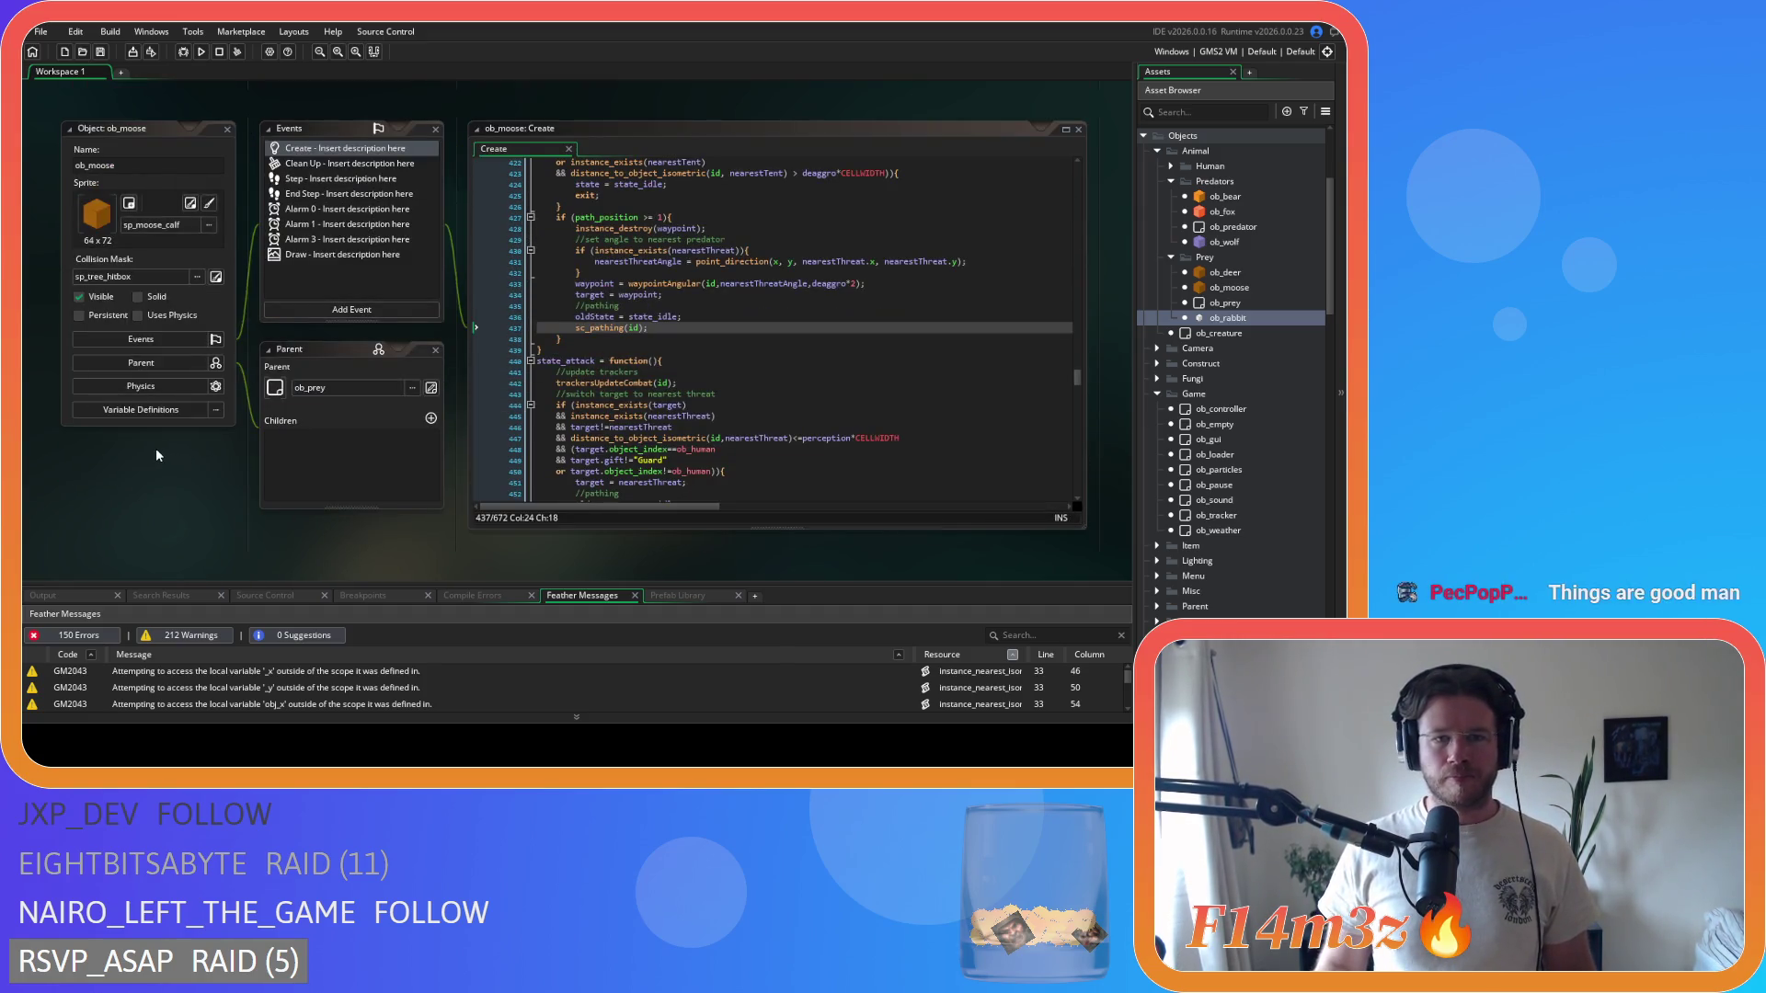
{"action": "scroll", "coordinate": [151, 455], "scroll_direction": "up", "scroll_amount": 1}
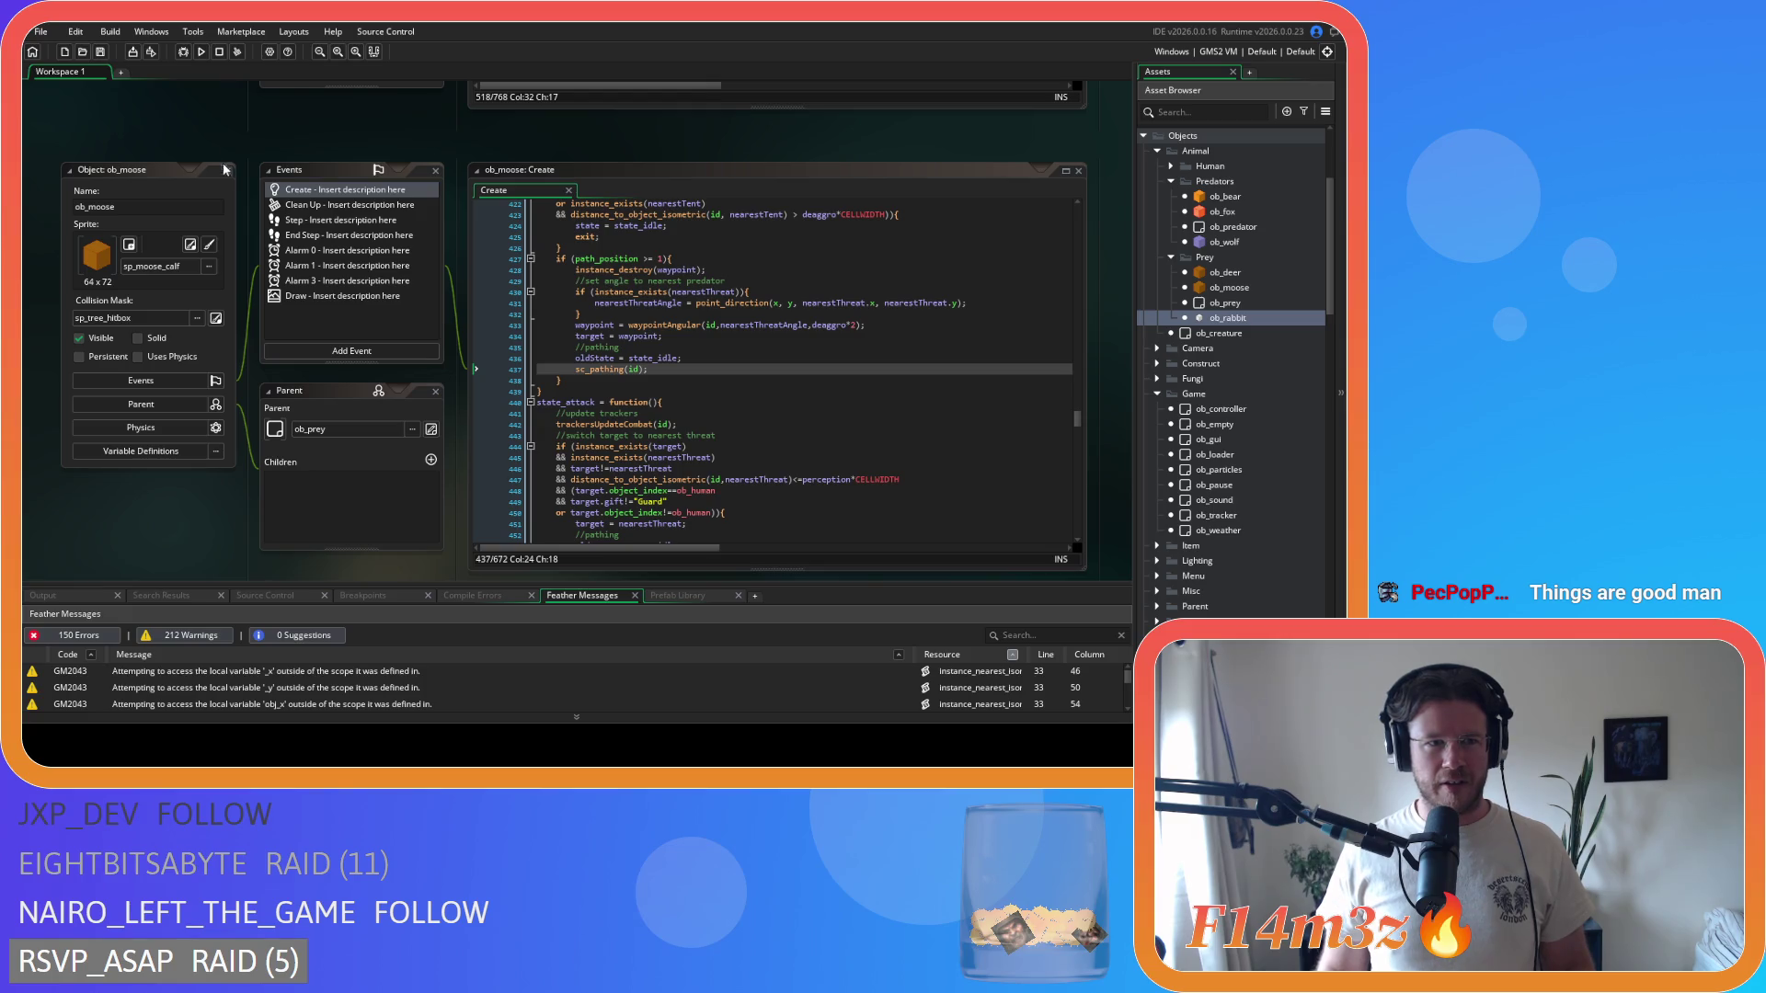
{"action": "scroll", "coordinate": [235, 280], "scroll_direction": "up", "scroll_amount": 3}
{"action": "scroll", "coordinate": [236, 289], "scroll_direction": "down", "scroll_amount": 4}
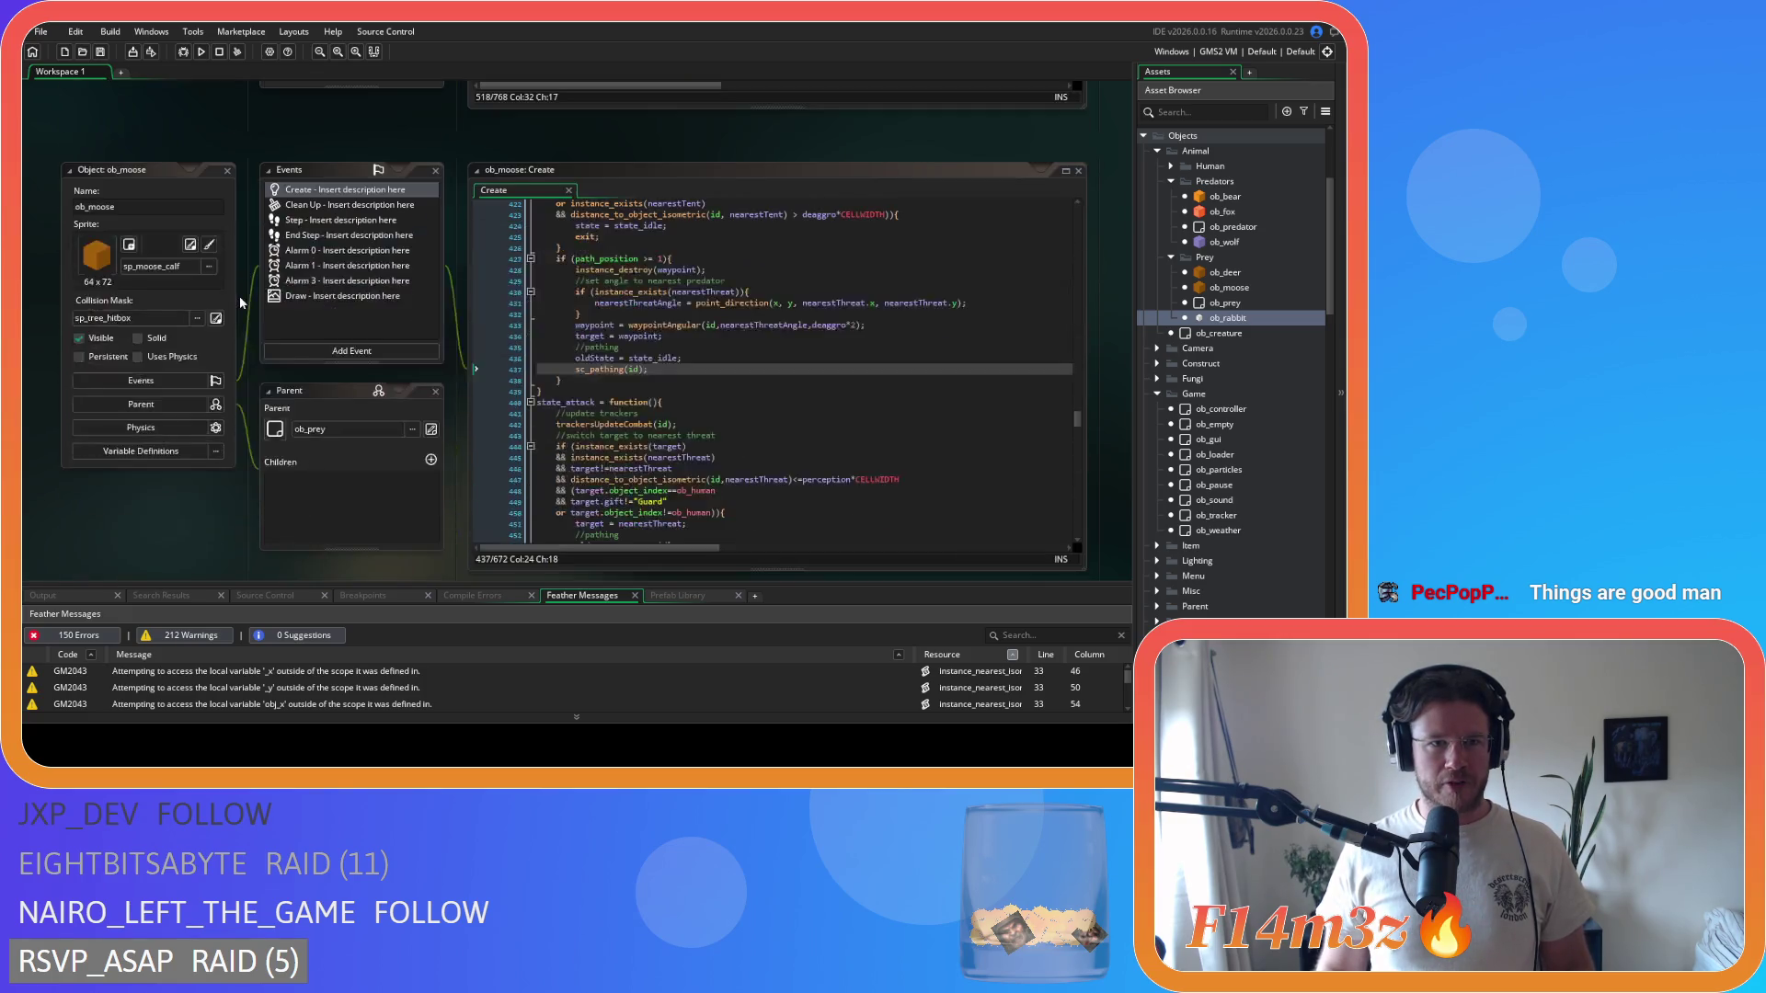
{"action": "scroll", "coordinate": [235, 308], "scroll_direction": "up", "scroll_amount": 4}
{"action": "left_click", "coordinate": [226, 256]}
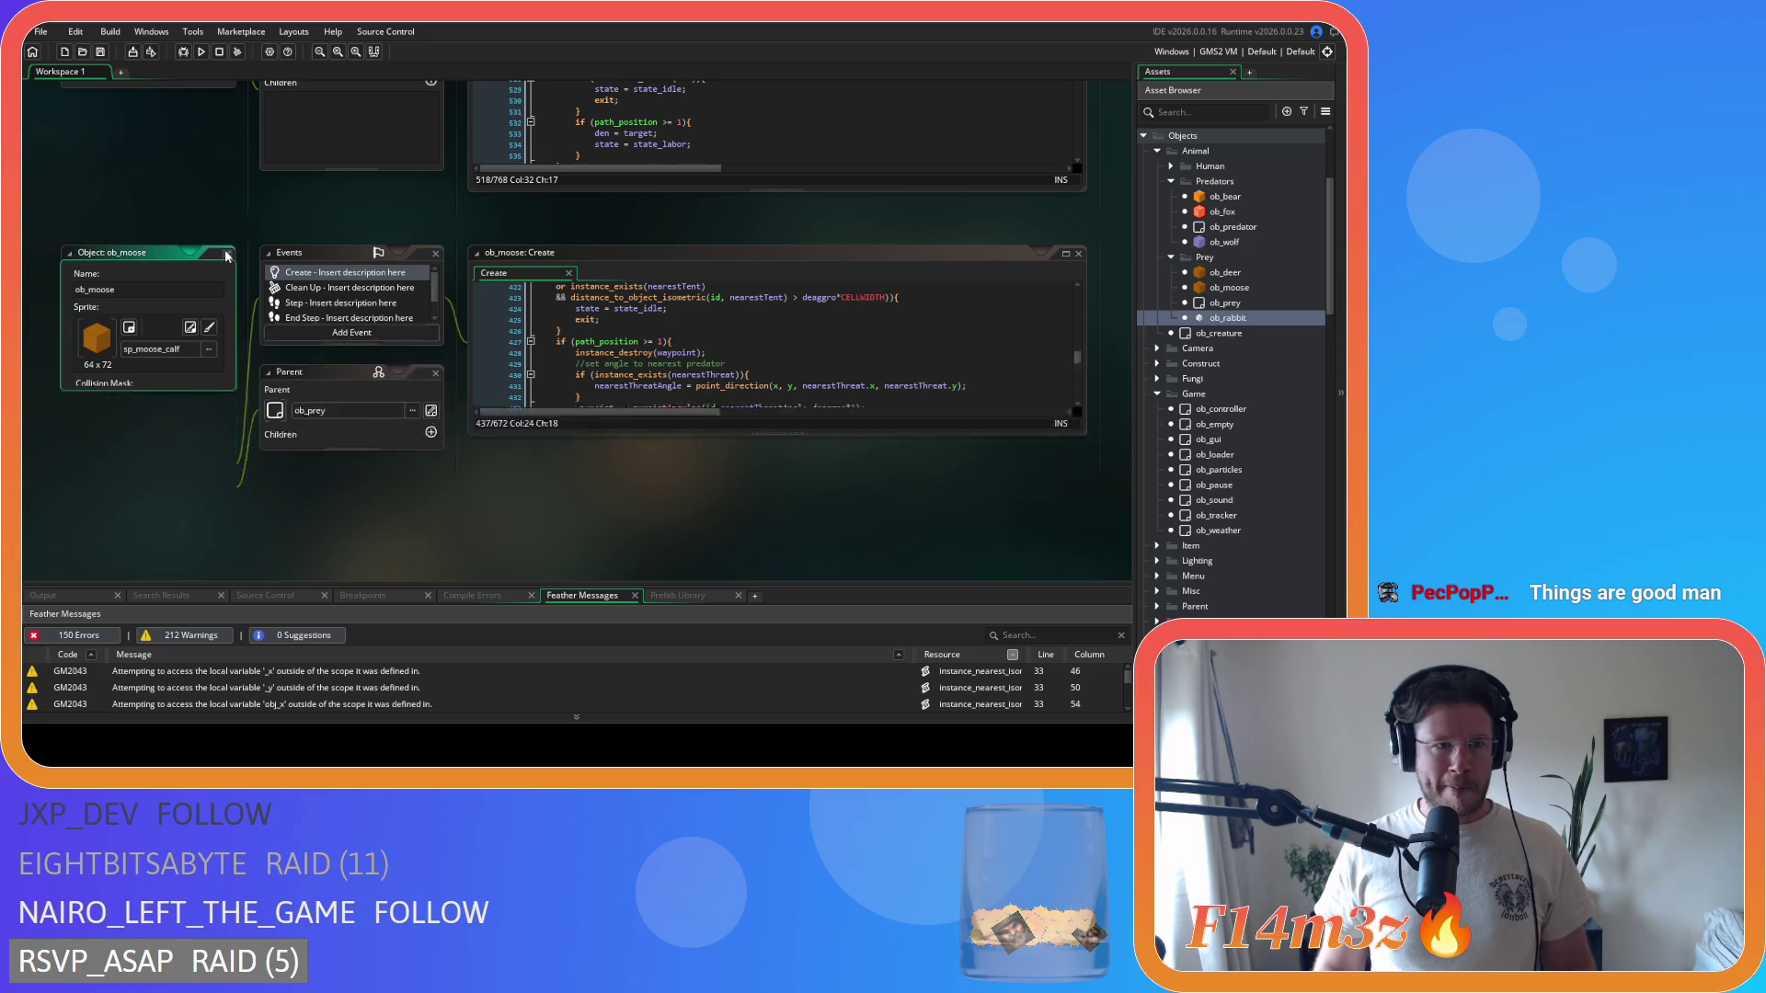
- Close the ob_moose windows and every remaining workspace window with Windows > Close All
{"action": "left_click", "coordinate": [226, 256]}
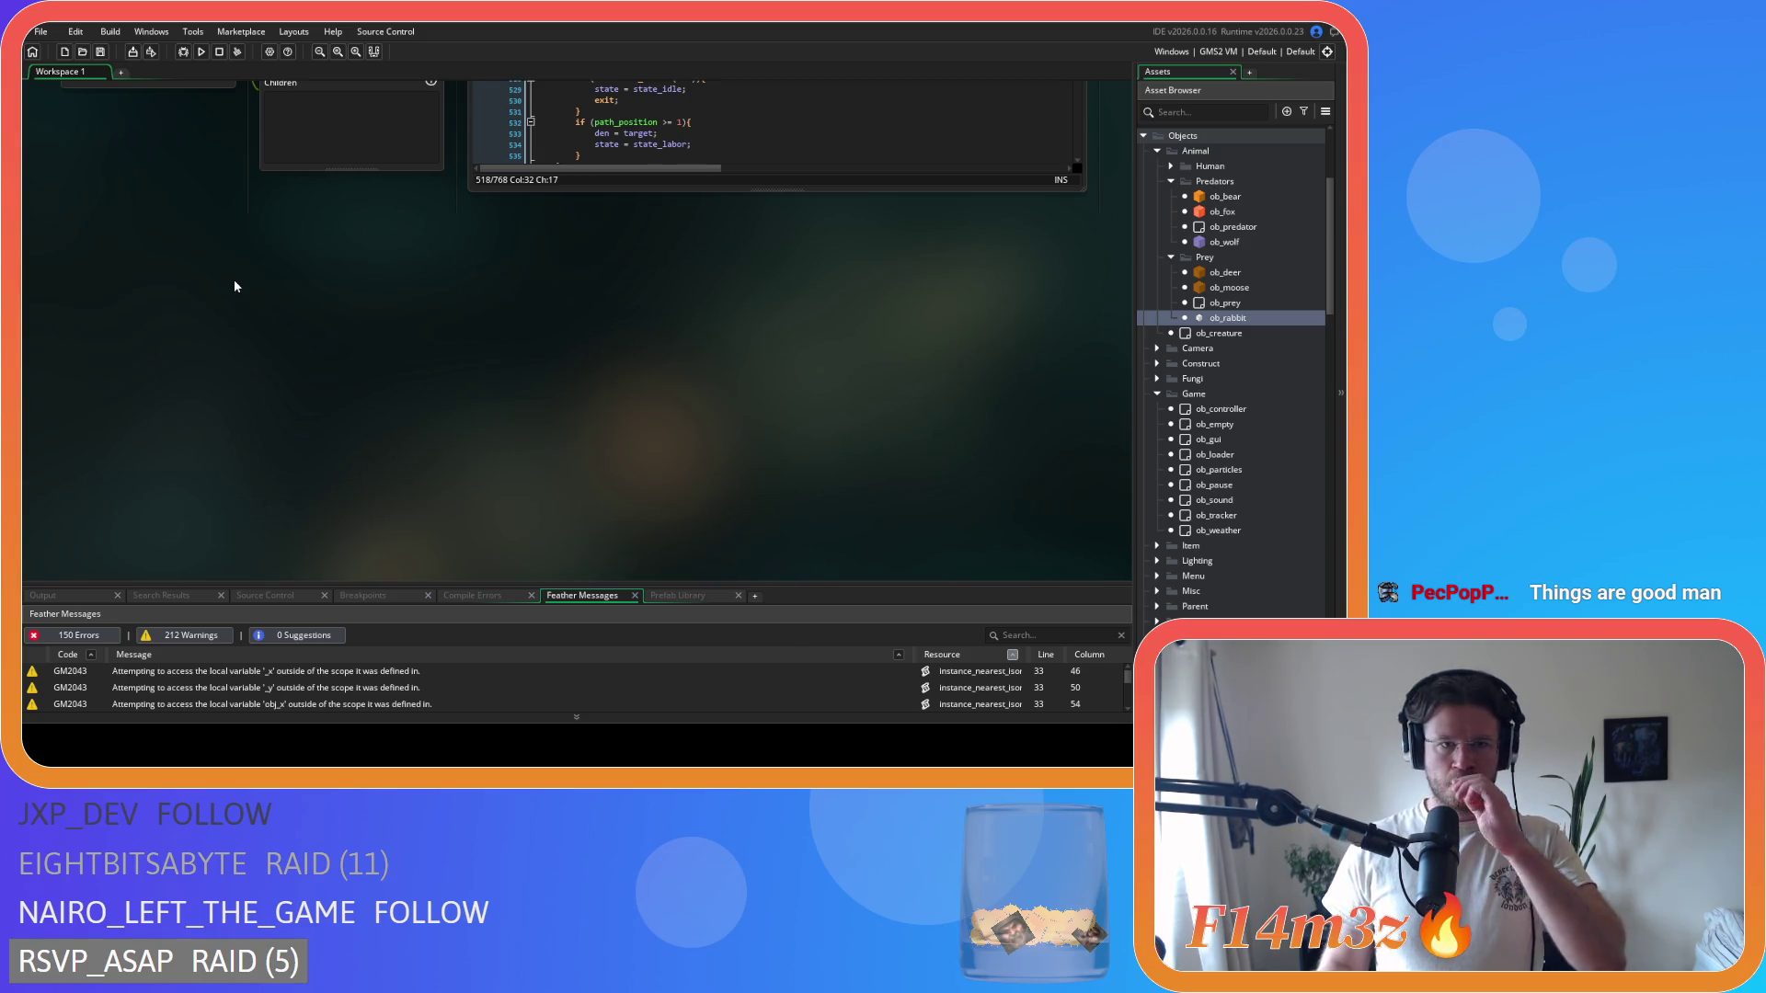
{"action": "right_click", "coordinate": [234, 278]}
{"action": "mouse_move", "coordinate": [261, 301]}
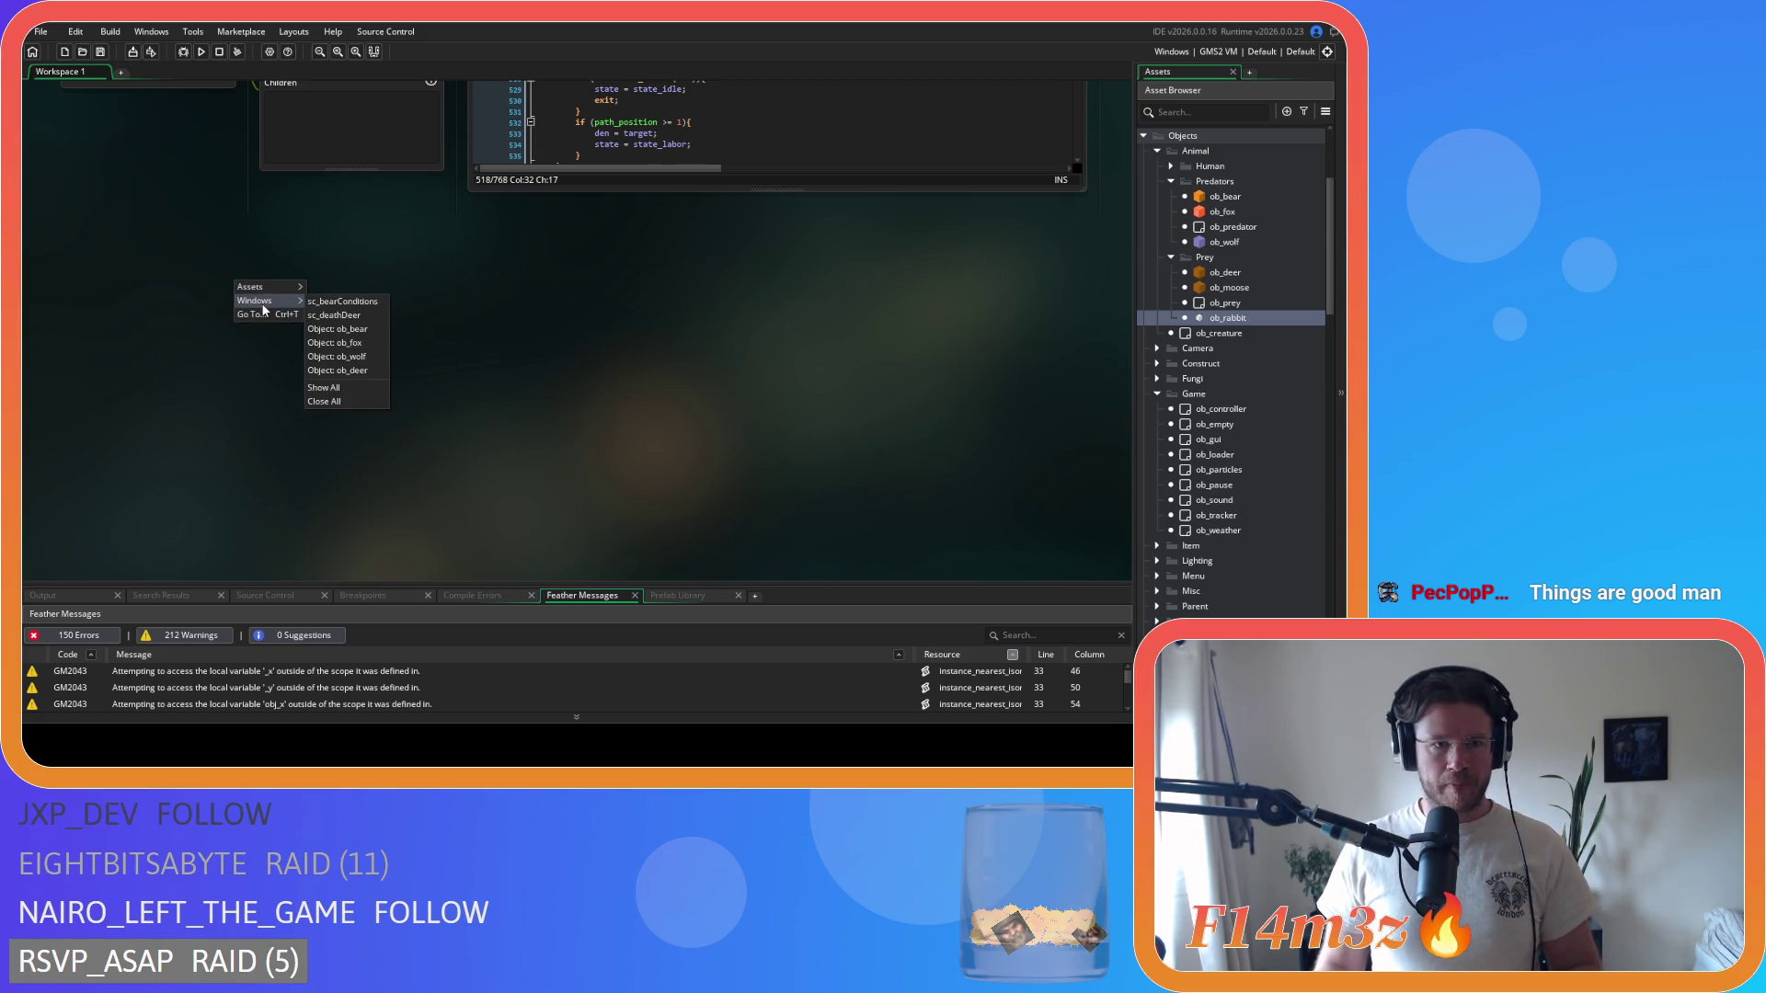
{"action": "left_click", "coordinate": [368, 404]}
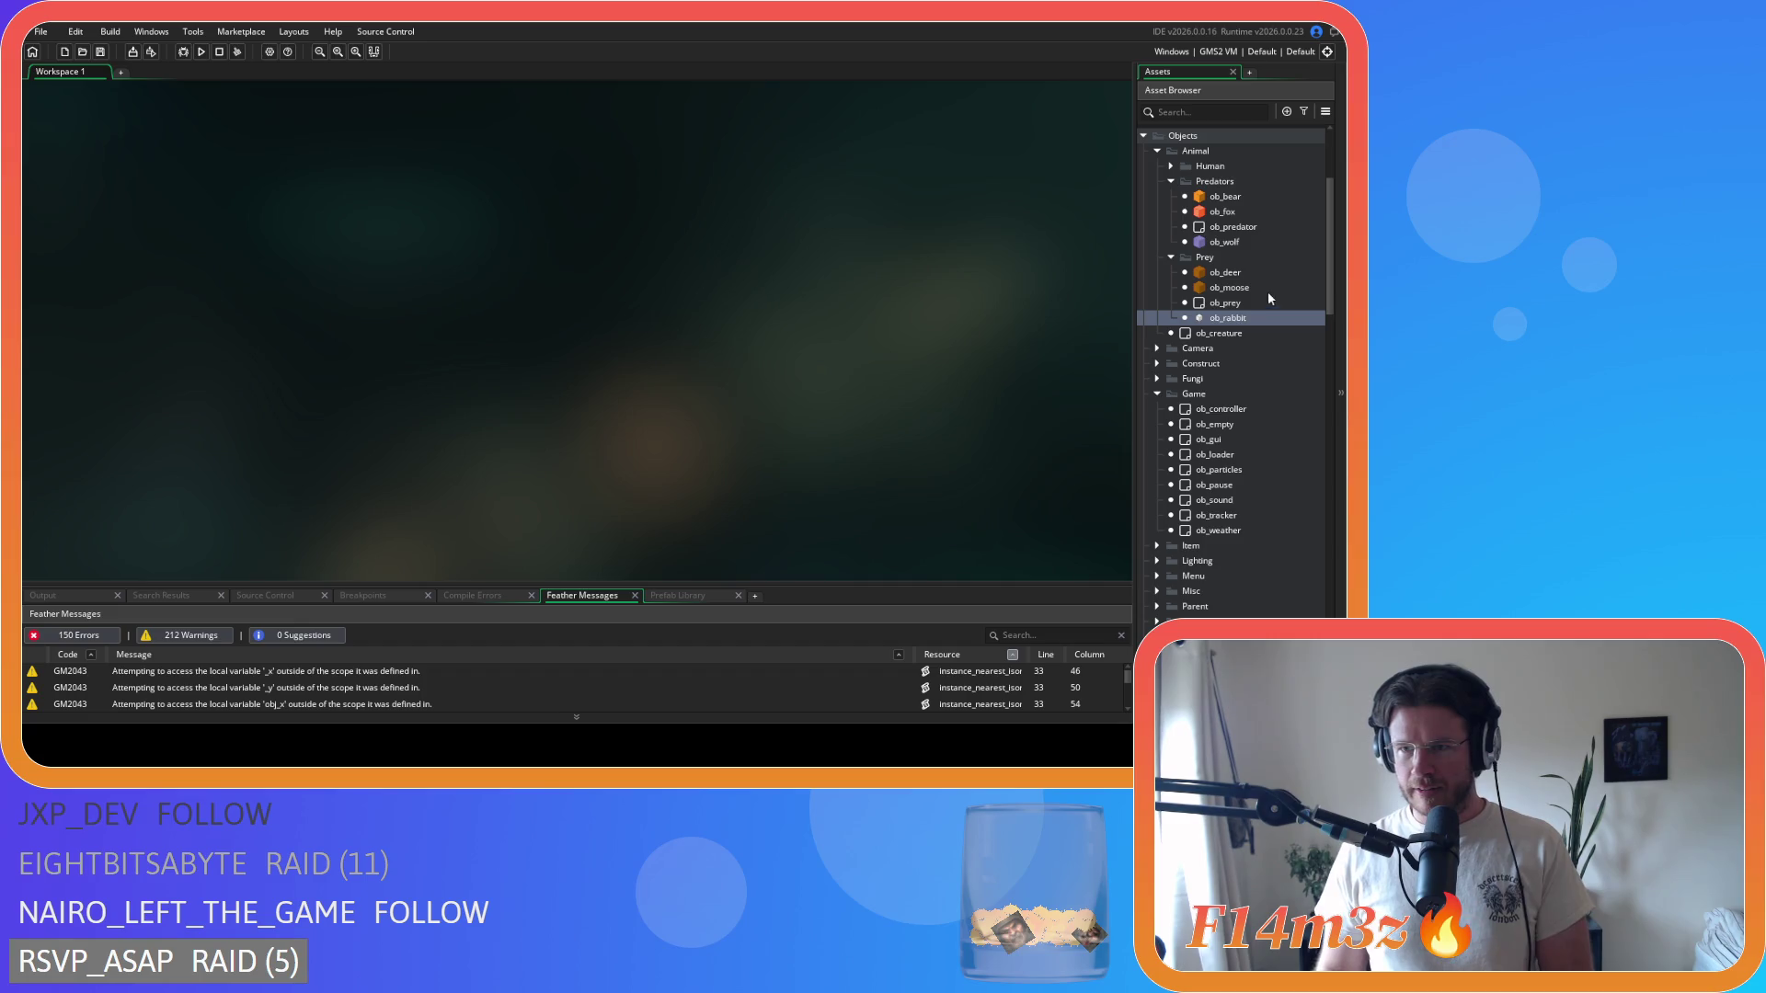
{"action": "scroll", "coordinate": [1231, 252], "scroll_direction": "up", "scroll_amount": 1}
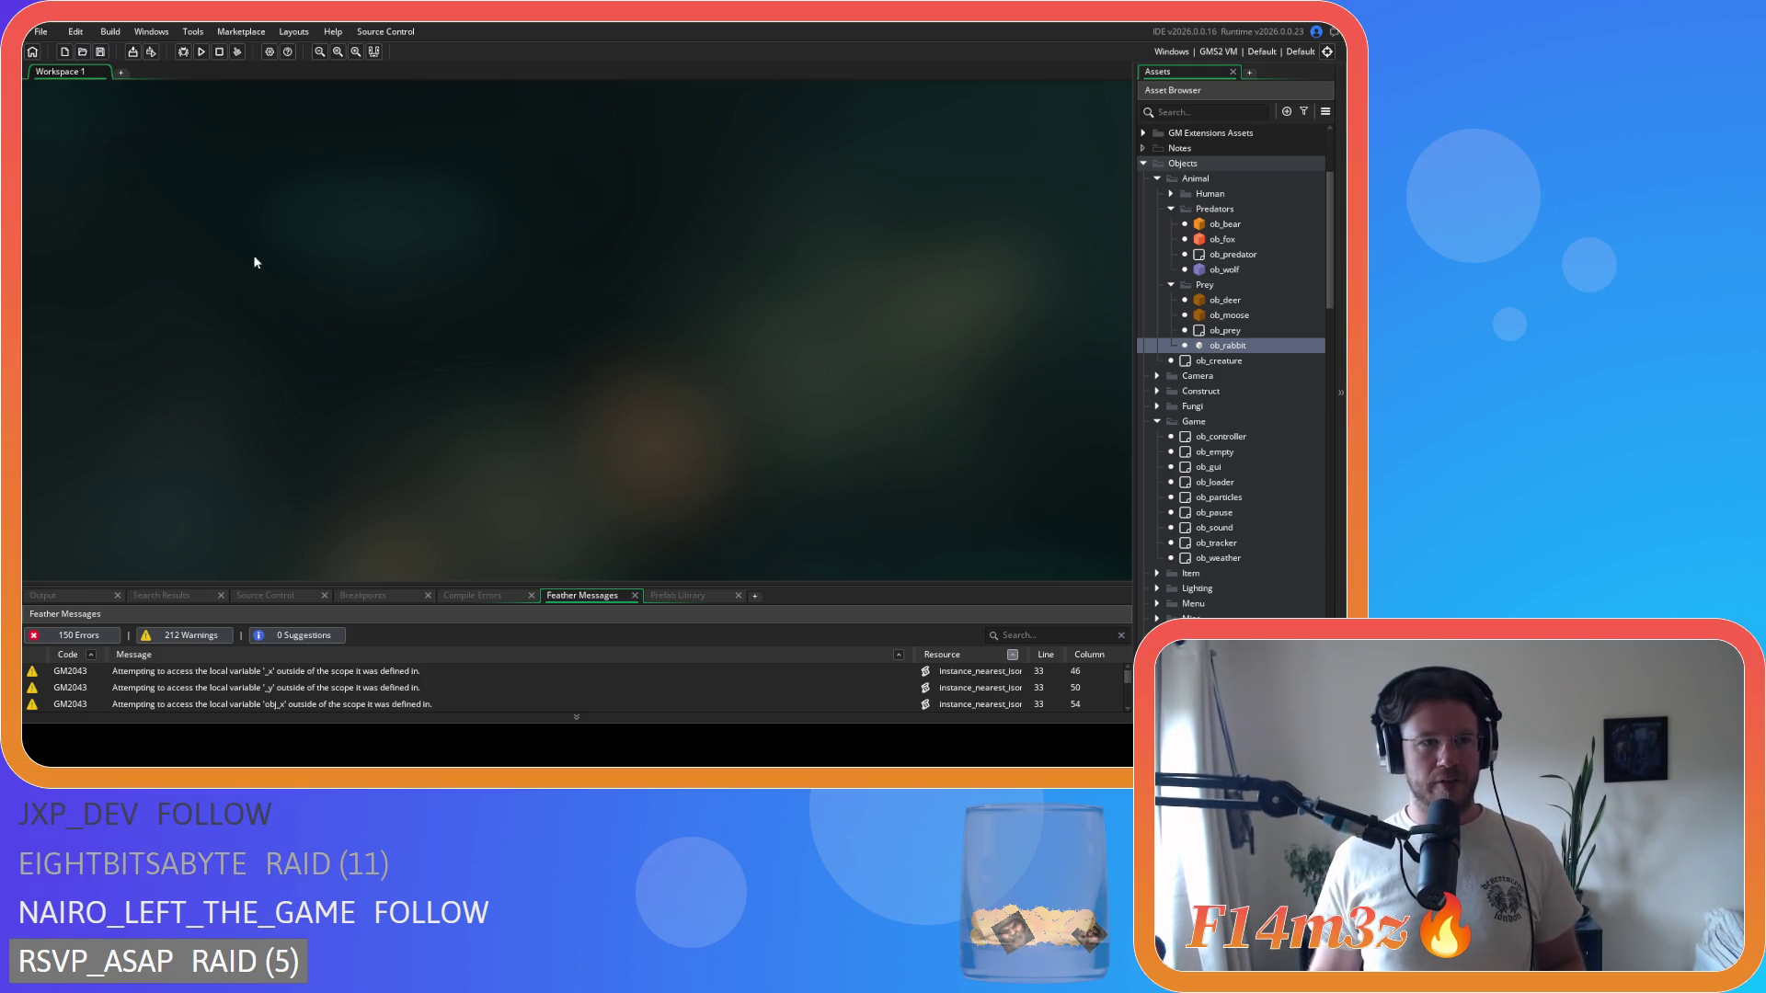
- Collapse the Prey folder in the Asset Browser and select a predator object
{"action": "left_click", "coordinate": [1171, 285]}
{"action": "left_click", "coordinate": [986, 316]}
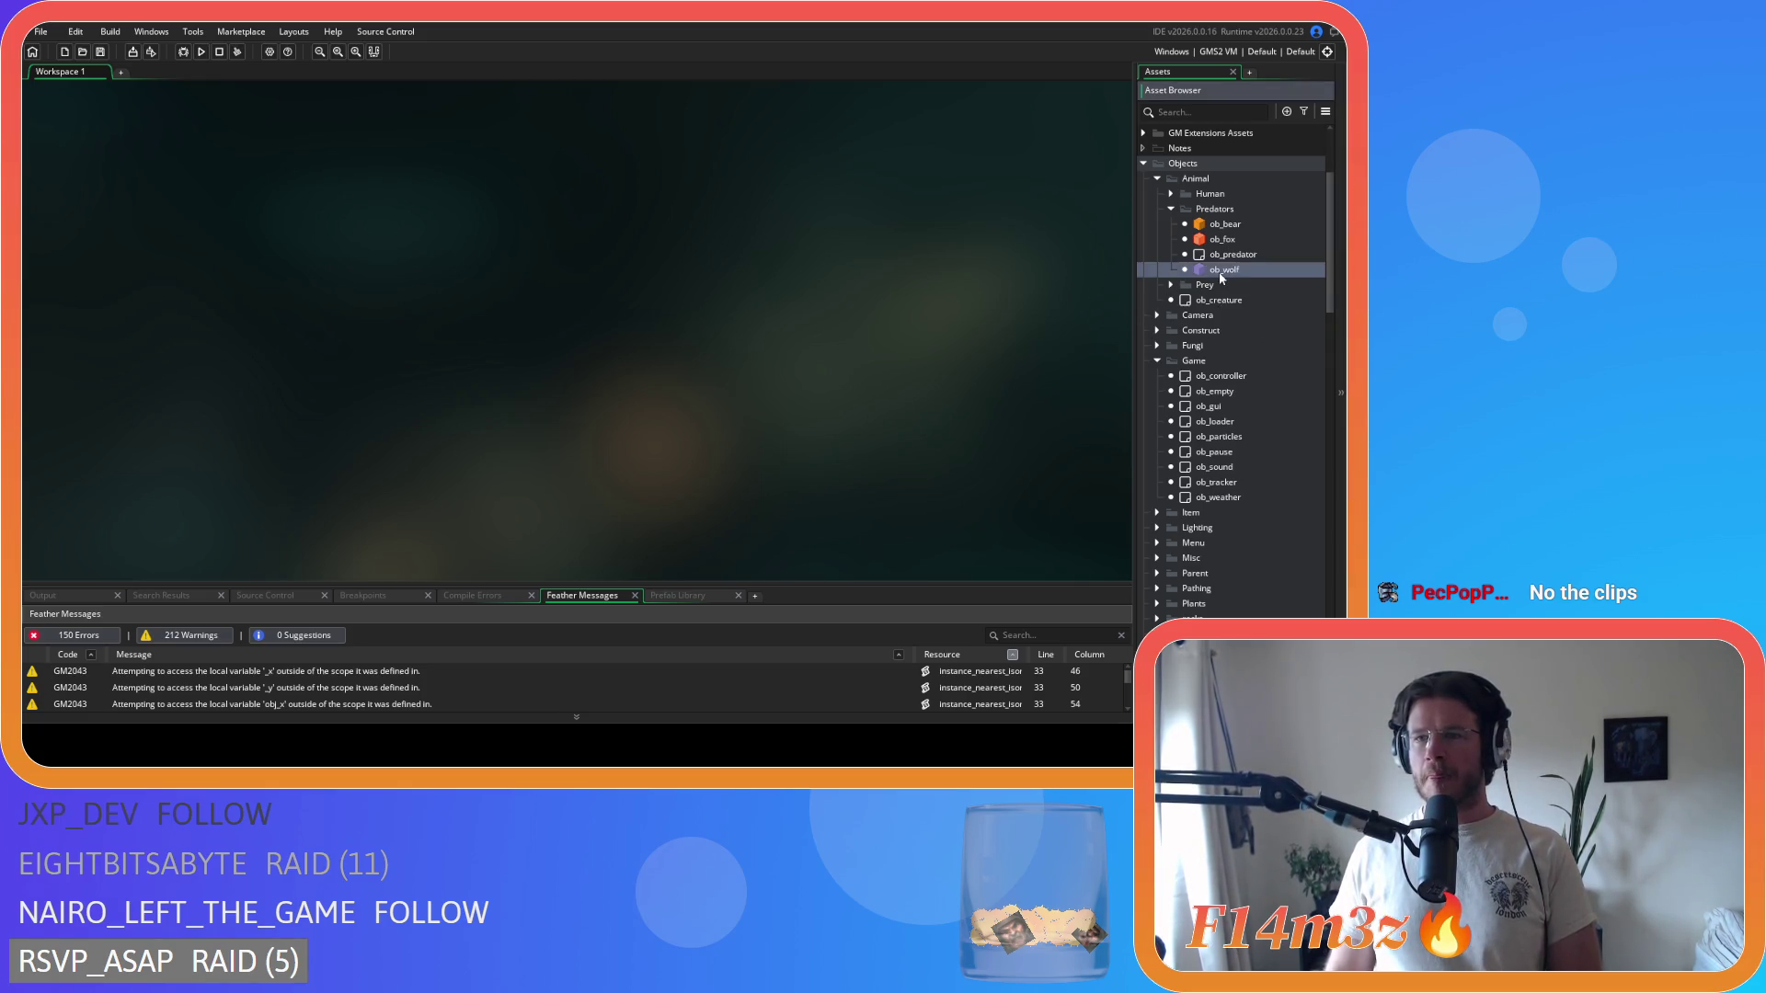
{"action": "left_click", "coordinate": [1223, 240]}
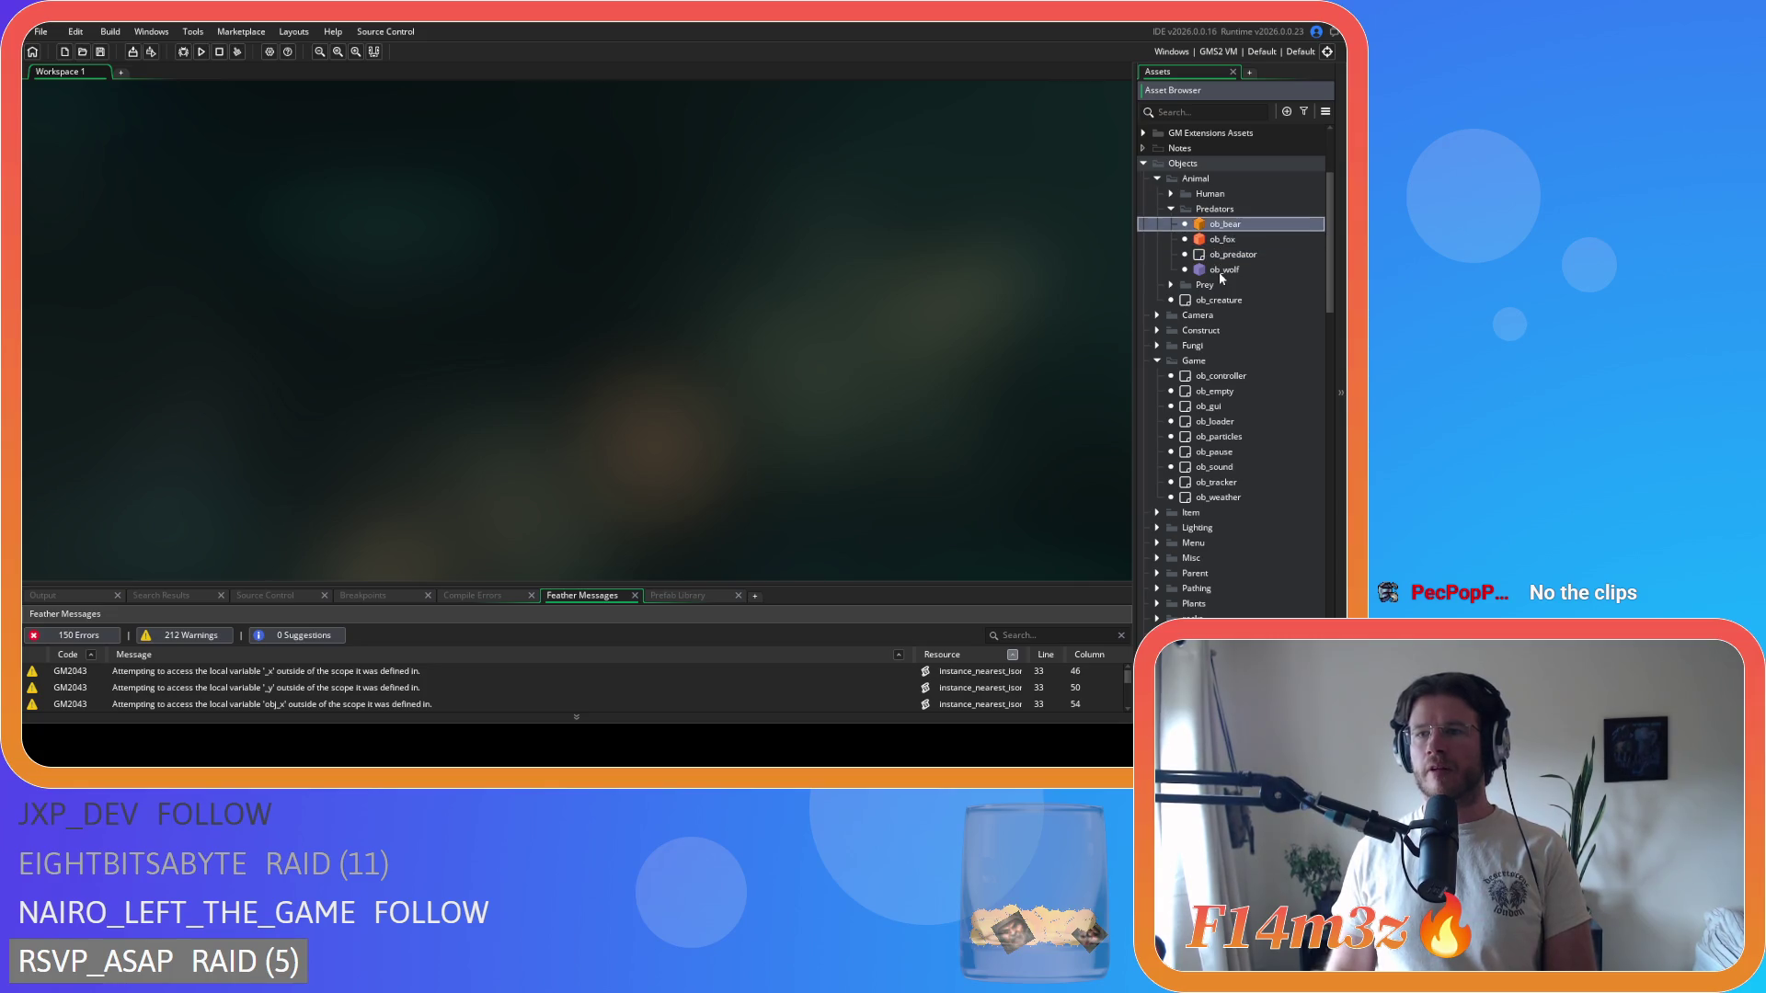
{"action": "double_click", "coordinate": [1223, 270]}
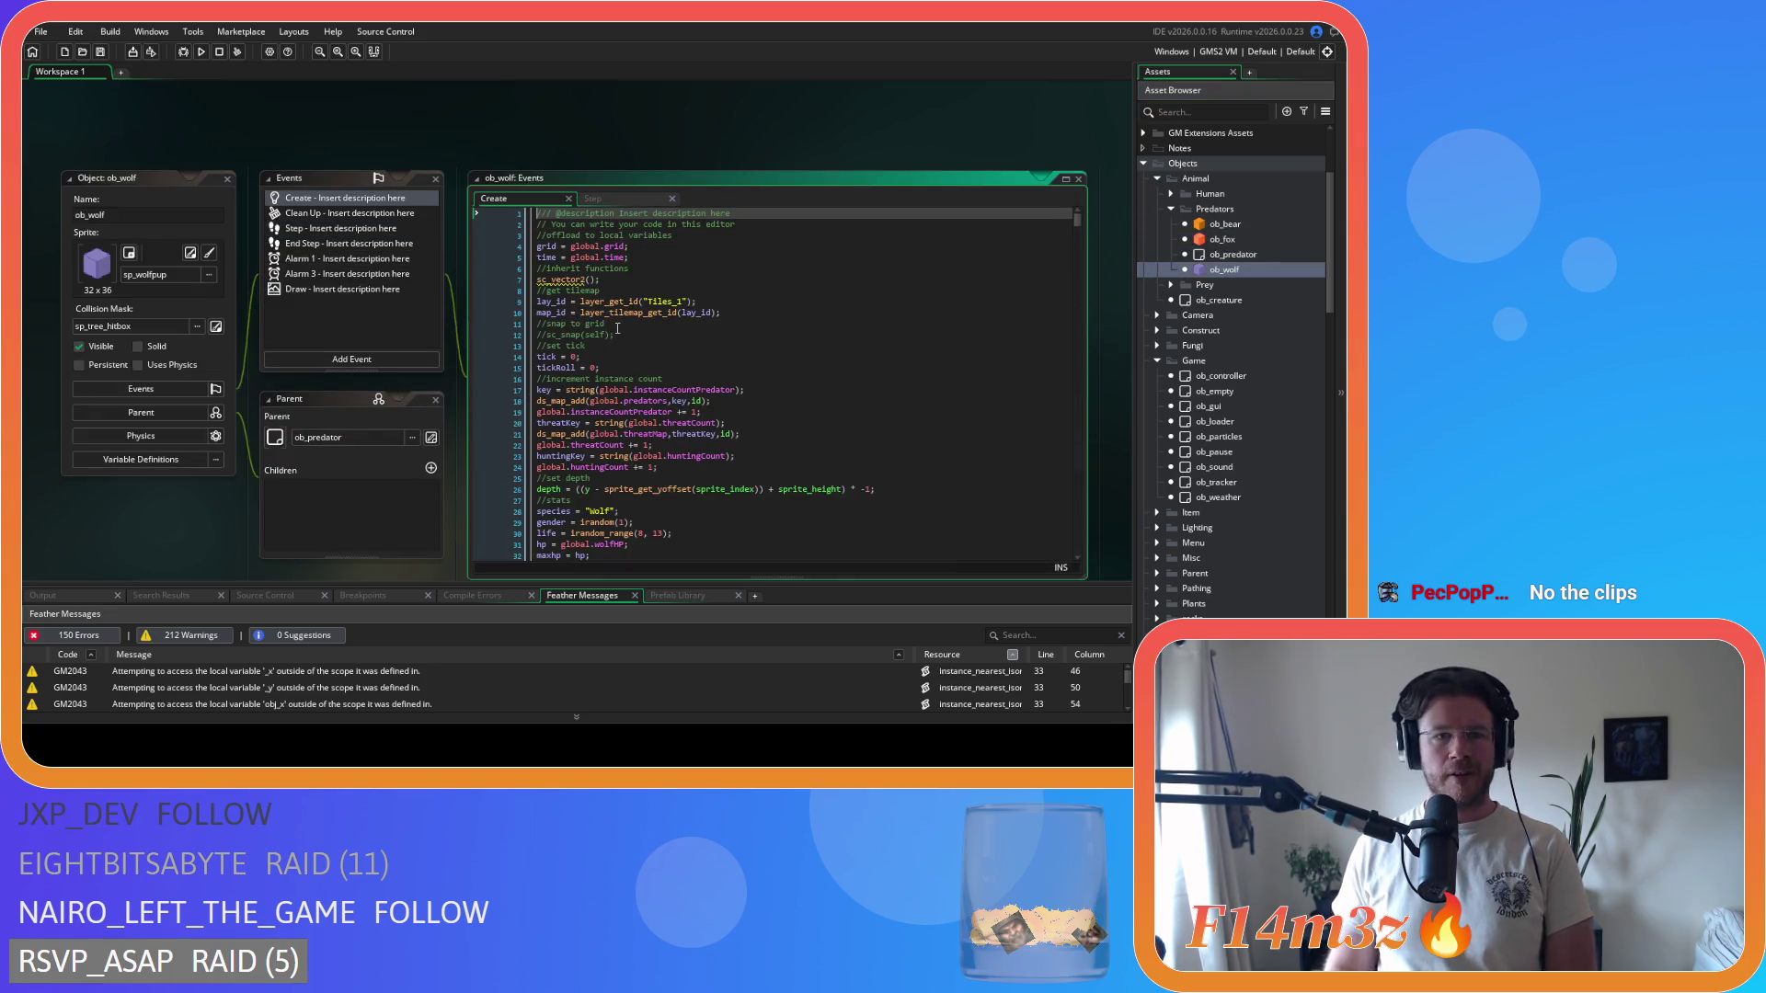
{"action": "left_click_drag", "start_coordinate": [1078, 236], "coordinate": [1094, 357]}
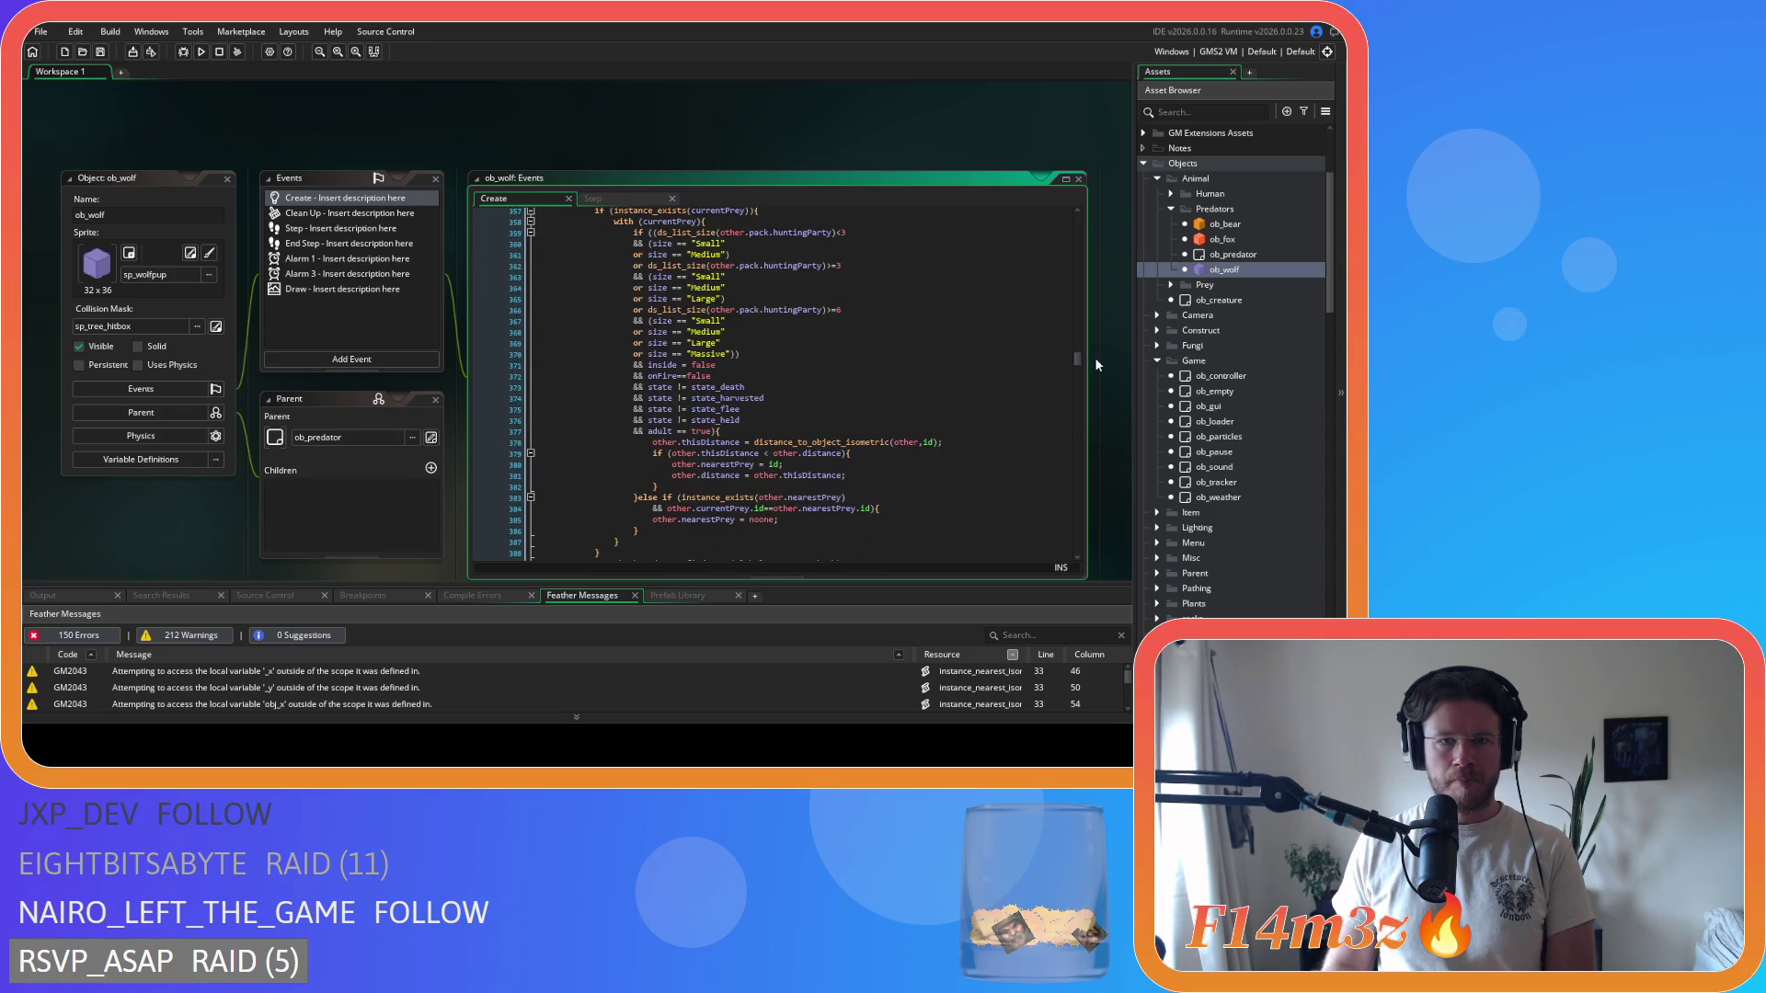
{"action": "left_click", "coordinate": [235, 185]}
{"action": "key", "text": "ctrl+w"}
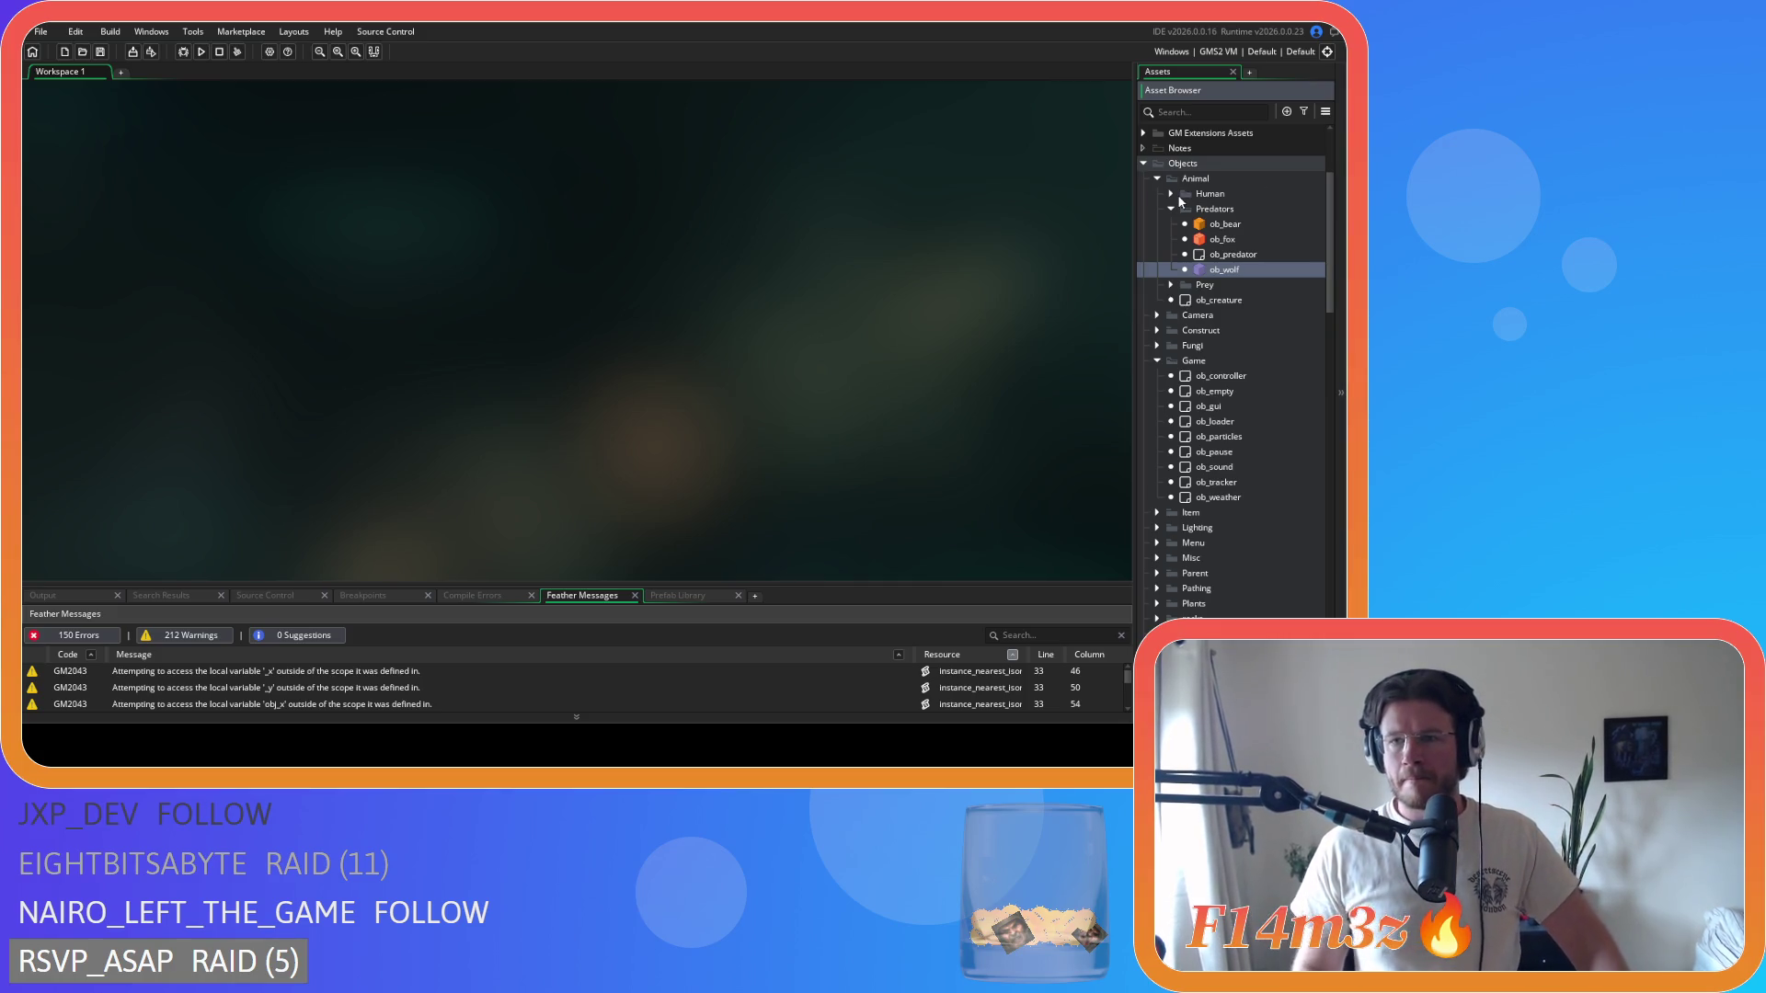
{"action": "scroll", "coordinate": [1183, 457], "scroll_direction": "down", "scroll_amount": 5}
- Reopen ob_wolf's Create code and locate the state_hunt function
{"action": "scroll", "coordinate": [1184, 457], "scroll_direction": "up", "scroll_amount": 5}
{"action": "double_click", "coordinate": [1227, 269]}
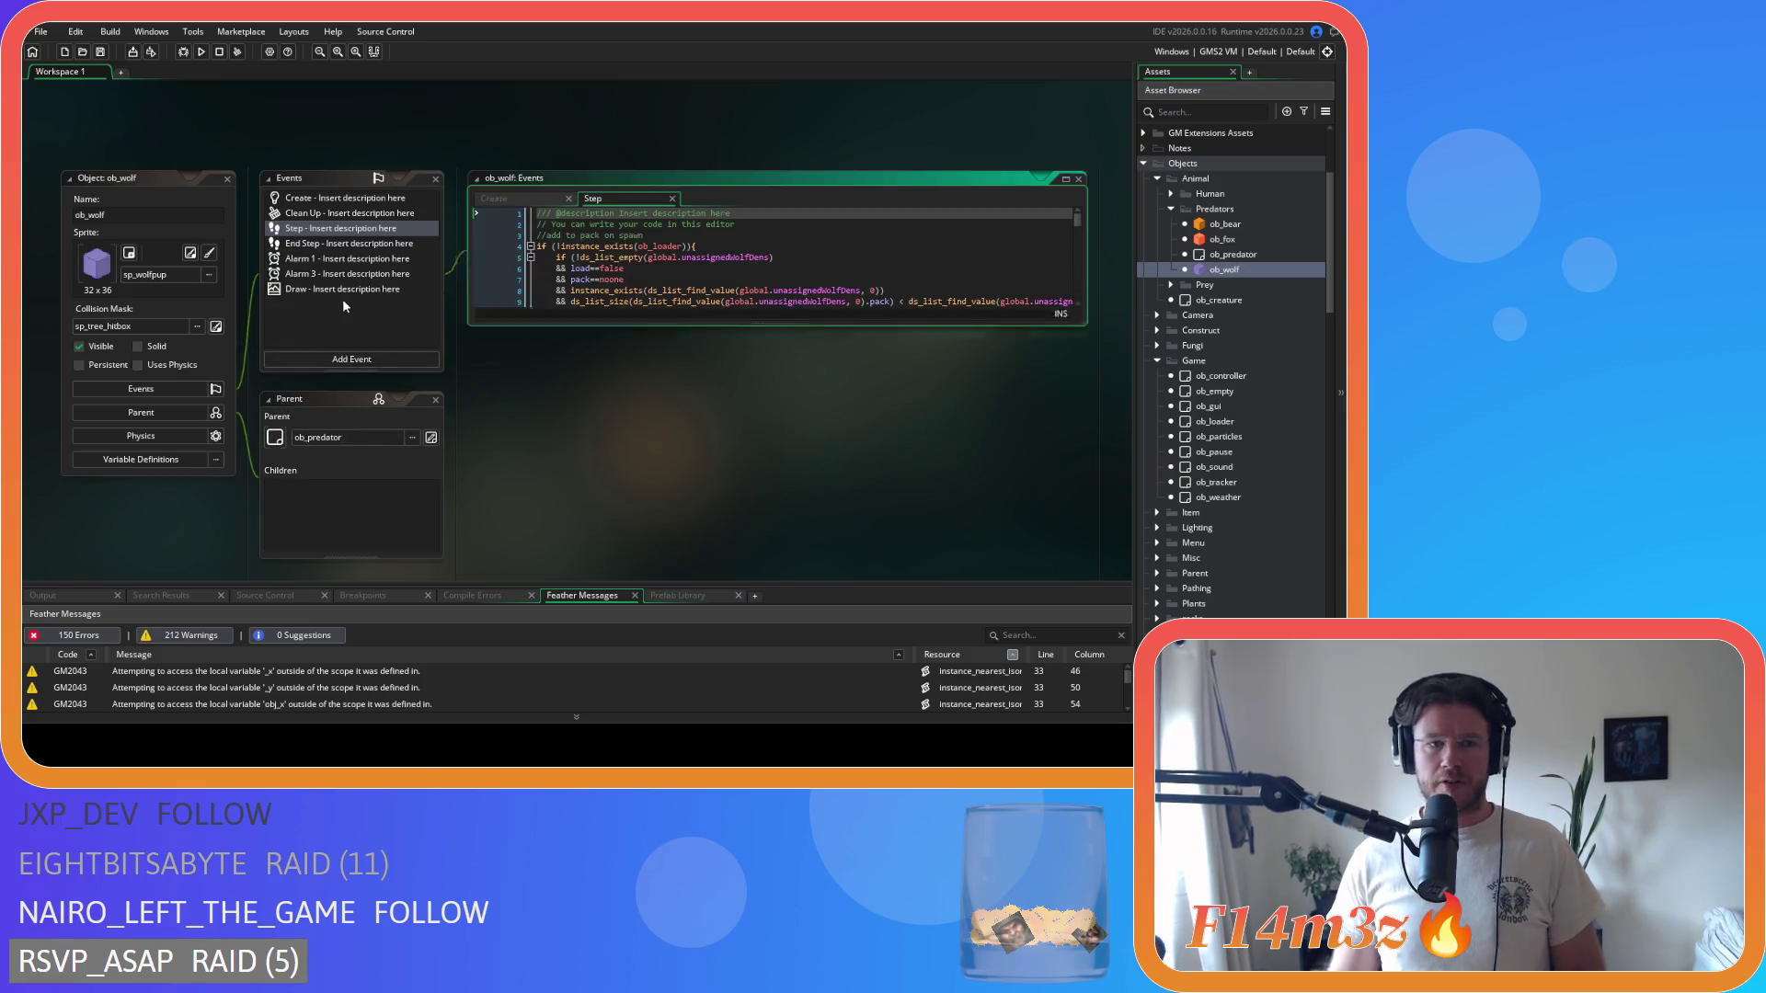
{"action": "left_click", "coordinate": [345, 198]}
{"action": "left_click", "coordinate": [660, 304]}
{"action": "key", "text": "ctrl+f"}
{"action": "type", "text": "st"}
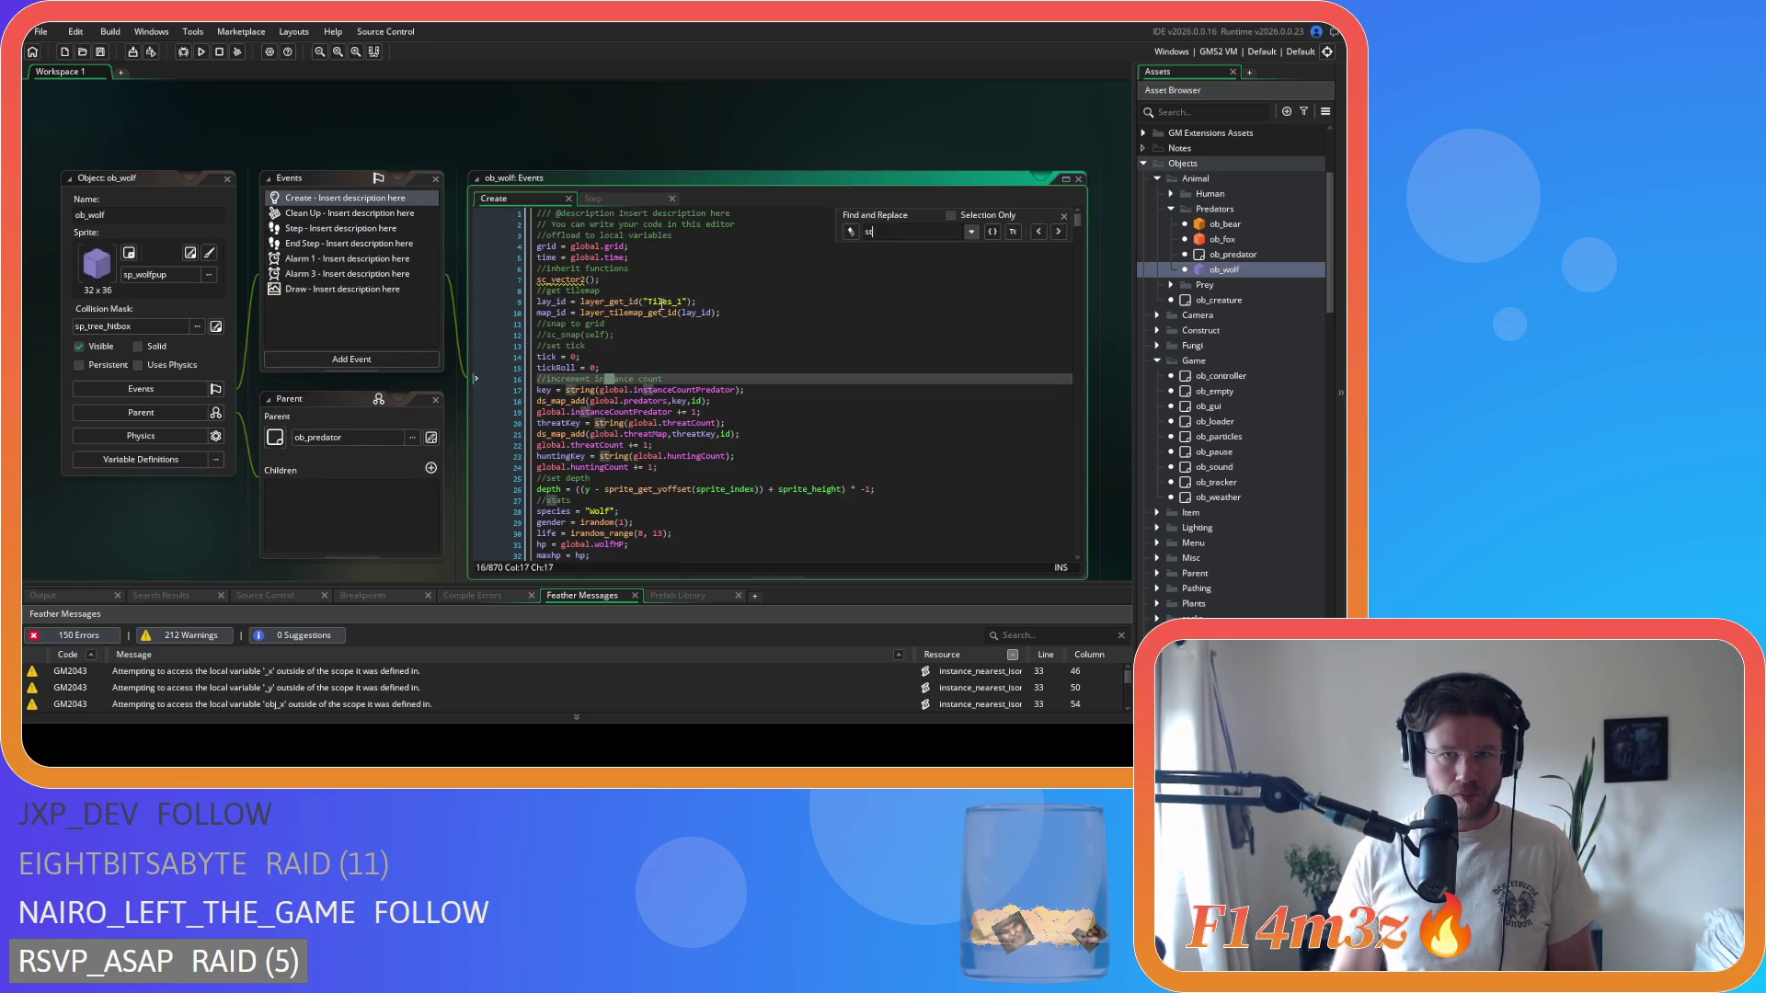
{"action": "type", "text": "ate_"}
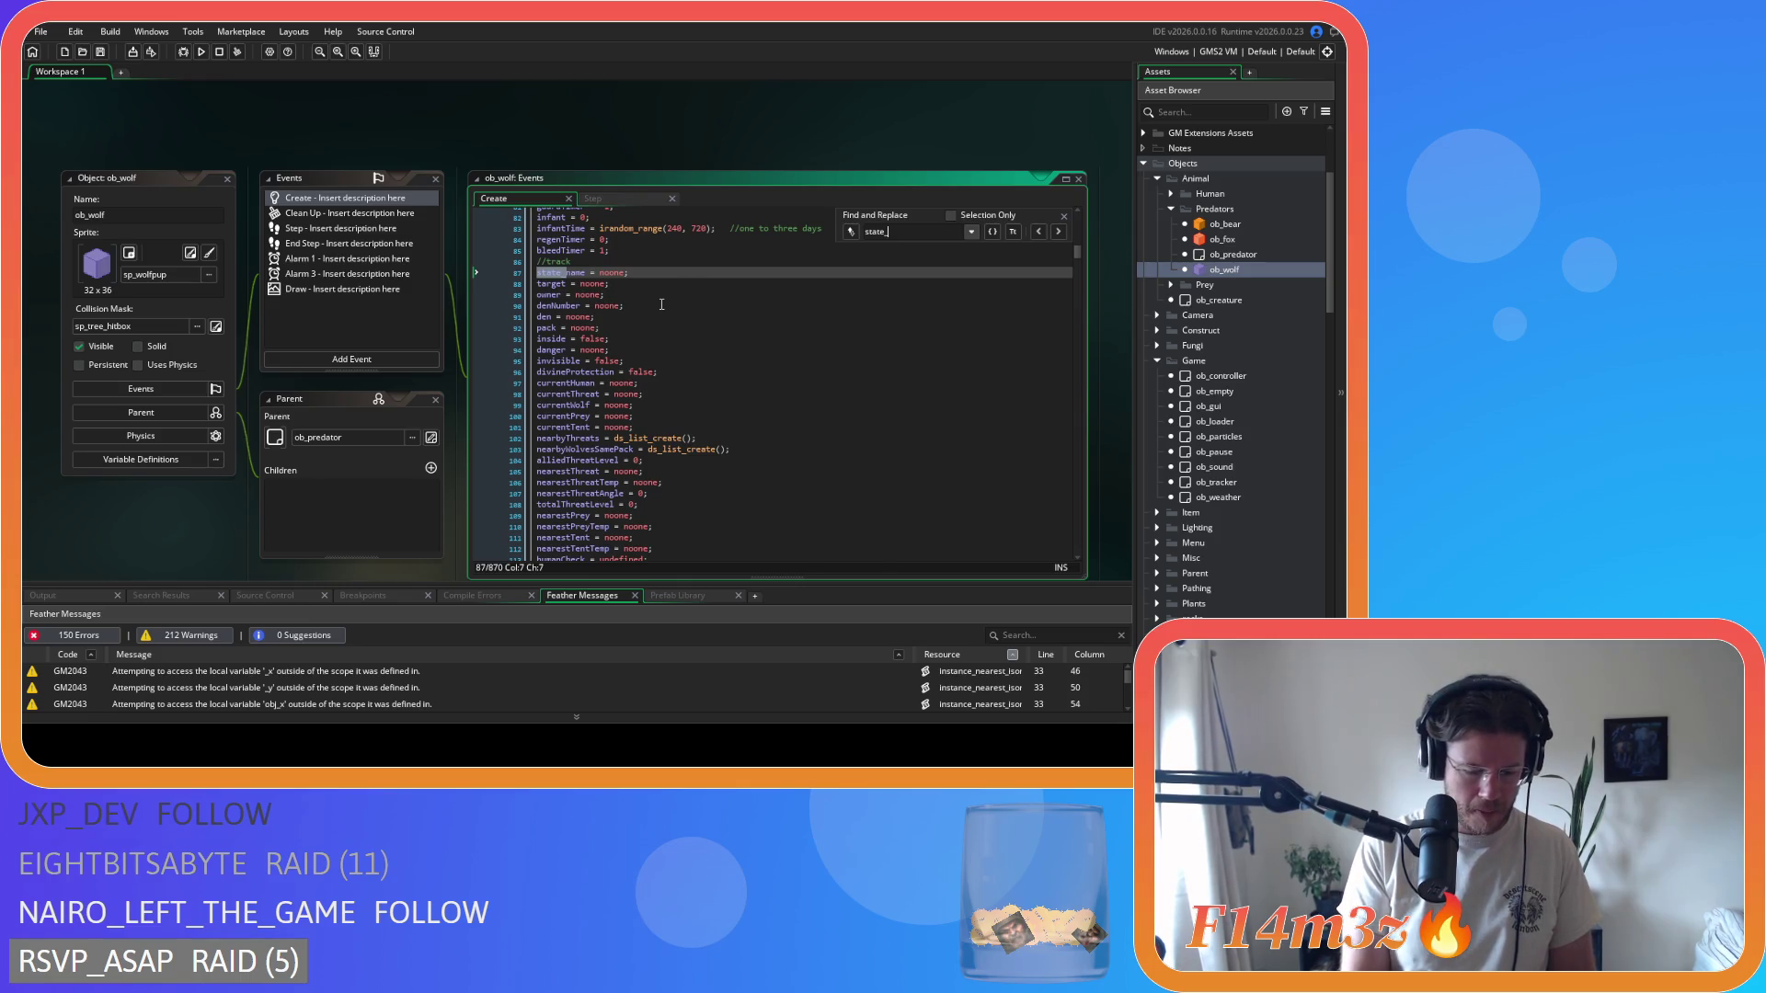
{"action": "type", "text": "hunt"}
{"action": "scroll", "coordinate": [806, 377], "scroll_direction": "down", "scroll_amount": 6}
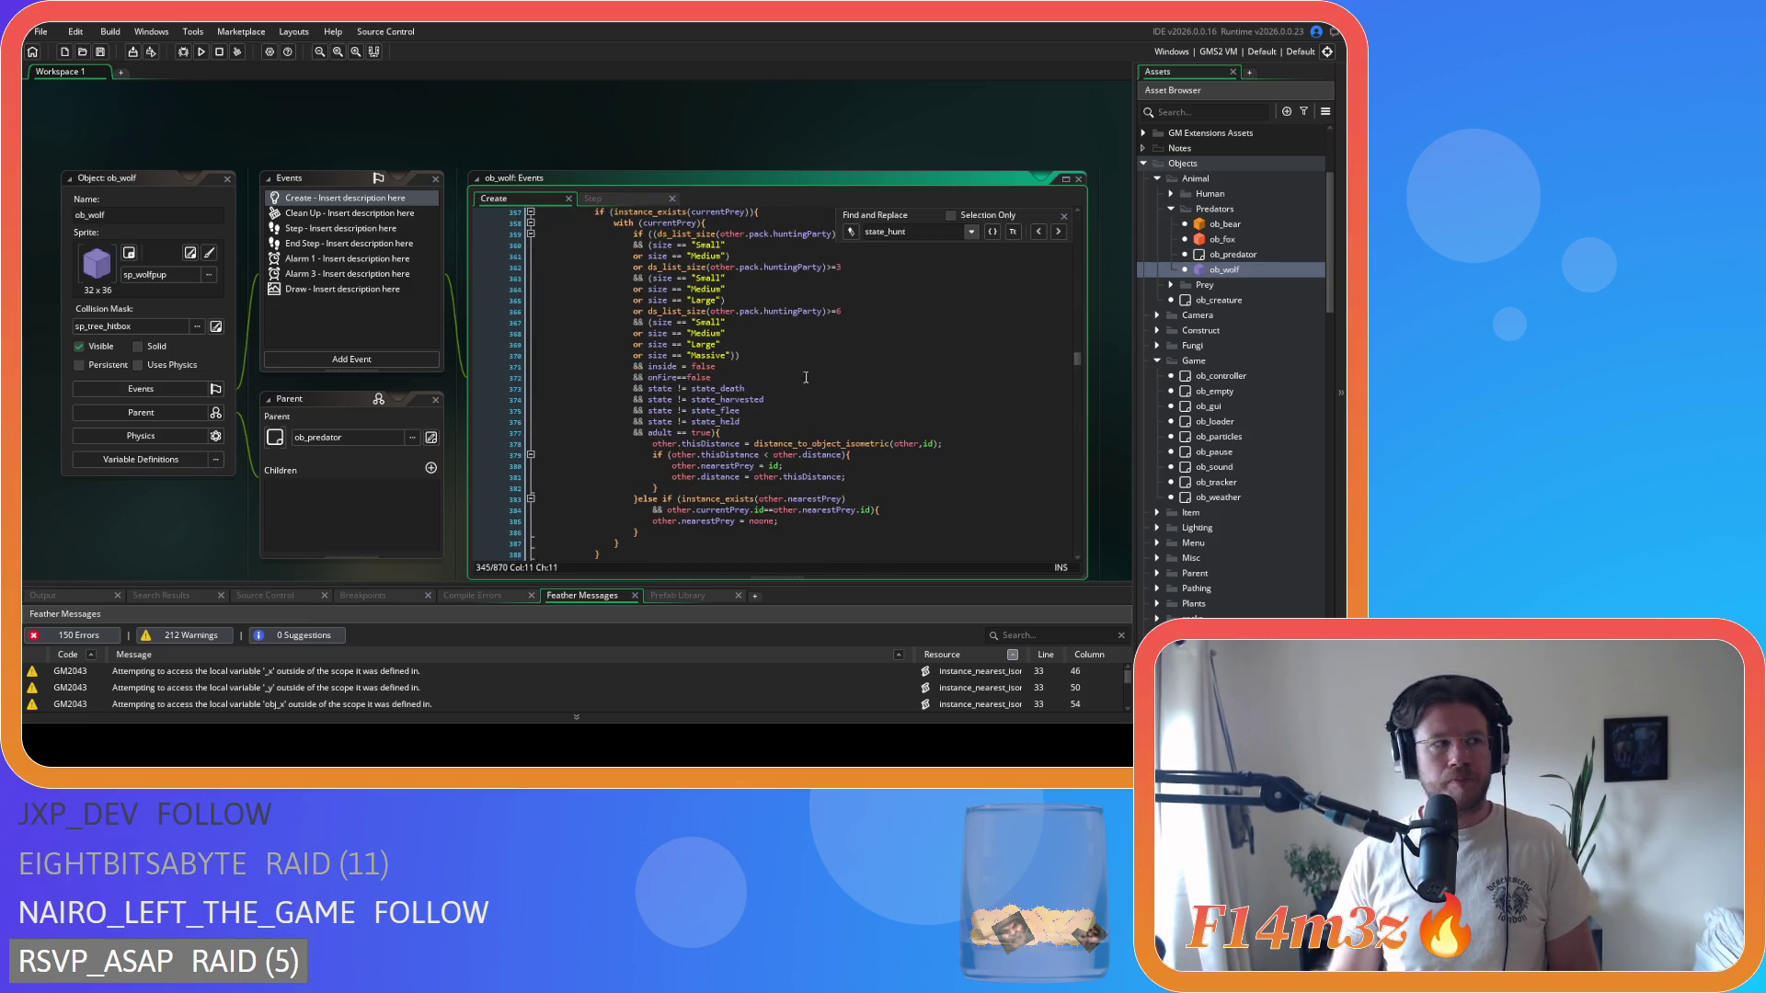
{"action": "key", "text": "Escape"}
{"action": "scroll", "coordinate": [809, 347], "scroll_direction": "down", "scroll_amount": 8}
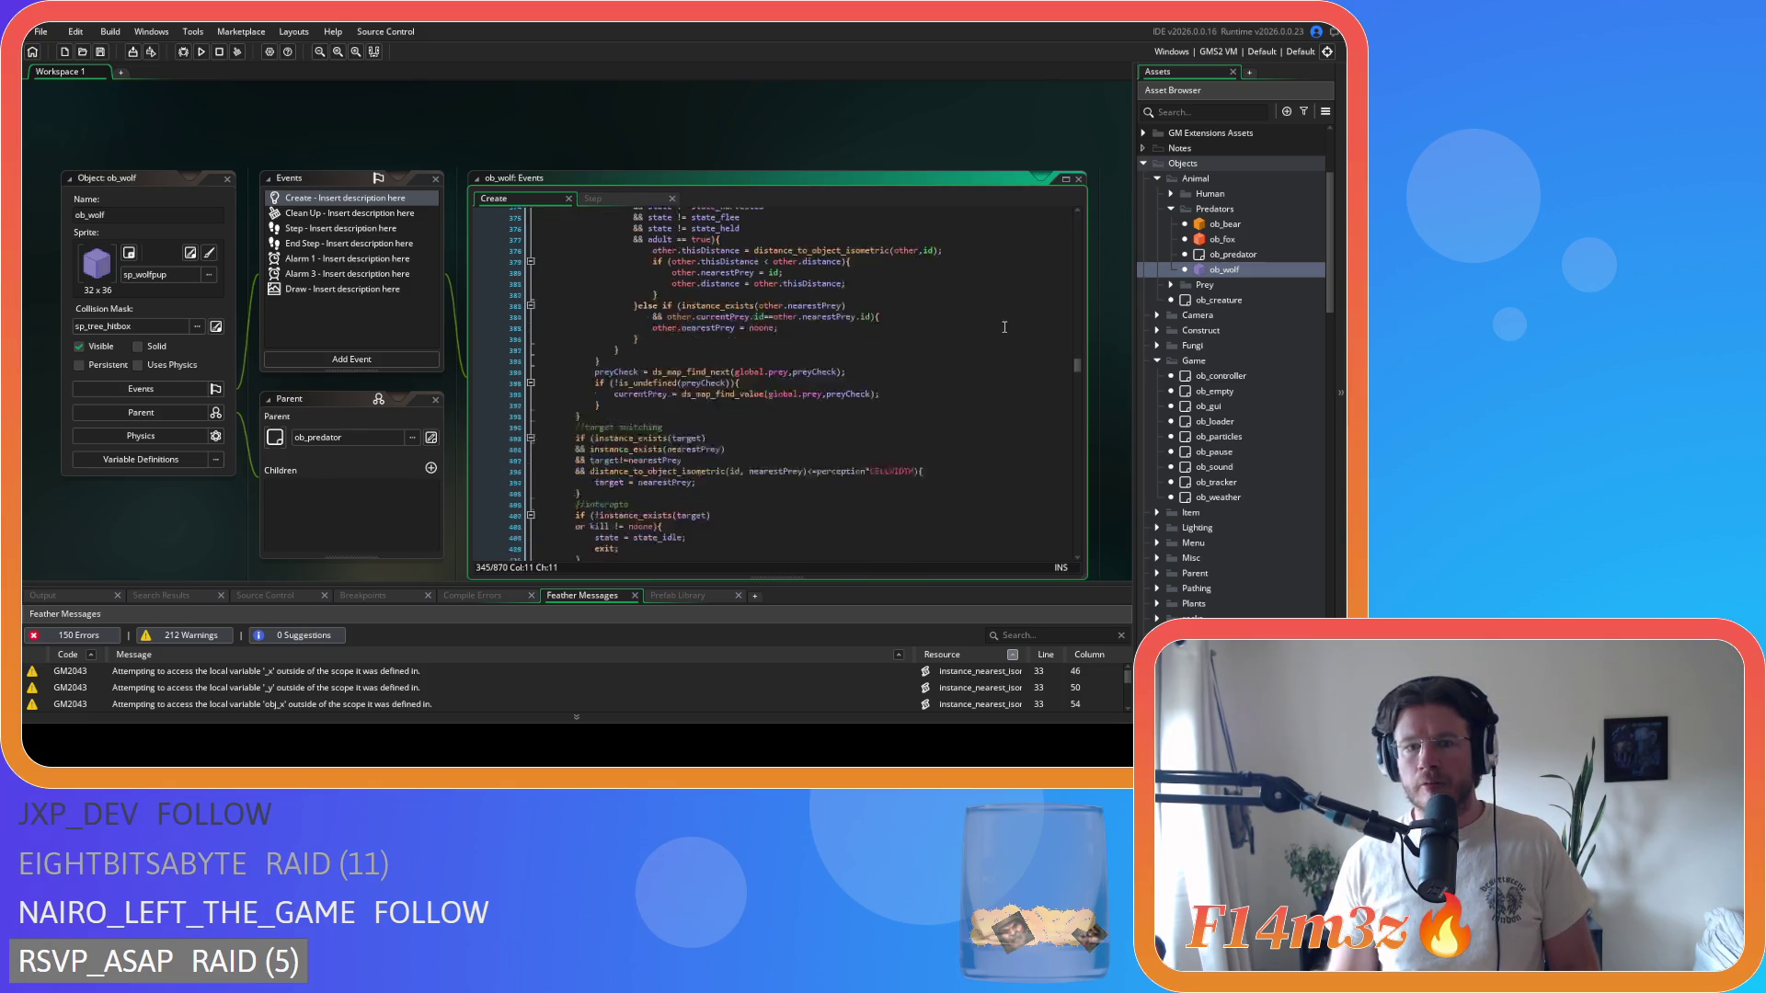
{"action": "scroll", "coordinate": [720, 422], "scroll_direction": "down", "scroll_amount": 9}
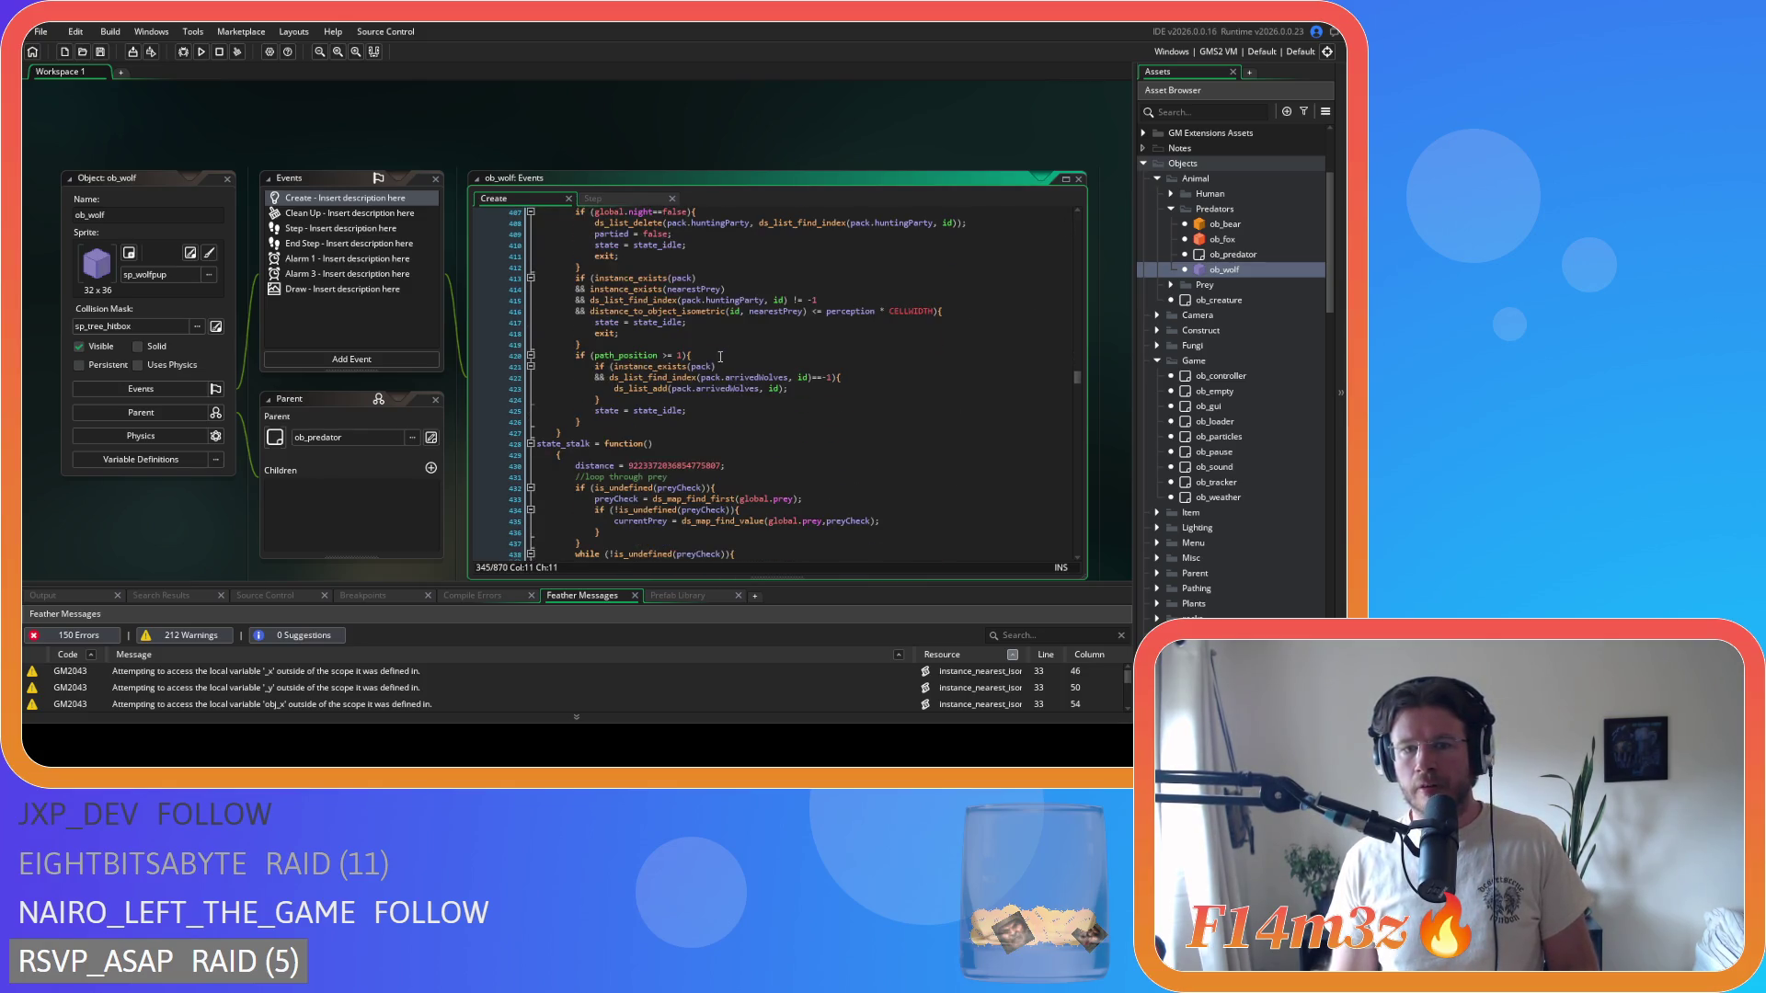
- Condense the condition to path_position>=1 and save the Create event
{"action": "left_click", "coordinate": [720, 421]}
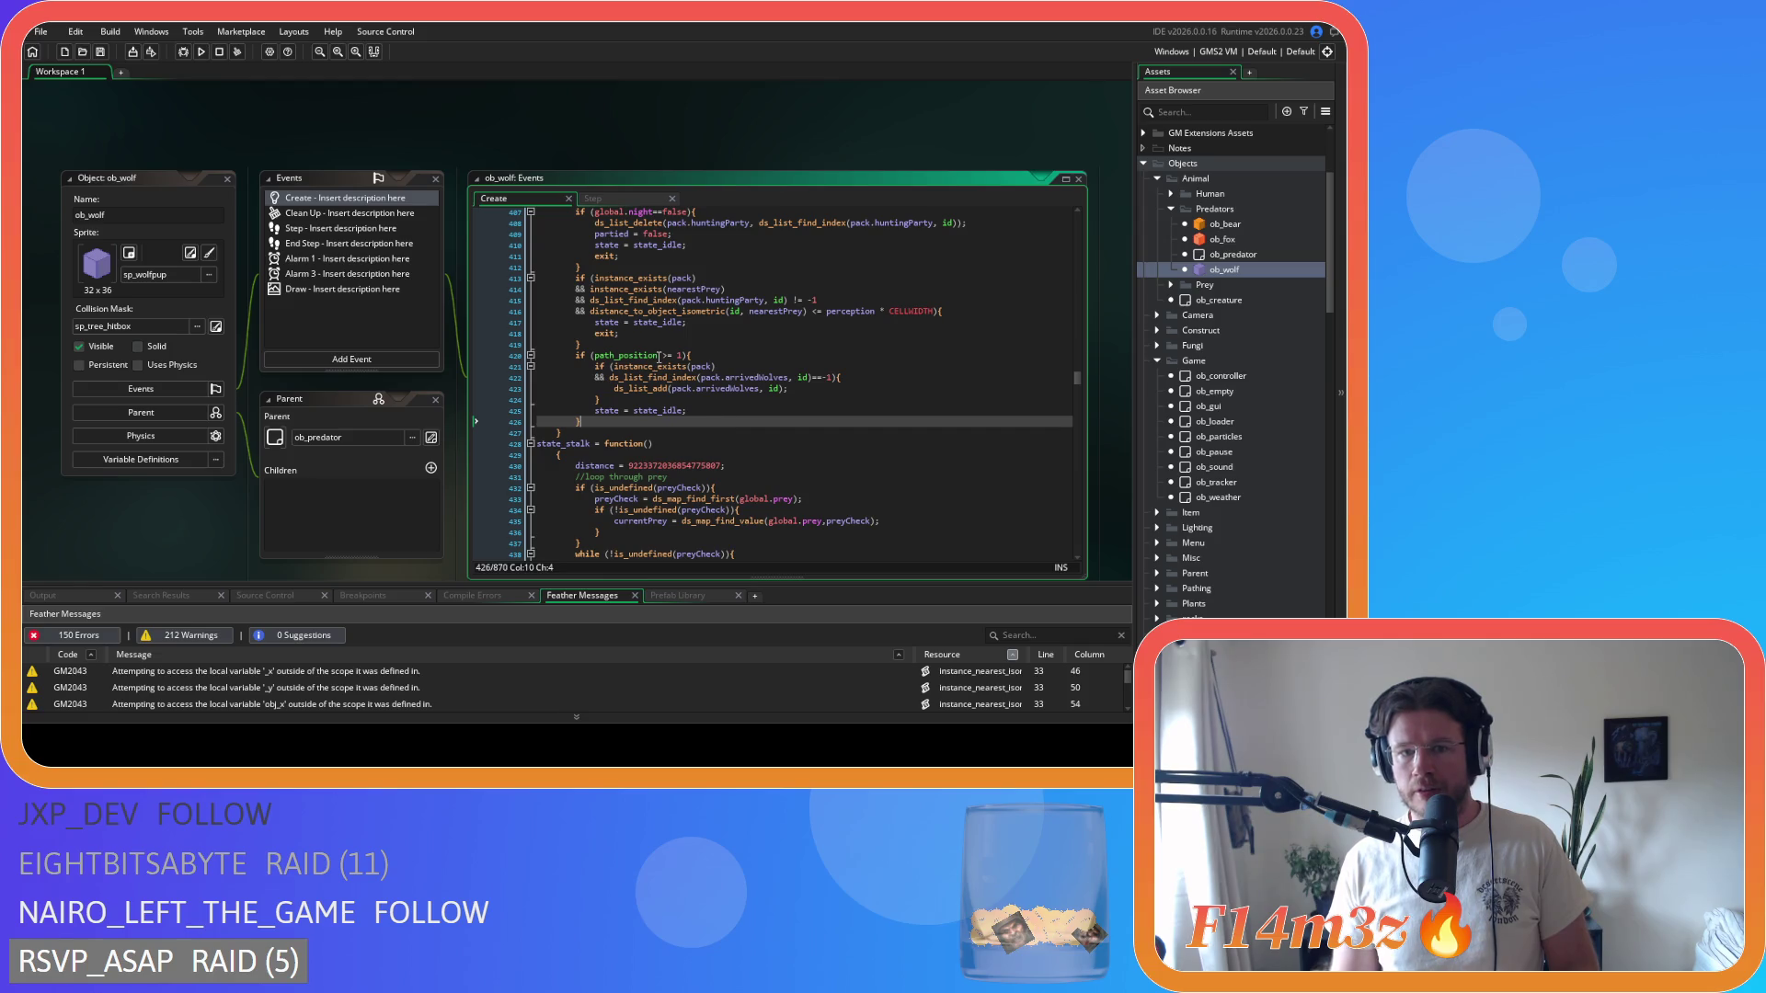
{"action": "left_click", "coordinate": [658, 355]}
{"action": "key", "text": "Delete"}
{"action": "key", "text": "Right"}
{"action": "key", "text": "Right"}
{"action": "key", "text": "Delete"}
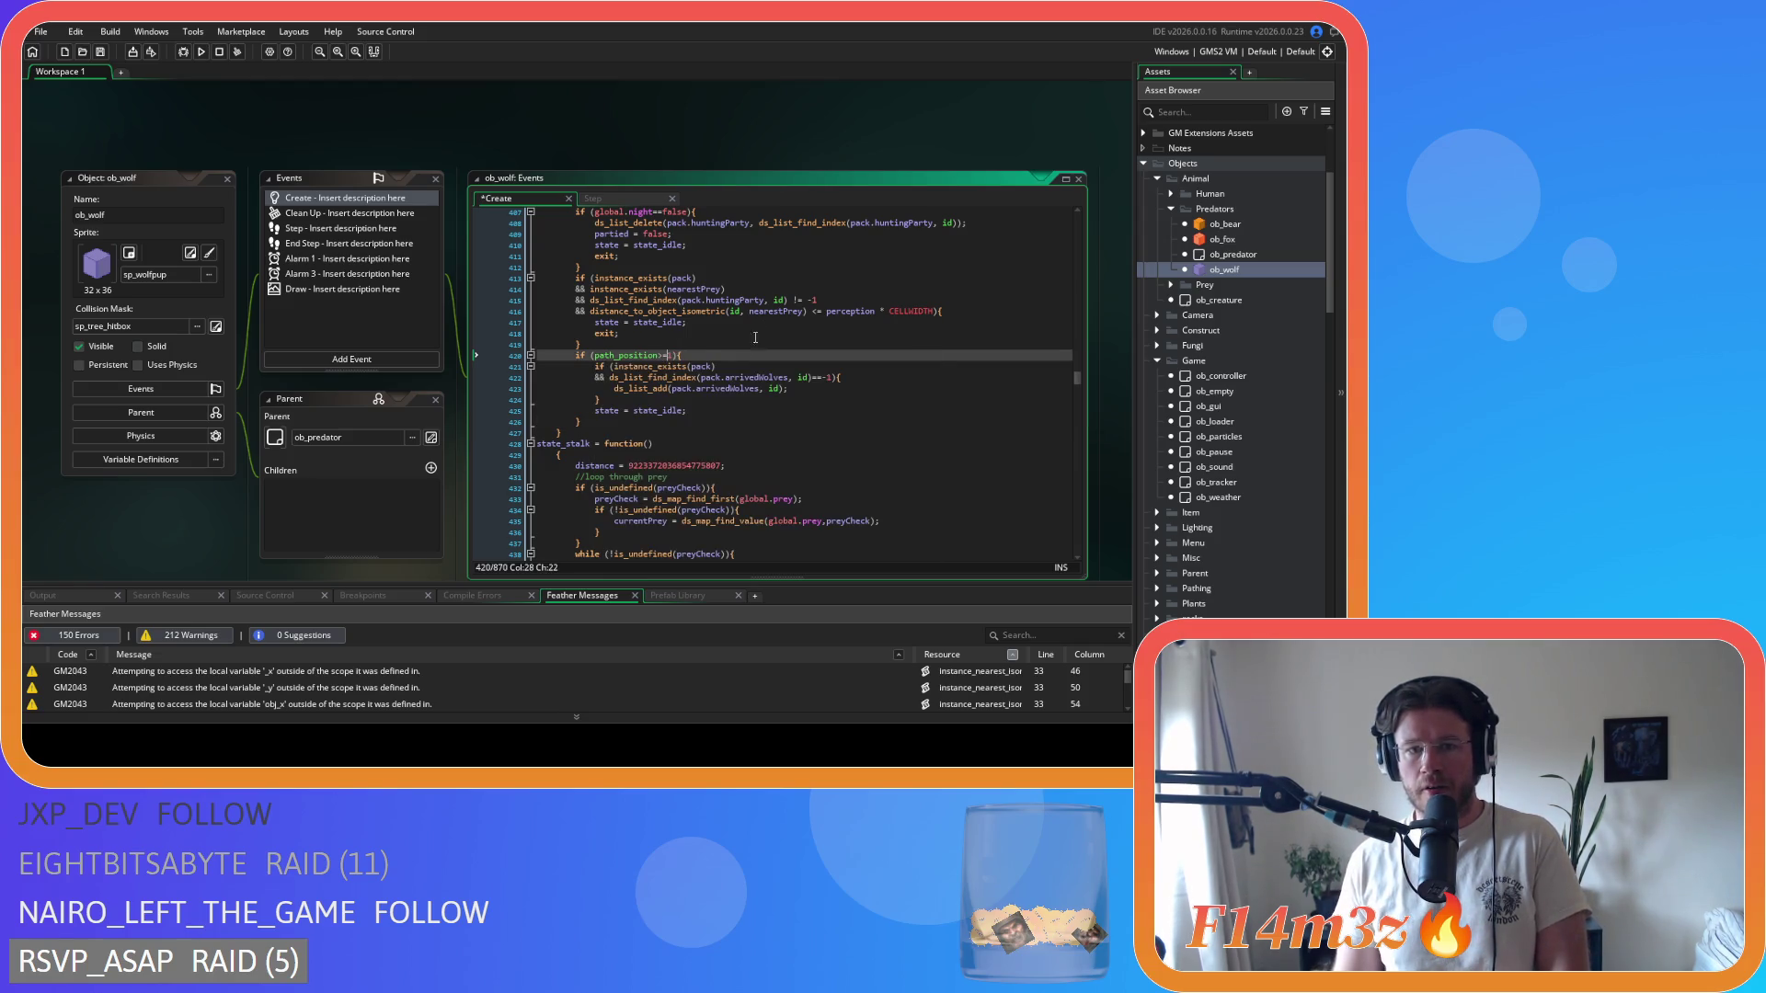
{"action": "left_click", "coordinate": [740, 364]}
{"action": "key", "text": "ctrl+s"}
- Select the state = state_idle line in the wolf's hunt code
{"action": "scroll", "coordinate": [866, 402], "scroll_direction": "up", "scroll_amount": 8}
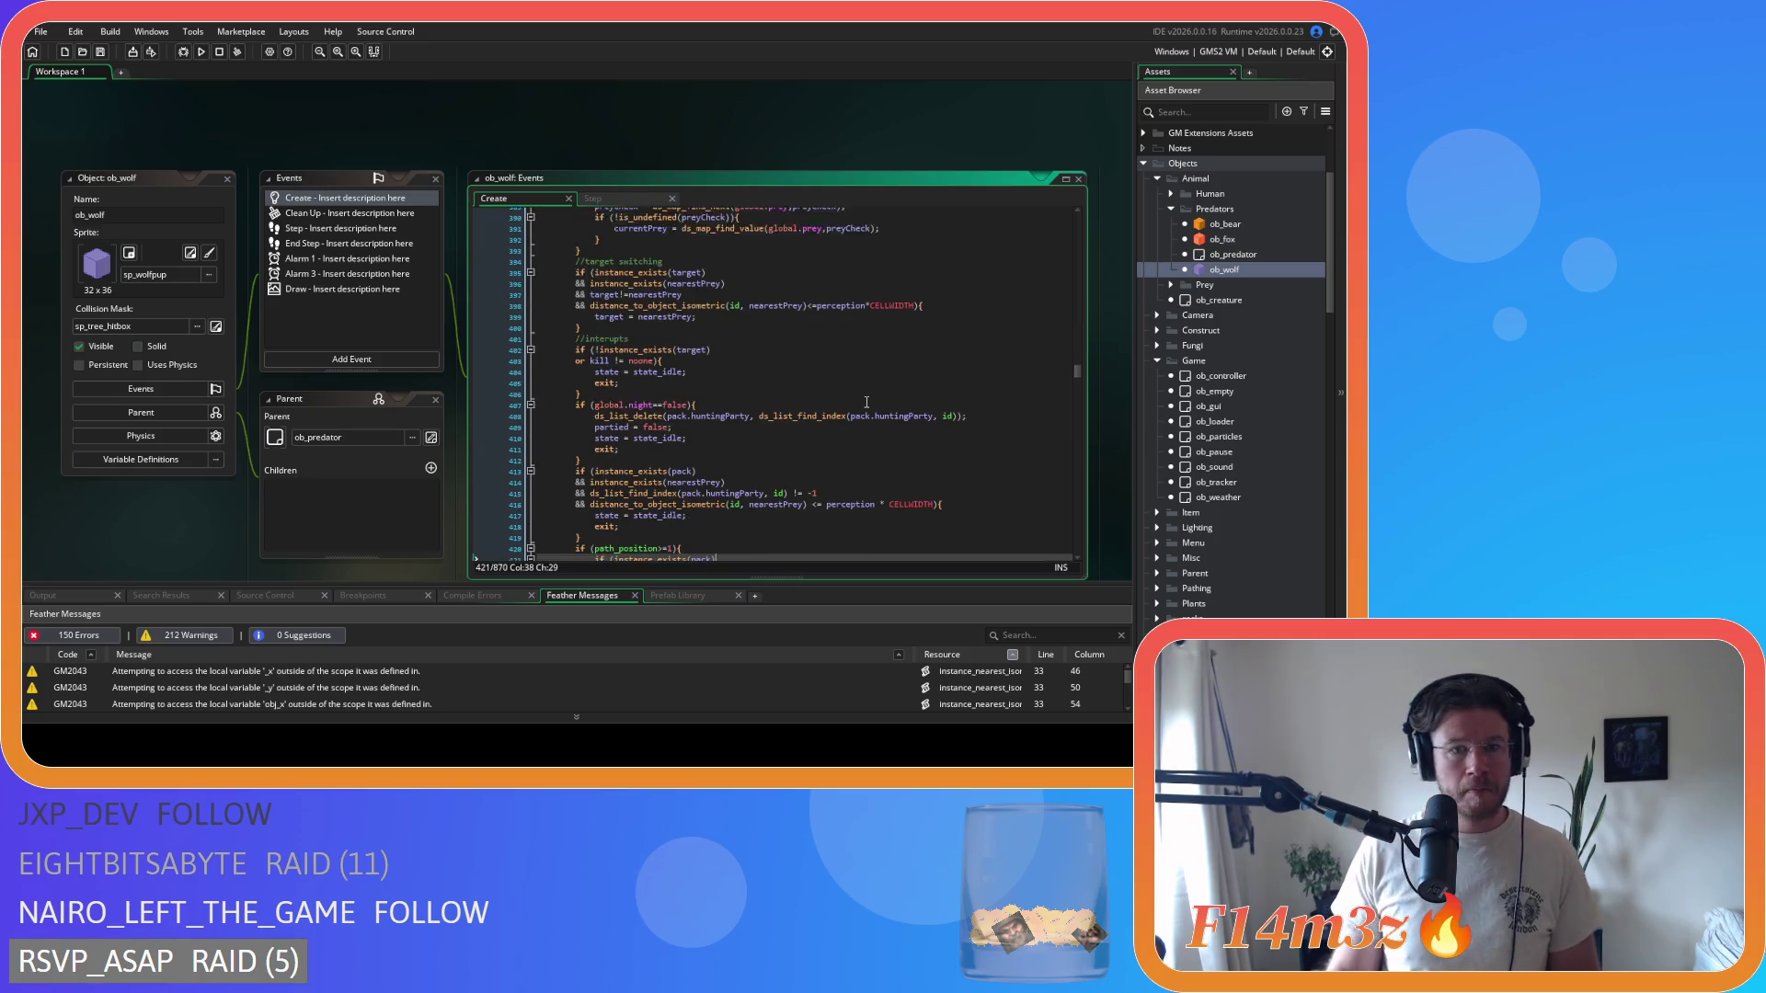
{"action": "scroll", "coordinate": [866, 402], "scroll_direction": "down", "scroll_amount": 3}
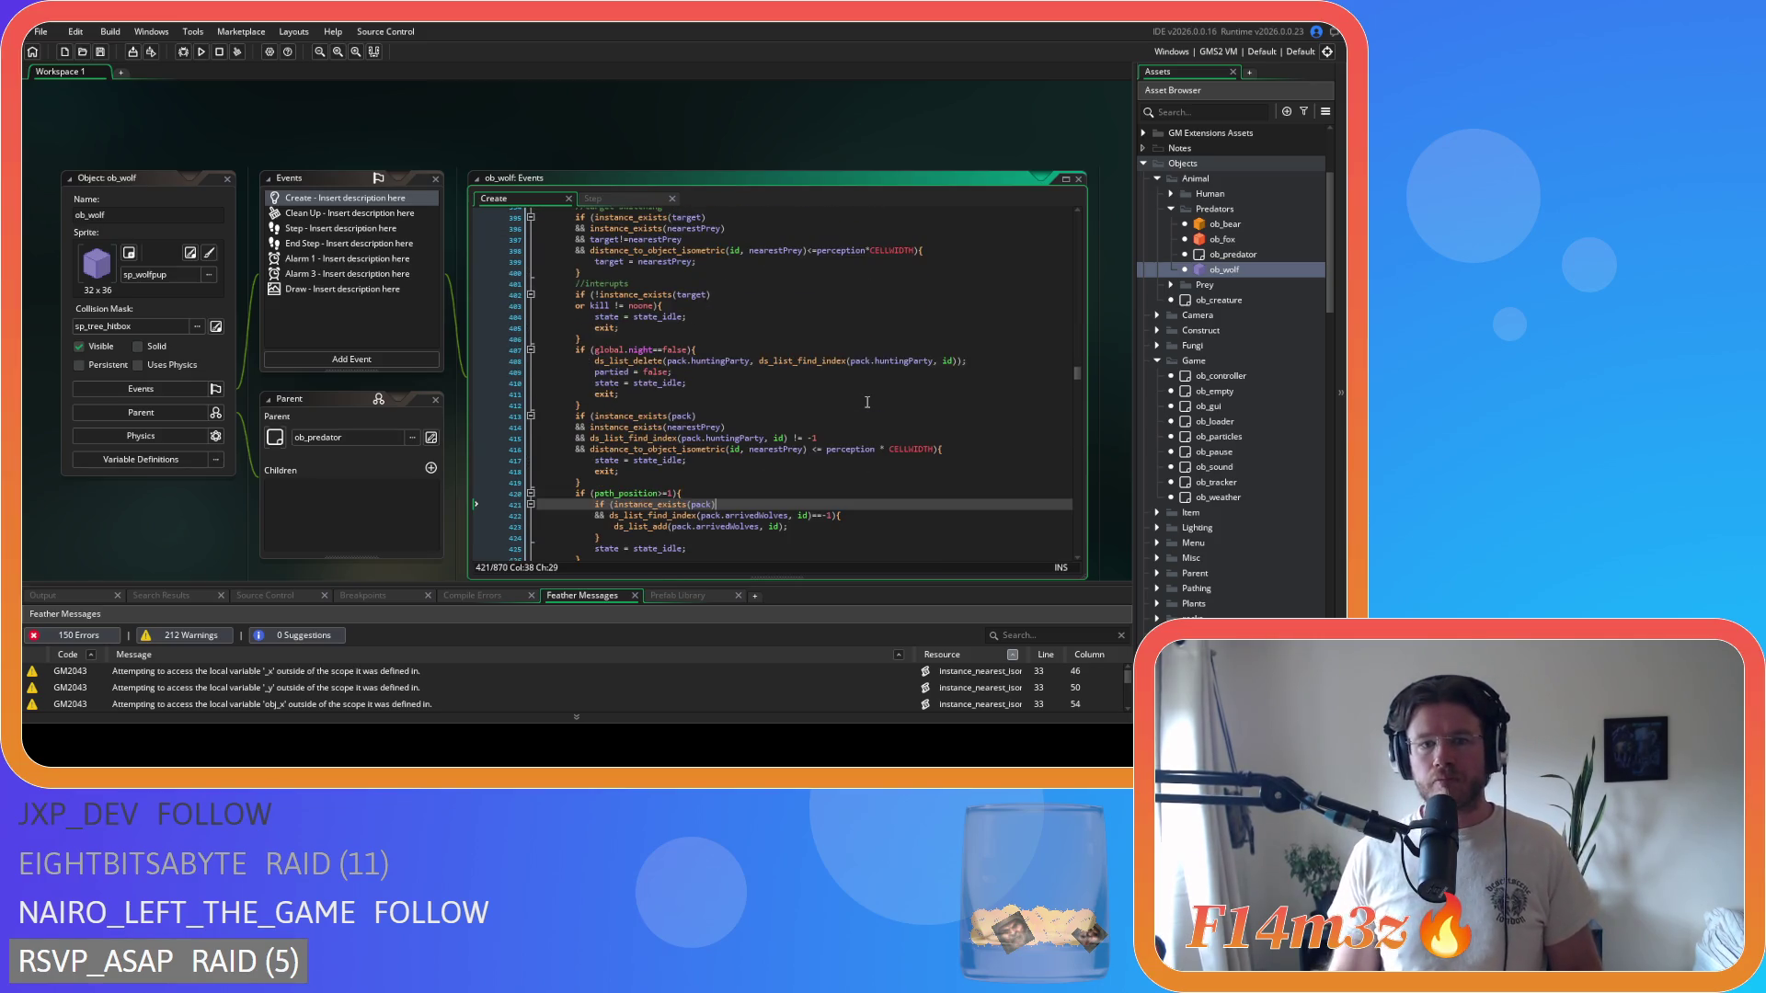
{"action": "scroll", "coordinate": [866, 401], "scroll_direction": "down", "scroll_amount": 2}
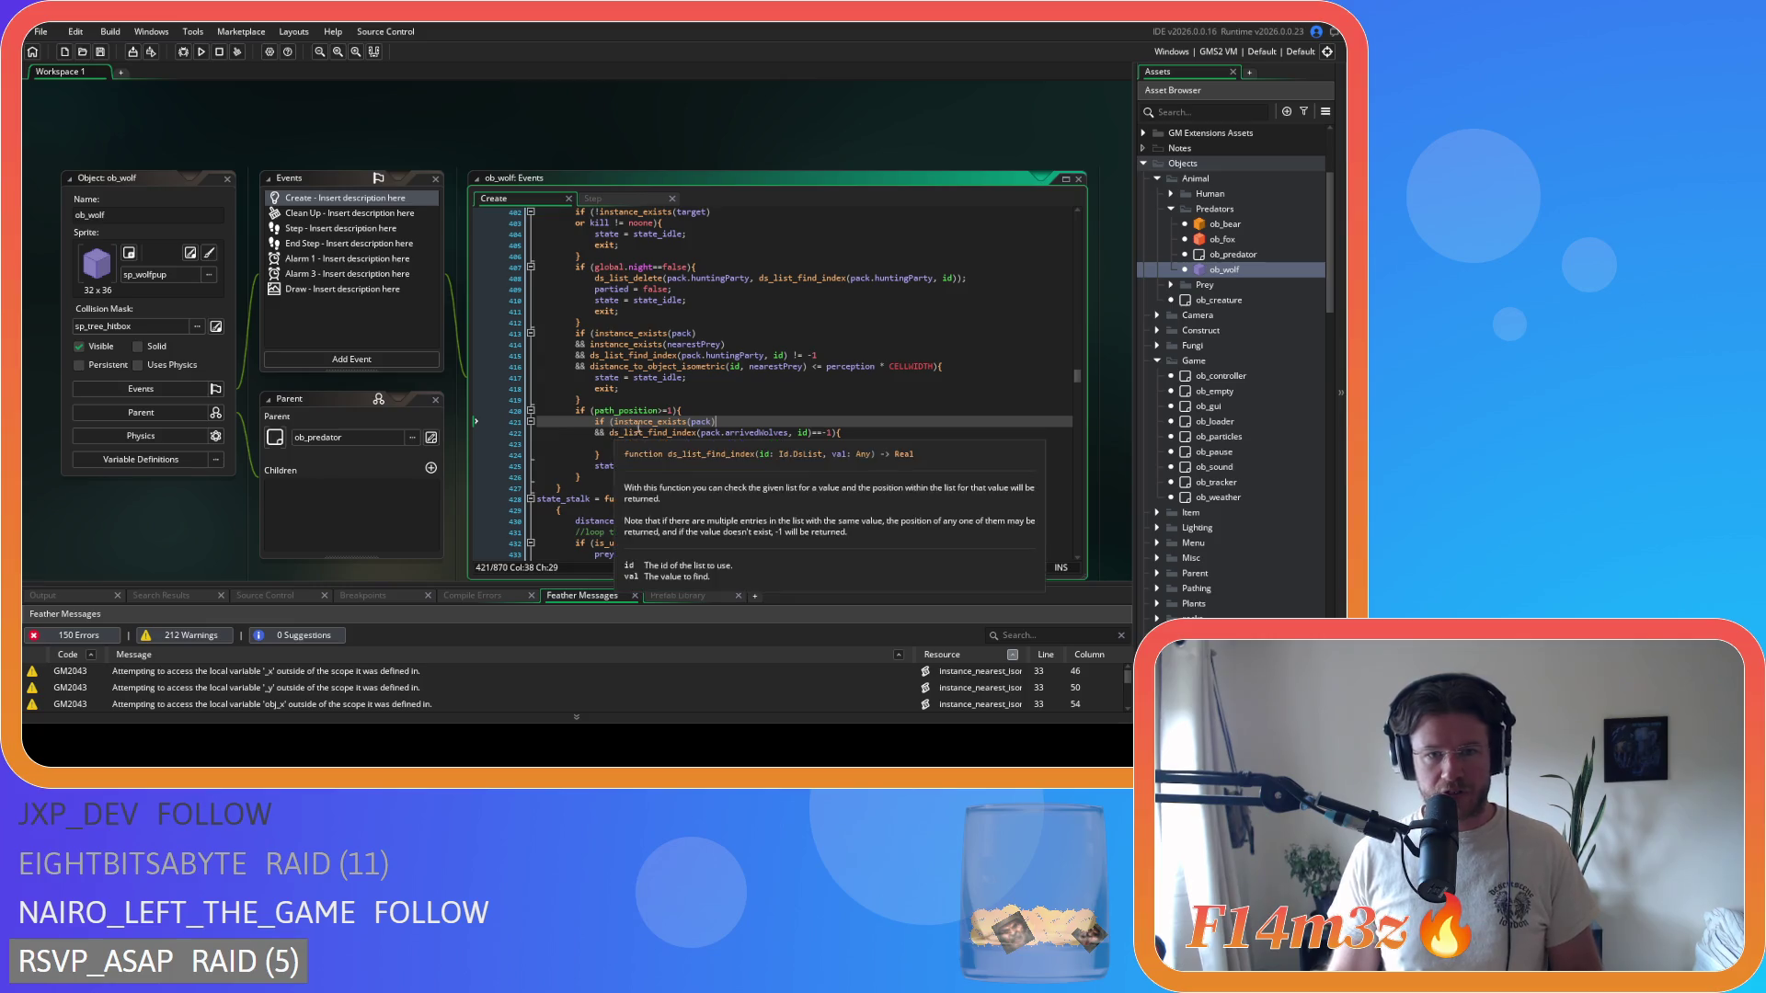
{"action": "left_click", "coordinate": [612, 461]}
{"action": "mouse_move", "coordinate": [687, 465]}
{"action": "left_mouse_down"}
{"action": "mouse_move", "coordinate": [648, 432]}
{"action": "mouse_move", "coordinate": [586, 467]}
{"action": "mouse_move", "coordinate": [676, 513]}
{"action": "mouse_move", "coordinate": [595, 465]}
{"action": "left_mouse_up"}
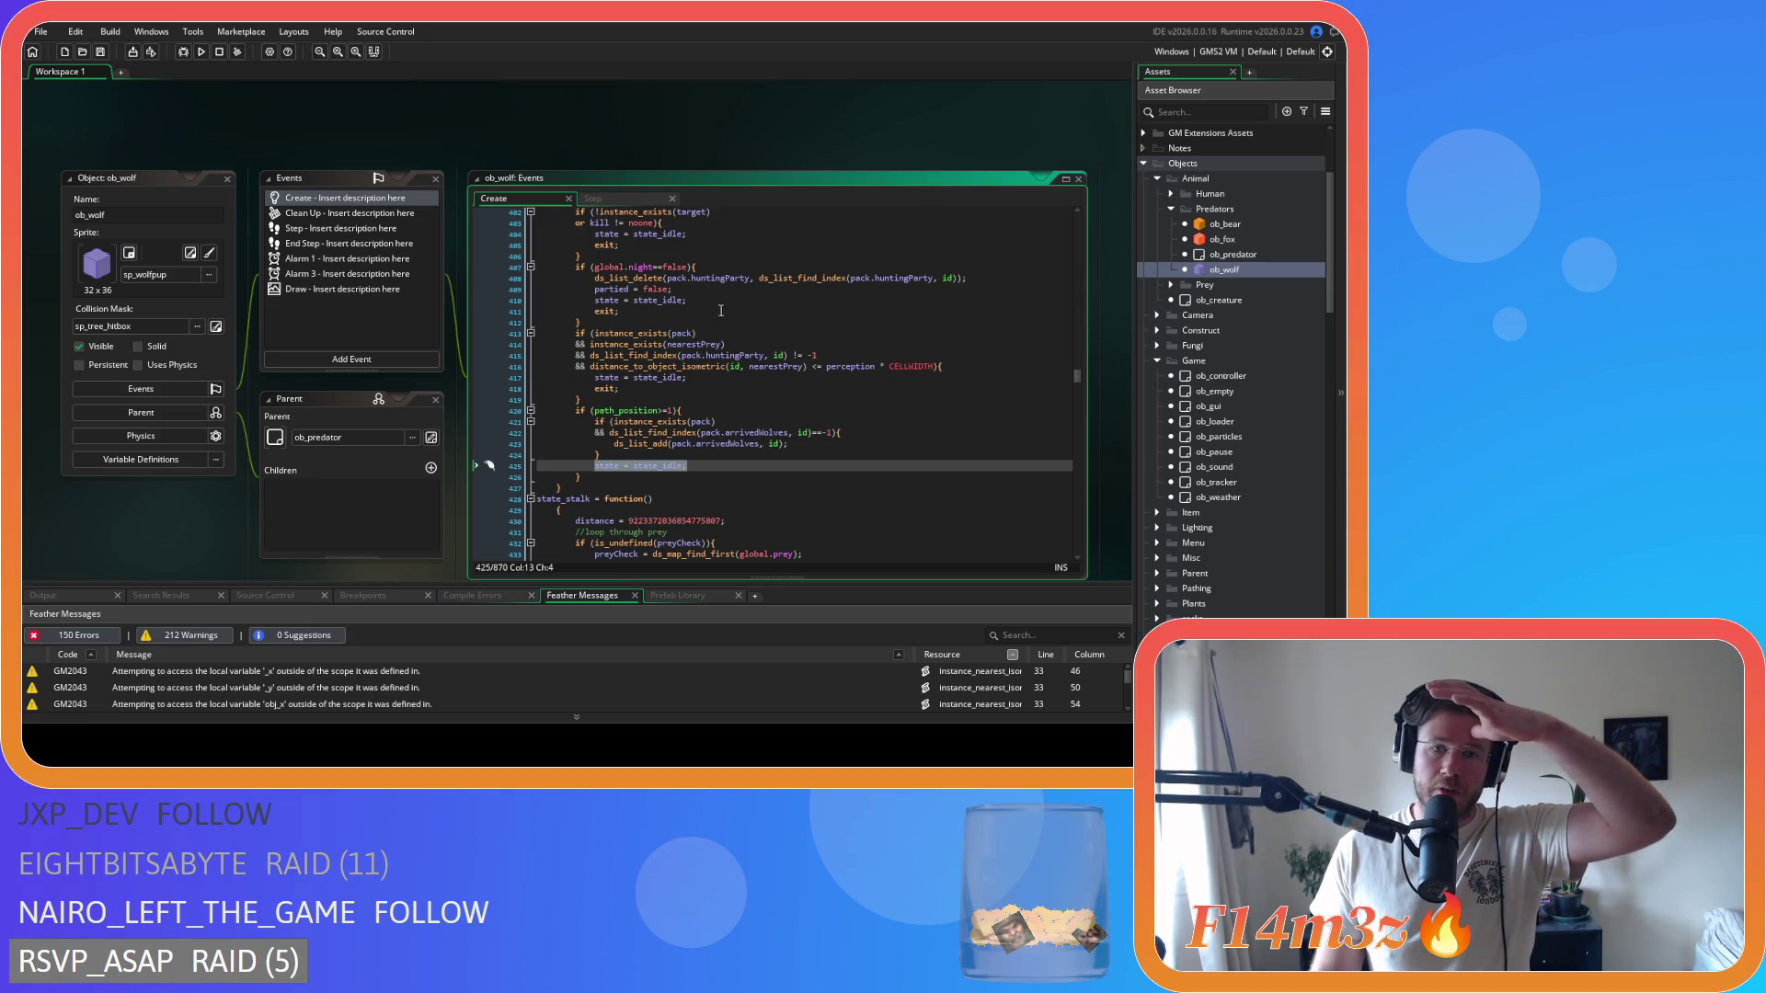
- Remove the spaces around <= in the perception distance check and open sc_wolfConditions
{"action": "scroll", "coordinate": [699, 368], "scroll_direction": "up", "scroll_amount": 3}
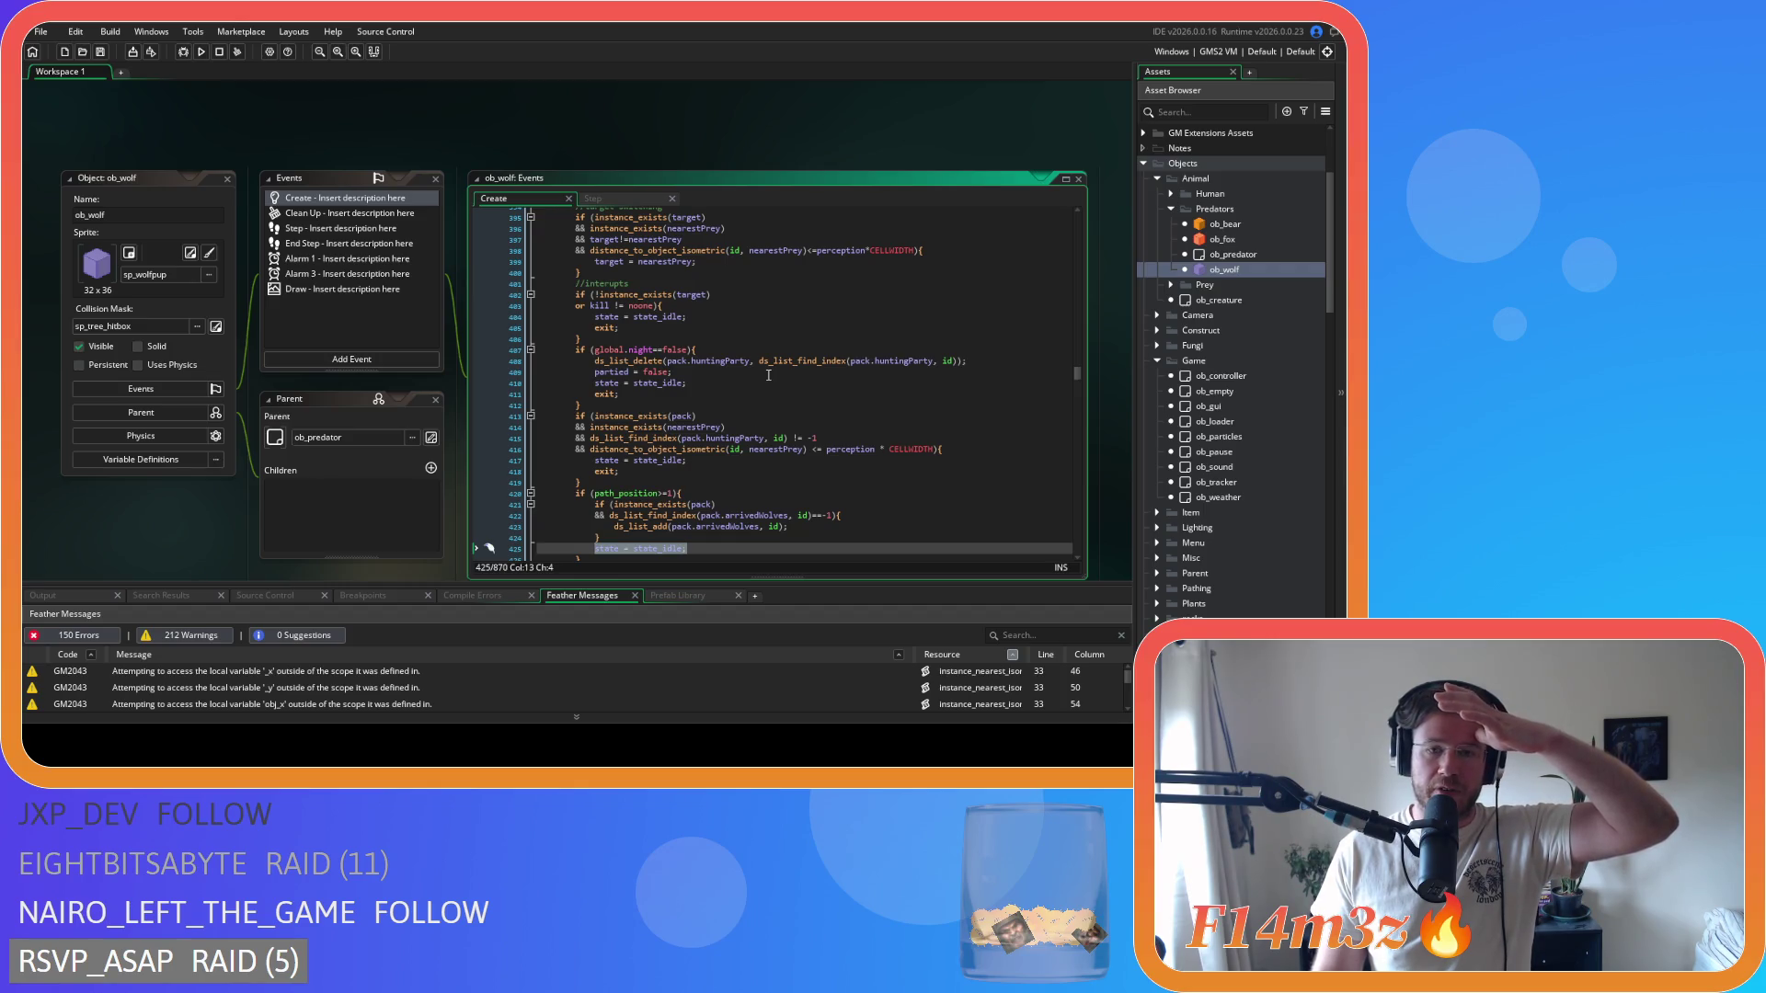
{"action": "scroll", "coordinate": [768, 375], "scroll_direction": "up", "scroll_amount": 10}
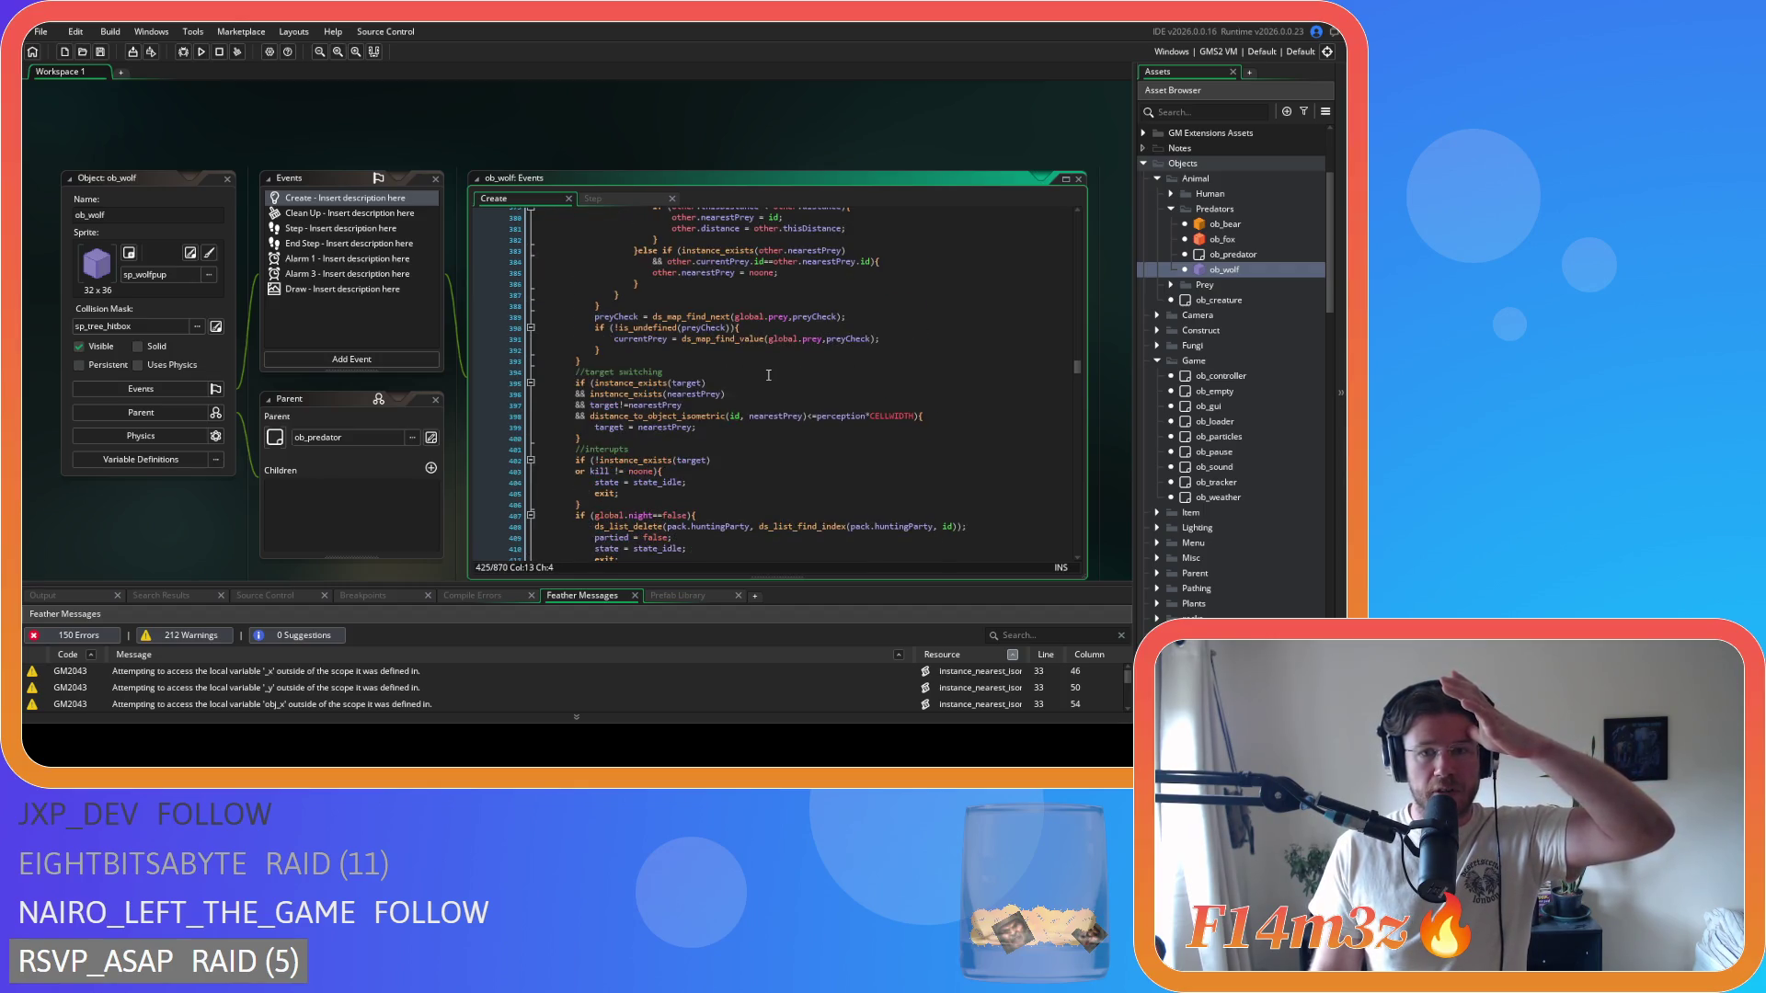
{"action": "scroll", "coordinate": [772, 371], "scroll_direction": "down", "scroll_amount": 8}
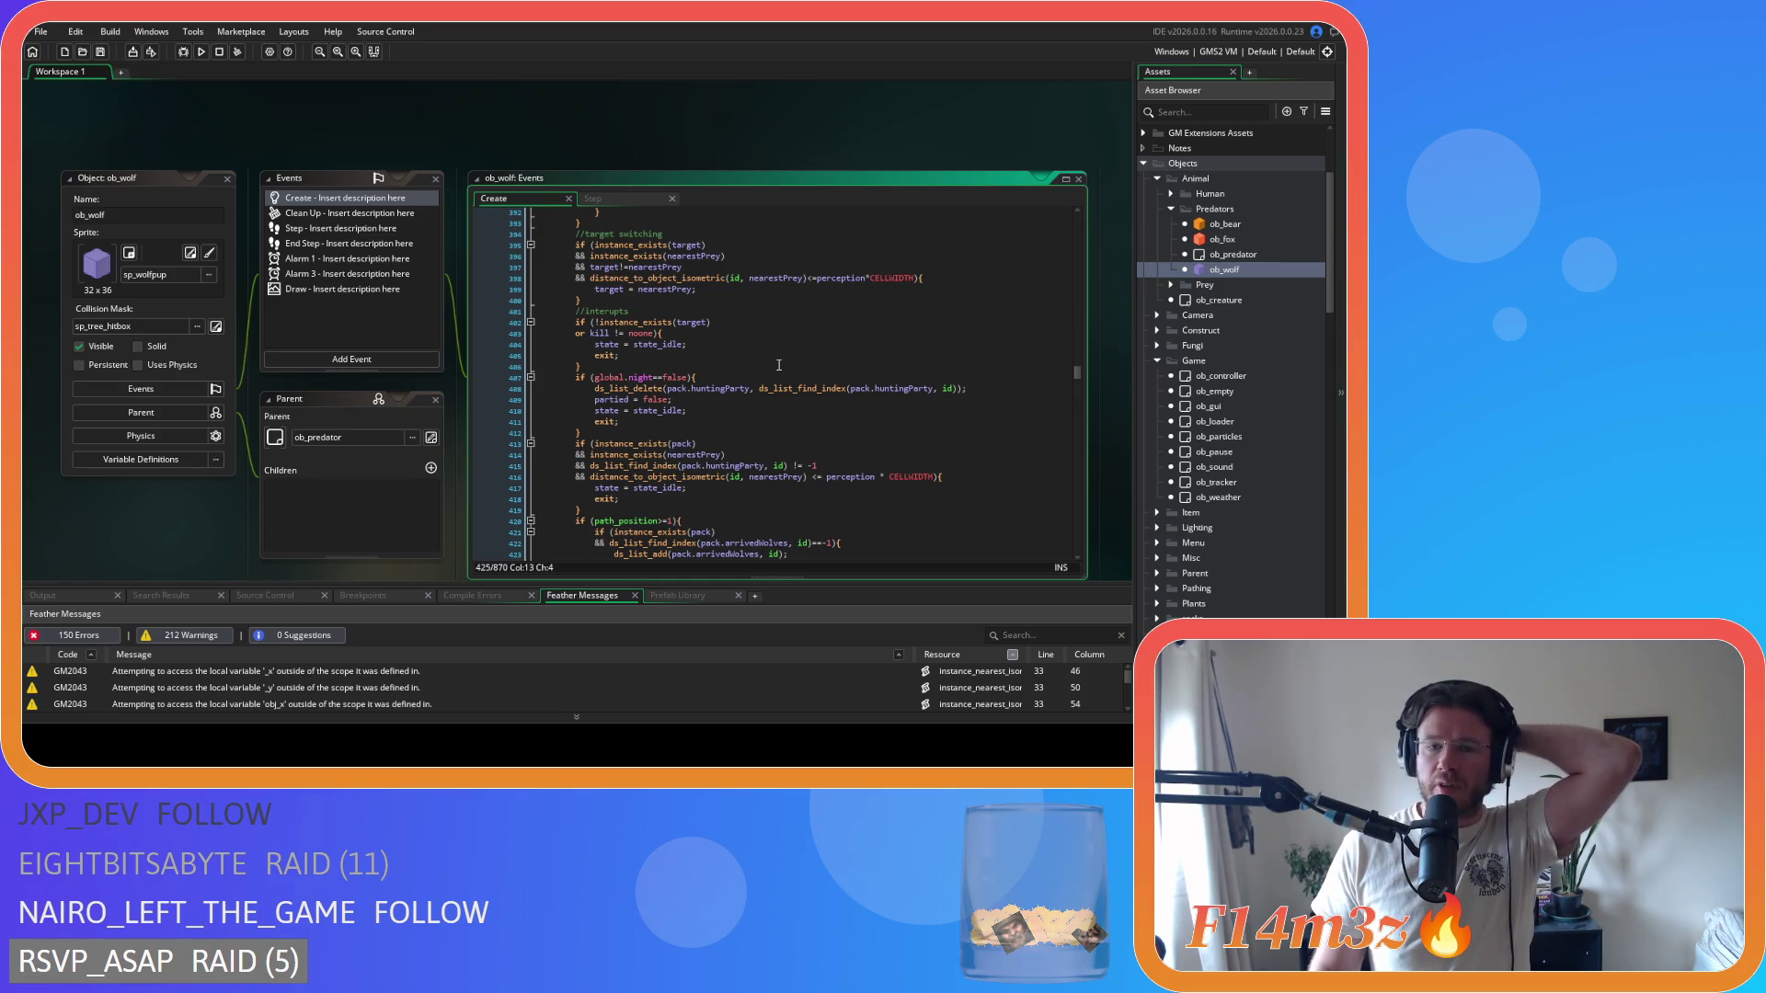
{"action": "left_click", "coordinate": [813, 476]}
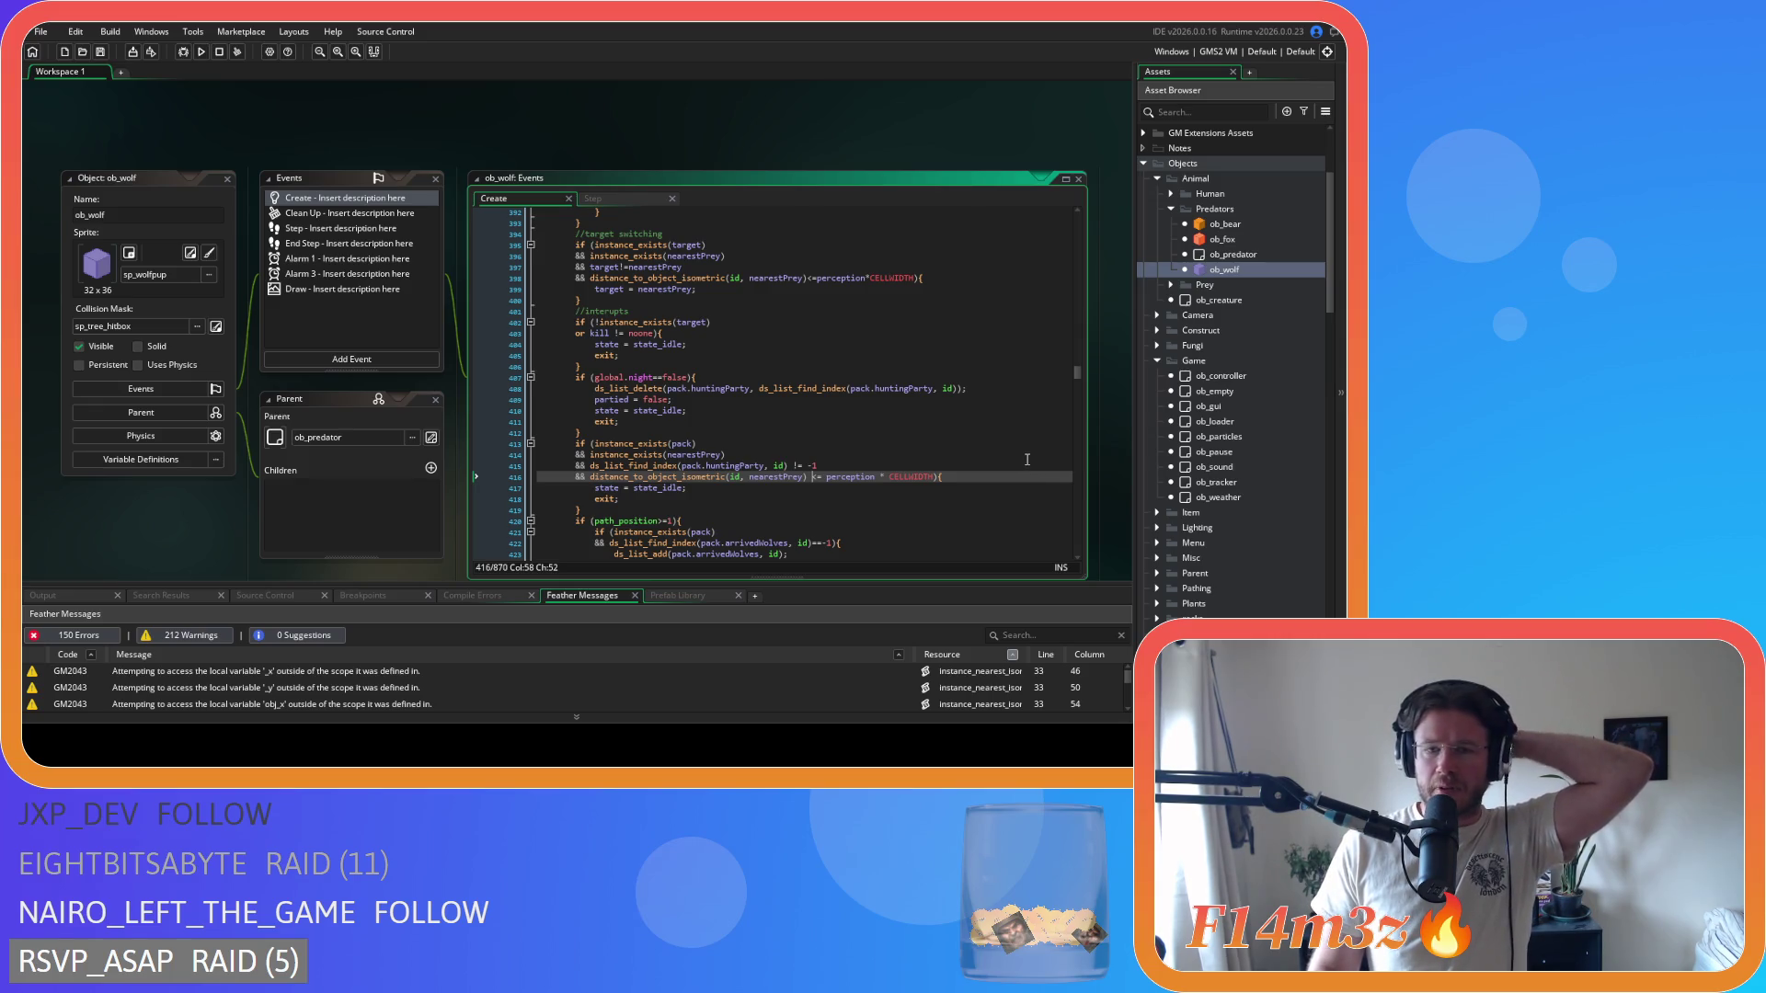
{"action": "key", "text": "BackSpace"}
{"action": "key", "text": "Delete"}
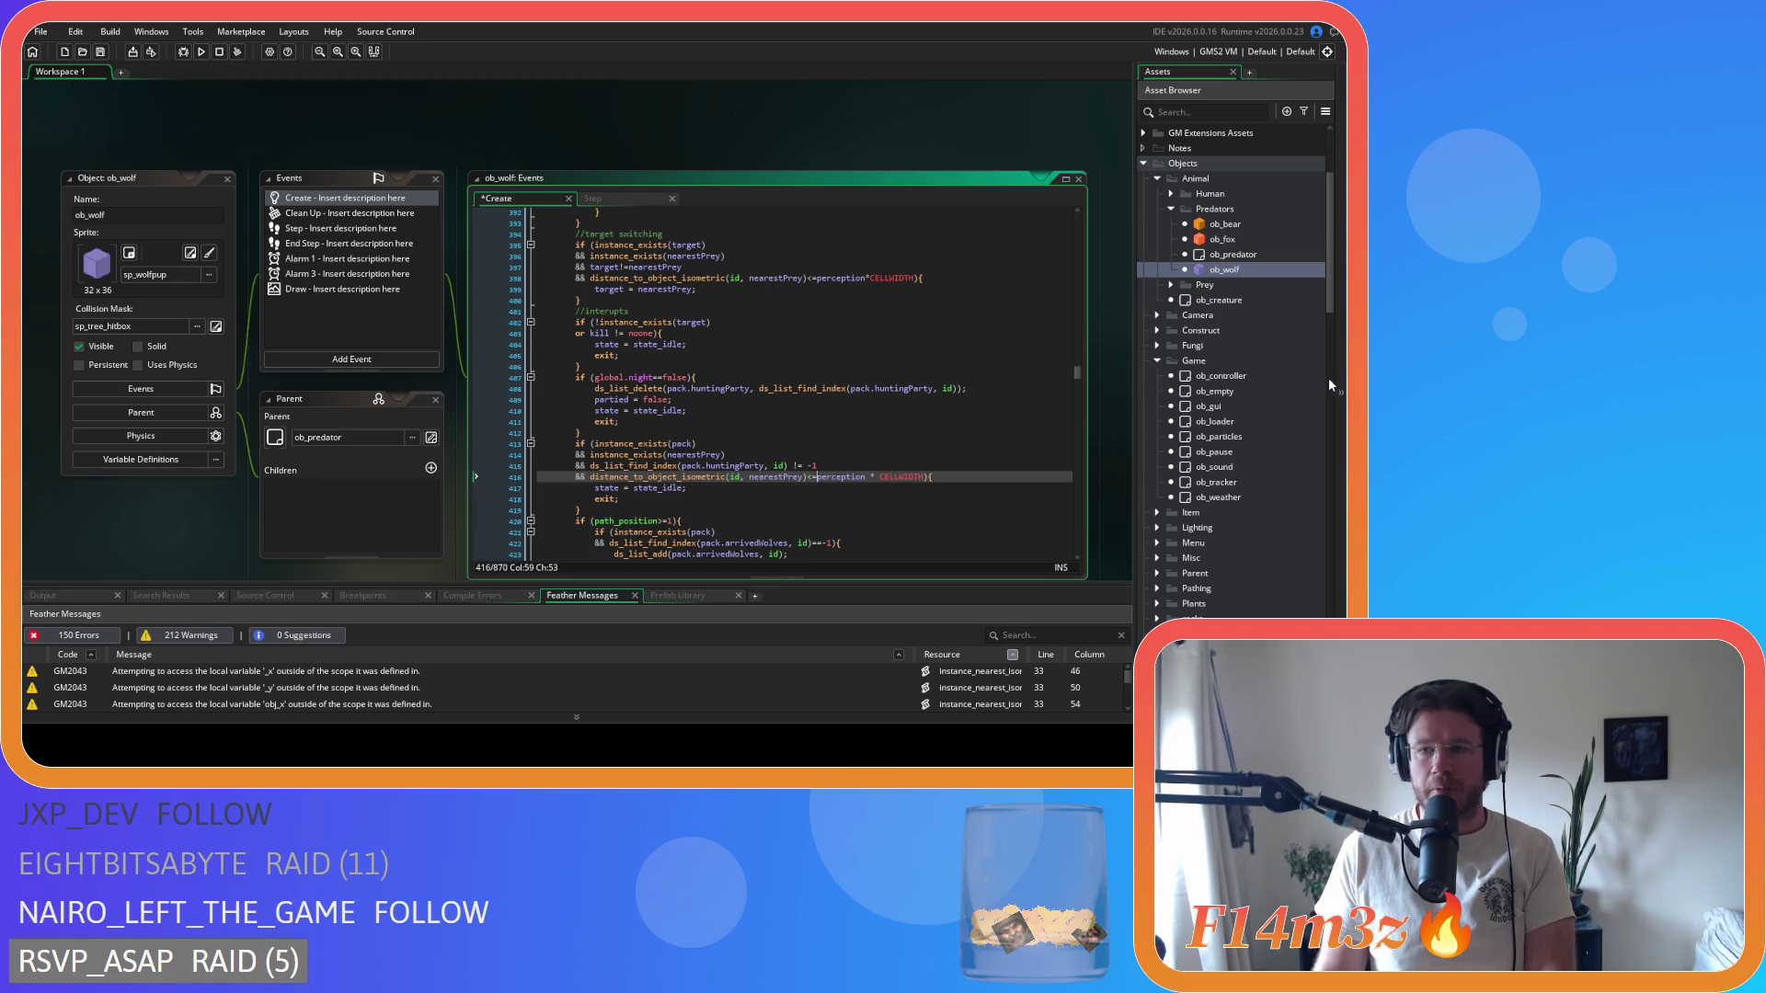
{"action": "scroll", "coordinate": [1240, 396], "scroll_direction": "down", "scroll_amount": 10}
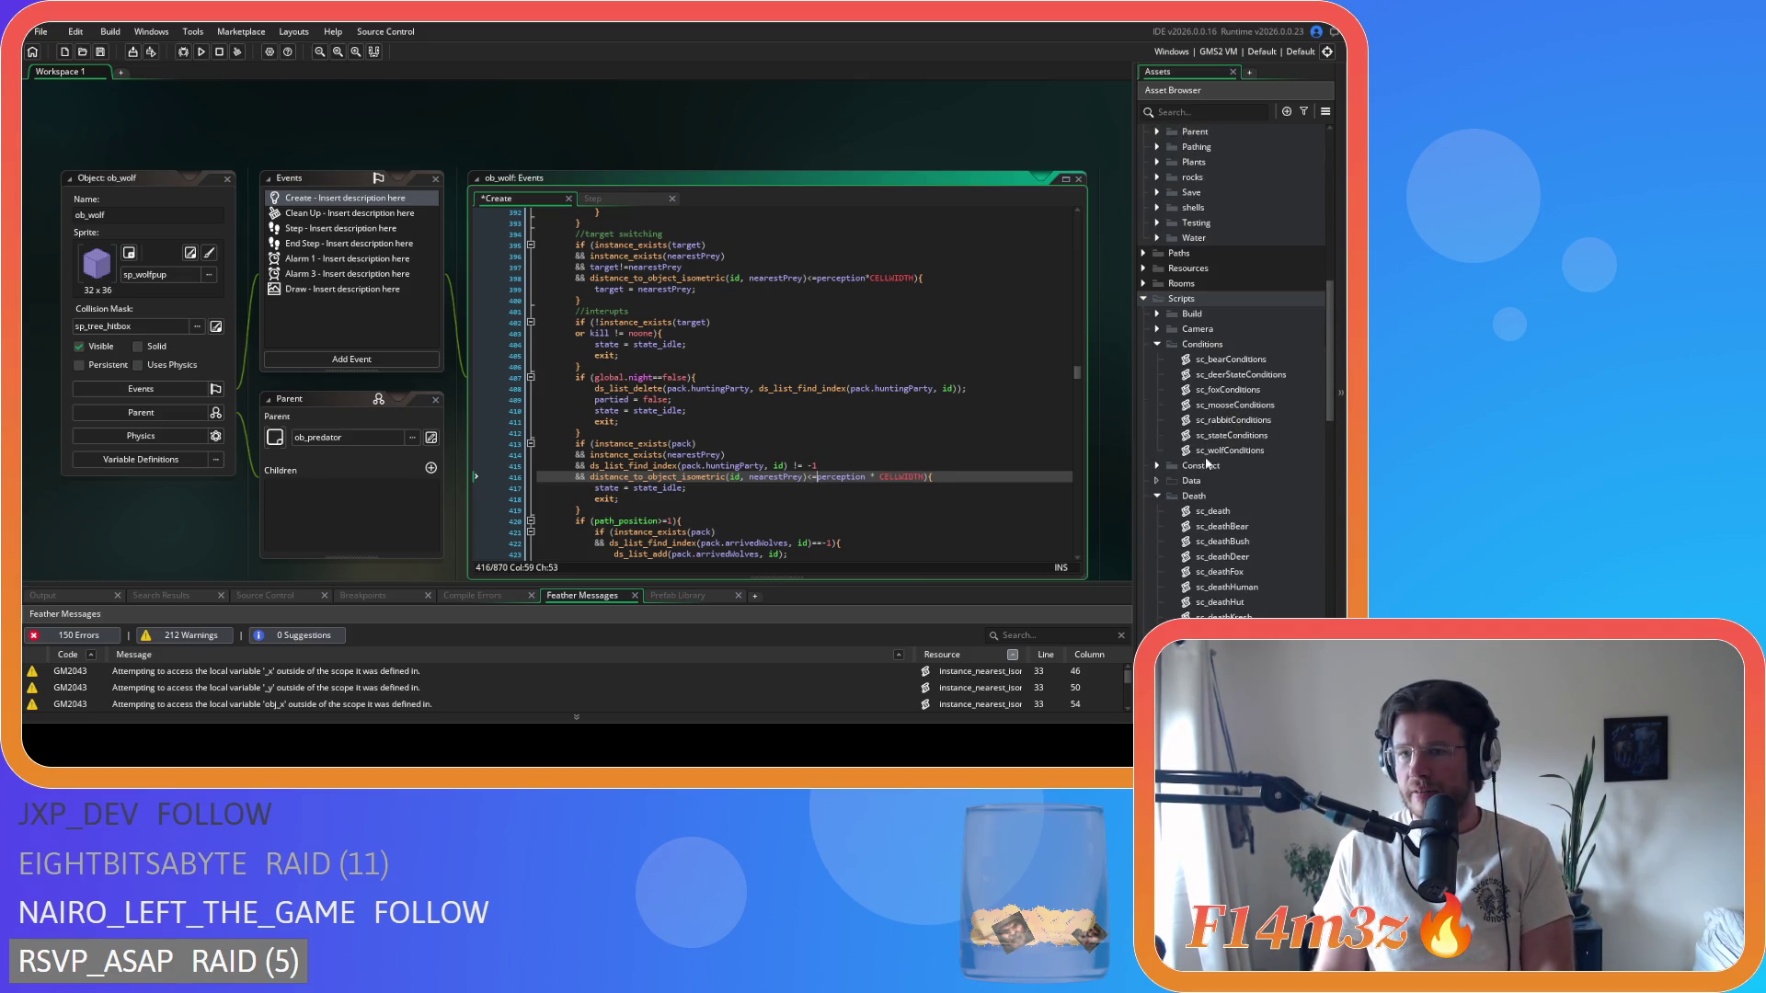
{"action": "double_click", "coordinate": [1232, 450]}
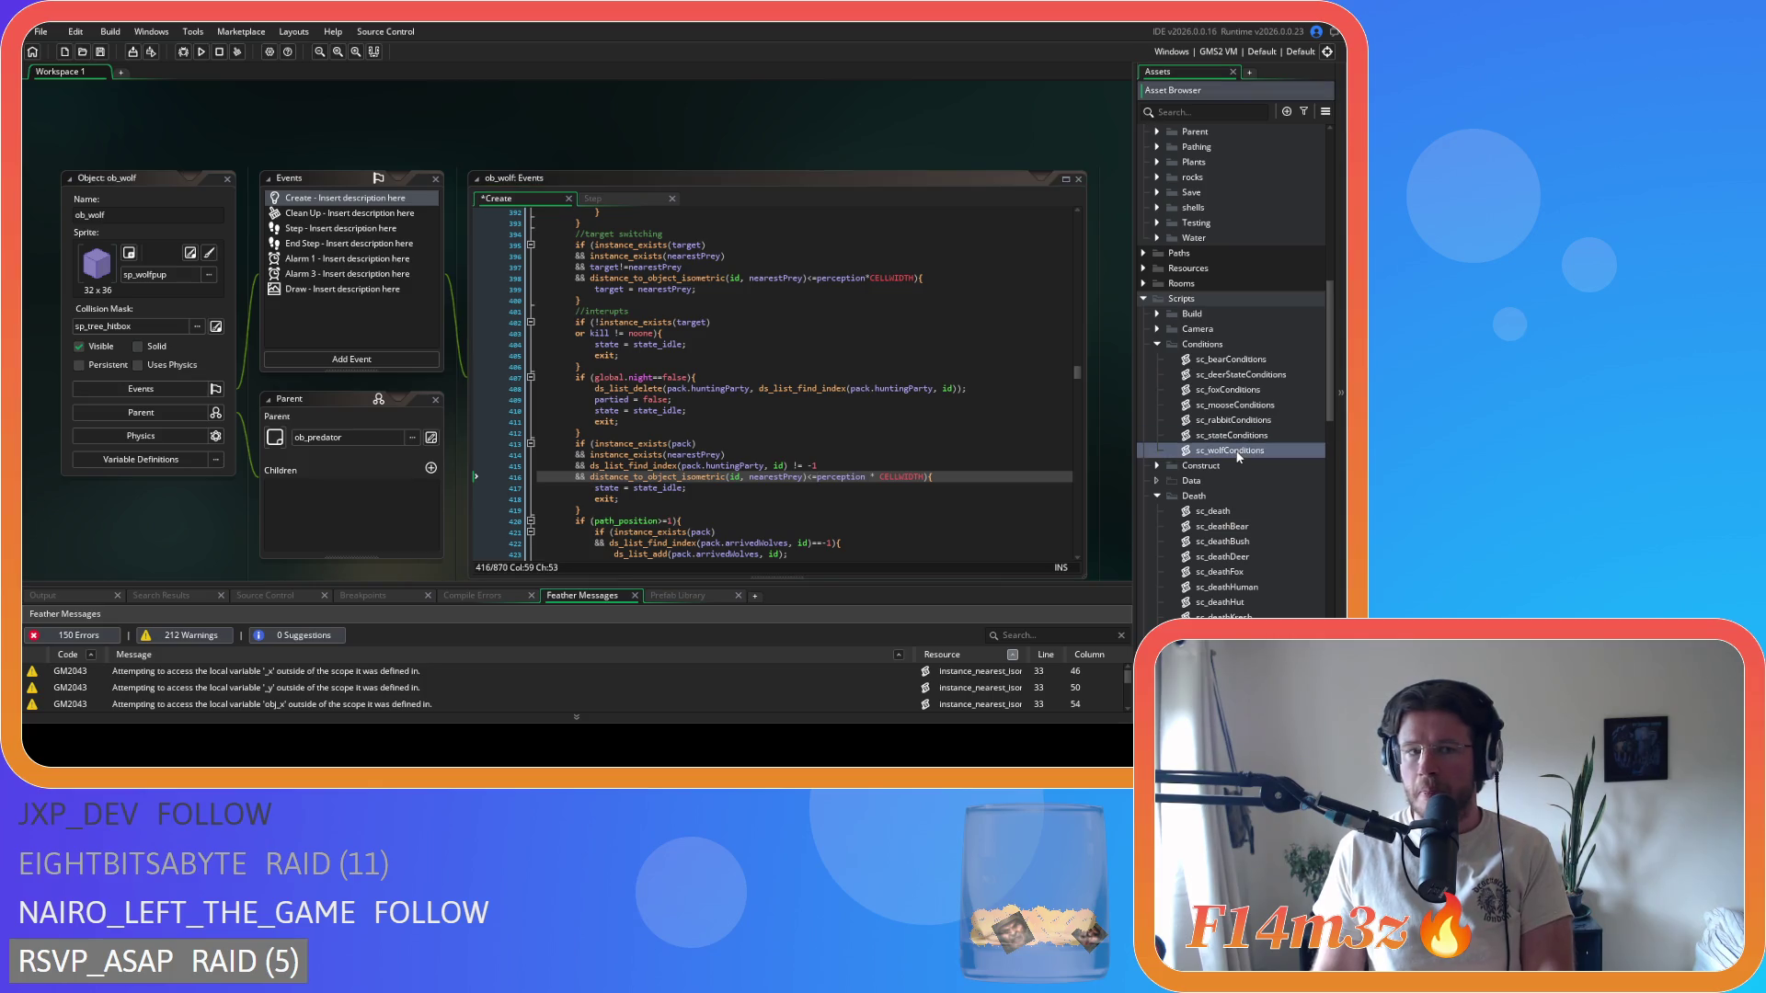
- Remove the spaces around <= in the nearestThreat perception check on line 36
{"action": "left_click", "coordinate": [457, 346]}
{"action": "scroll", "coordinate": [457, 346], "scroll_direction": "down", "scroll_amount": 4}
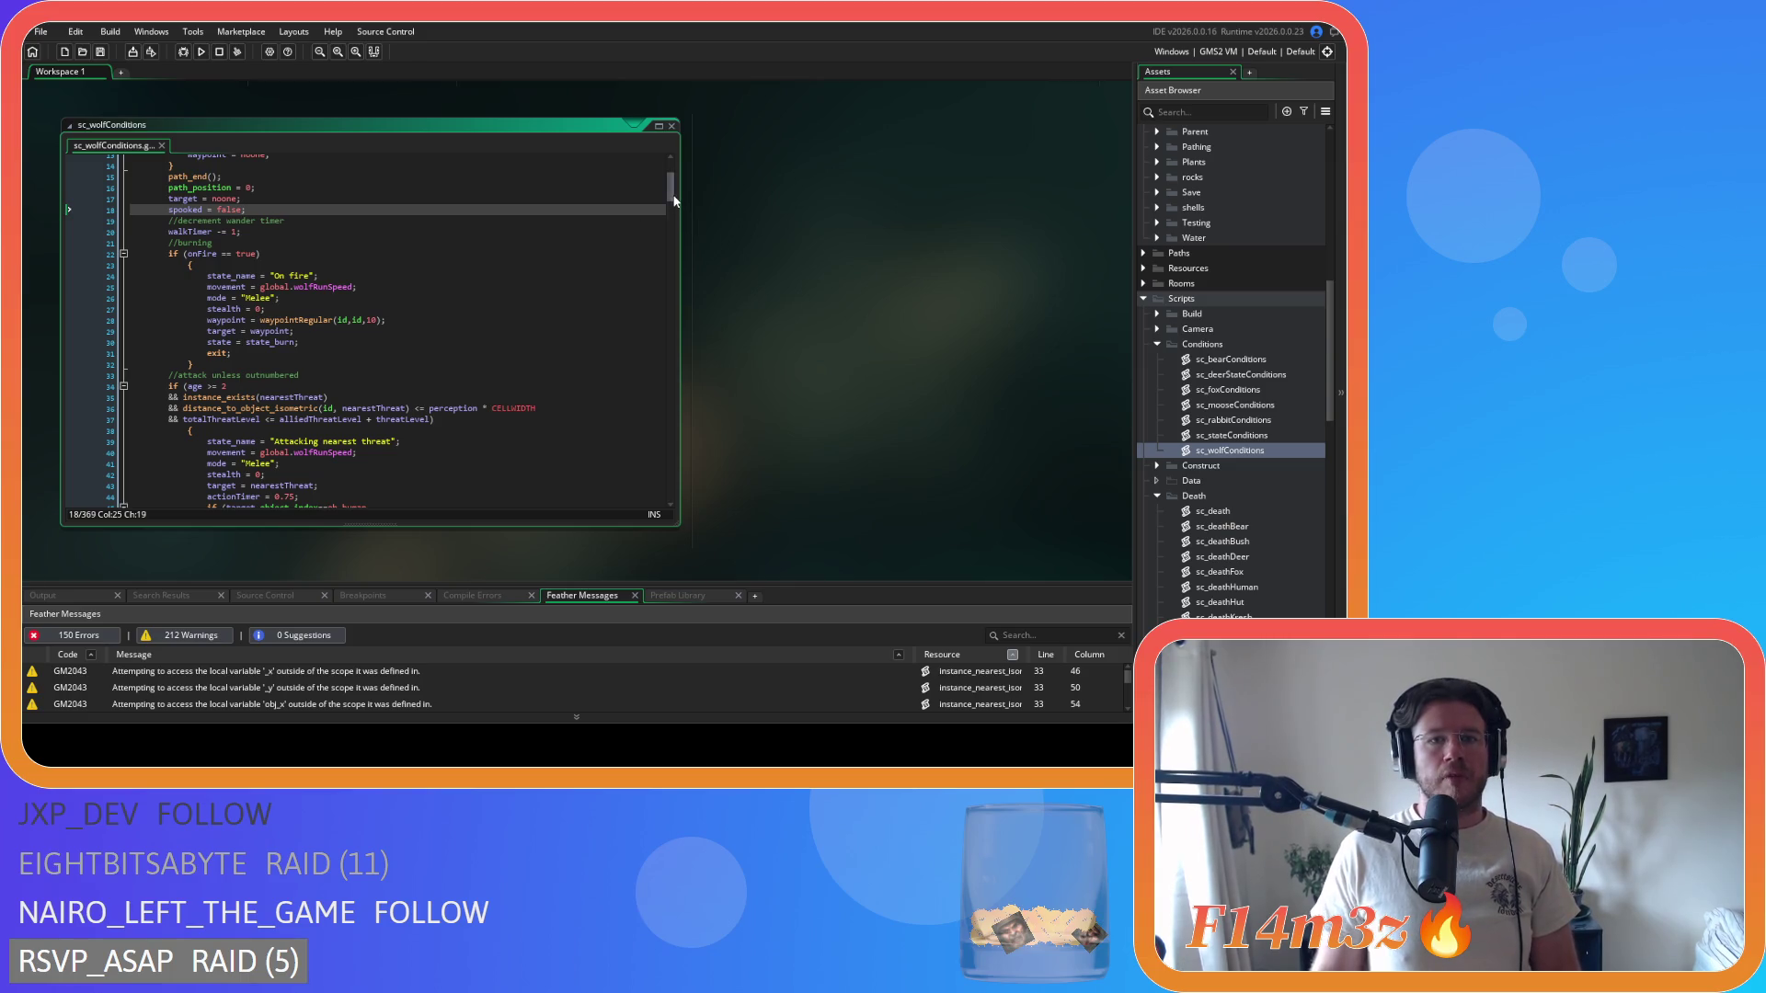
{"action": "scroll", "coordinate": [674, 206], "scroll_direction": "down", "scroll_amount": 2}
{"action": "scroll", "coordinate": [674, 206], "scroll_direction": "down", "scroll_amount": 2}
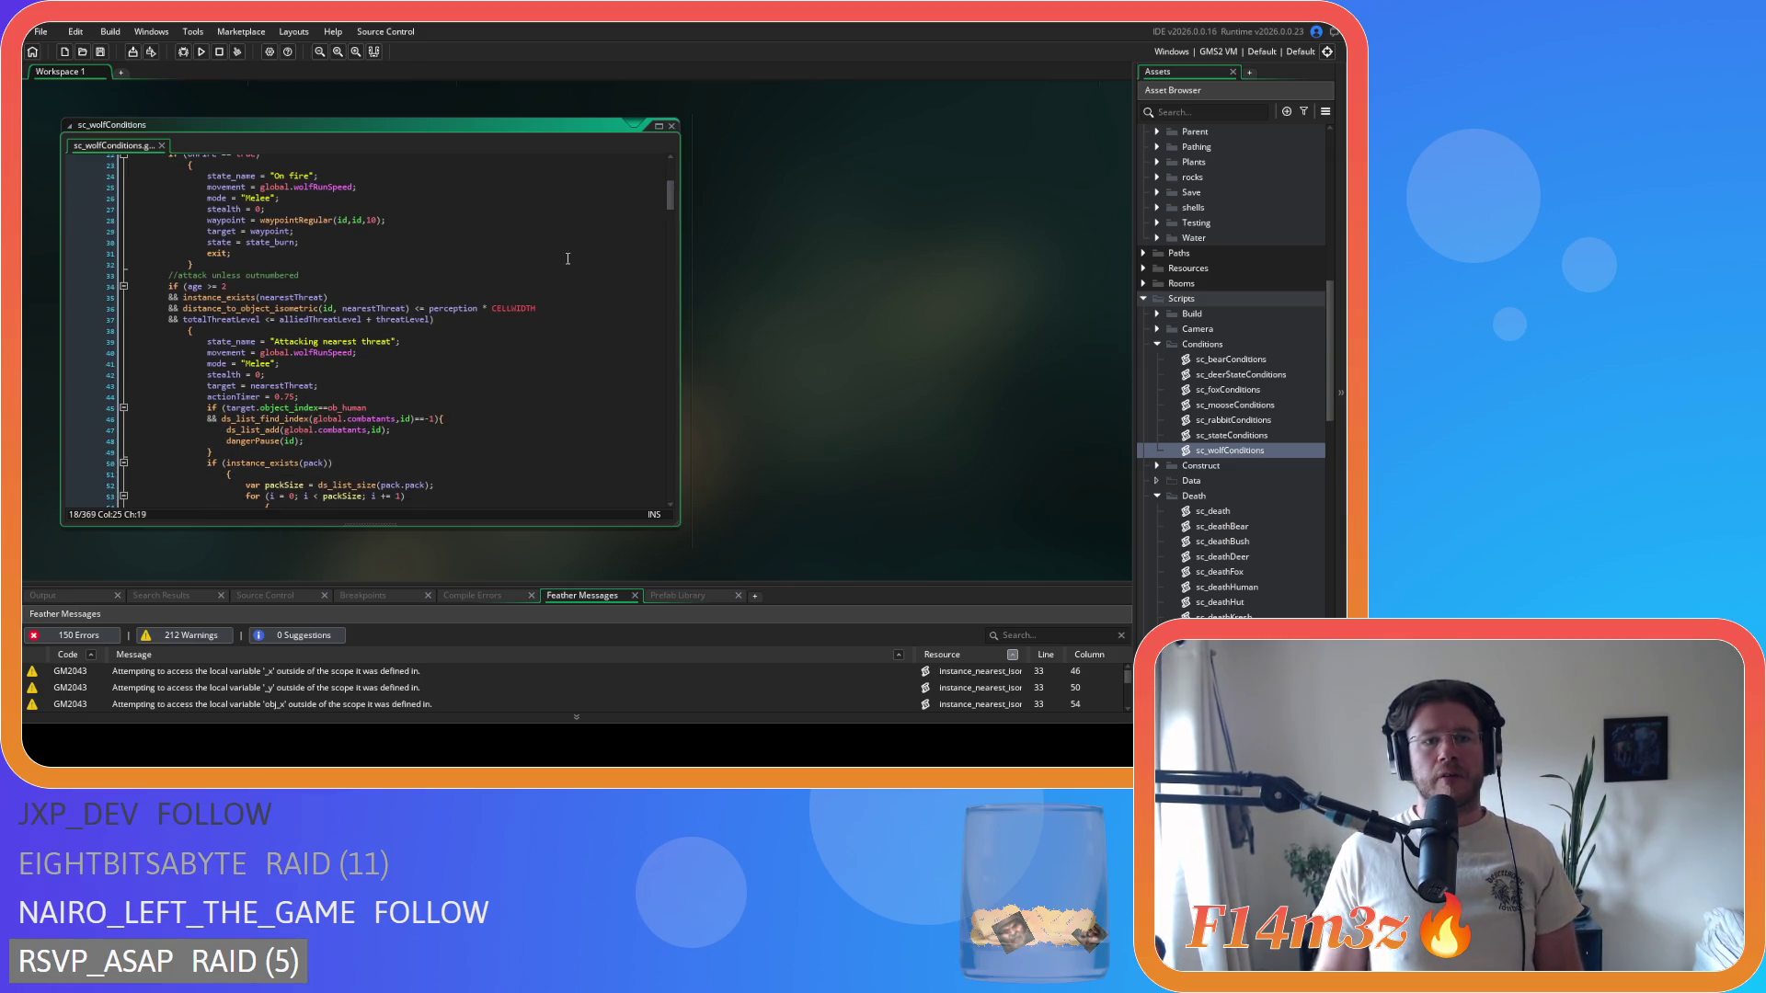
{"action": "left_click", "coordinate": [413, 309]}
{"action": "key", "text": "BackSpace"}
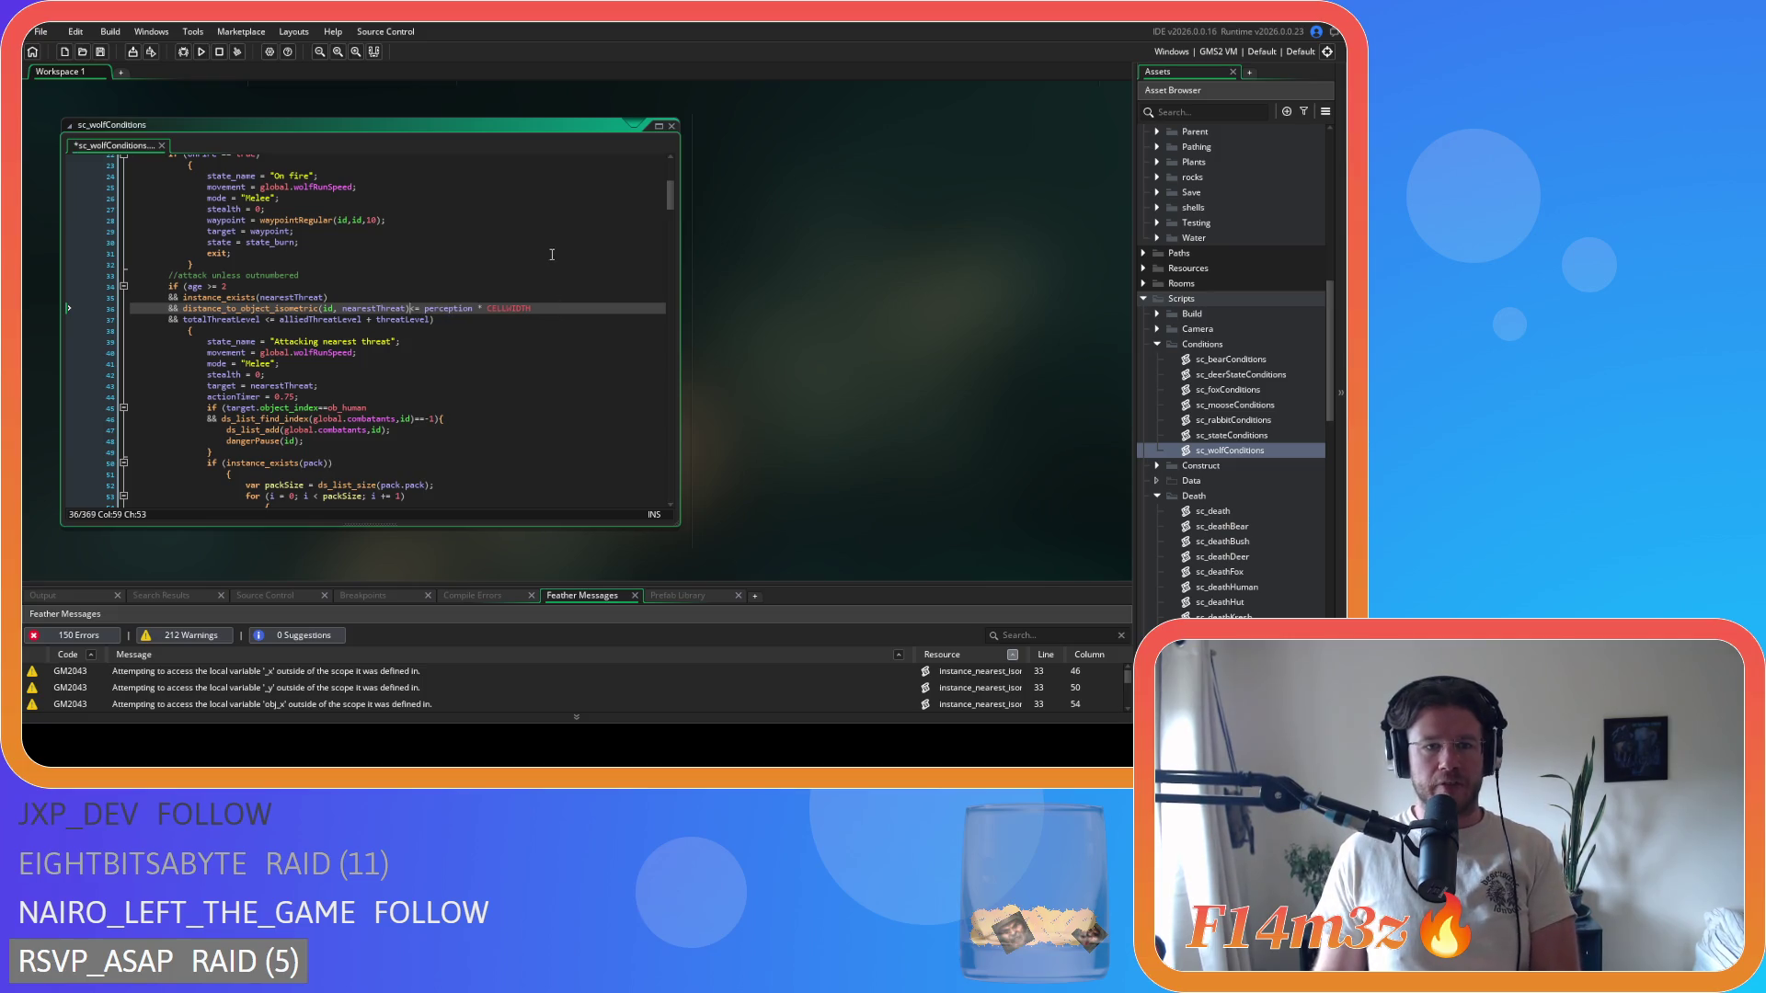
{"action": "type", "text": ">"}
{"action": "key", "text": "Delete"}
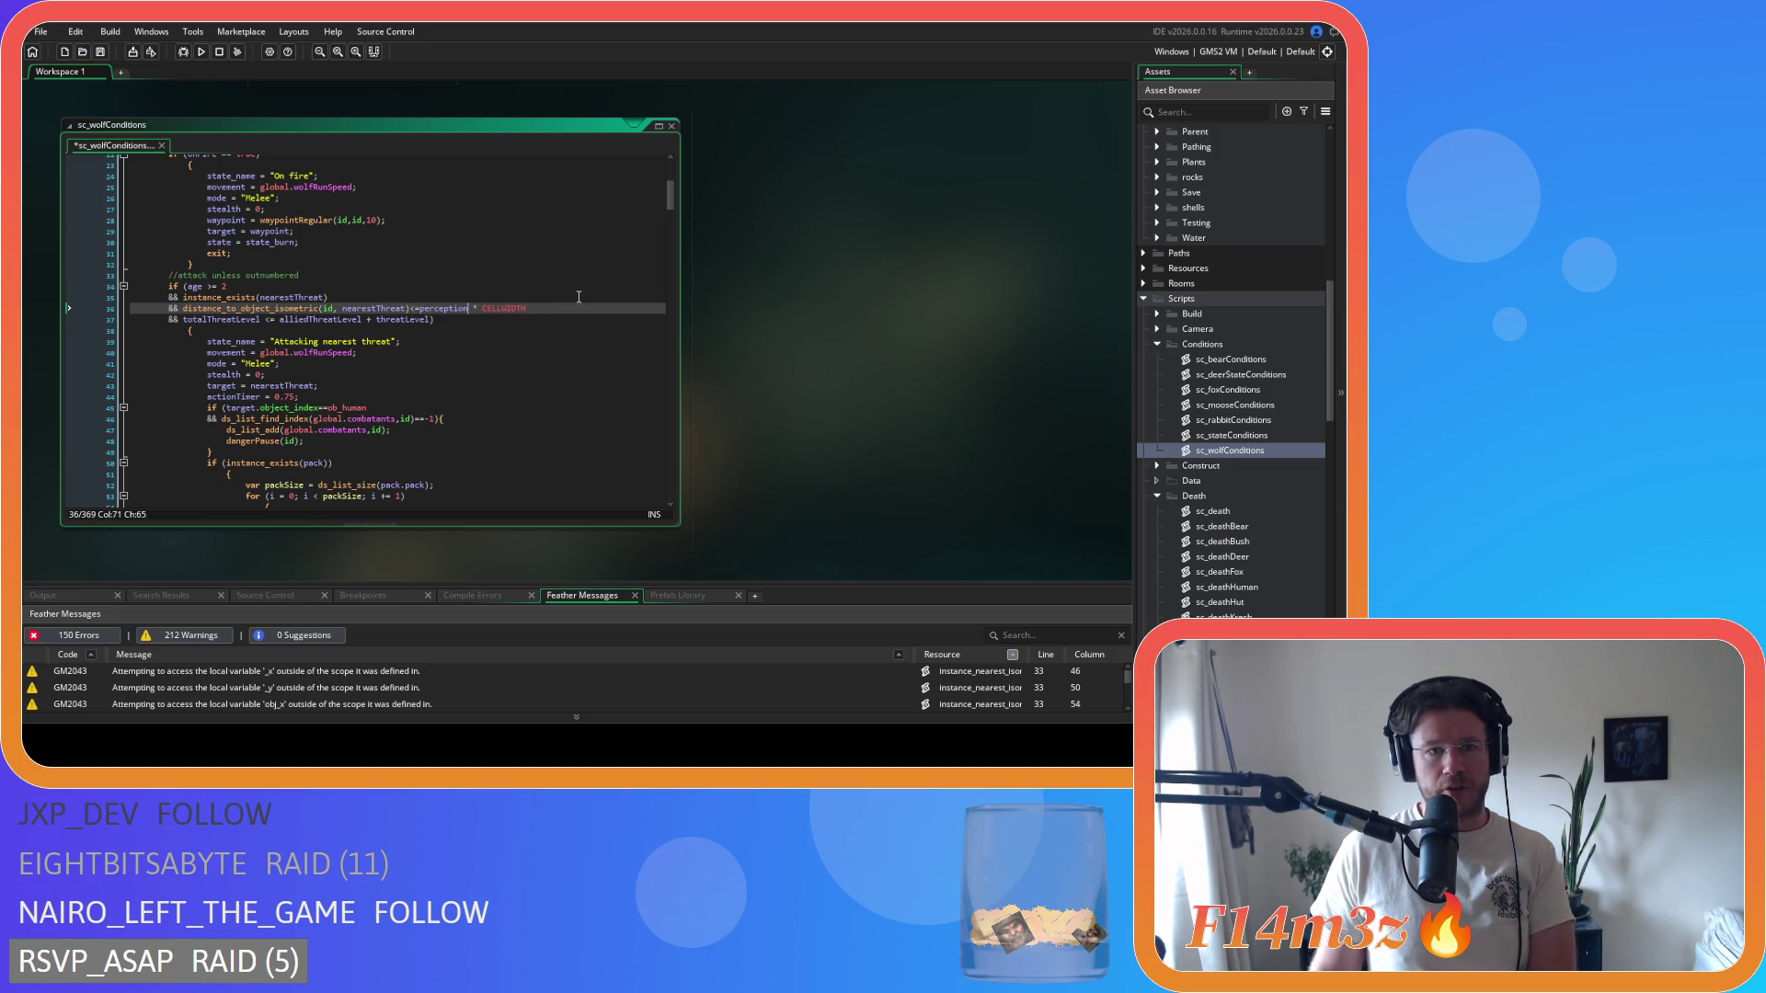
- Condense the age check on line 34 to age>=2
{"action": "scroll", "coordinate": [672, 201], "scroll_direction": "down", "scroll_amount": 5}
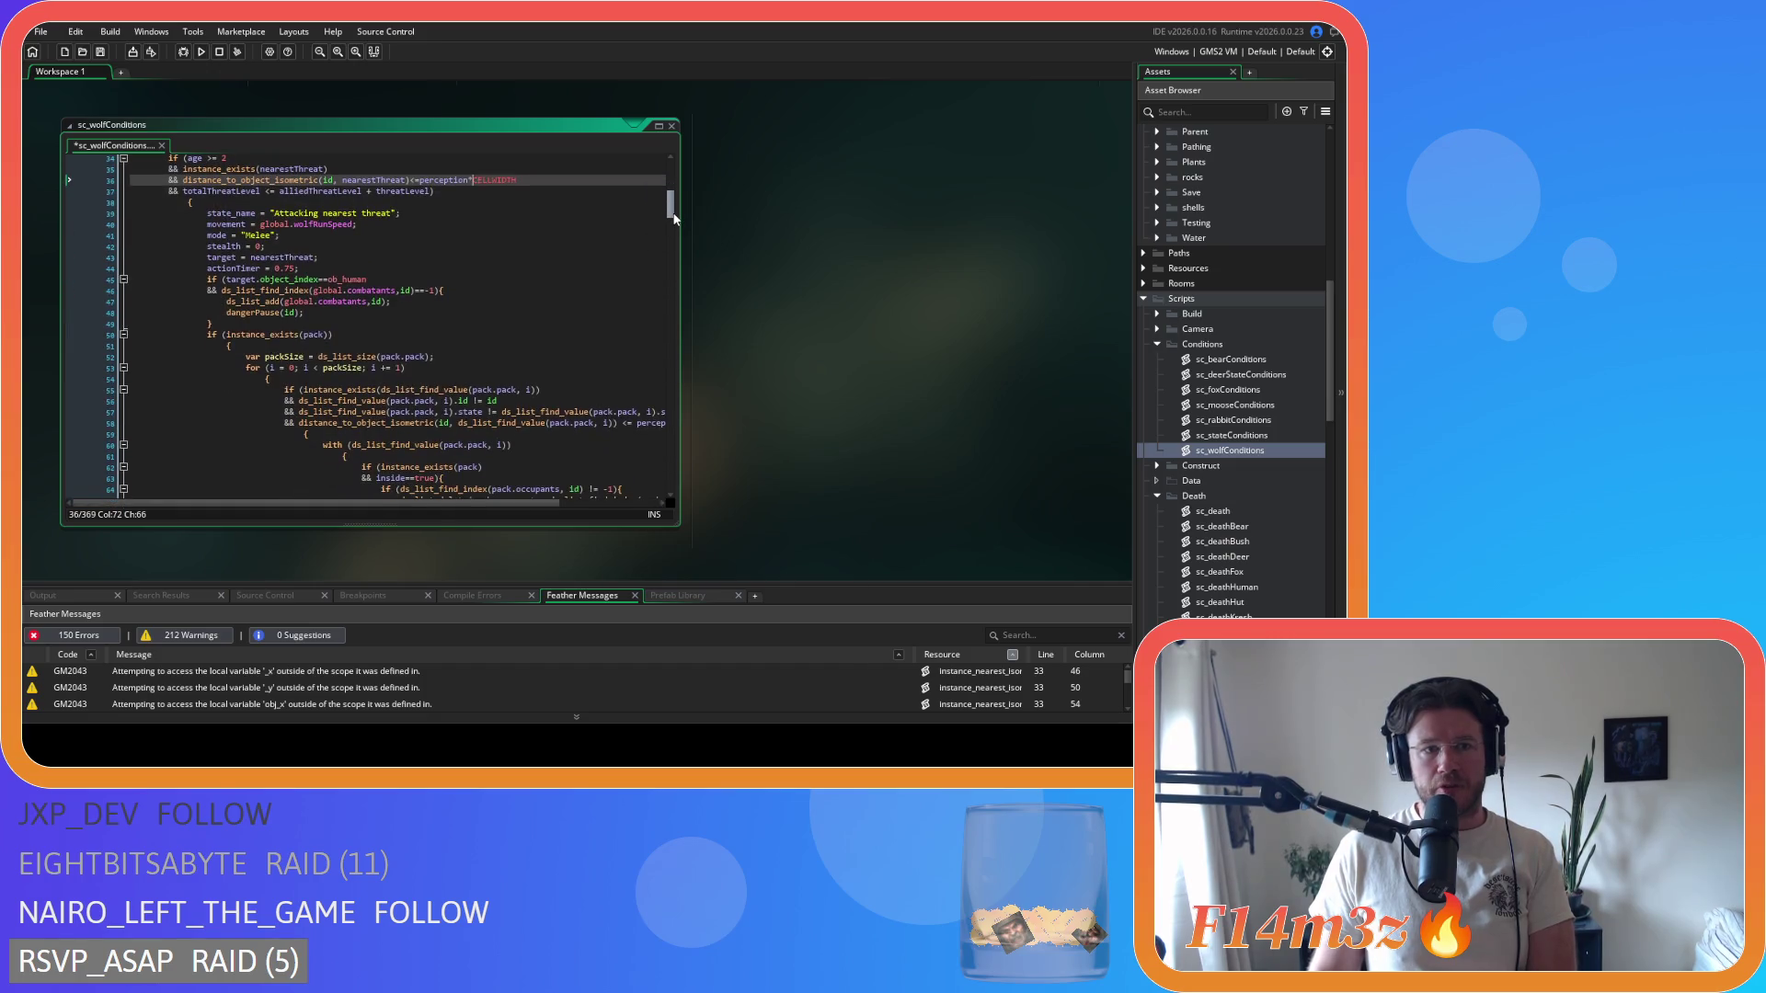
{"action": "left_click", "coordinate": [273, 192]}
{"action": "scroll", "coordinate": [369, 240], "scroll_direction": "up", "scroll_amount": 2}
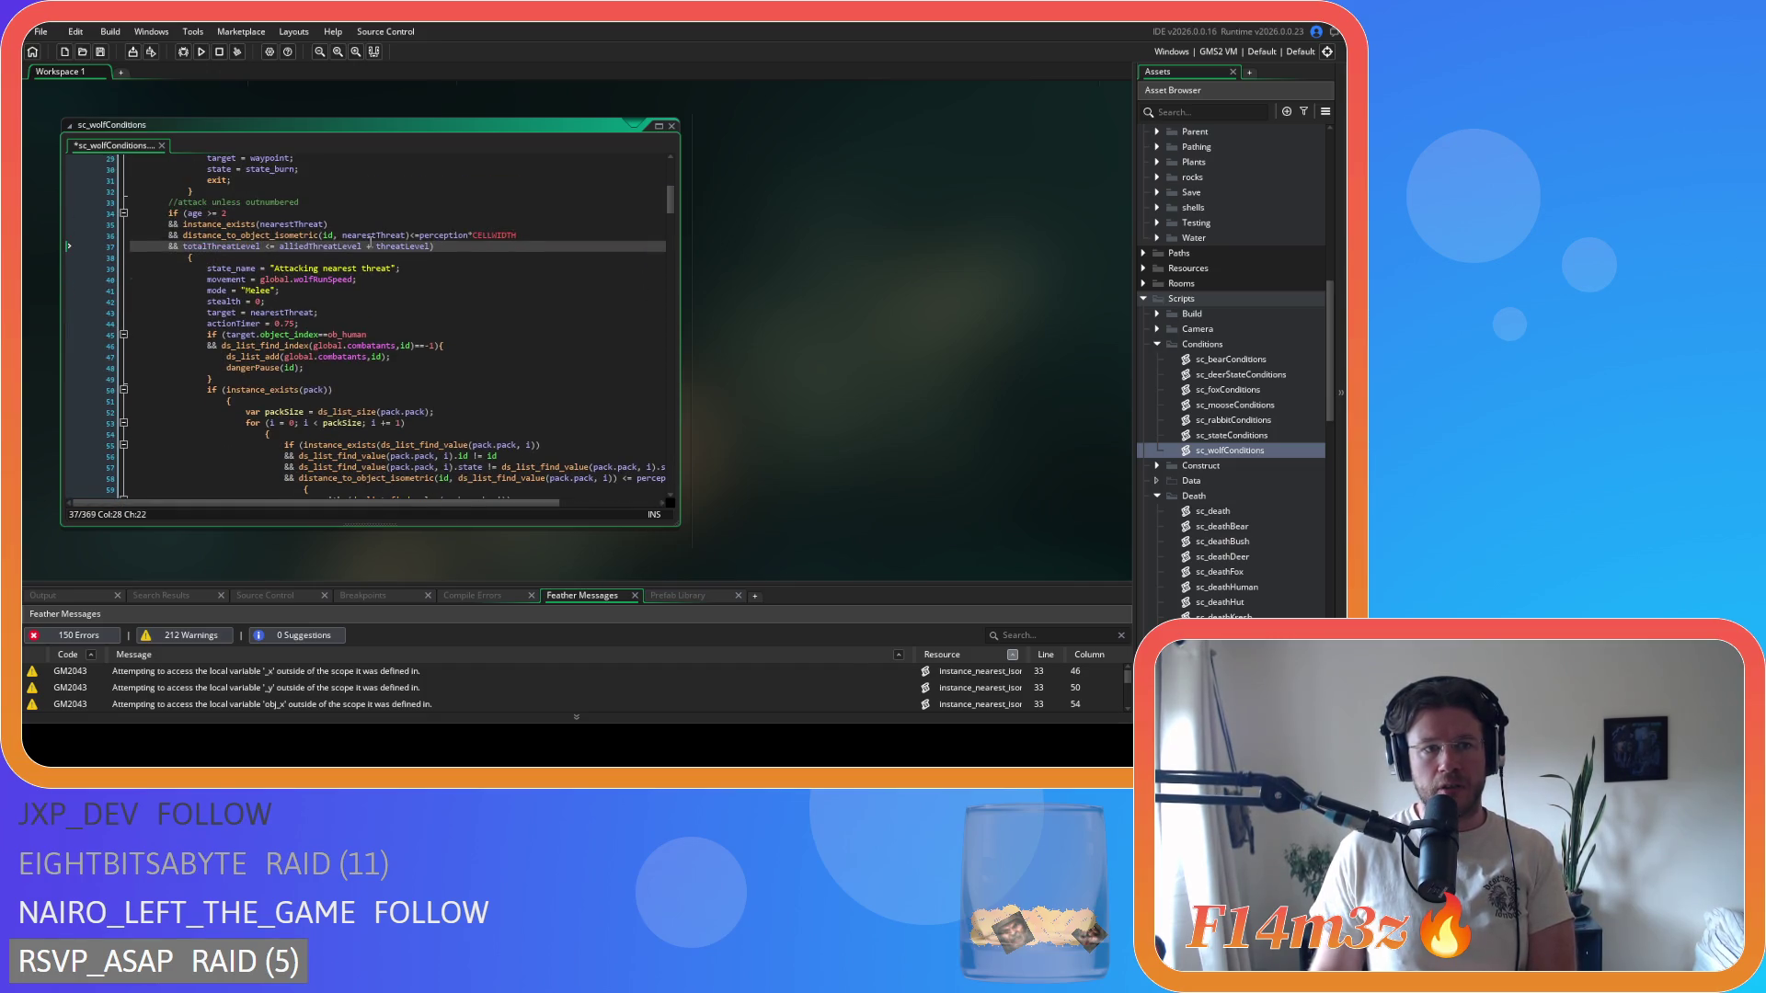
{"action": "left_click", "coordinate": [204, 213]}
{"action": "key", "text": "Delete"}
{"action": "key", "text": "Right"}
{"action": "key", "text": "Right"}
{"action": "key", "text": "Delete"}
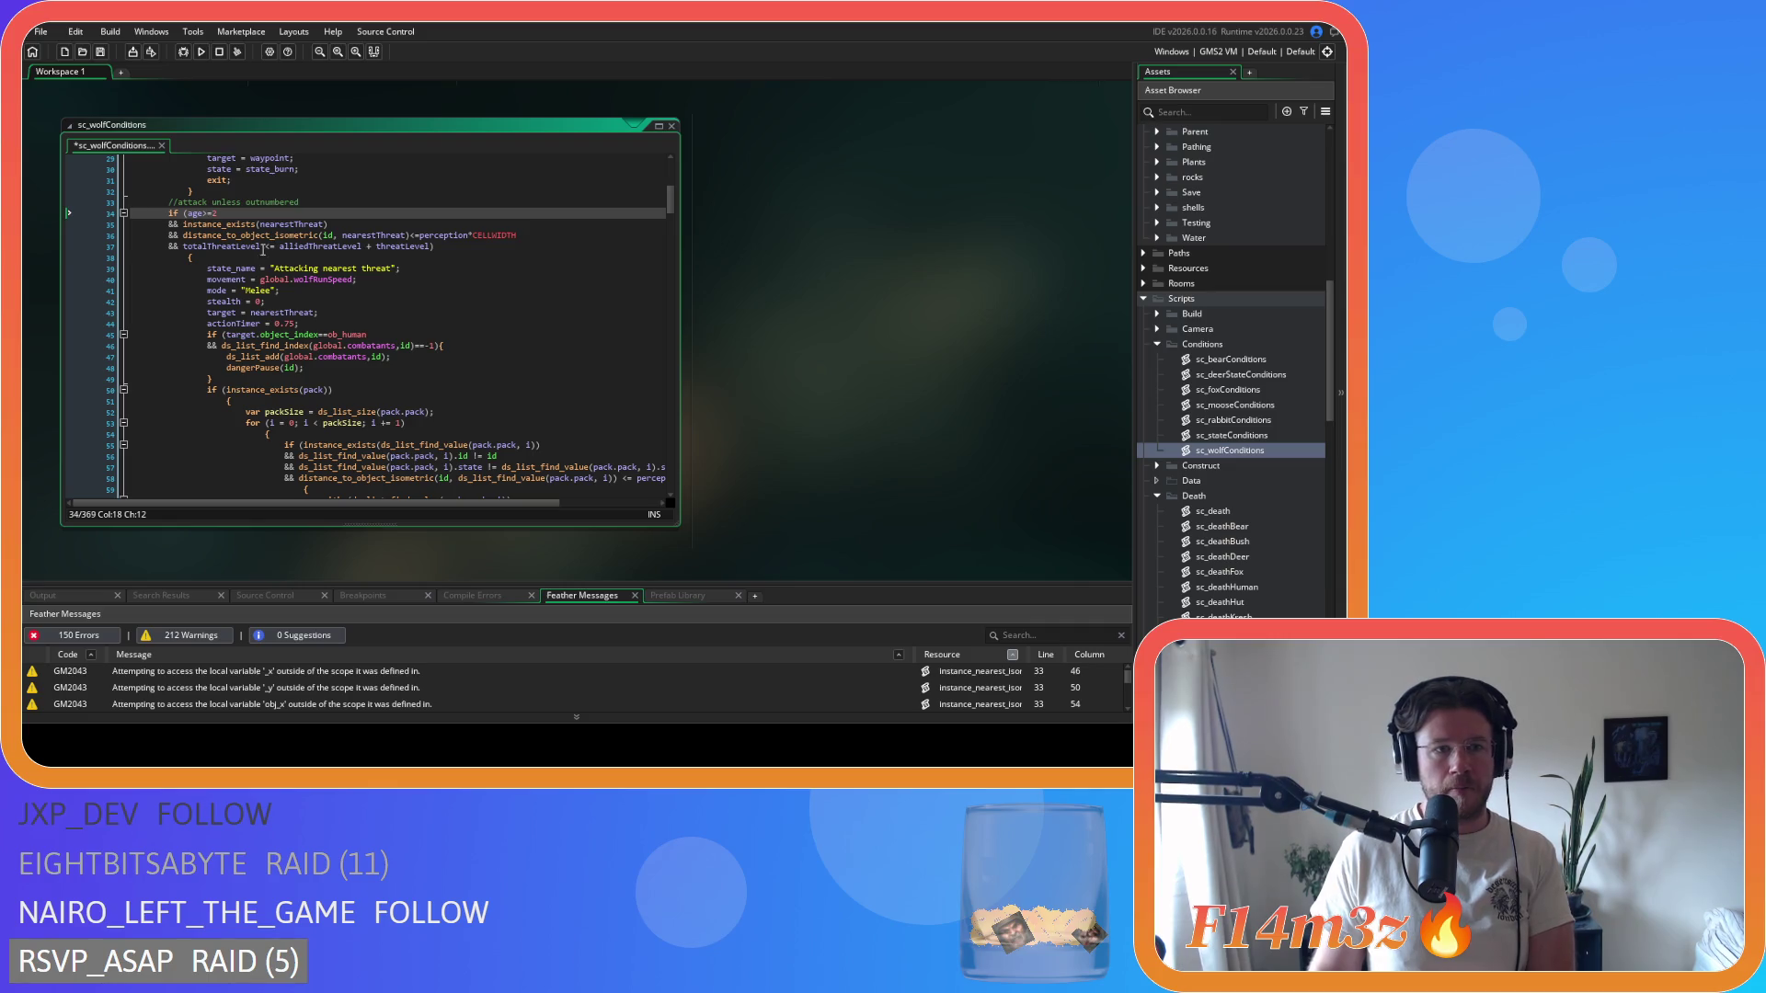
- Tighten totalThreatLevel<=alliedThreatLevel+threatLevel and close the gap after id, on line 36
{"action": "left_click", "coordinate": [262, 246]}
{"action": "key", "text": "Delete"}
{"action": "key", "text": "Delete"}
{"action": "key", "text": "Right"}
{"action": "key", "text": "Delete"}
{"action": "left_click", "coordinate": [337, 236]}
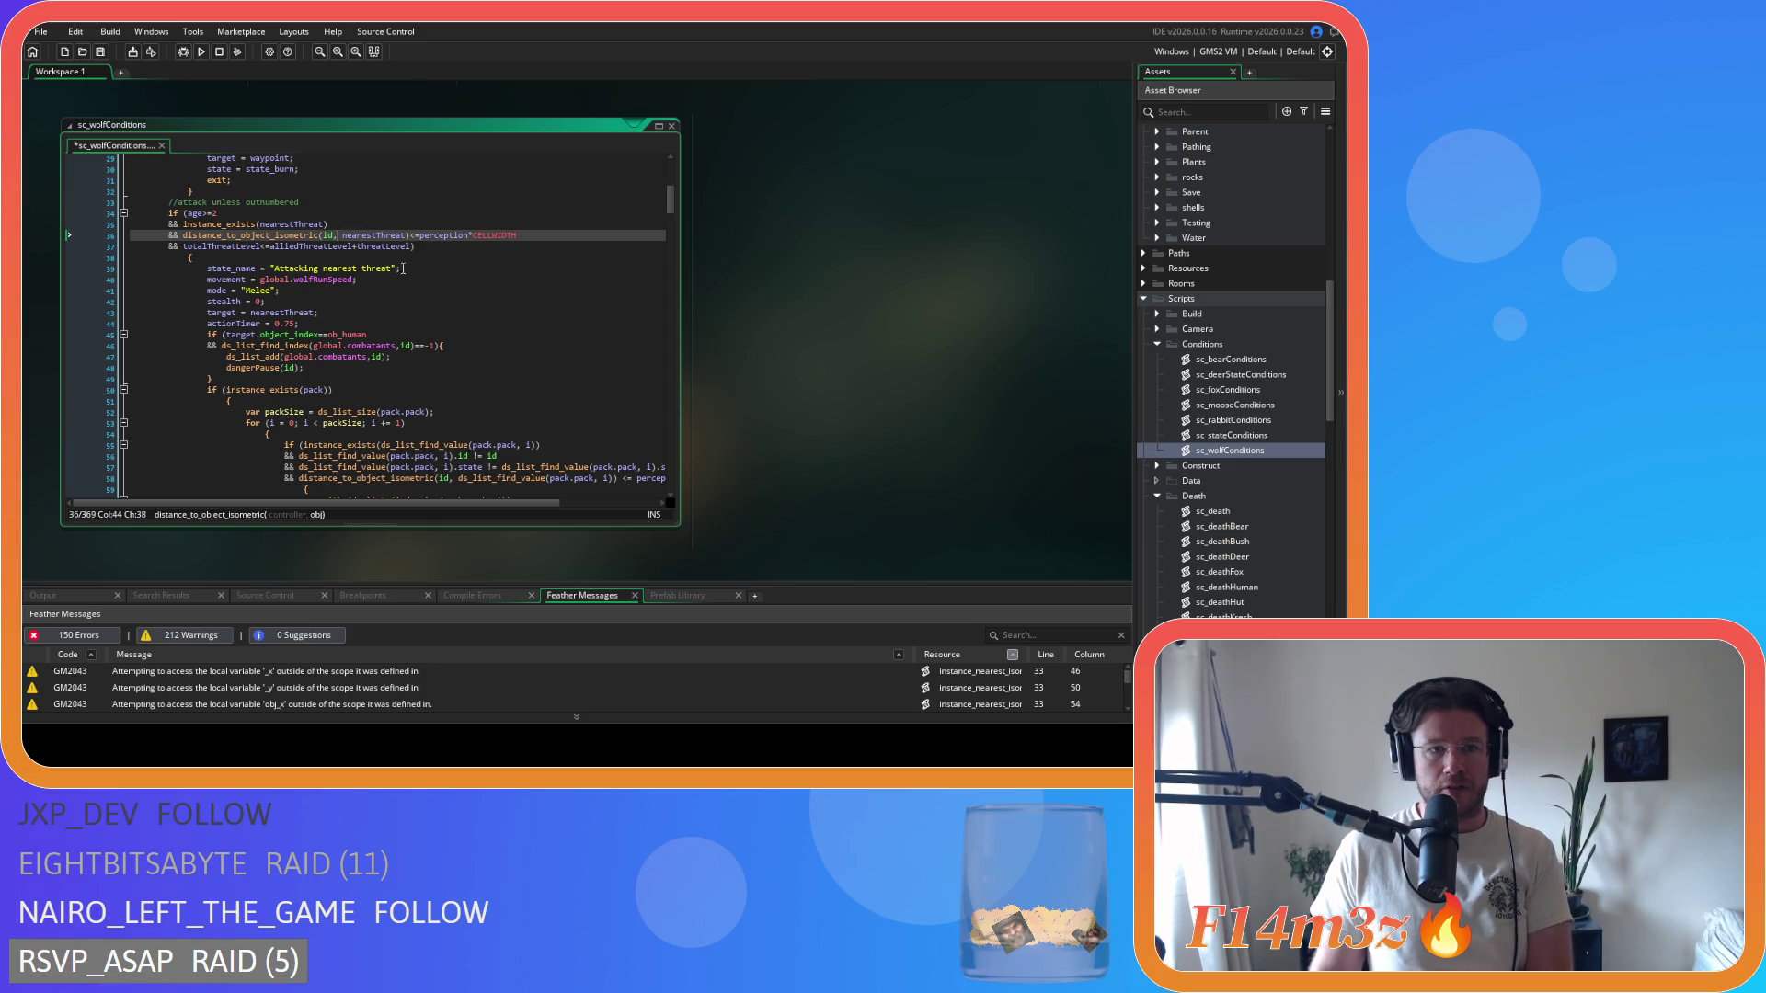
{"action": "key", "text": "Delete"}
- Save the sc_wolfConditions script
{"action": "left_click", "coordinate": [459, 255]}
{"action": "key", "text": "ctrl+s"}
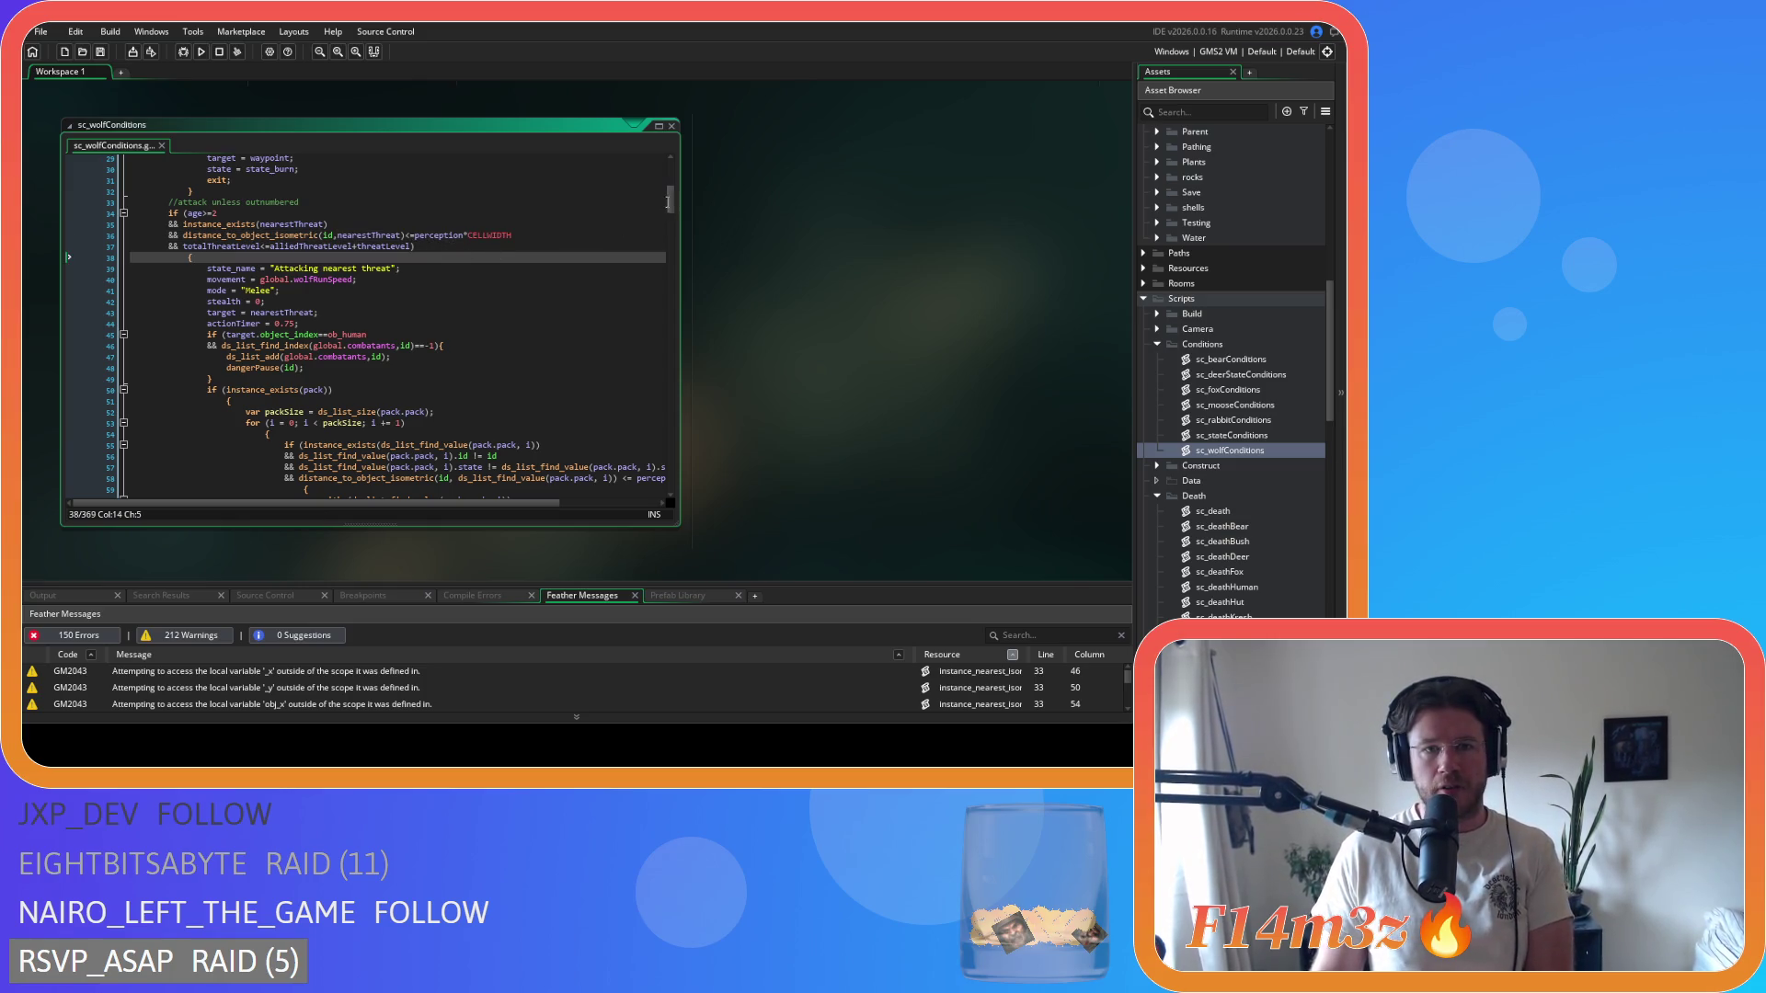
{"action": "scroll", "coordinate": [675, 195], "scroll_direction": "down", "scroll_amount": 5}
{"action": "scroll", "coordinate": [675, 223], "scroll_direction": "down", "scroll_amount": 9}
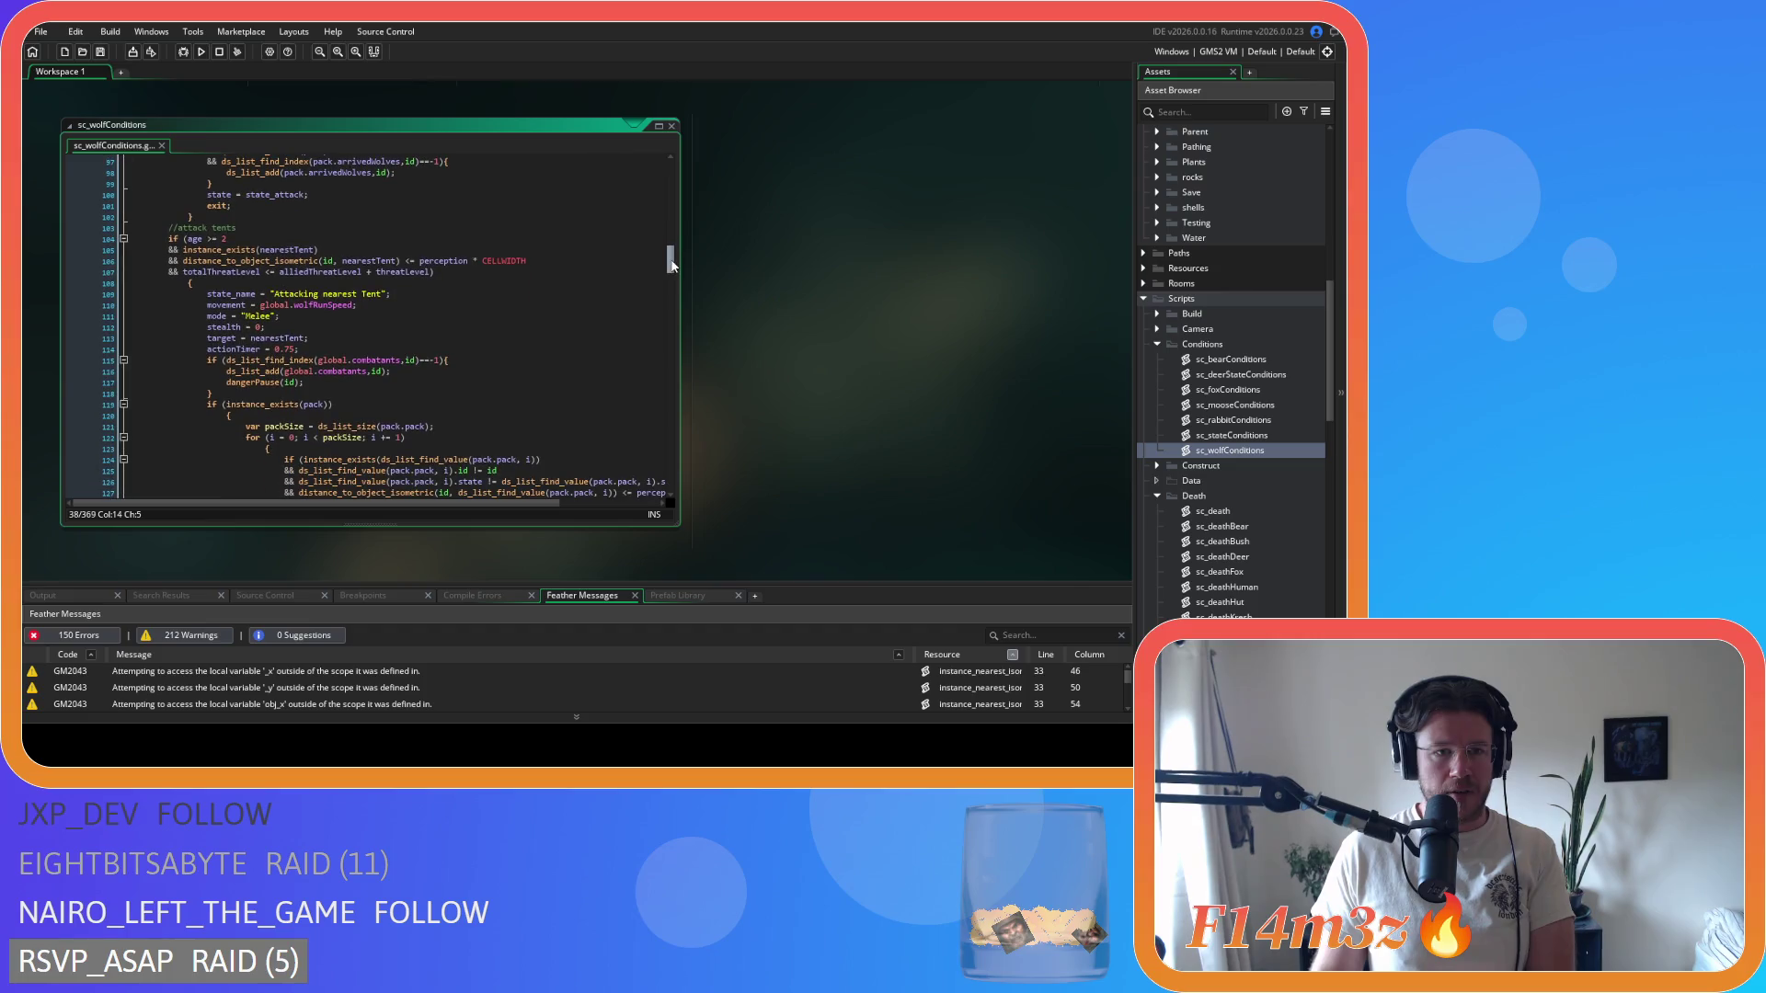
- Condense the tent block's age>=2 and (id,nearestTent)<=perception checks
{"action": "scroll", "coordinate": [671, 257], "scroll_direction": "down", "scroll_amount": 9}
{"action": "left_click", "coordinate": [207, 205]}
{"action": "key", "text": "BackSpace"}
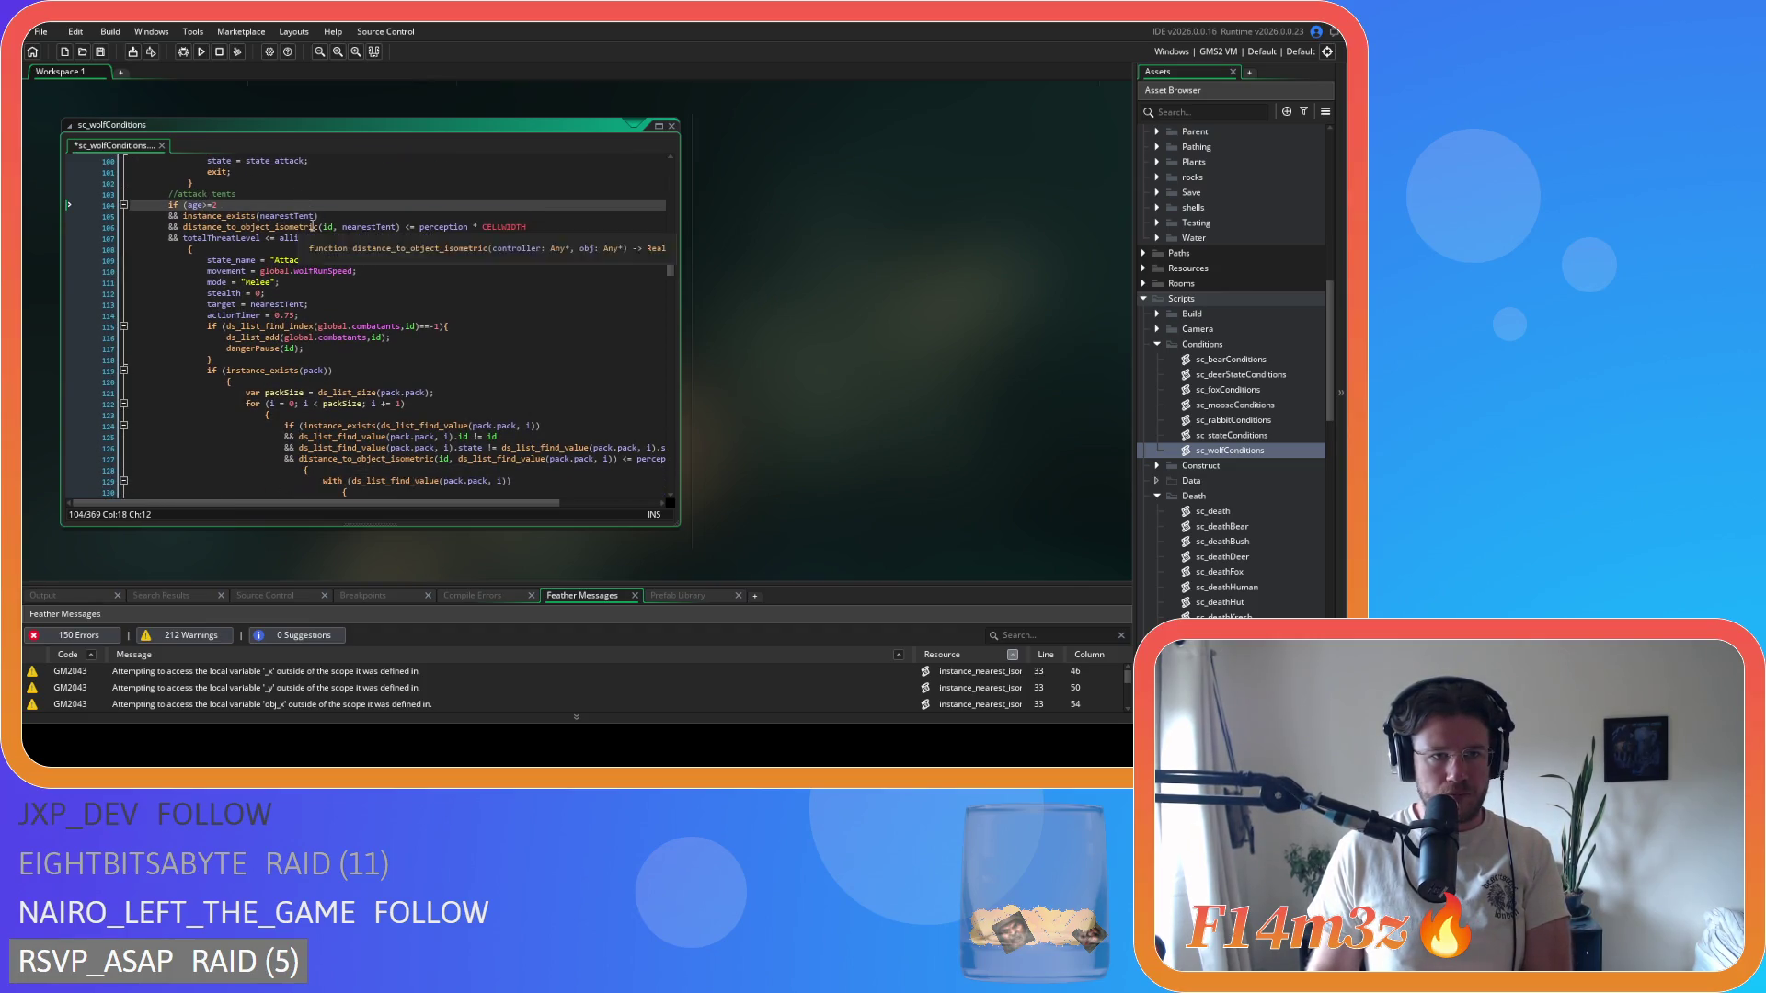
{"action": "left_click", "coordinate": [339, 227]}
{"action": "key", "text": "BackSpace"}
{"action": "left_click", "coordinate": [408, 227]}
{"action": "key", "text": "BackSpace"}
{"action": "key", "text": "Delete"}
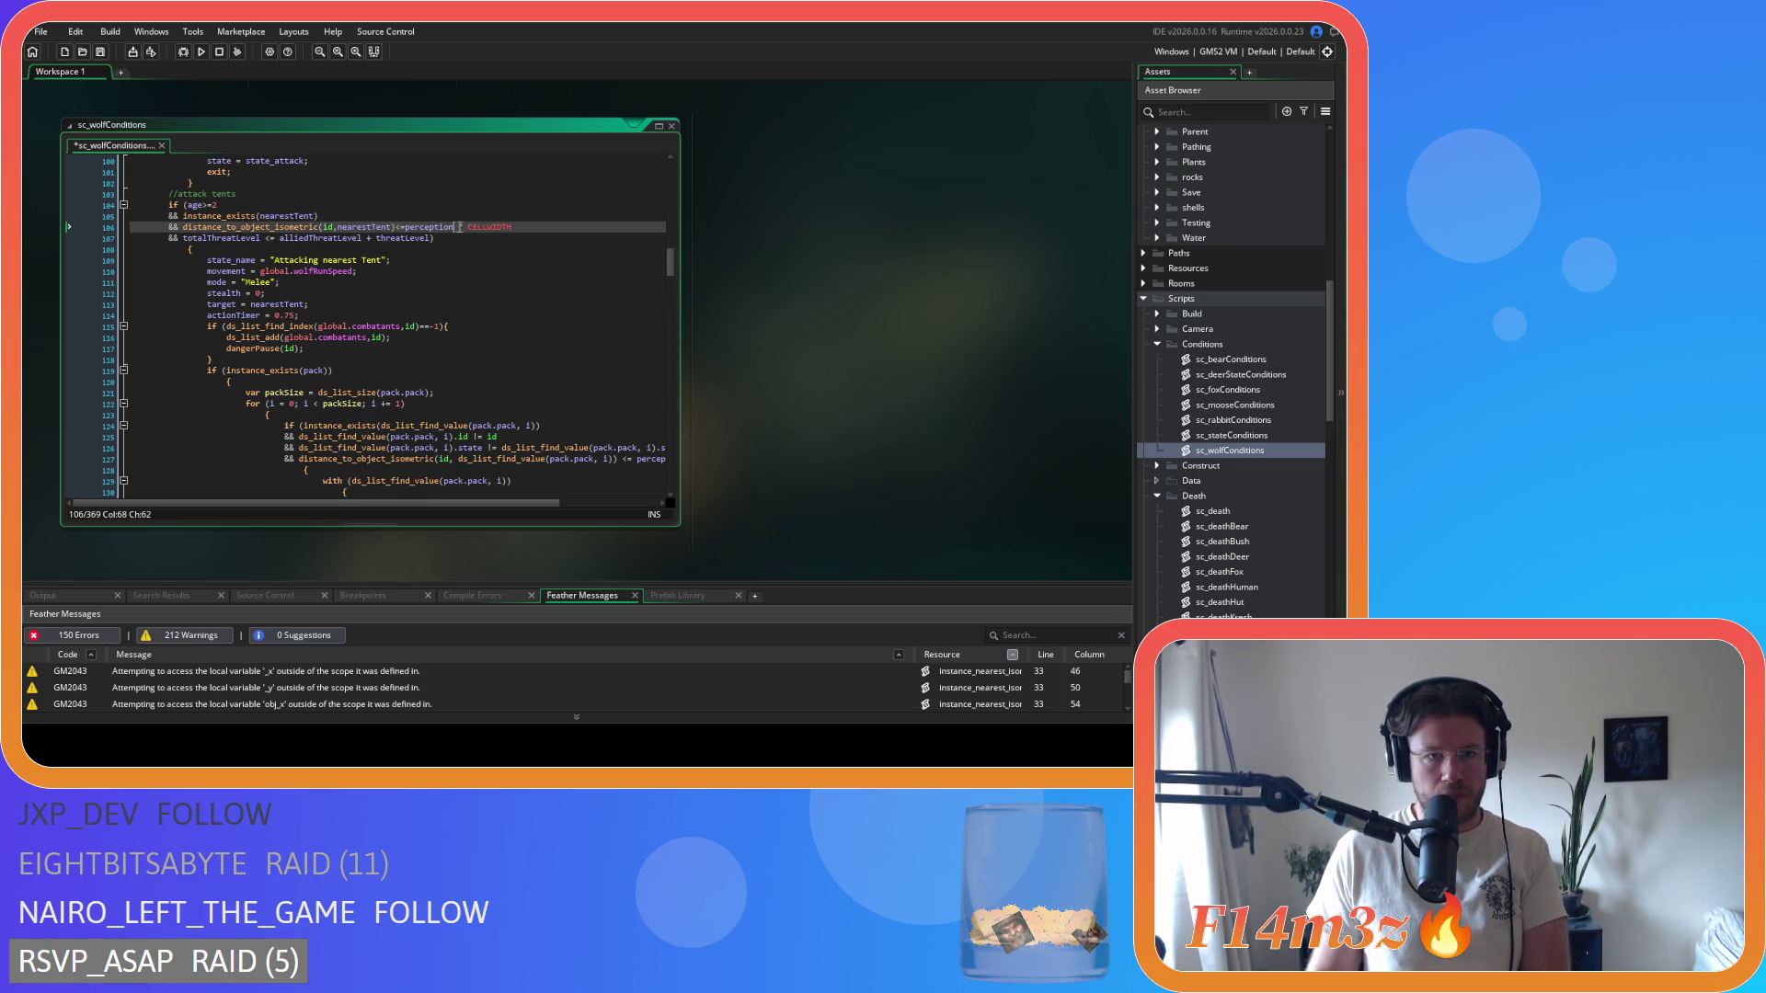
- Remove the spaces in the tent block's totalThreatLevel<=alliedThreatLevel+threatLevel comparison
{"action": "left_click", "coordinate": [260, 238]}
{"action": "key", "text": "Delete"}
{"action": "key", "text": "Right"}
{"action": "key", "text": "Right"}
{"action": "key", "text": "Delete"}
{"action": "key", "text": "Delete"}
{"action": "key", "text": "Right"}
{"action": "key", "text": "Delete"}
- Save the script and look through the pack-attack code below
{"action": "left_click", "coordinate": [436, 259]}
{"action": "key", "text": "ctrl+s"}
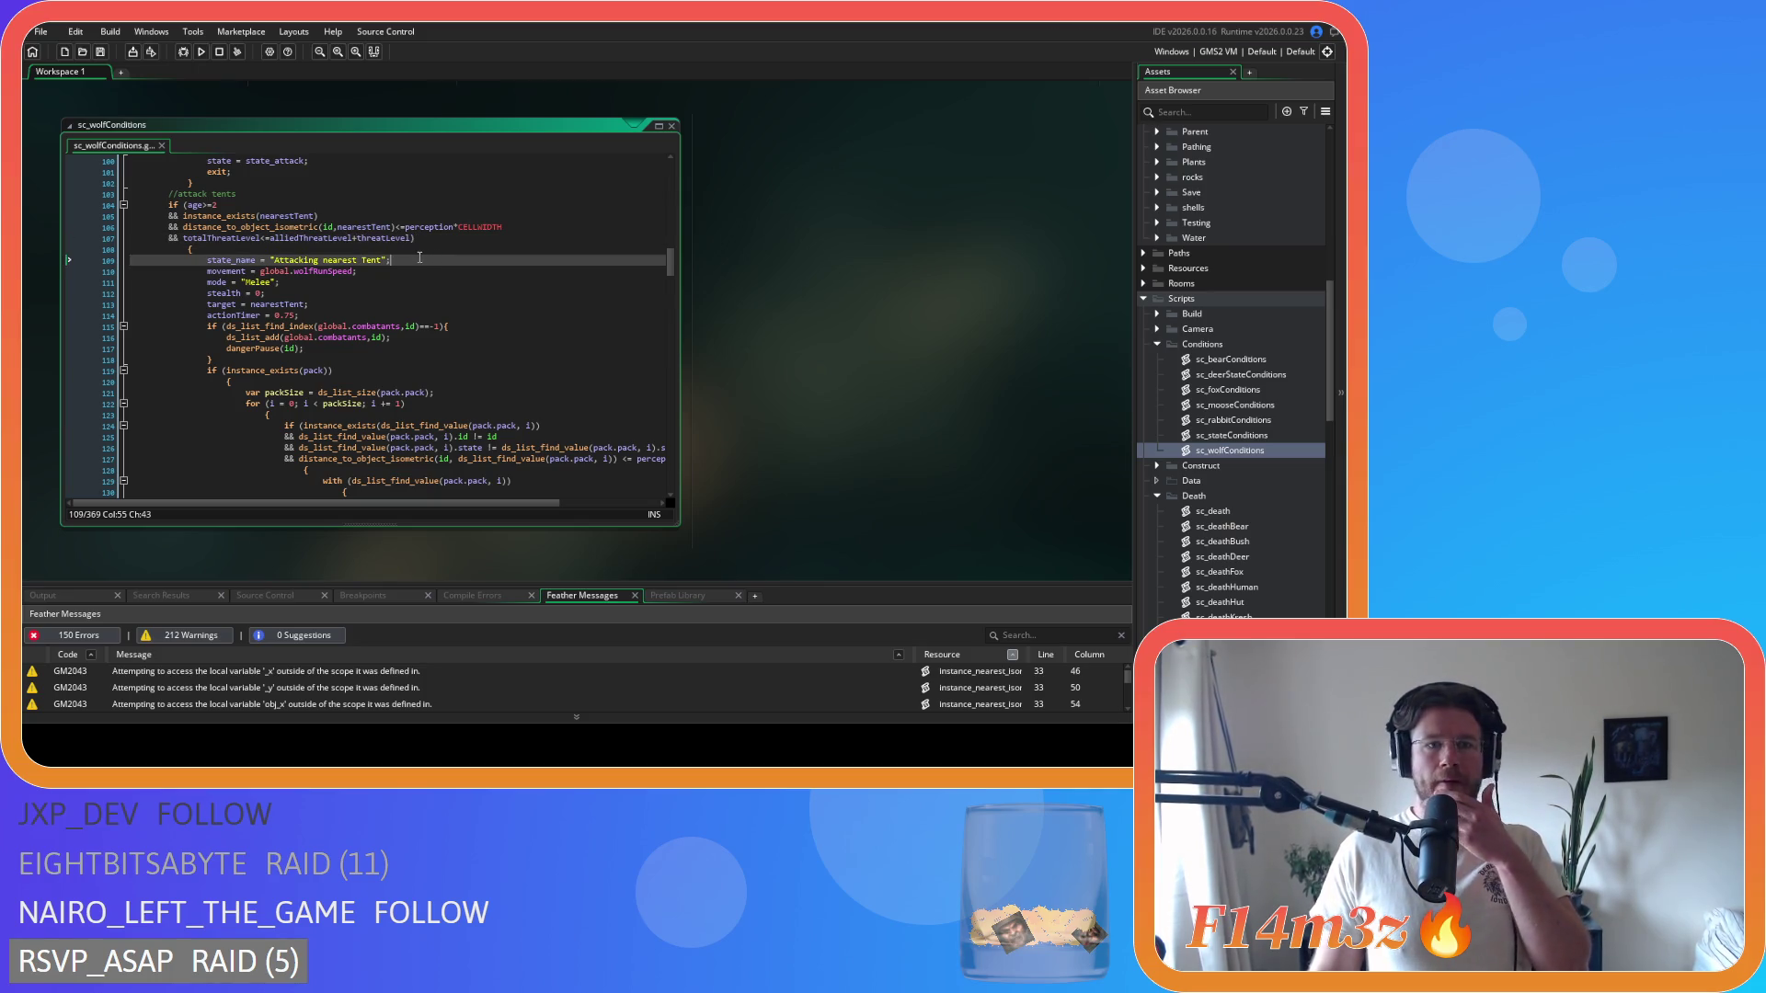
{"action": "scroll", "coordinate": [415, 260], "scroll_direction": "down", "scroll_amount": 2}
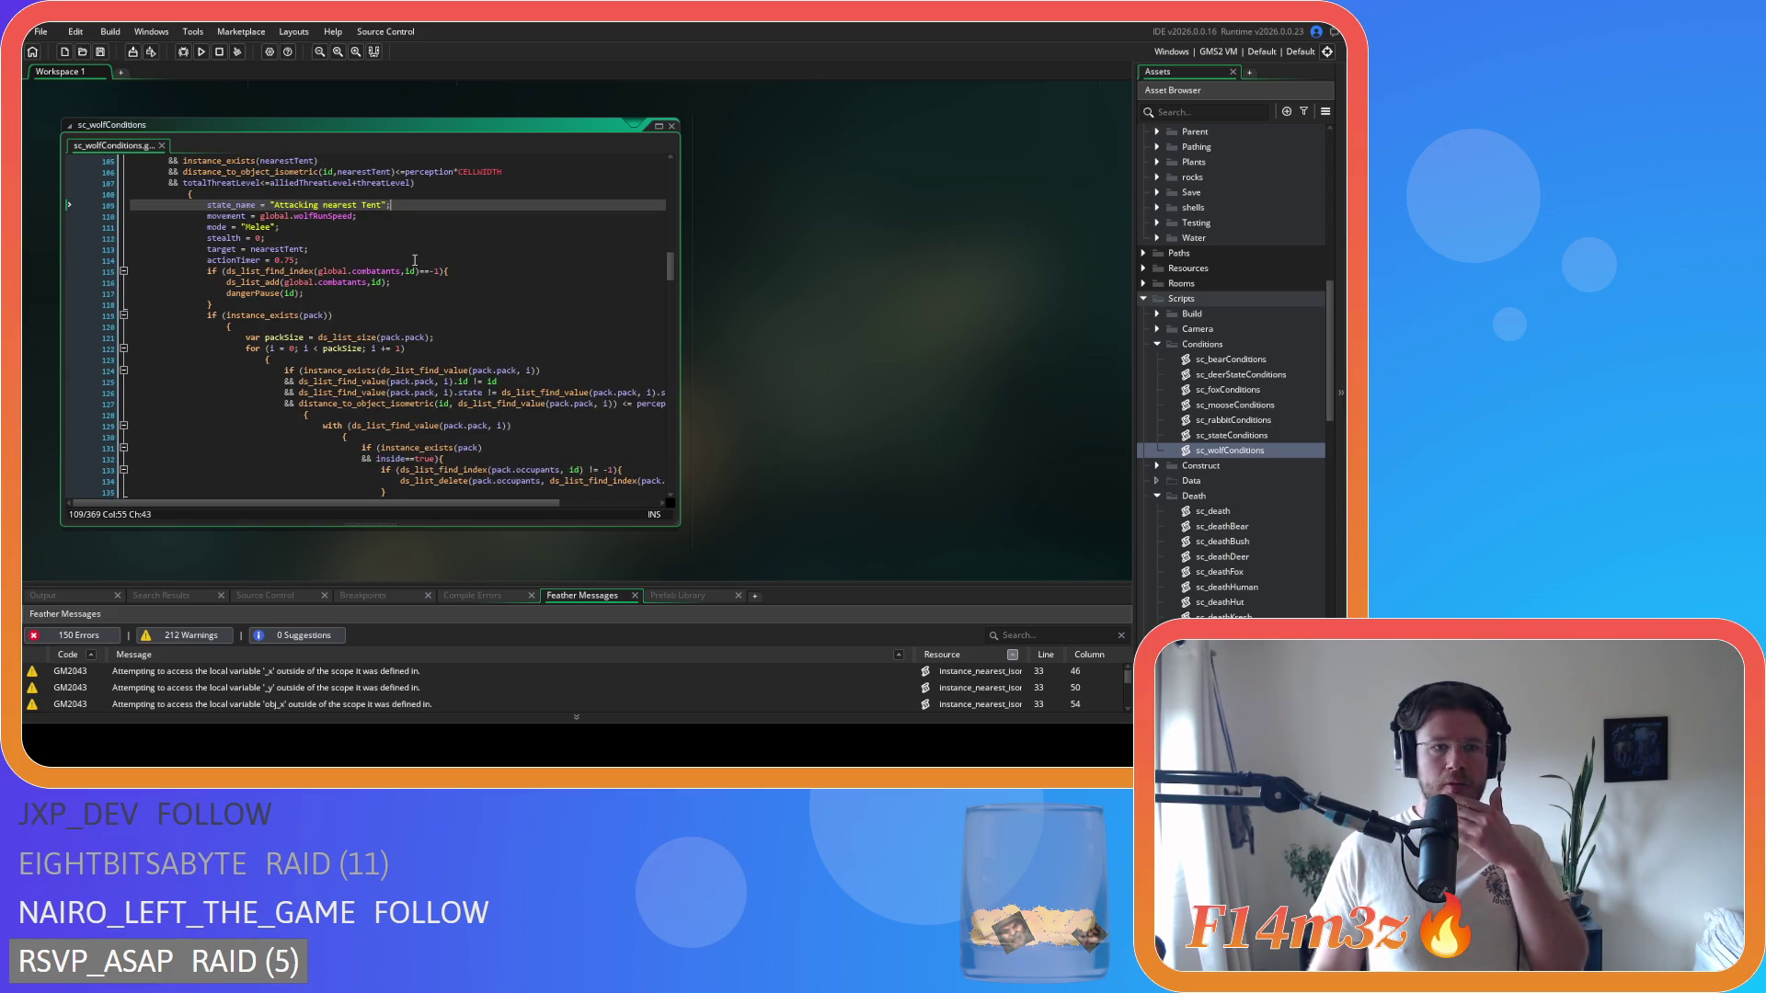
{"action": "scroll", "coordinate": [414, 260], "scroll_direction": "down", "scroll_amount": 4}
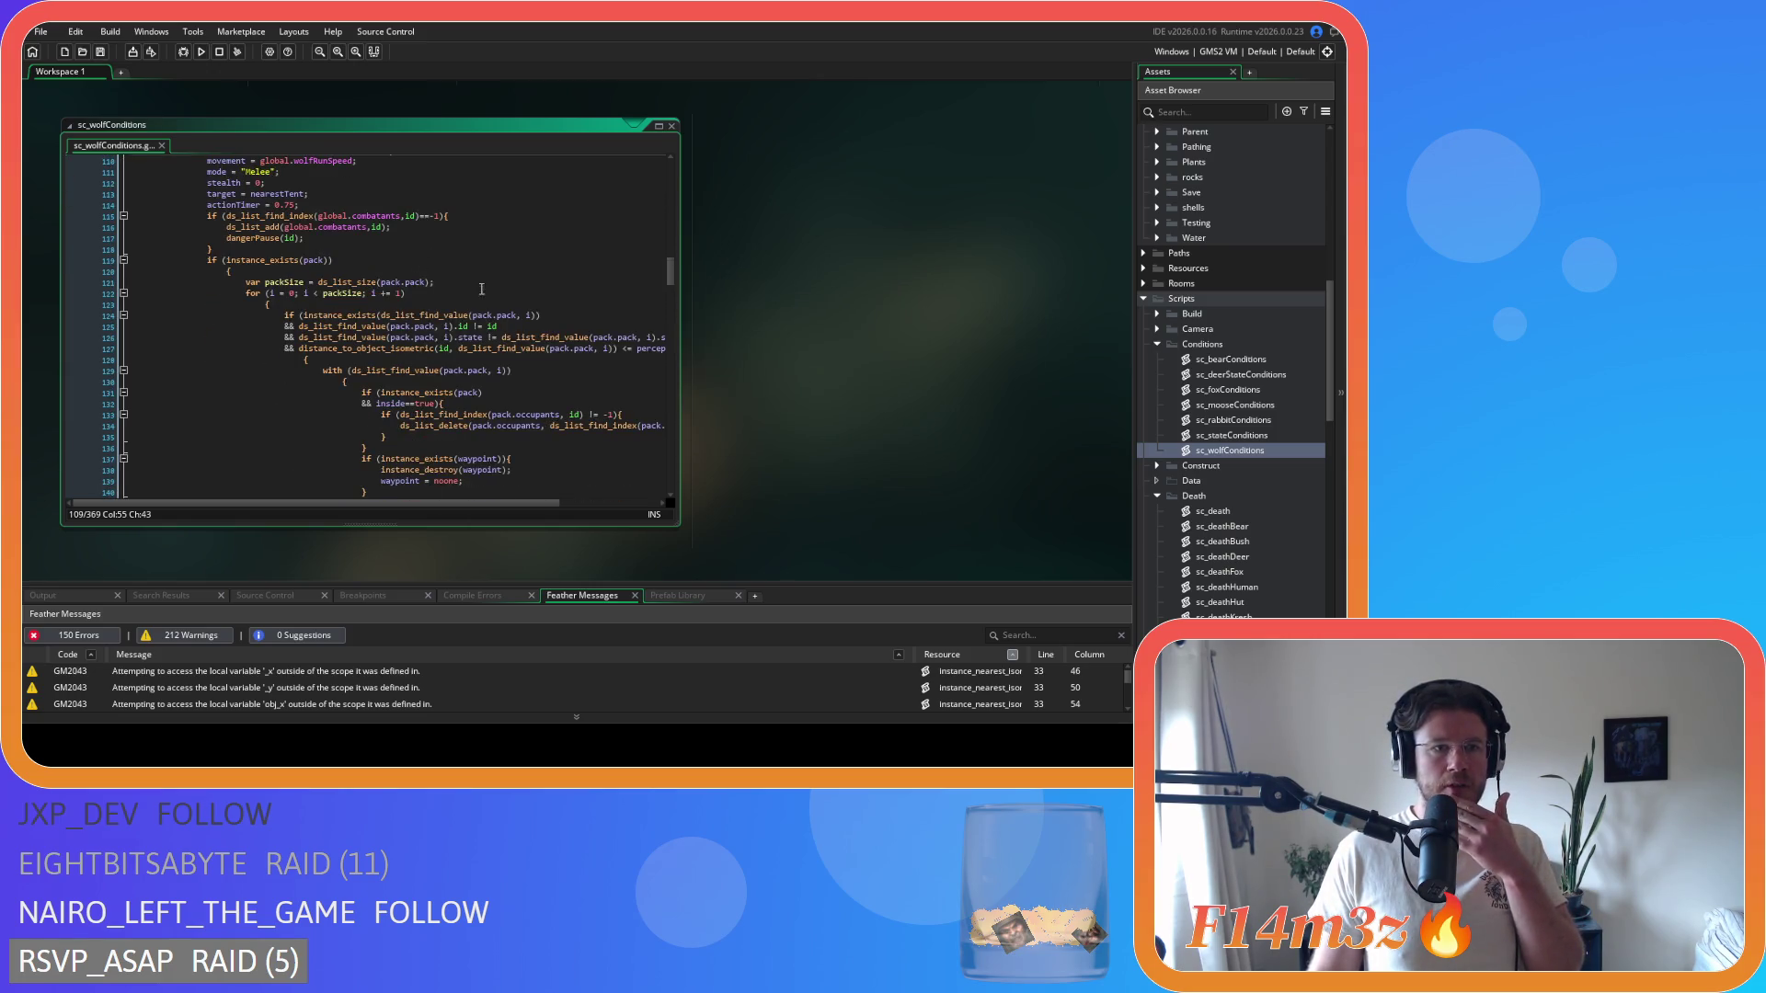
{"action": "scroll", "coordinate": [528, 306], "scroll_direction": "down", "scroll_amount": 8}
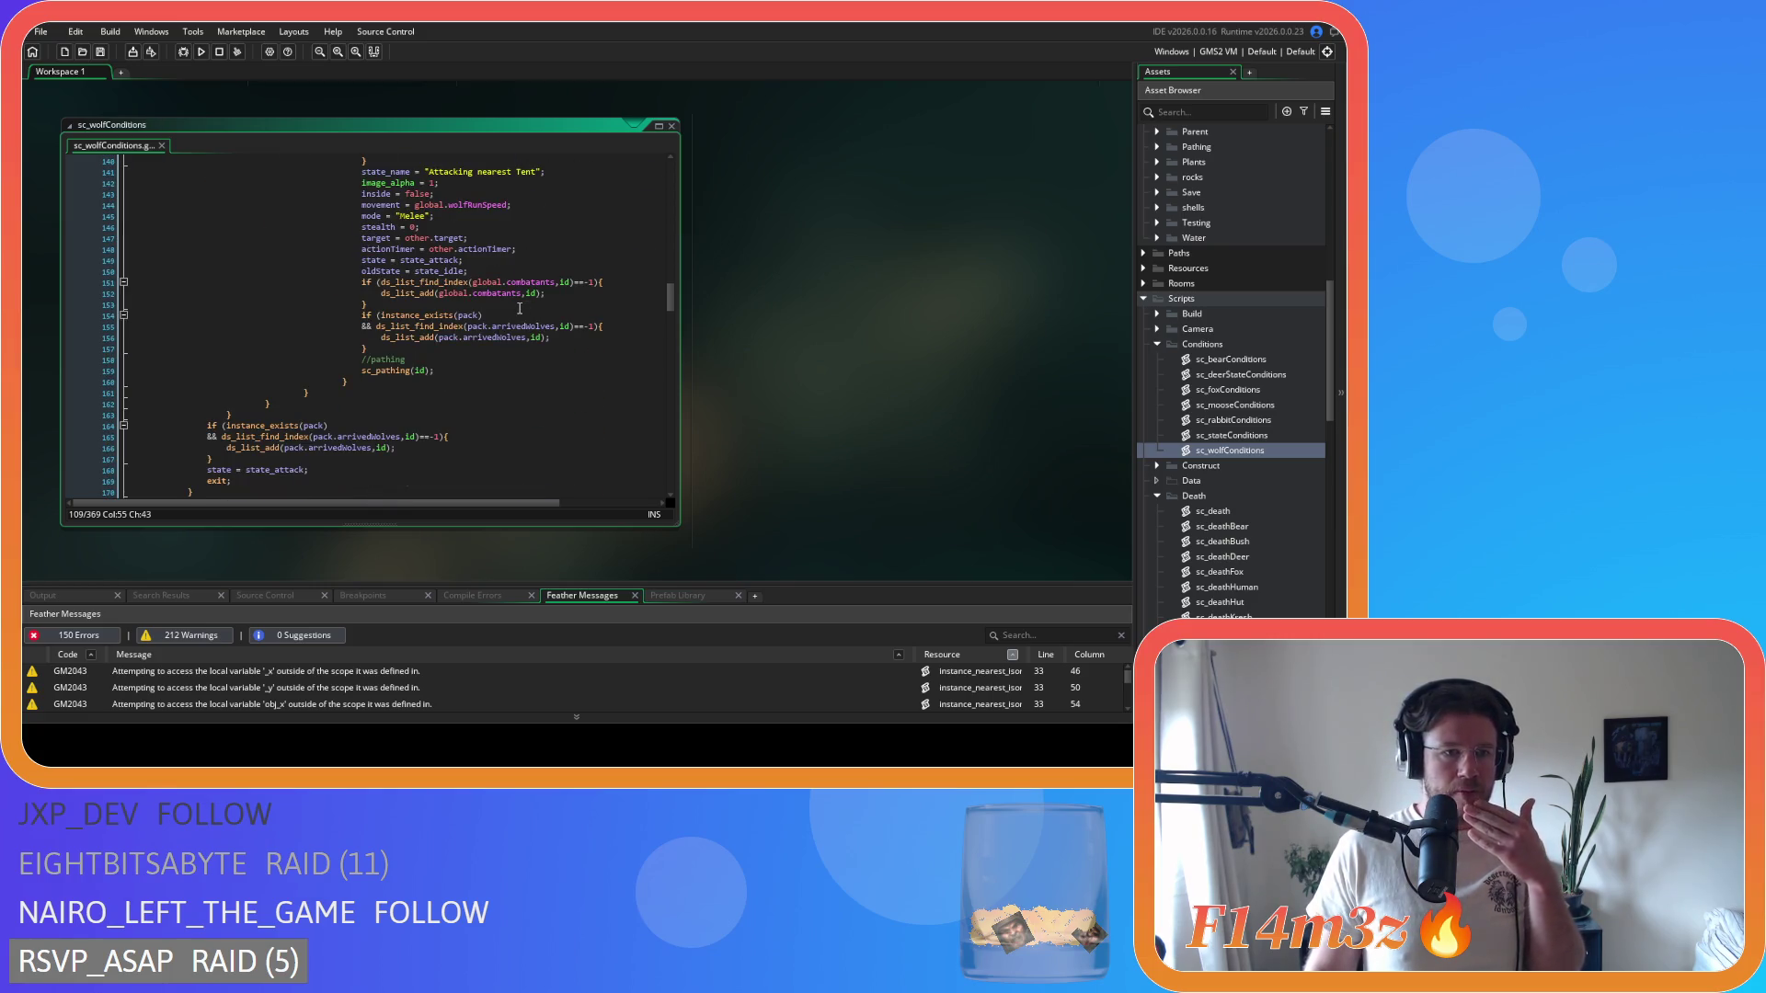
{"action": "scroll", "coordinate": [519, 308], "scroll_direction": "down", "scroll_amount": 3}
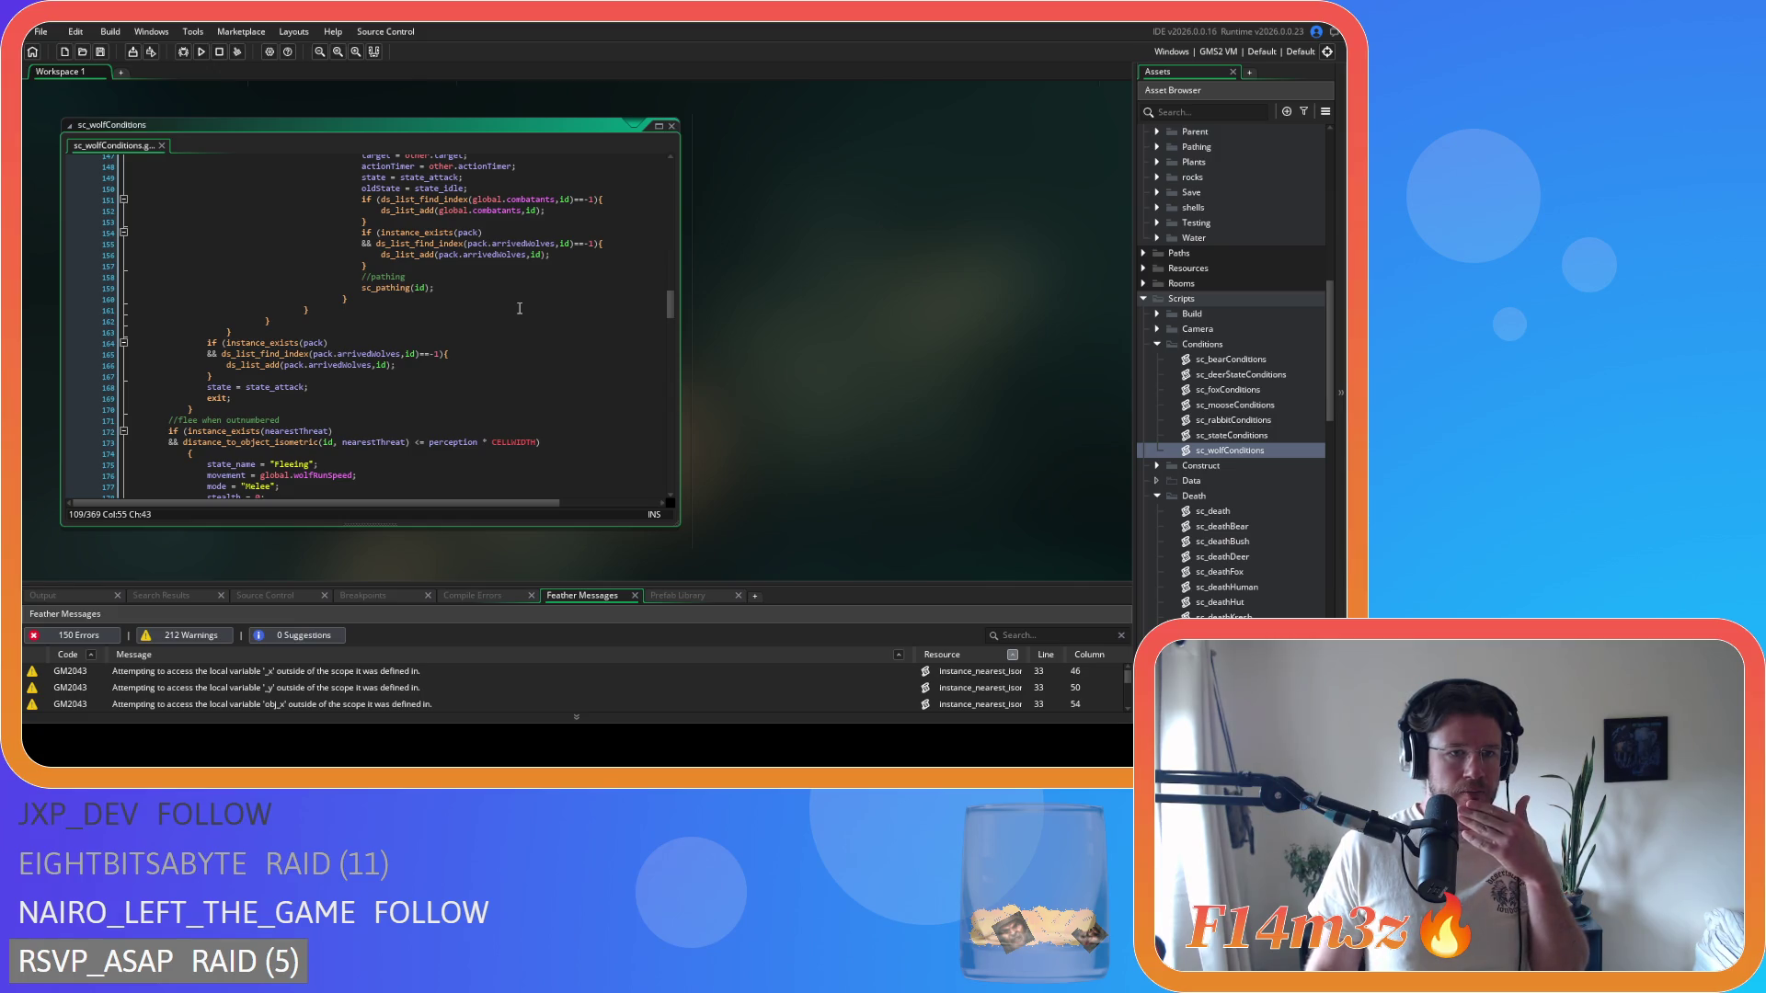
{"action": "scroll", "coordinate": [520, 308], "scroll_direction": "up", "scroll_amount": 12}
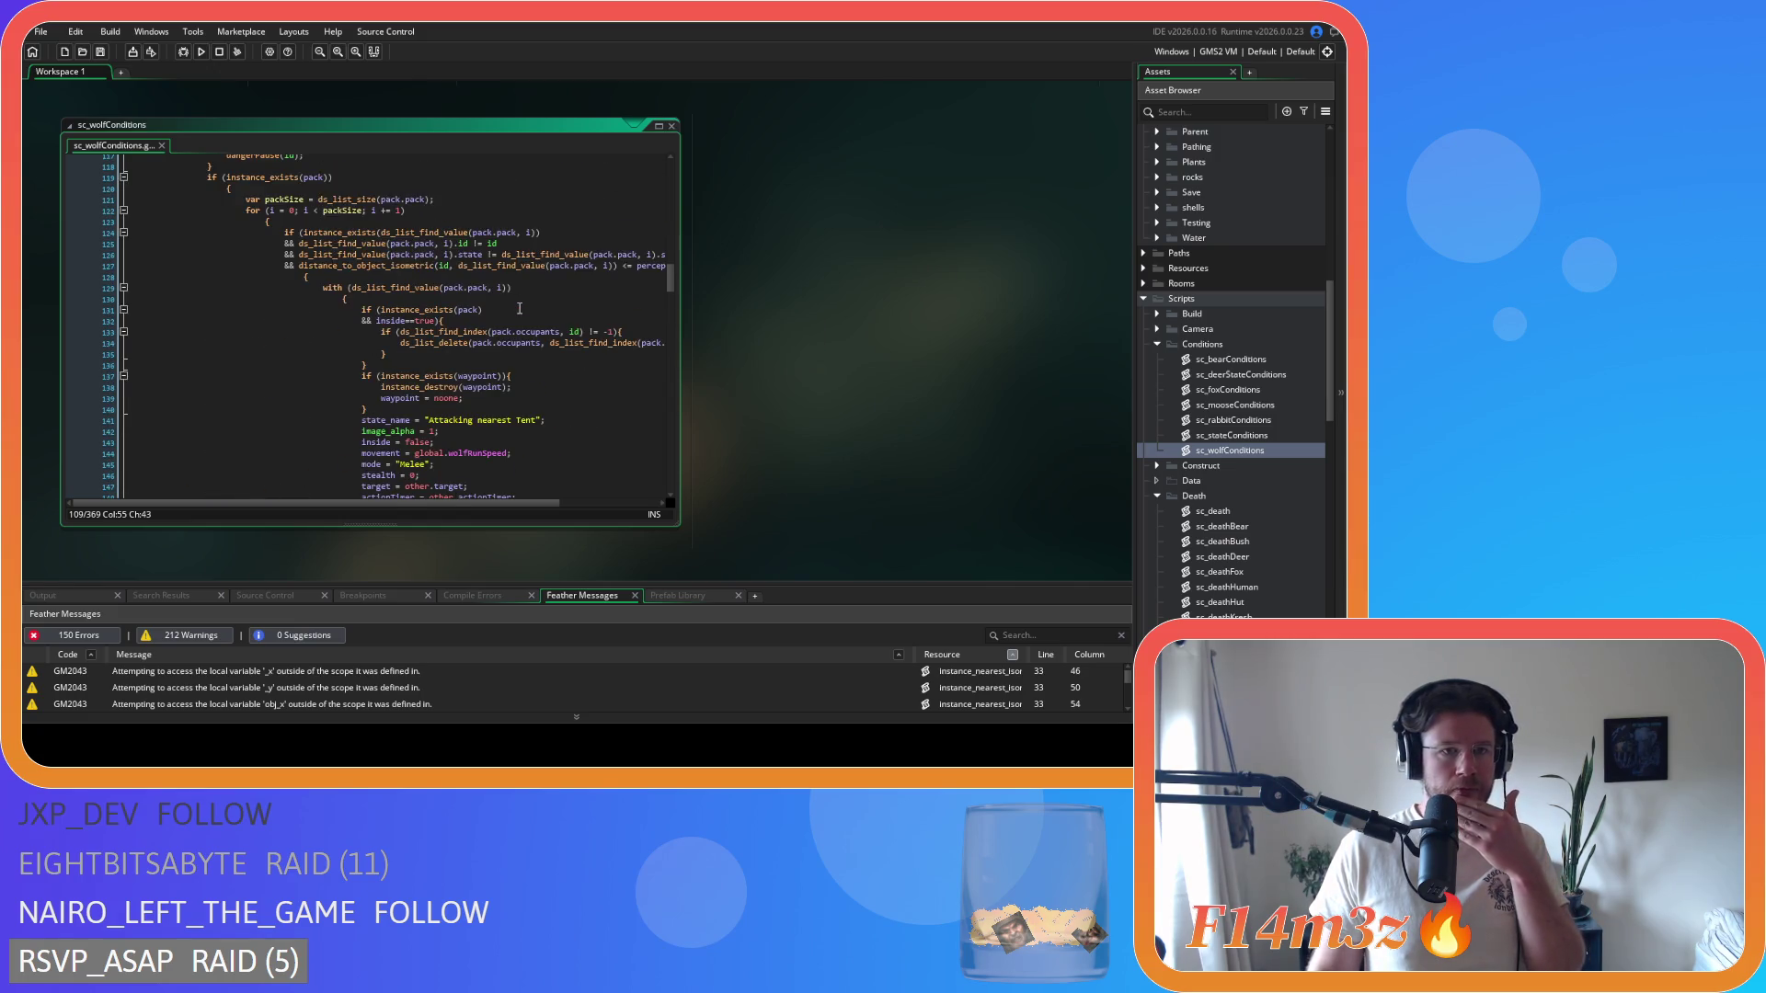
{"action": "scroll", "coordinate": [520, 309], "scroll_direction": "up", "scroll_amount": 1}
- Clear the whitespace before line 120's brace, dedent the block, and join the for-loop brace
{"action": "left_click_drag", "start_coordinate": [230, 271], "coordinate": [50, 273]}
{"action": "key", "text": "BackSpace"}
{"action": "key", "text": "BackSpace"}
{"action": "scroll", "coordinate": [367, 321], "scroll_direction": "down", "scroll_amount": 12}
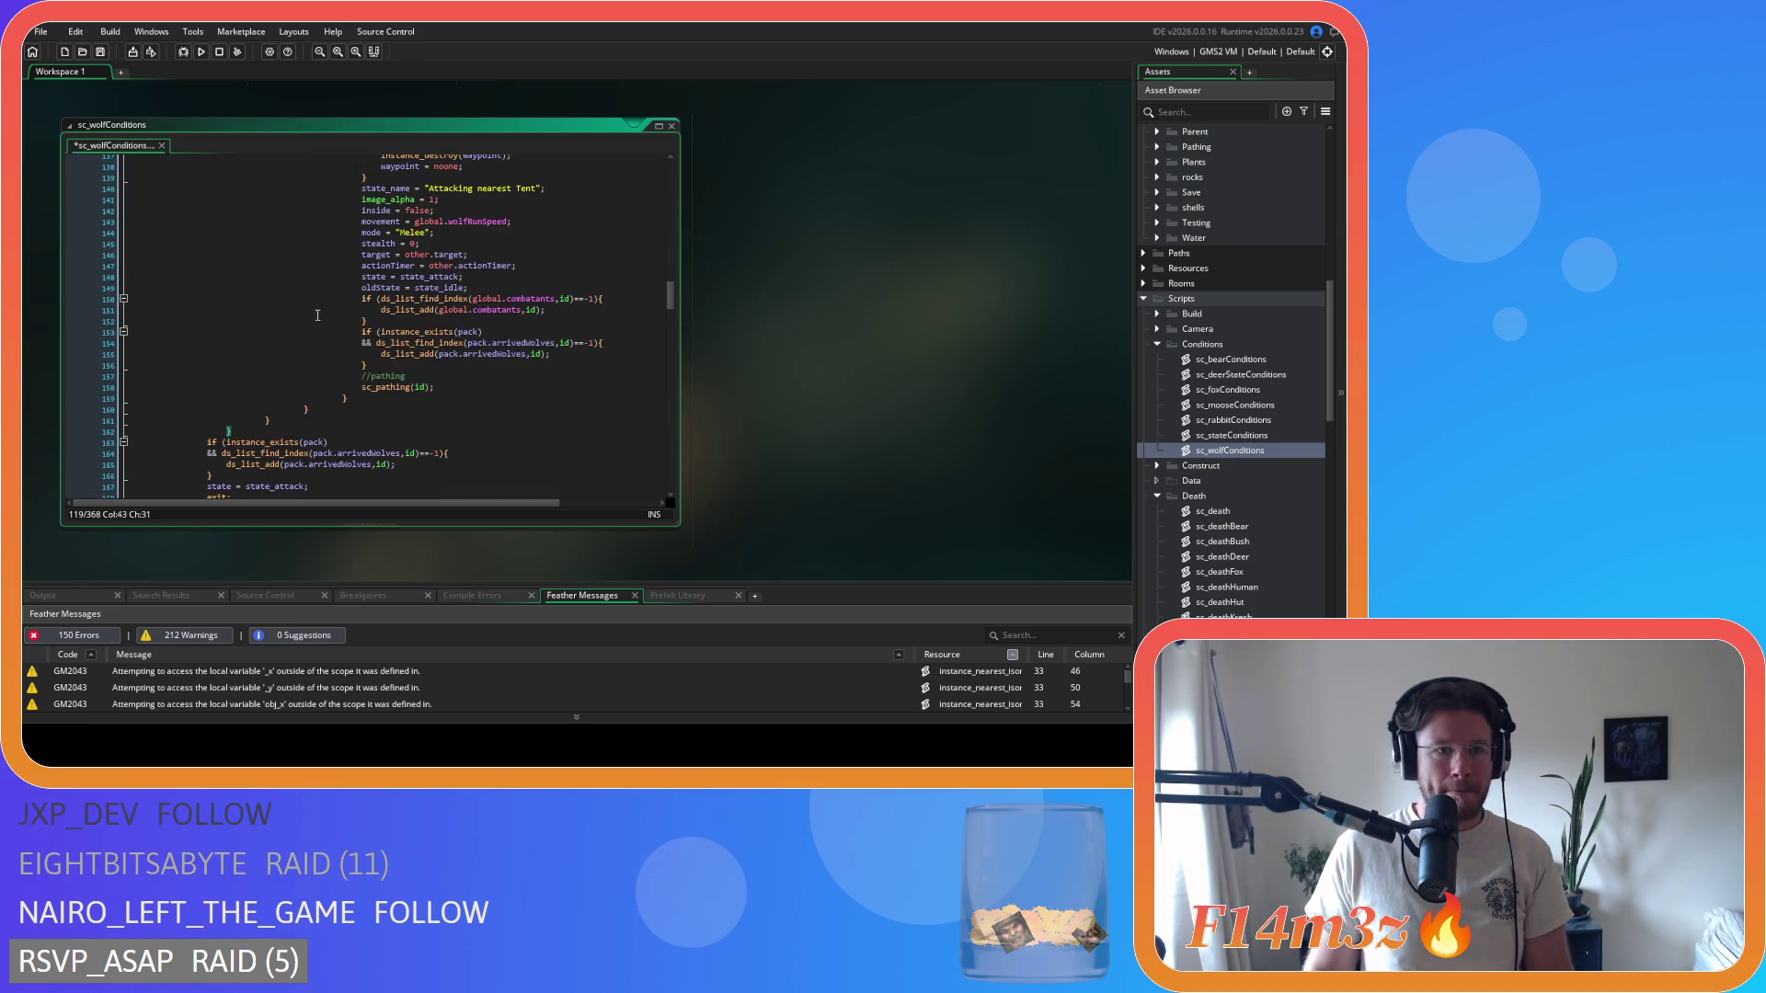
{"action": "mouse_move", "coordinate": [232, 431]}
{"action": "left_mouse_down"}
{"action": "mouse_move", "coordinate": [93, 256]}
{"action": "mouse_move", "coordinate": [143, 255]}
{"action": "left_mouse_up"}
{"action": "key", "text": "shift+Tab"}
{"action": "left_click", "coordinate": [241, 263]}
{"action": "key", "text": "BackSpace"}
- Dedent the pack loop body and pull the lone braces onto lines 125 and 126
{"action": "scroll", "coordinate": [306, 399], "scroll_direction": "down", "scroll_amount": 3}
{"action": "mouse_move", "coordinate": [304, 413]}
{"action": "left_mouse_down"}
{"action": "mouse_move", "coordinate": [129, 350]}
{"action": "mouse_move", "coordinate": [110, 217]}
{"action": "left_mouse_up"}
{"action": "key", "text": "shift+Tab"}
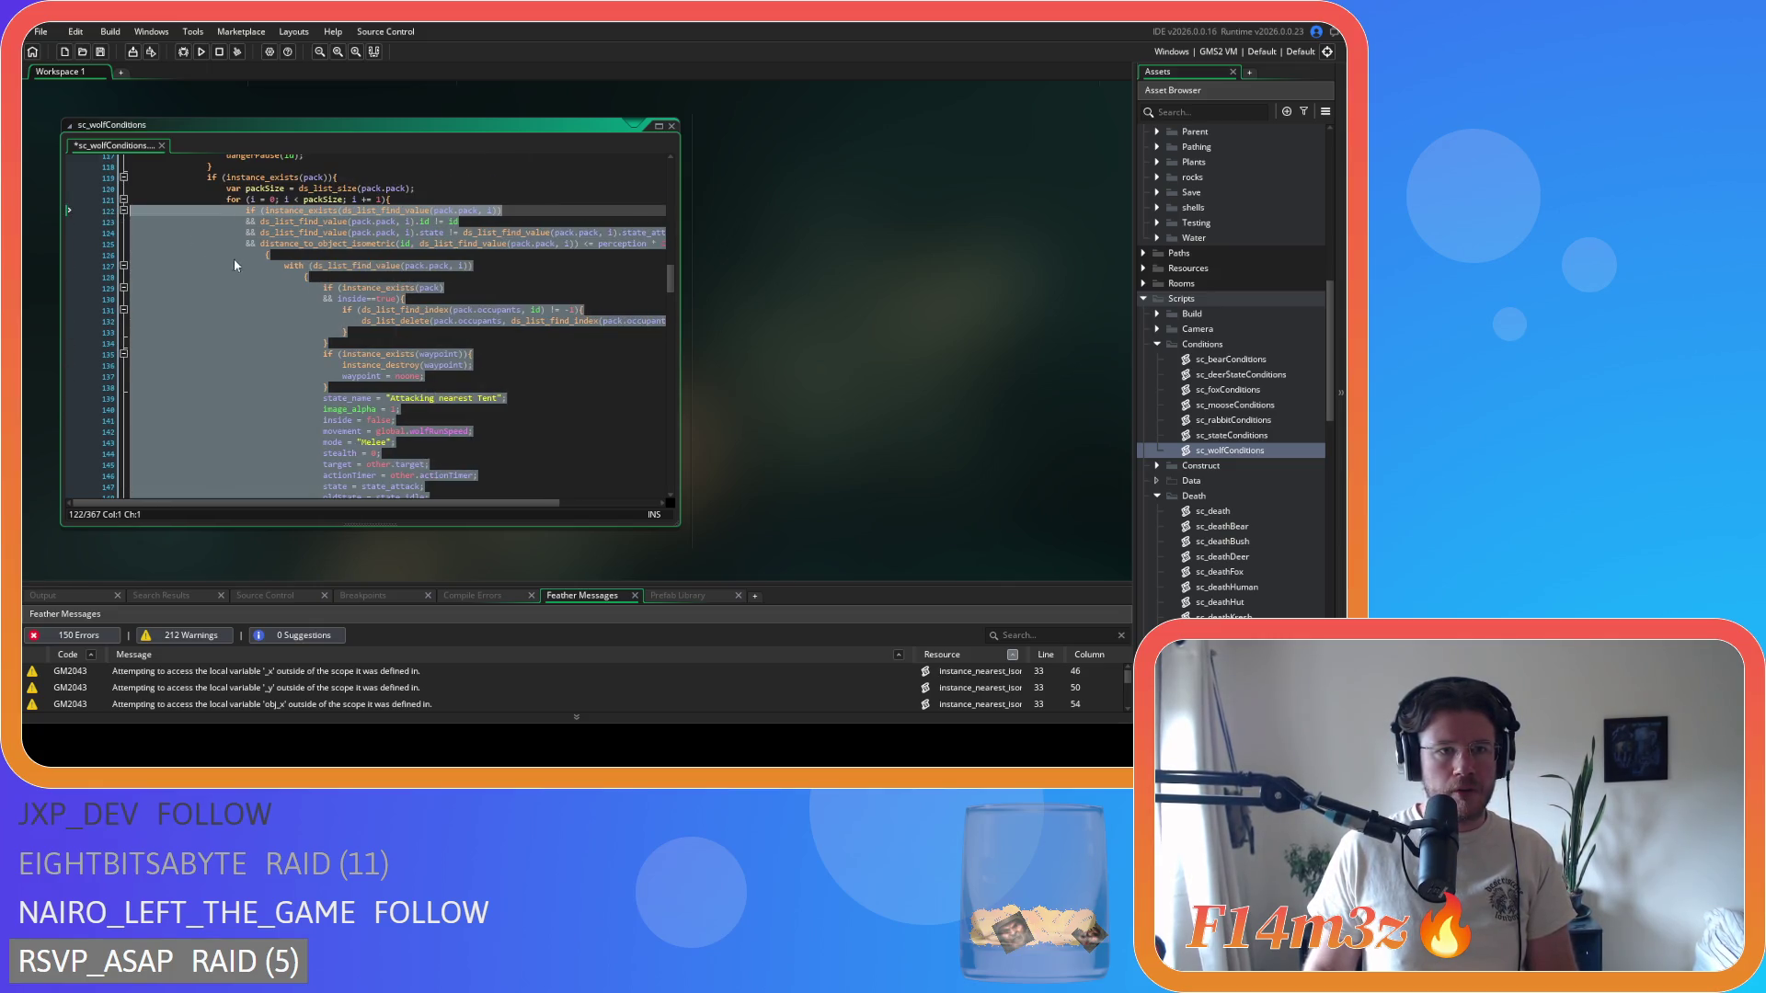
{"action": "left_click", "coordinate": [260, 255]}
{"action": "key", "text": "BackSpace"}
{"action": "scroll", "coordinate": [270, 333], "scroll_direction": "down", "scroll_amount": 5}
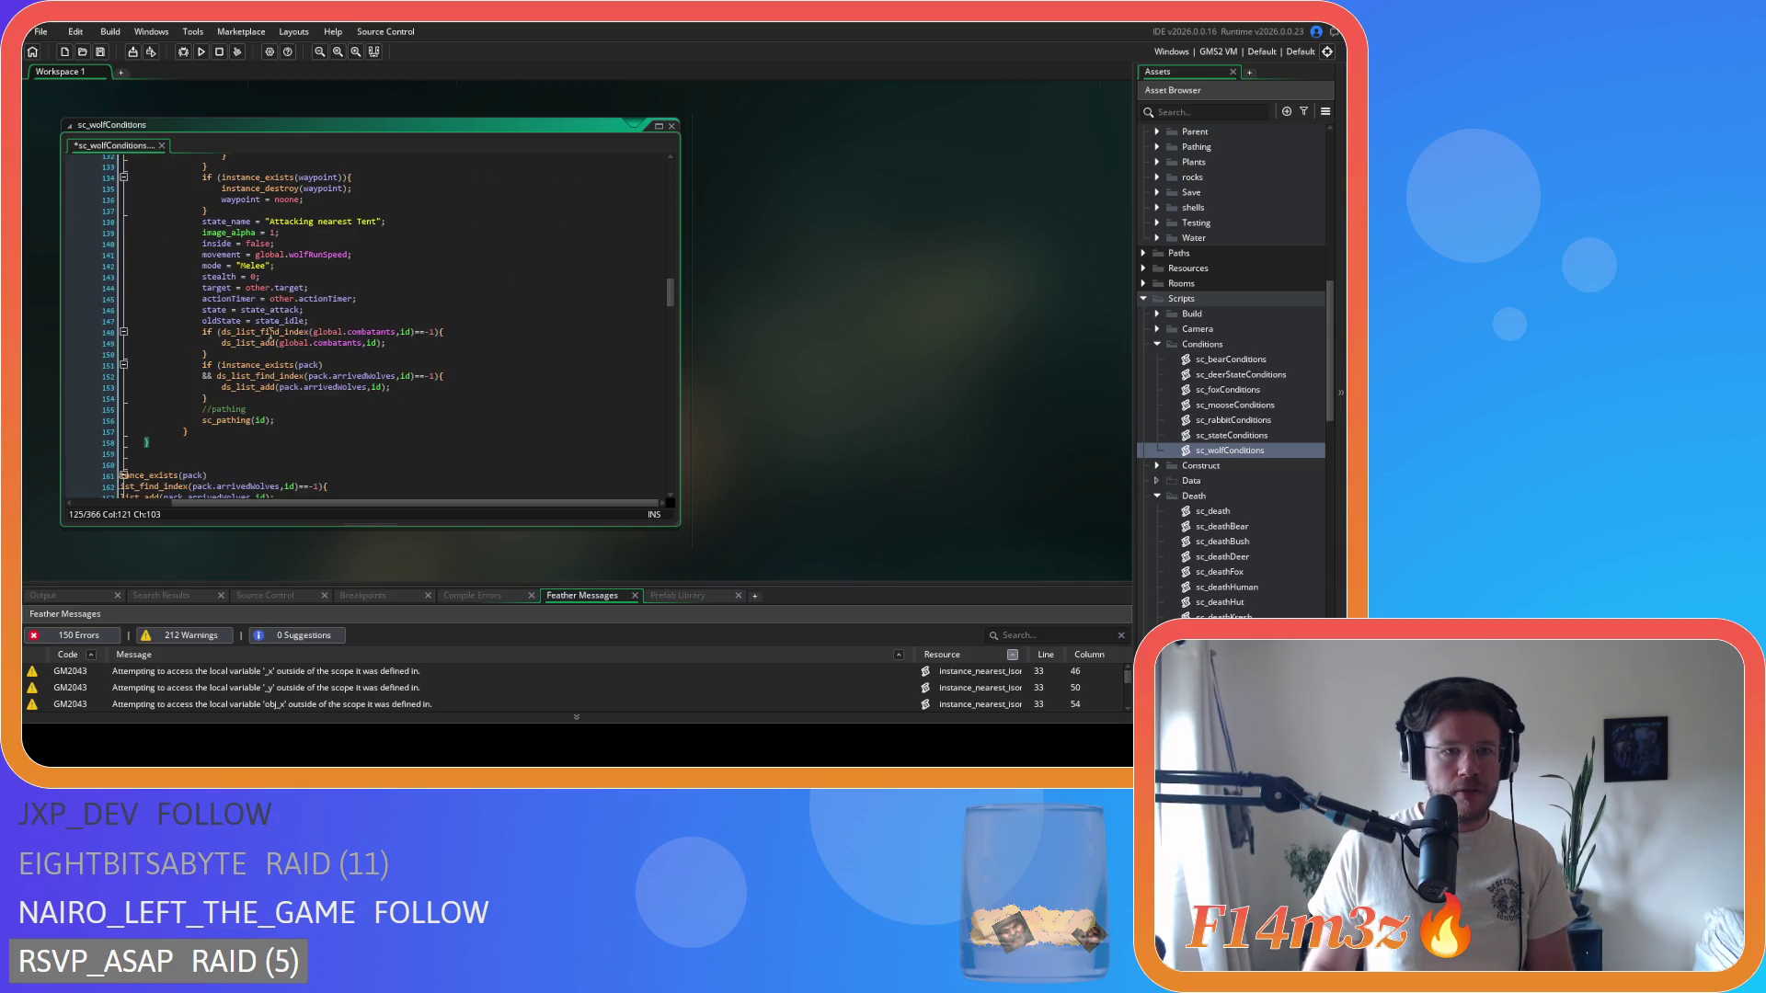
{"action": "mouse_move", "coordinate": [172, 438]}
{"action": "left_mouse_down"}
{"action": "mouse_move", "coordinate": [64, 322]}
{"action": "mouse_move", "coordinate": [68, 246]}
{"action": "left_mouse_up"}
{"action": "left_click", "coordinate": [279, 267]}
{"action": "key", "text": "BackSpace"}
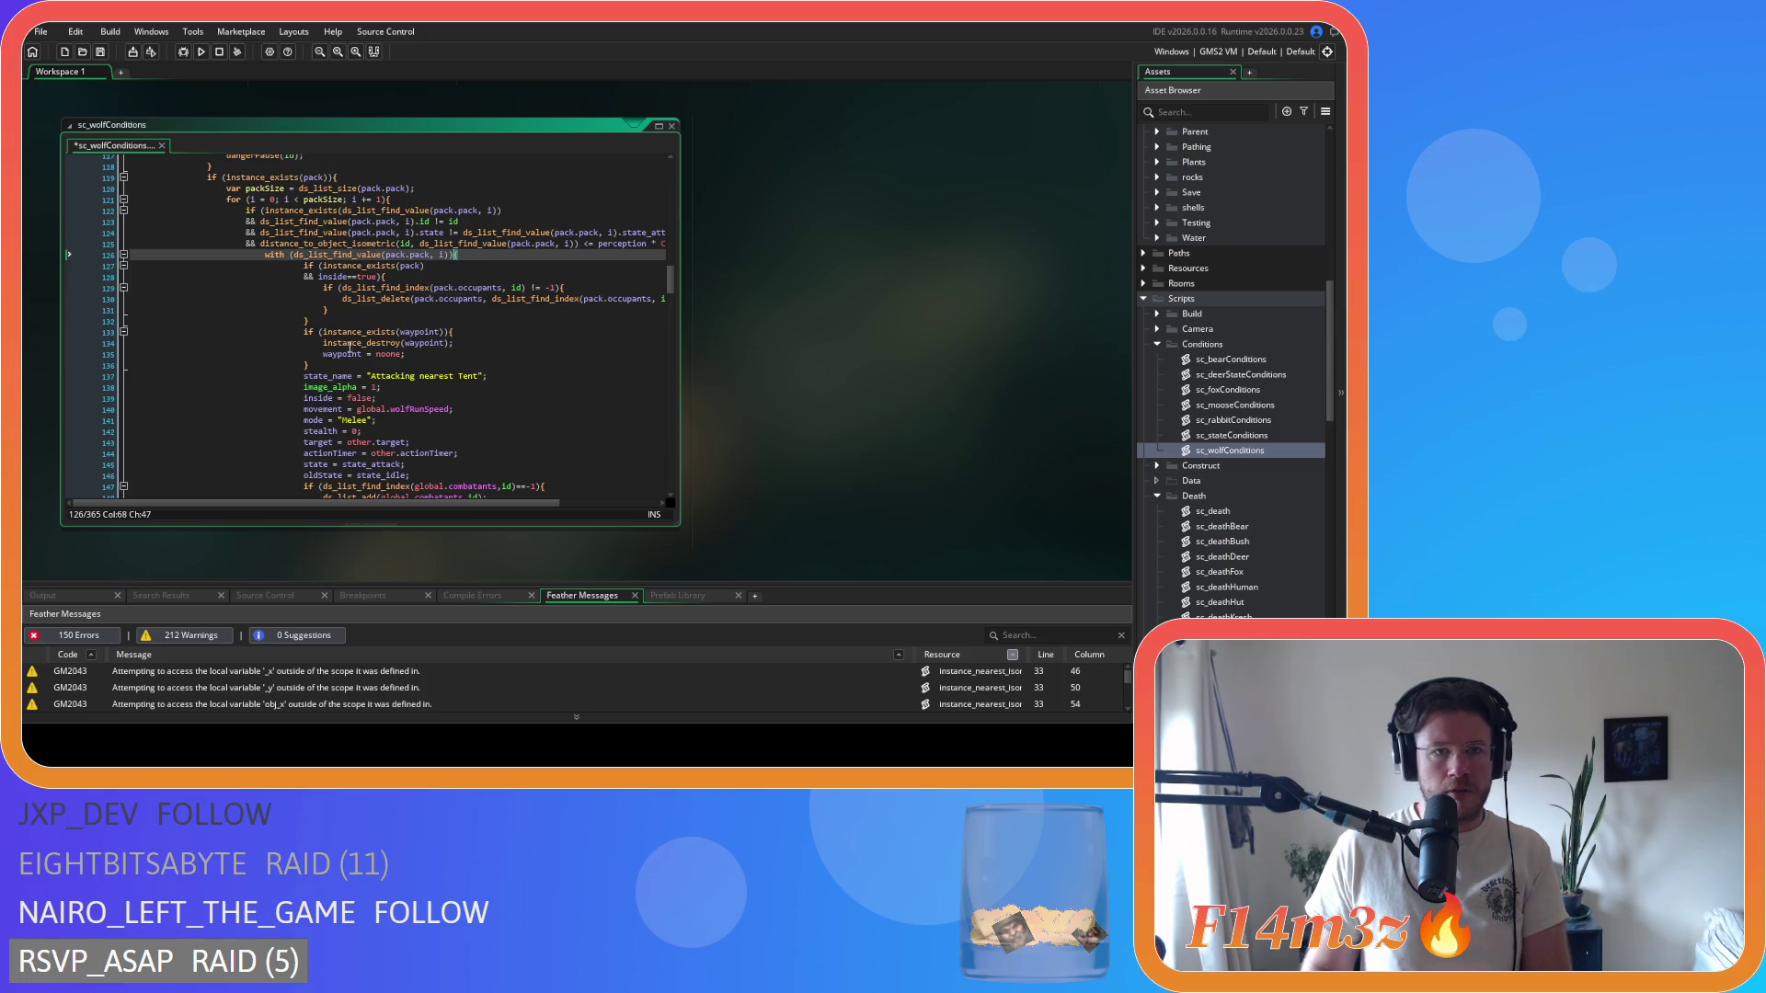
- Save the script and review the reformatted attack-tent pack block
{"action": "scroll", "coordinate": [296, 425], "scroll_direction": "down", "scroll_amount": 5}
{"action": "left_click_drag", "start_coordinate": [296, 426], "coordinate": [73, 294]}
{"action": "key", "text": "ctrl+s"}
{"action": "left_click", "coordinate": [455, 340]}
{"action": "scroll", "coordinate": [455, 339], "scroll_direction": "down", "scroll_amount": 7}
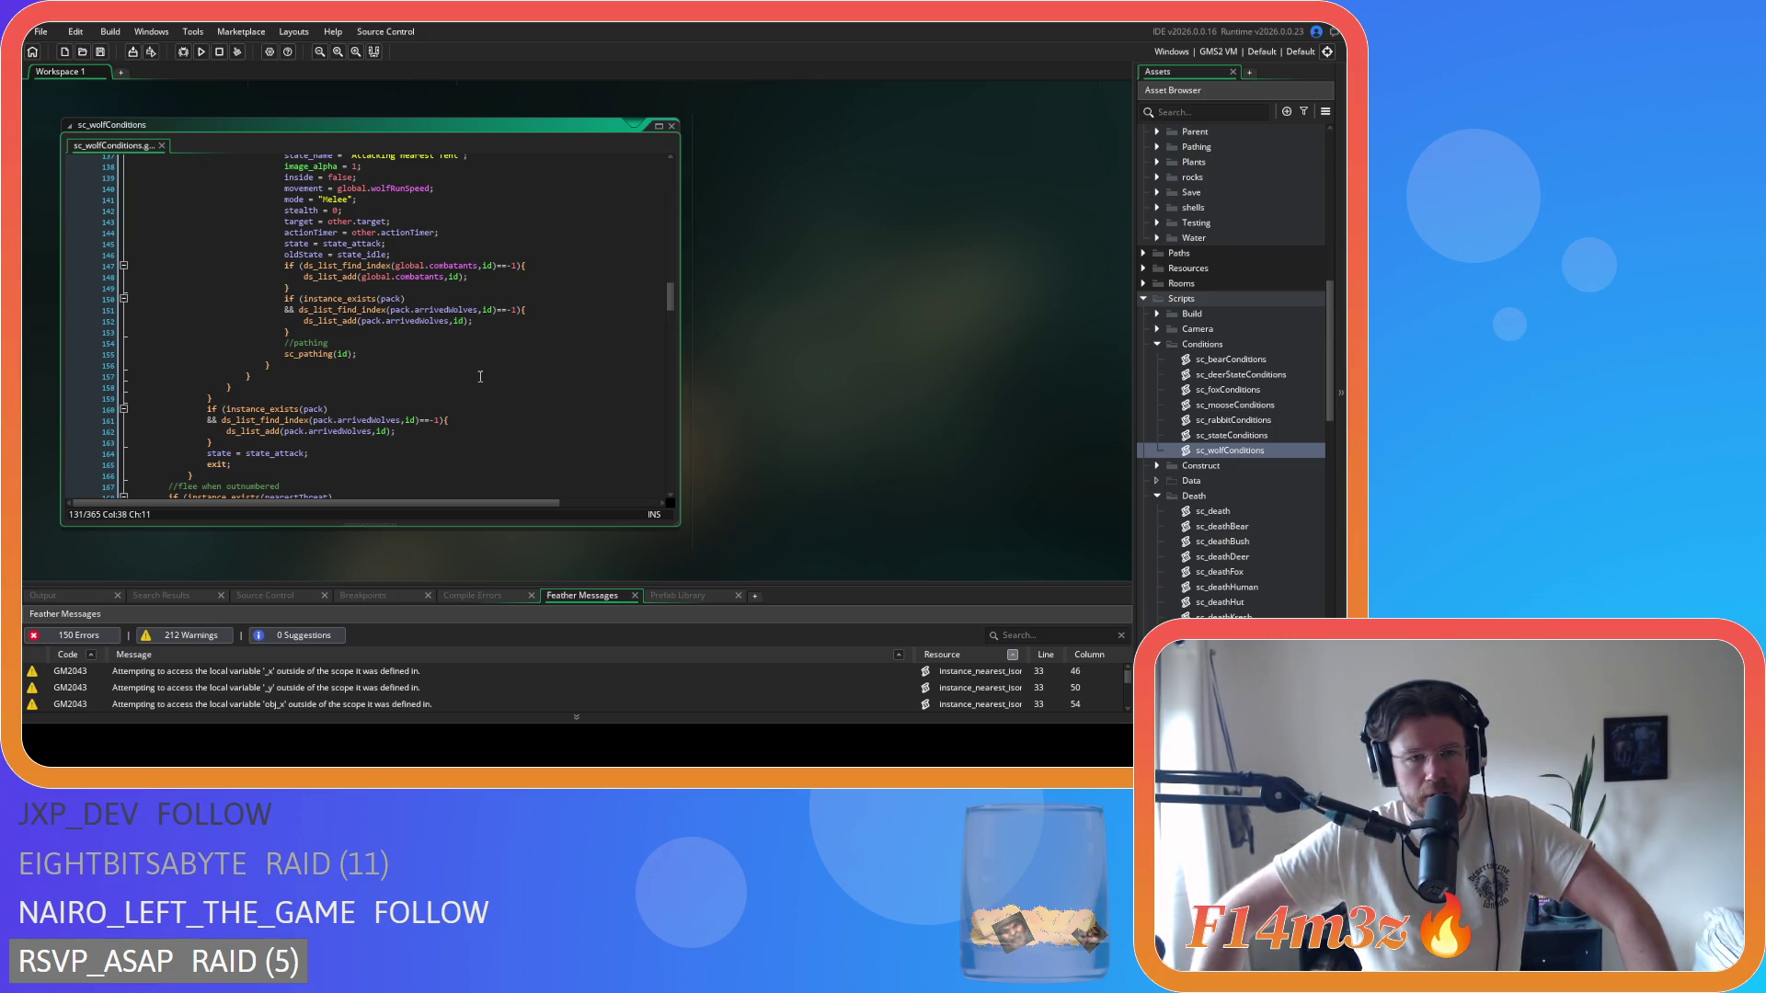
{"action": "scroll", "coordinate": [525, 395], "scroll_direction": "up", "scroll_amount": 5}
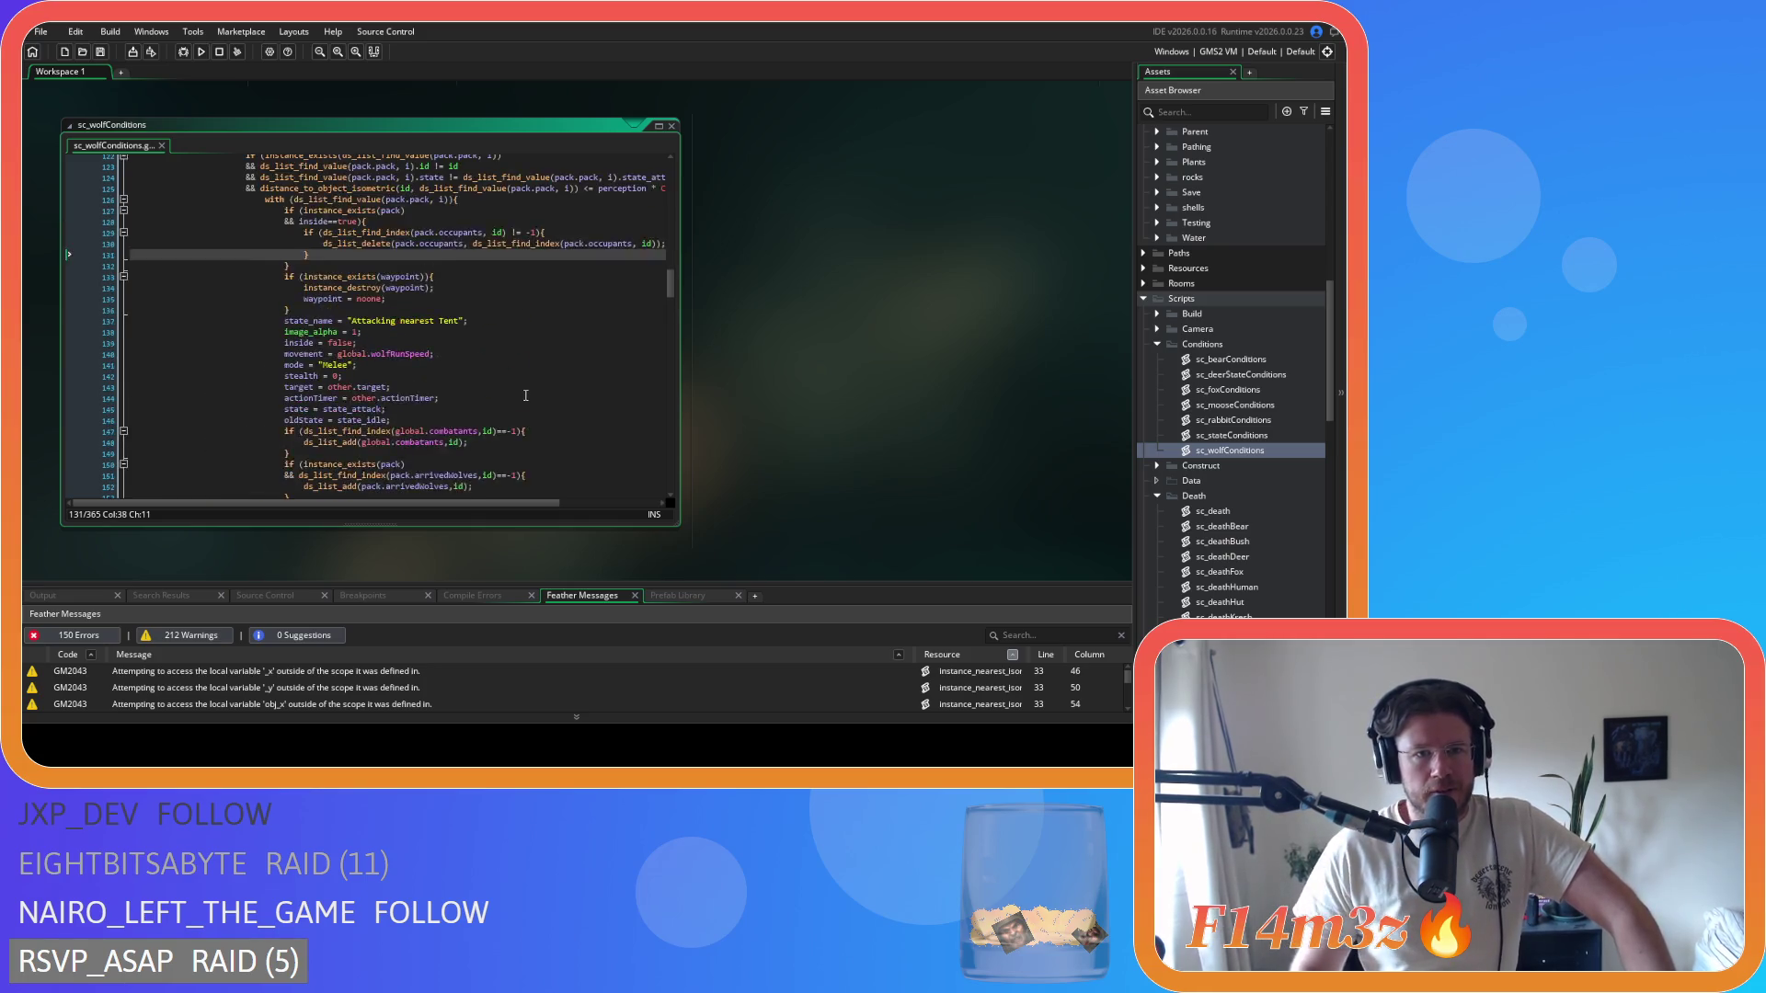
{"action": "scroll", "coordinate": [525, 396], "scroll_direction": "up", "scroll_amount": 2}
{"action": "scroll", "coordinate": [479, 492], "scroll_direction": "right", "scroll_amount": 3}
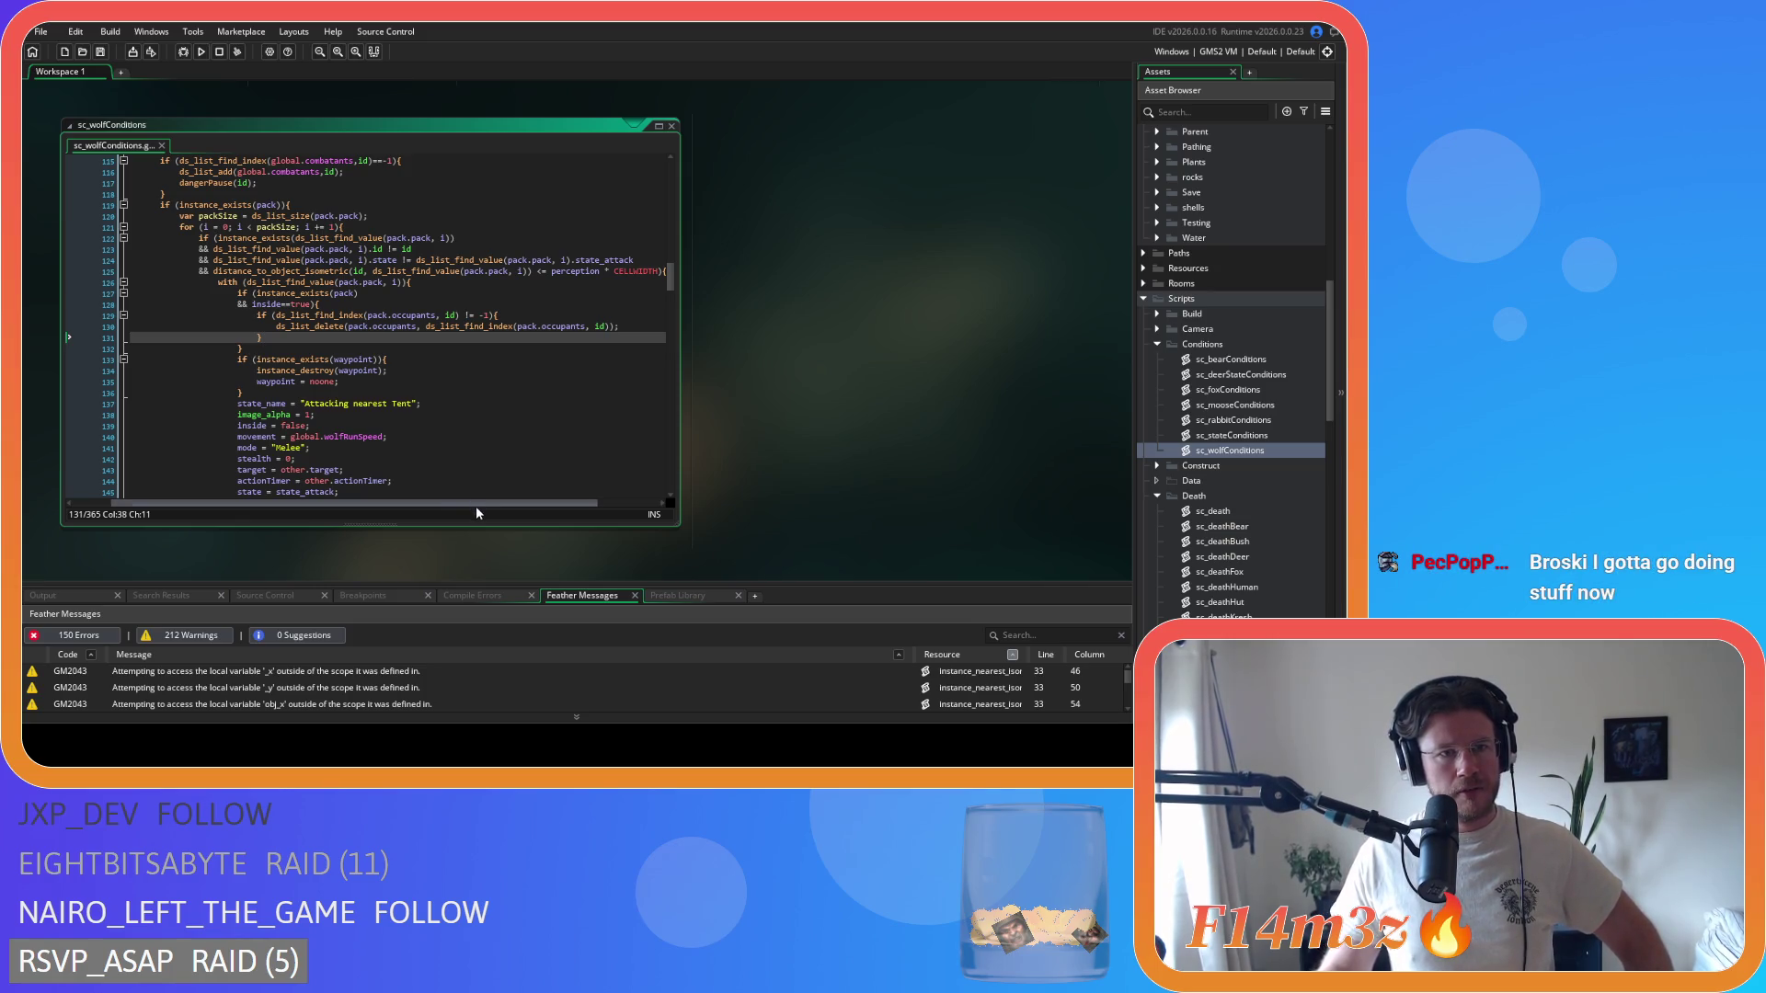
{"action": "left_click_drag", "start_coordinate": [474, 506], "coordinate": [436, 507]}
{"action": "scroll", "coordinate": [431, 456], "scroll_direction": "up", "scroll_amount": 4}
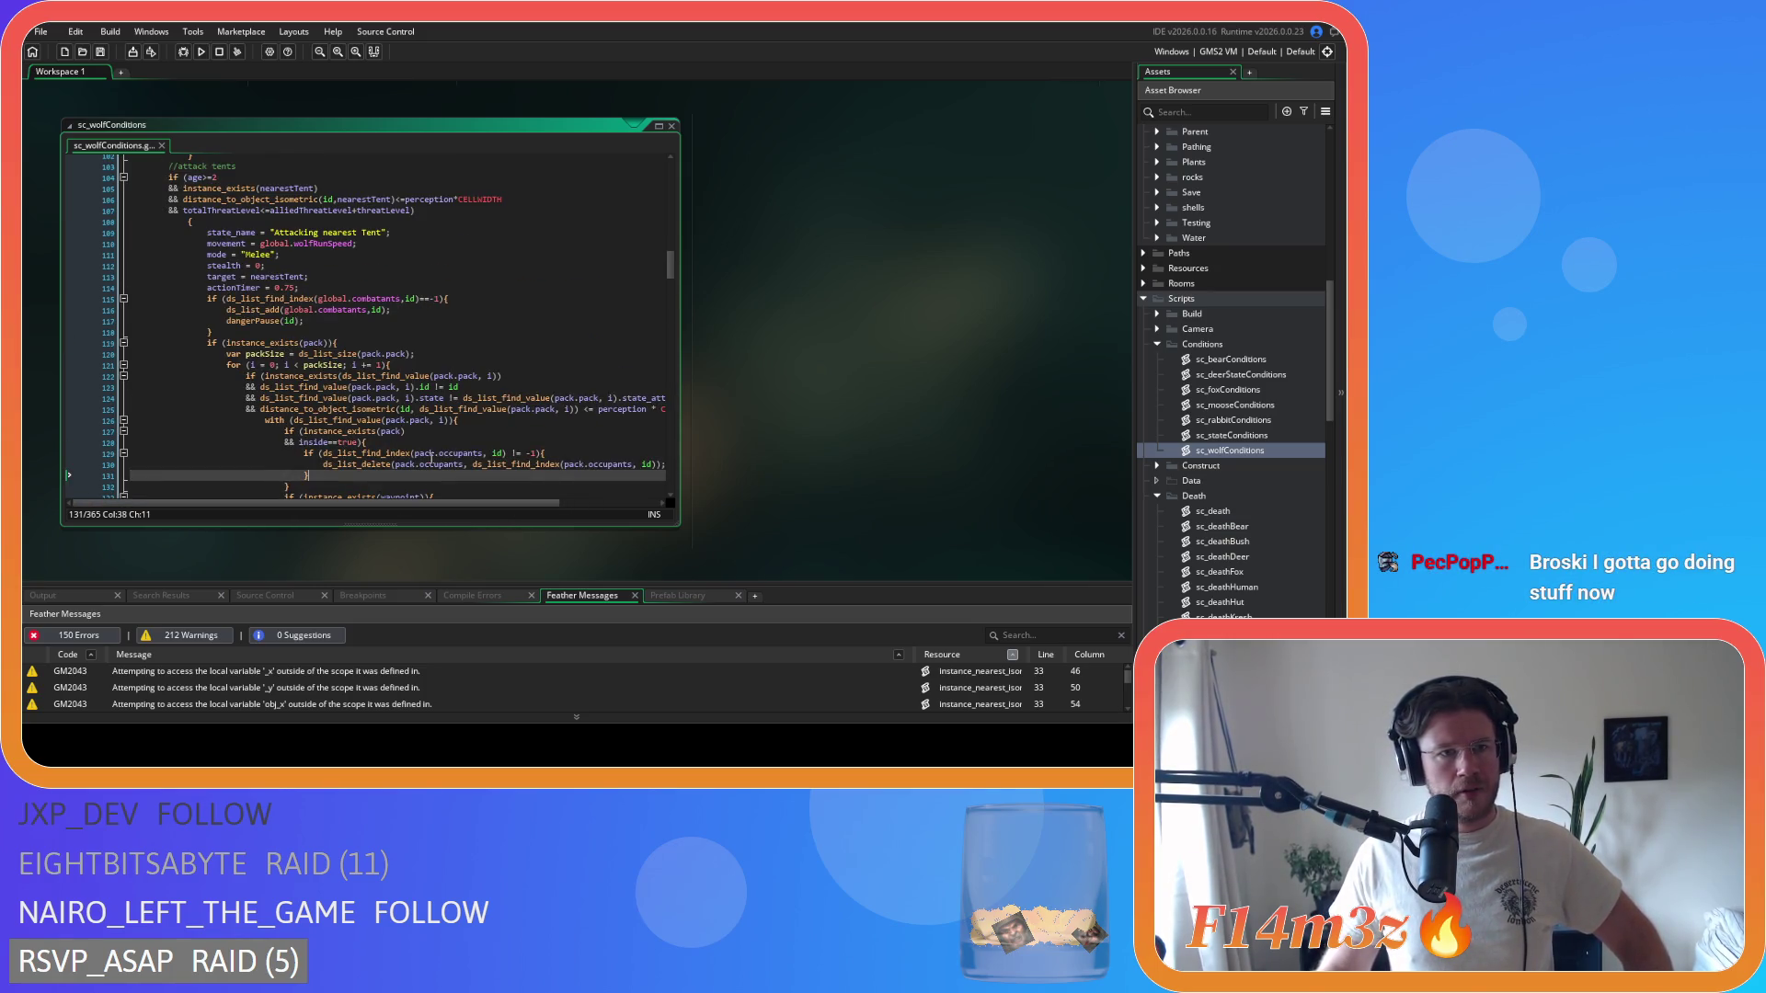
{"action": "scroll", "coordinate": [432, 457], "scroll_direction": "down", "scroll_amount": 8}
- Join the flee check's brace onto line 169 and dedent its body, lines 170–183
{"action": "scroll", "coordinate": [431, 457], "scroll_direction": "down", "scroll_amount": 12}
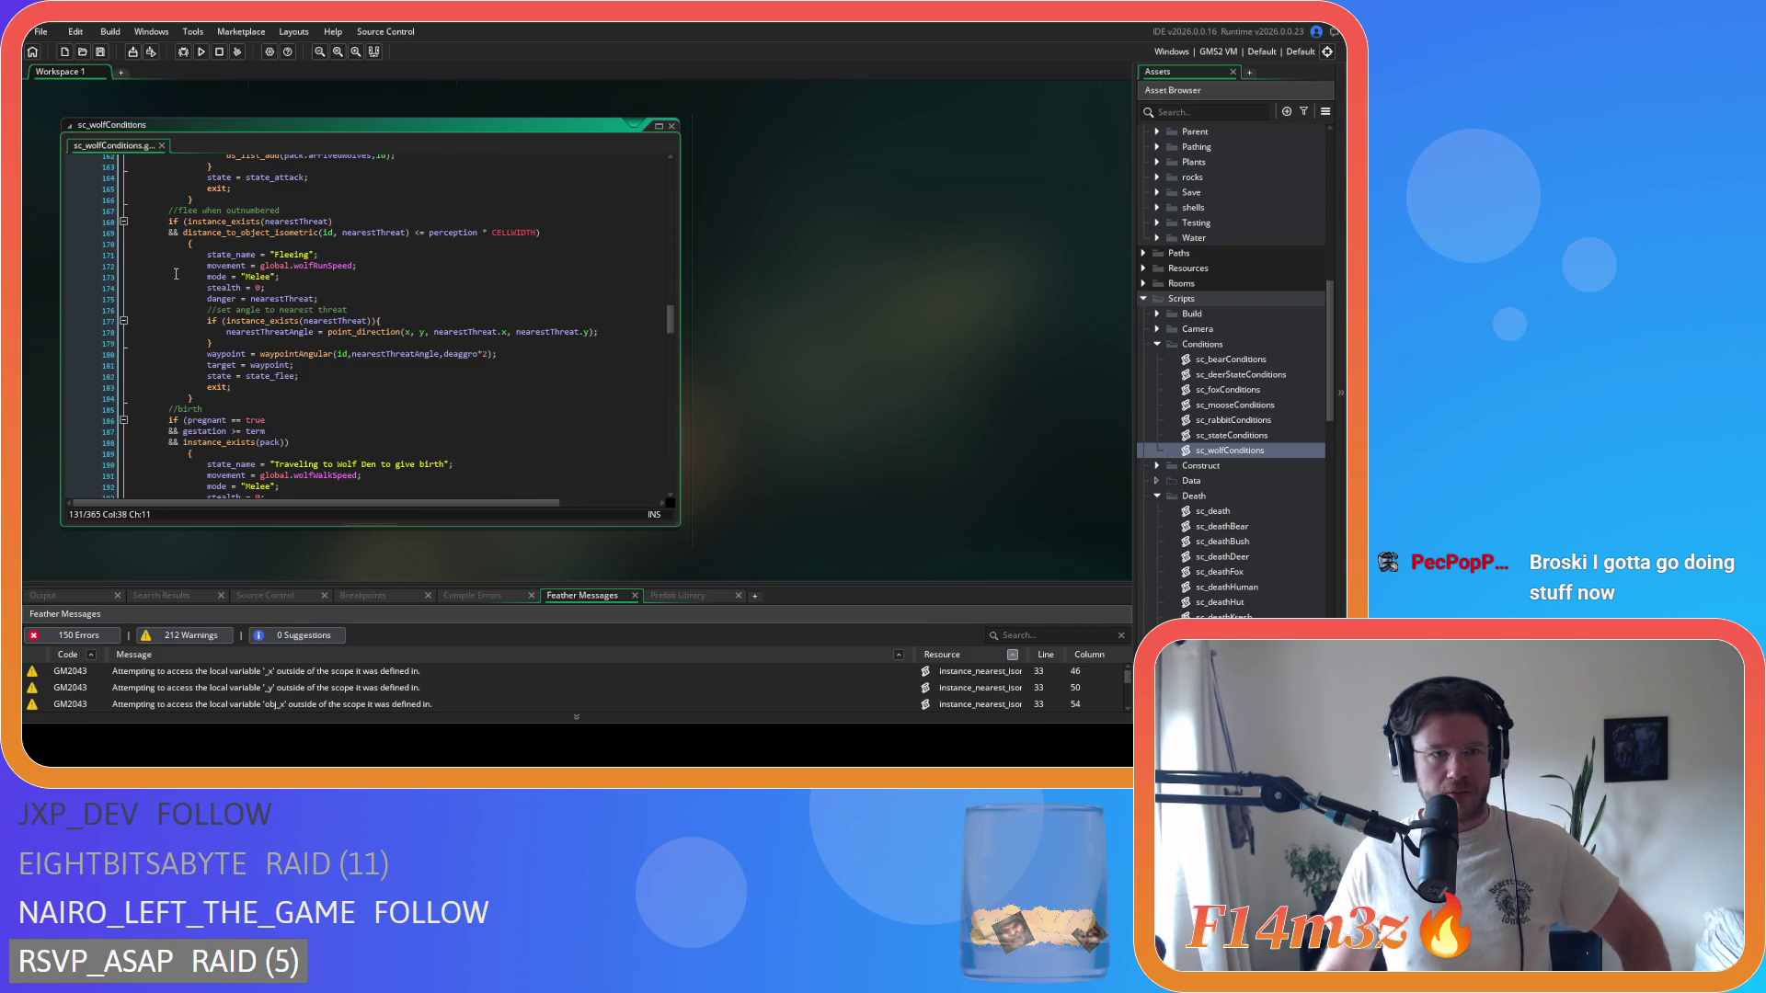
{"action": "left_click", "coordinate": [77, 247]}
{"action": "key", "text": "shift+Tab"}
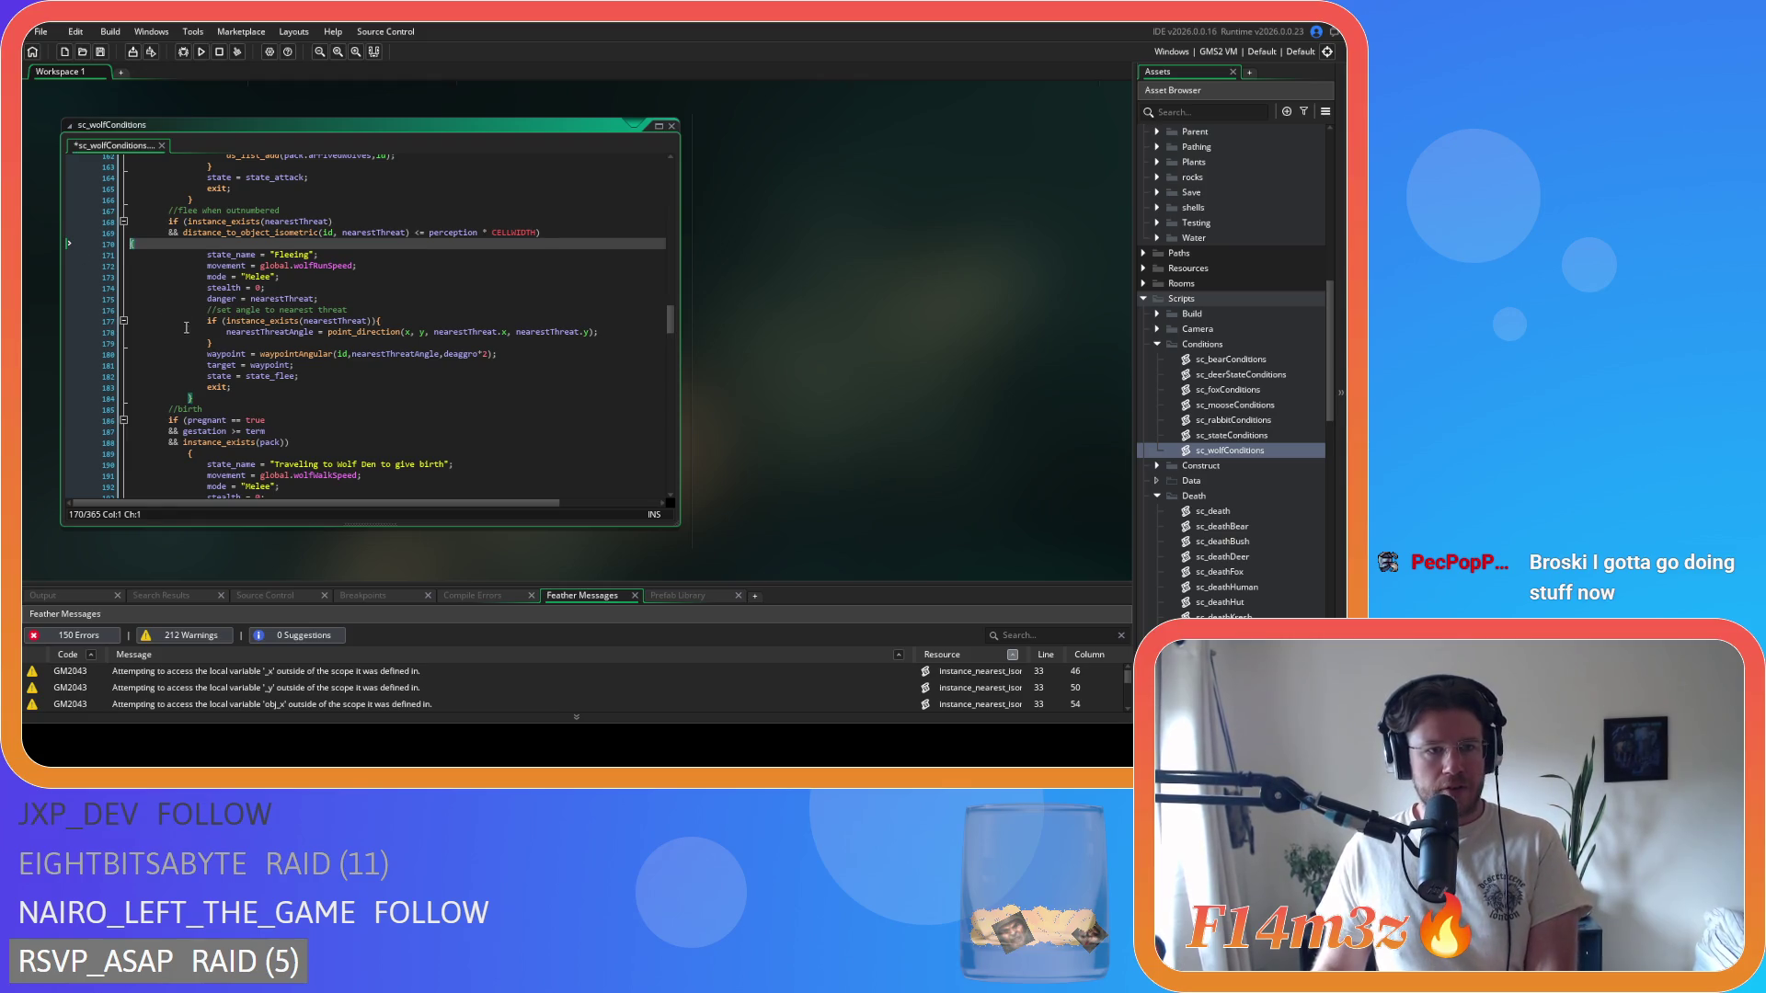
{"action": "key", "text": "BackSpace"}
{"action": "mouse_move", "coordinate": [184, 387]}
{"action": "left_mouse_down"}
{"action": "mouse_move", "coordinate": [92, 319]}
{"action": "mouse_move", "coordinate": [48, 239]}
{"action": "left_mouse_up"}
{"action": "key", "text": "shift+Tab"}
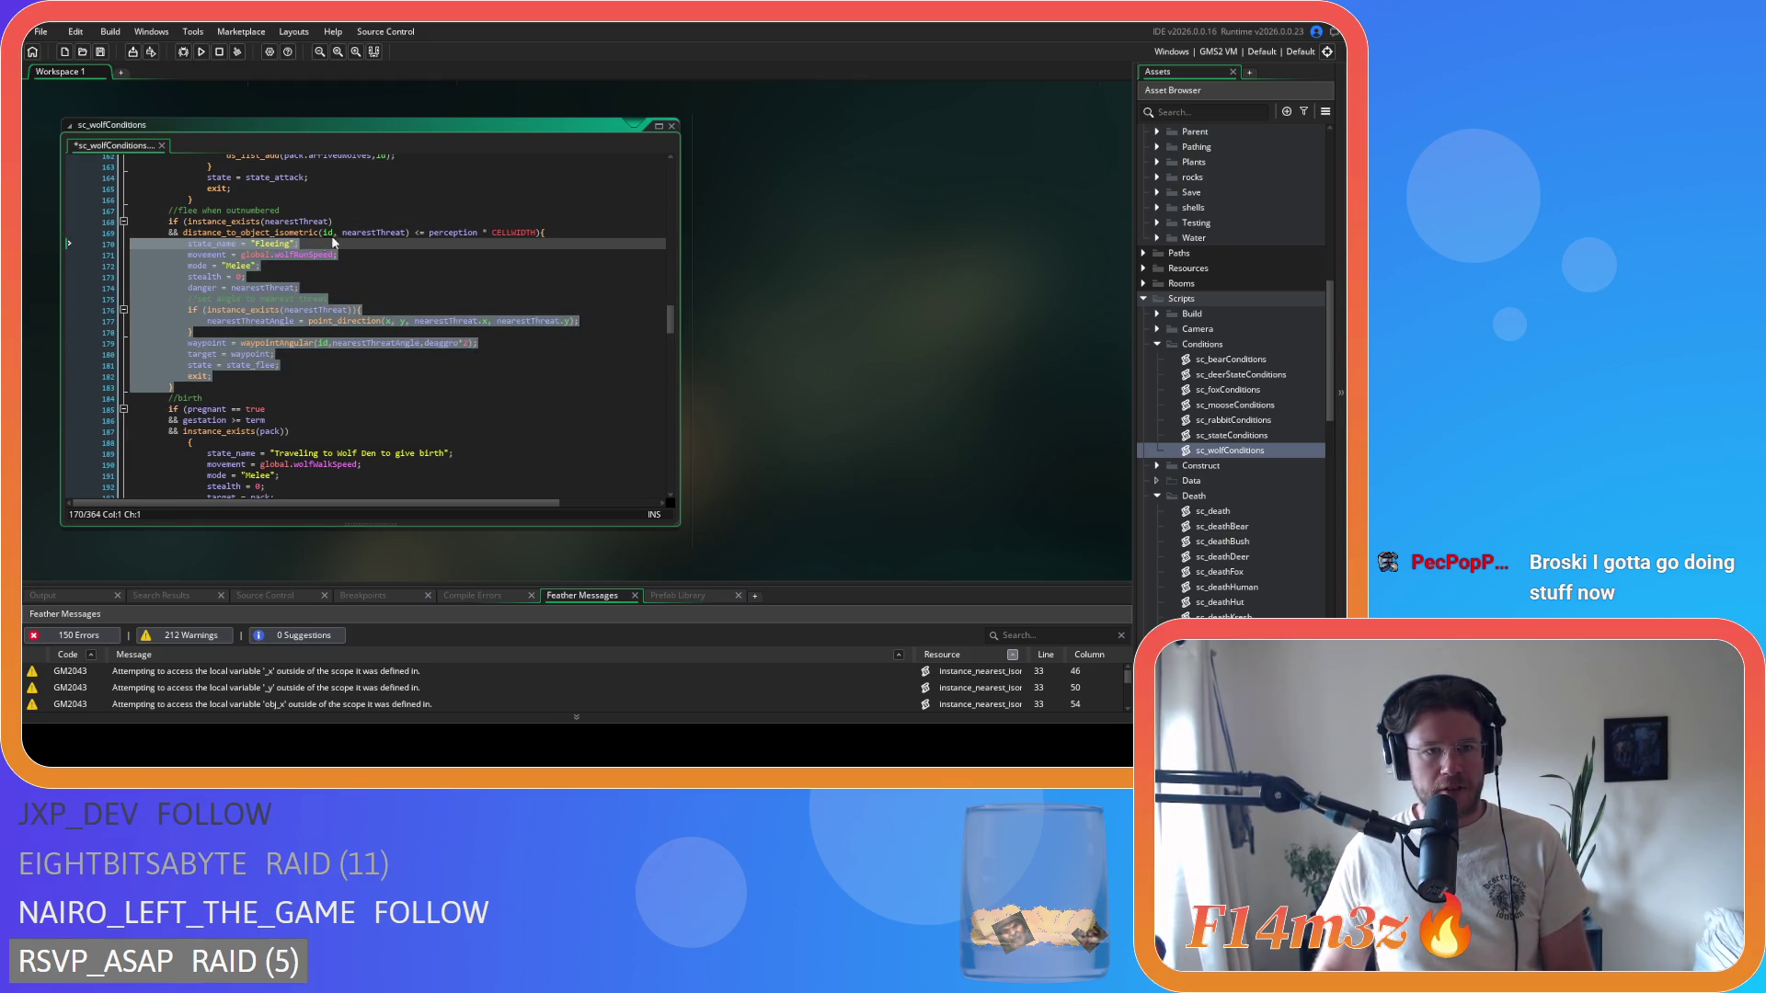
{"action": "left_click", "coordinate": [408, 239]}
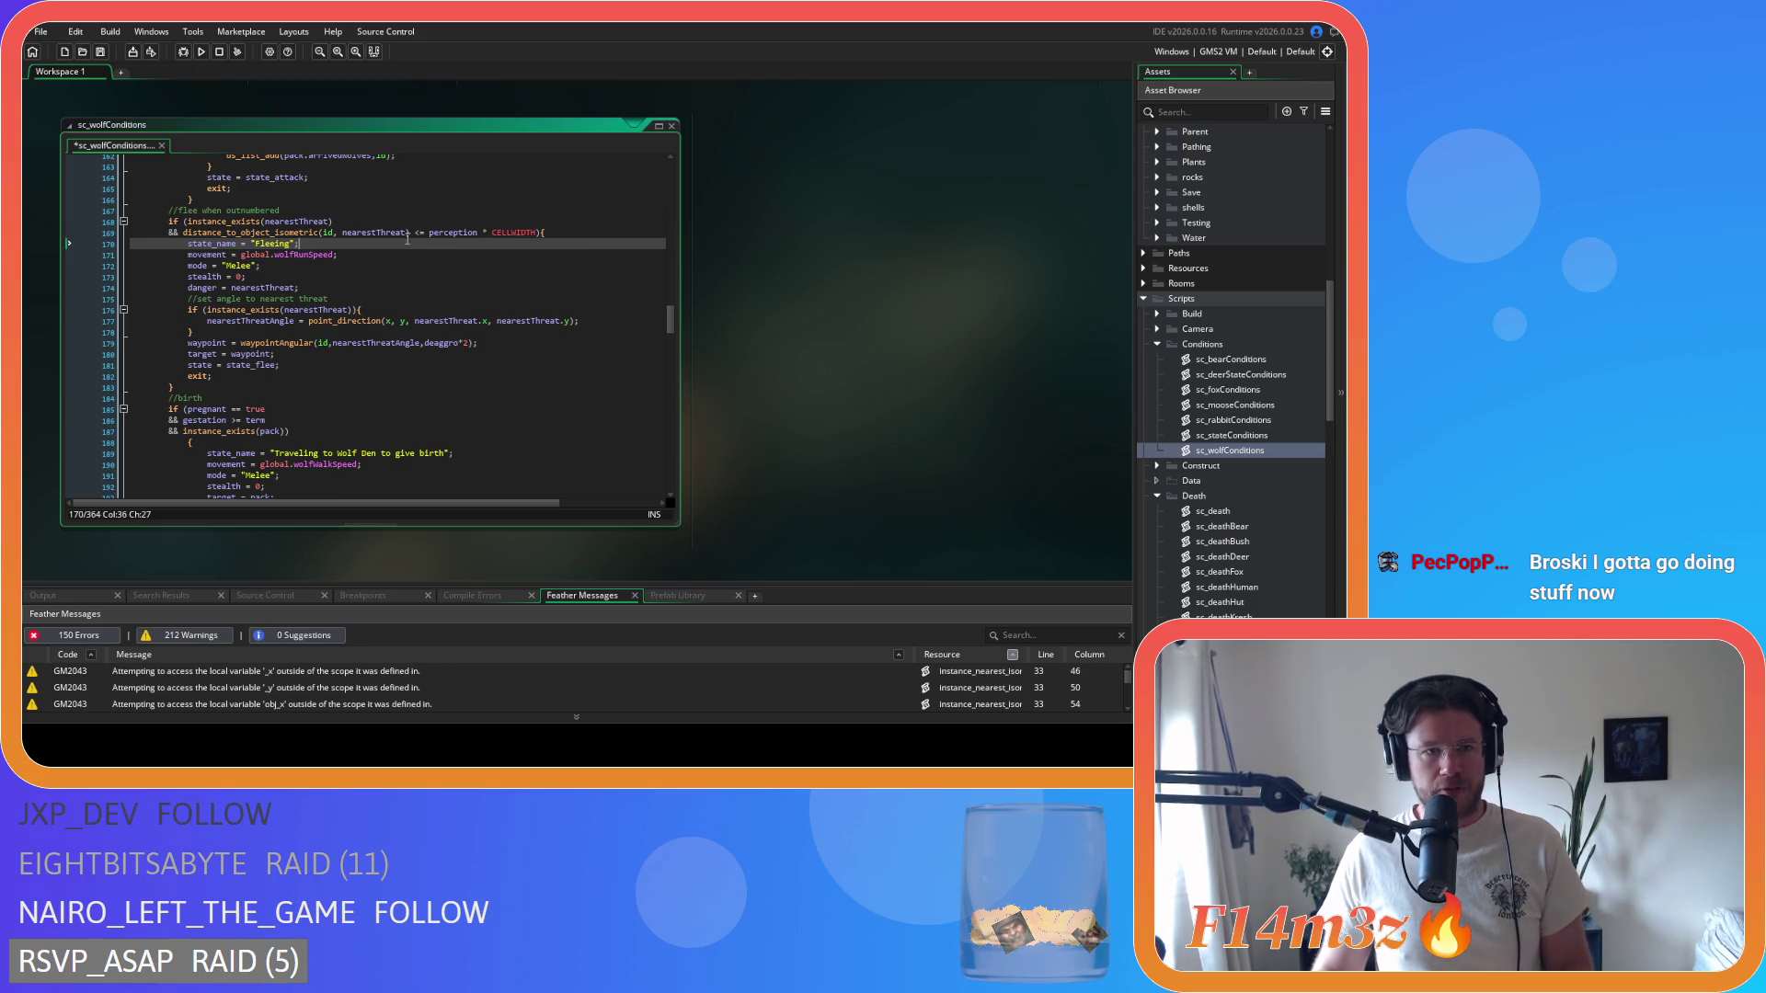
- Make the flee check read <=perception*CELLWIDTH without spaces, and save
{"action": "left_click", "coordinate": [412, 233]}
{"action": "key", "text": "Delete"}
{"action": "left_click", "coordinate": [426, 233]}
{"action": "key", "text": "BackSpace"}
{"action": "left_click", "coordinate": [473, 233]}
{"action": "key", "text": "BackSpace"}
{"action": "key", "text": "Delete"}
{"action": "key", "text": "ctrl+s"}
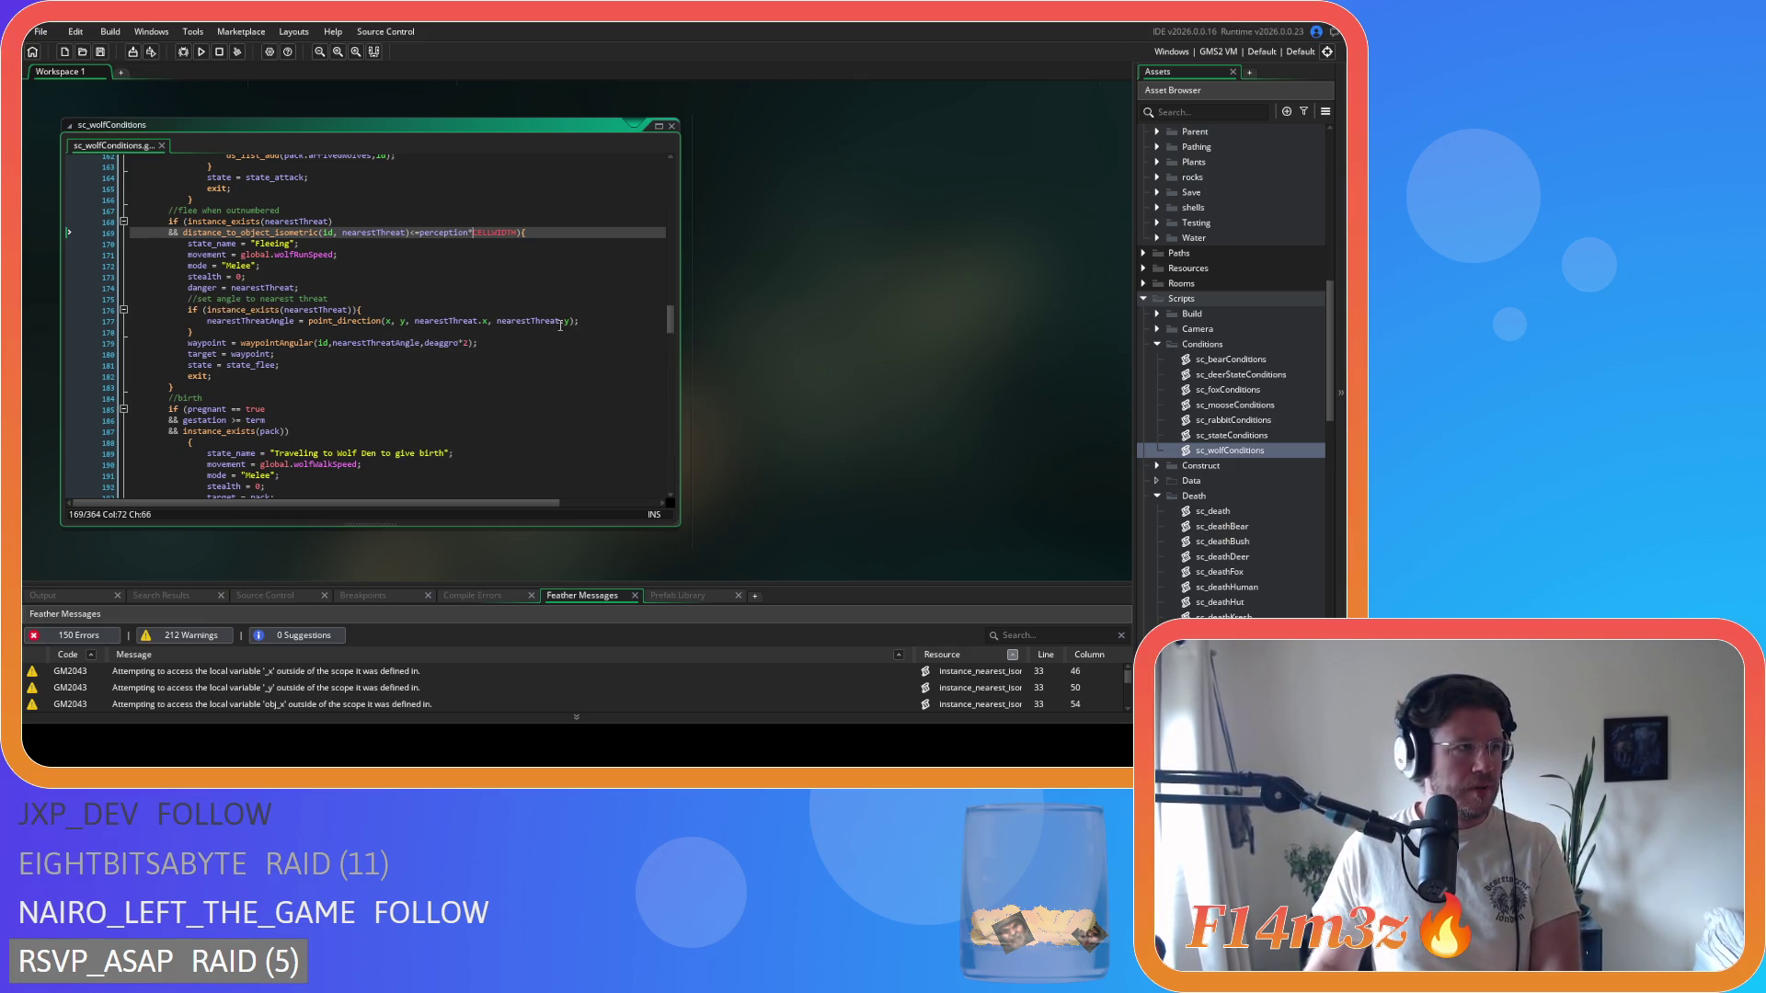
- Review the dedented flee block and go to the lone brace under the birth condition
{"action": "left_click", "coordinate": [404, 276]}
{"action": "scroll", "coordinate": [406, 280], "scroll_direction": "down", "scroll_amount": 3}
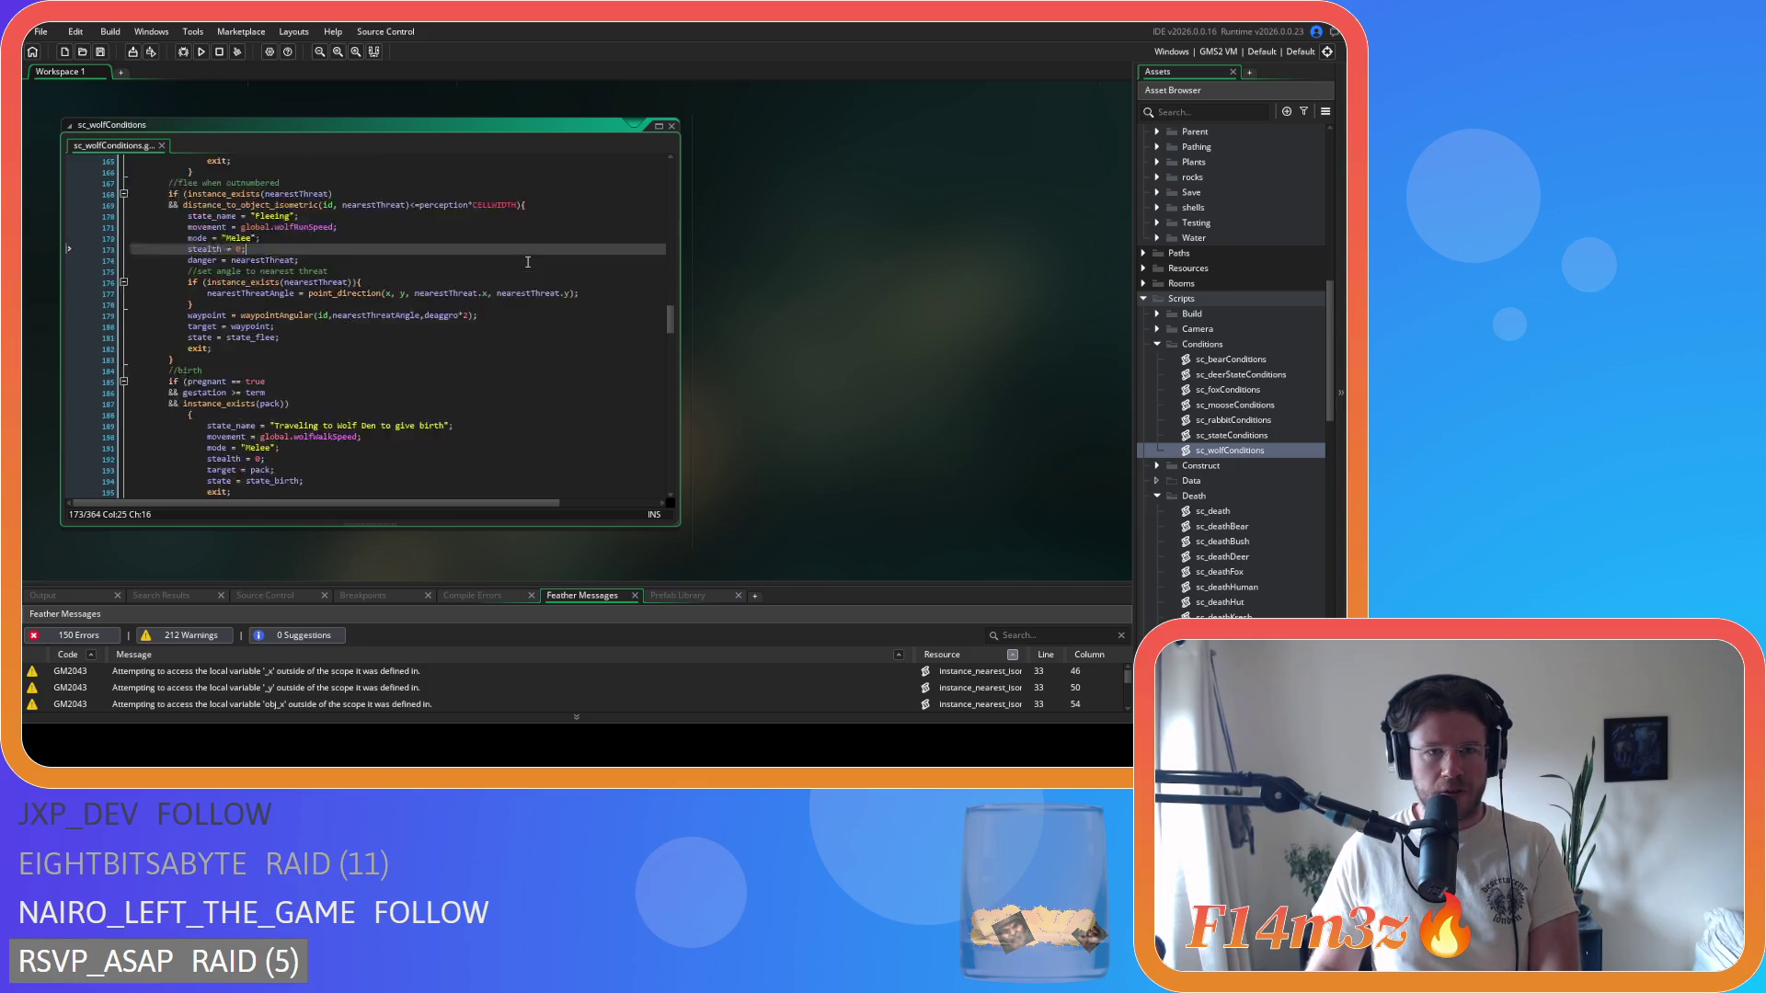
{"action": "scroll", "coordinate": [409, 288], "scroll_direction": "up", "scroll_amount": 5}
{"action": "left_click", "coordinate": [592, 410]}
{"action": "scroll", "coordinate": [432, 380], "scroll_direction": "down", "scroll_amount": 3}
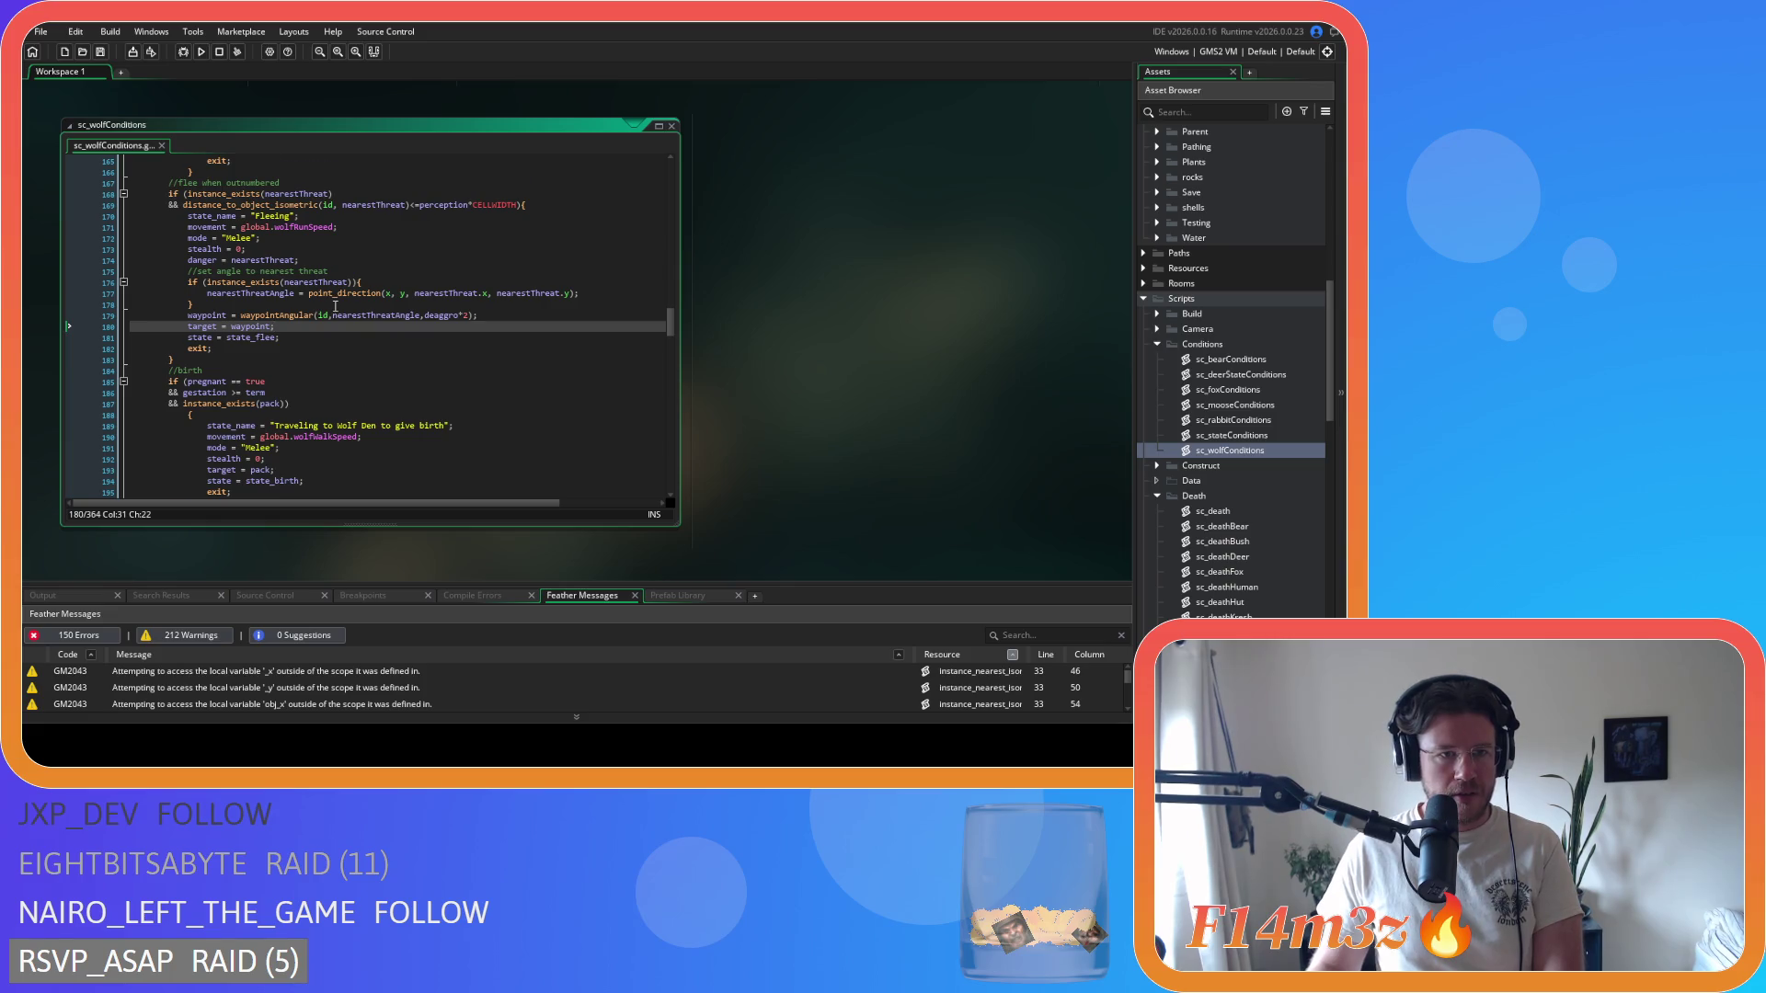
{"action": "scroll", "coordinate": [335, 306], "scroll_direction": "down", "scroll_amount": 2}
{"action": "left_click", "coordinate": [194, 276]}
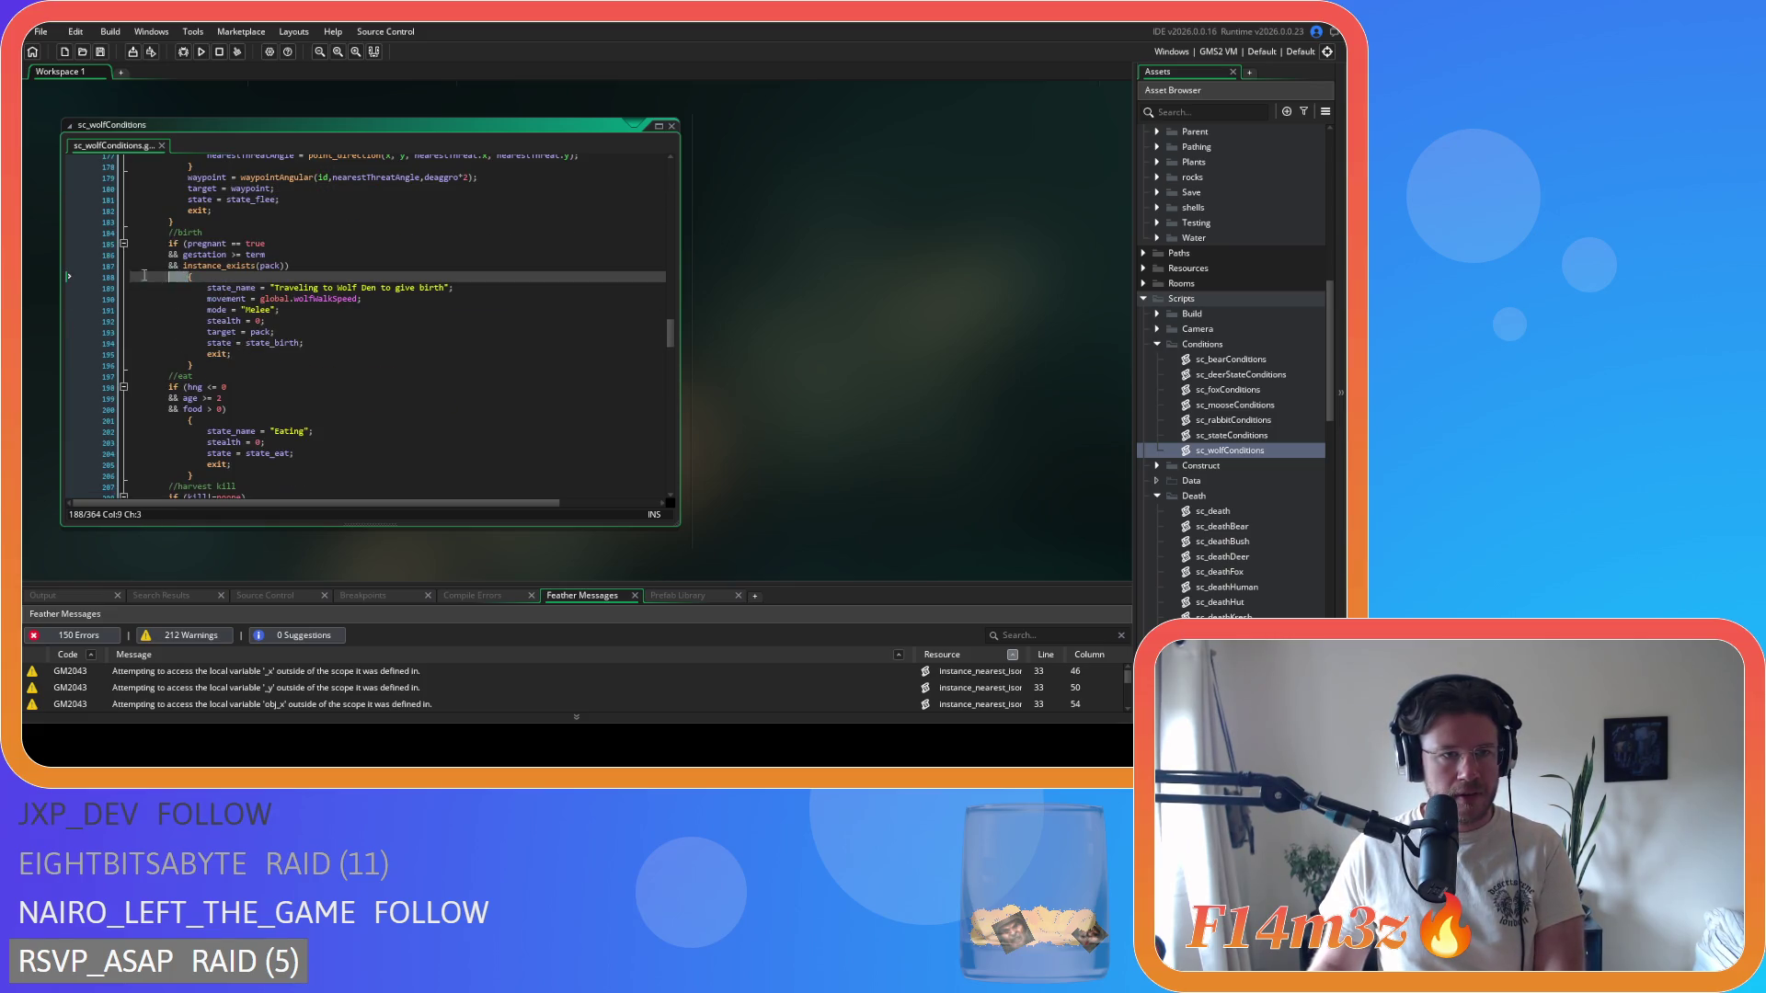
- Join the birth, eat and kill braces onto their condition lines and outdent each block body
{"action": "key", "text": "BackSpace"}
{"action": "key", "text": "BackSpace"}
{"action": "mouse_move", "coordinate": [210, 358]}
{"action": "left_mouse_down"}
{"action": "mouse_move", "coordinate": [53, 284]}
{"action": "mouse_move", "coordinate": [68, 276]}
{"action": "left_mouse_up"}
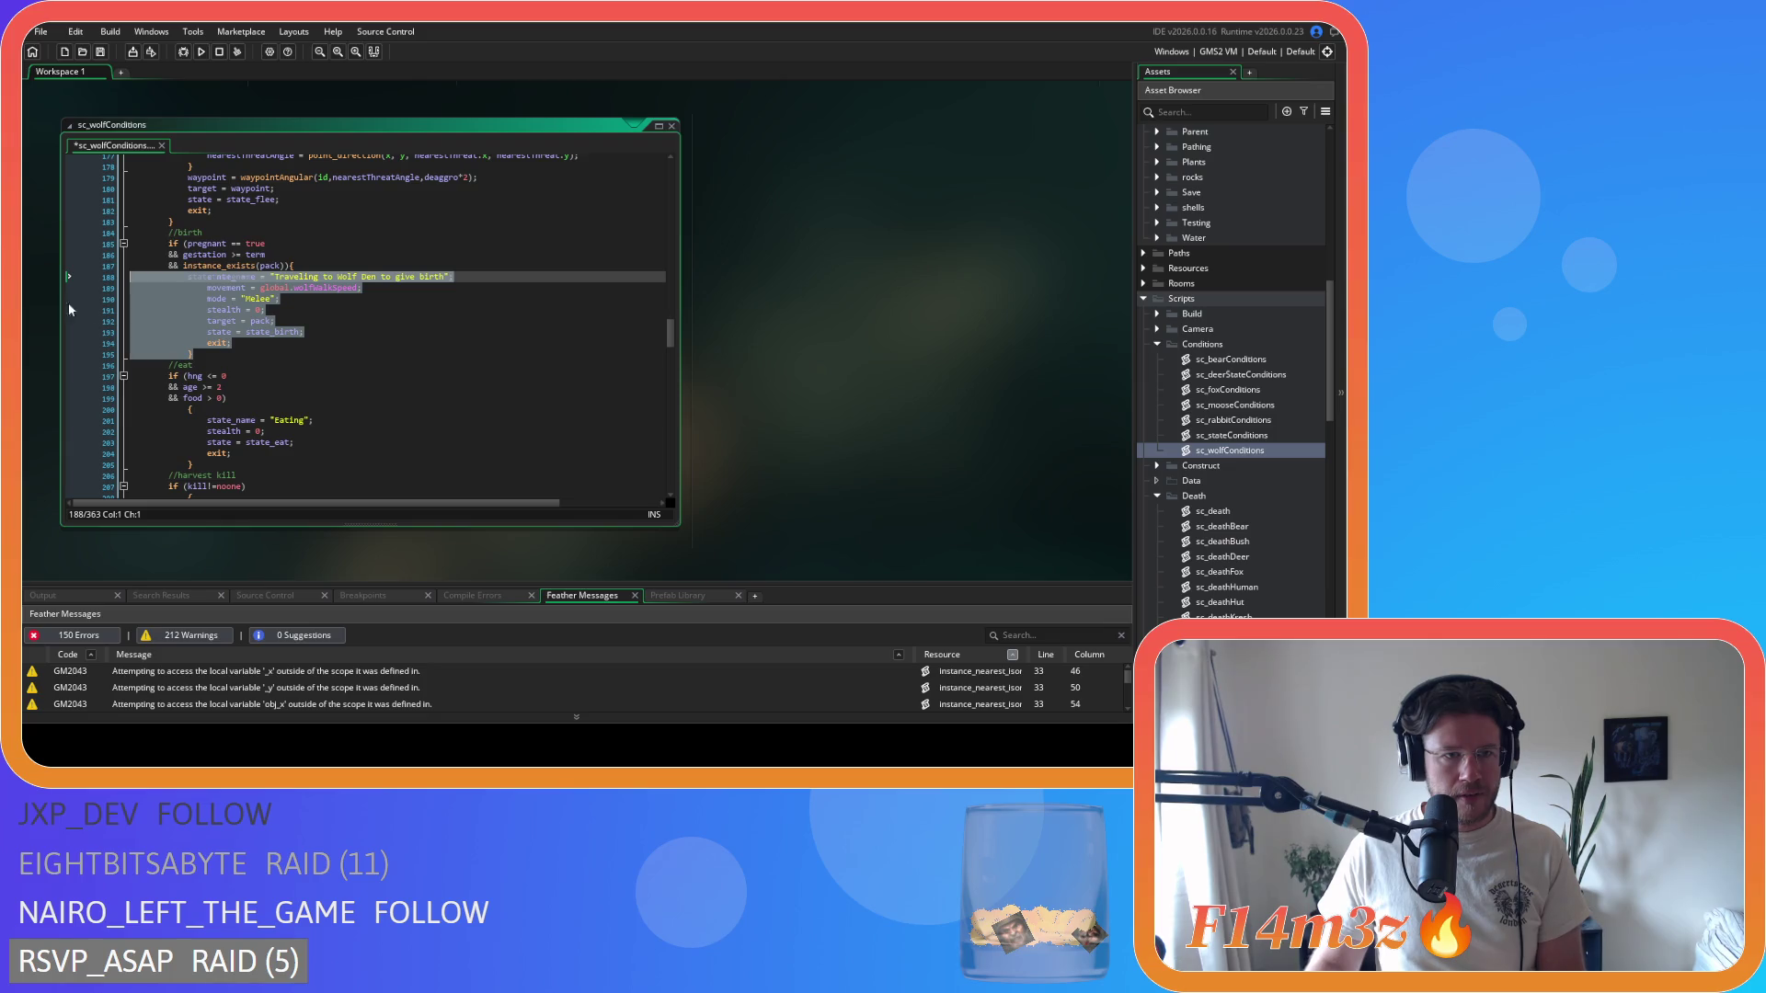
{"action": "key", "text": "shift+Tab"}
{"action": "left_click_drag", "start_coordinate": [190, 409], "coordinate": [95, 407]}
{"action": "key", "text": "BackSpace"}
{"action": "key", "text": "BackSpace"}
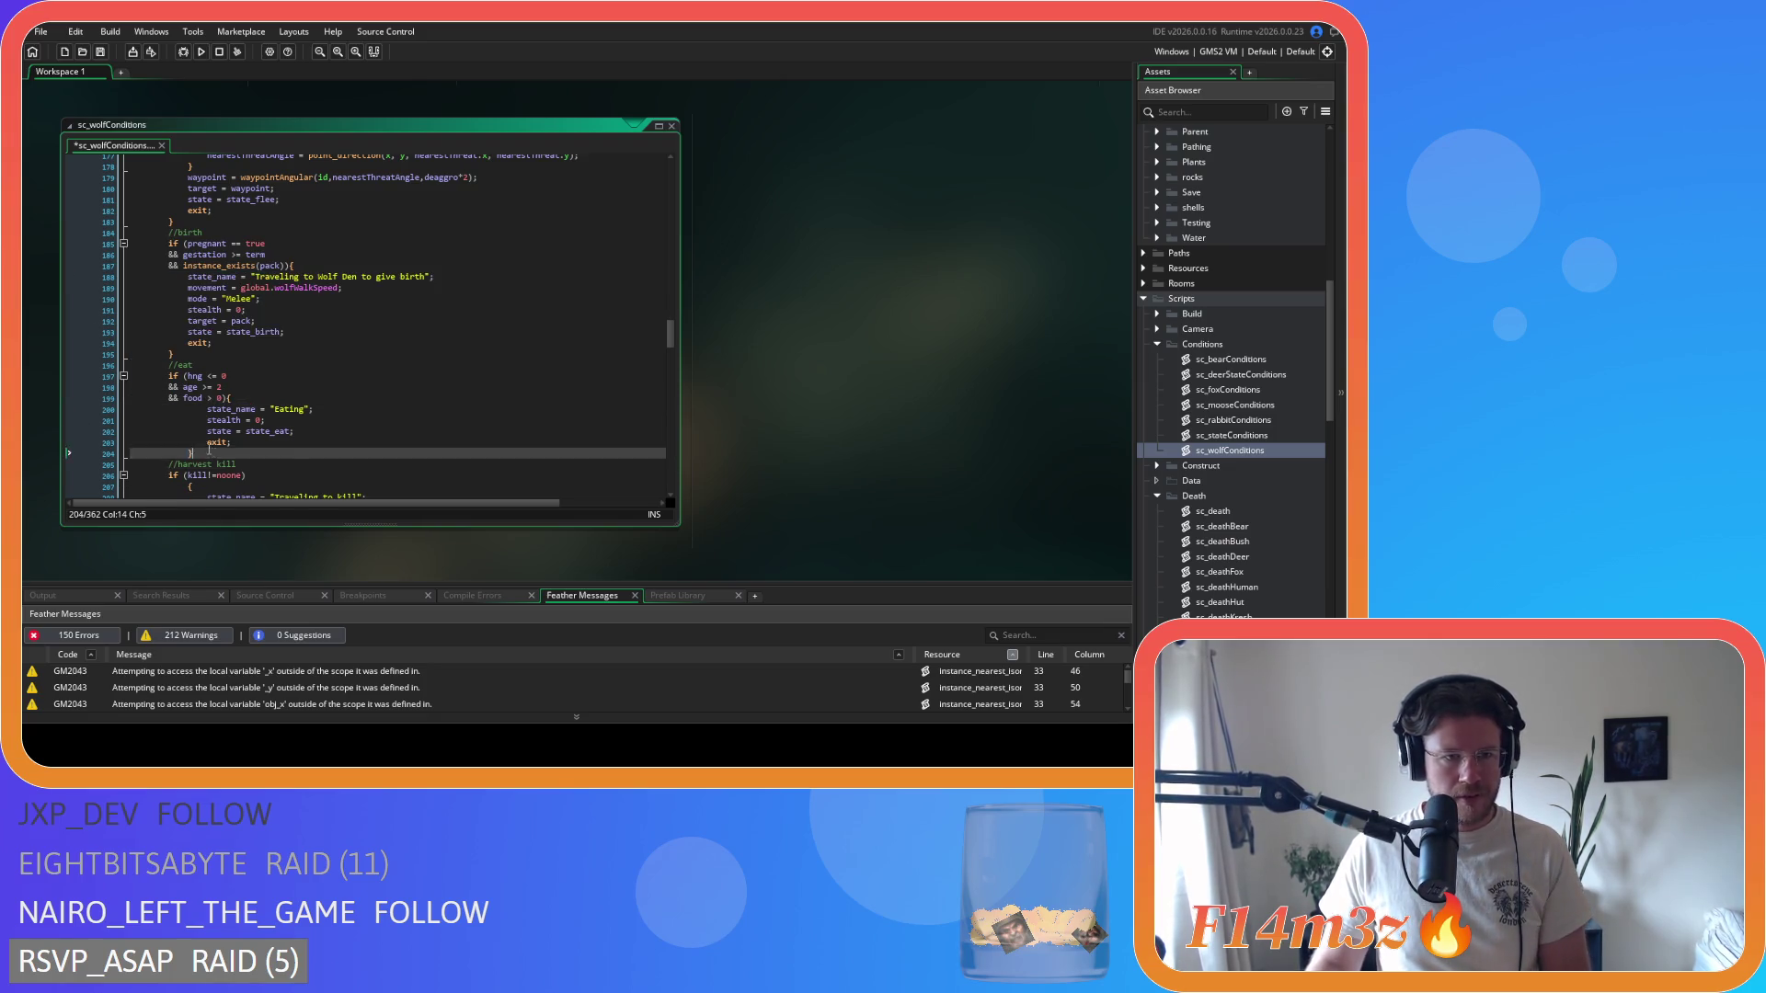
{"action": "left_click_drag", "start_coordinate": [193, 453], "coordinate": [85, 404]}
{"action": "key", "text": "shift+Tab"}
{"action": "scroll", "coordinate": [212, 432], "scroll_direction": "down", "scroll_amount": 4}
{"action": "left_click", "coordinate": [190, 348]}
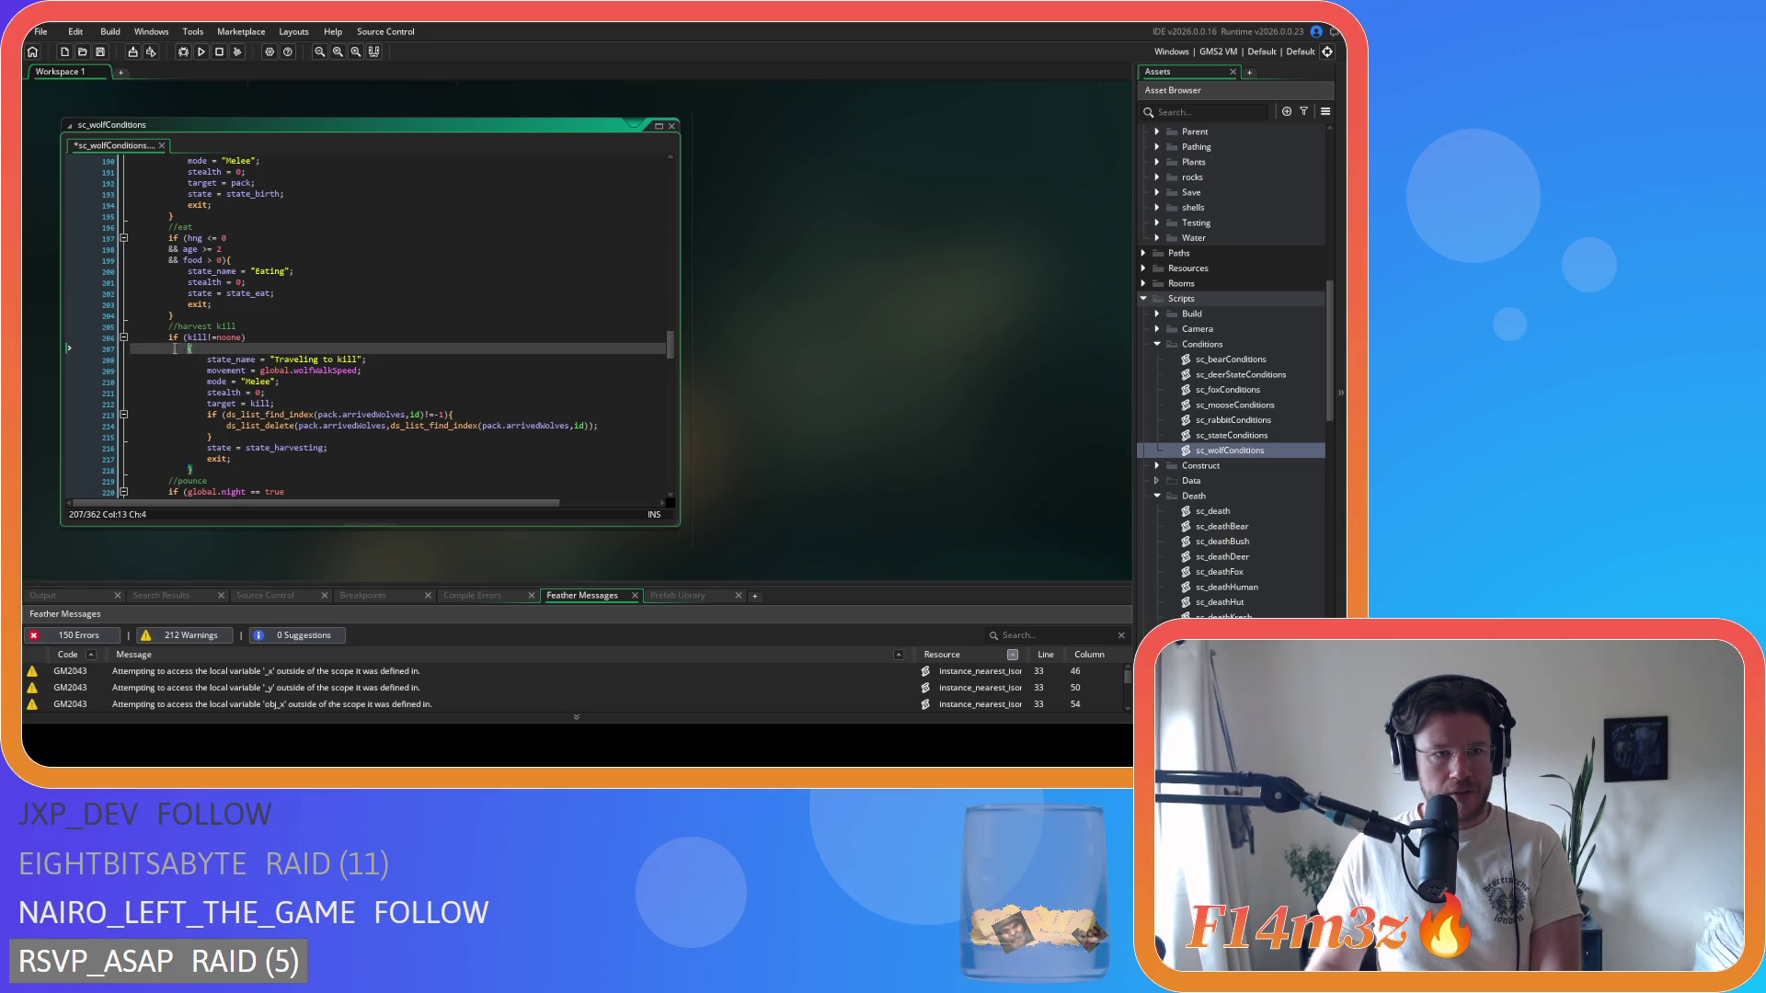
{"action": "key", "text": "BackSpace"}
{"action": "key", "text": "BackSpace"}
{"action": "left_click_drag", "start_coordinate": [198, 460], "coordinate": [57, 348]}
{"action": "key", "text": "shift+Tab"}
- Condense the hng<=0, age>= and food>0 checks without spaces, then save the script
{"action": "left_click", "coordinate": [206, 238]}
{"action": "key", "text": "Delete"}
{"action": "key", "text": "Right"}
{"action": "key", "text": "Right"}
{"action": "key", "text": "Delete"}
{"action": "double_click", "coordinate": [195, 249]}
{"action": "key", "text": "Right"}
{"action": "key", "text": "Delete"}
{"action": "key", "text": "Down"}
{"action": "key", "text": "BackSpace"}
{"action": "key", "text": "Right"}
- Remove the spaces around == and != in the pounce night and != checks
{"action": "key", "text": "Delete"}
{"action": "key", "text": "ctrl+s"}
{"action": "key", "text": "Down"}
{"action": "key", "text": "Down"}
{"action": "key", "text": "Down"}
{"action": "scroll", "coordinate": [276, 288], "scroll_direction": "down", "scroll_amount": 5}
{"action": "left_click", "coordinate": [235, 260]}
{"action": "key", "text": "Delete"}
{"action": "key", "text": "Right"}
{"action": "key", "text": "Right"}
{"action": "key", "text": "Delete"}
{"action": "left_click", "coordinate": [379, 282]}
{"action": "key", "text": "Delete"}
{"action": "key", "text": "Right"}
{"action": "key", "text": "Right"}
{"action": "key", "text": "Delete"}
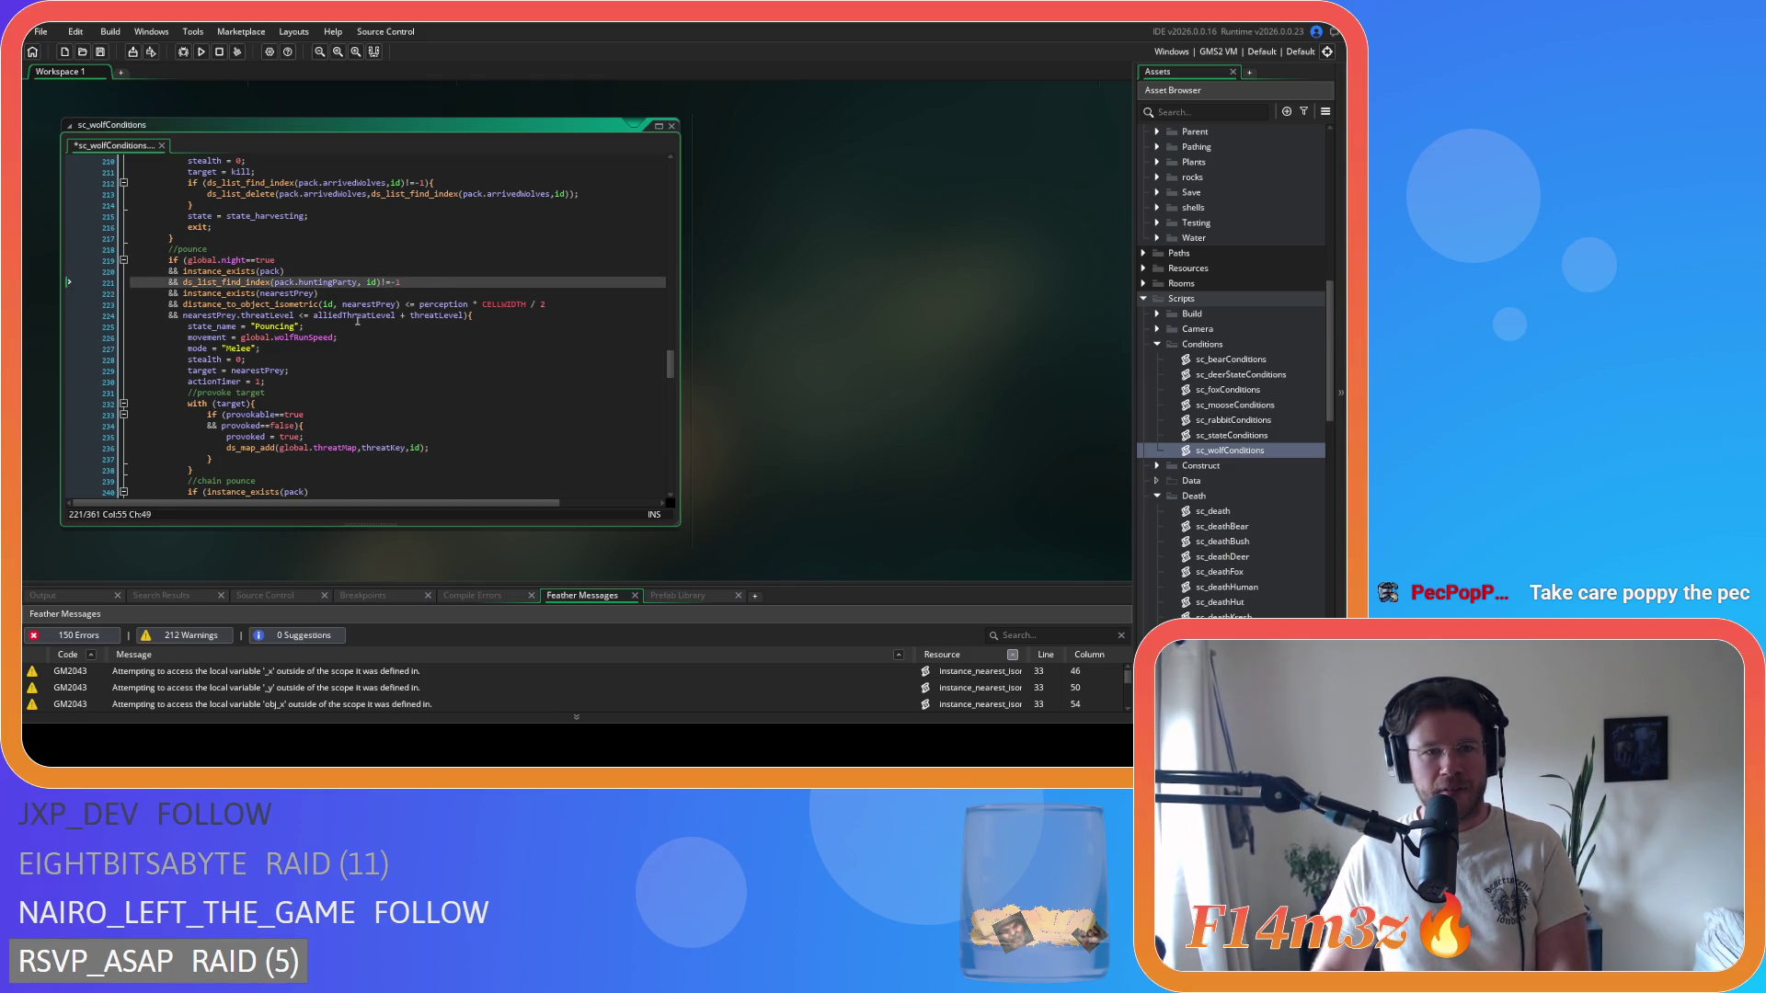
- Tighten the pounce prey distance check around <=, * and CELLWIDTH/2
{"action": "left_click", "coordinate": [399, 304]}
{"action": "key", "text": "Delete"}
{"action": "key", "text": "Delete"}
{"action": "key", "text": "Right"}
{"action": "key", "text": "Right"}
{"action": "key", "text": "Right"}
{"action": "key", "text": "Delete"}
{"action": "key", "text": "Right"}
{"action": "key", "text": "Delete"}
{"action": "key", "text": "Delete"}
{"action": "key", "text": "Right"}
{"action": "key", "text": "Delete"}
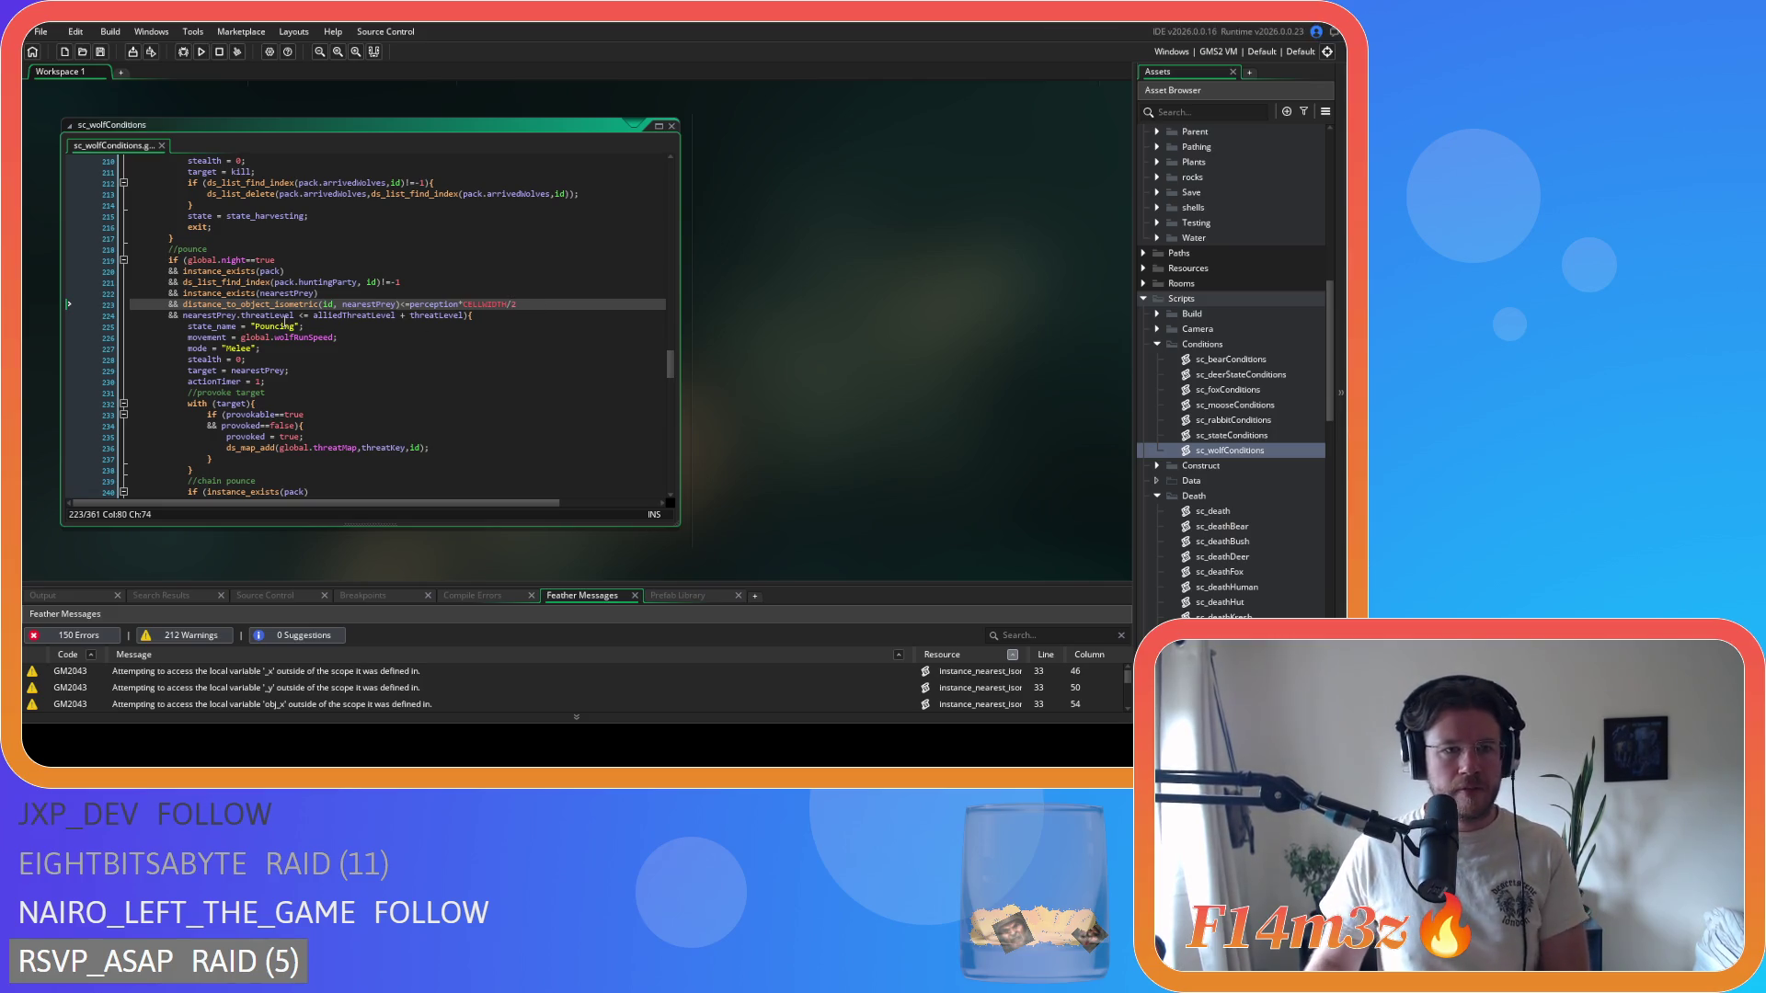
- Condense the pounce threat check to <=alliedThreatLevel+threatLevel
{"action": "left_click", "coordinate": [297, 316]}
{"action": "key", "text": "Delete"}
{"action": "key", "text": "Right"}
{"action": "key", "text": "Right"}
{"action": "key", "text": "Delete"}
{"action": "key", "text": "ctrl+Right"}
{"action": "key", "text": "Delete"}
{"action": "key", "text": "Right"}
{"action": "key", "text": "Delete"}
- Condense the stalk night check to global.night==true
{"action": "scroll", "coordinate": [282, 367], "scroll_direction": "down", "scroll_amount": 3}
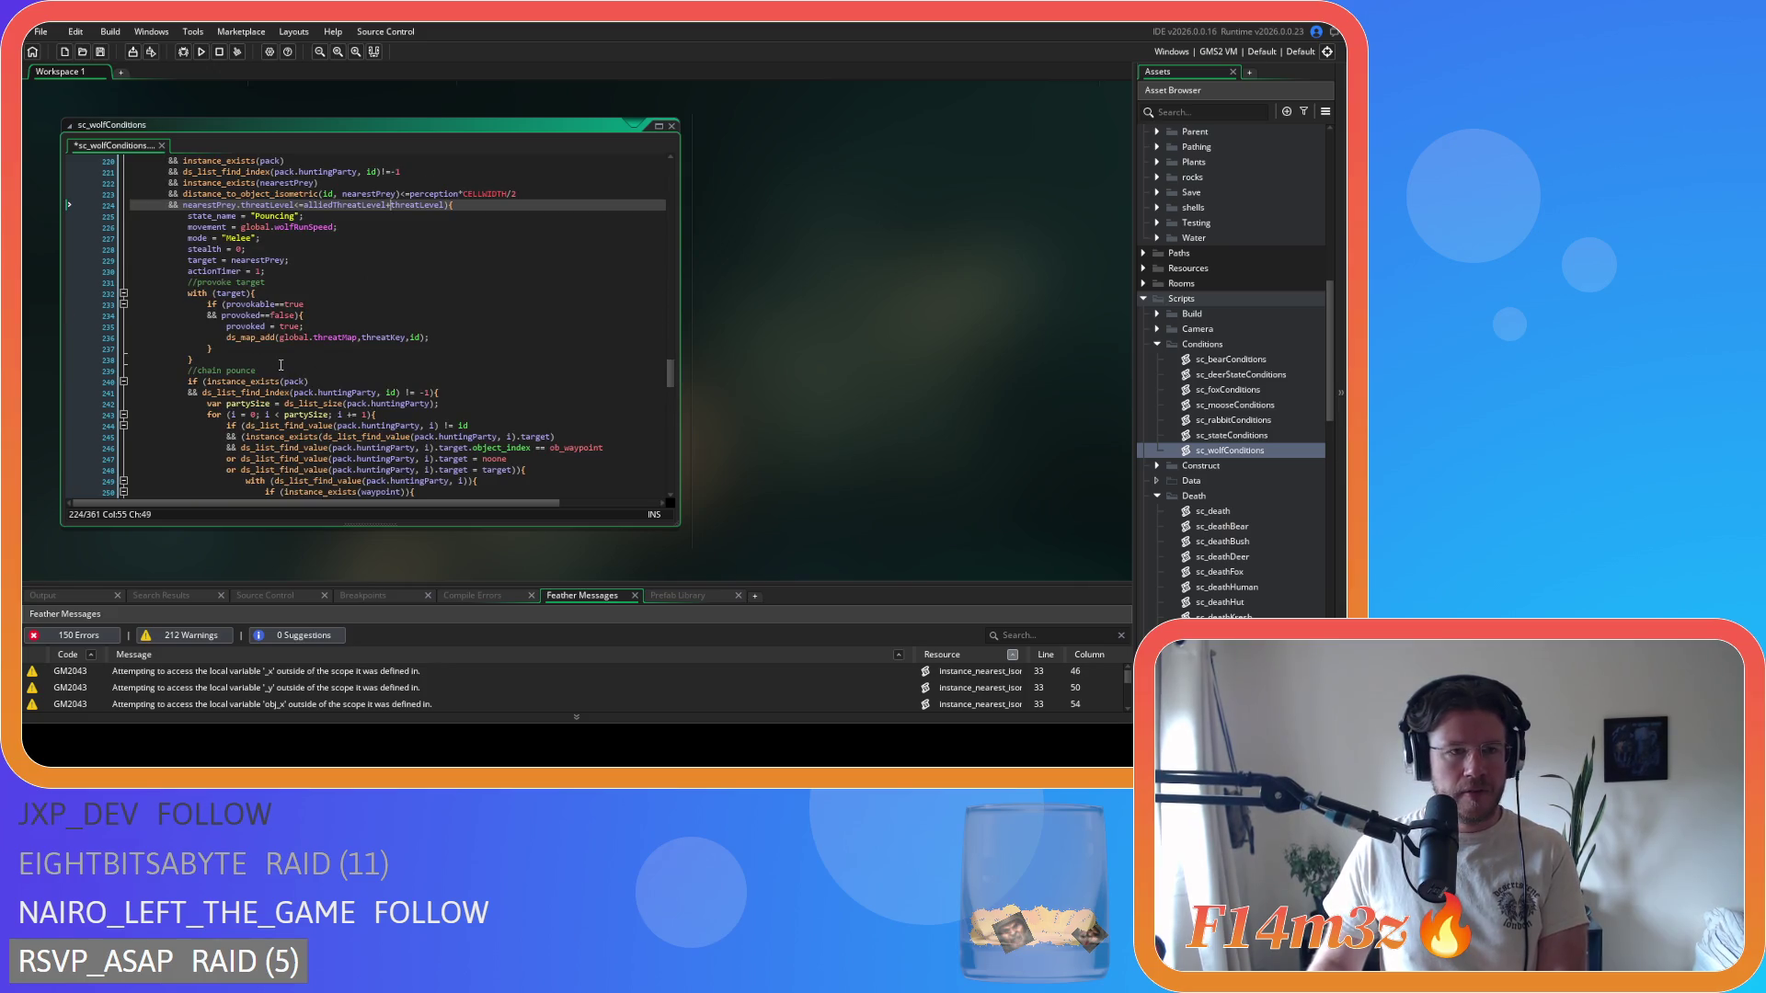
{"action": "scroll", "coordinate": [281, 365], "scroll_direction": "down", "scroll_amount": 14}
{"action": "scroll", "coordinate": [280, 366], "scroll_direction": "down", "scroll_amount": 5}
{"action": "scroll", "coordinate": [297, 322], "scroll_direction": "up", "scroll_amount": 5}
{"action": "left_click", "coordinate": [261, 266]}
{"action": "key", "text": "Delete"}
{"action": "key", "text": "Left"}
{"action": "key", "text": "Left"}
{"action": "key", "text": "BackSpace"}
{"action": "key", "text": "Right"}
{"action": "key", "text": "Right"}
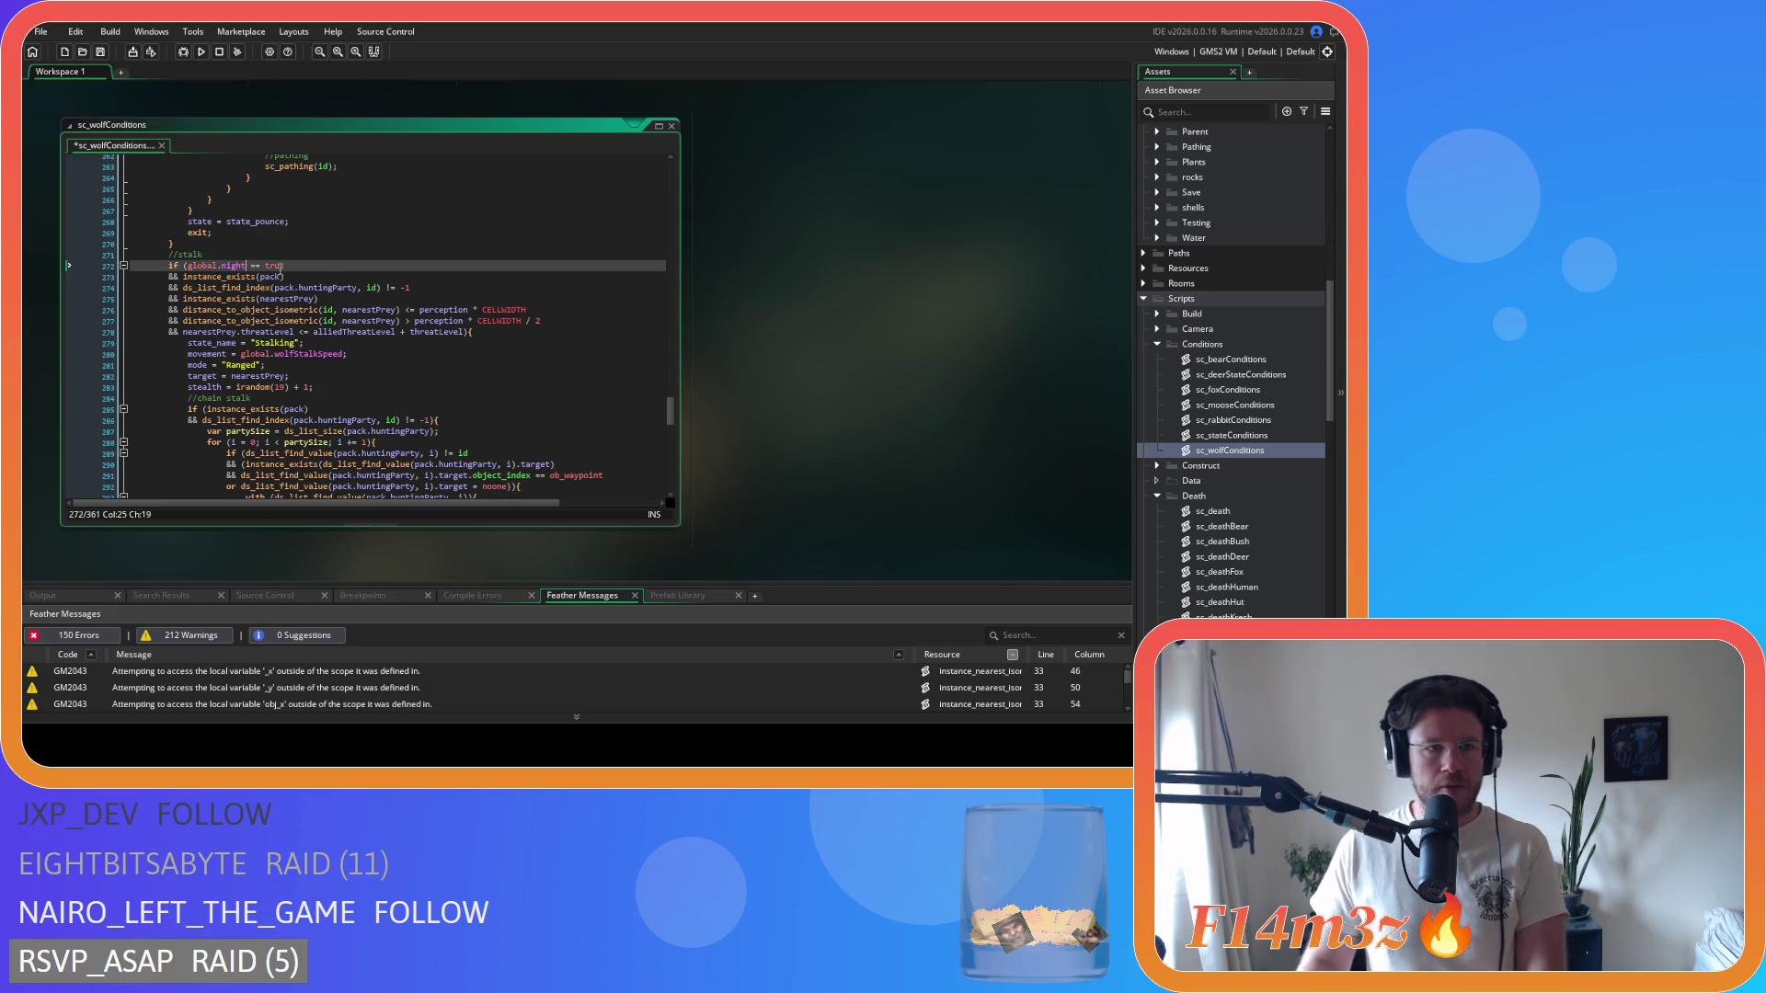
- Remove the spaces around id and != in the stalk hunting party check
{"action": "left_click", "coordinate": [368, 288]}
{"action": "key", "text": "BackSpace"}
{"action": "key", "text": "Right"}
{"action": "key", "text": "Right"}
{"action": "key", "text": "Right"}
{"action": "key", "text": "Delete"}
{"action": "key", "text": "Right"}
{"action": "key", "text": "Right"}
- Tighten the stalk prey distance and perception checks around <=, >, * and /
{"action": "key", "text": "Delete"}
{"action": "left_click", "coordinate": [398, 310]}
{"action": "key", "text": "Delete"}
{"action": "left_click", "coordinate": [458, 310]}
{"action": "key", "text": "Delete"}
{"action": "key", "text": "Right"}
{"action": "key", "text": "Delete"}
{"action": "left_click", "coordinate": [401, 320]}
{"action": "key", "text": "Delete"}
{"action": "key", "text": "Right"}
{"action": "key", "text": "Delete"}
{"action": "left_click", "coordinate": [457, 321]}
{"action": "key", "text": "Delete"}
{"action": "key", "text": "Right"}
{"action": "key", "text": "Delete"}
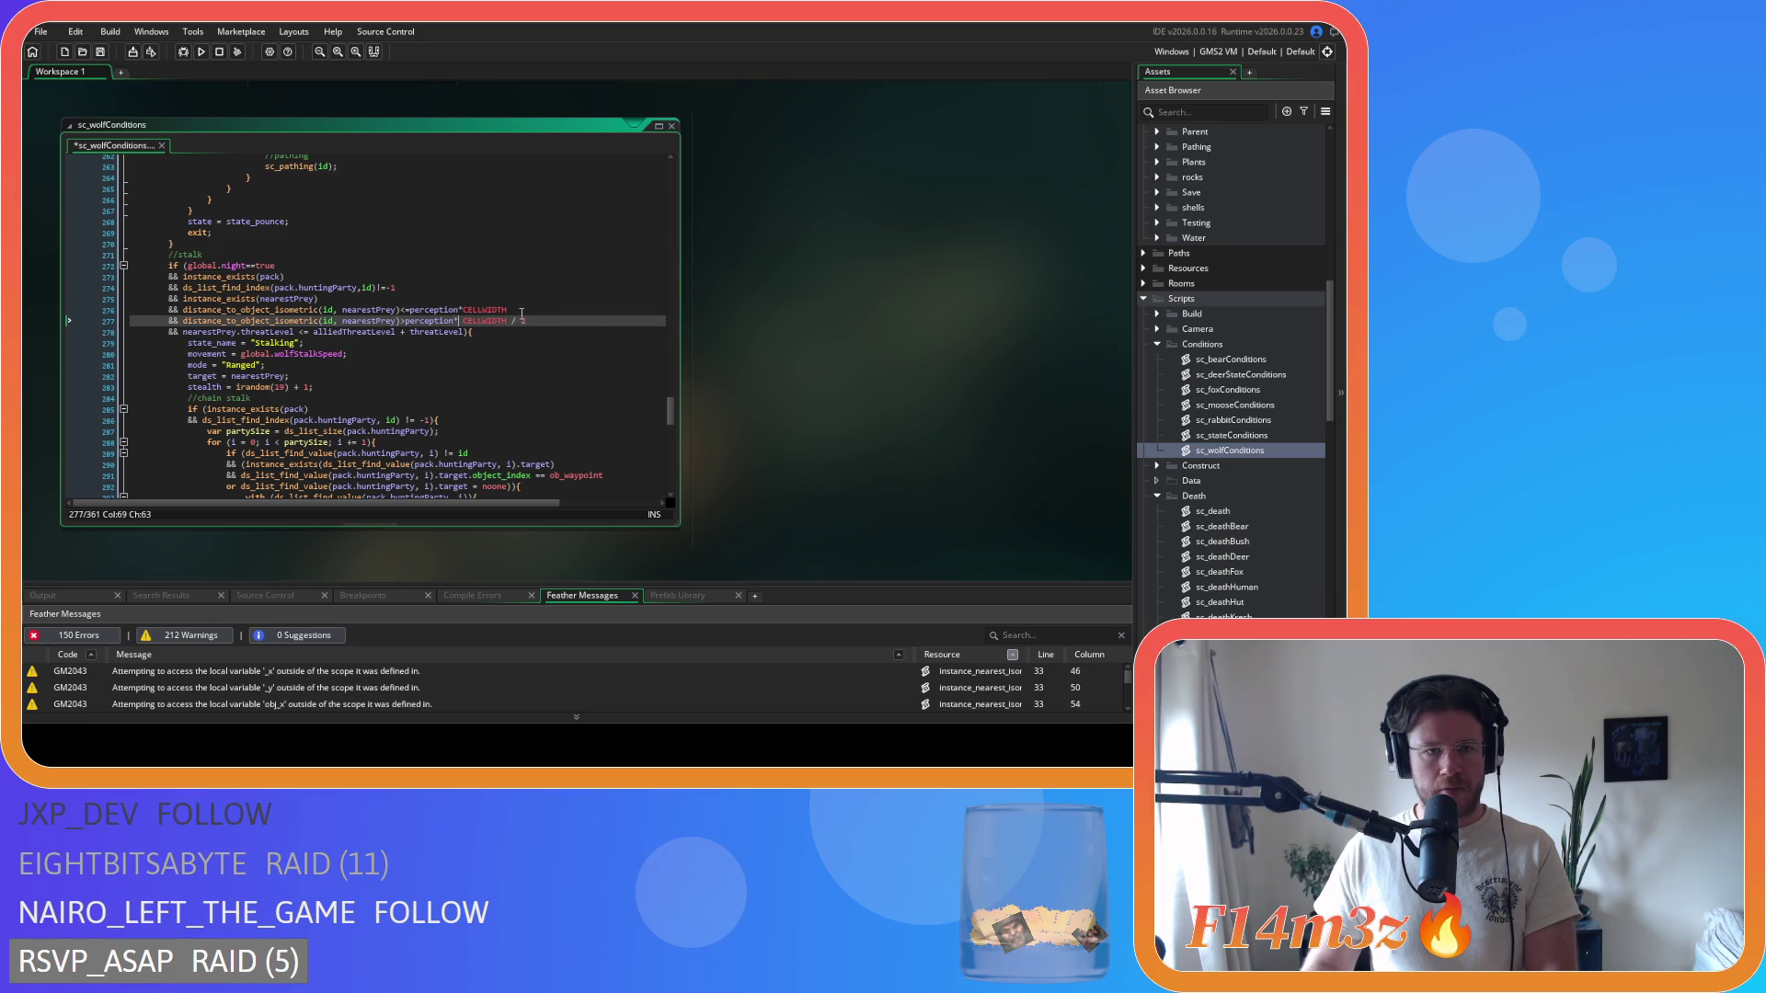
{"action": "key", "text": "BackSpace"}
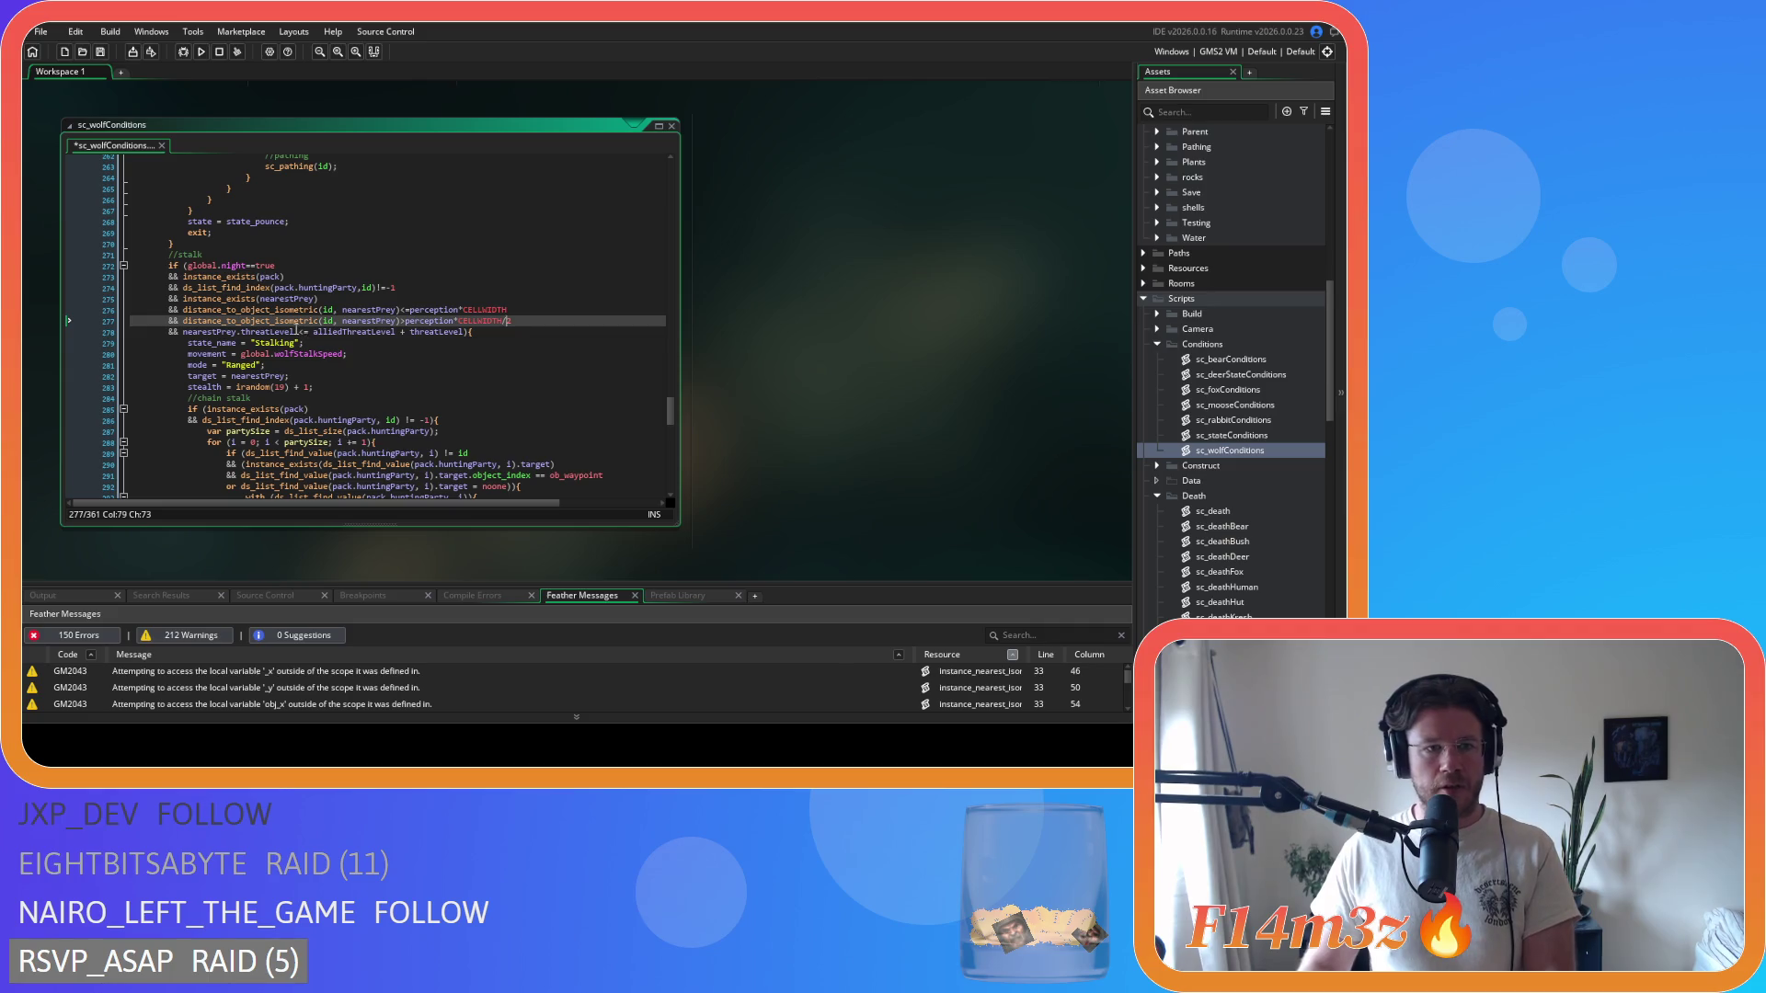
- Condense the stalk threat check to alliedThreatLevel+threatLevel and save
{"action": "left_click", "coordinate": [308, 332]}
{"action": "key", "text": "Delete"}
{"action": "left_click", "coordinate": [387, 333]}
{"action": "key", "text": "Delete"}
{"action": "key", "text": "Right"}
{"action": "key", "text": "Delete"}
{"action": "key", "text": "ctrl+s"}
- Condense the line-286 hunting party check to id)!=-1 and save the script
{"action": "left_click", "coordinate": [462, 376]}
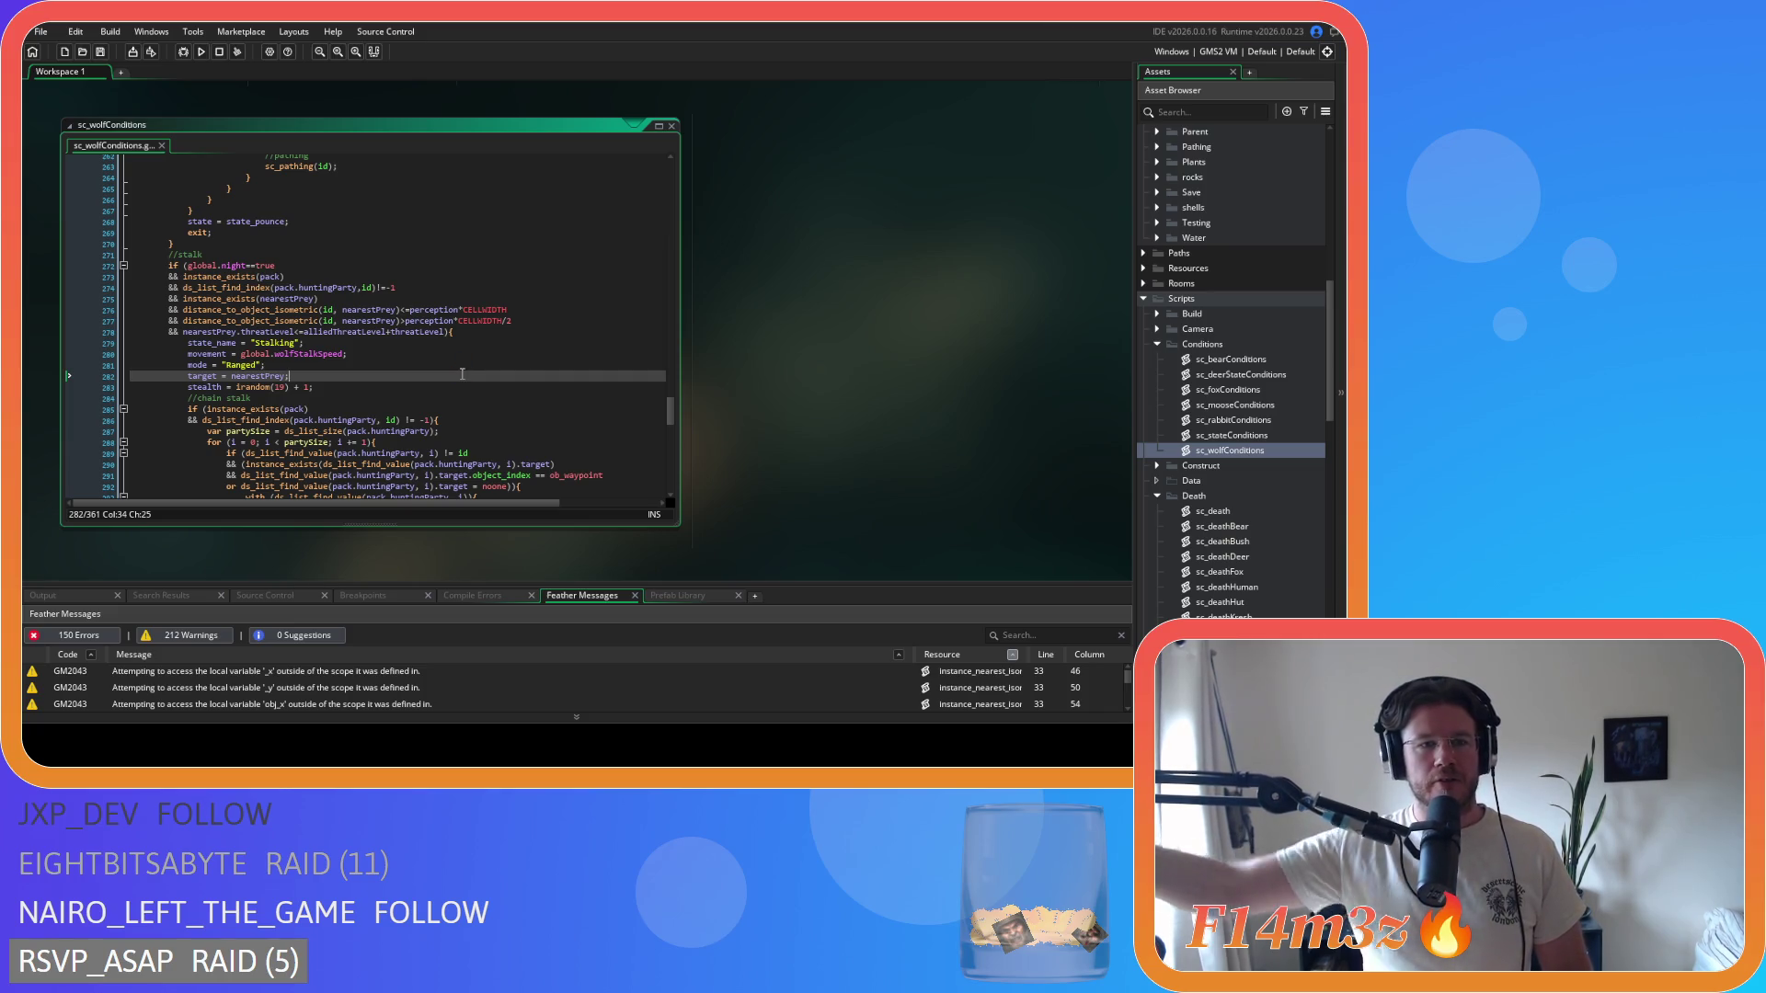
{"action": "left_click", "coordinate": [383, 420]}
{"action": "key", "text": "BackSpace"}
{"action": "key", "text": "Right"}
{"action": "key", "text": "Right"}
{"action": "key", "text": "Delete"}
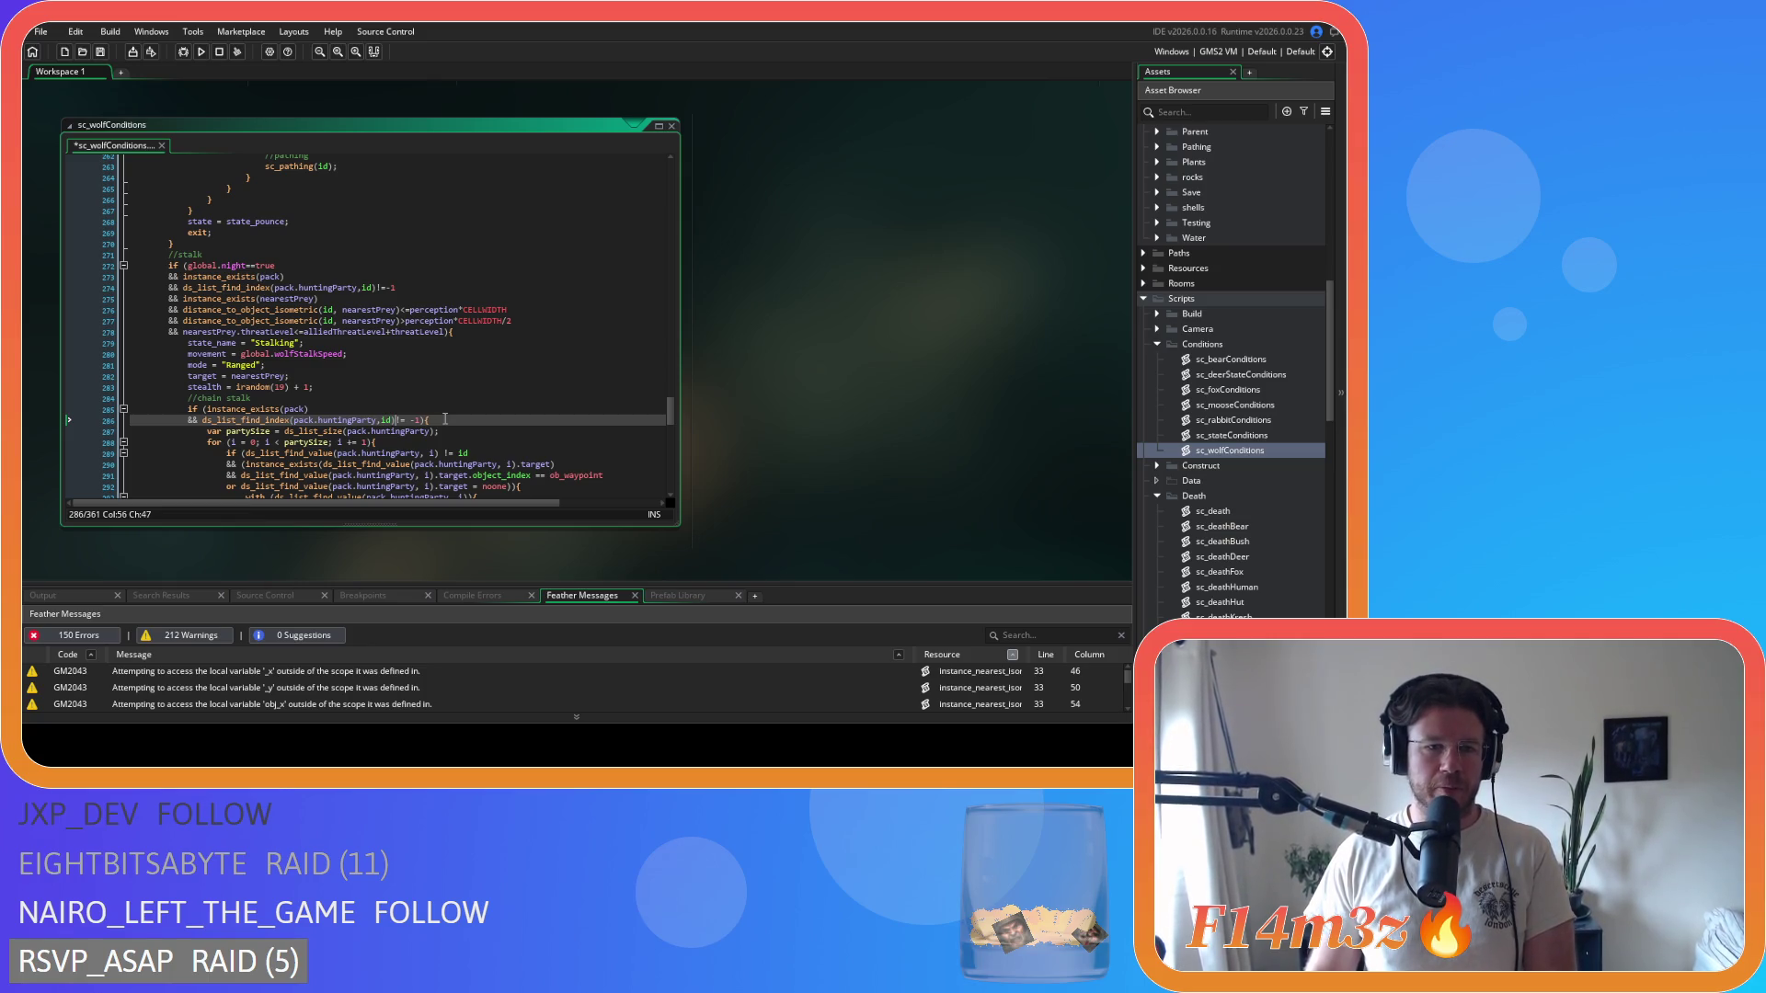
{"action": "key", "text": "Delete"}
{"action": "key", "text": "ctrl+s"}
{"action": "scroll", "coordinate": [254, 306], "scroll_direction": "down", "scroll_amount": 4}
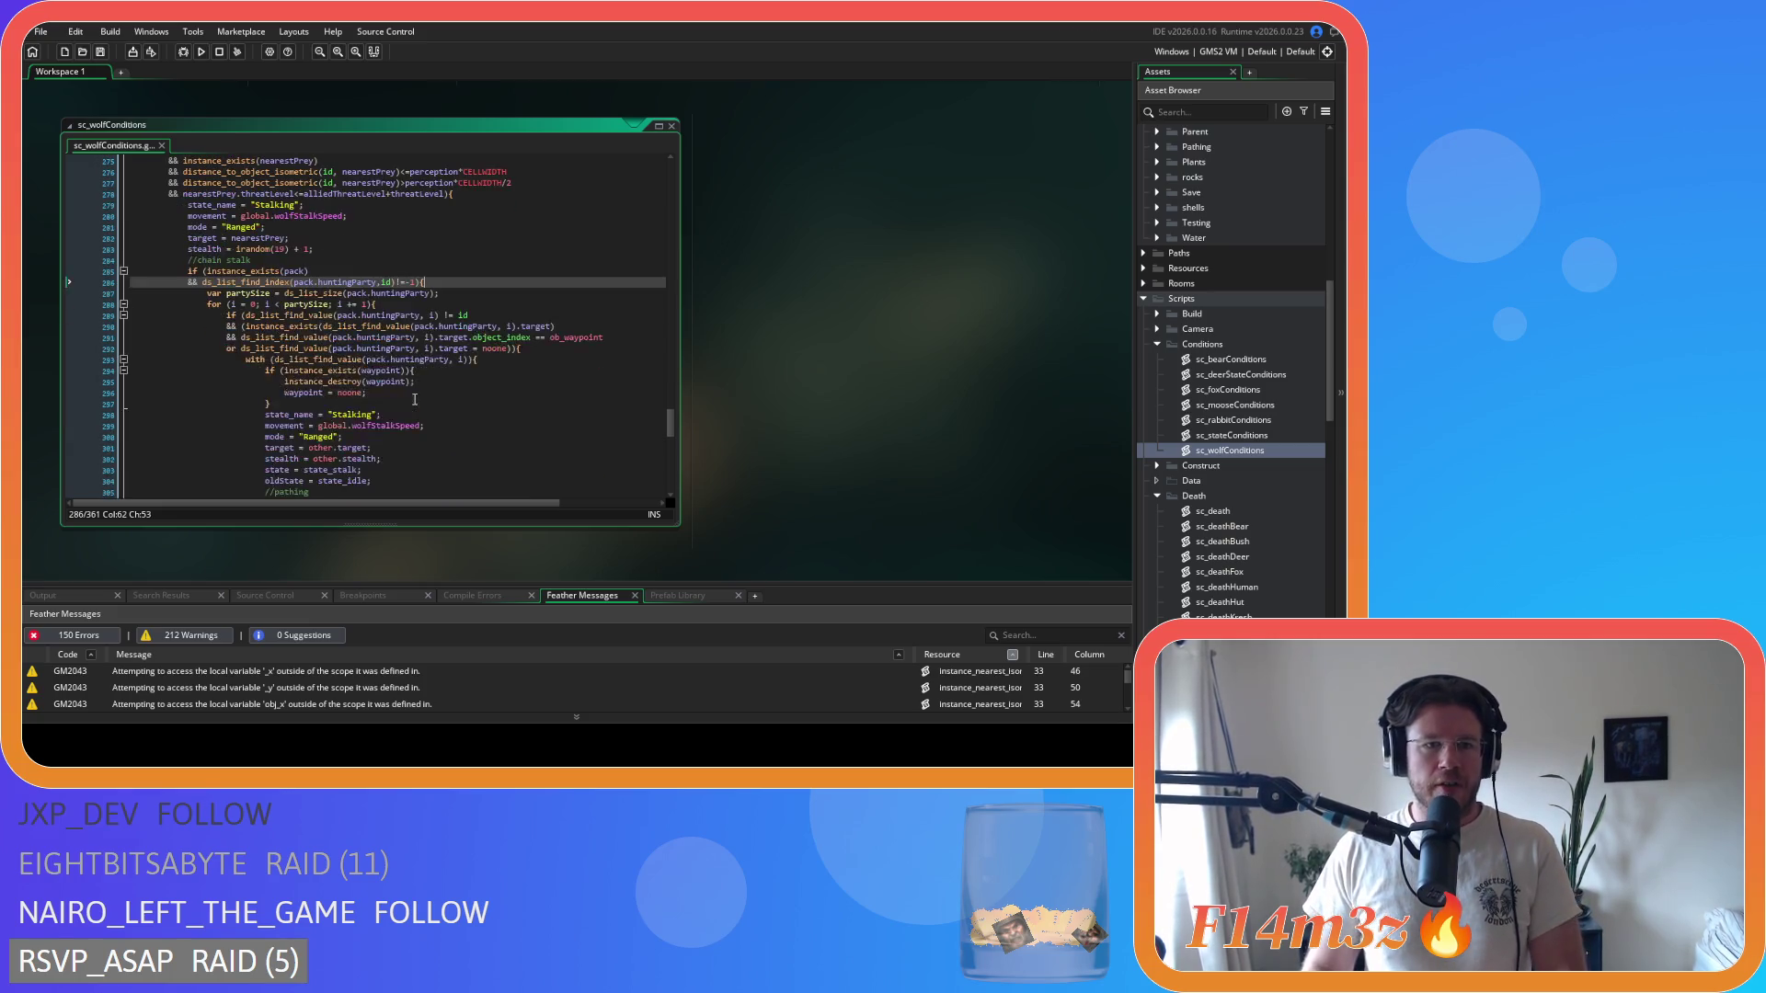
- Remove the spaces around i, != and id in the line-289 party member check
{"action": "left_click", "coordinate": [248, 325]}
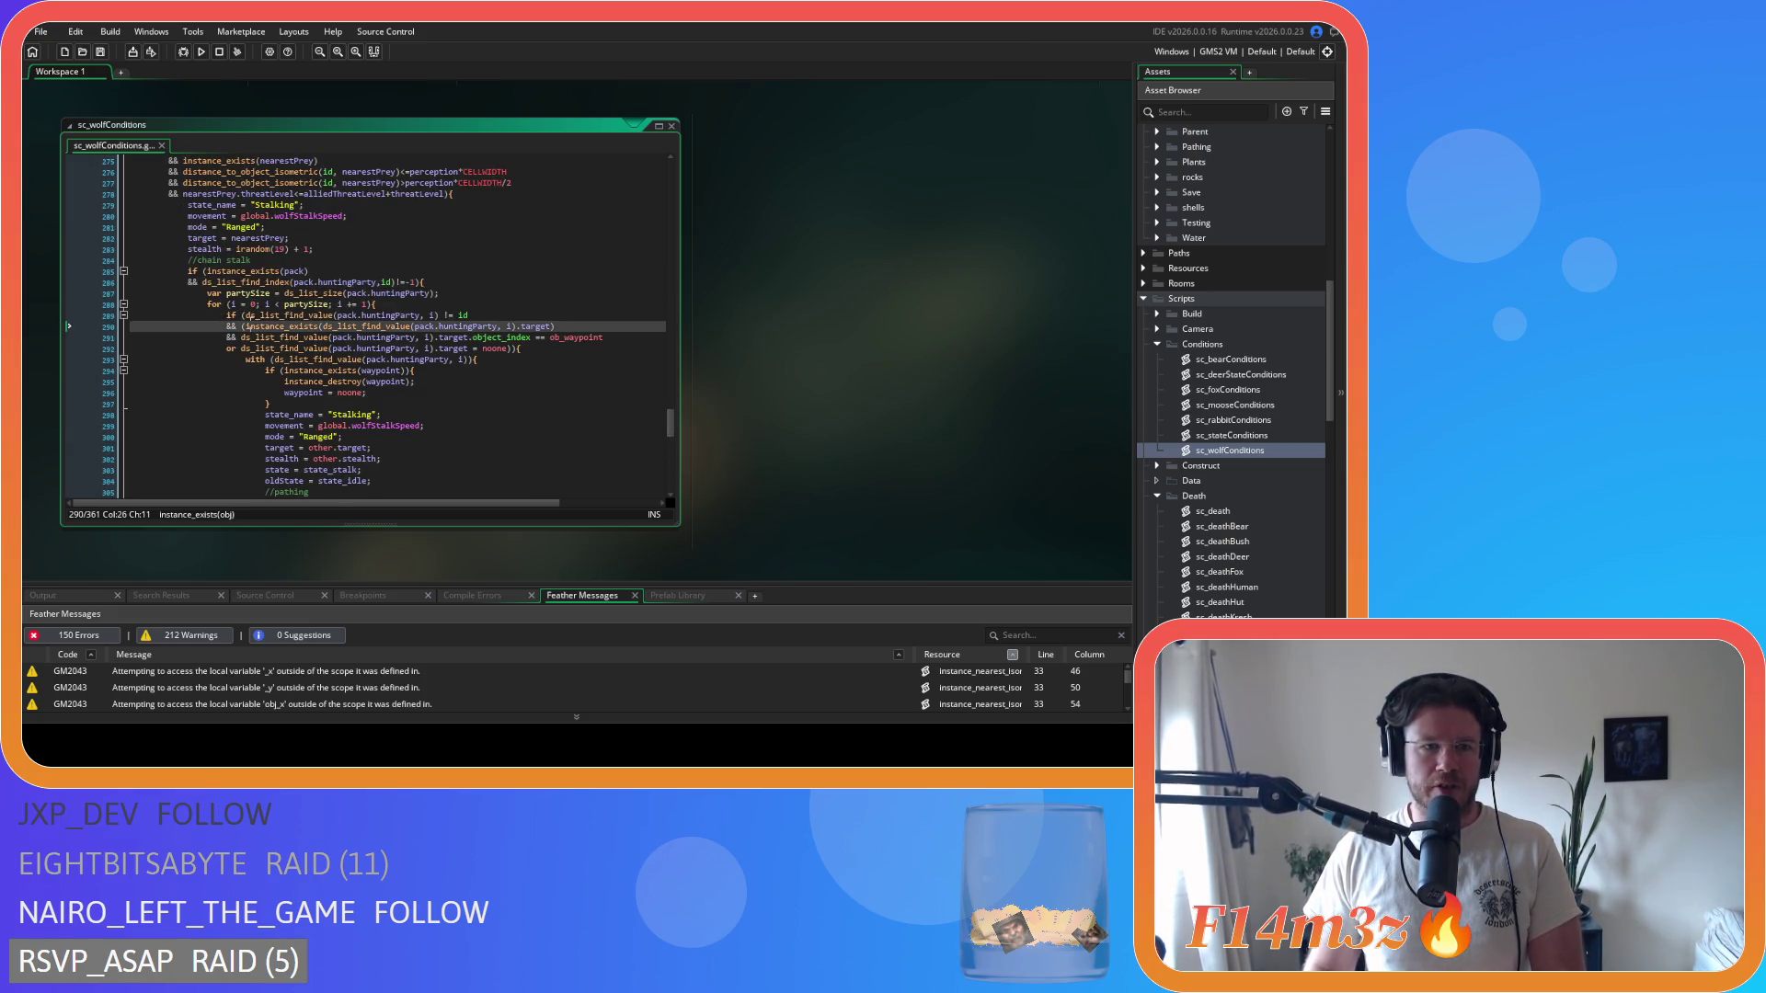
{"action": "left_click", "coordinate": [285, 304]}
{"action": "scroll", "coordinate": [368, 317], "scroll_direction": "down", "scroll_amount": 4}
{"action": "scroll", "coordinate": [426, 326], "scroll_direction": "up", "scroll_amount": 3}
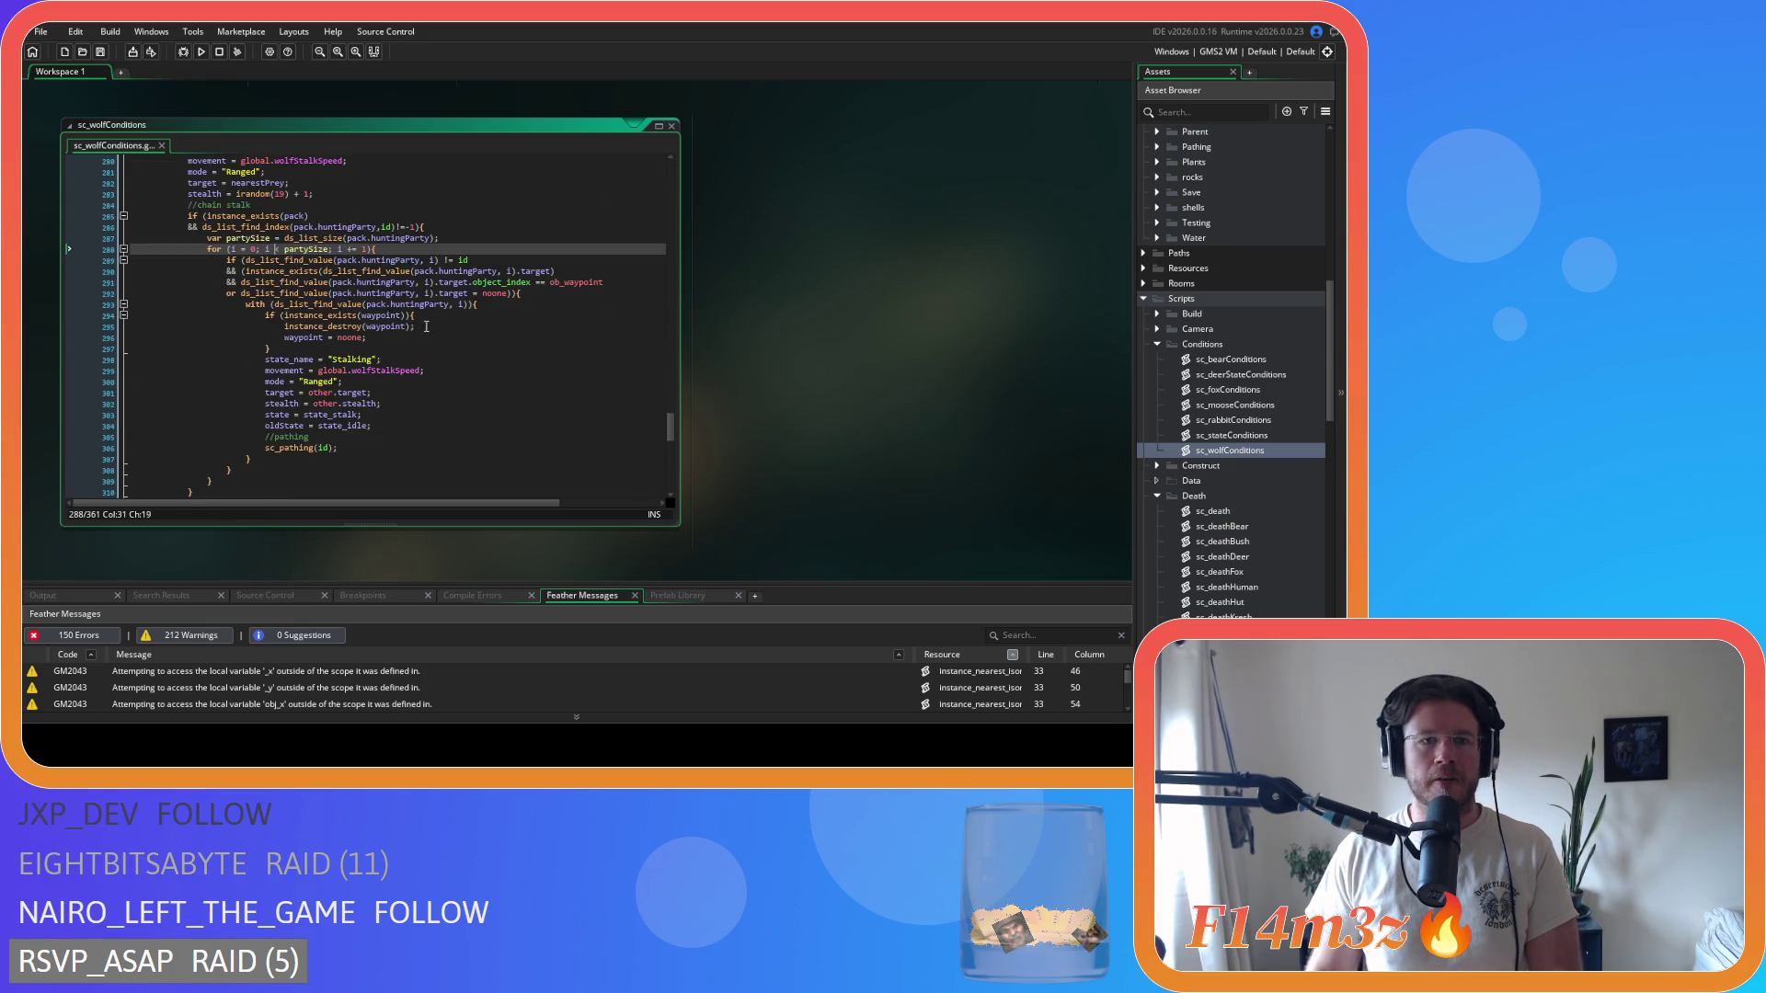
{"action": "left_click", "coordinate": [431, 261]}
{"action": "key", "text": "BackSpace"}
{"action": "left_click", "coordinate": [441, 260]}
{"action": "key", "text": "BackSpace"}
{"action": "key", "text": "Delete"}
- Tighten the list lookups on lines 290-291 and the ==ob_waypoint check
{"action": "left_click", "coordinate": [506, 271]}
{"action": "key", "text": "BackSpace"}
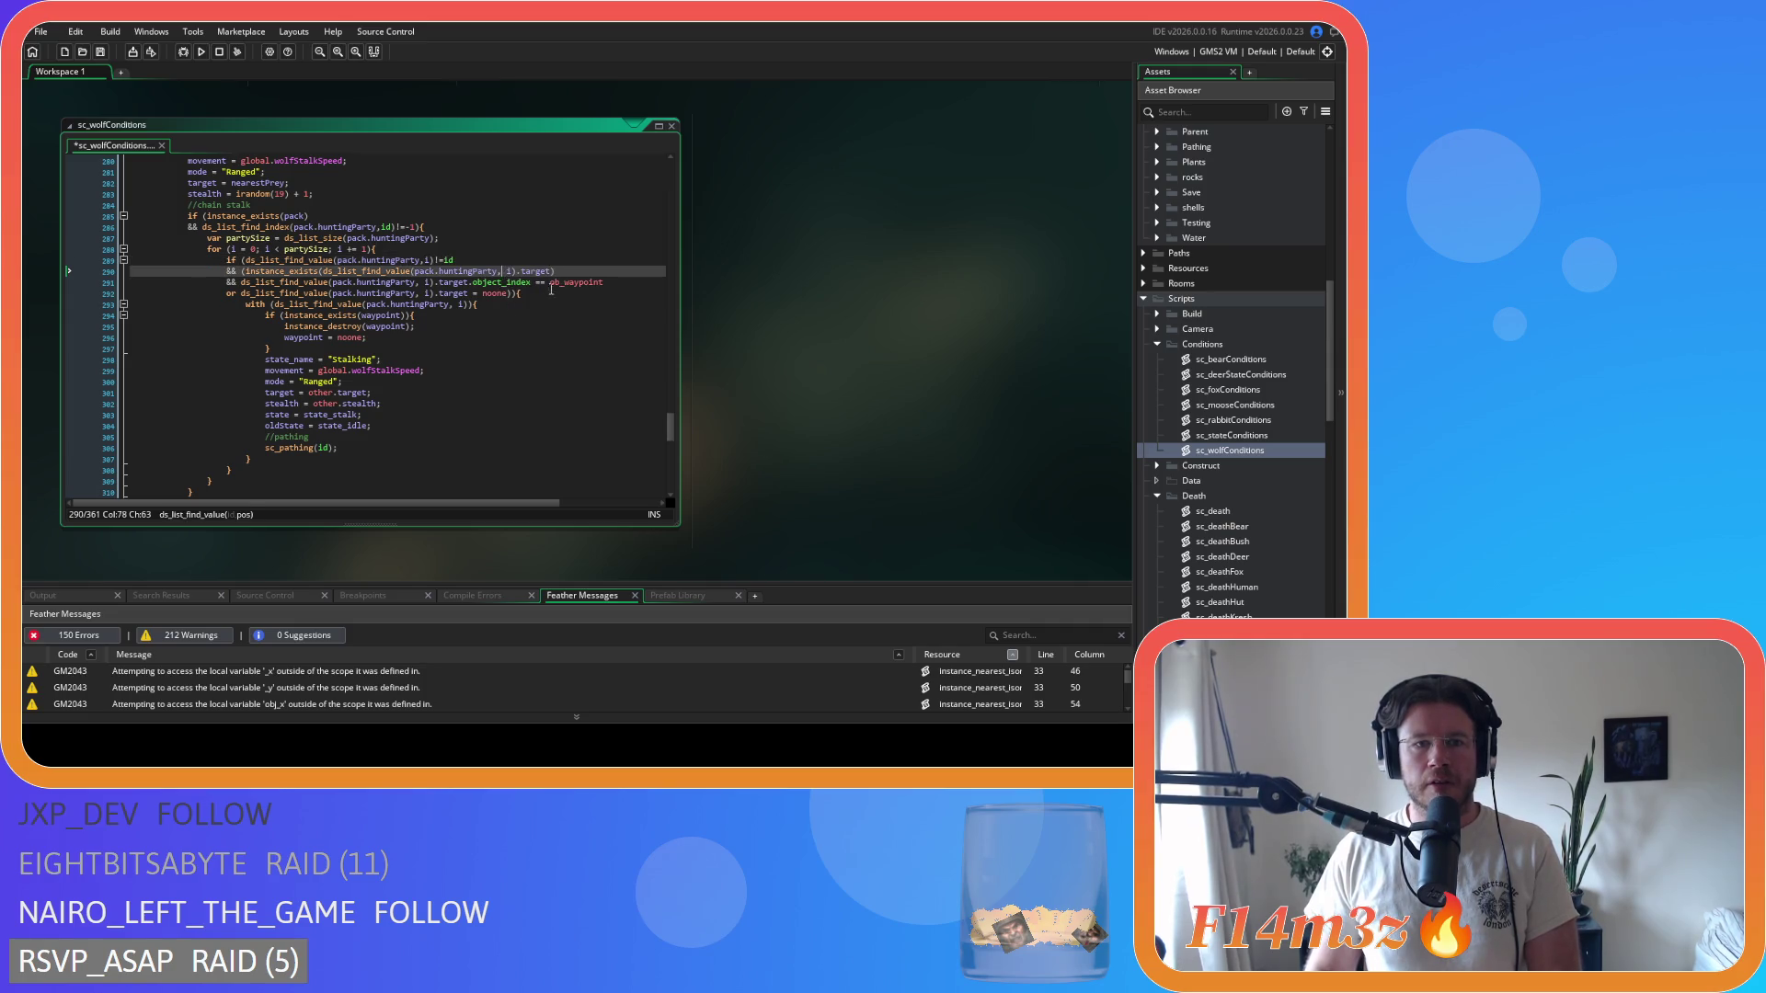
{"action": "left_click", "coordinate": [422, 282]}
{"action": "key", "text": "BackSpace"}
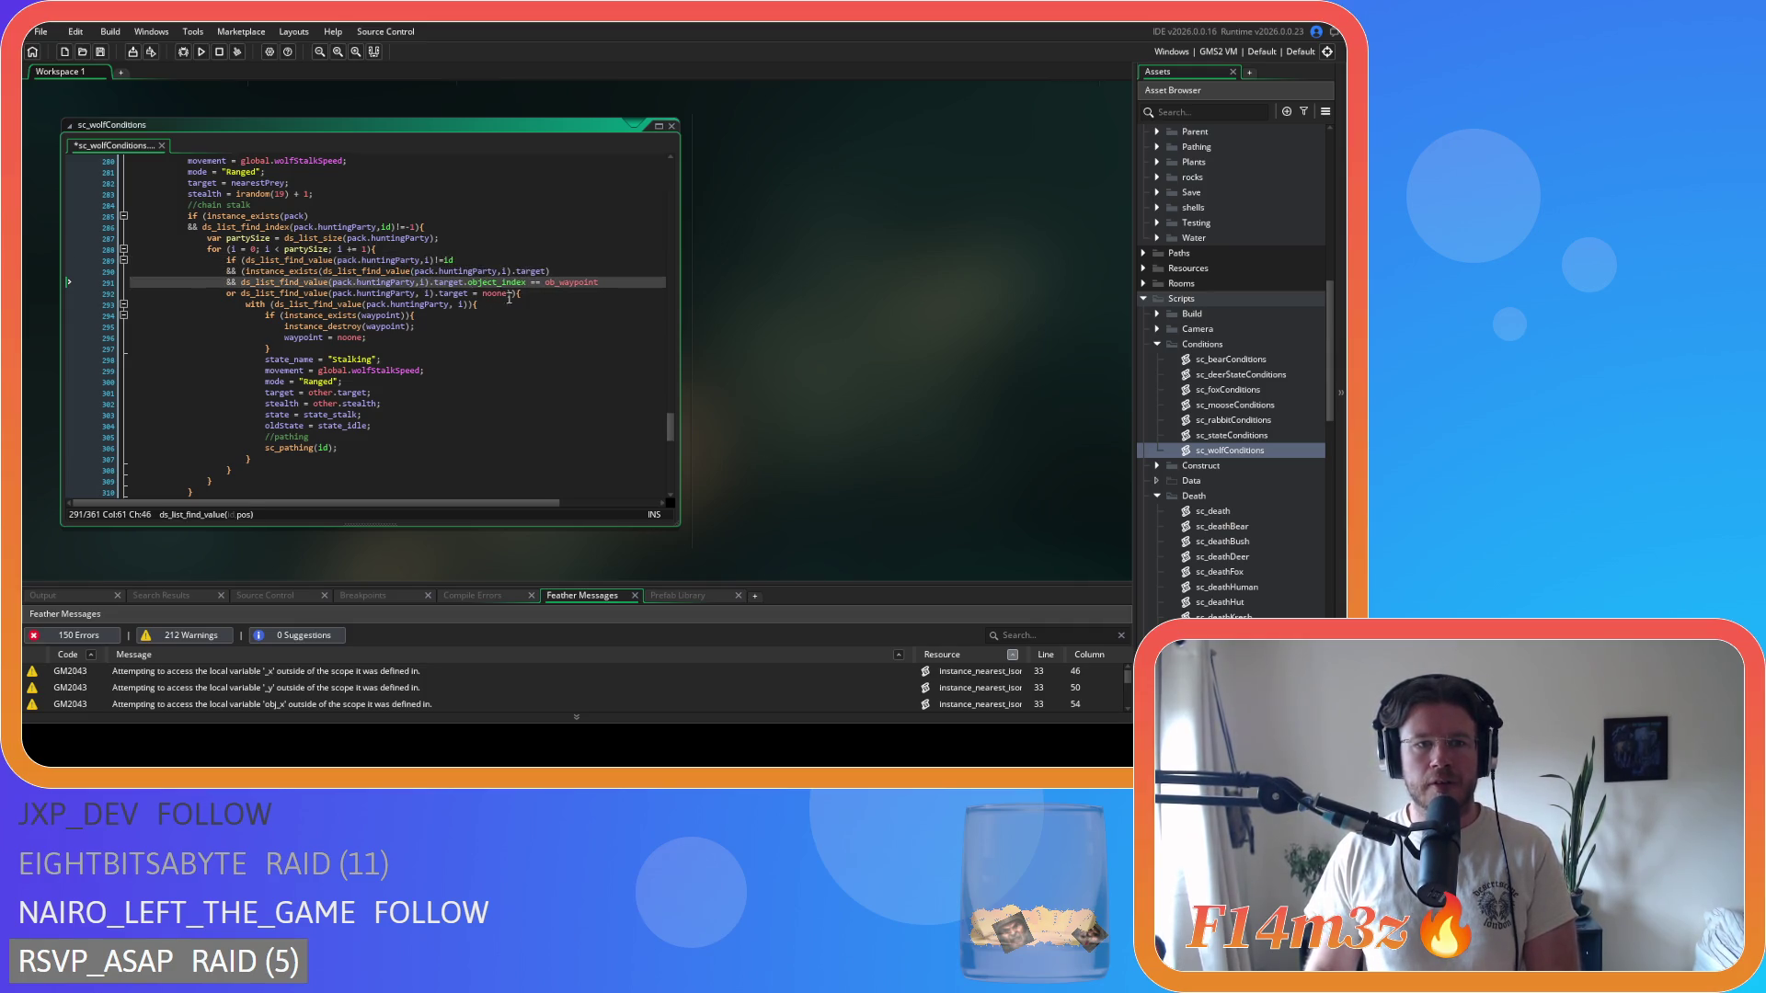
{"action": "left_click", "coordinate": [529, 283]}
{"action": "key", "text": "Delete"}
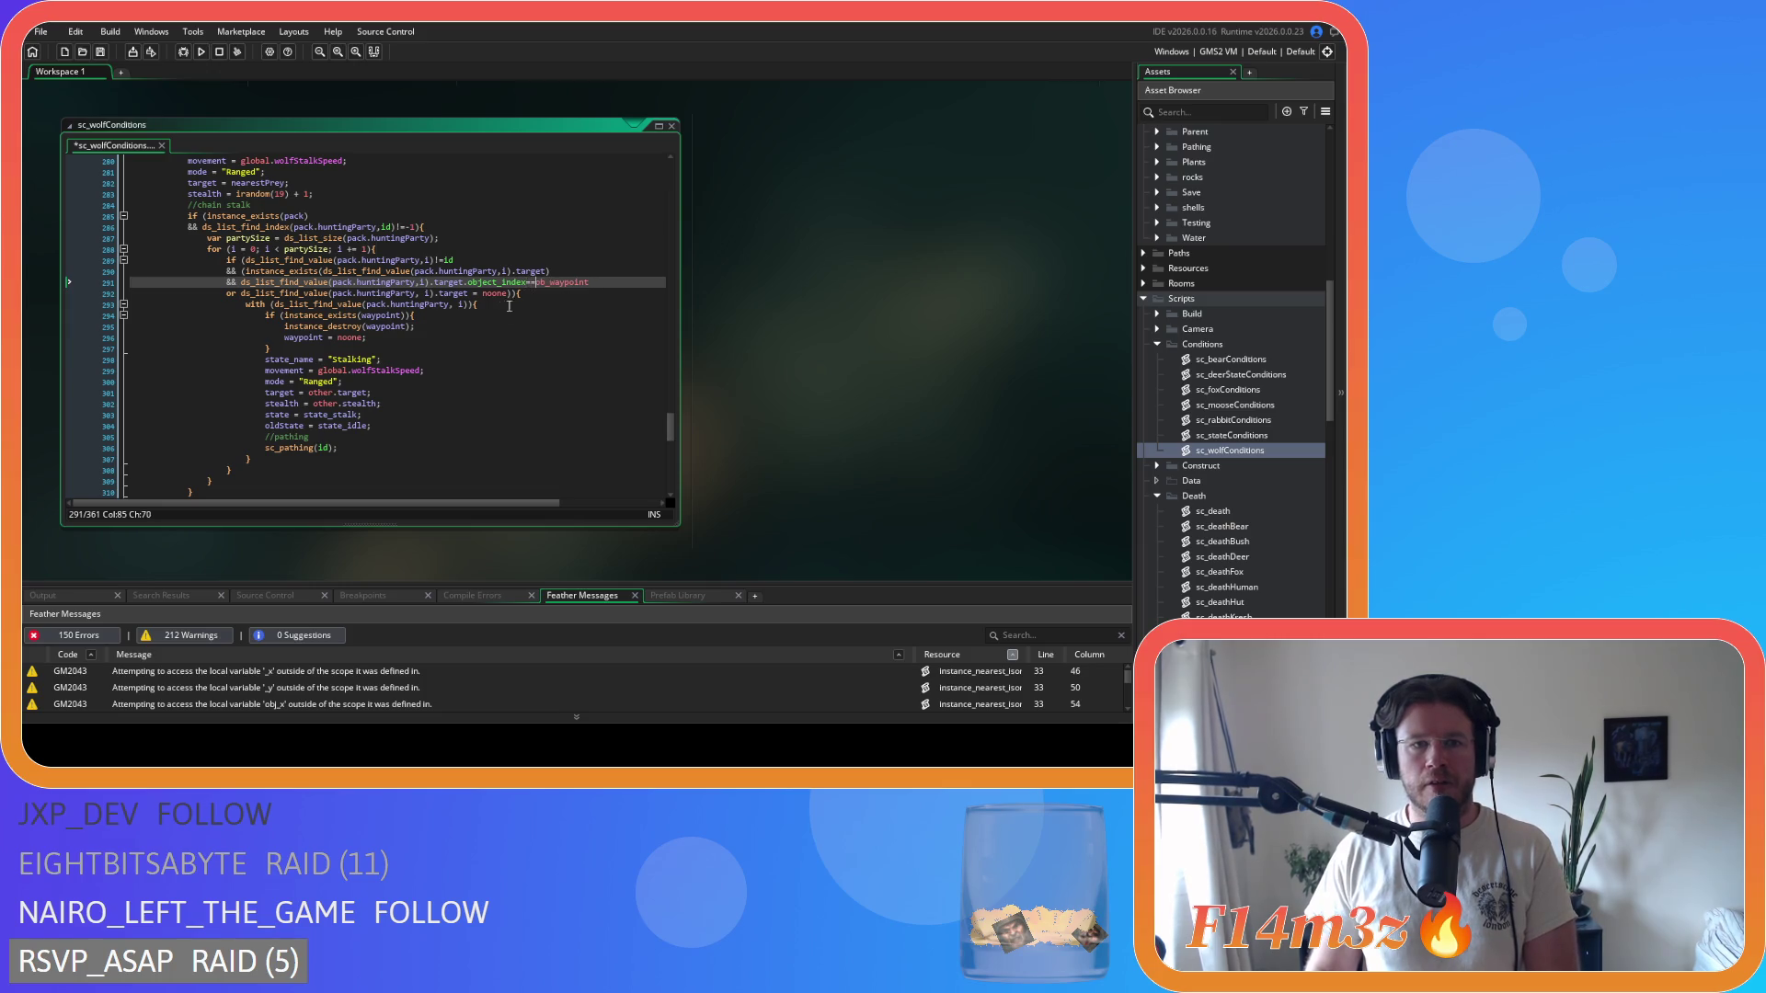
- Change target = noone to target==noone, drop the space before i, and save
{"action": "left_click", "coordinate": [478, 293]}
{"action": "key", "text": "Left"}
{"action": "key", "text": "Left"}
{"action": "type", "text": "="}
{"action": "key", "text": "Delete"}
{"action": "left_click", "coordinate": [425, 293]}
{"action": "key", "text": "BackSpace"}
{"action": "key", "text": "BackSpace"}
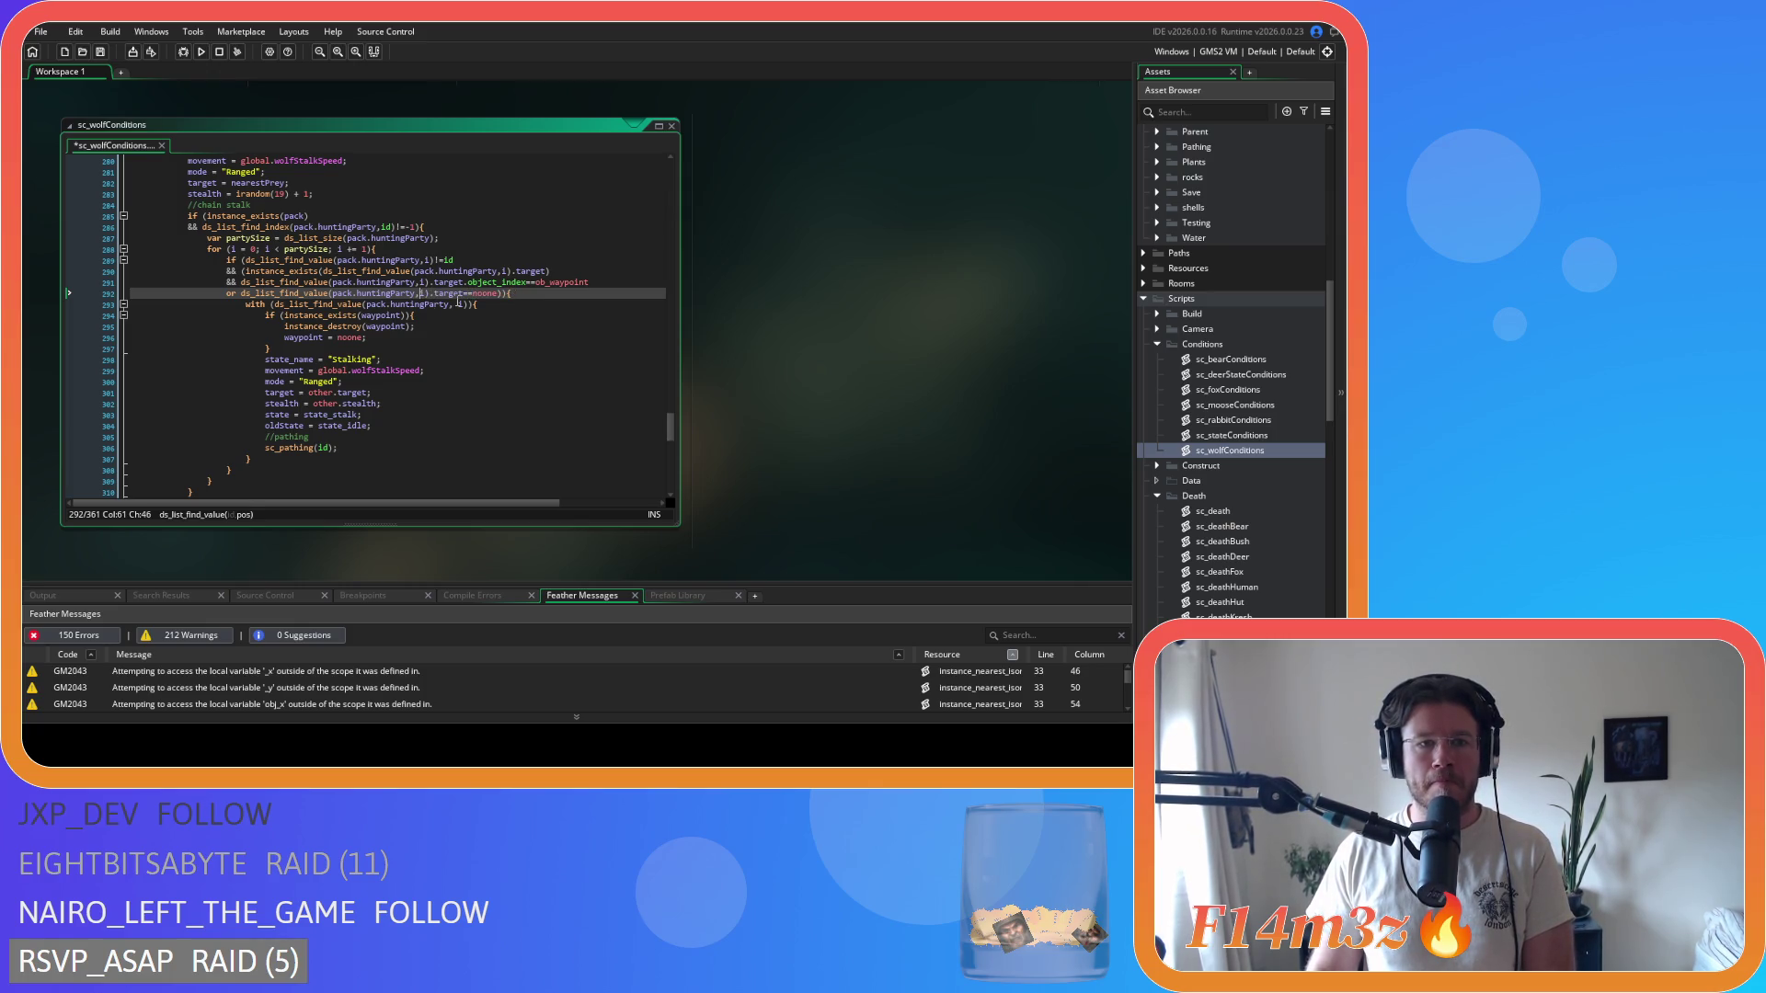
{"action": "left_click", "coordinate": [457, 304]}
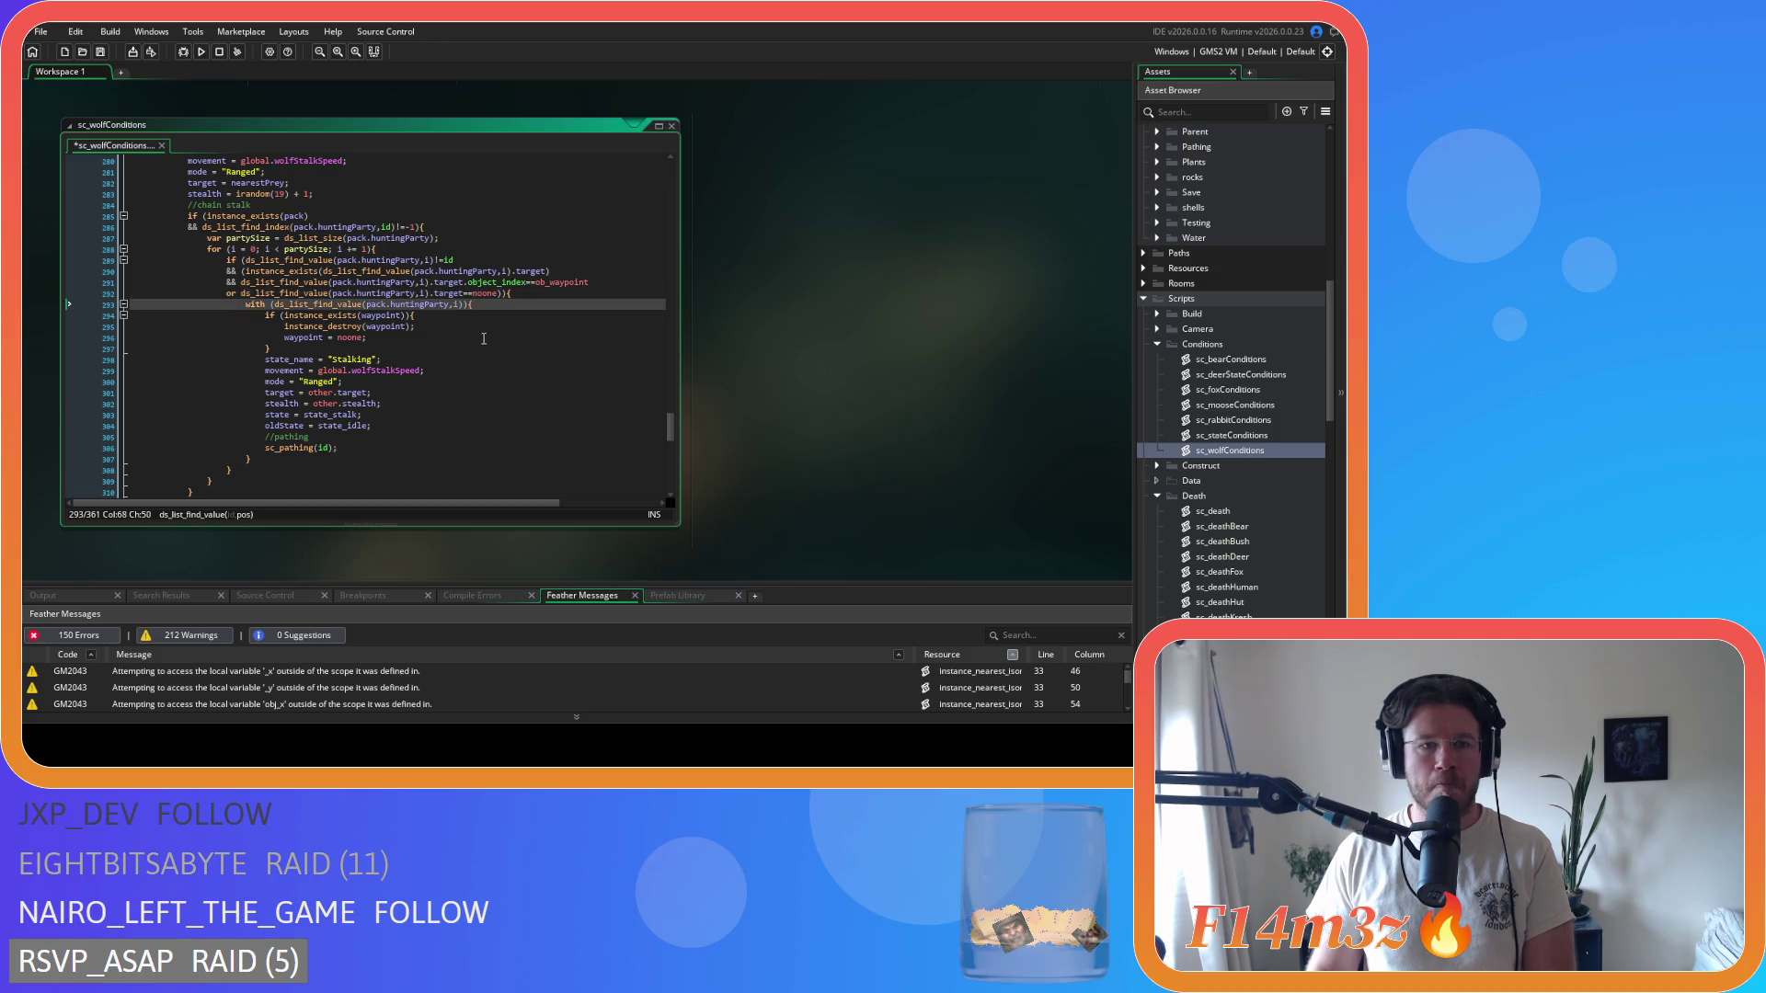
{"action": "scroll", "coordinate": [394, 337], "scroll_direction": "down", "scroll_amount": 8}
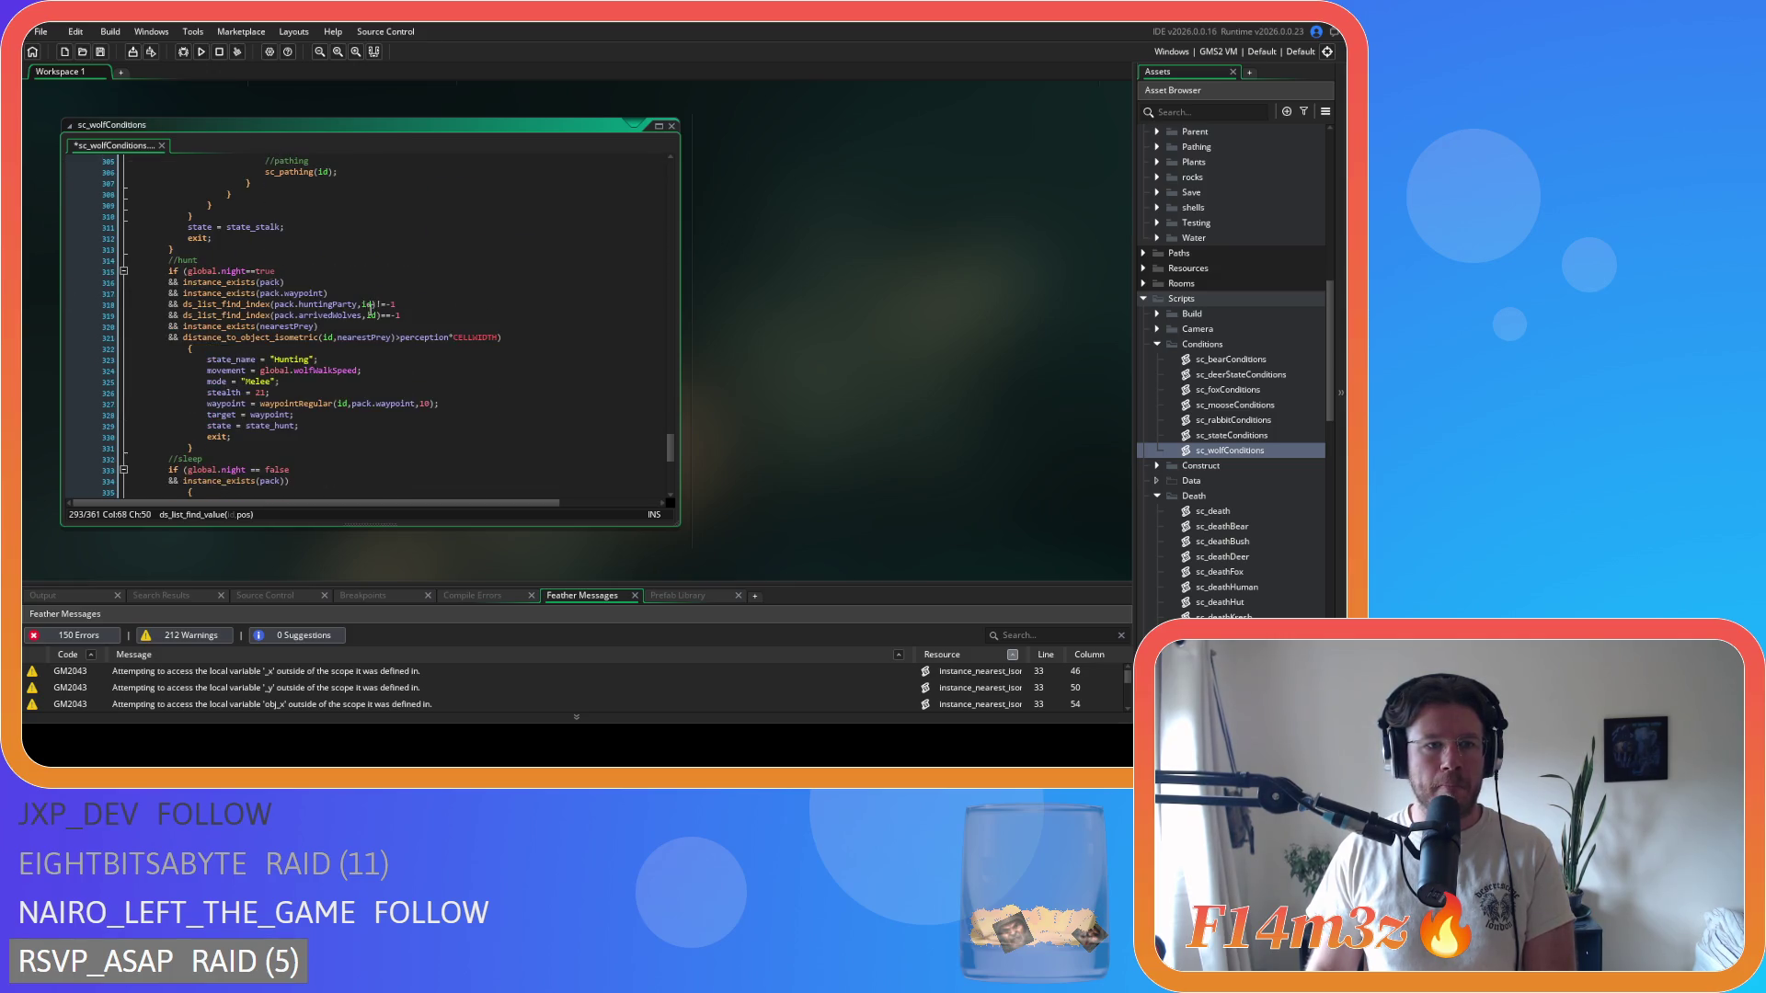
{"action": "scroll", "coordinate": [277, 308], "scroll_direction": "down", "scroll_amount": 3}
{"action": "key", "text": "ctrl+s"}
- Condense night==false, join the sleep brace onto instance_exists(pack) and outdent its body
{"action": "left_click", "coordinate": [252, 359]}
{"action": "key", "text": "BackSpace"}
{"action": "key", "text": "Right"}
{"action": "key", "text": "Right"}
{"action": "key", "text": "Delete"}
{"action": "left_click", "coordinate": [183, 382]}
{"action": "key", "text": "BackSpace"}
{"action": "key", "text": "BackSpace"}
{"action": "mouse_move", "coordinate": [203, 459]}
{"action": "left_mouse_down"}
{"action": "mouse_move", "coordinate": [86, 416]}
{"action": "mouse_move", "coordinate": [52, 384]}
{"action": "mouse_move", "coordinate": [64, 374]}
{"action": "left_mouse_up"}
{"action": "key", "text": "shift+Tab"}
{"action": "scroll", "coordinate": [138, 368], "scroll_direction": "down", "scroll_amount": 5}
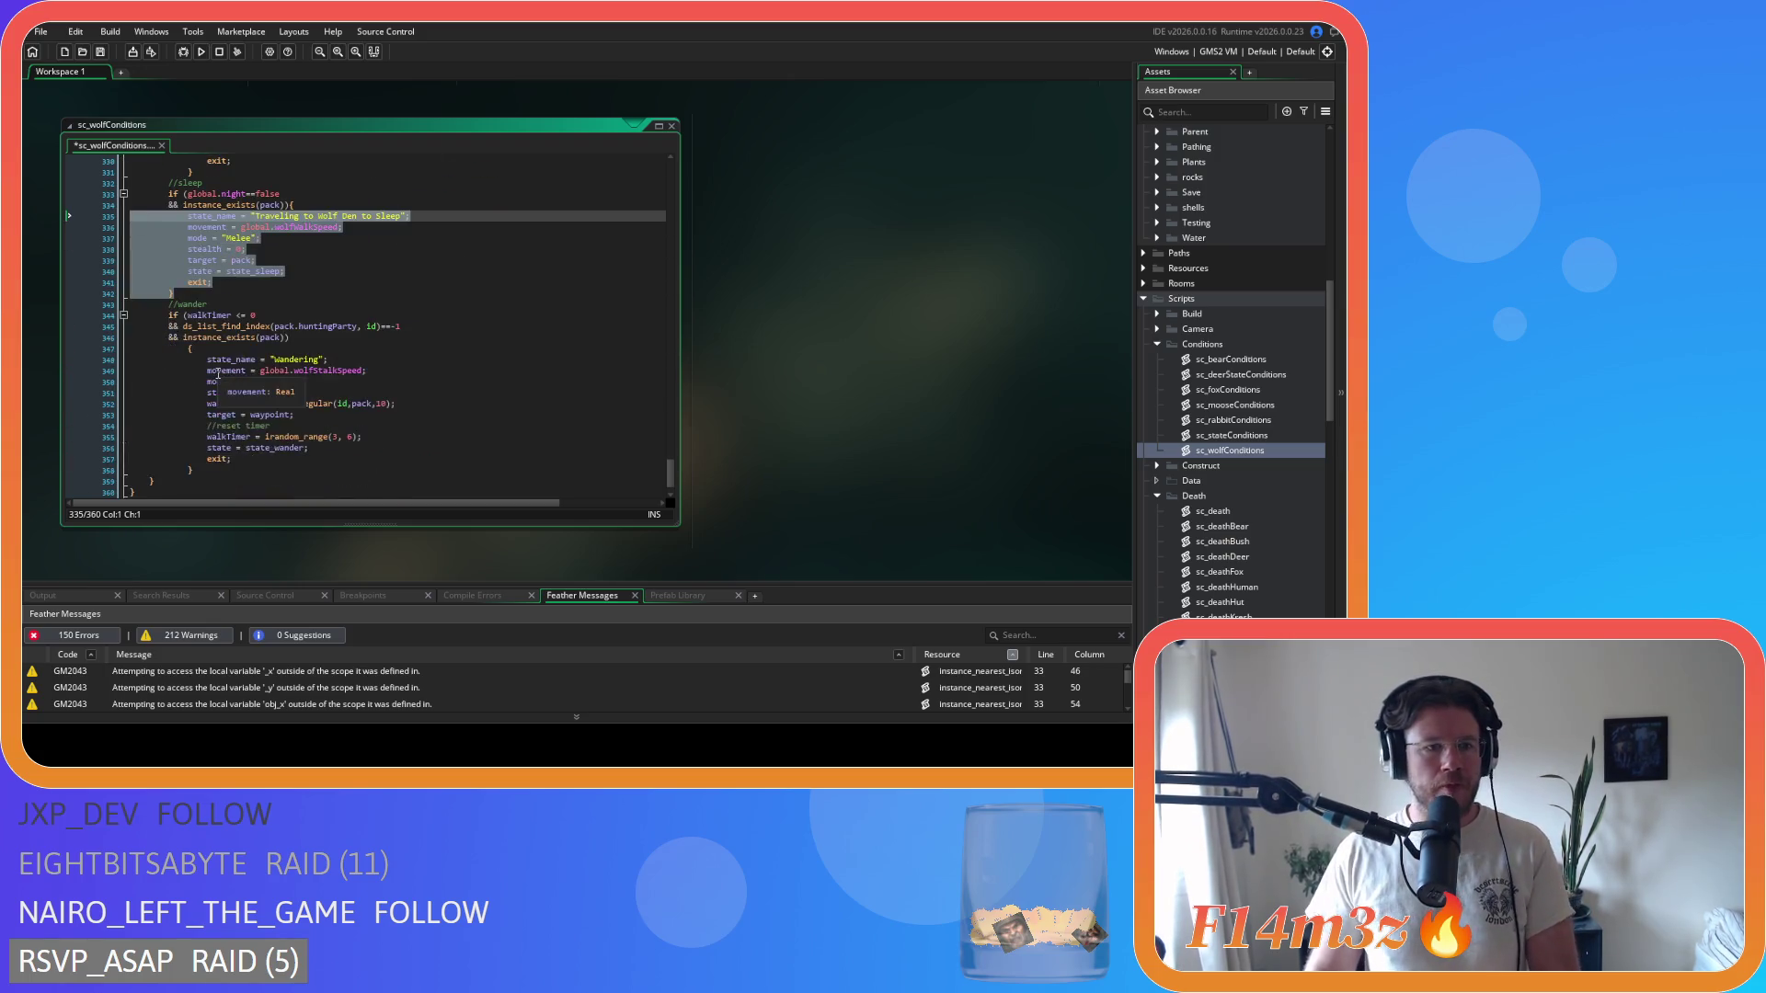
- Join the wander brace onto its condition line, outdent its body, and save
{"action": "left_click", "coordinate": [165, 349]}
{"action": "key", "text": "BackSpace"}
{"action": "key", "text": "BackSpace"}
{"action": "key", "text": "BackSpace"}
{"action": "left_click_drag", "start_coordinate": [195, 459], "coordinate": [23, 354]}
{"action": "key", "text": "shift+Tab"}
{"action": "left_click", "coordinate": [303, 359]}
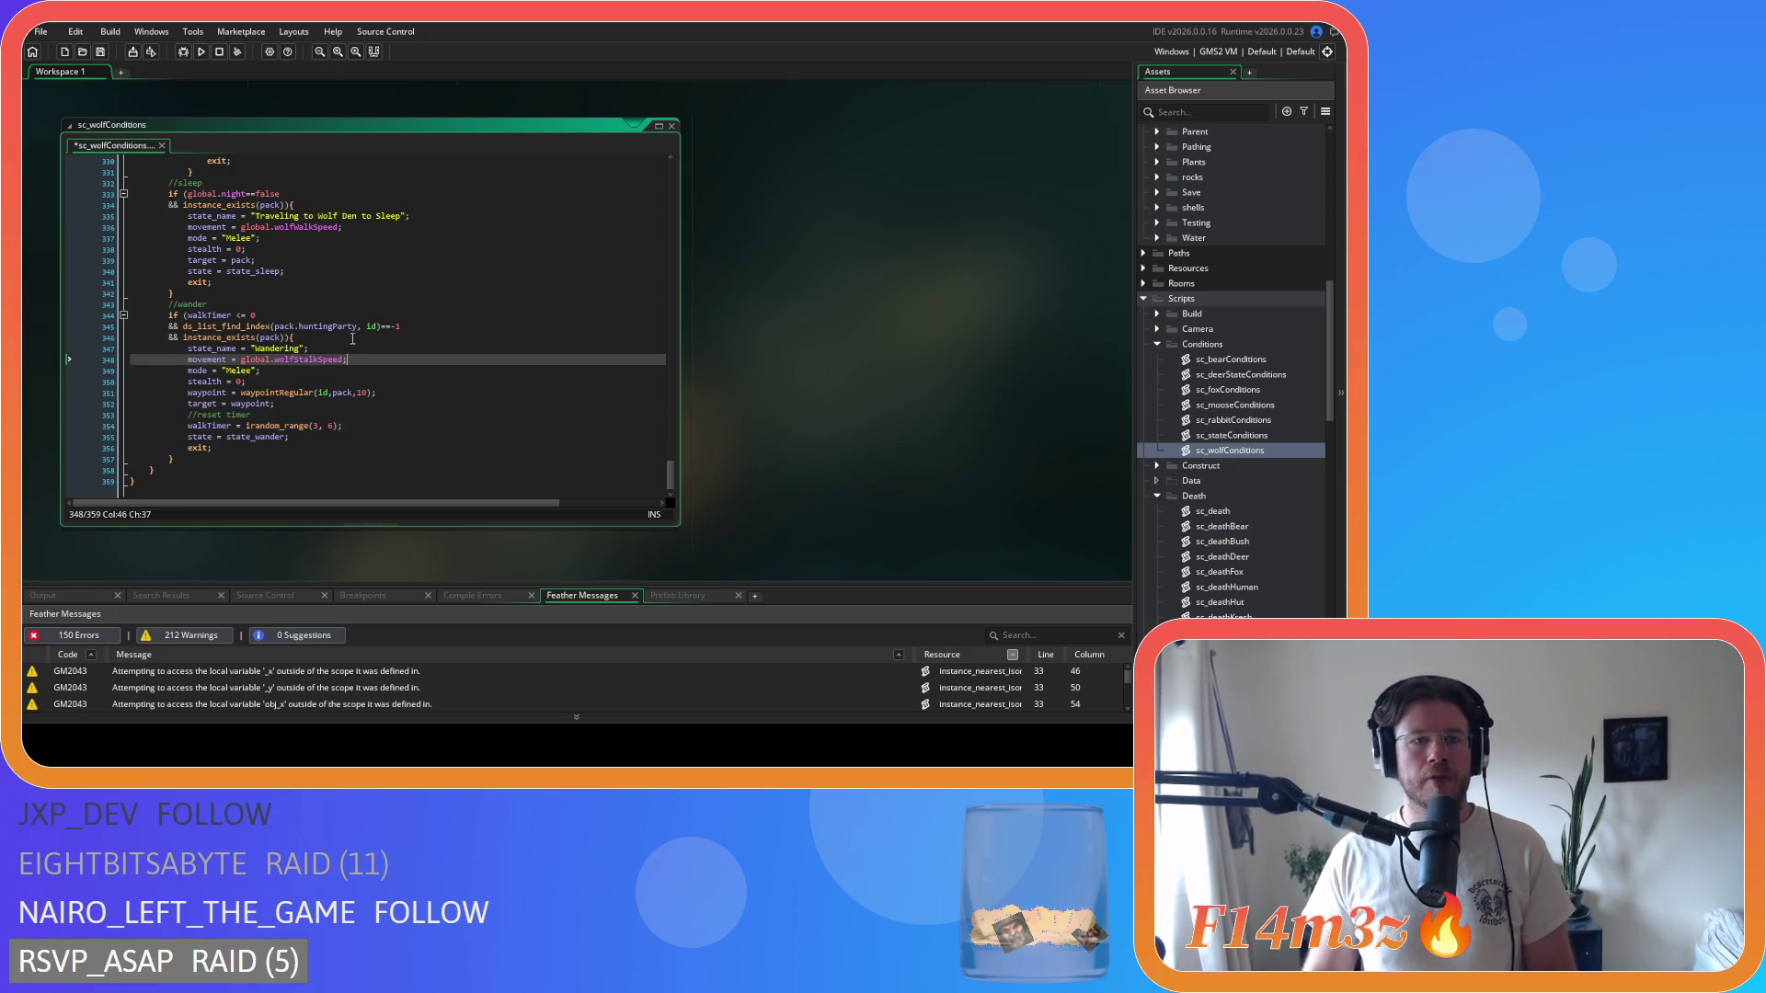
{"action": "left_click", "coordinate": [467, 326]}
{"action": "key", "text": "ctrl+s"}
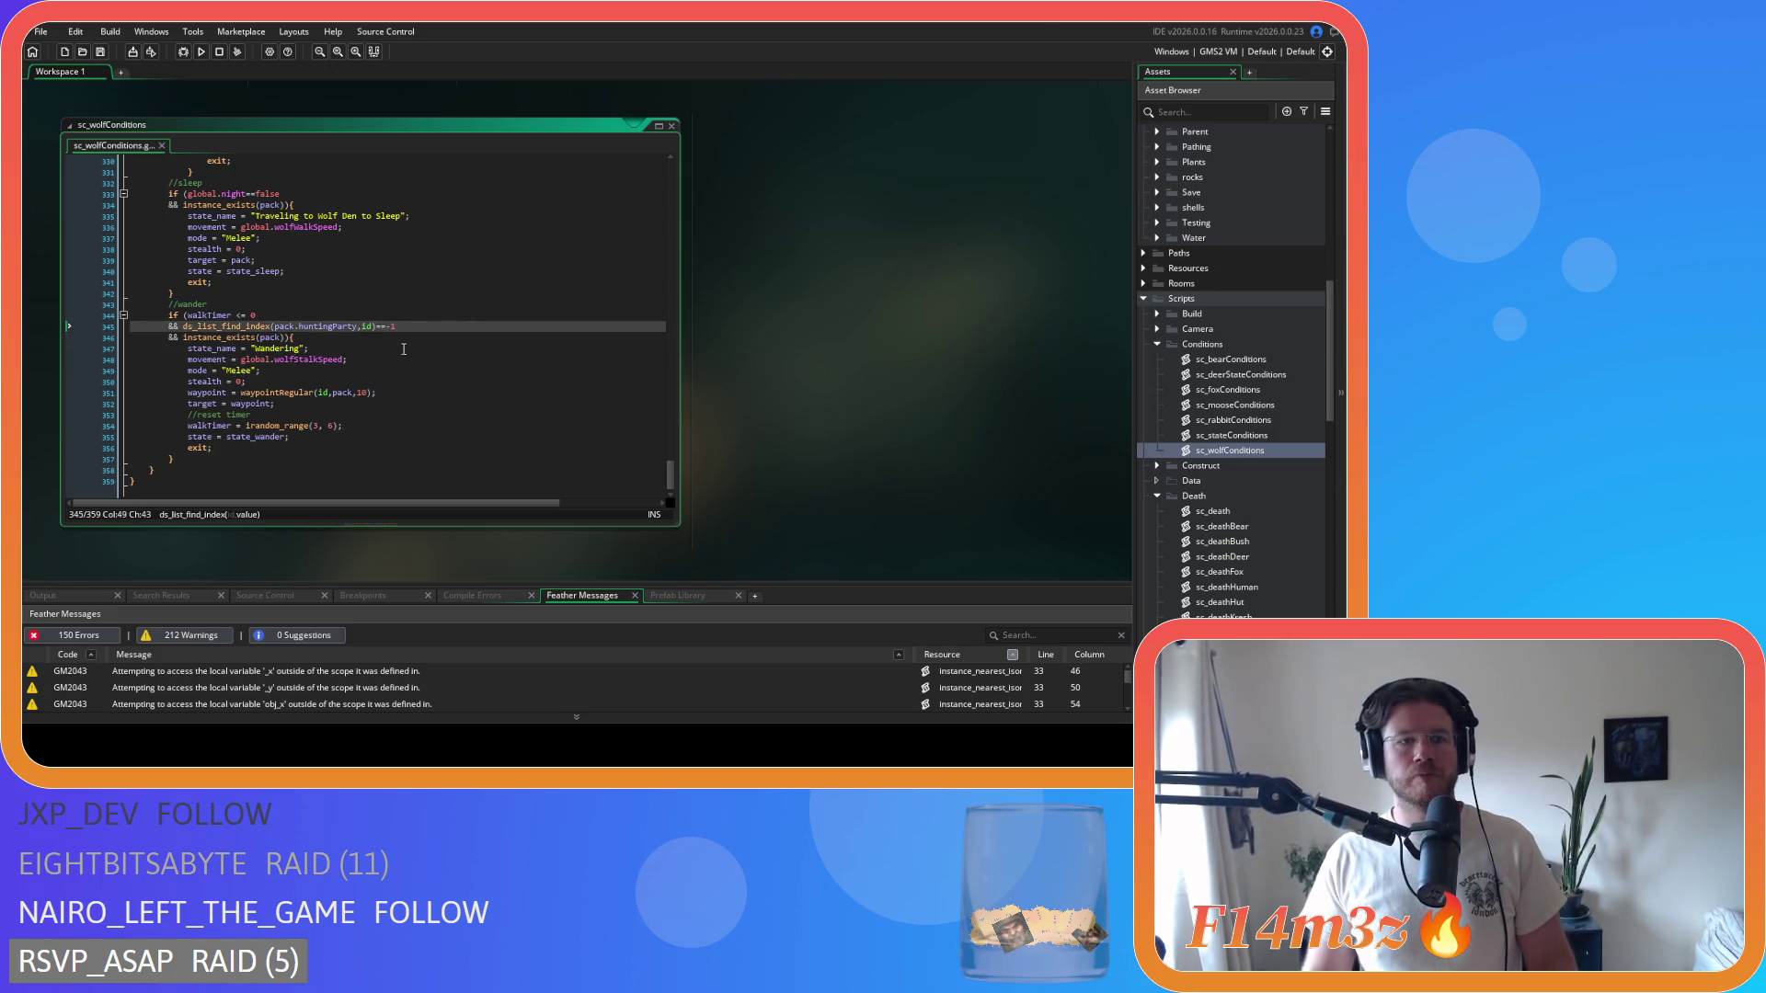
{"action": "left_click", "coordinate": [426, 372]}
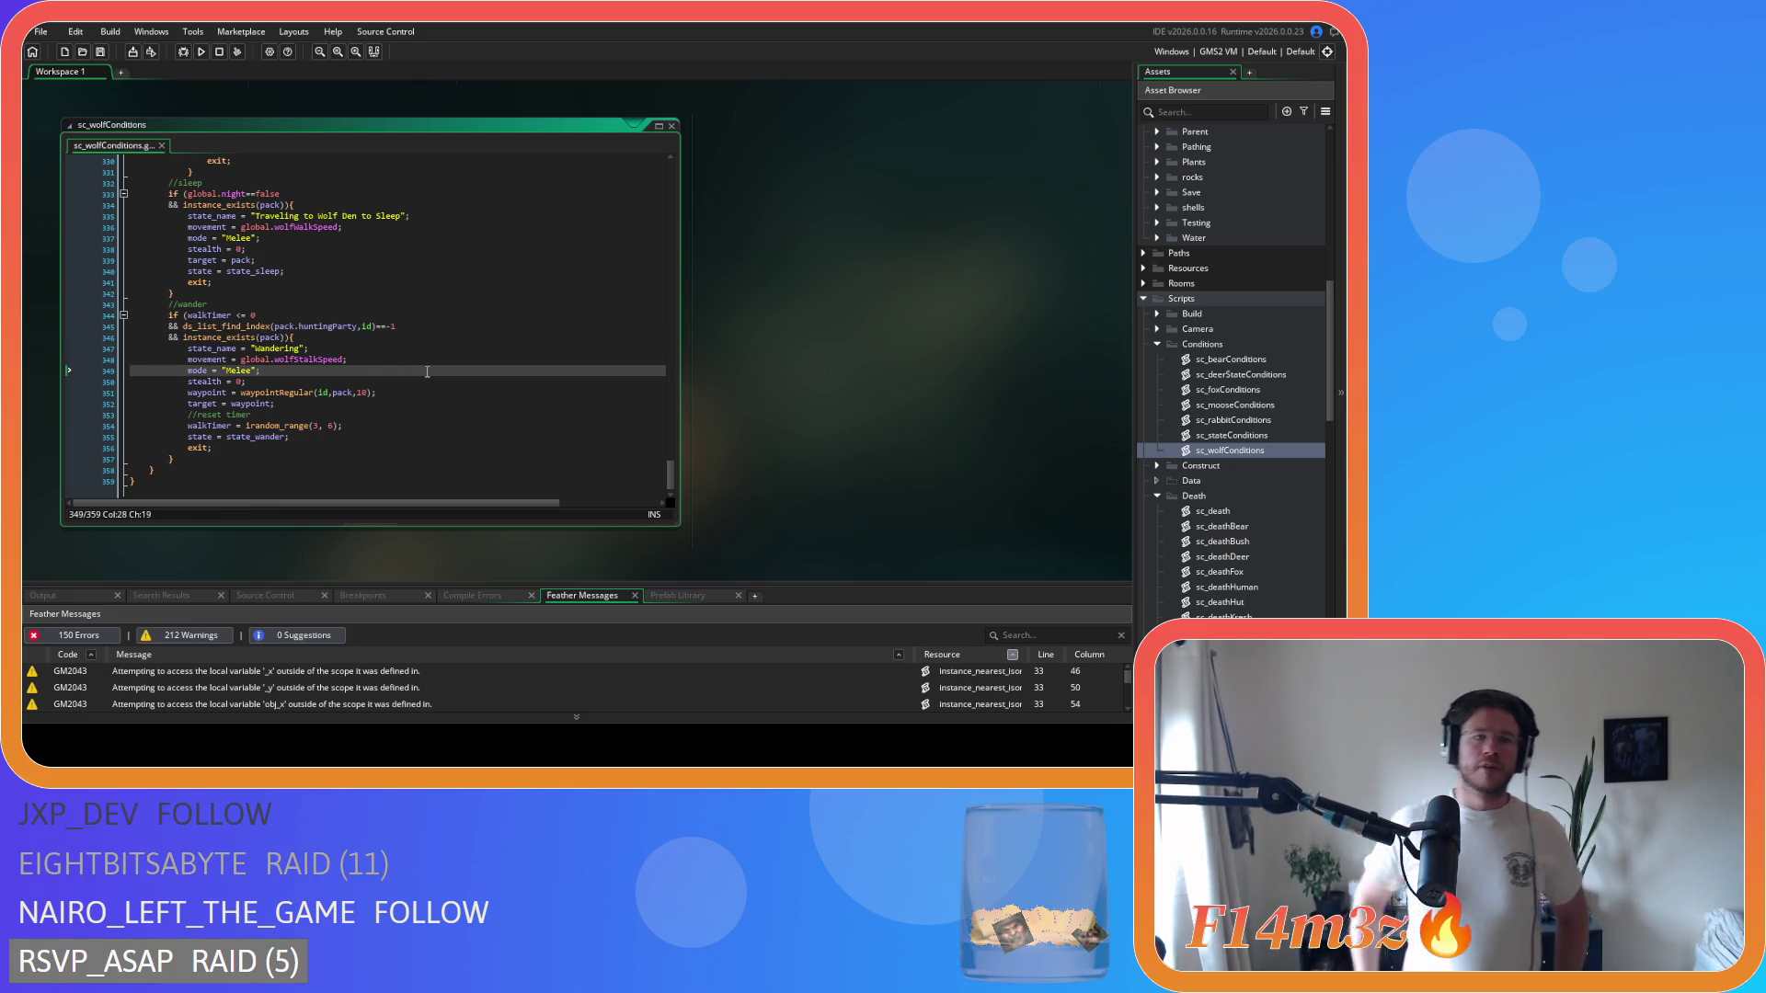
{"action": "scroll", "coordinate": [427, 372], "scroll_direction": "up", "scroll_amount": 6}
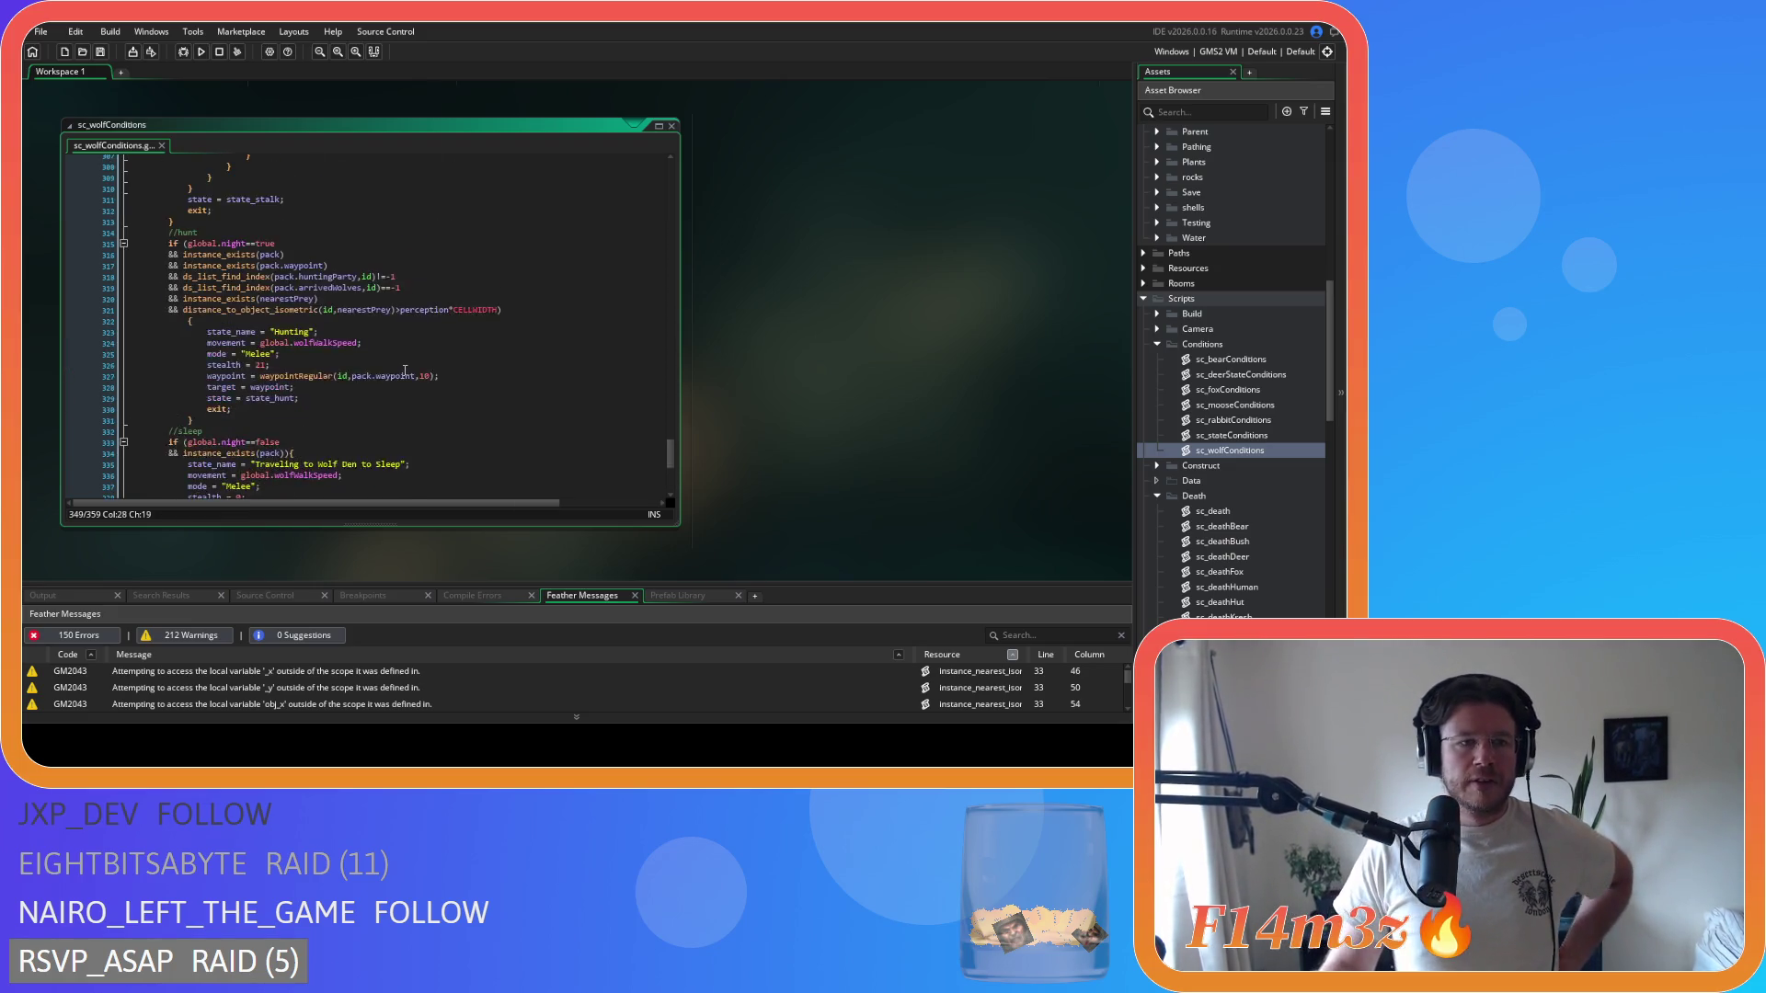
{"action": "scroll", "coordinate": [405, 371], "scroll_direction": "up", "scroll_amount": 9}
{"action": "scroll", "coordinate": [396, 356], "scroll_direction": "up", "scroll_amount": 7}
{"action": "scroll", "coordinate": [391, 345], "scroll_direction": "down", "scroll_amount": 8}
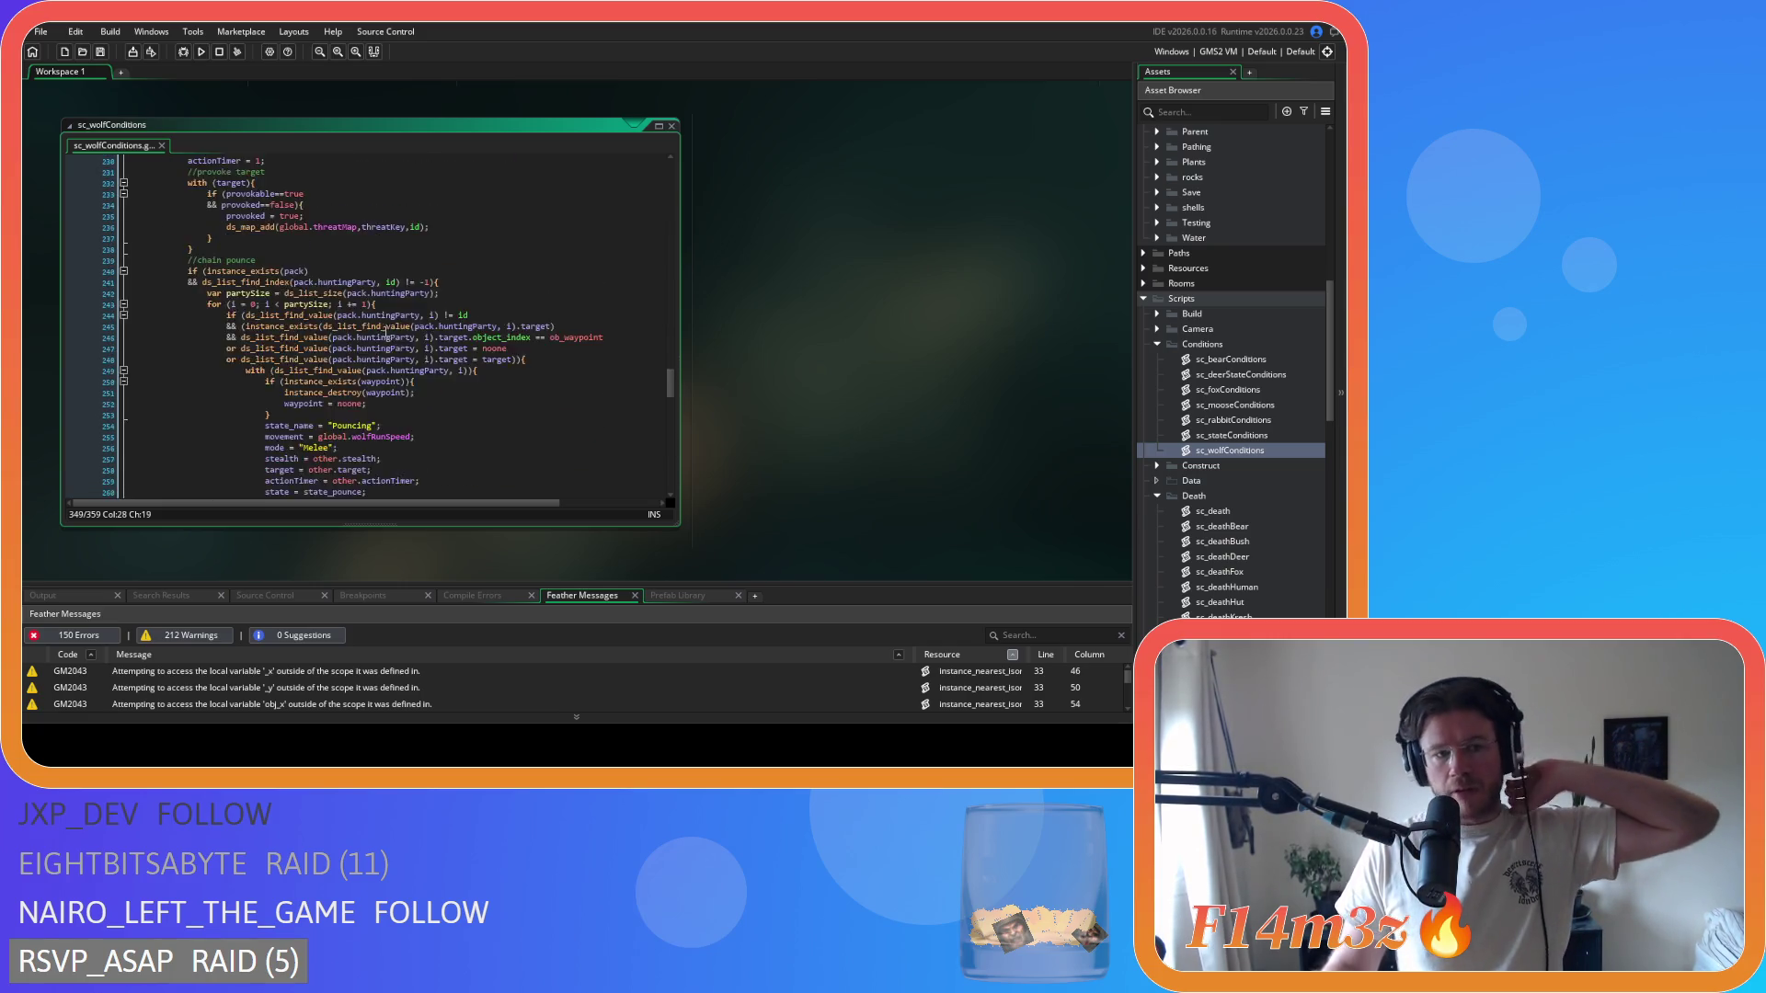
{"action": "scroll", "coordinate": [384, 326], "scroll_direction": "down", "scroll_amount": 10}
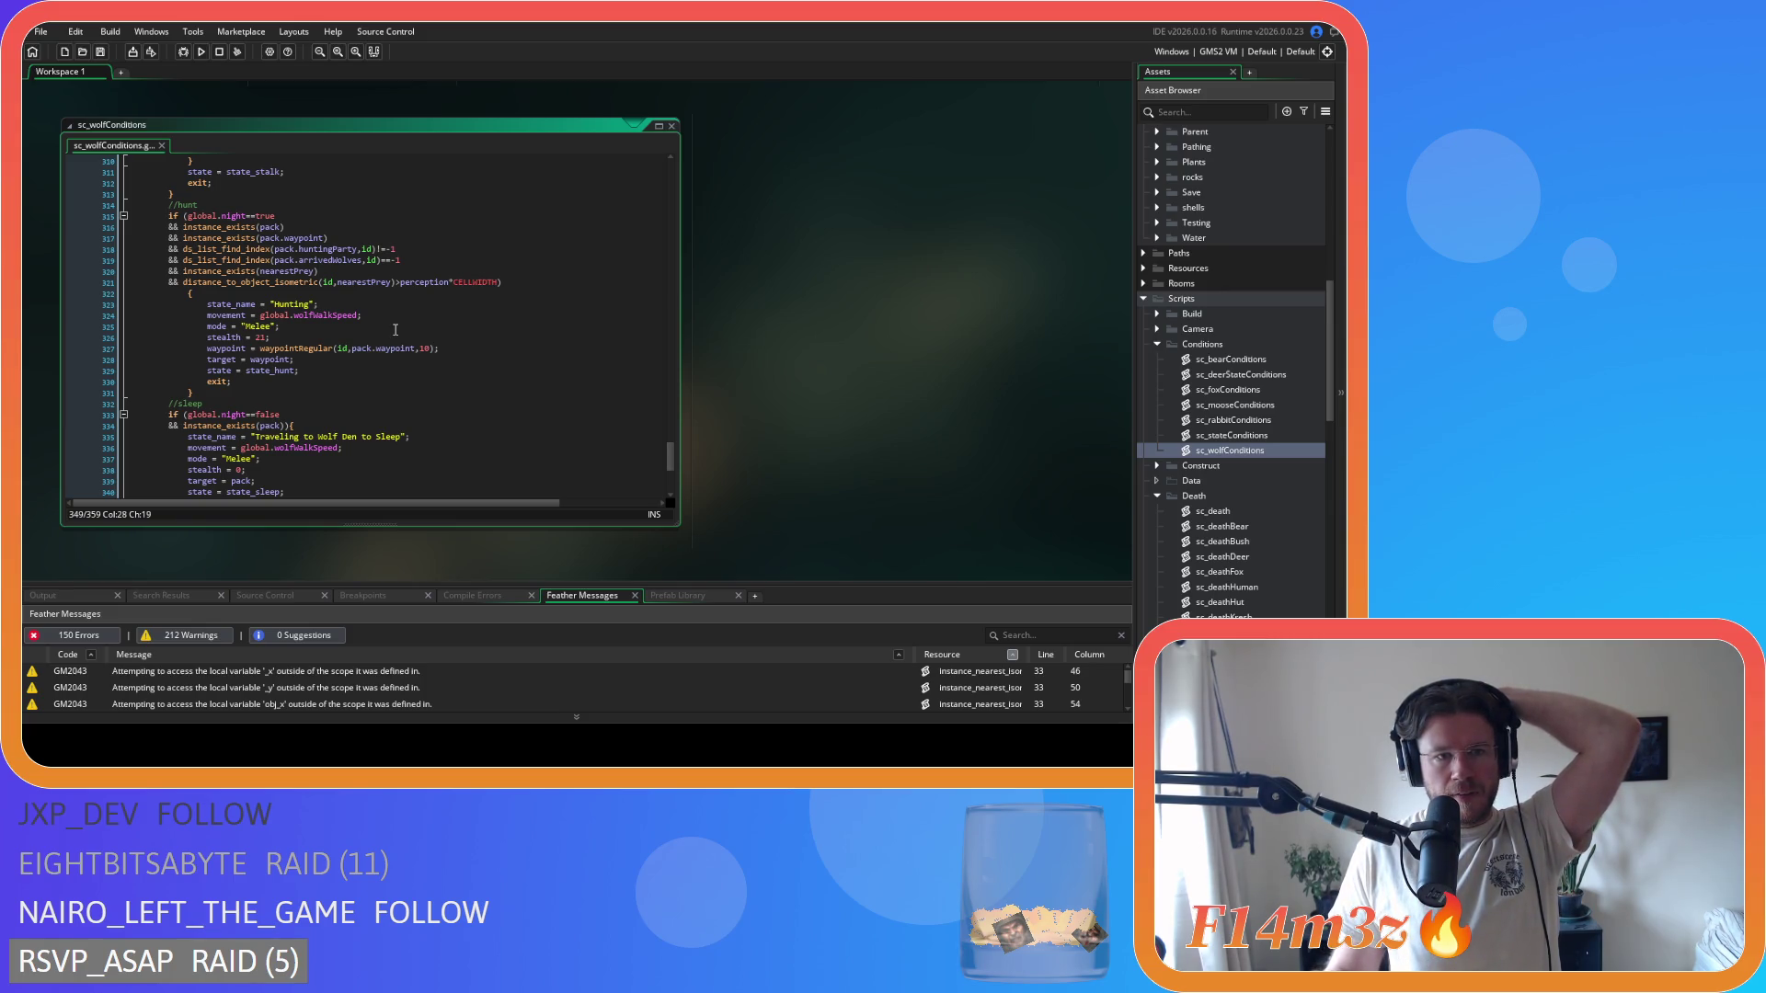
{"action": "scroll", "coordinate": [395, 330], "scroll_direction": "up", "scroll_amount": 6}
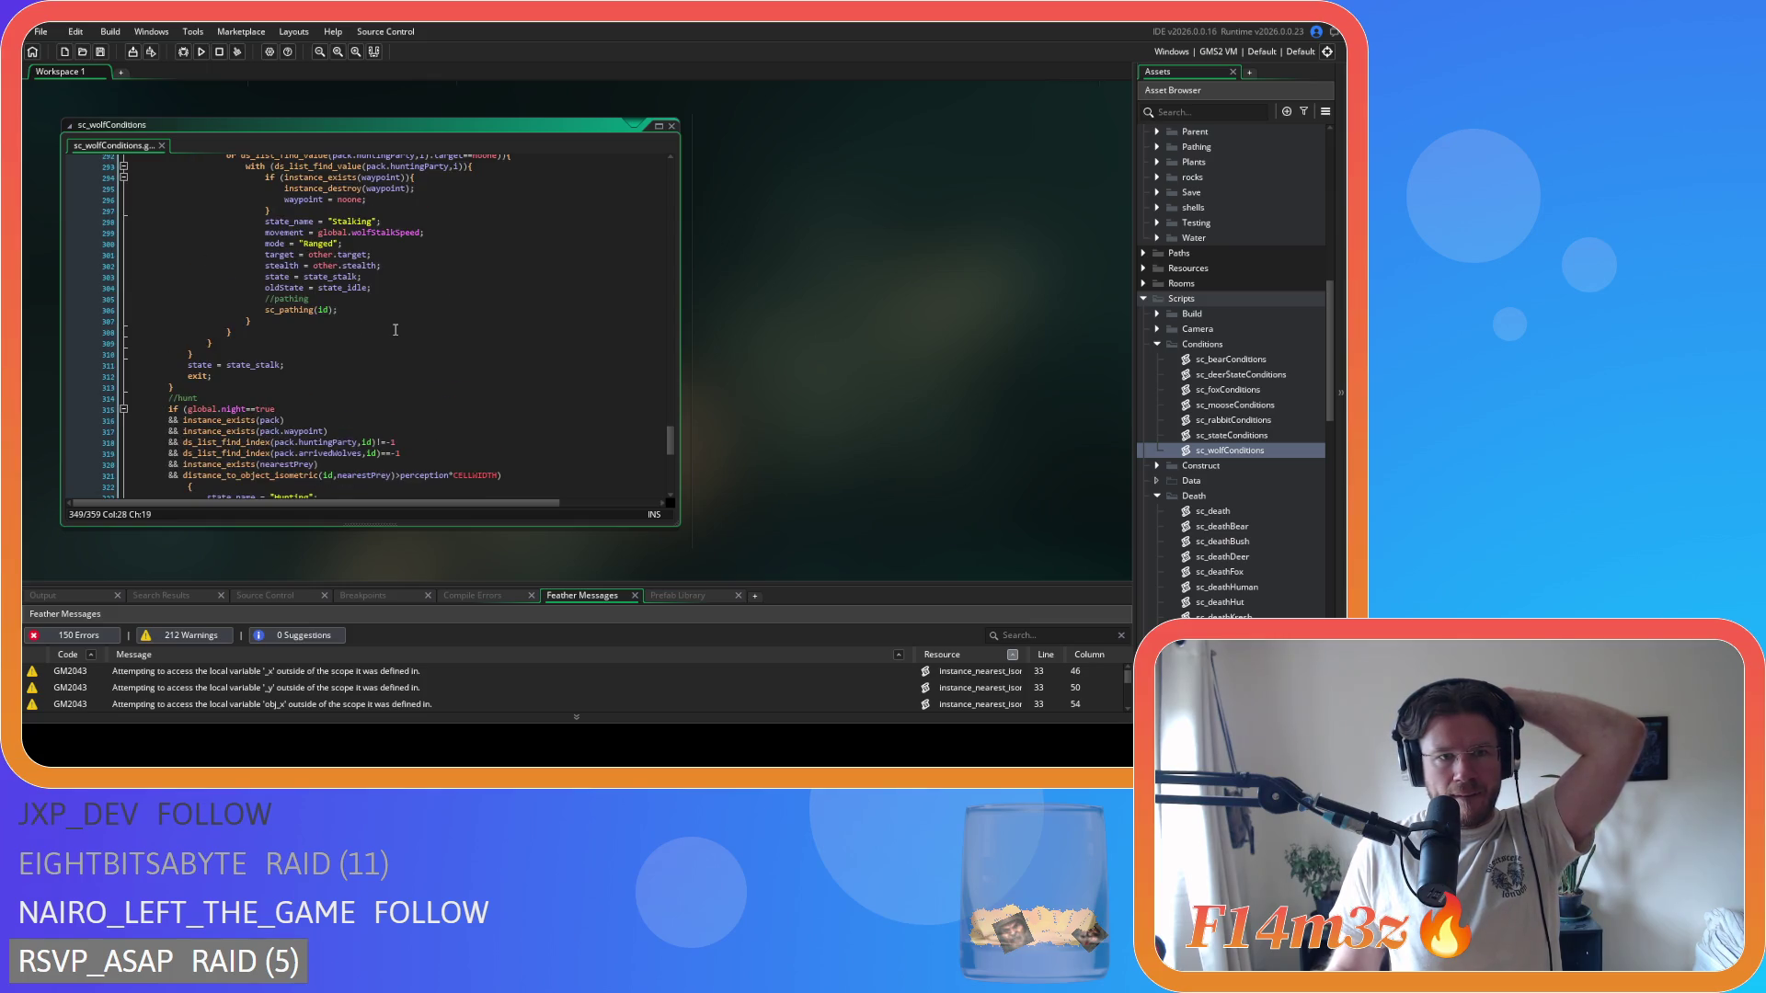
{"action": "scroll", "coordinate": [395, 329], "scroll_direction": "up", "scroll_amount": 4}
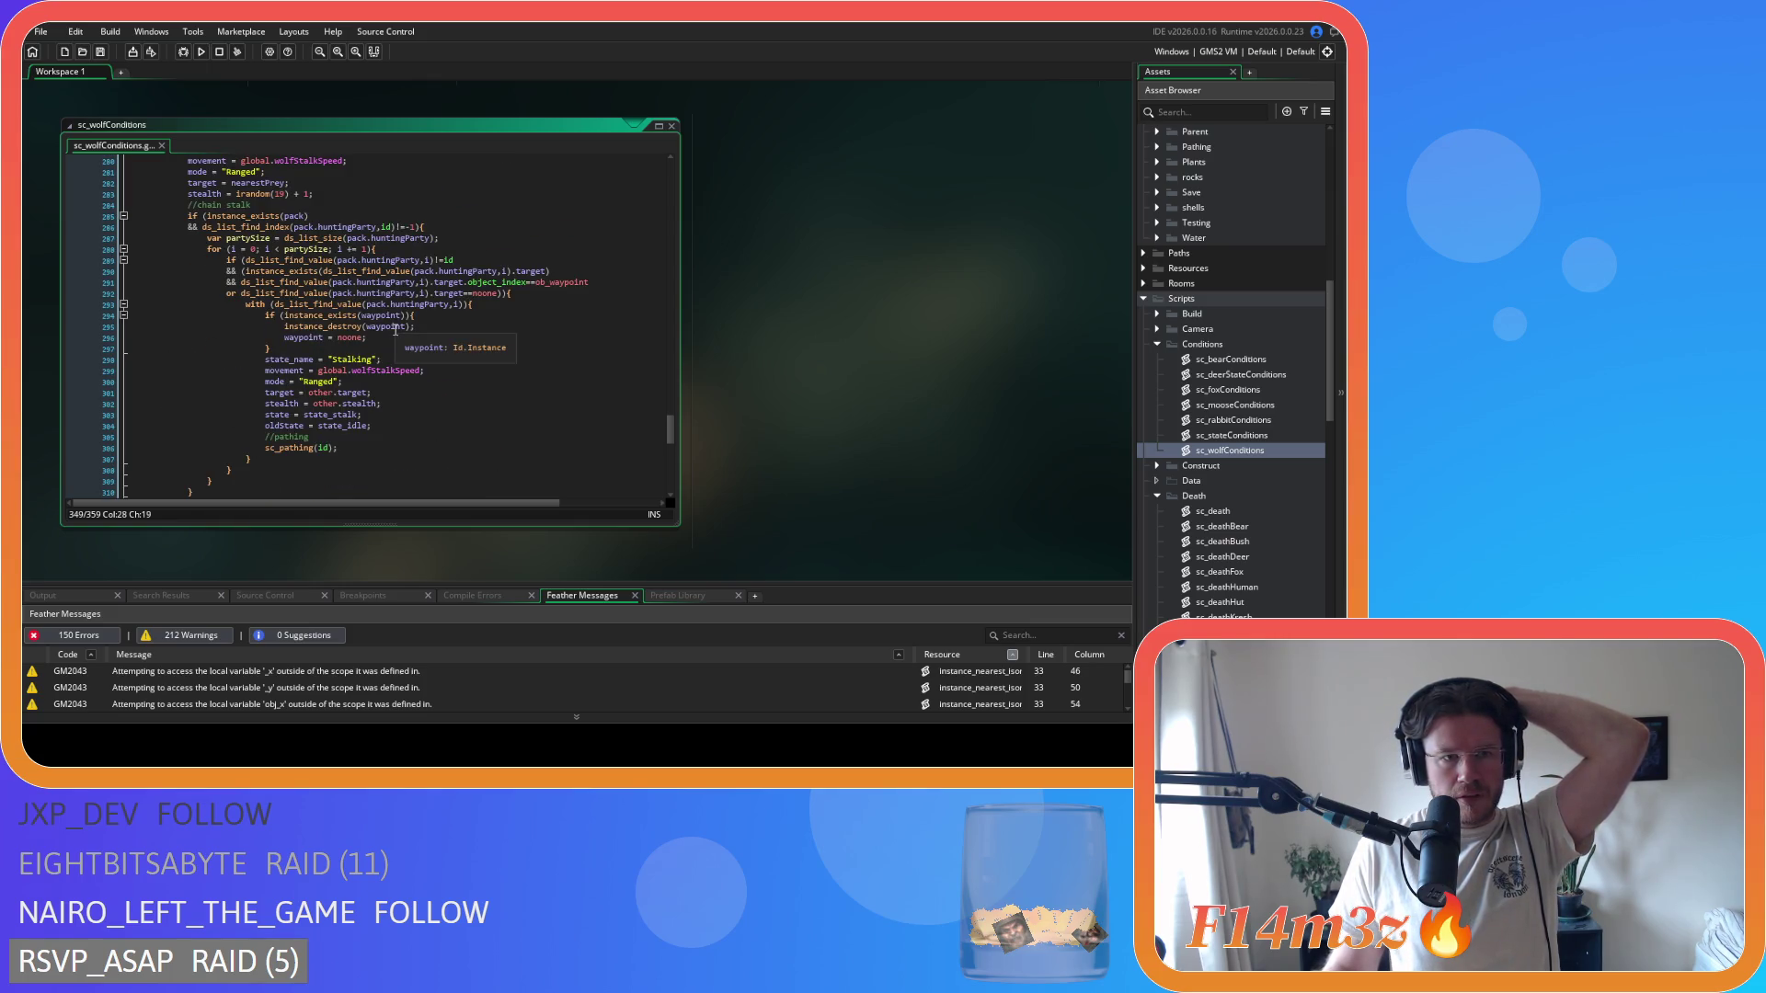
{"action": "scroll", "coordinate": [477, 339], "scroll_direction": "up", "scroll_amount": 11}
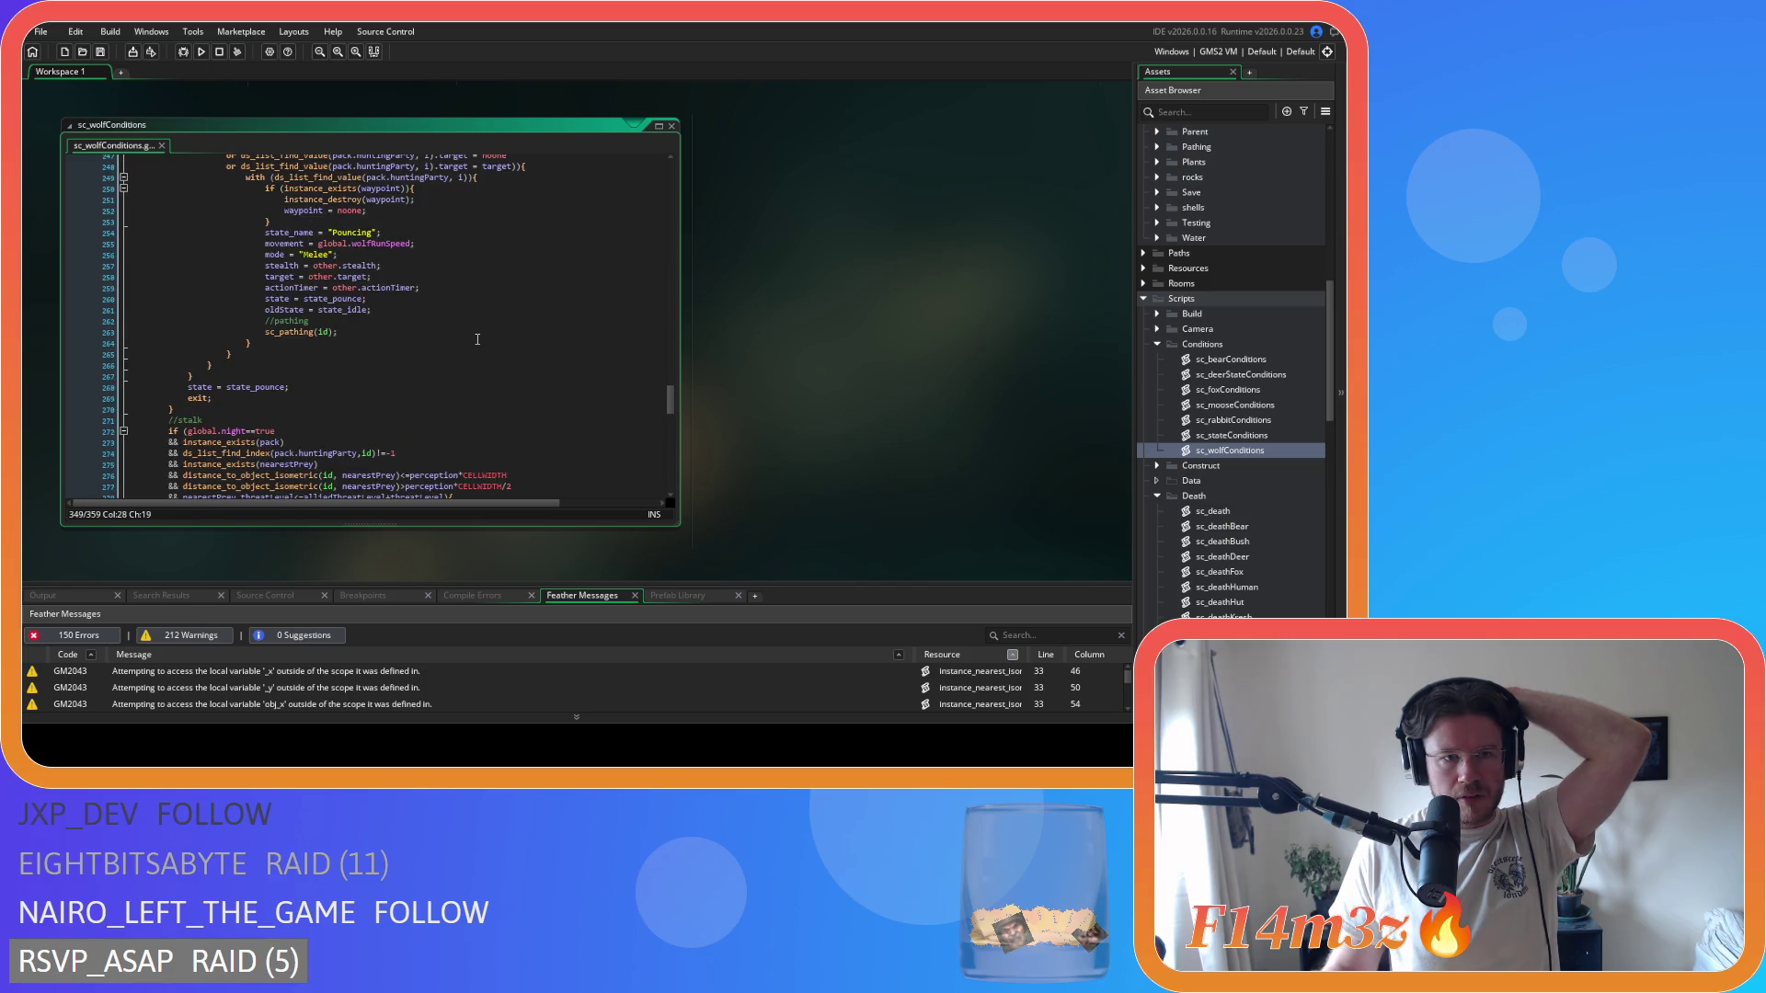
{"action": "scroll", "coordinate": [477, 340], "scroll_direction": "up", "scroll_amount": 6}
{"action": "scroll", "coordinate": [477, 340], "scroll_direction": "up", "scroll_amount": 6}
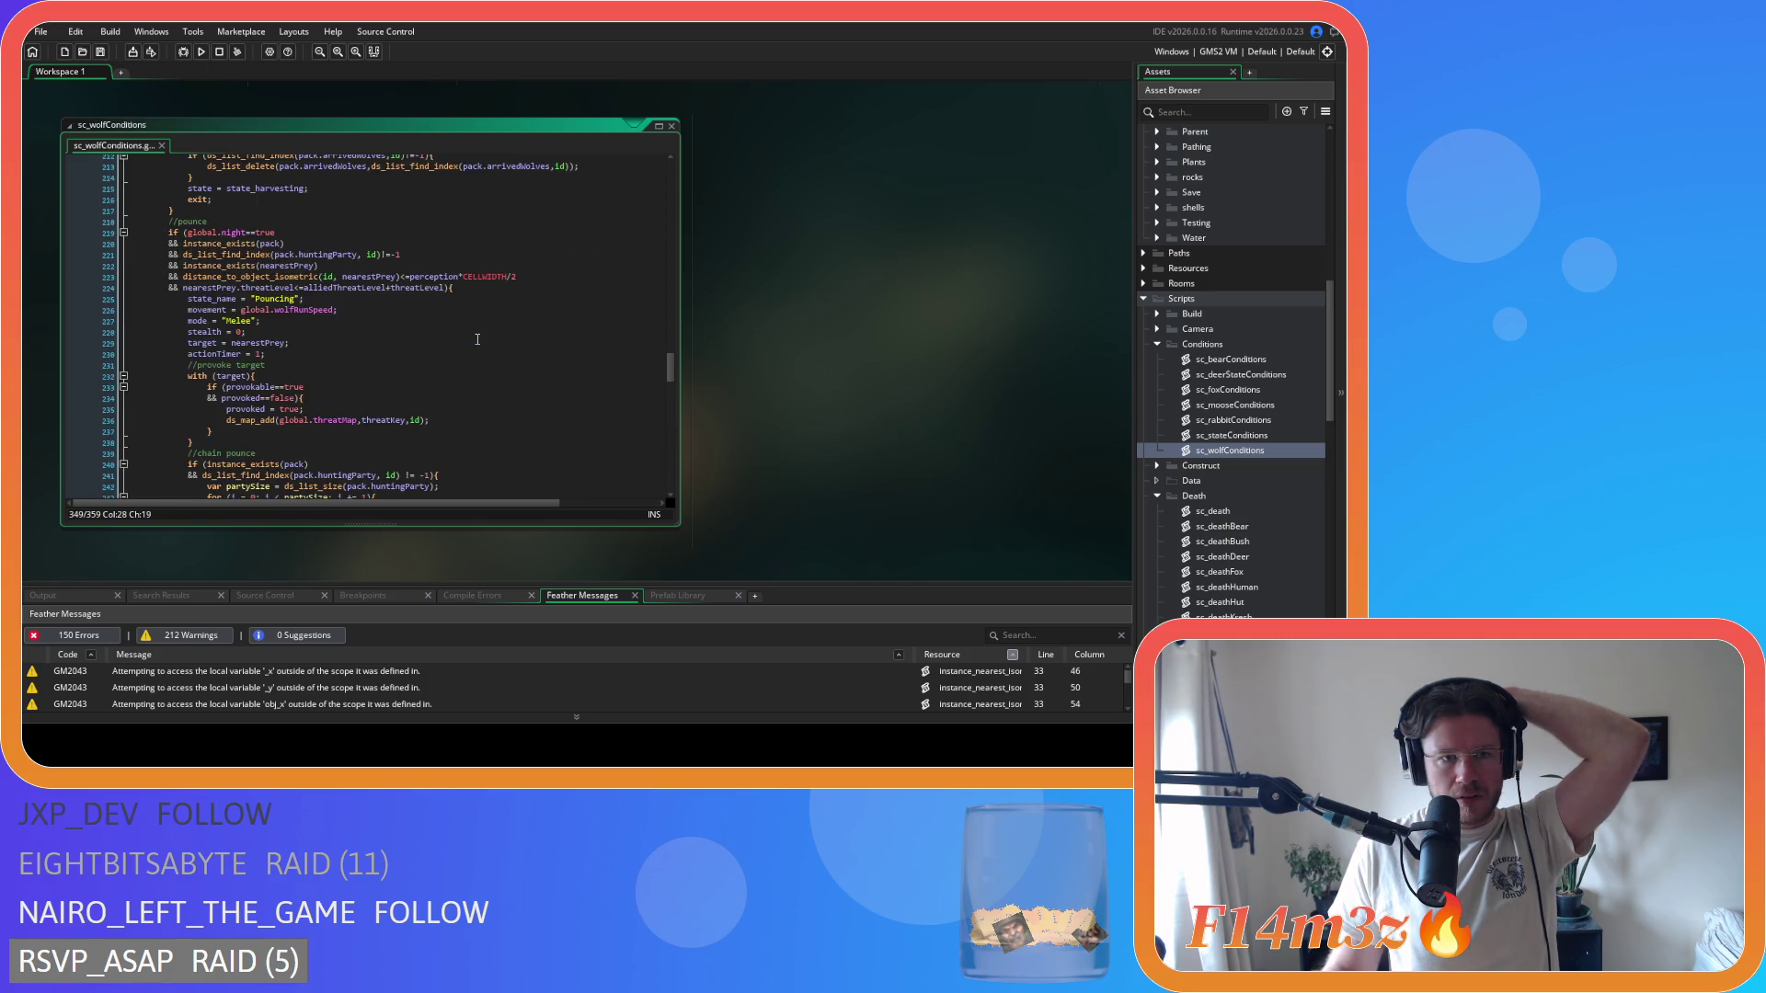
{"action": "scroll", "coordinate": [477, 339], "scroll_direction": "up", "scroll_amount": 4}
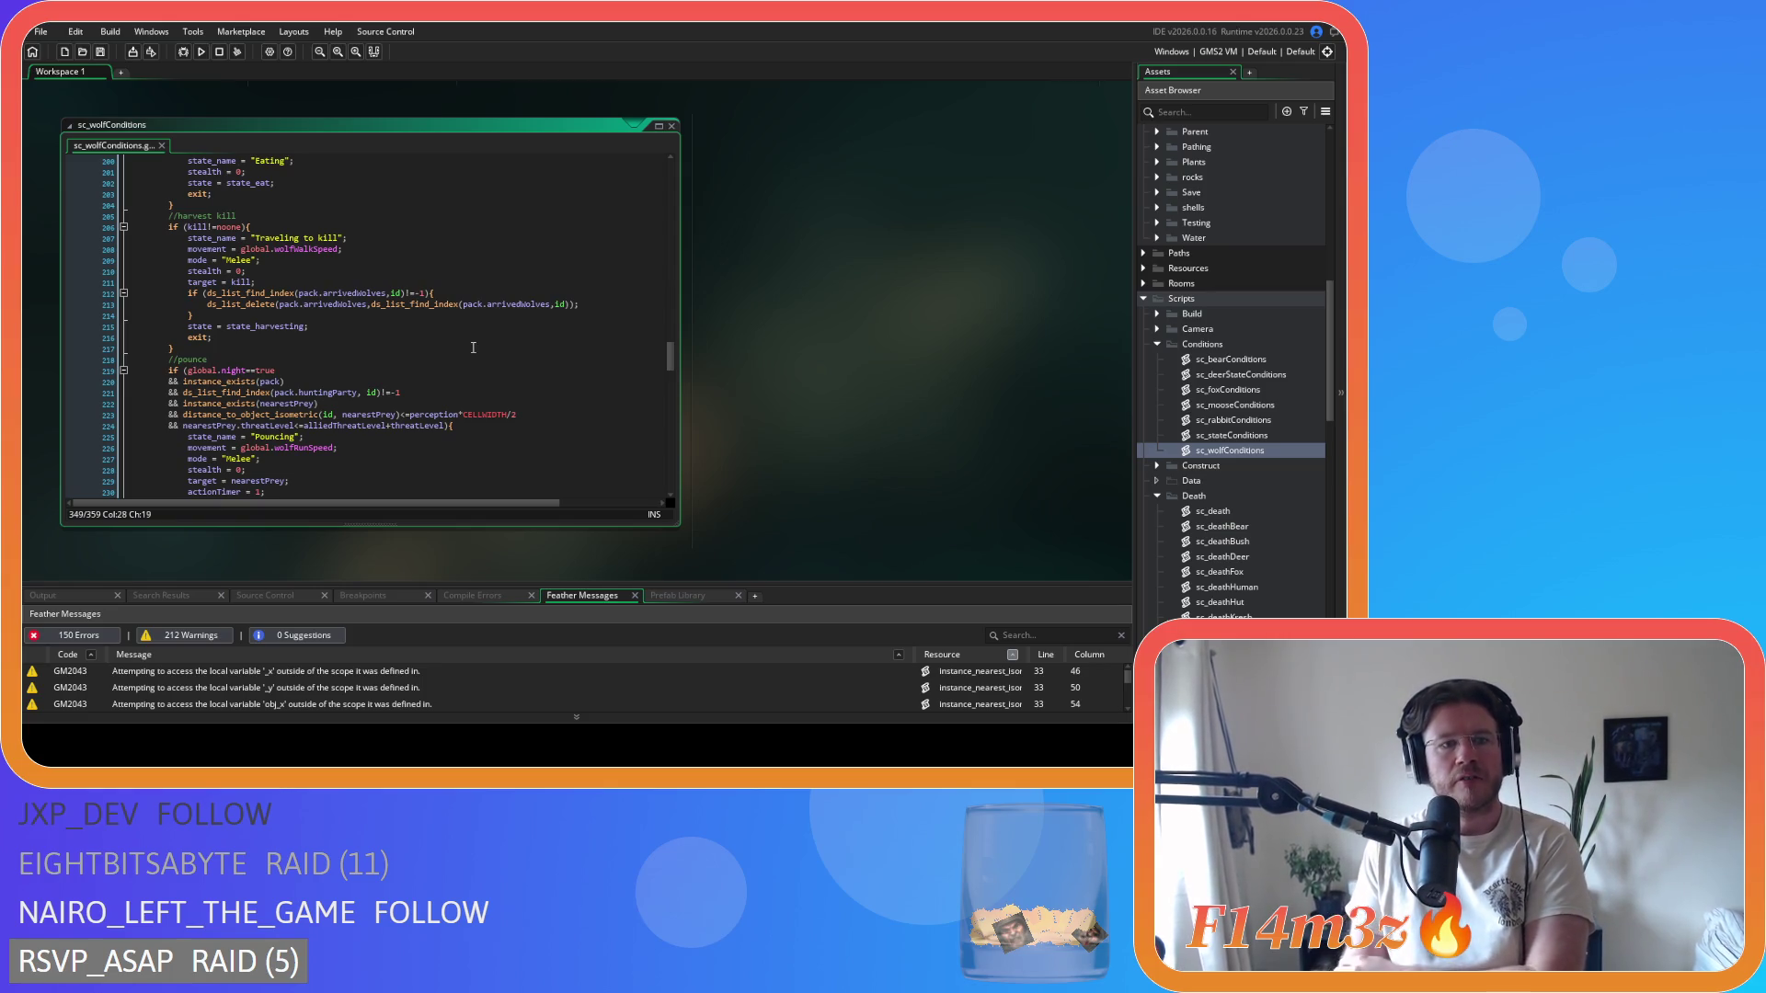
{"action": "scroll", "coordinate": [473, 348], "scroll_direction": "up", "scroll_amount": 9}
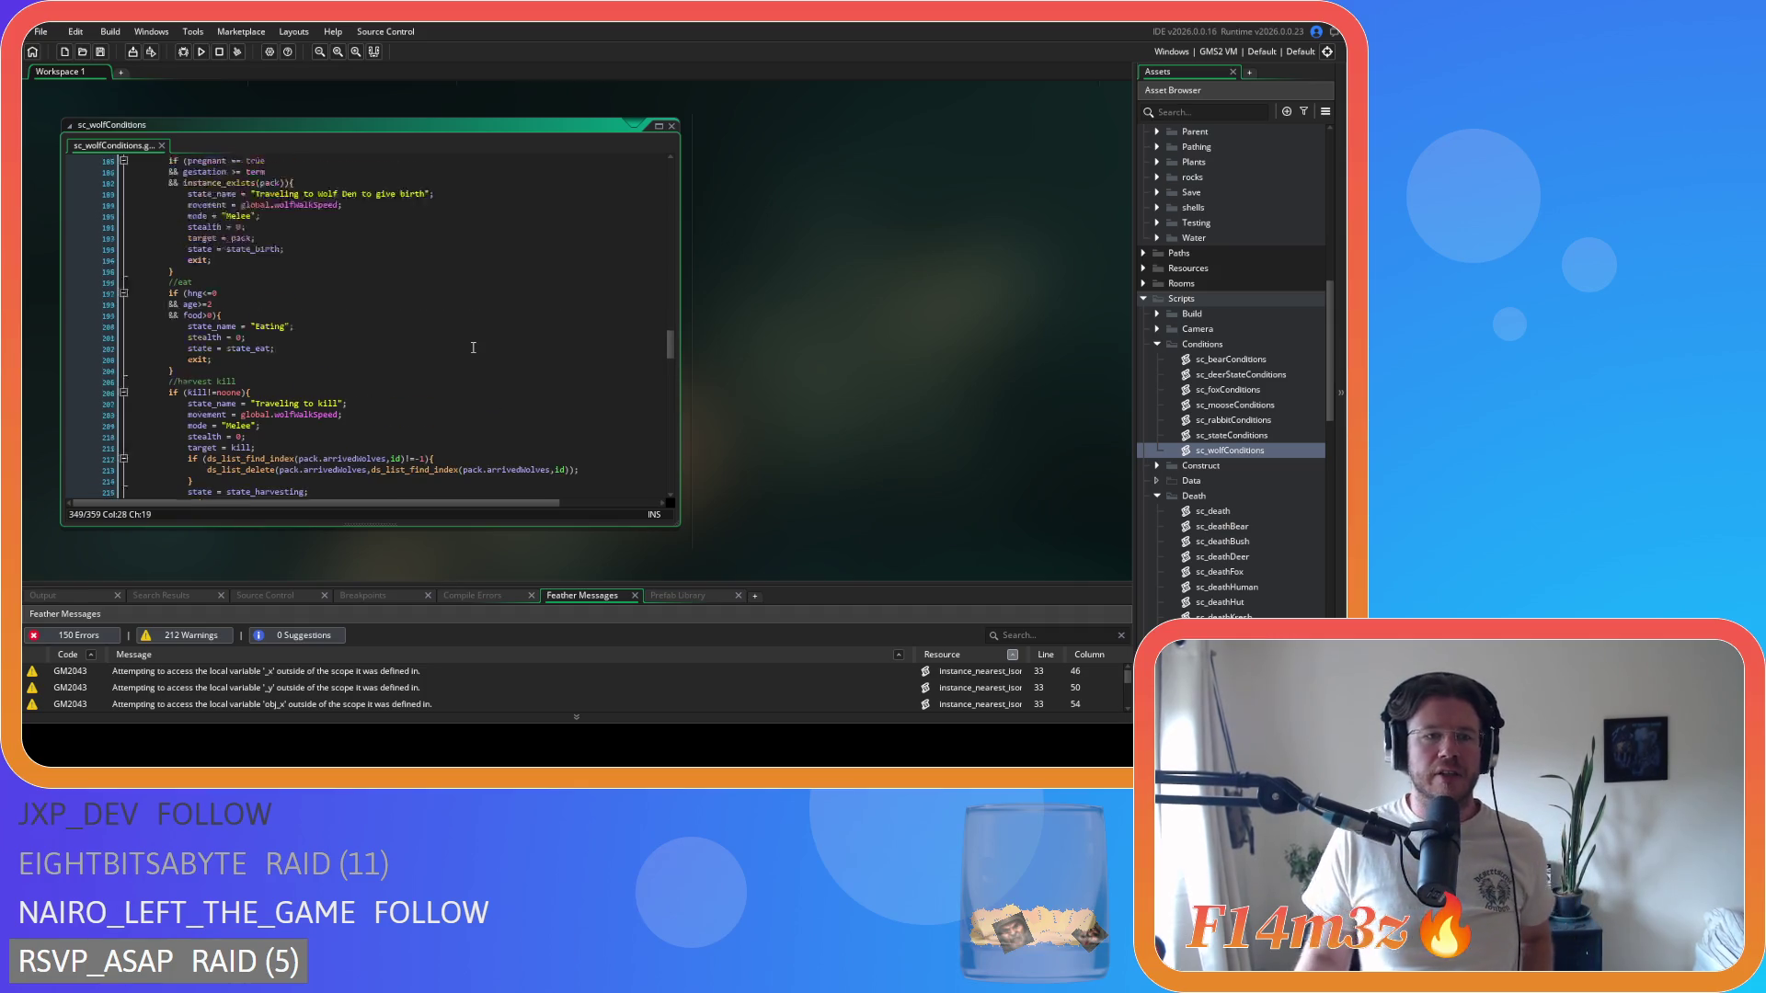
{"action": "scroll", "coordinate": [473, 347], "scroll_direction": "up", "scroll_amount": 5}
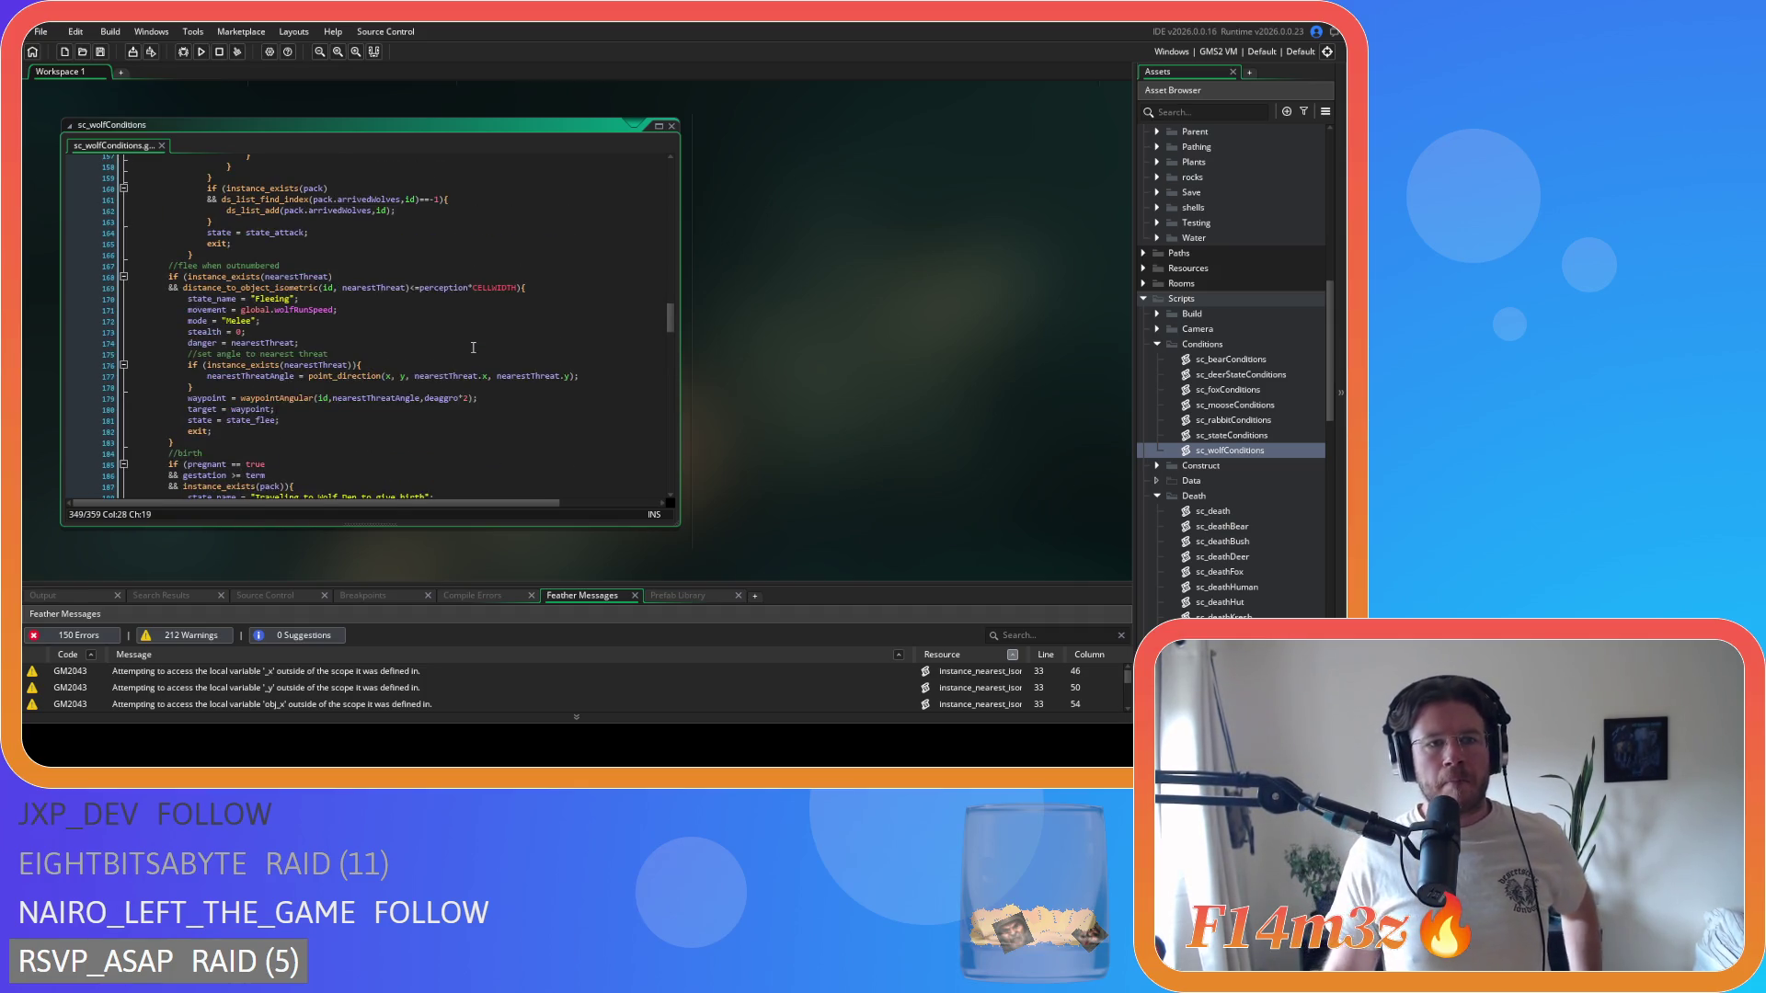
{"action": "scroll", "coordinate": [472, 348], "scroll_direction": "up", "scroll_amount": 3}
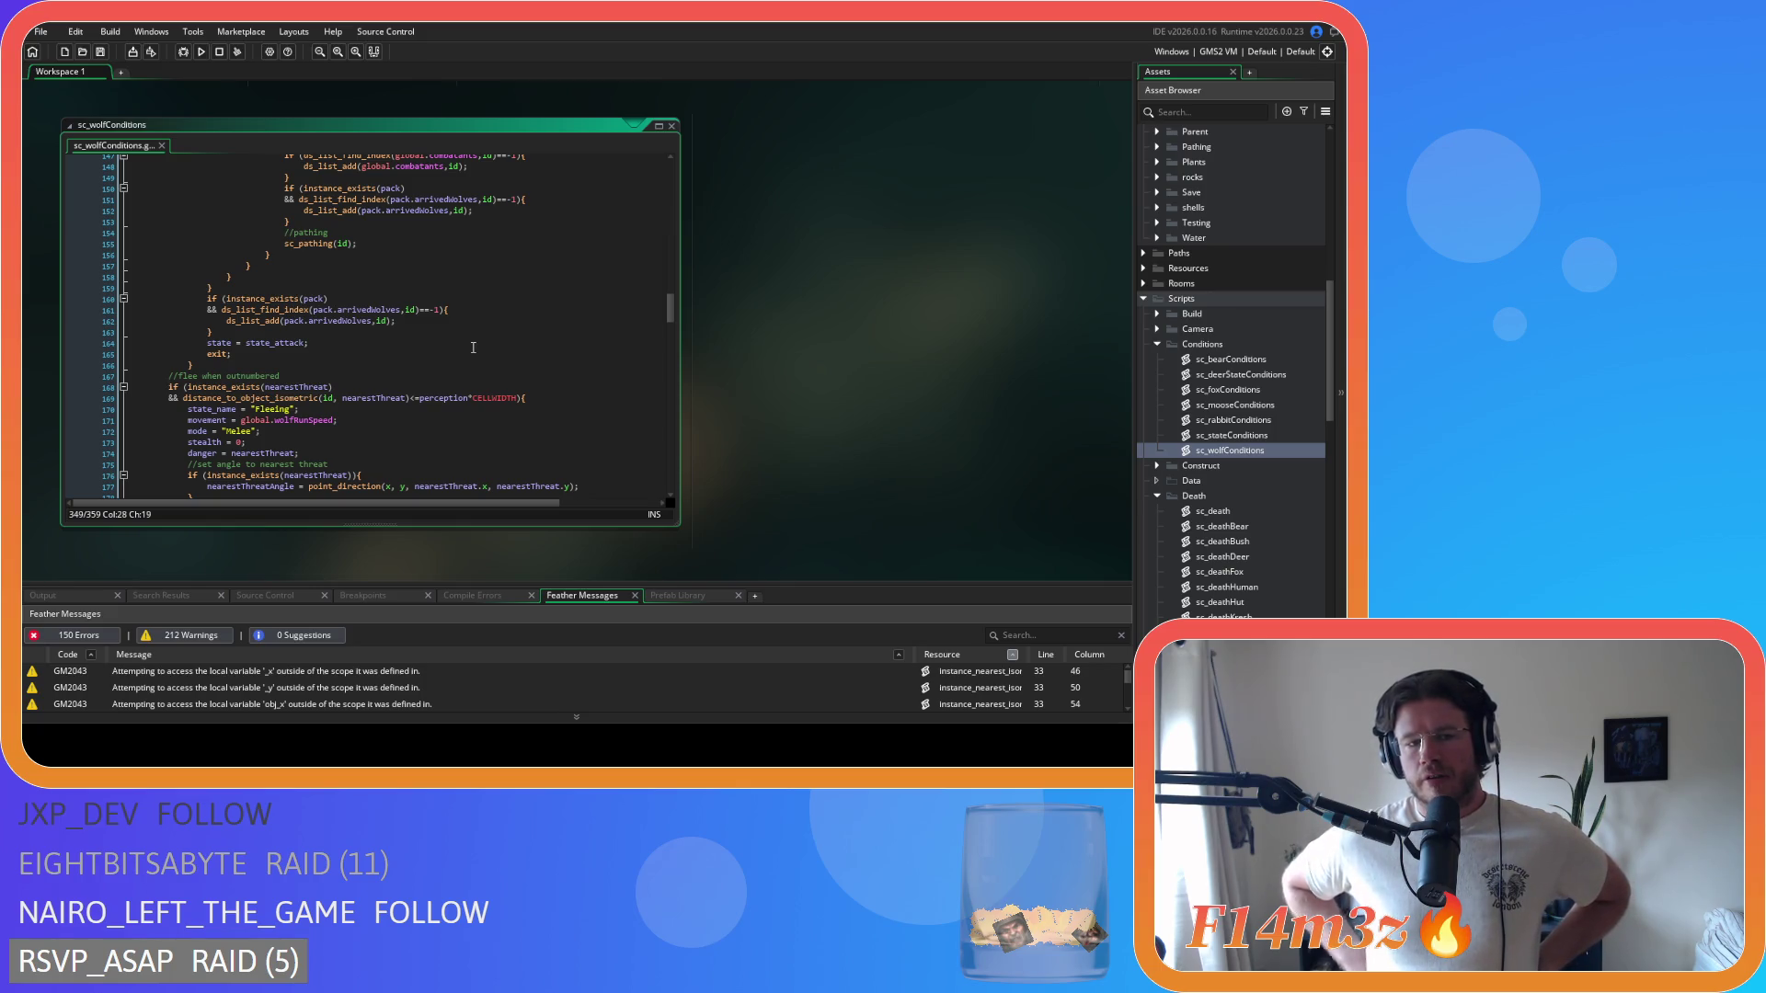
{"action": "scroll", "coordinate": [472, 348], "scroll_direction": "down", "scroll_amount": 10}
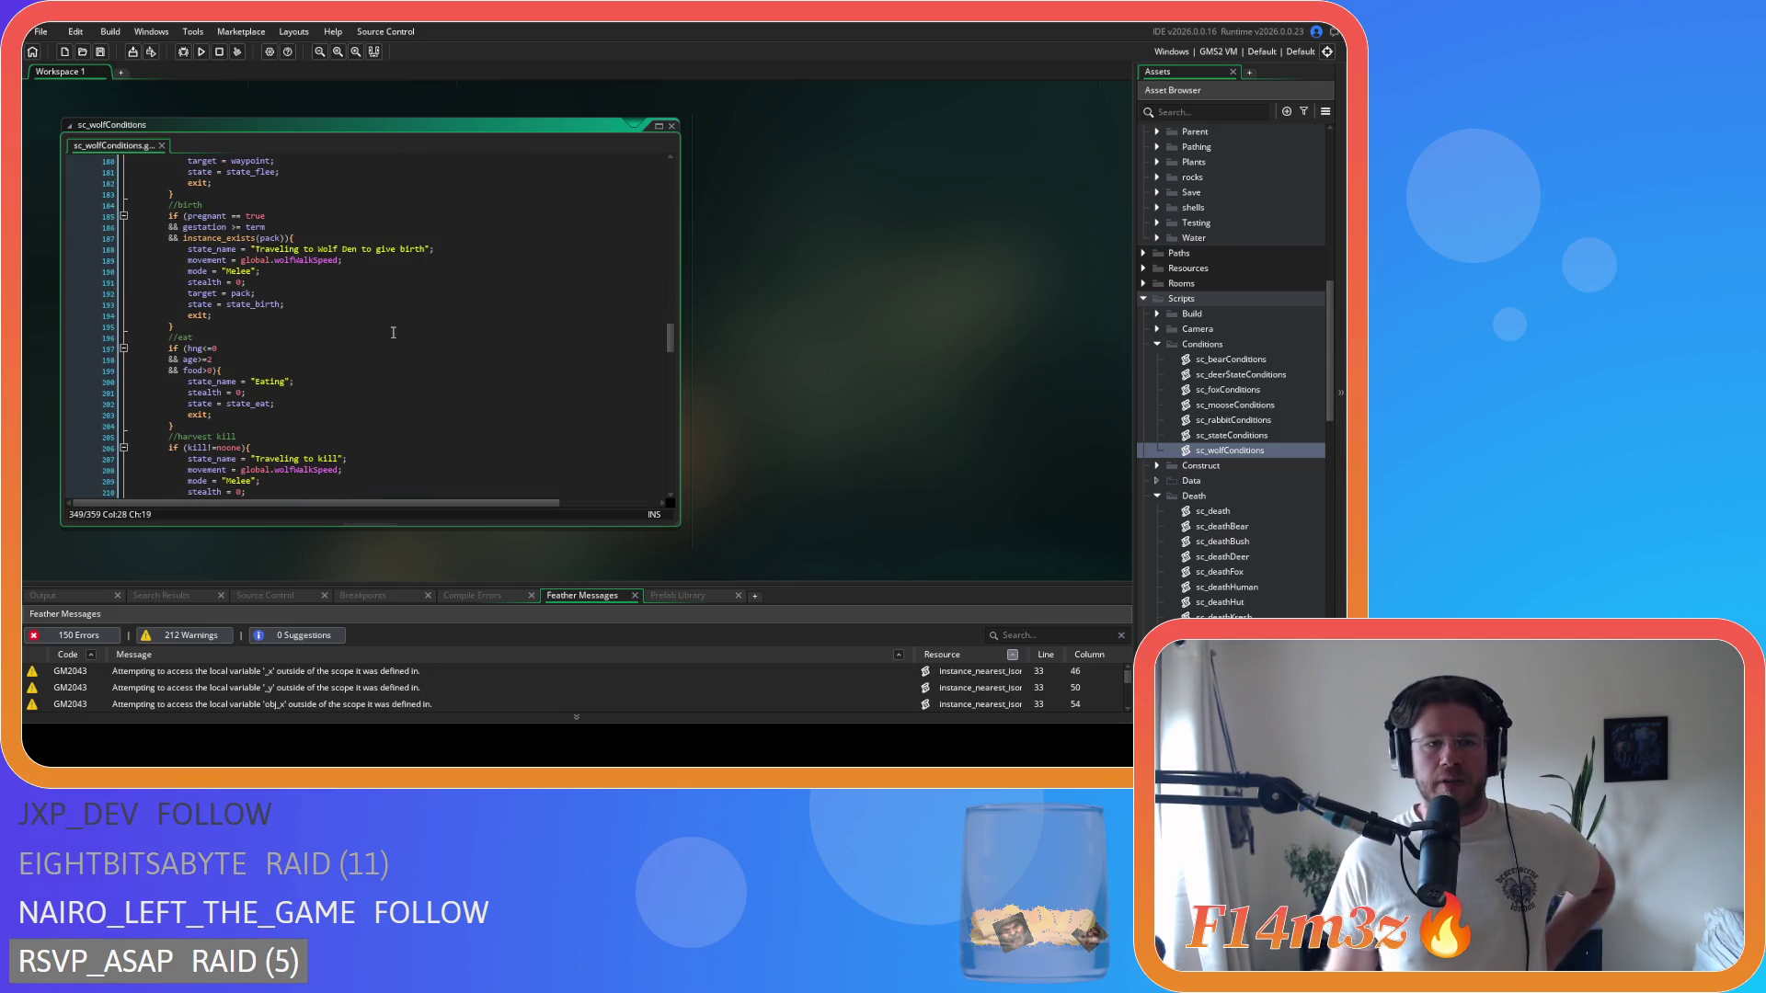
{"action": "scroll", "coordinate": [348, 347], "scroll_direction": "down", "scroll_amount": 5}
{"action": "scroll", "coordinate": [348, 346], "scroll_direction": "down", "scroll_amount": 7}
{"action": "scroll", "coordinate": [387, 362], "scroll_direction": "up", "scroll_amount": 12}
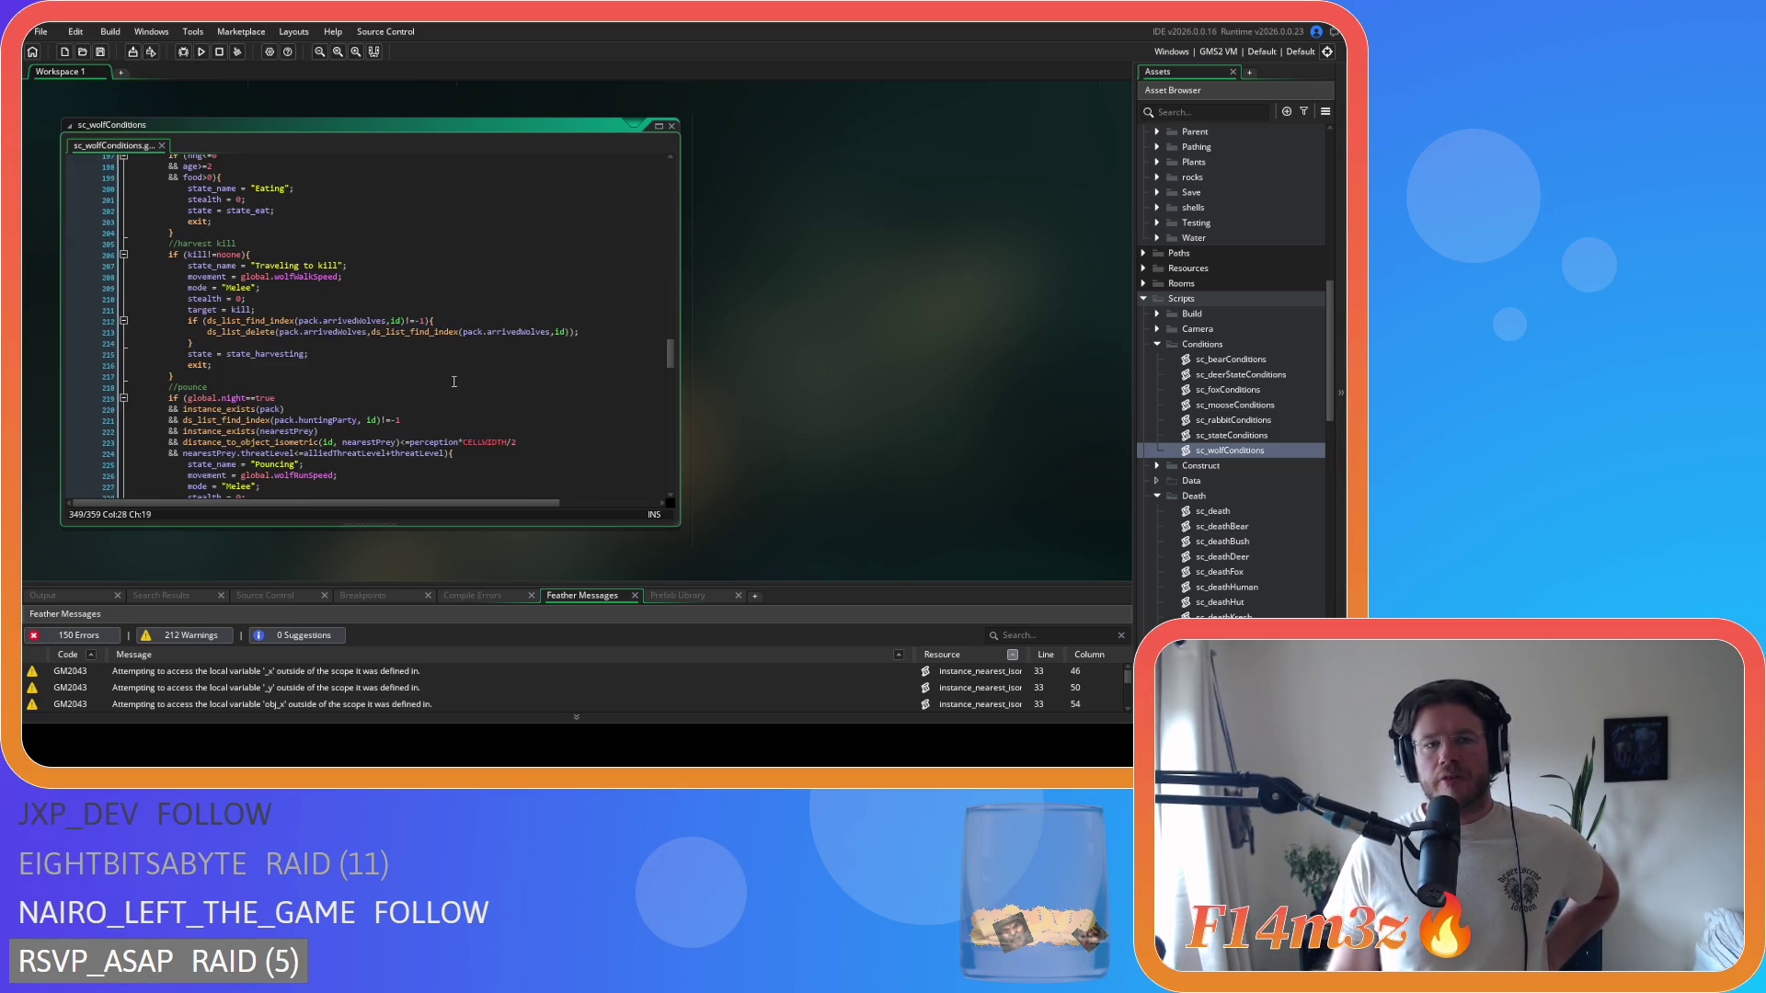
{"action": "scroll", "coordinate": [454, 381], "scroll_direction": "down", "scroll_amount": 4}
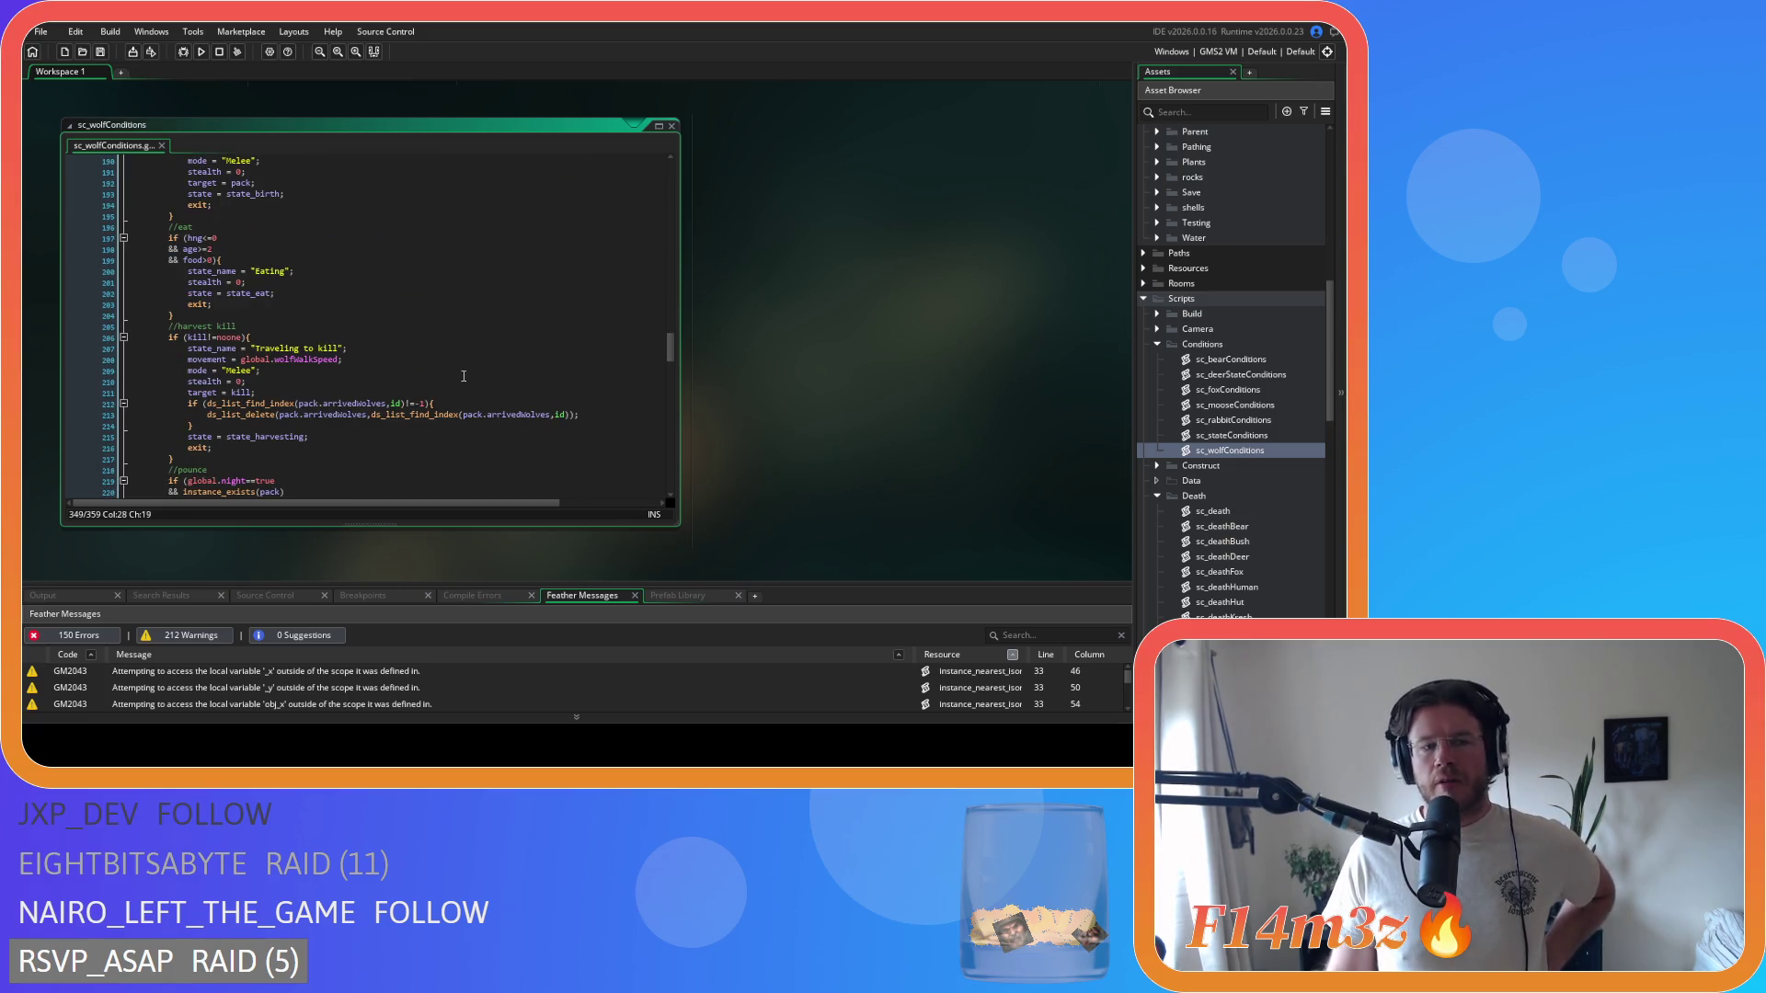
{"action": "scroll", "coordinate": [464, 377], "scroll_direction": "down", "scroll_amount": 5}
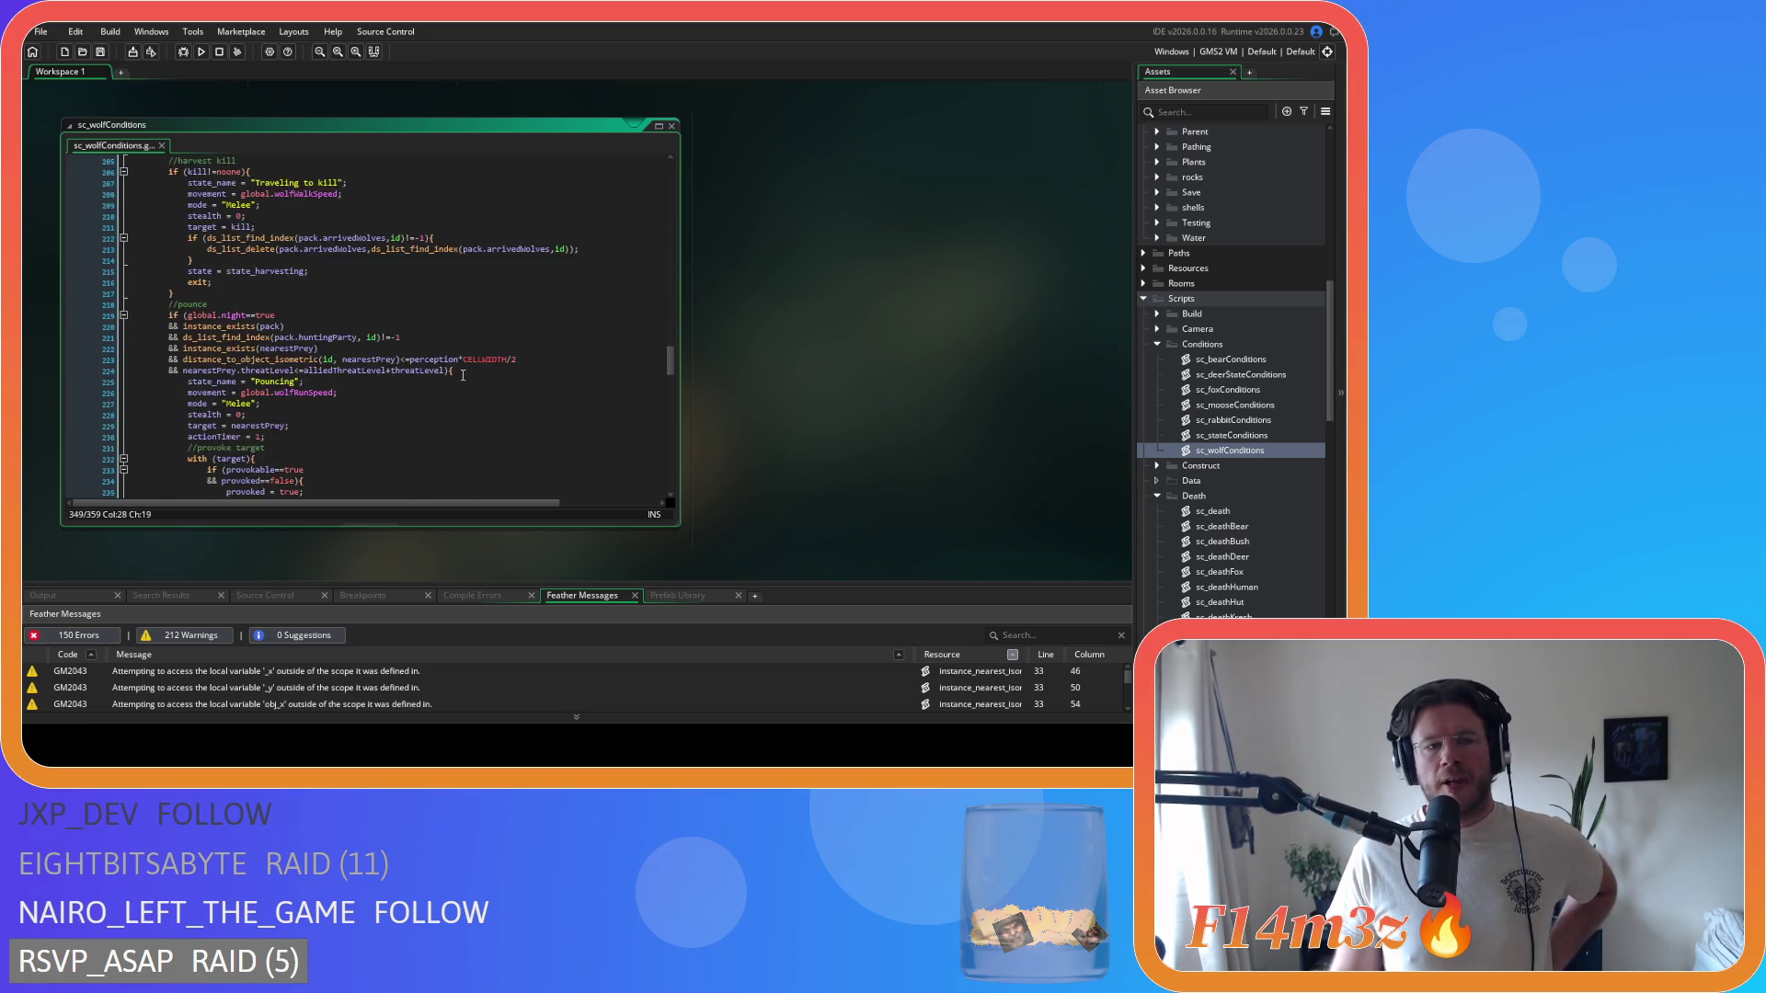
{"action": "scroll", "coordinate": [462, 374], "scroll_direction": "down", "scroll_amount": 15}
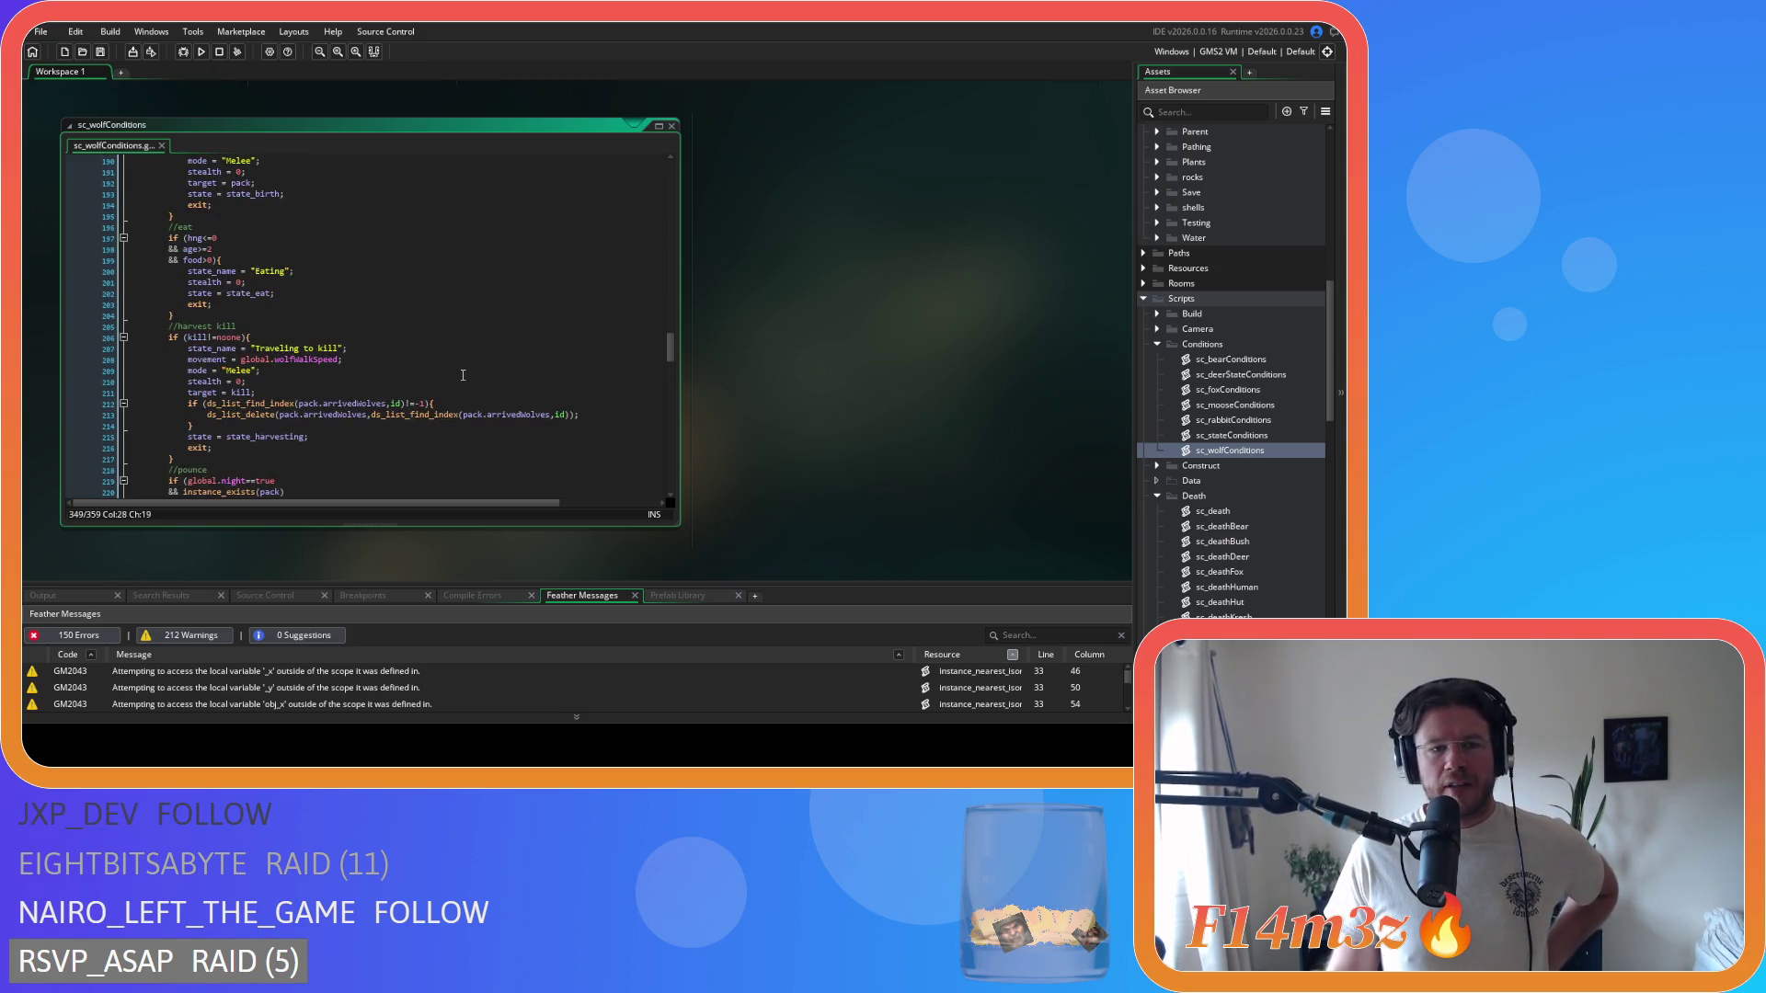
{"action": "scroll", "coordinate": [459, 363], "scroll_direction": "down", "scroll_amount": 20}
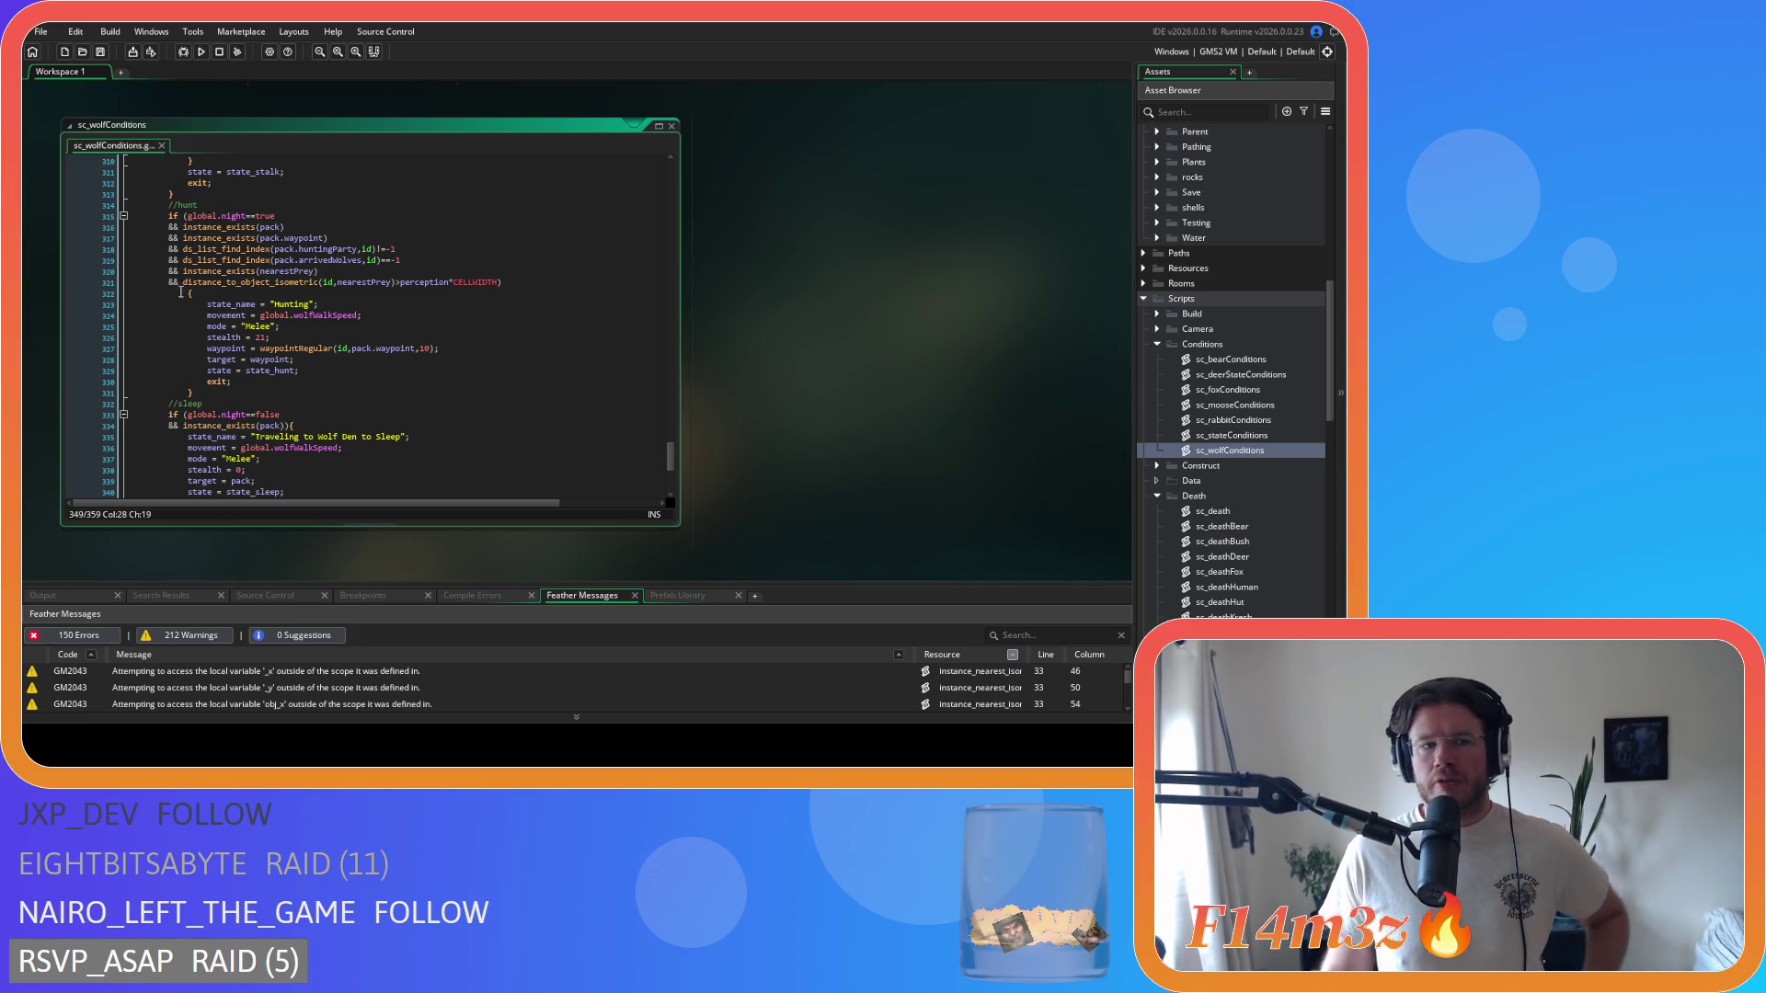
- Pull the hunt brace onto the distance_to_object_isometric line, outdent the body, and save
{"action": "left_click", "coordinate": [77, 294]}
{"action": "key", "text": "Delete"}
{"action": "key", "text": "Delete"}
{"action": "key", "text": "Delete"}
{"action": "key", "text": "BackSpace"}
{"action": "left_click_drag", "start_coordinate": [199, 381], "coordinate": [48, 290]}
{"action": "key", "text": "ctrl+s"}
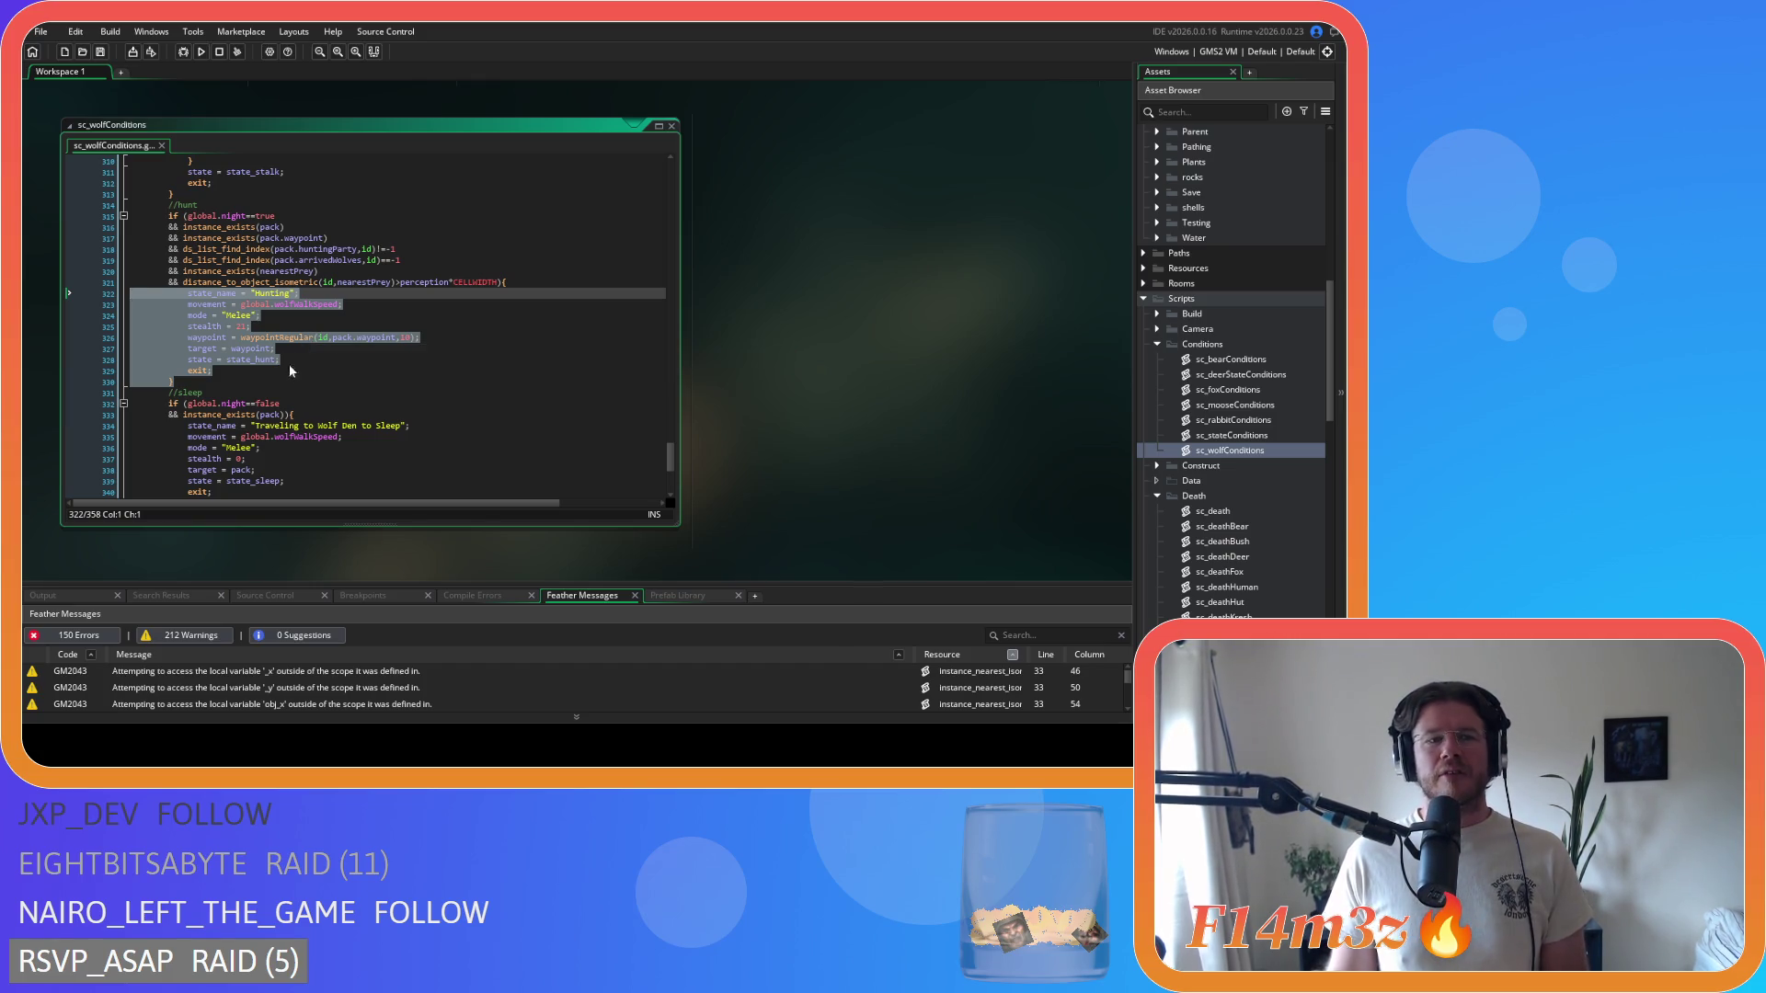
{"action": "left_click", "coordinate": [229, 382]}
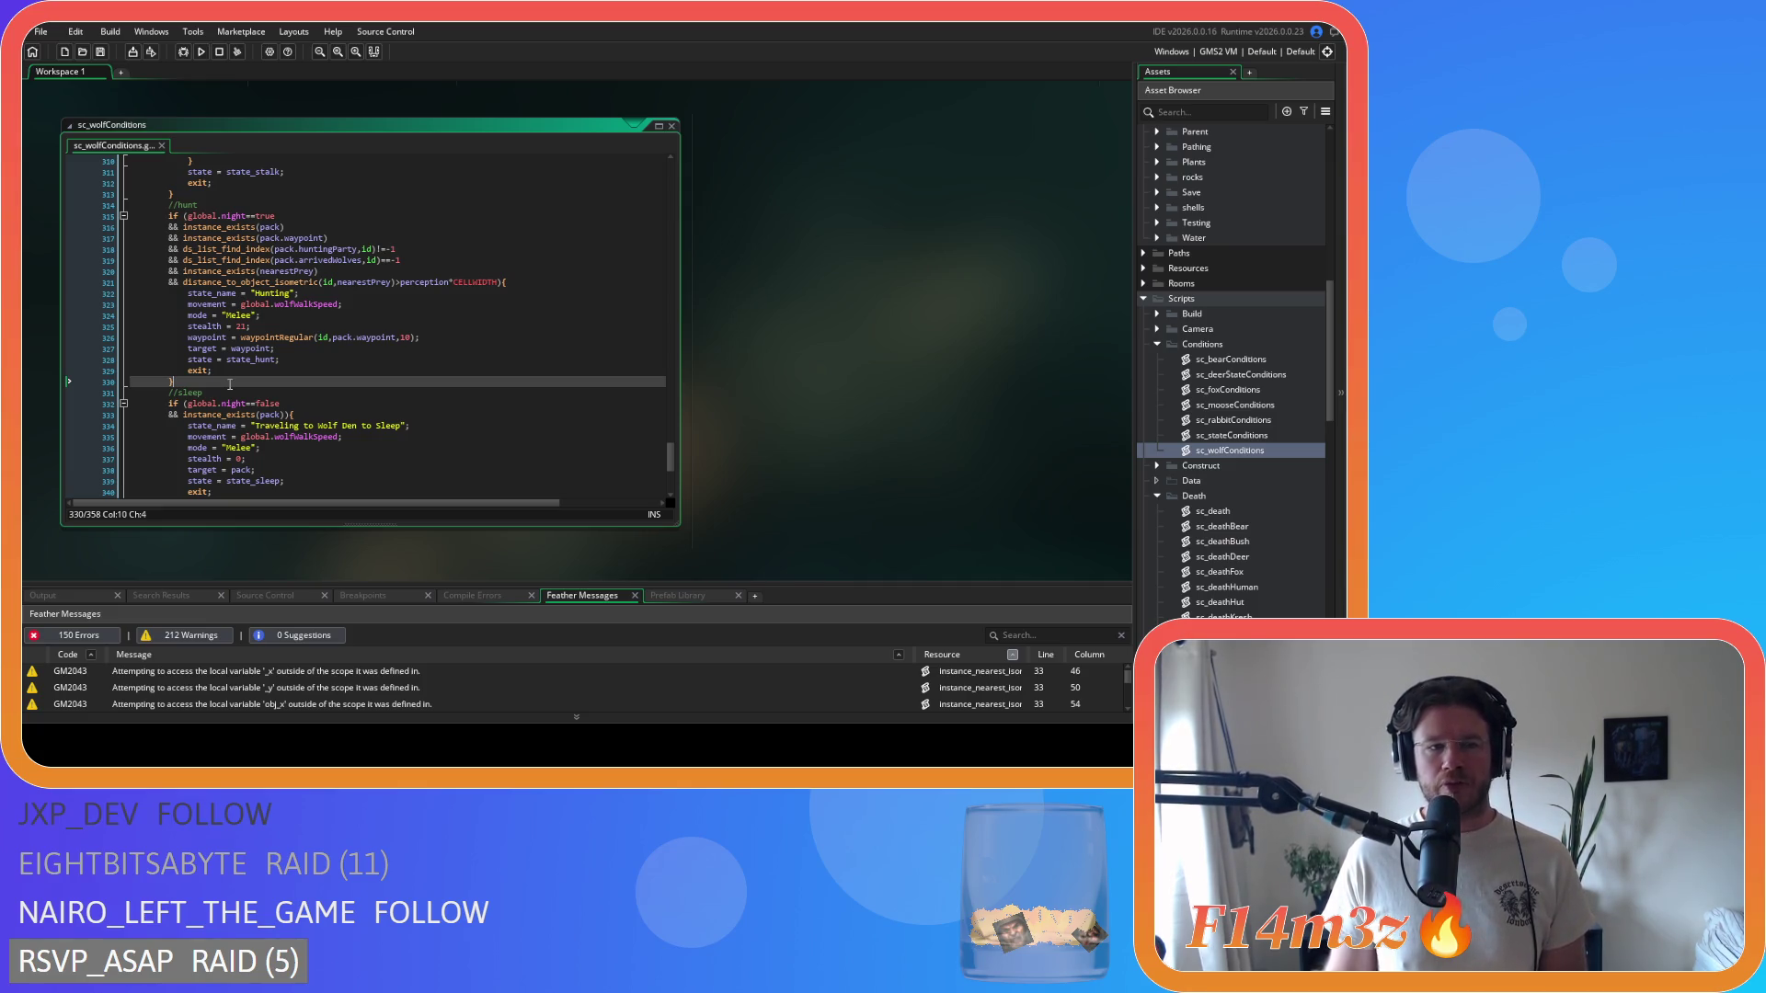
{"action": "scroll", "coordinate": [230, 384], "scroll_direction": "up", "scroll_amount": 1}
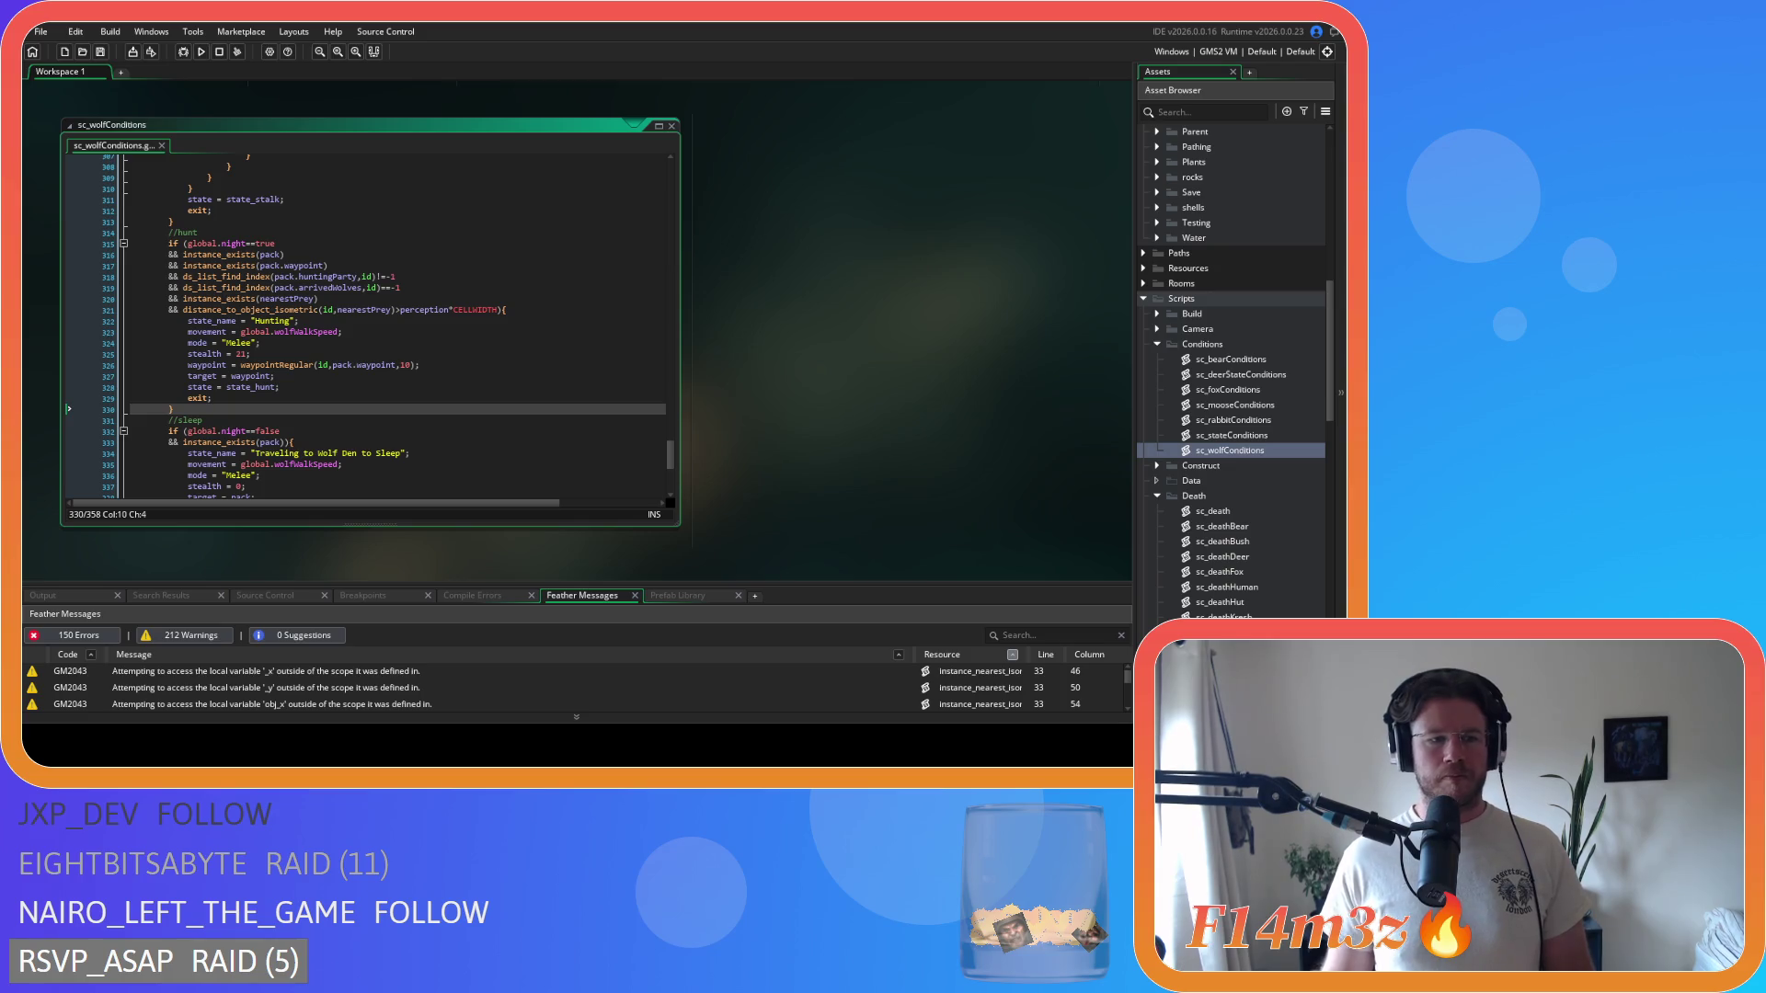
{"action": "left_click", "coordinate": [560, 352]}
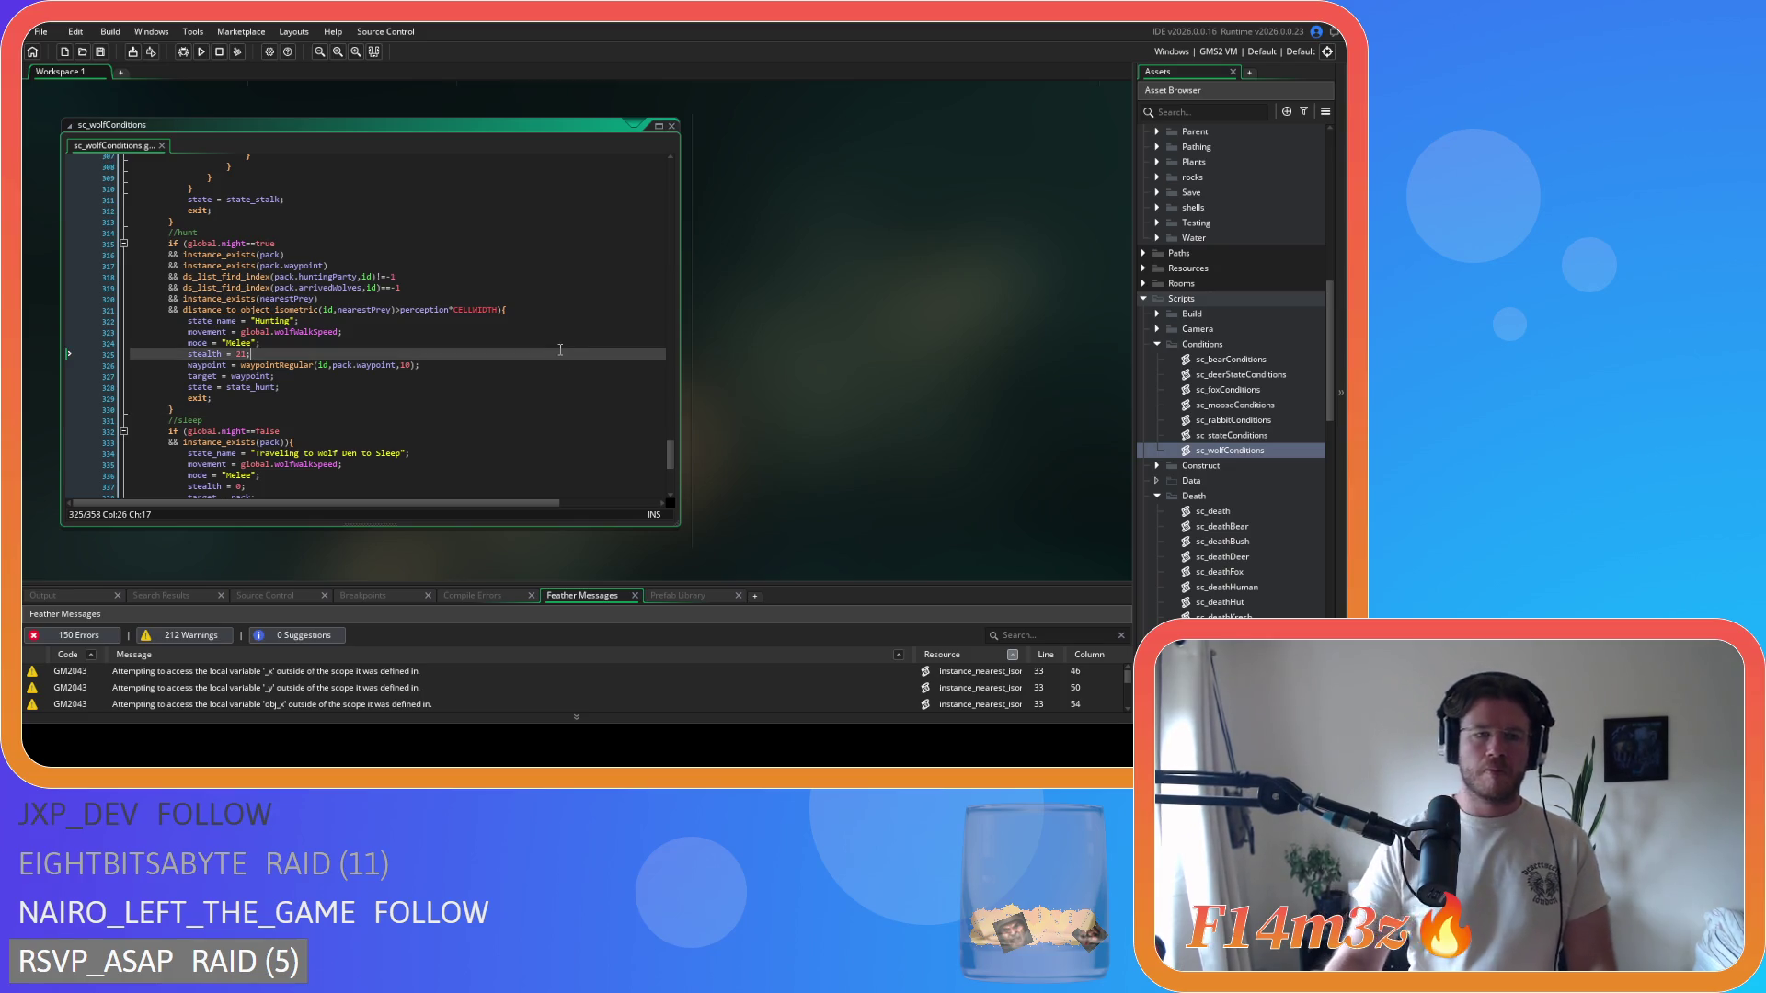
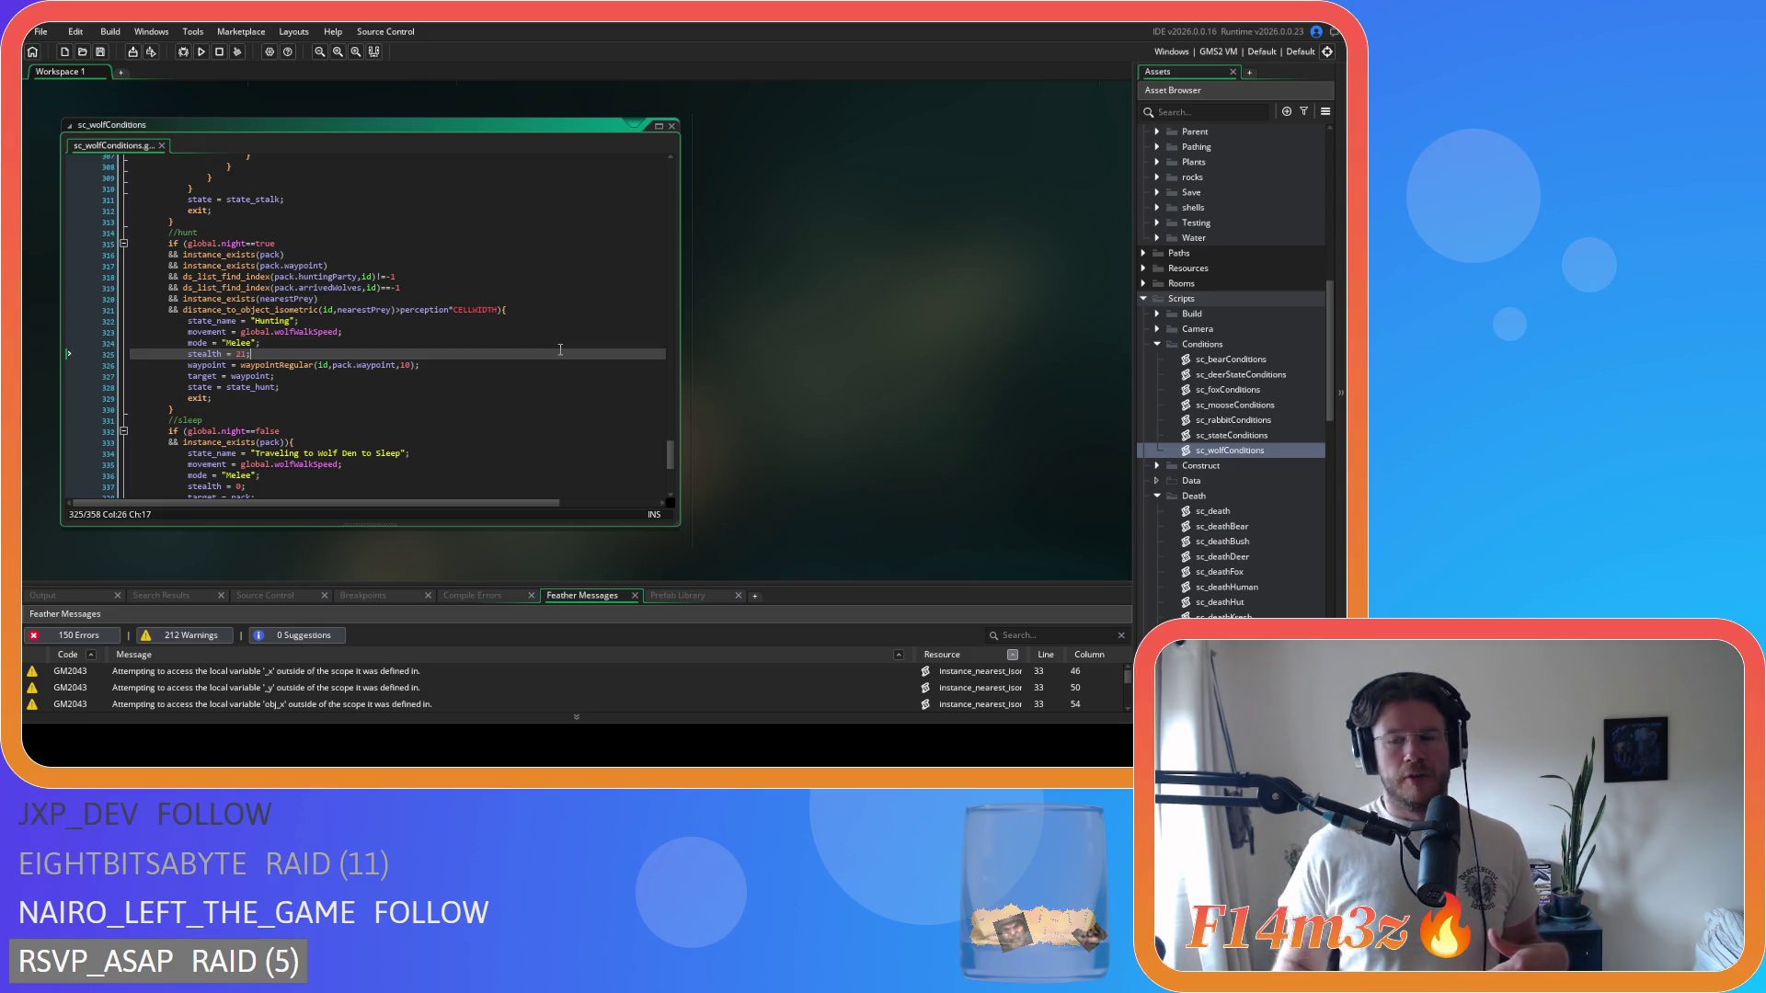
- Look over ob_save's Key Press - F5 event code from the Save folder, then close it
{"action": "scroll", "coordinate": [1205, 373], "scroll_direction": "up", "scroll_amount": 5}
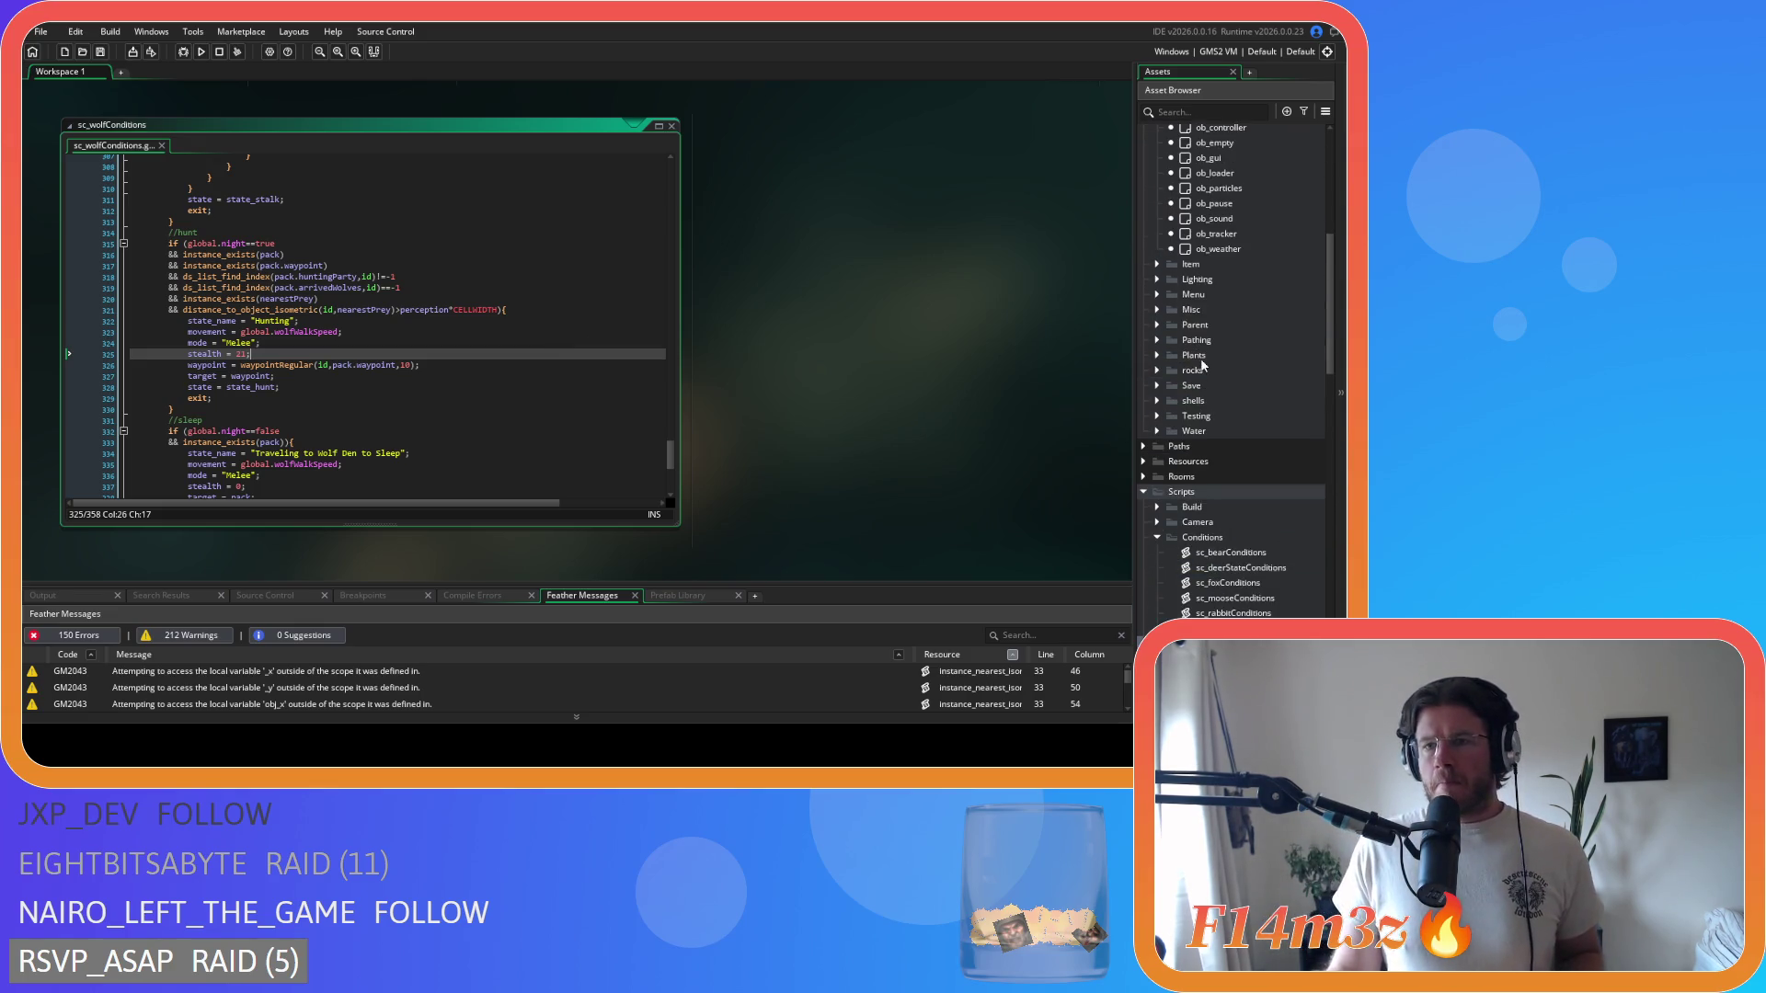
{"action": "double_click", "coordinate": [1170, 387]}
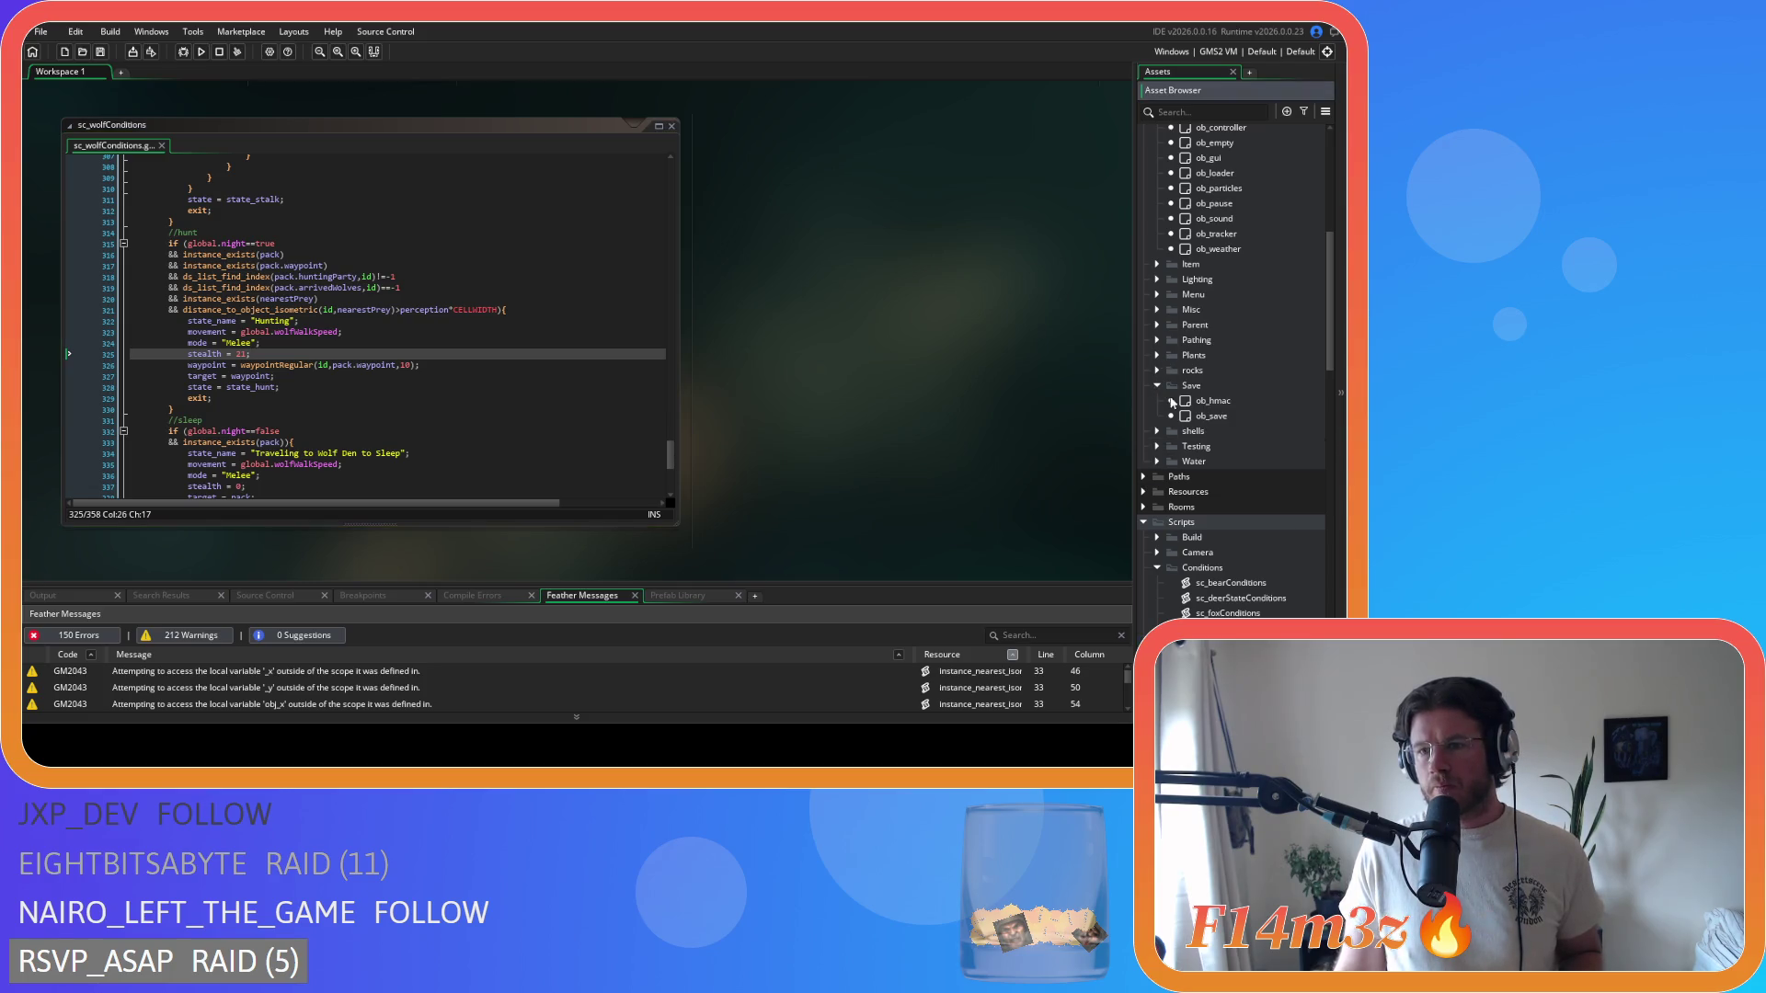
{"action": "left_click", "coordinate": [1208, 418]}
{"action": "double_click", "coordinate": [1210, 416]}
{"action": "double_click", "coordinate": [354, 257]}
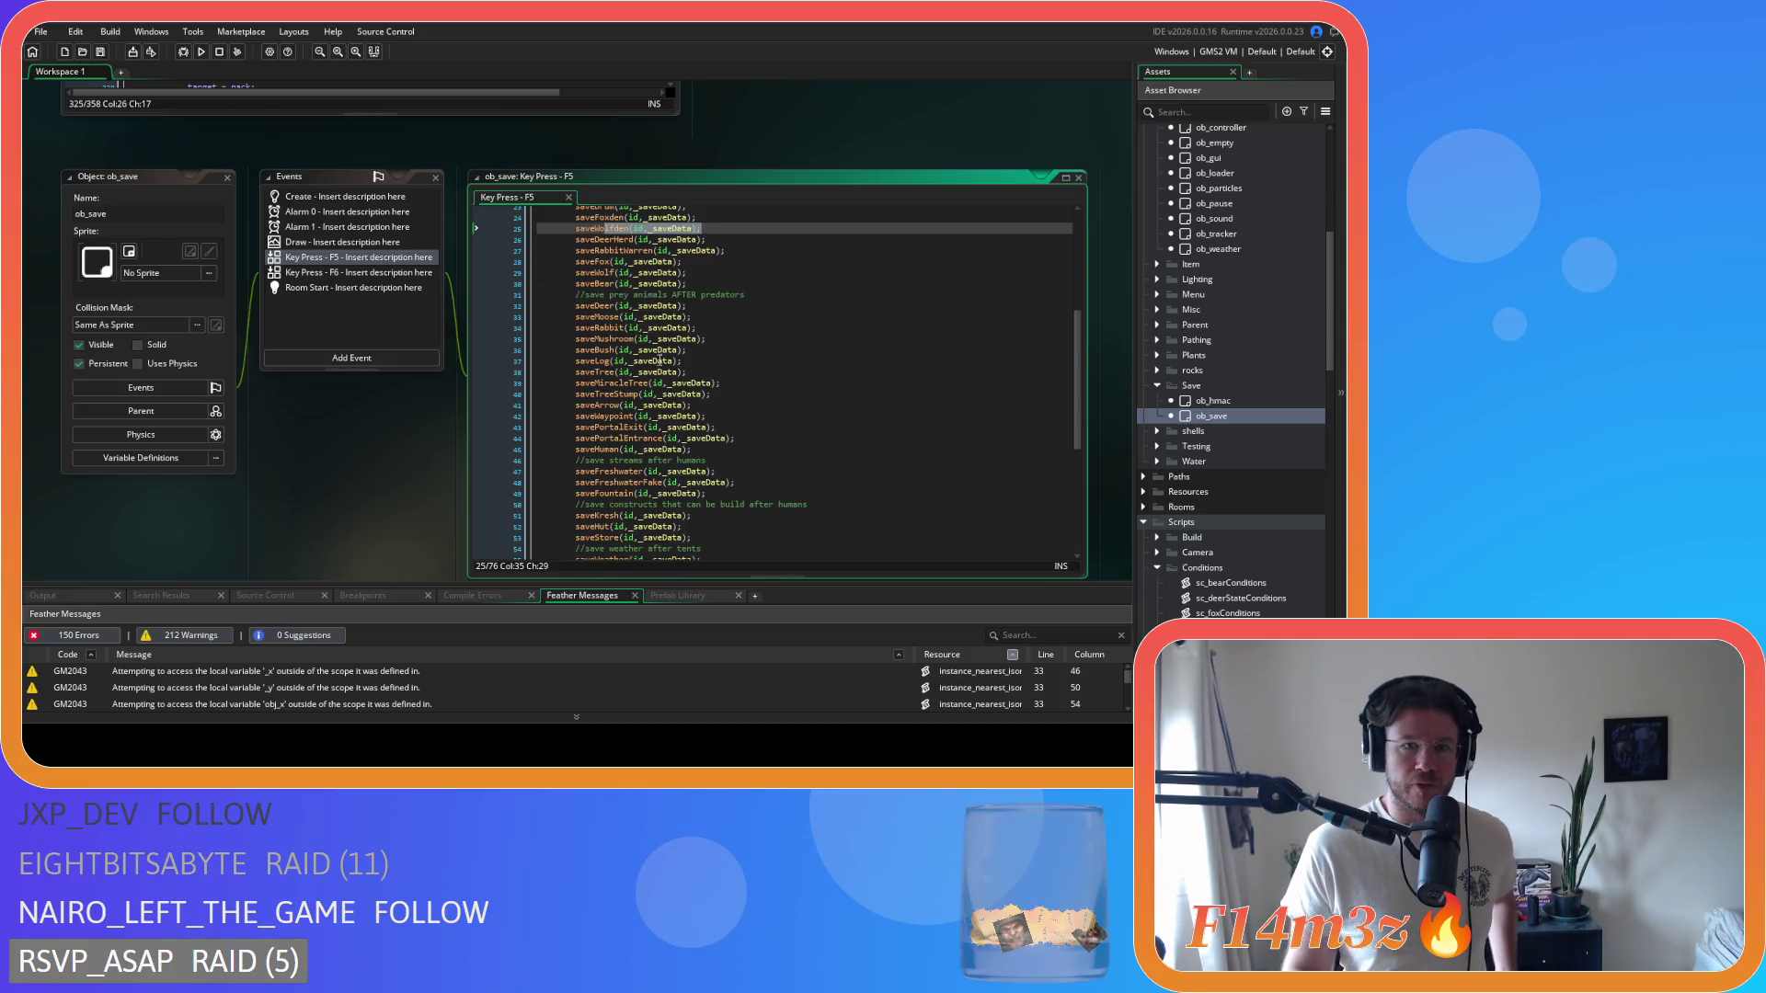
{"action": "scroll", "coordinate": [727, 373], "scroll_direction": "up", "scroll_amount": 2}
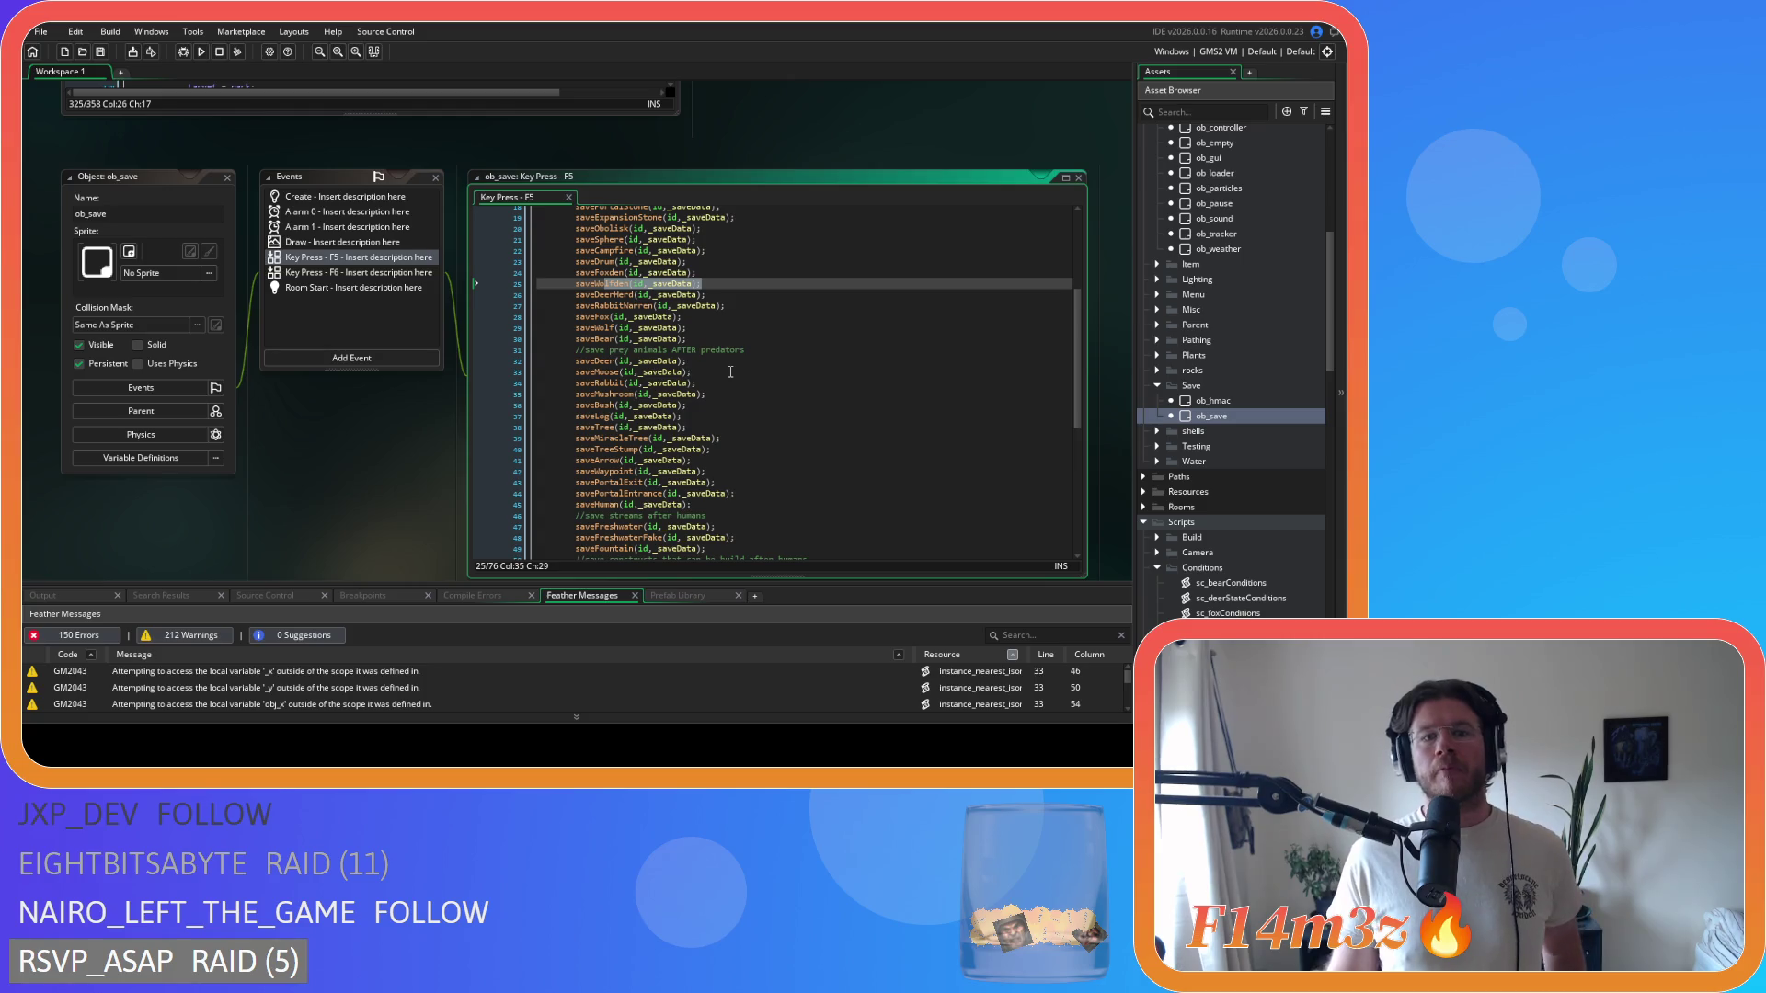
{"action": "key", "text": "ctrl+w"}
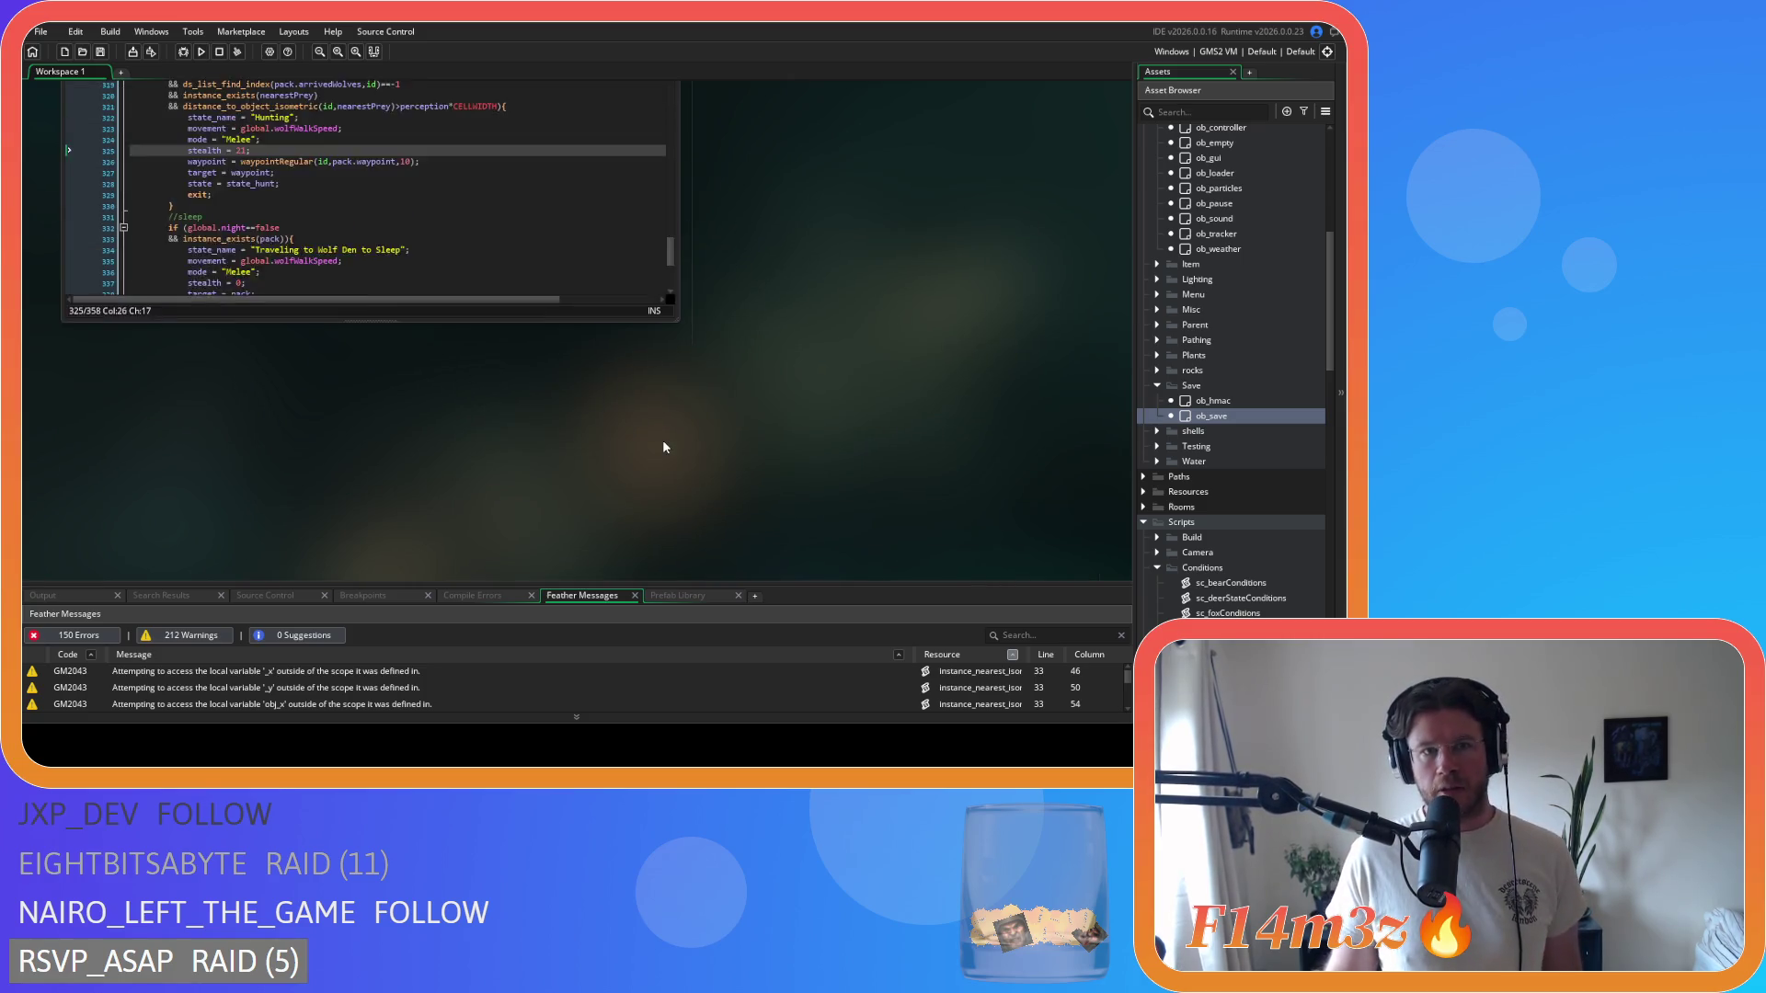
- Move to the exit line of the hunt block in sc_wolfConditions
{"action": "scroll", "coordinate": [664, 447], "scroll_direction": "up", "scroll_amount": 2}
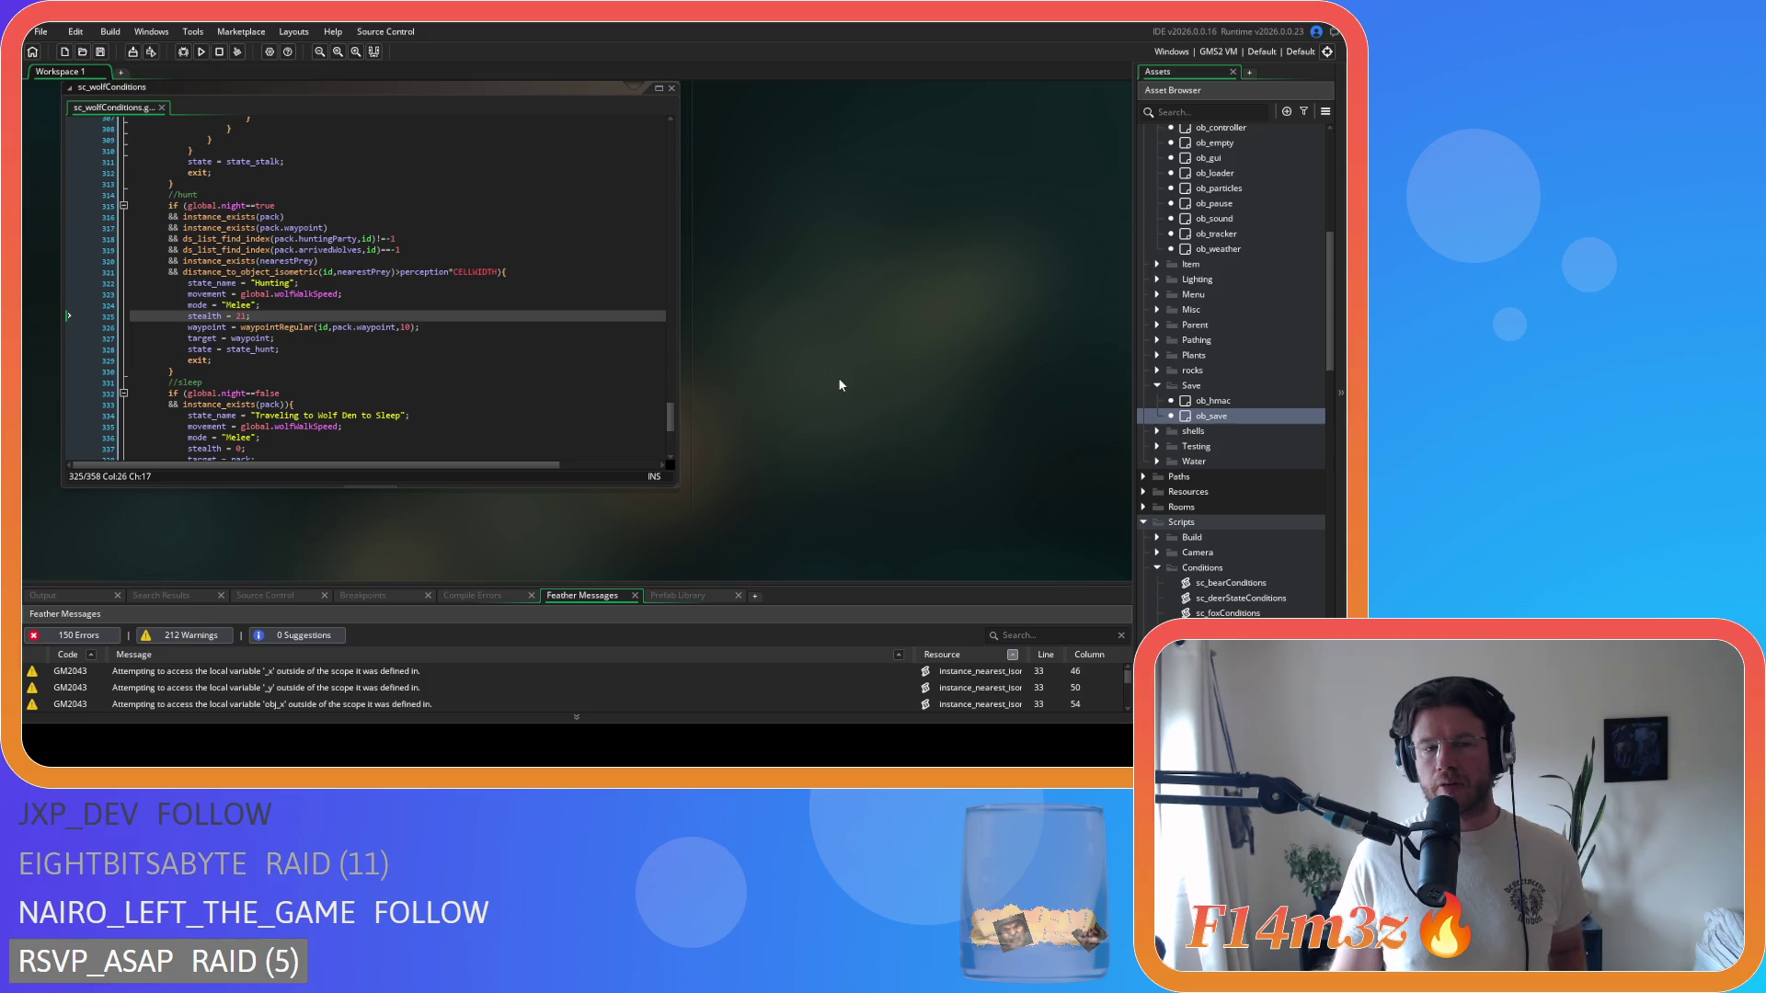
{"action": "key", "text": "Down"}
{"action": "key", "text": "Down"}
{"action": "key", "text": "Down"}
{"action": "scroll", "coordinate": [860, 352], "scroll_direction": "up", "scroll_amount": 1}
{"action": "scroll", "coordinate": [860, 351], "scroll_direction": "down", "scroll_amount": 1}
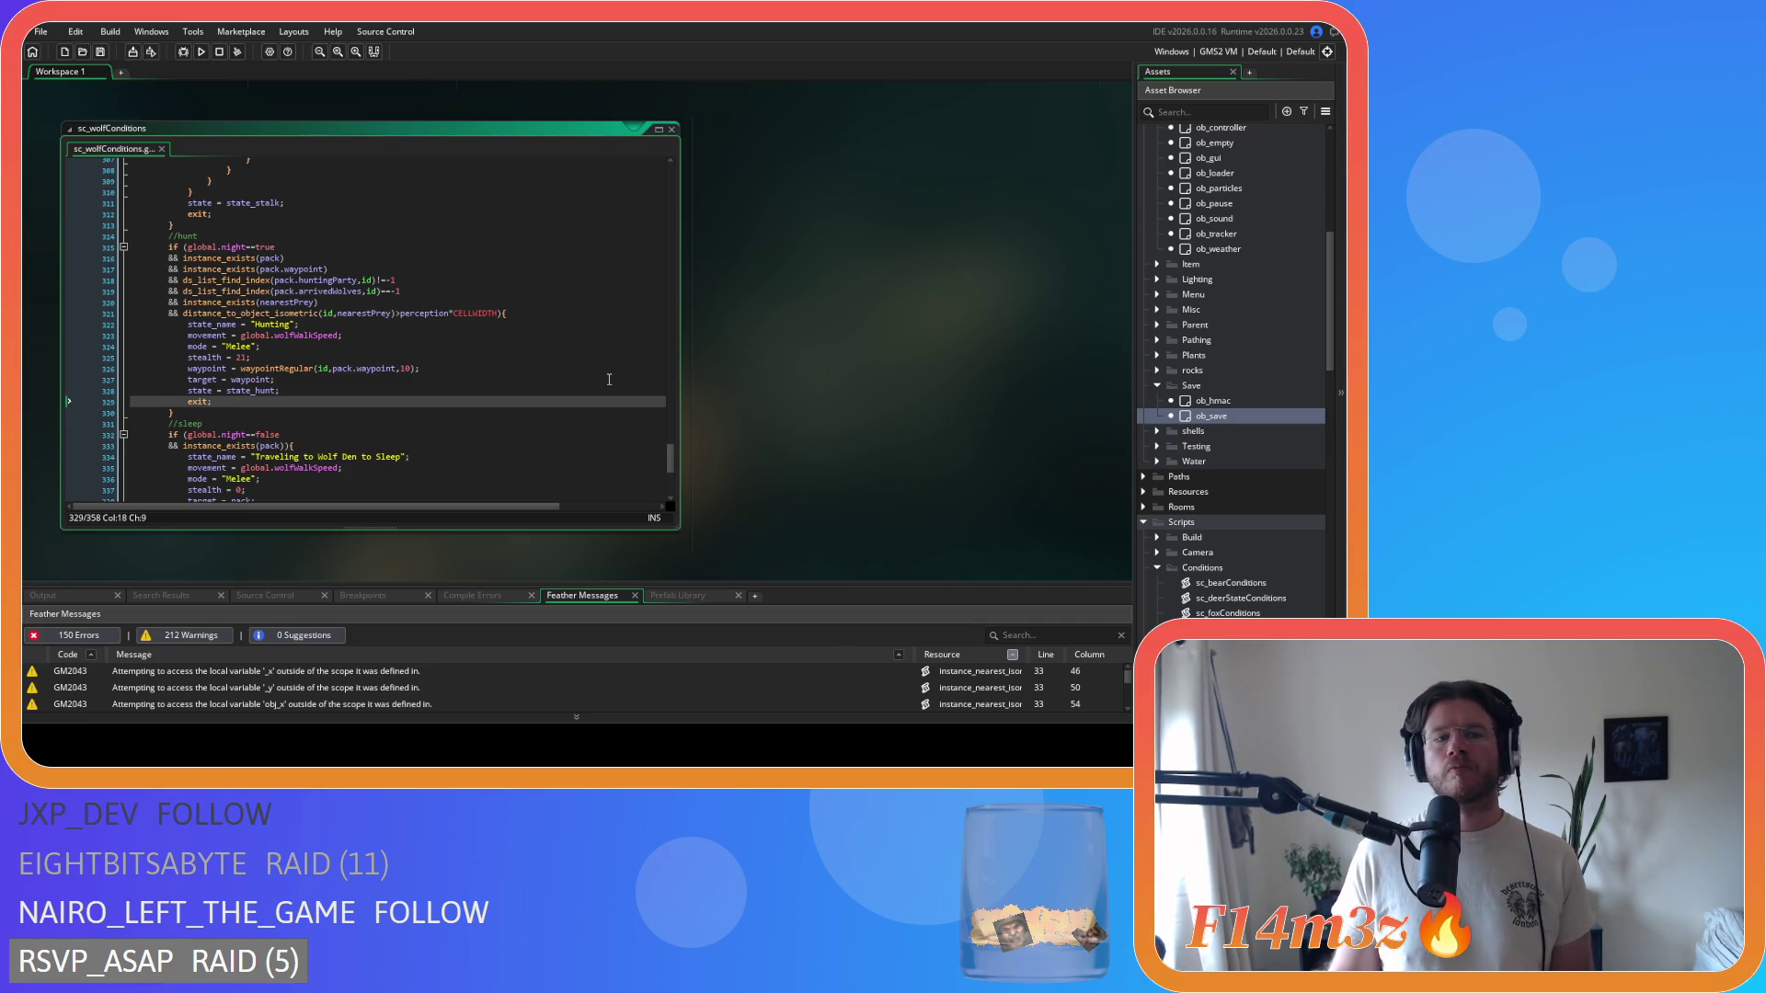
{"action": "scroll", "coordinate": [714, 389], "scroll_direction": "up", "scroll_amount": 6}
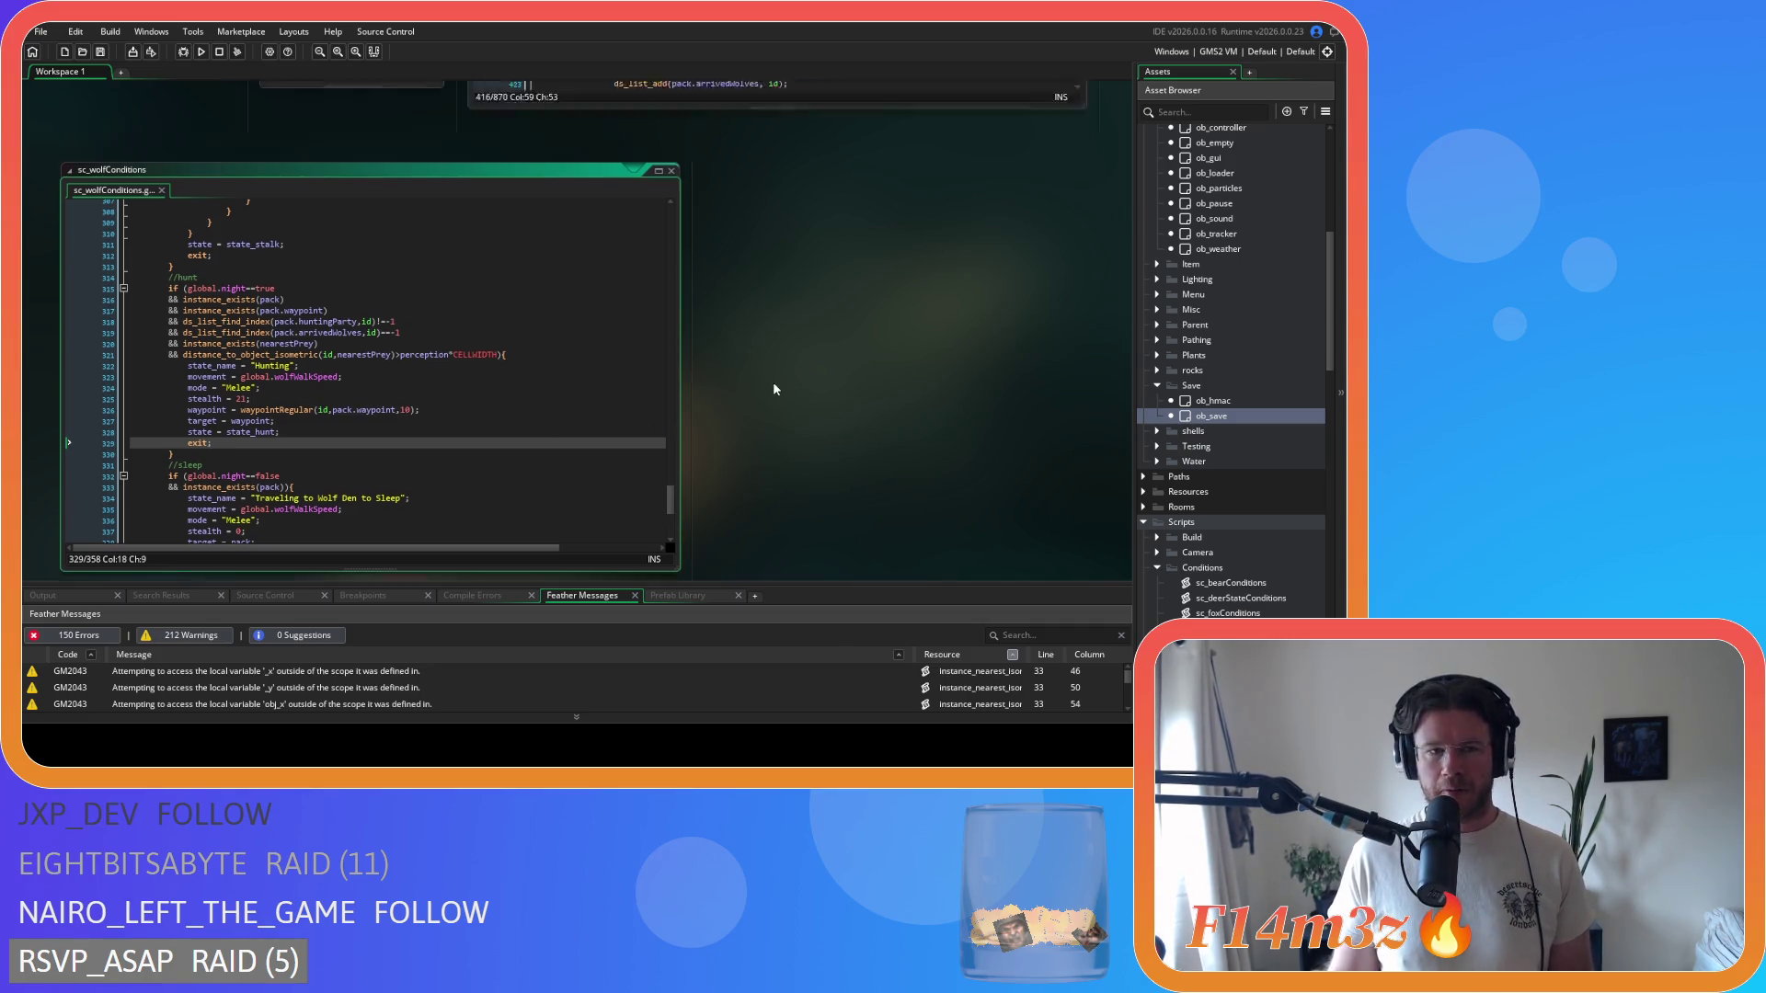
{"action": "scroll", "coordinate": [764, 476], "scroll_direction": "down", "scroll_amount": 4}
{"action": "scroll", "coordinate": [887, 420], "scroll_direction": "up", "scroll_amount": 5}
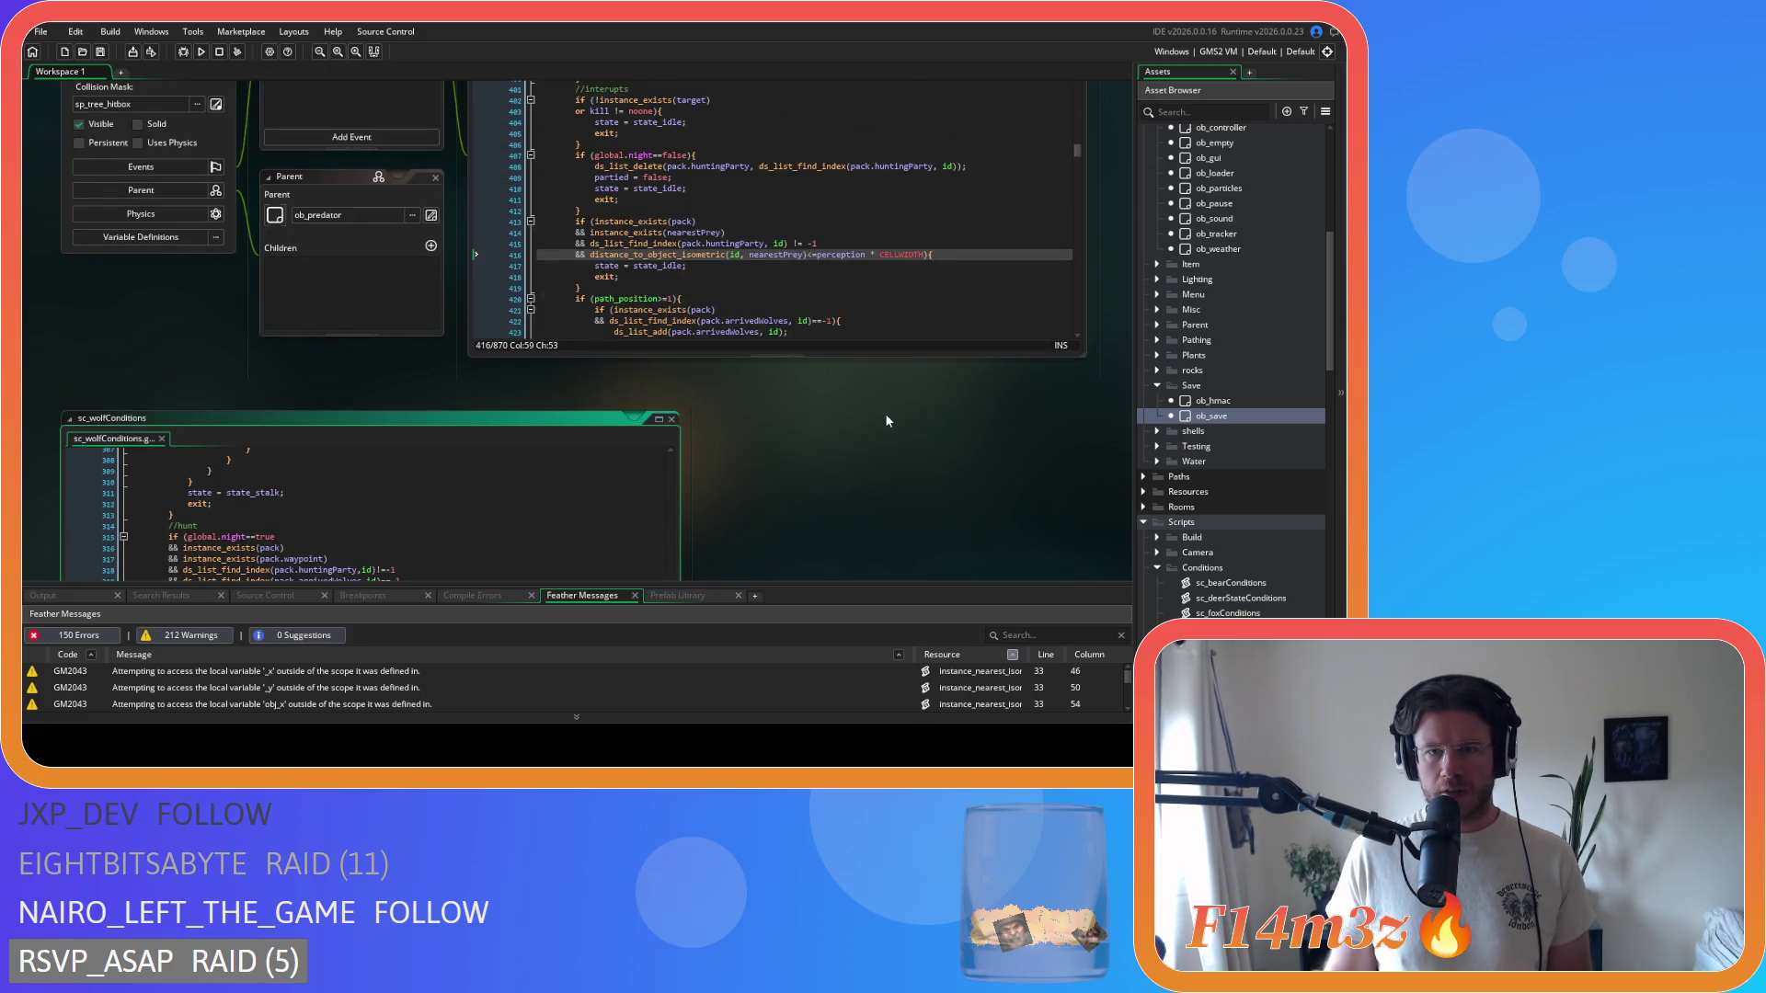
- Inspect the prey distance check on line 416
{"action": "left_click", "coordinate": [881, 264]}
{"action": "left_click", "coordinate": [915, 257]}
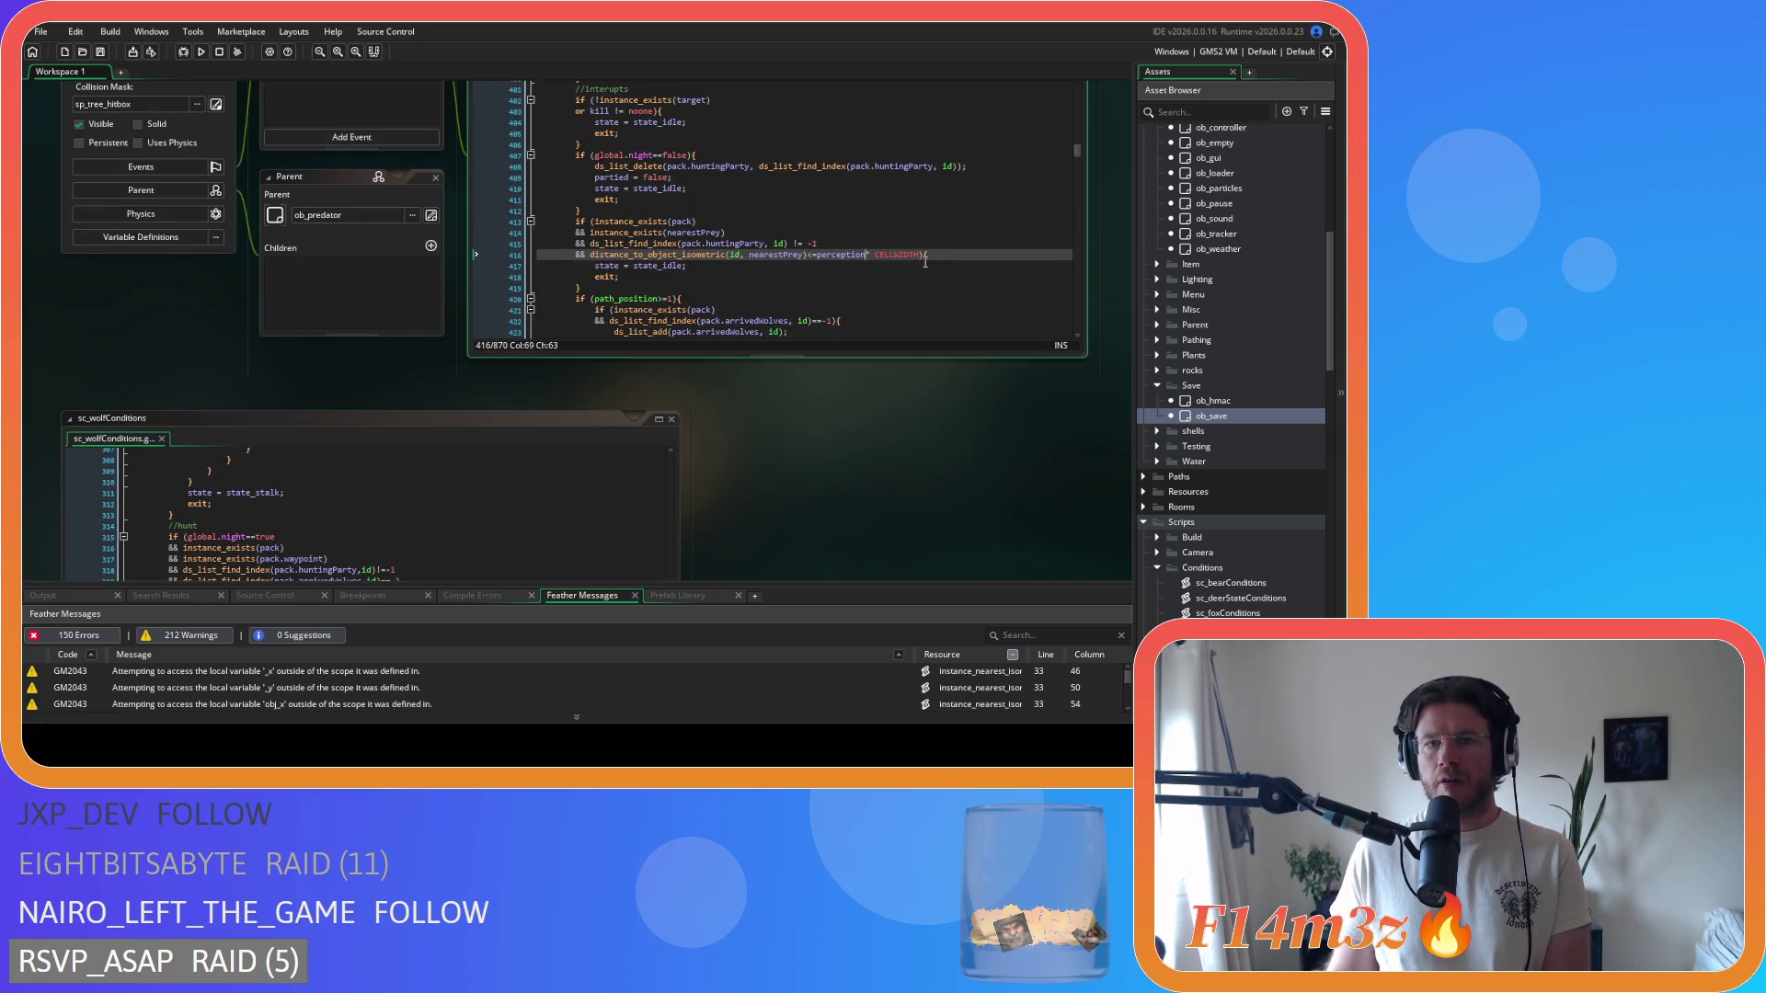
{"action": "scroll", "coordinate": [914, 262], "scroll_direction": "up", "scroll_amount": 3}
{"action": "scroll", "coordinate": [316, 344], "scroll_direction": "up", "scroll_amount": 4}
{"action": "scroll", "coordinate": [316, 344], "scroll_direction": "down", "scroll_amount": 4}
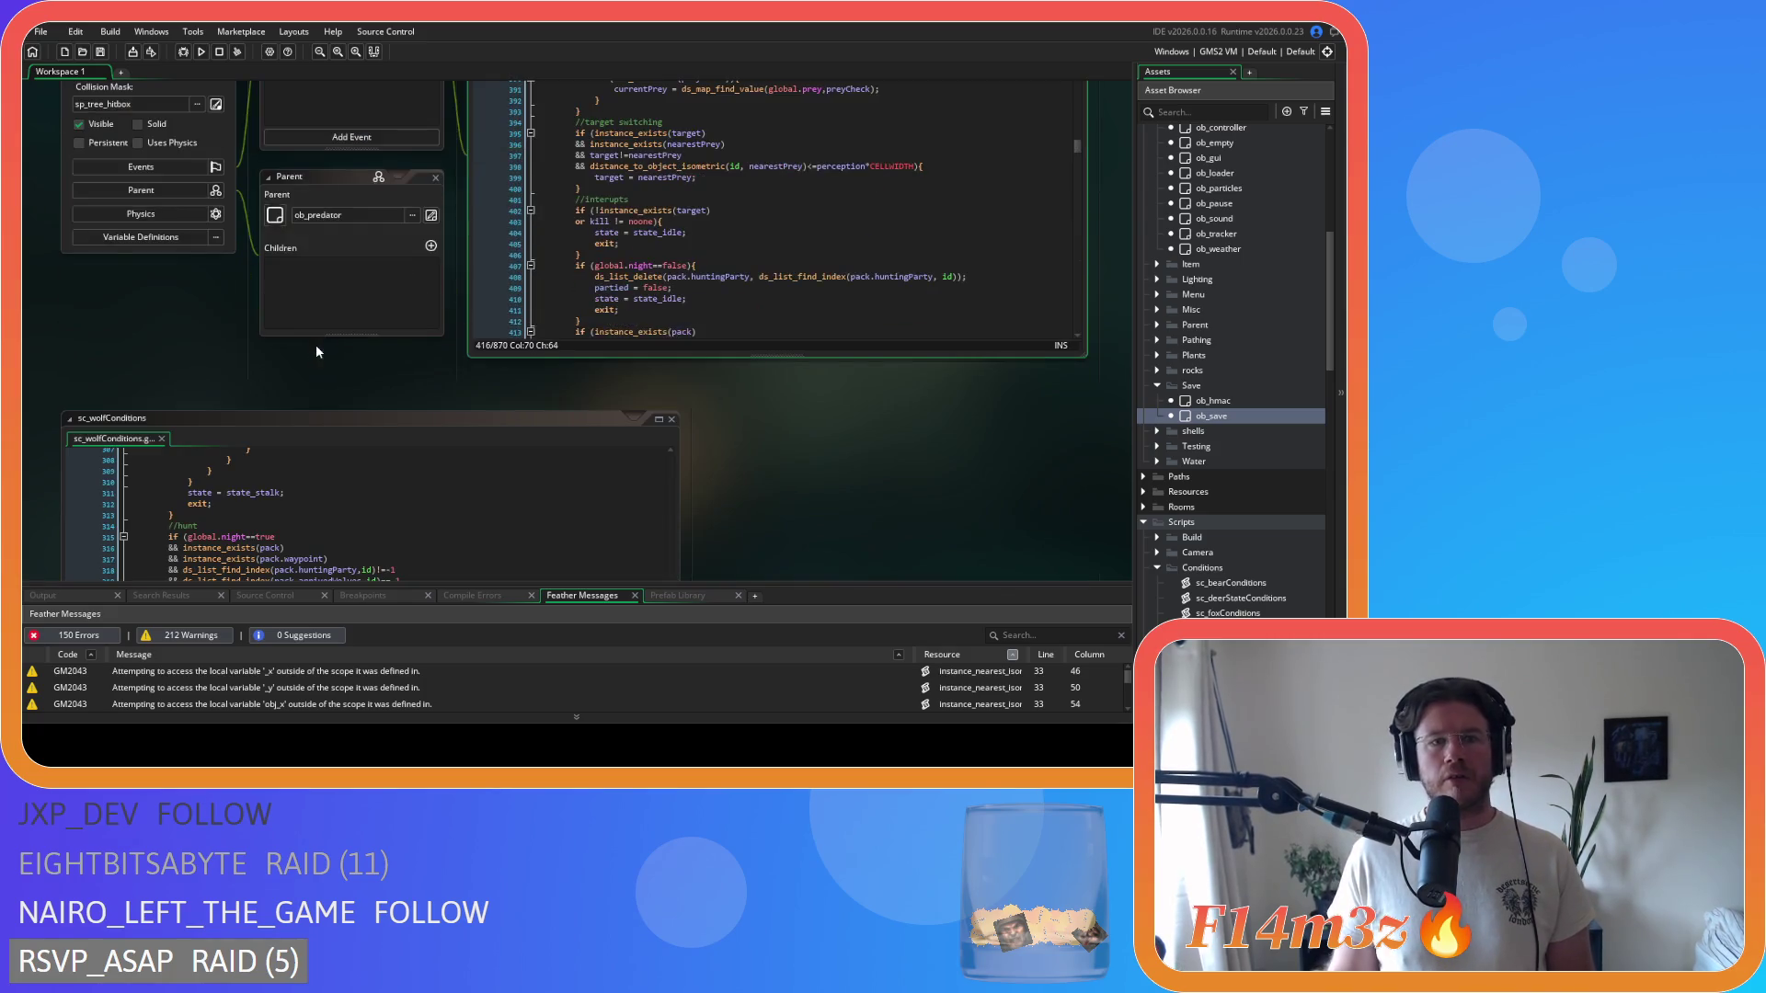
{"action": "scroll", "coordinate": [808, 419], "scroll_direction": "down", "scroll_amount": 8}
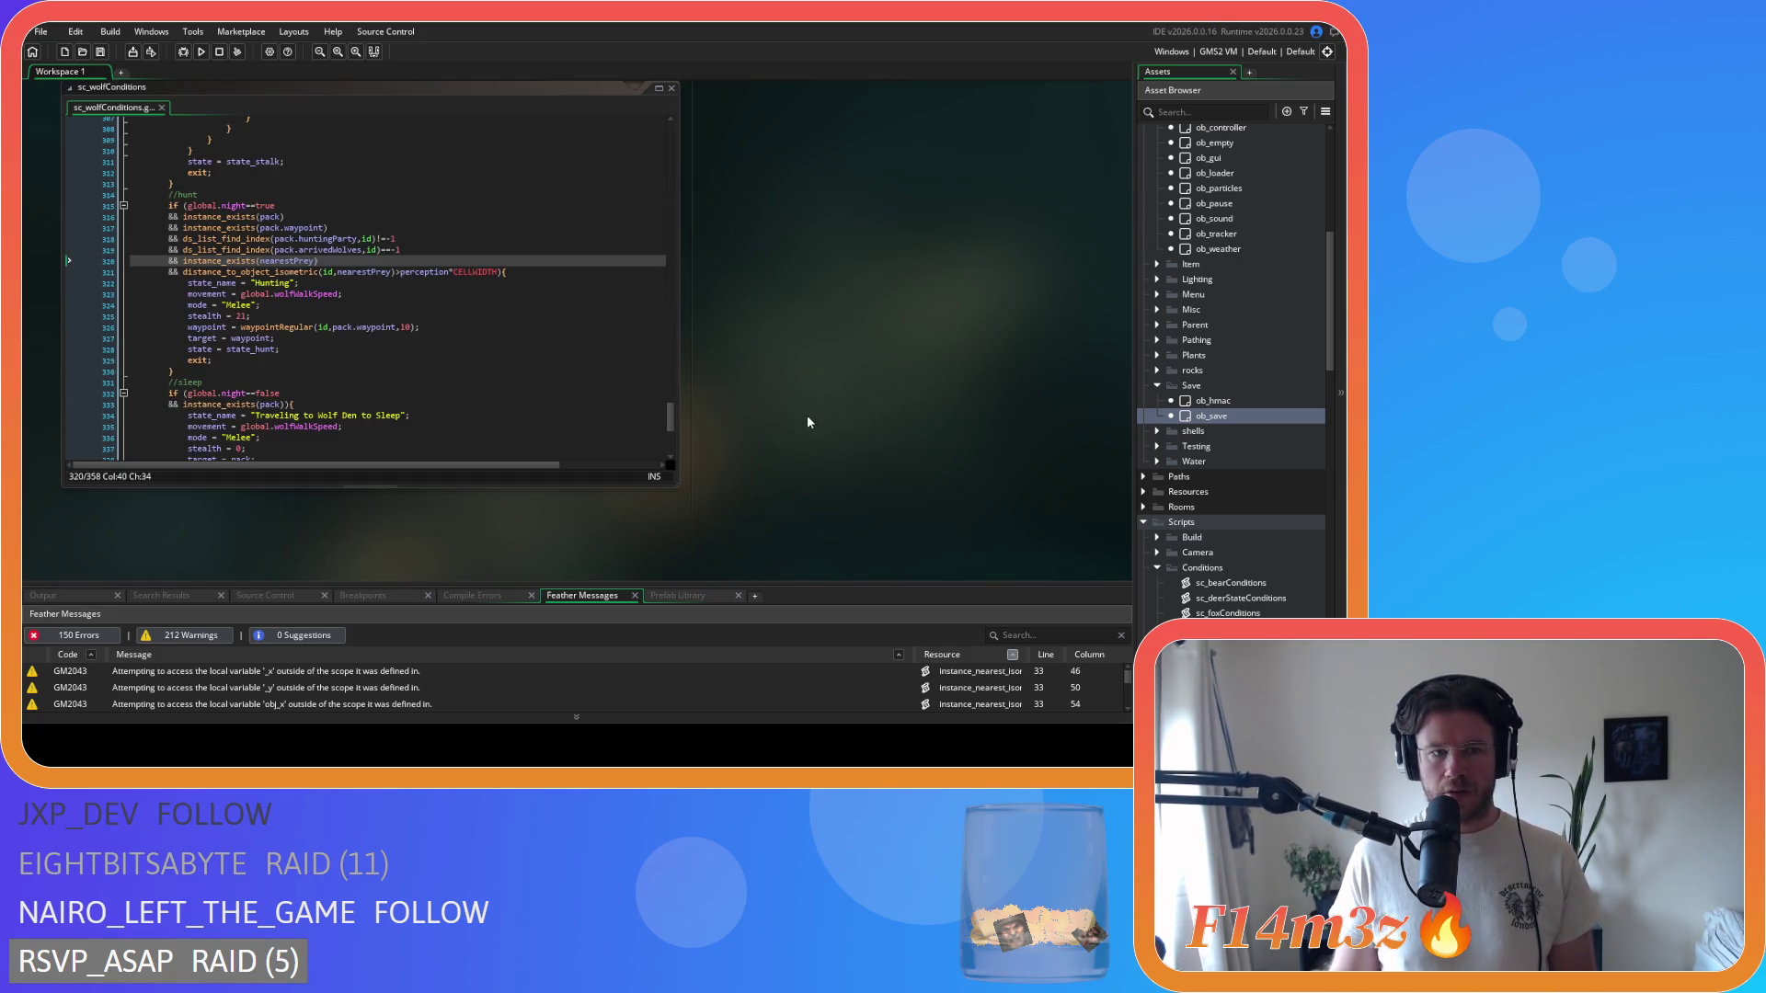
- Copy line 326 (waypoint = waypointRegular...) from the wolf hunting block
{"action": "left_click", "coordinate": [535, 292]}
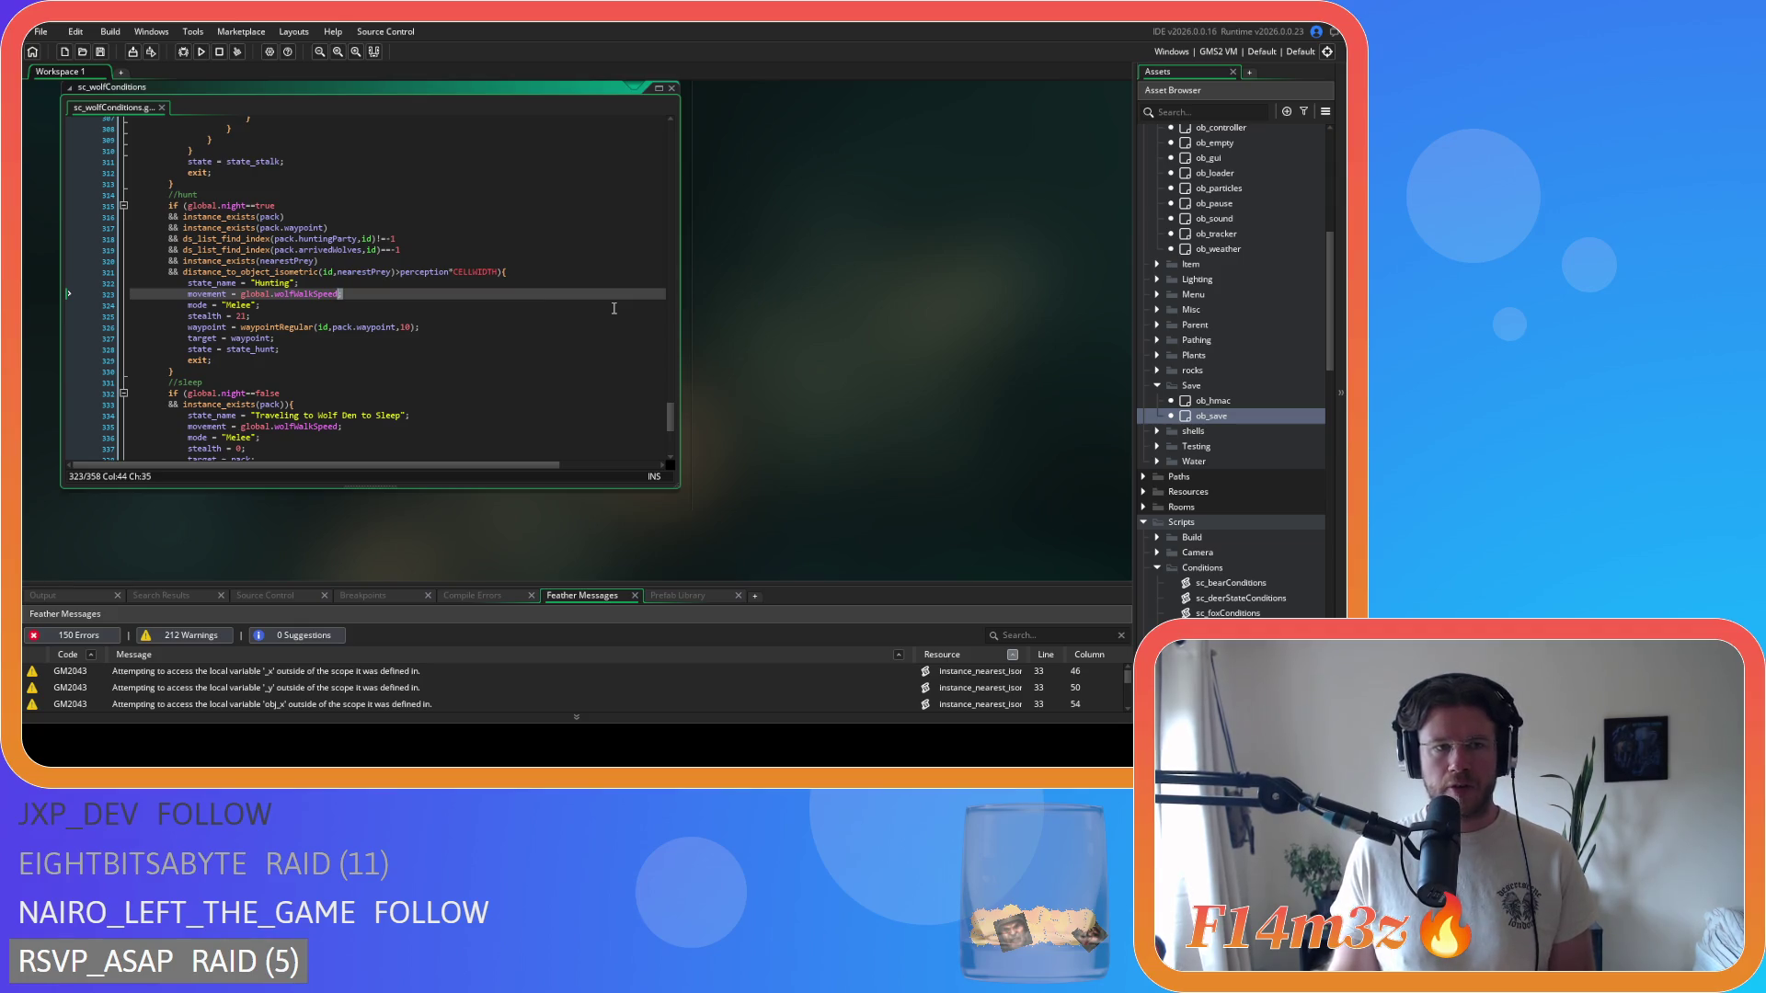
{"action": "scroll", "coordinate": [613, 308], "scroll_direction": "up", "scroll_amount": 9}
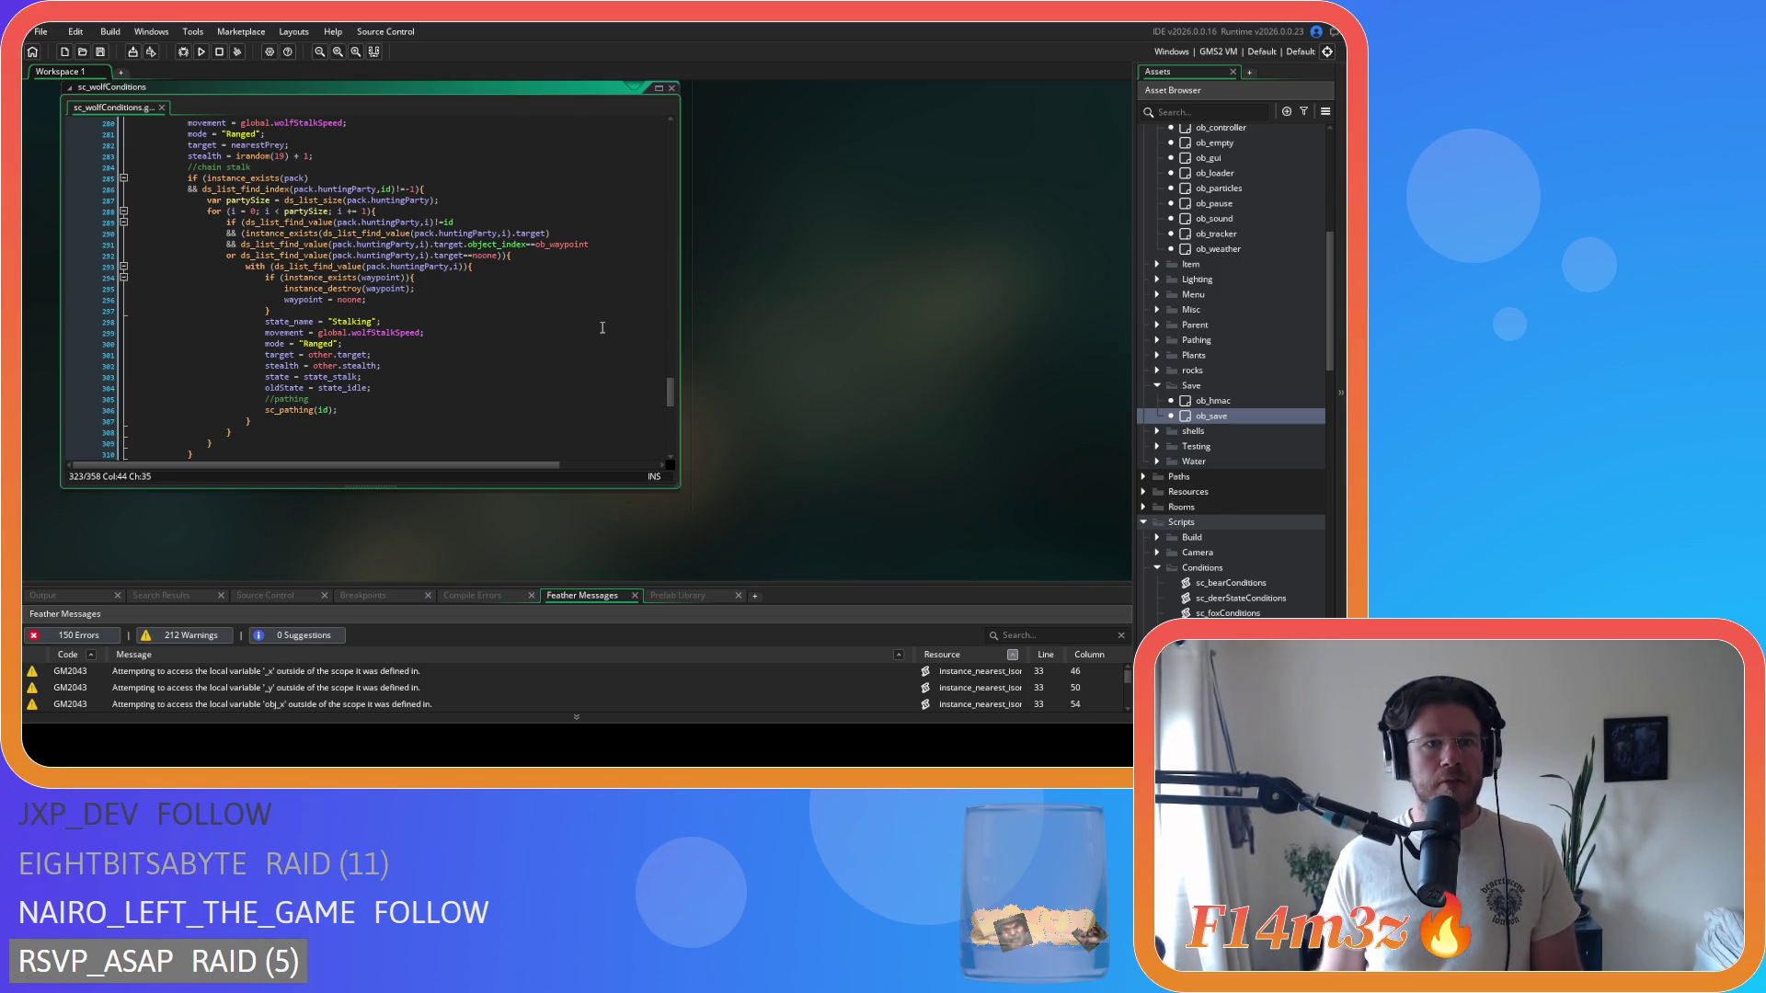
{"action": "scroll", "coordinate": [603, 328], "scroll_direction": "up", "scroll_amount": 4}
{"action": "scroll", "coordinate": [602, 329], "scroll_direction": "down", "scroll_amount": 12}
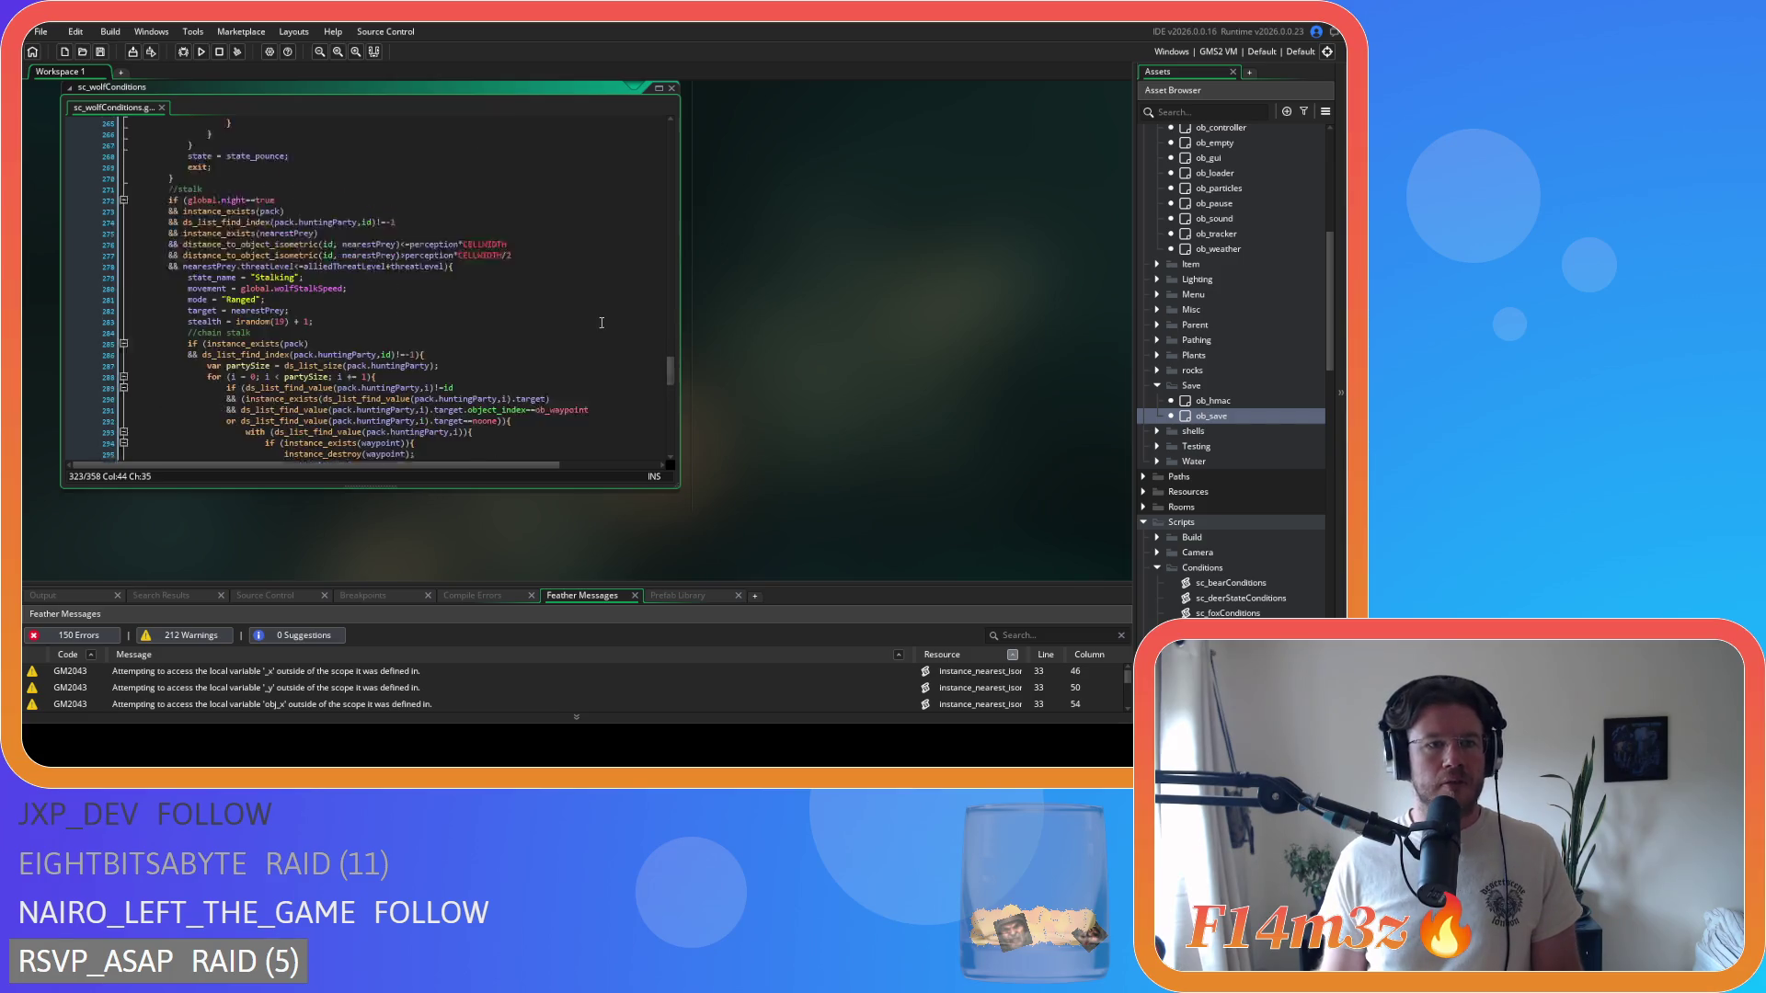
{"action": "left_click_drag", "start_coordinate": [420, 299], "coordinate": [183, 305]}
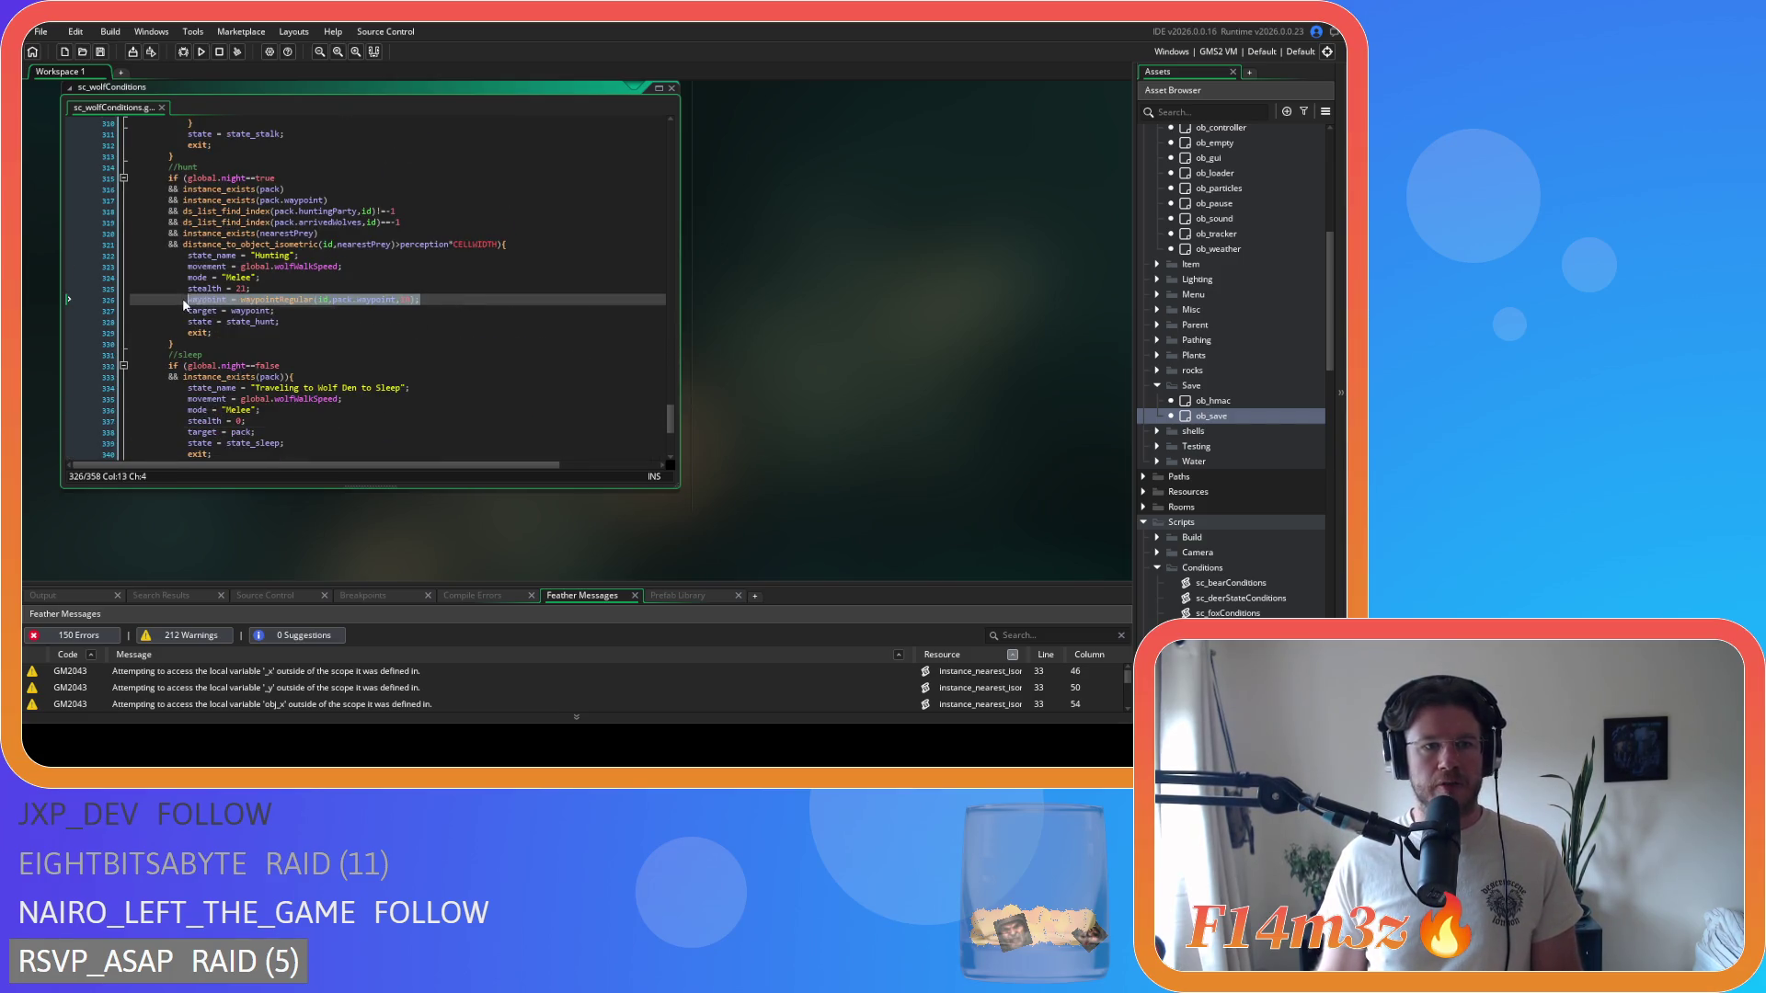
{"action": "right_click", "coordinate": [362, 300]}
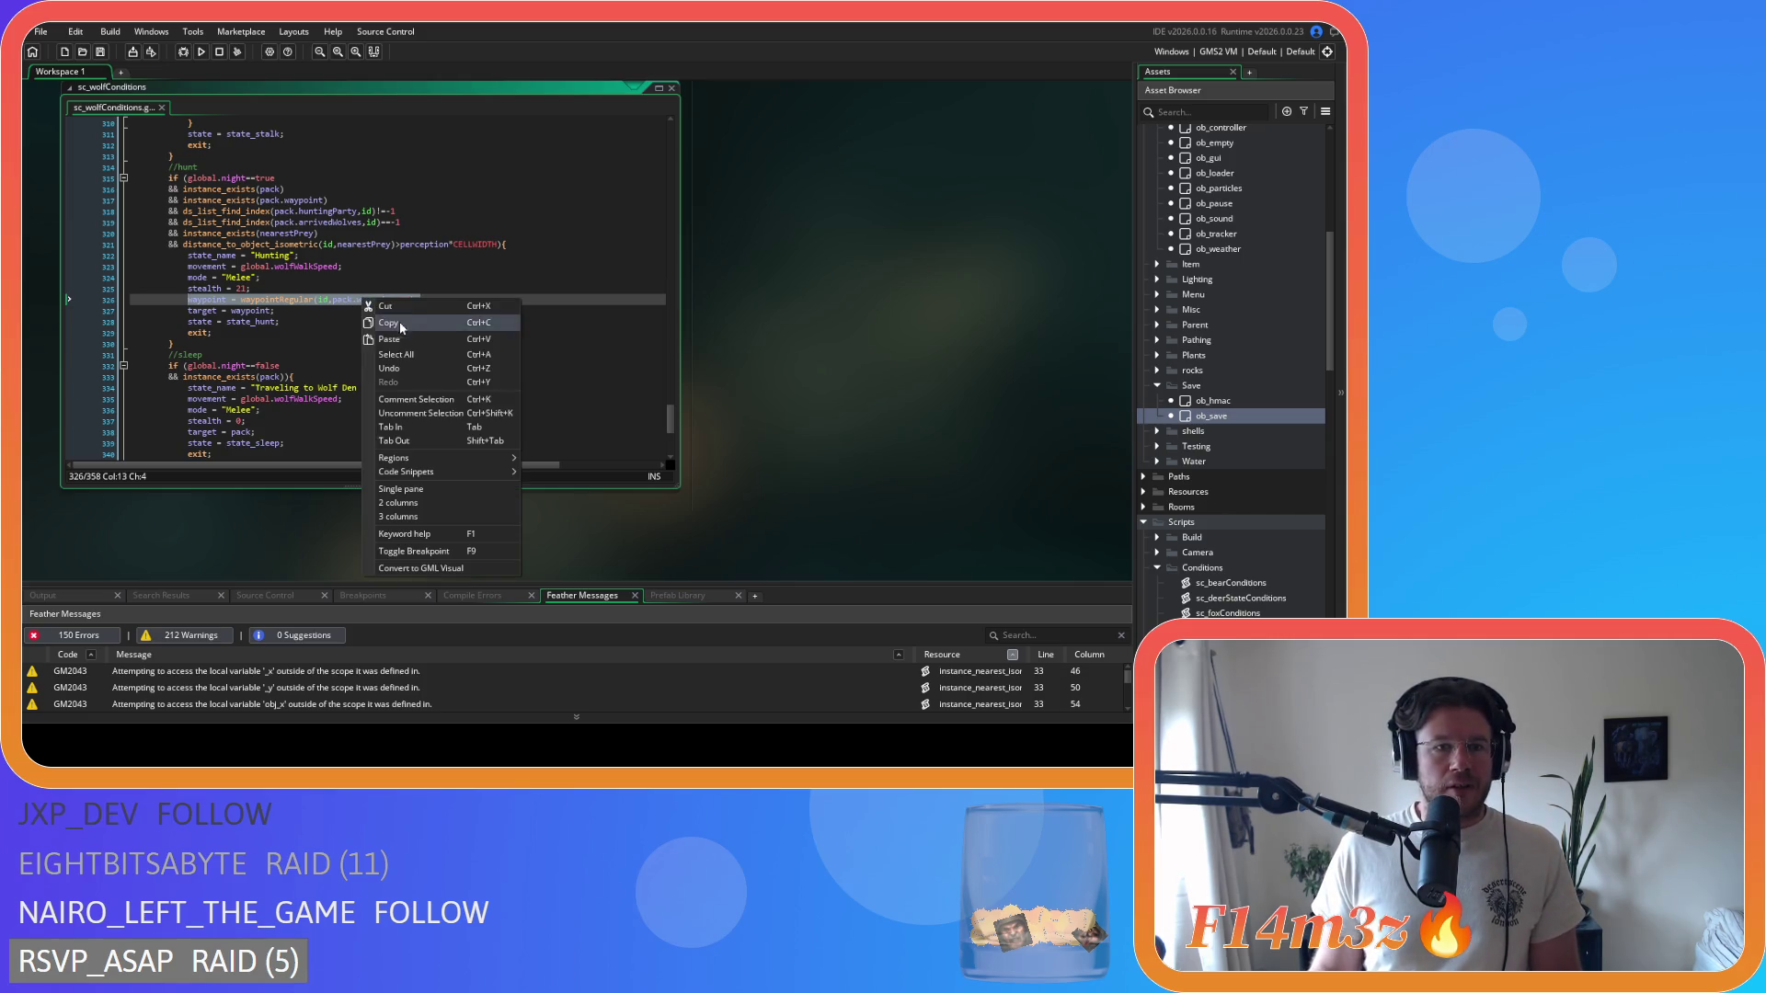
{"action": "left_click", "coordinate": [415, 323]}
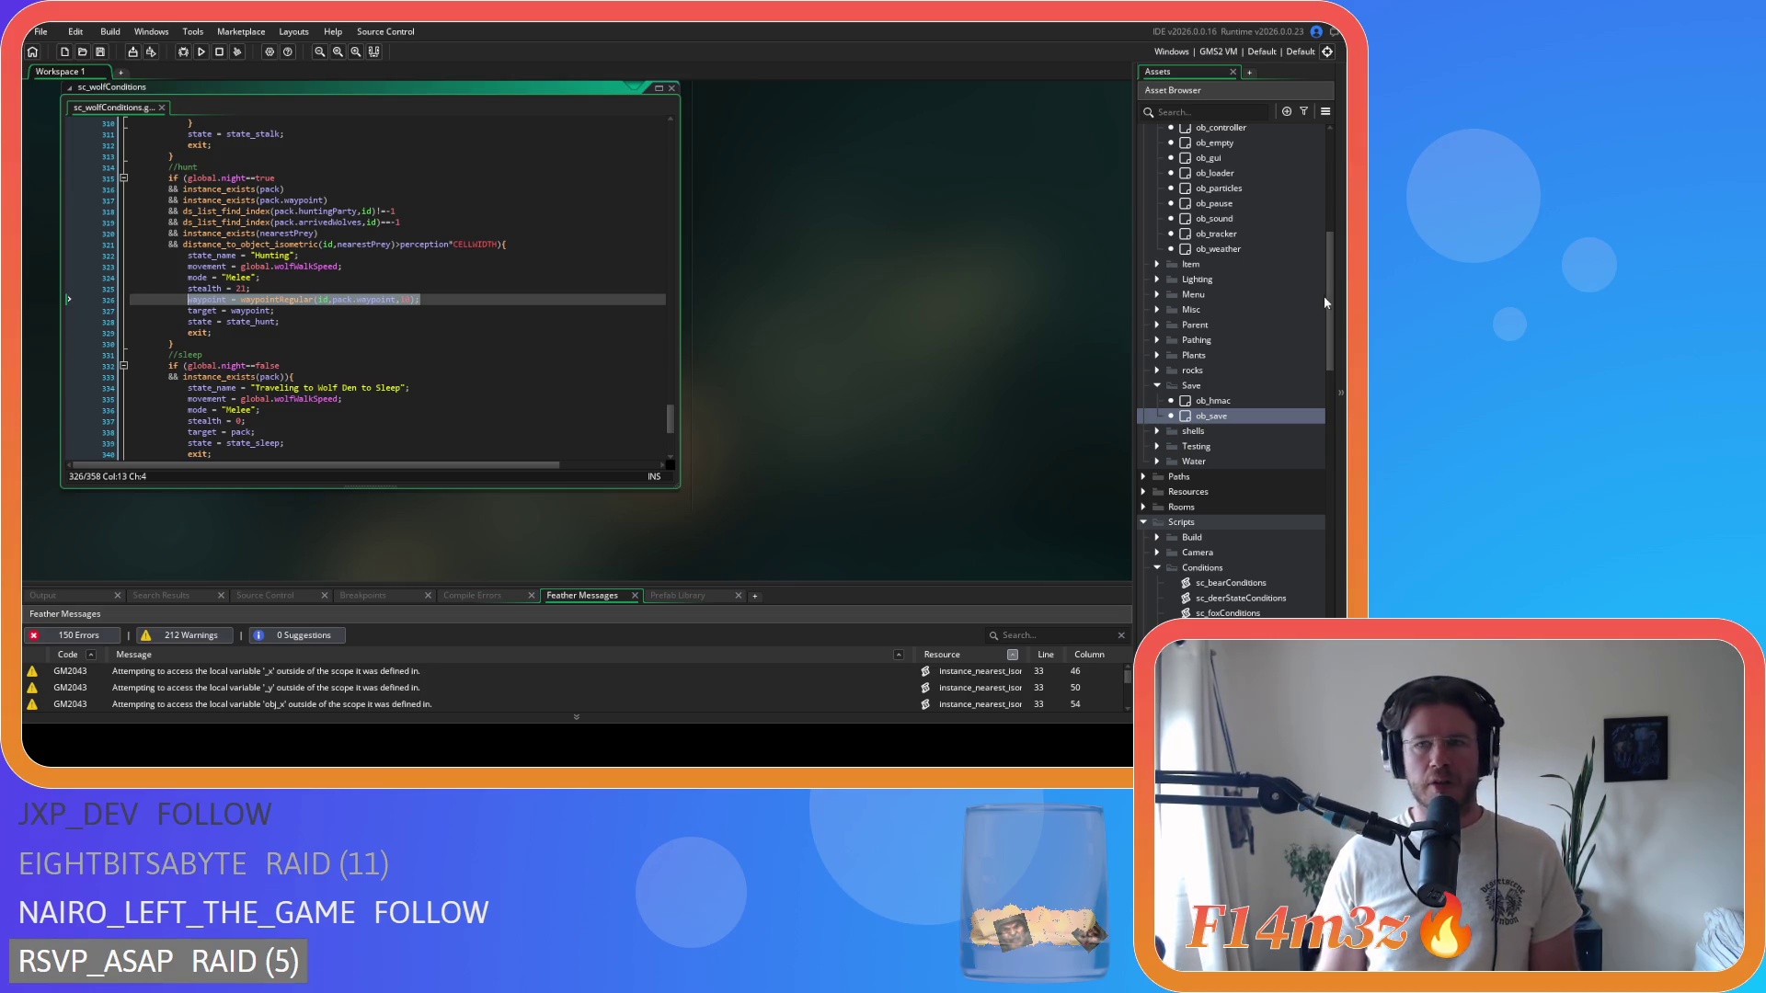
{"action": "scroll", "coordinate": [1305, 299], "scroll_direction": "down", "scroll_amount": 4}
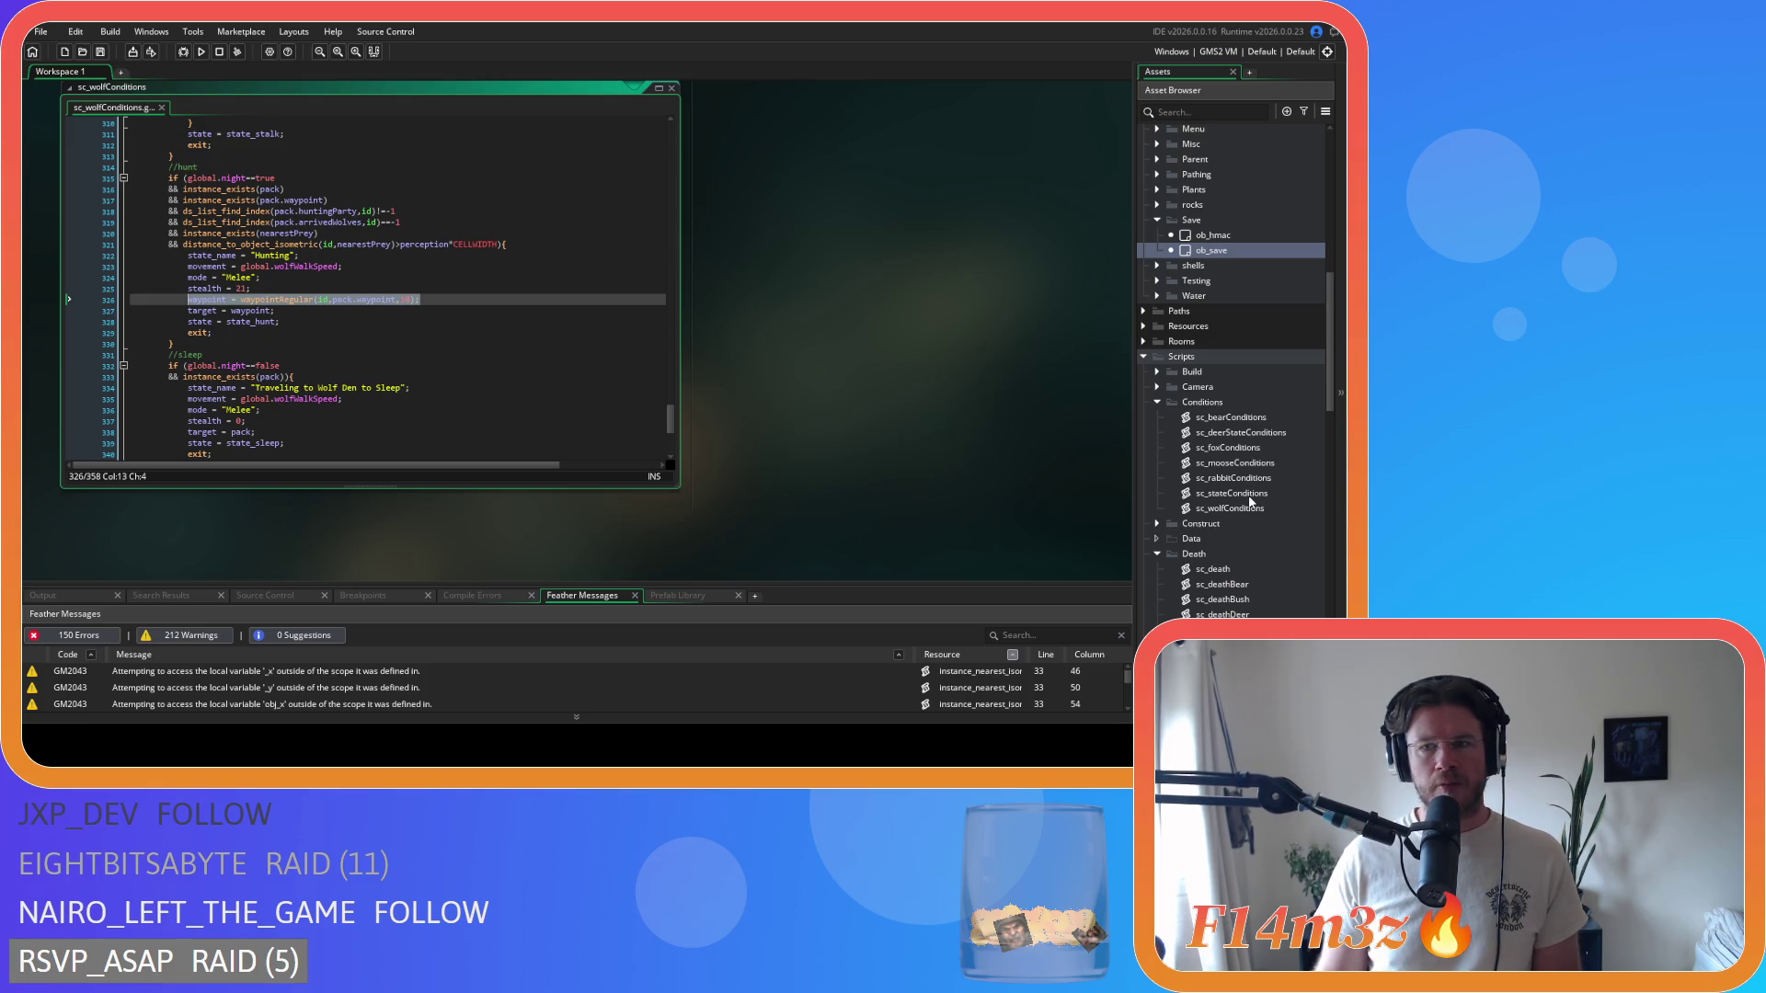
{"action": "double_click", "coordinate": [1250, 496]}
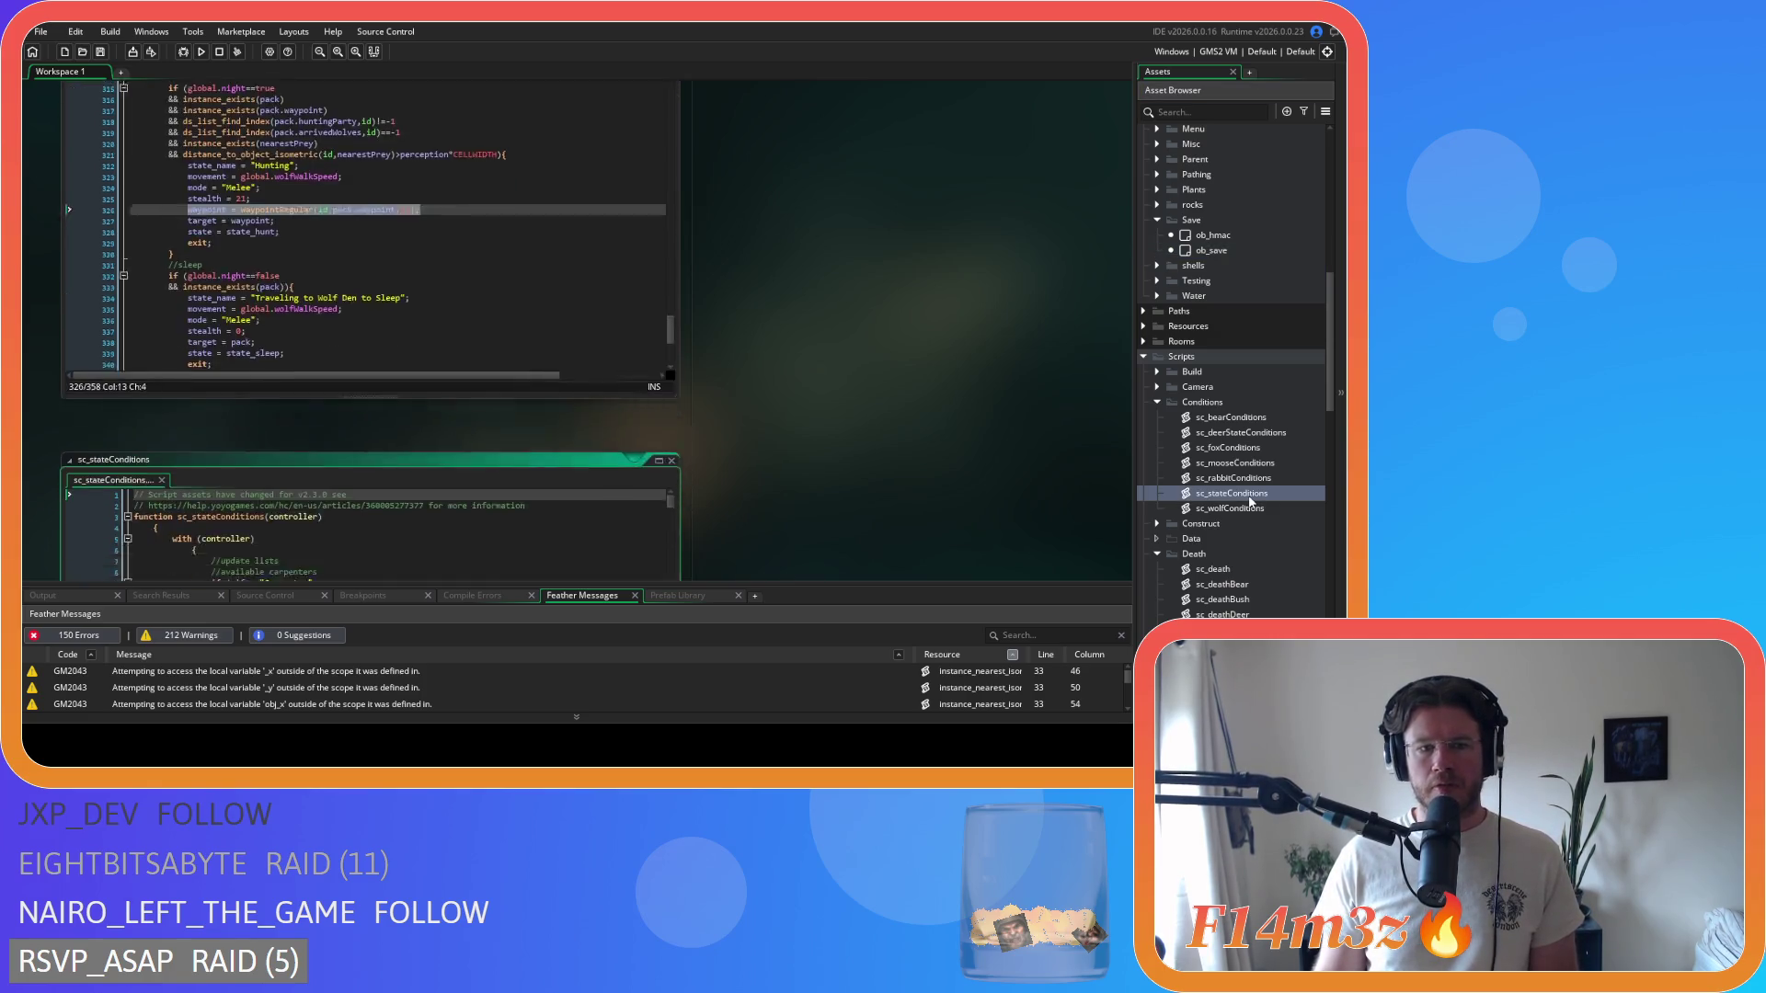
{"action": "left_click", "coordinate": [529, 380]}
{"action": "key", "text": "ctrl+f"}
{"action": "type", "text": "state_"}
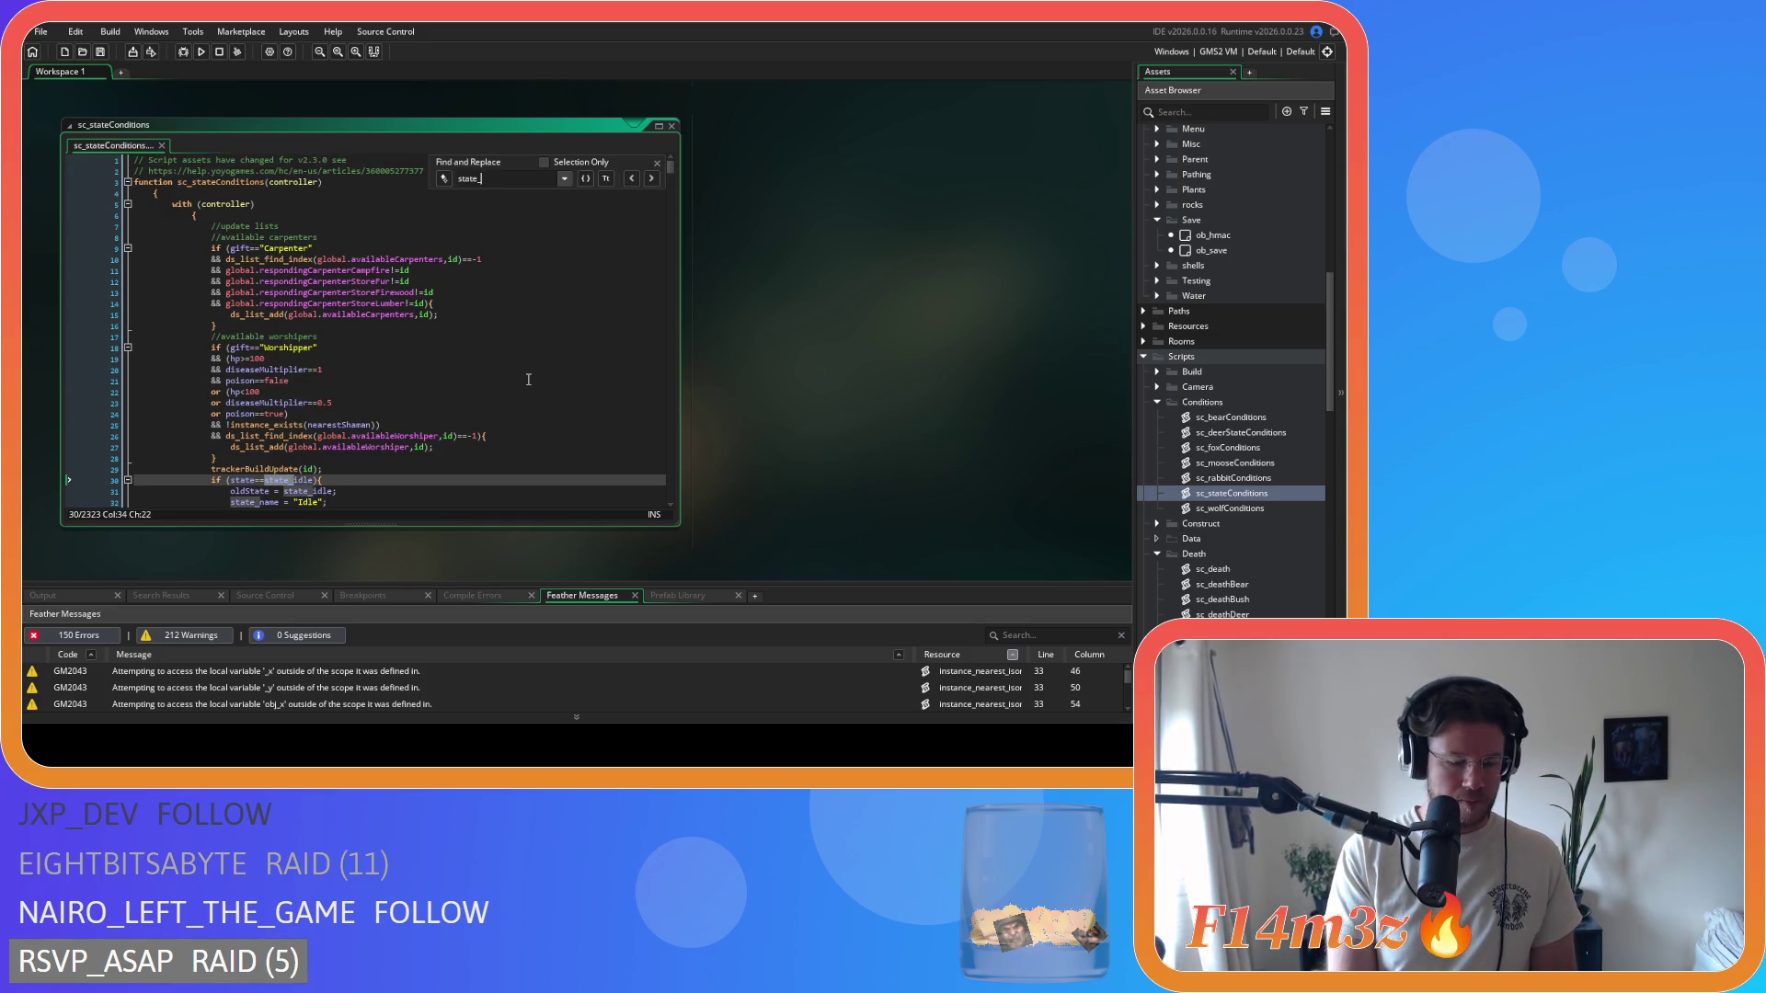
{"action": "type", "text": "hunt"}
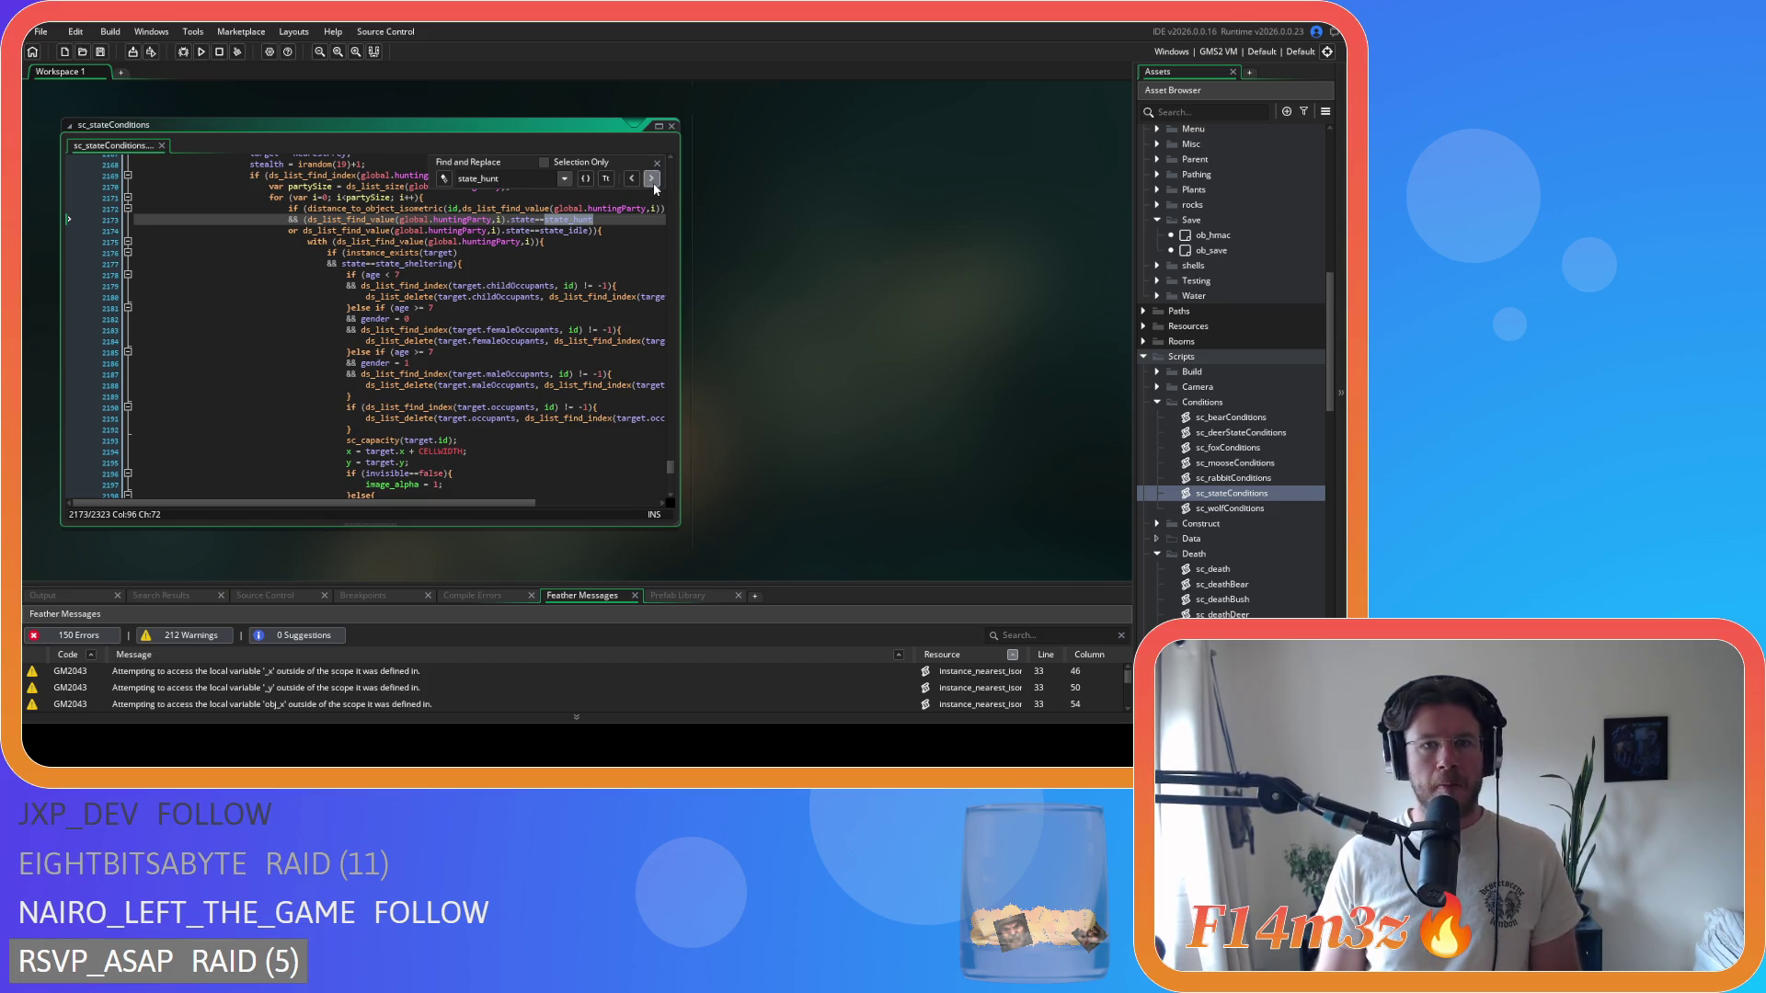
{"action": "left_click", "coordinate": [651, 178]}
{"action": "left_click", "coordinate": [651, 179]}
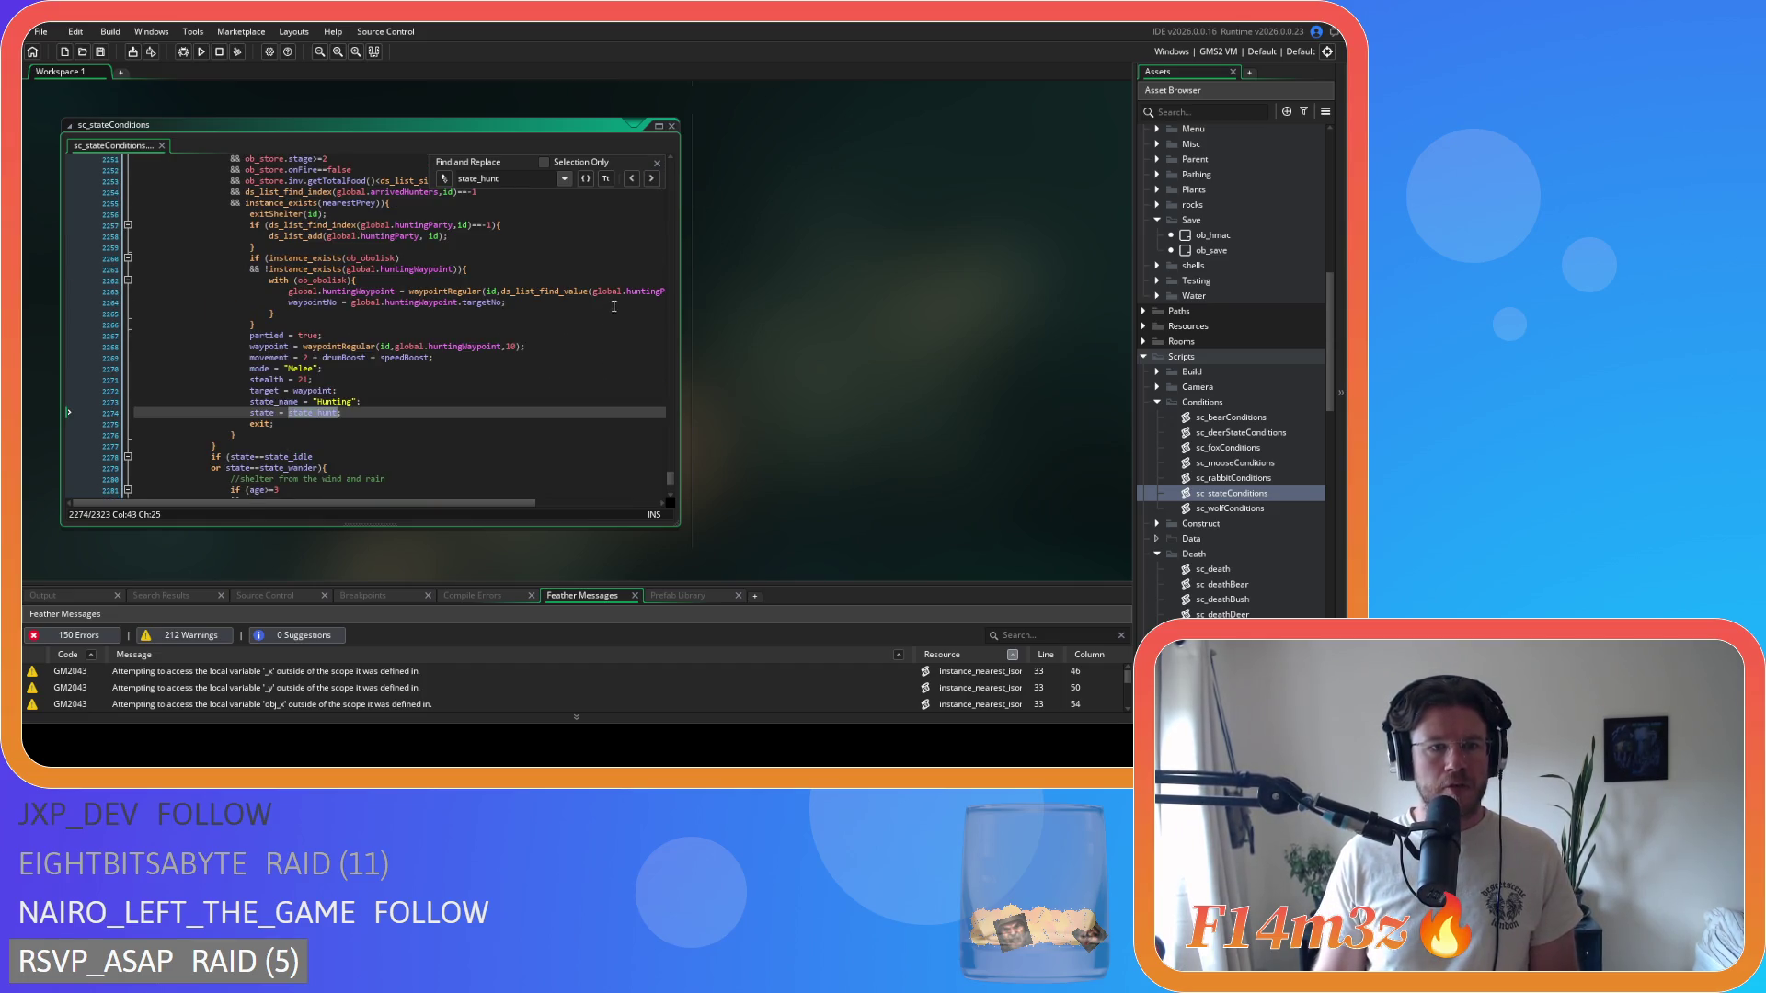
{"action": "scroll", "coordinate": [640, 296], "scroll_direction": "up", "scroll_amount": 1}
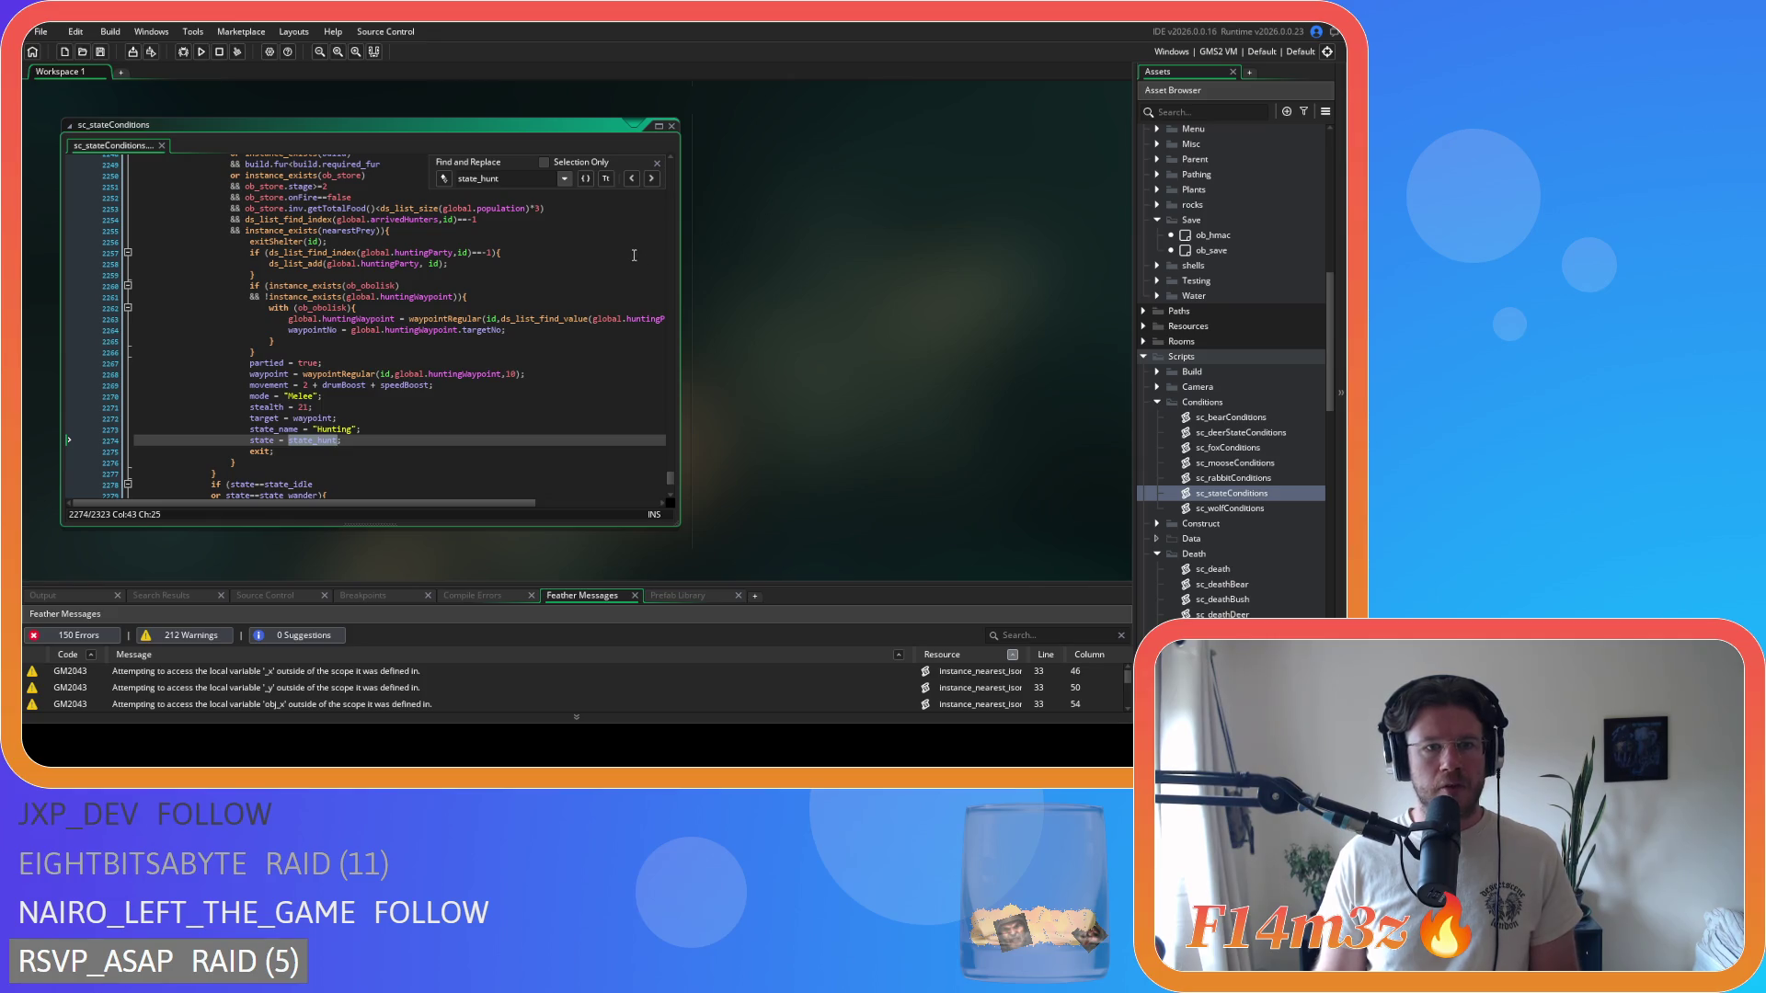
{"action": "scroll", "coordinate": [636, 250], "scroll_direction": "up", "scroll_amount": 1}
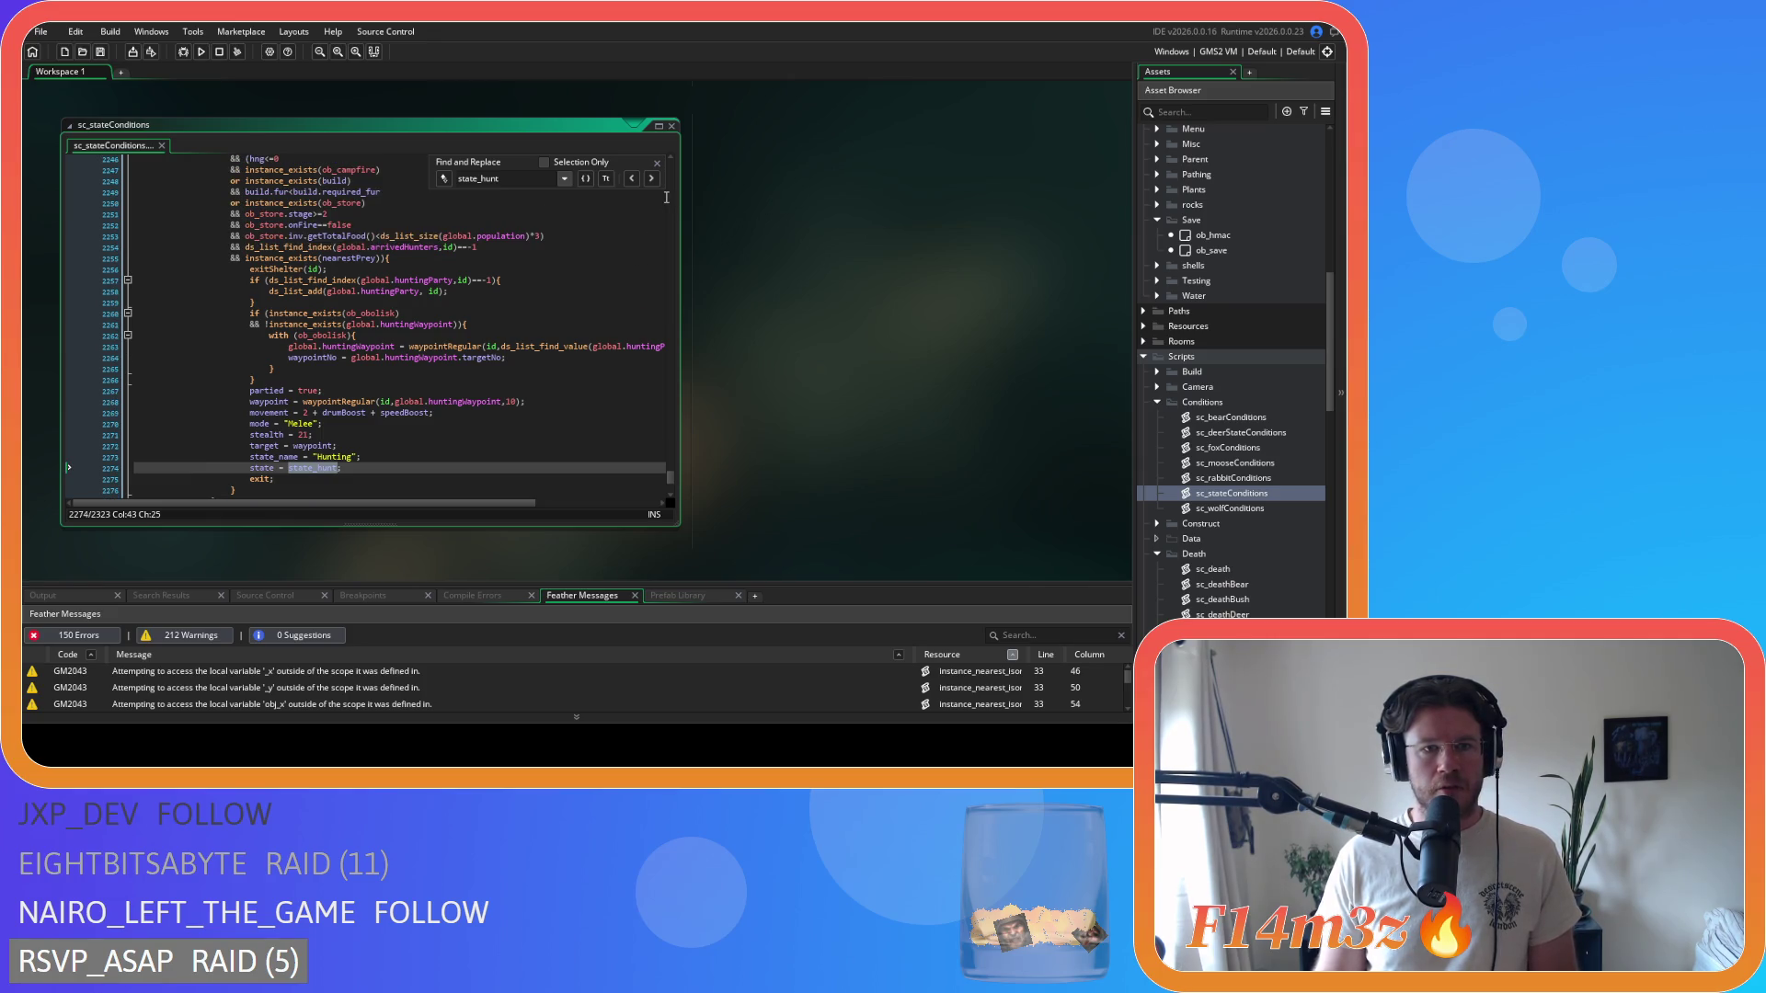
{"action": "left_click", "coordinate": [656, 162]}
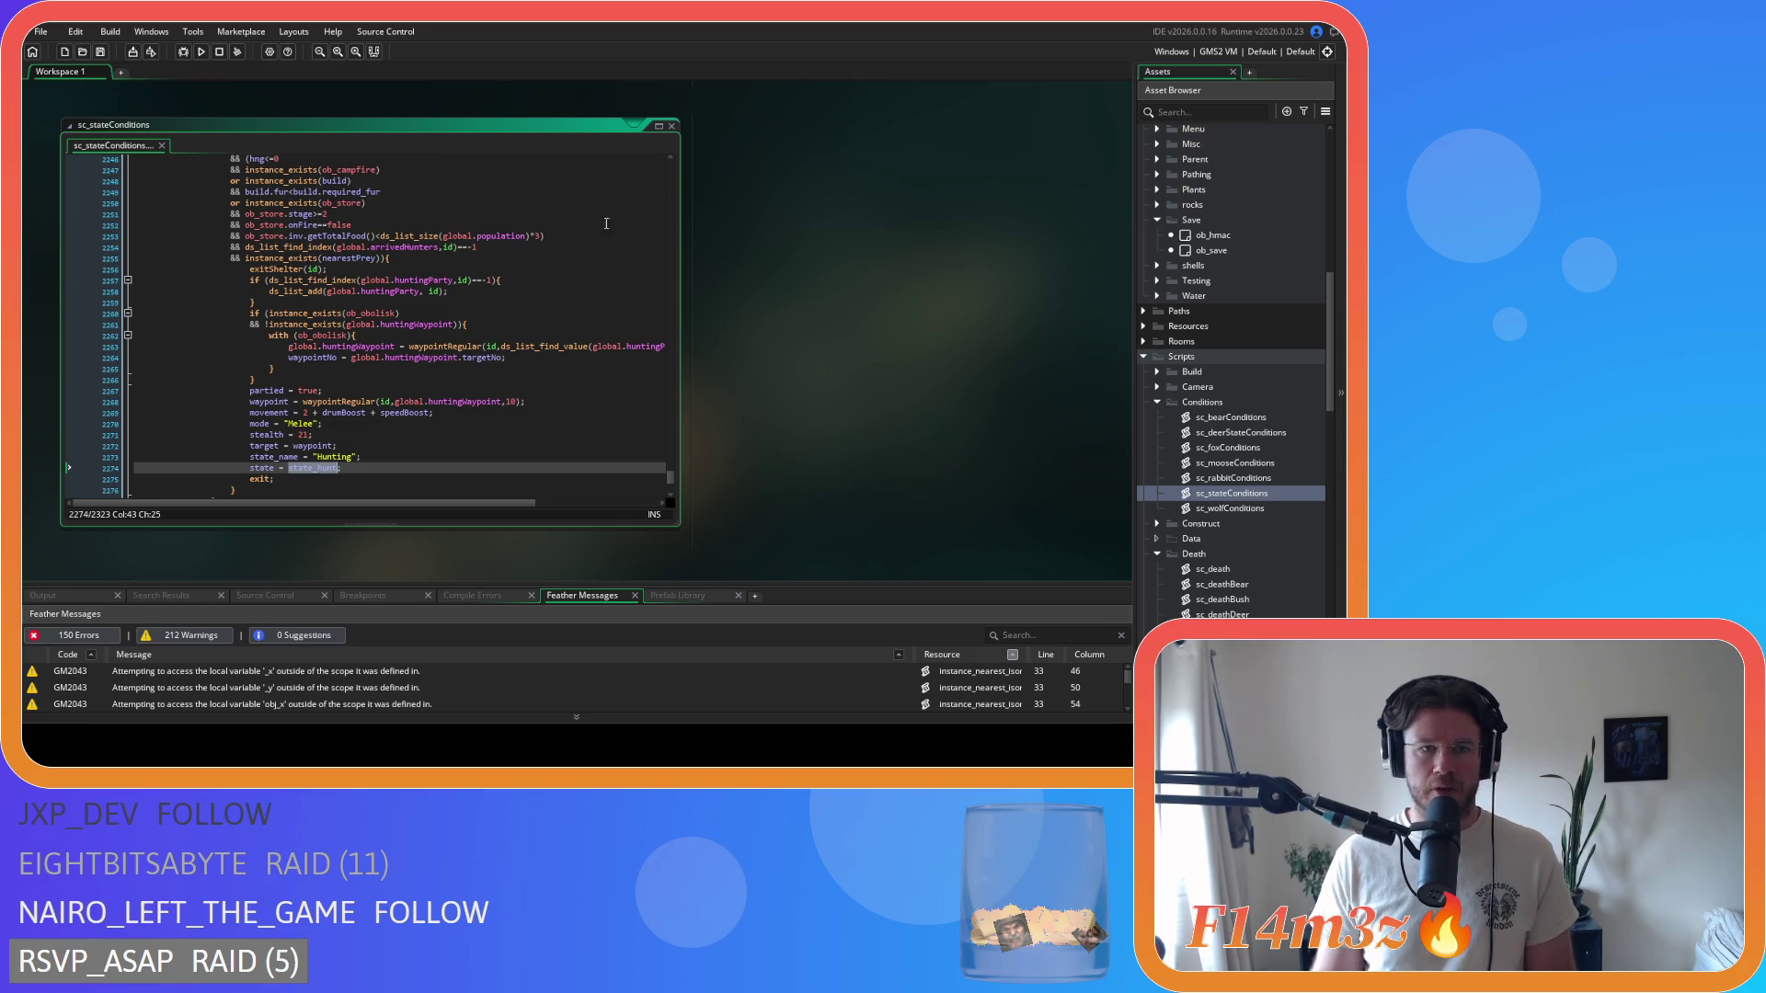
{"action": "left_click", "coordinate": [522, 278]}
{"action": "left_click", "coordinate": [529, 257]}
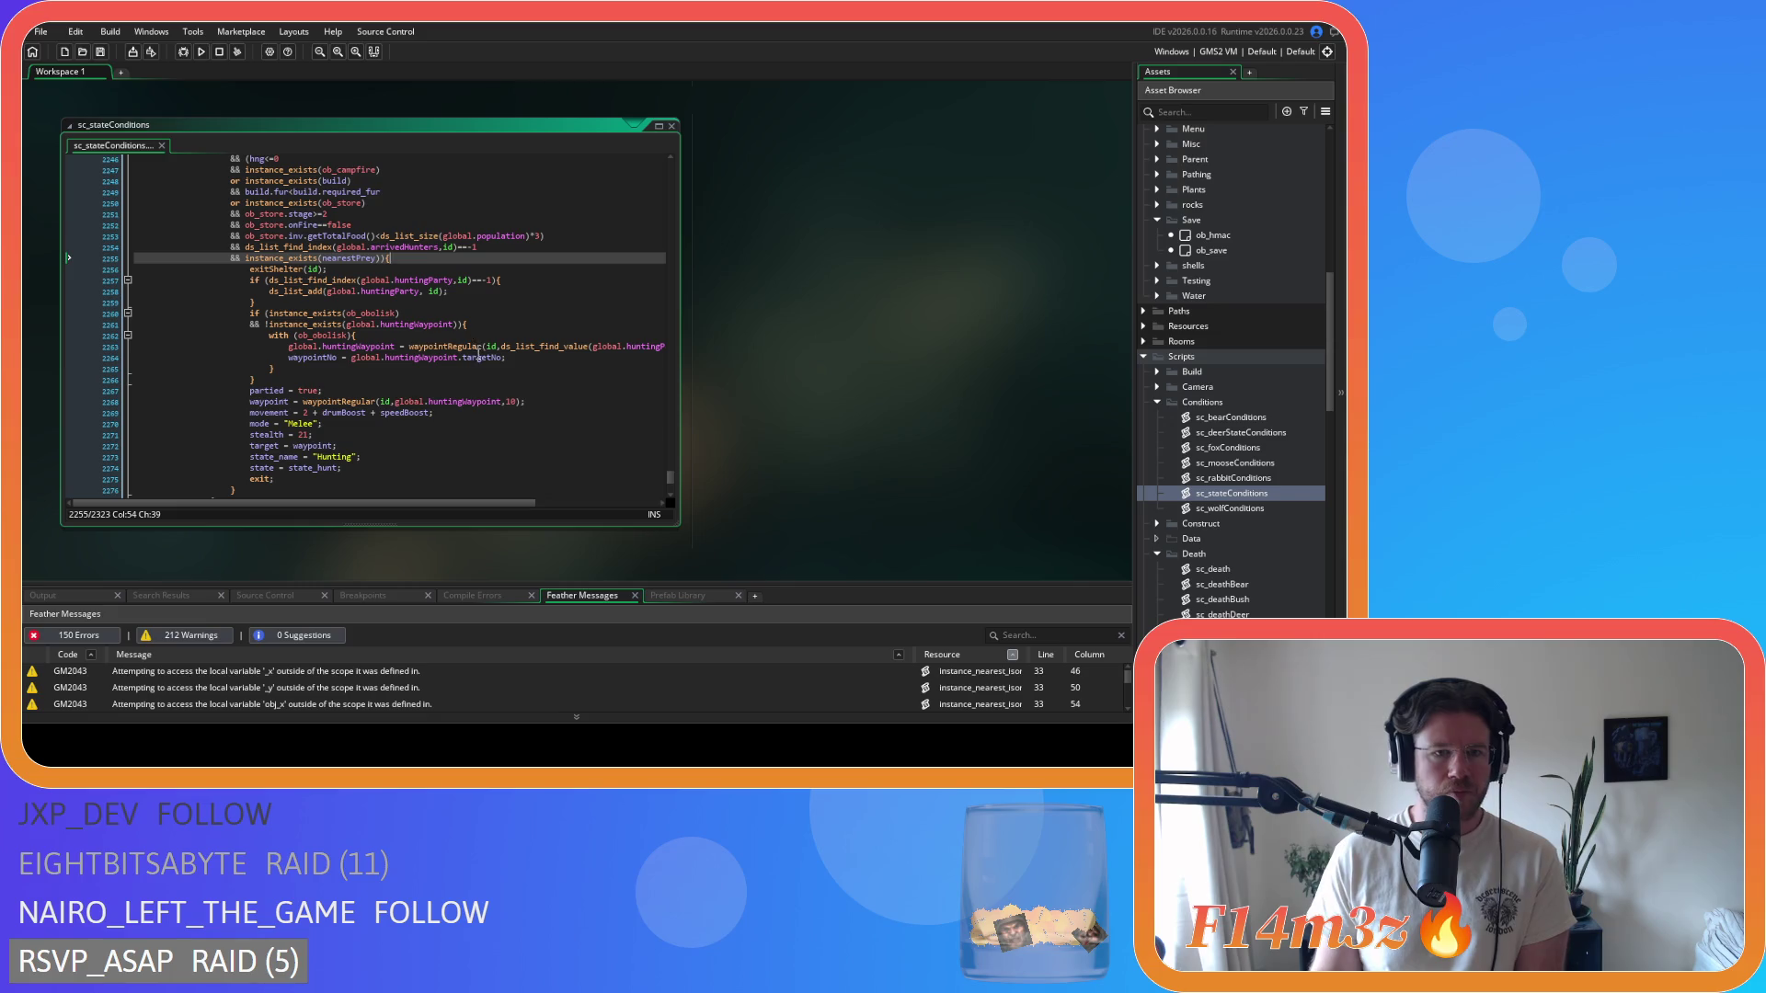
{"action": "mouse_move", "coordinate": [484, 395]}
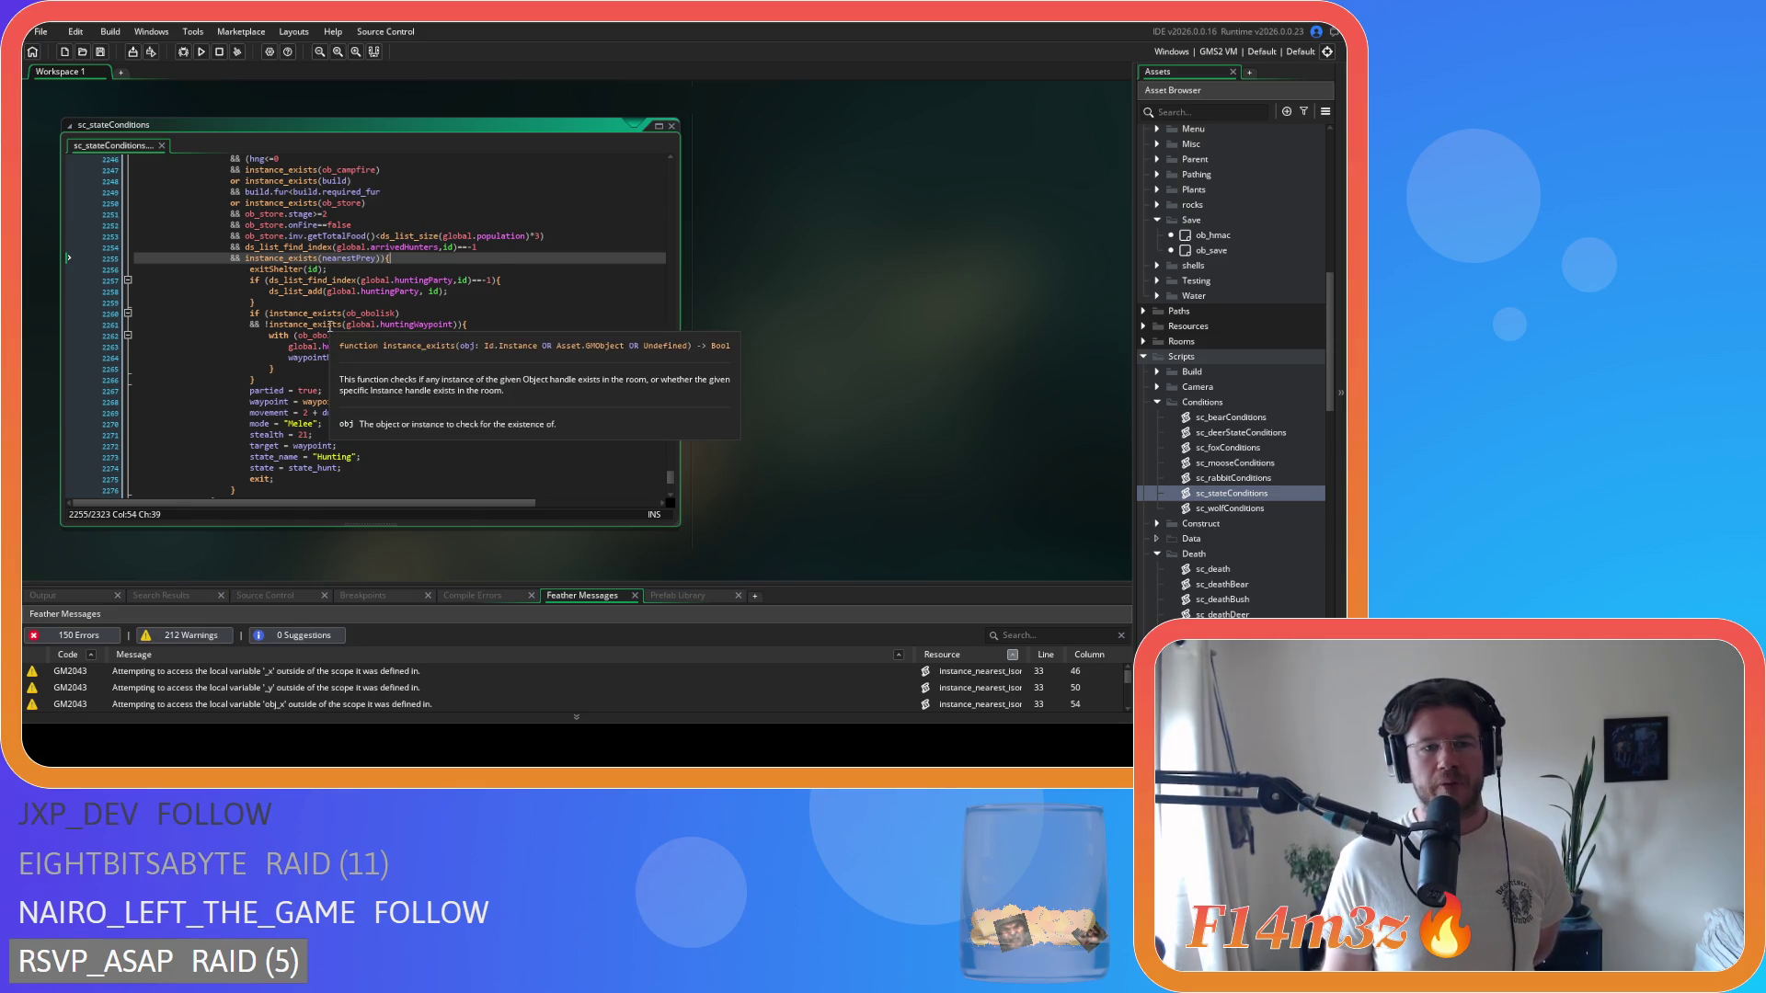
{"action": "scroll", "coordinate": [359, 464], "scroll_direction": "down", "scroll_amount": 1}
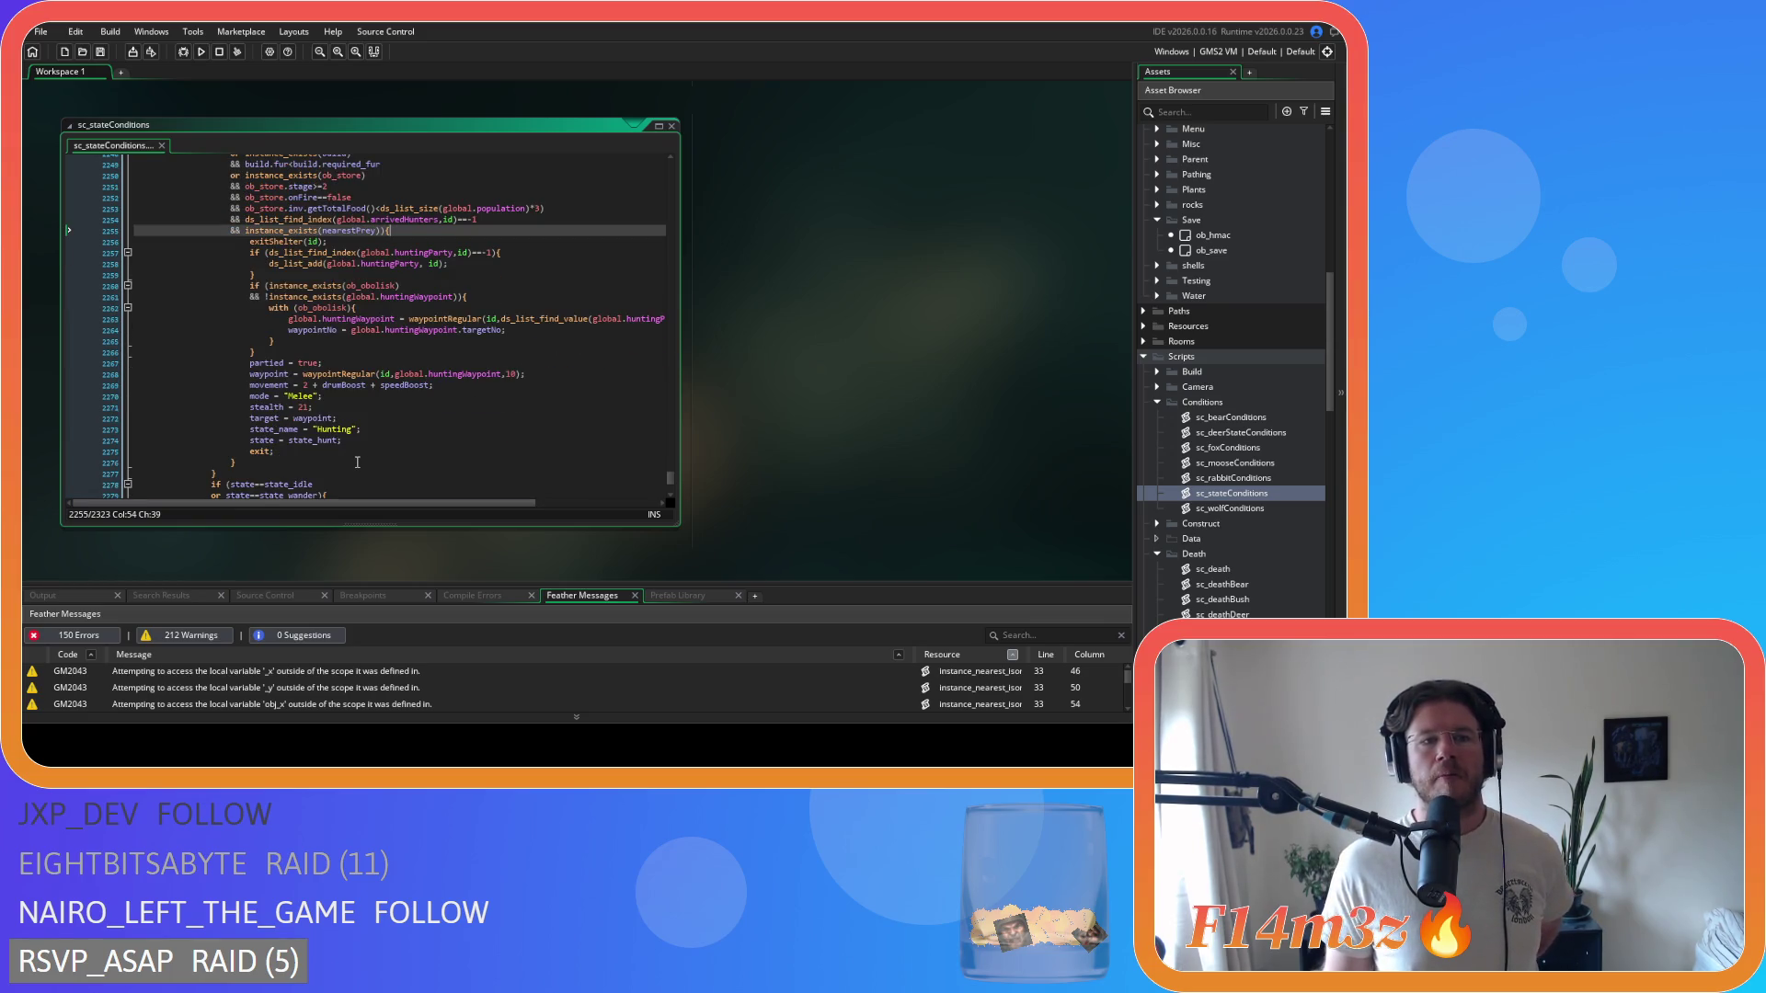
{"action": "scroll", "coordinate": [355, 462], "scroll_direction": "up", "scroll_amount": 3}
{"action": "scroll", "coordinate": [355, 463], "scroll_direction": "down", "scroll_amount": 3}
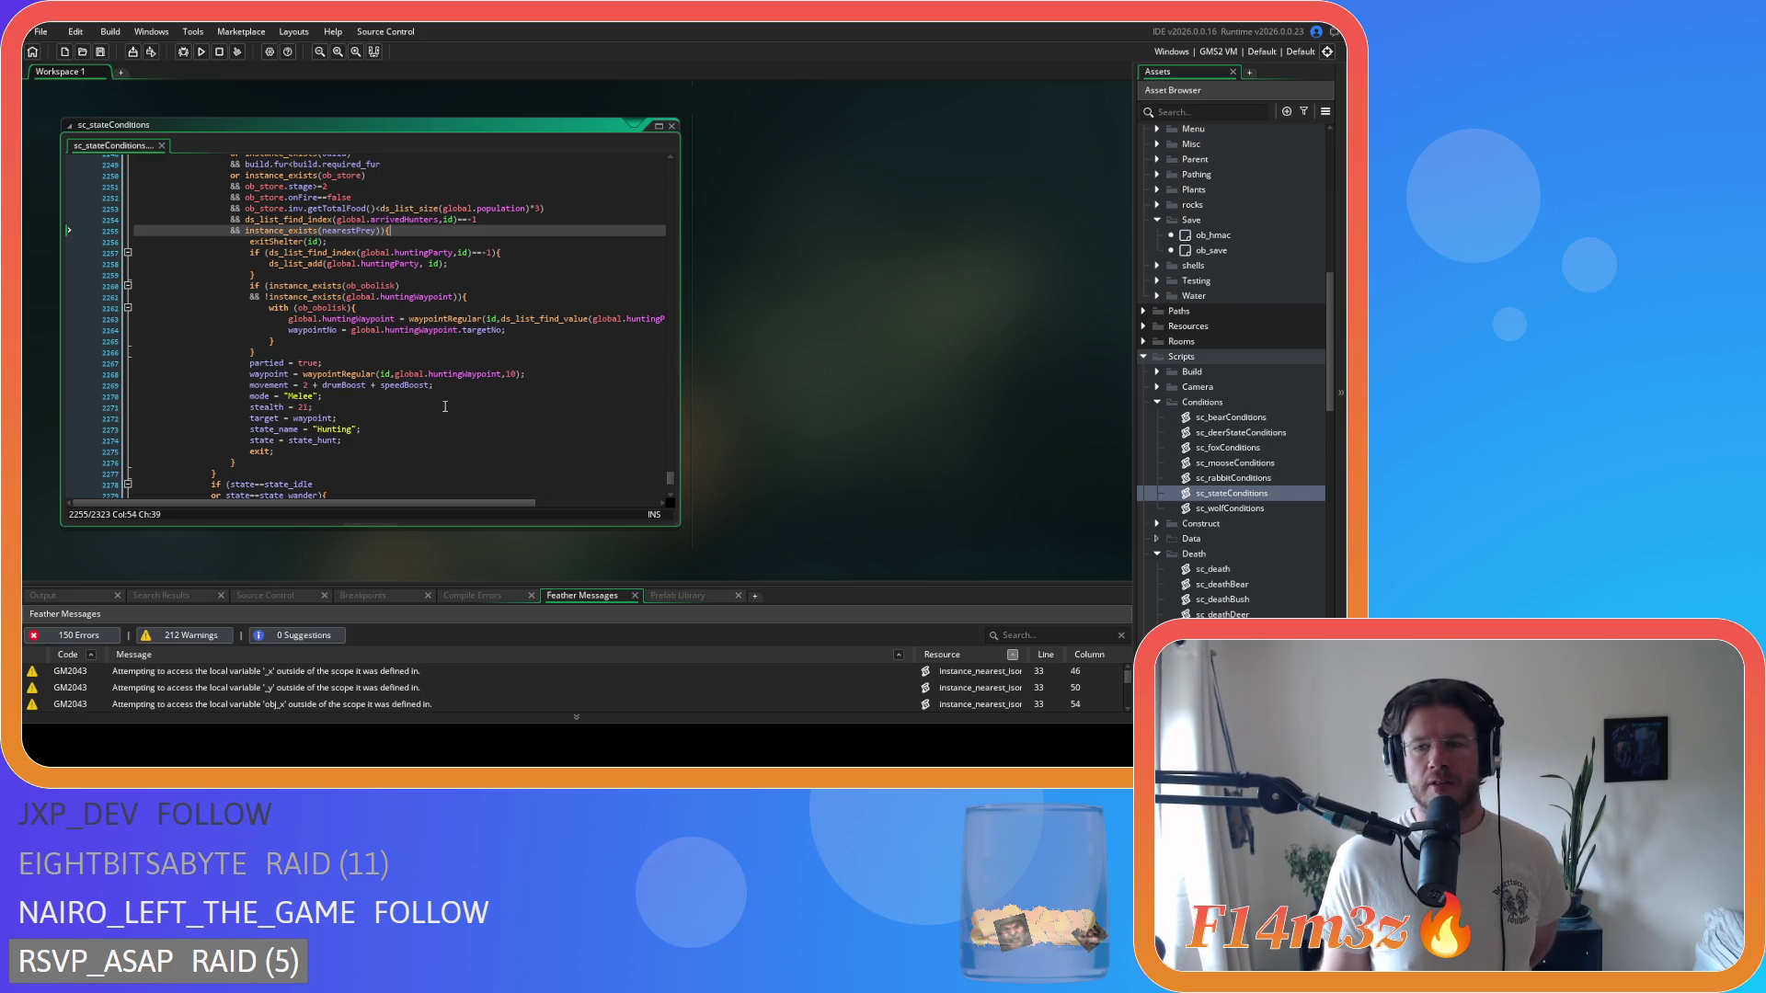
{"action": "scroll", "coordinate": [1268, 475], "scroll_direction": "up", "scroll_amount": 3}
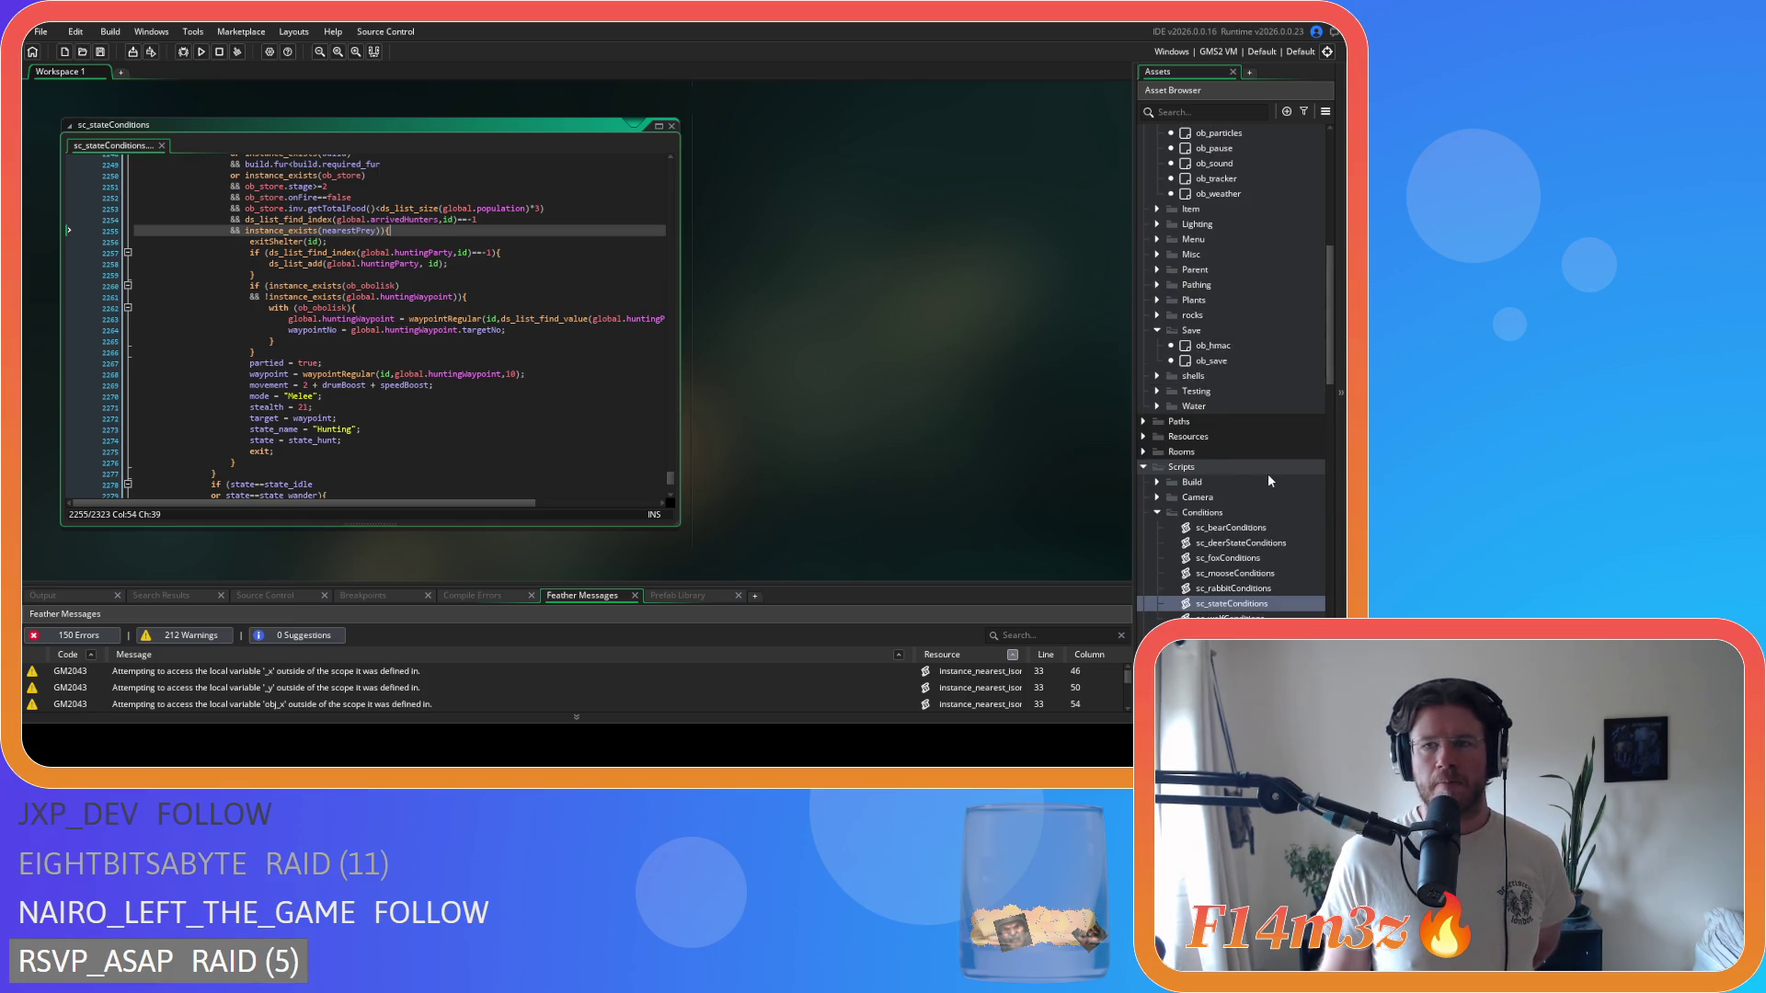
- Open ob_wolfden from Objects > Construct and bring up its Step event code
{"action": "scroll", "coordinate": [1268, 476], "scroll_direction": "up", "scroll_amount": 9}
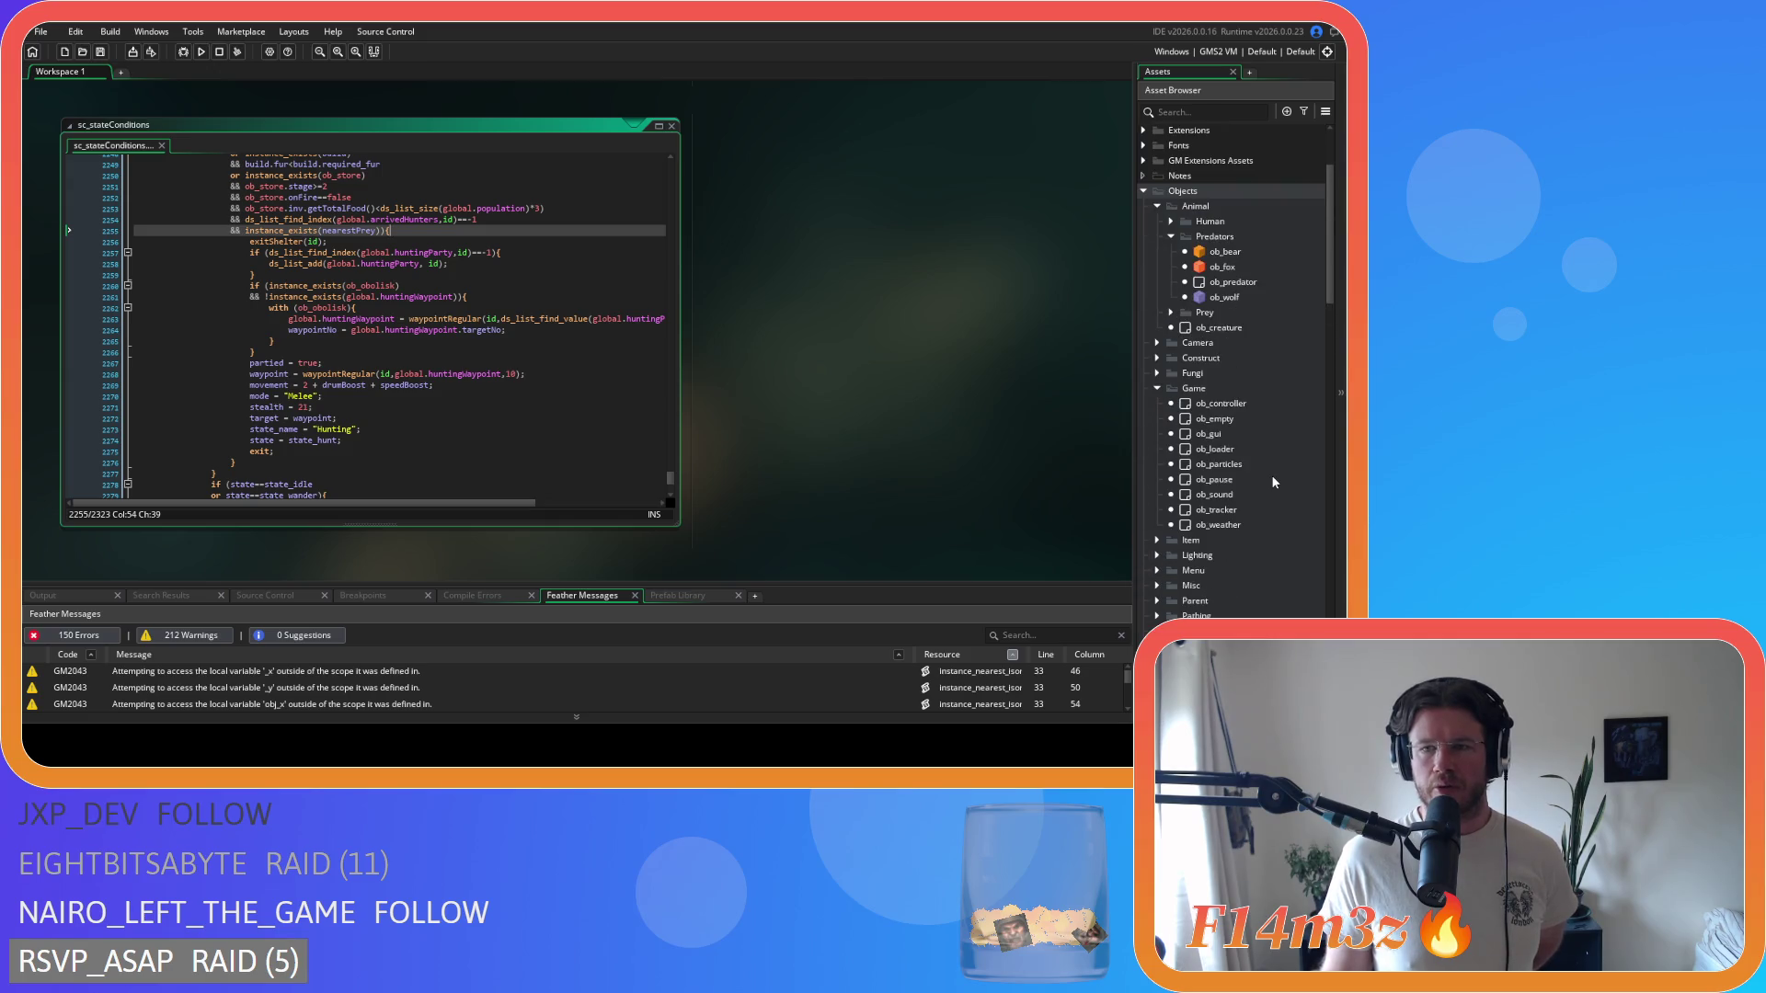
{"action": "scroll", "coordinate": [1152, 398], "scroll_direction": "down", "scroll_amount": 3}
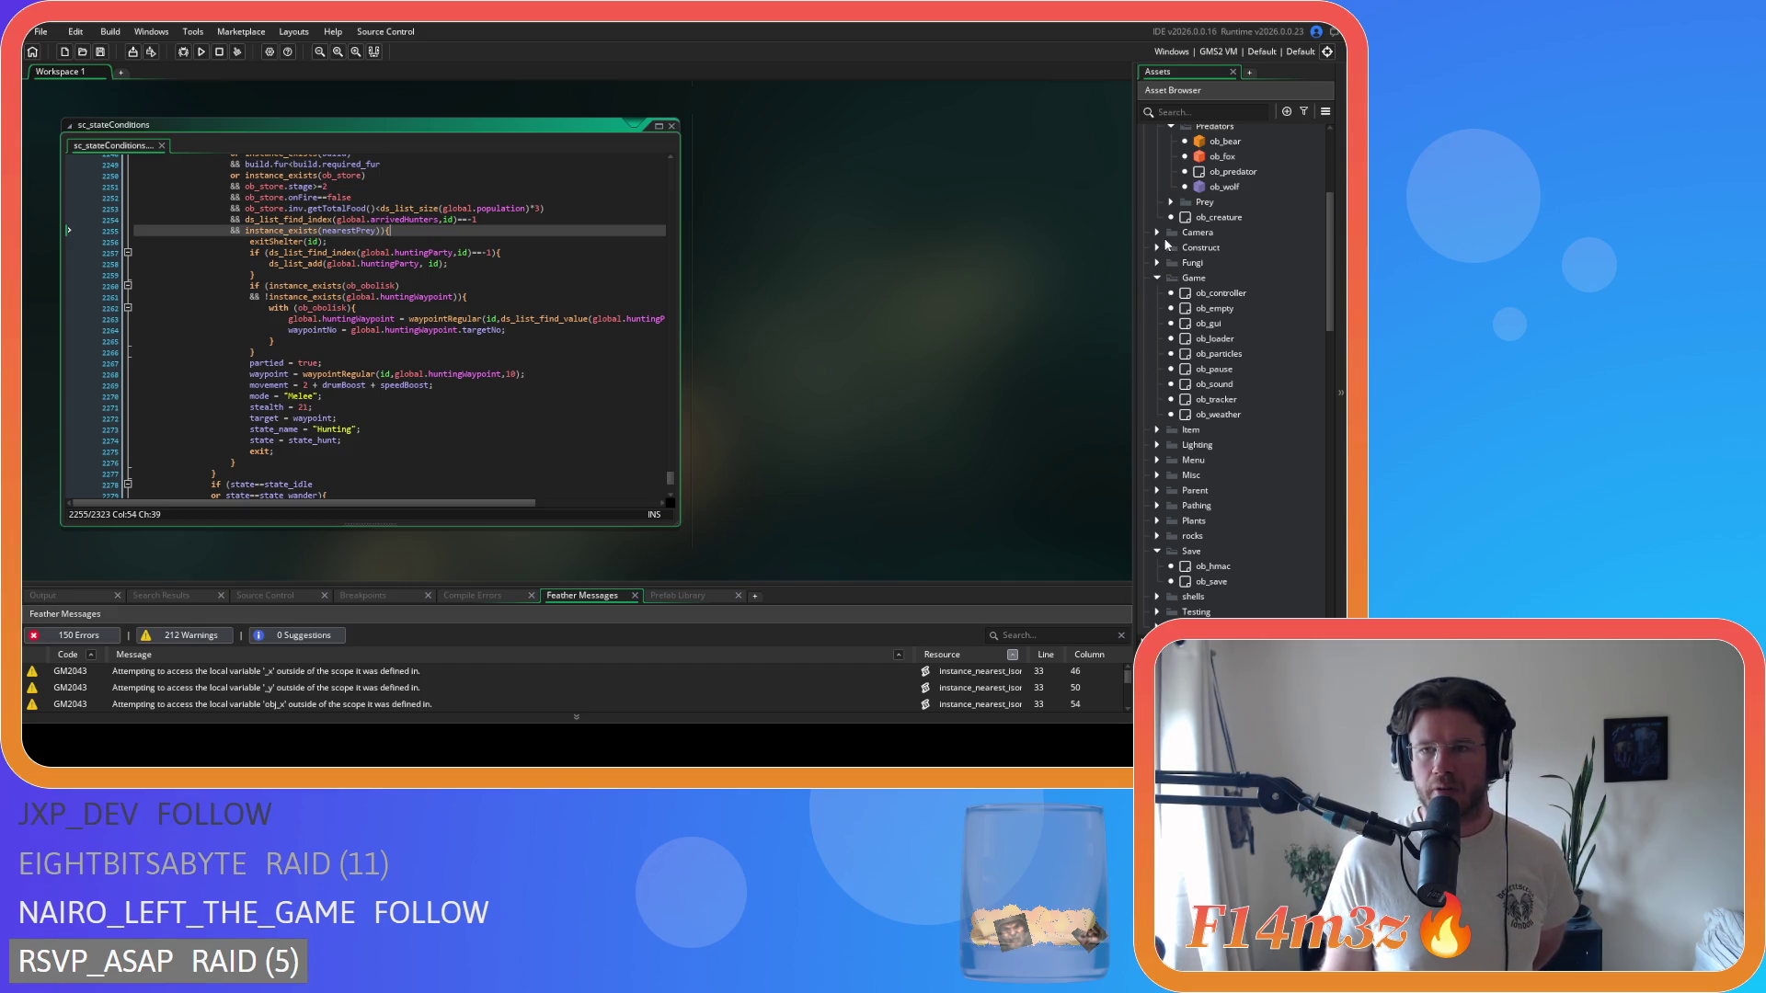
{"action": "left_click", "coordinate": [1161, 245]}
{"action": "scroll", "coordinate": [1236, 394], "scroll_direction": "down", "scroll_amount": 2}
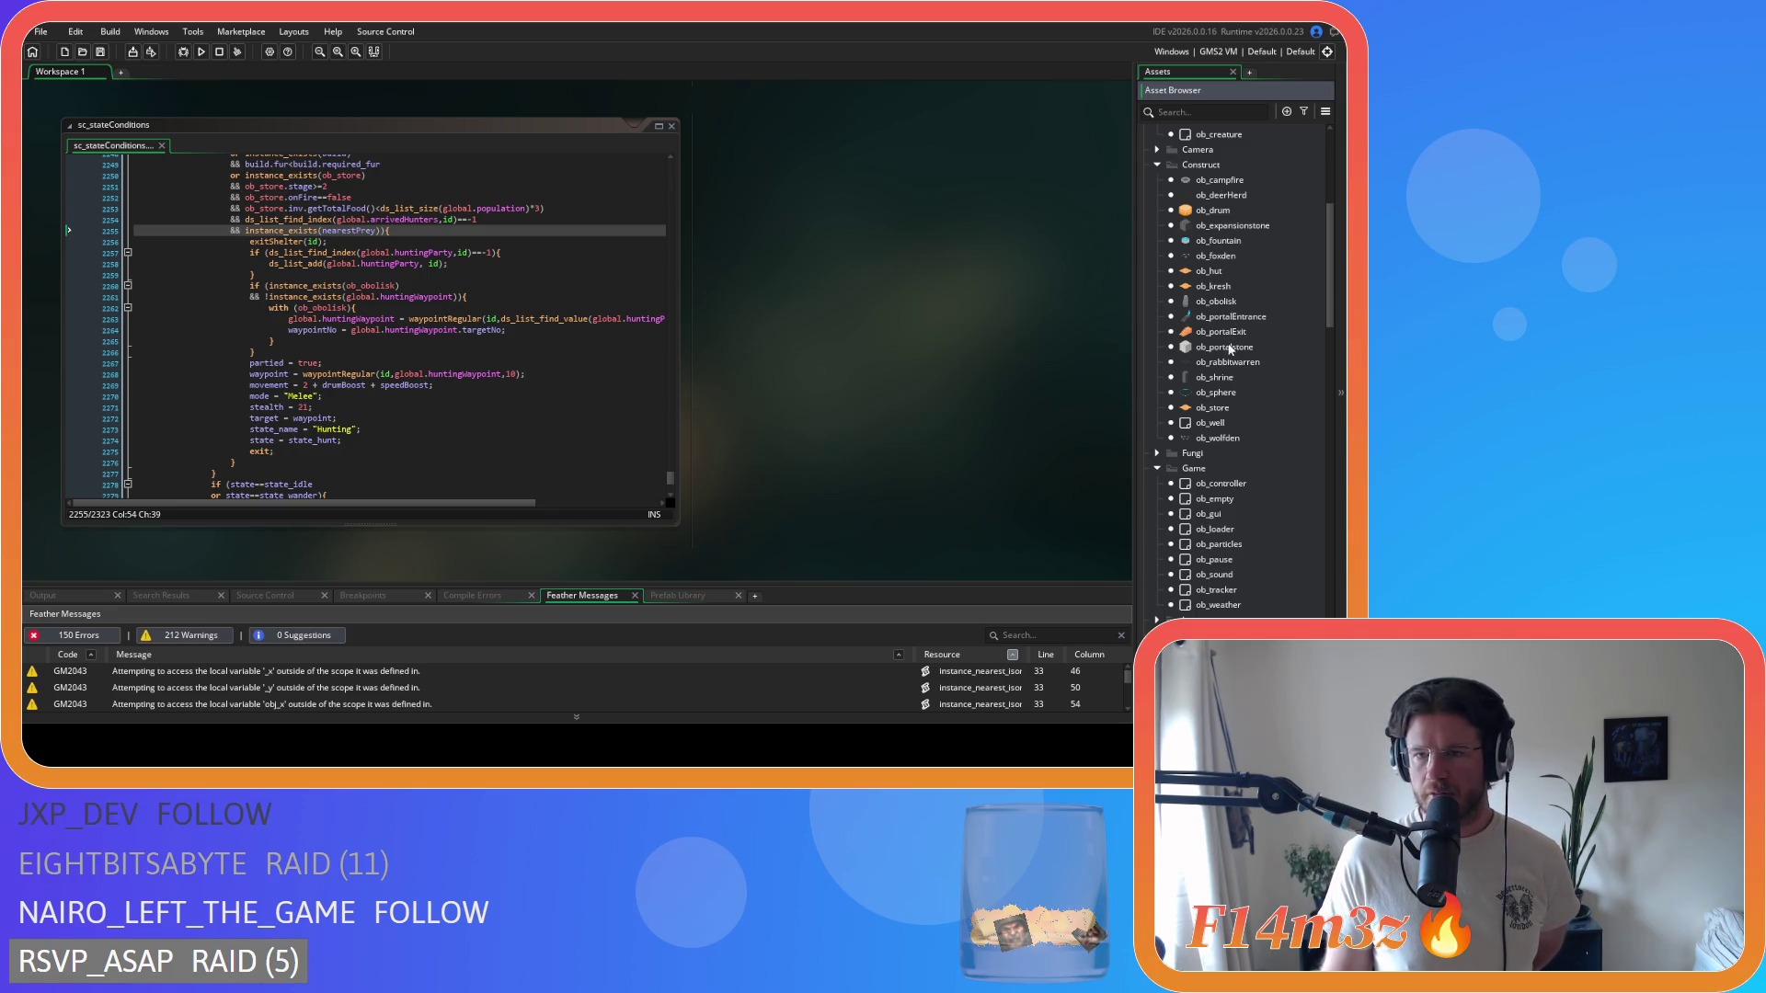
{"action": "double_click", "coordinate": [1224, 439]}
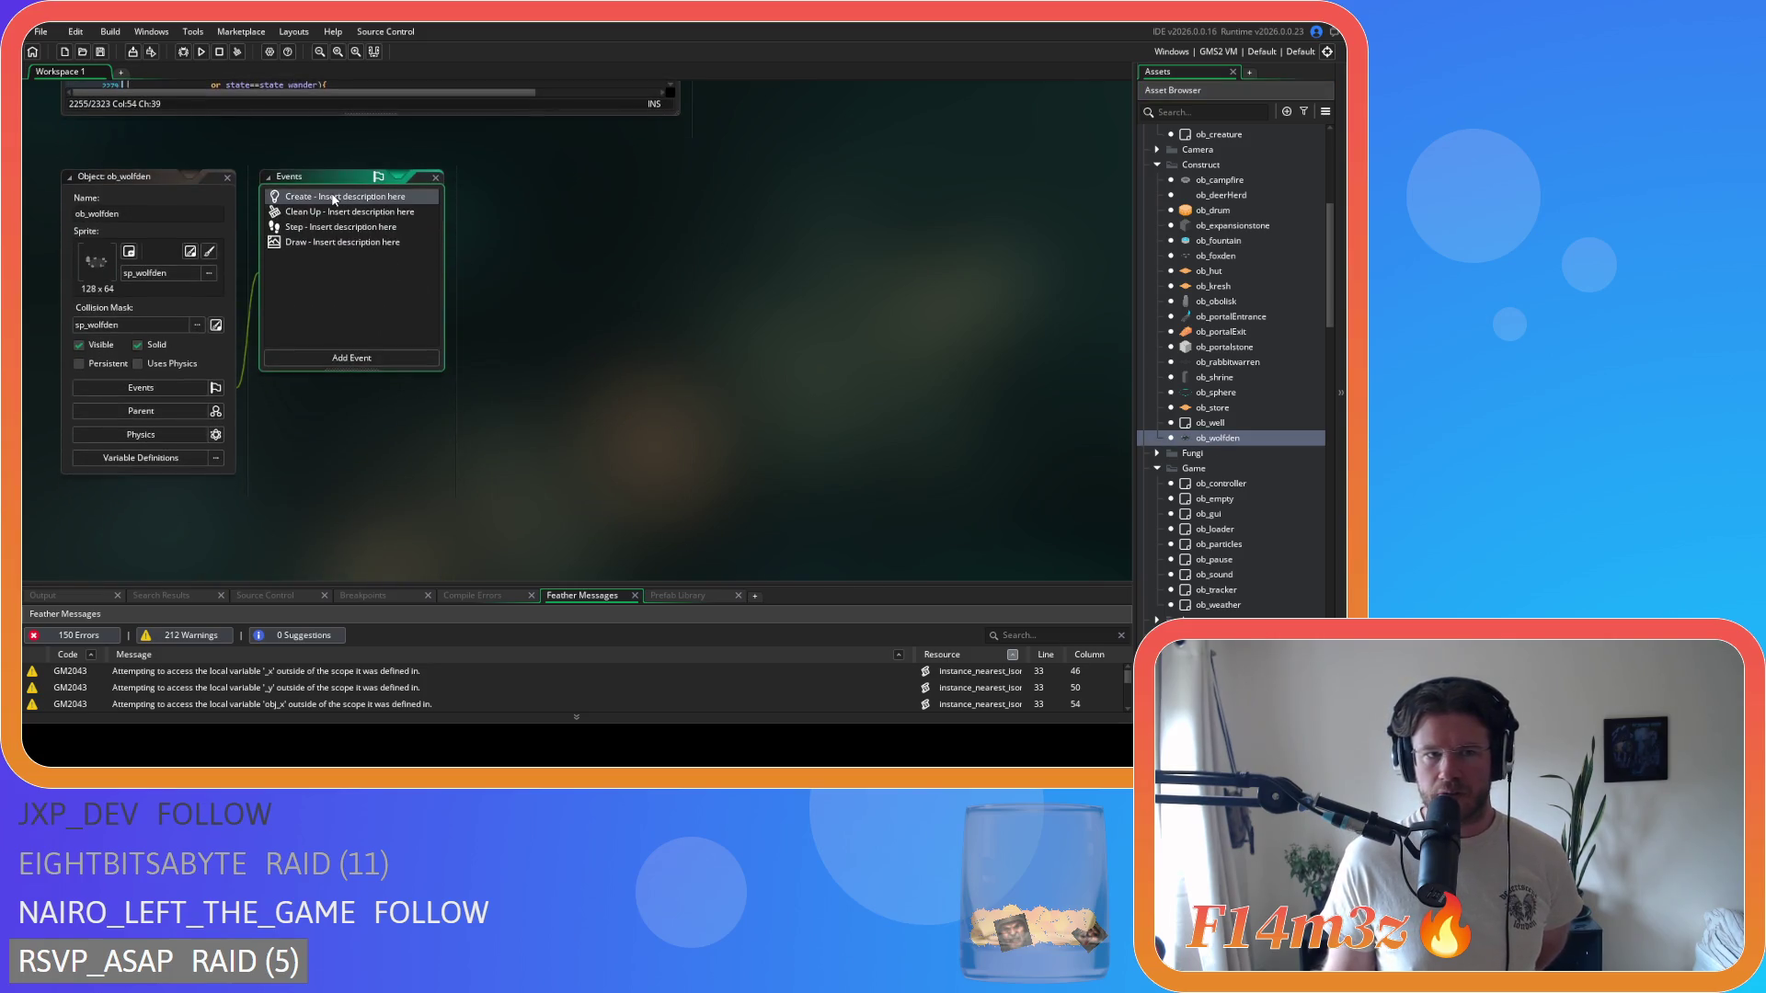
{"action": "left_click", "coordinate": [333, 199]}
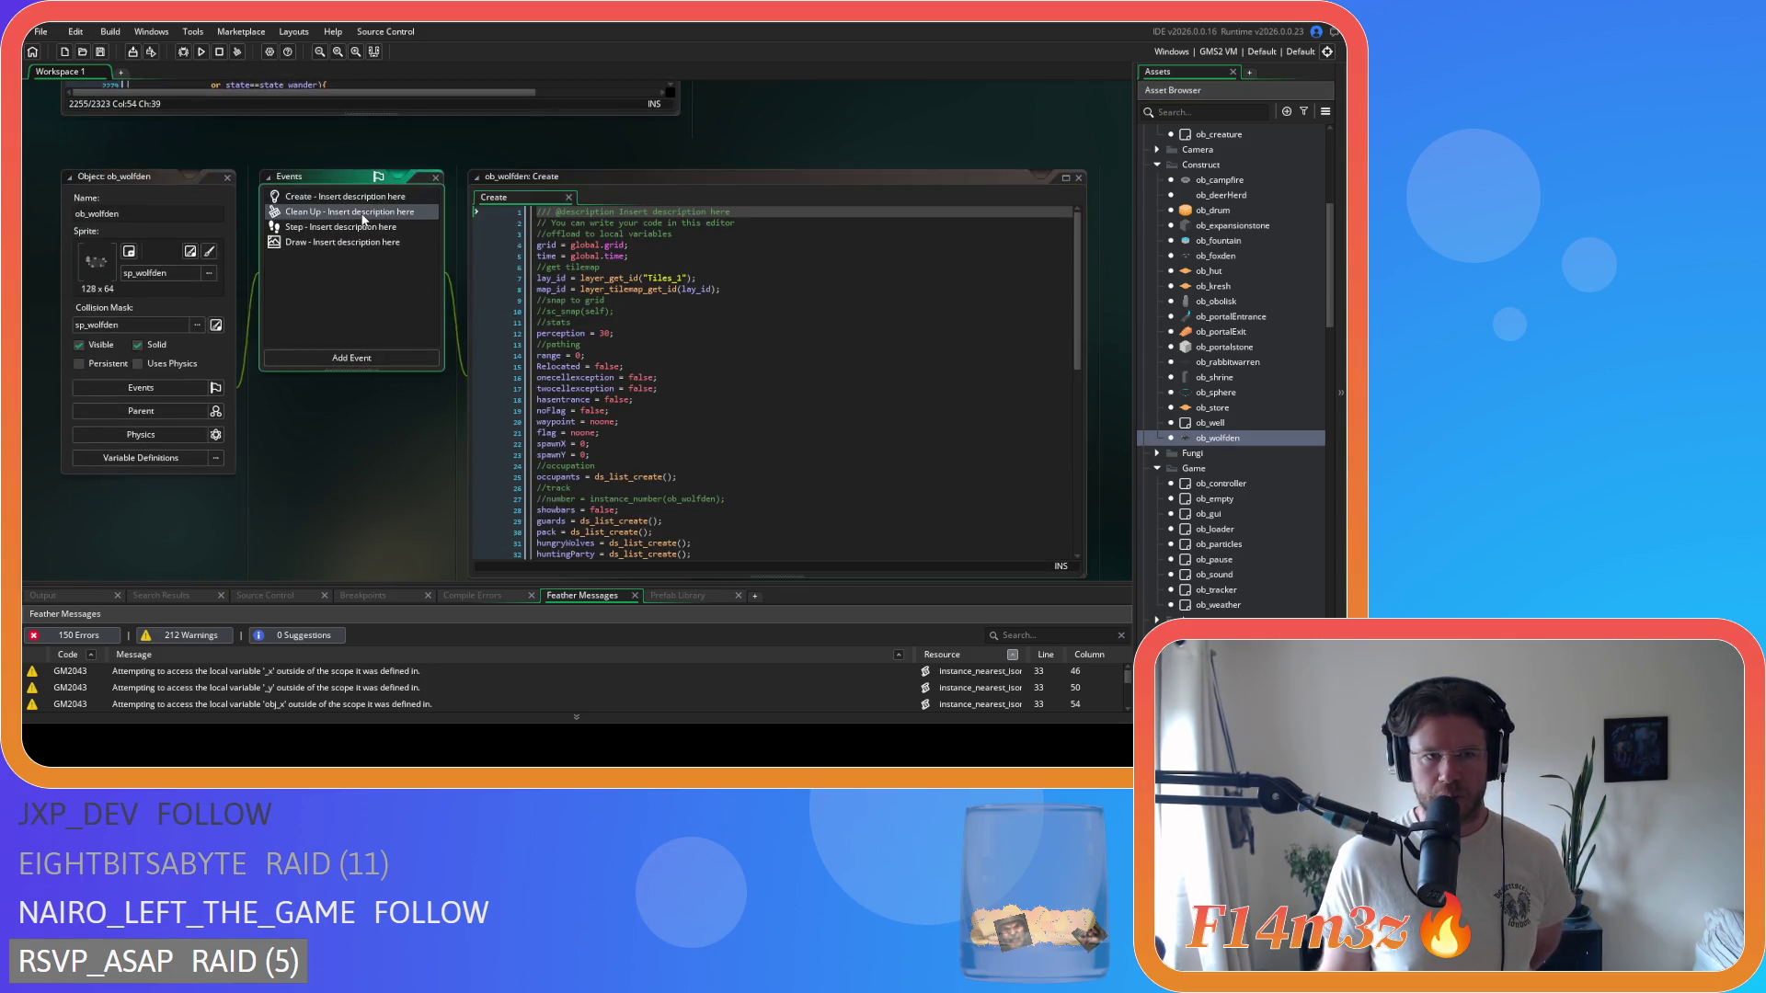
{"action": "left_click", "coordinate": [363, 212]}
{"action": "left_click", "coordinate": [370, 227]}
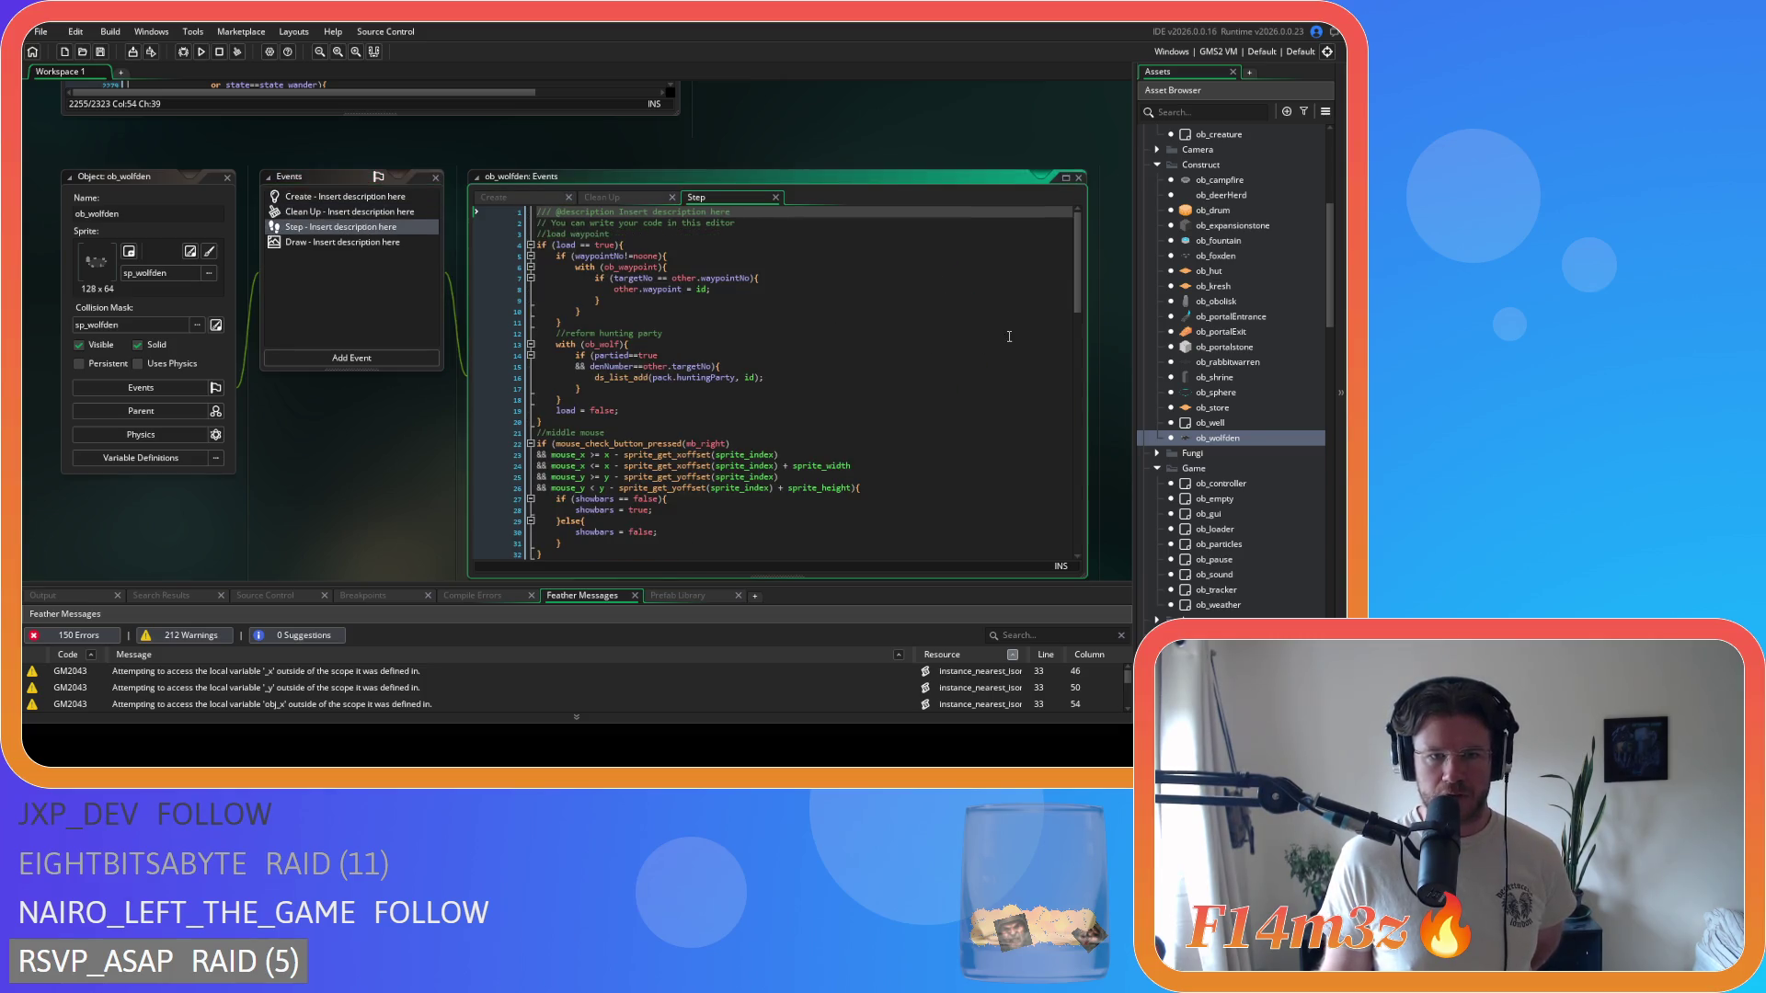
- Review the hunting waypoint conditions on lines 67–70, including the huntingParty and engagedWolves checks
{"action": "scroll", "coordinate": [996, 325], "scroll_direction": "down", "scroll_amount": 4}
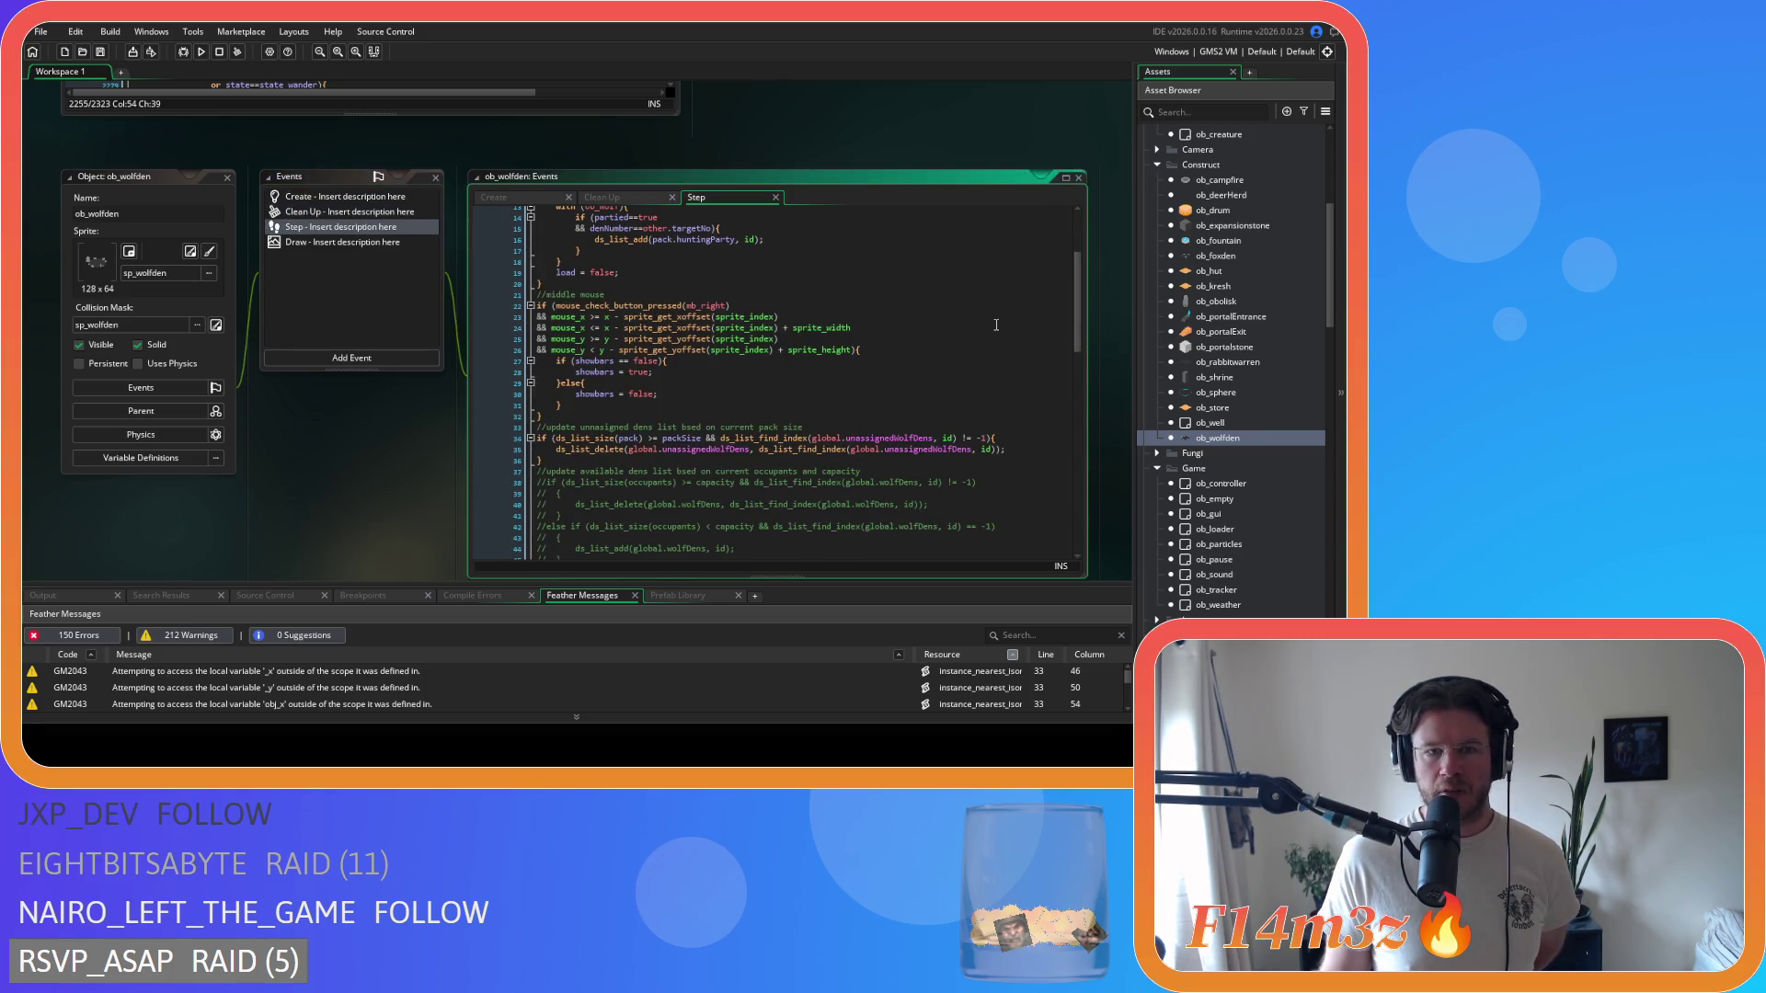
{"action": "scroll", "coordinate": [996, 325], "scroll_direction": "down", "scroll_amount": 1}
{"action": "scroll", "coordinate": [996, 325], "scroll_direction": "down", "scroll_amount": 12}
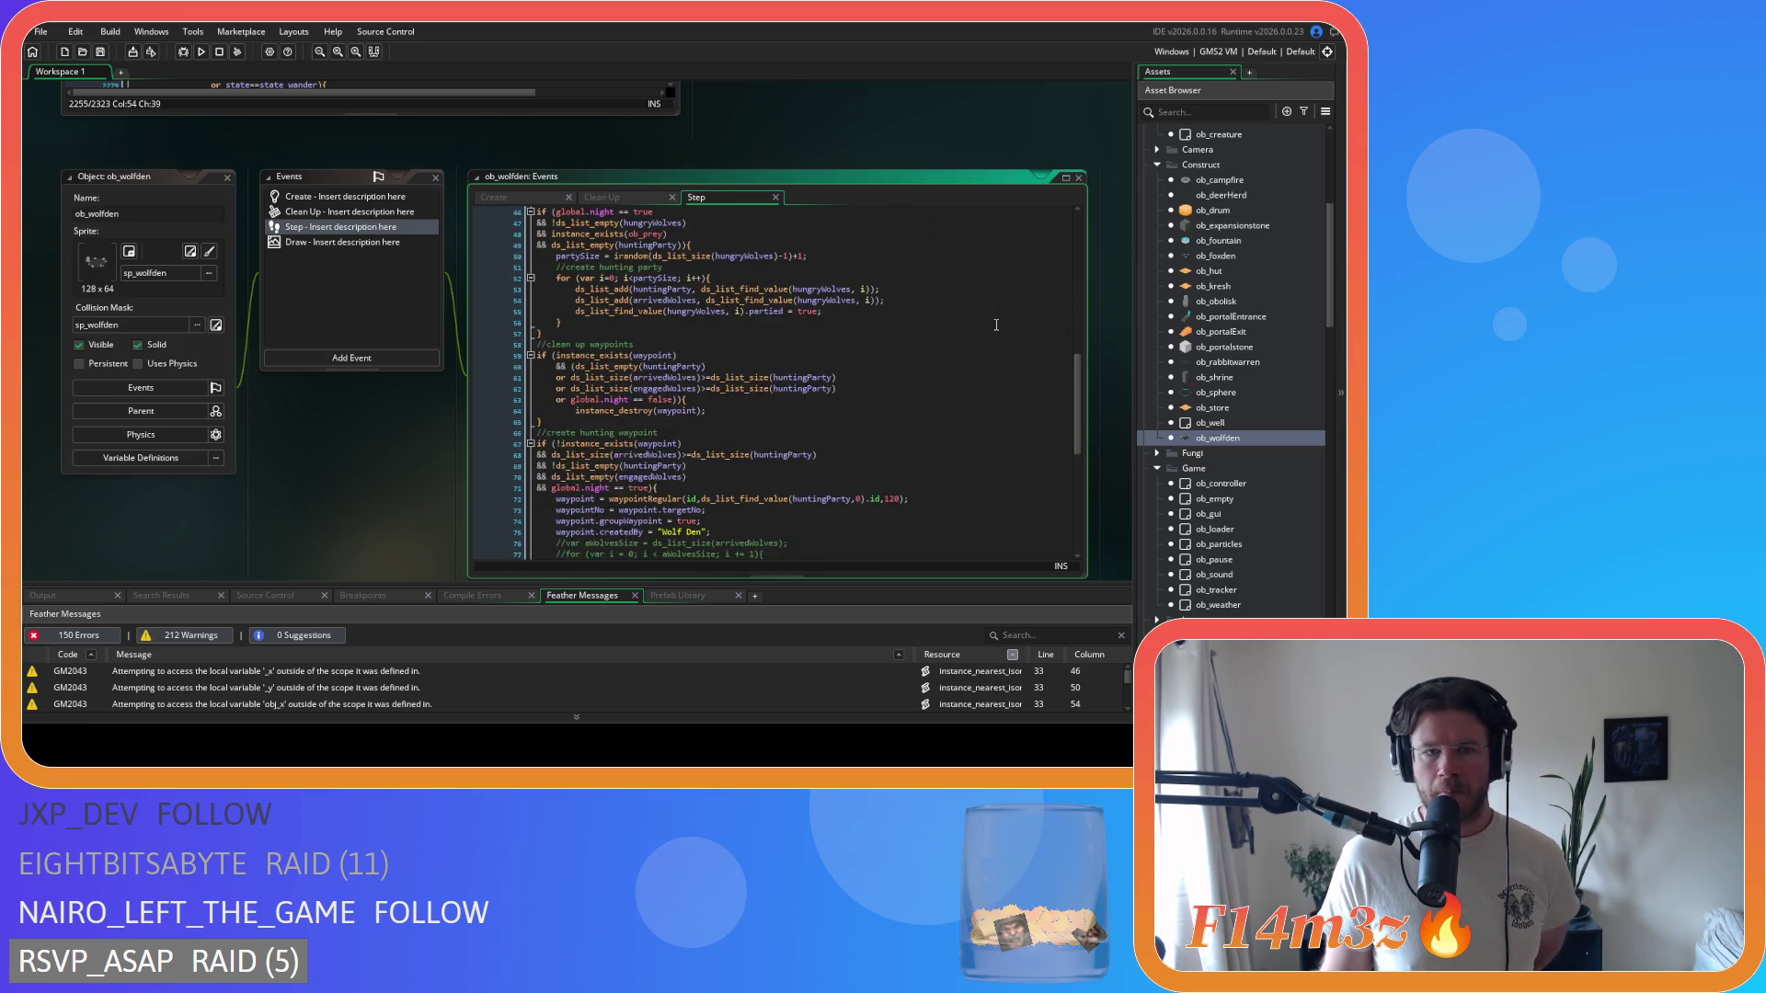
{"action": "scroll", "coordinate": [996, 325], "scroll_direction": "down", "scroll_amount": 3}
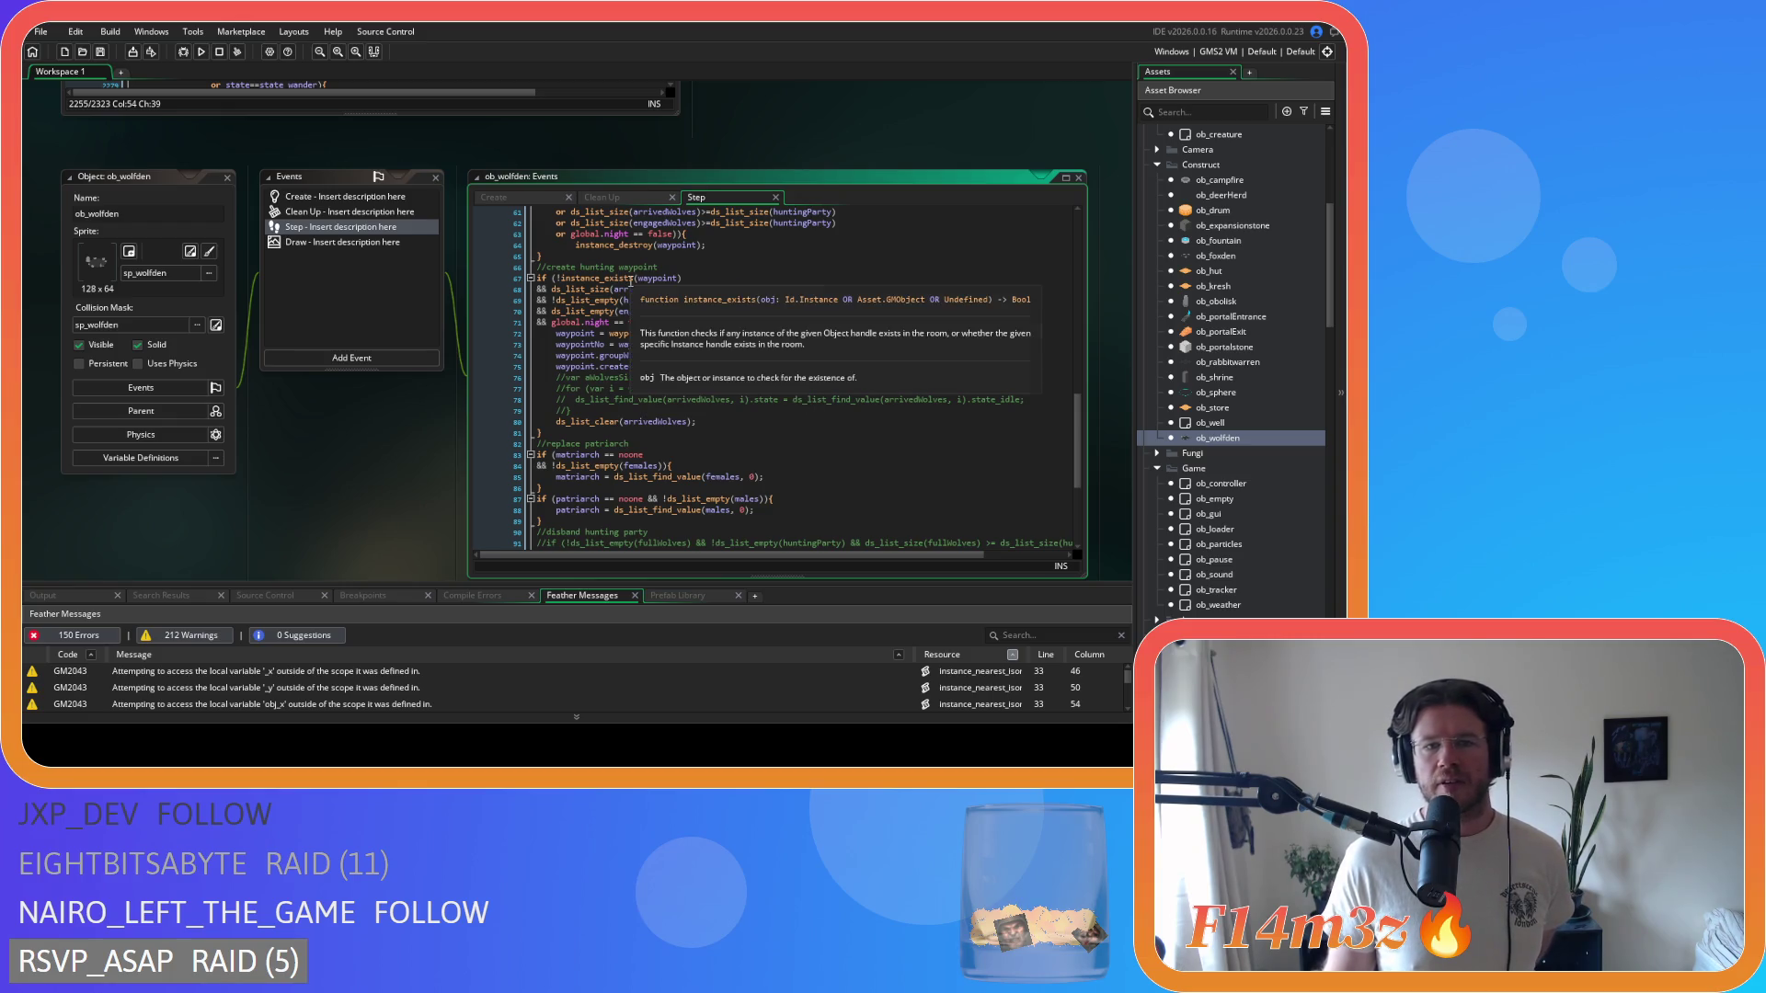
{"action": "mouse_move", "coordinate": [683, 278]}
{"action": "left_mouse_down"}
{"action": "mouse_move", "coordinate": [605, 278]}
{"action": "mouse_move", "coordinate": [856, 299]}
{"action": "mouse_move", "coordinate": [577, 290]}
{"action": "left_mouse_up"}
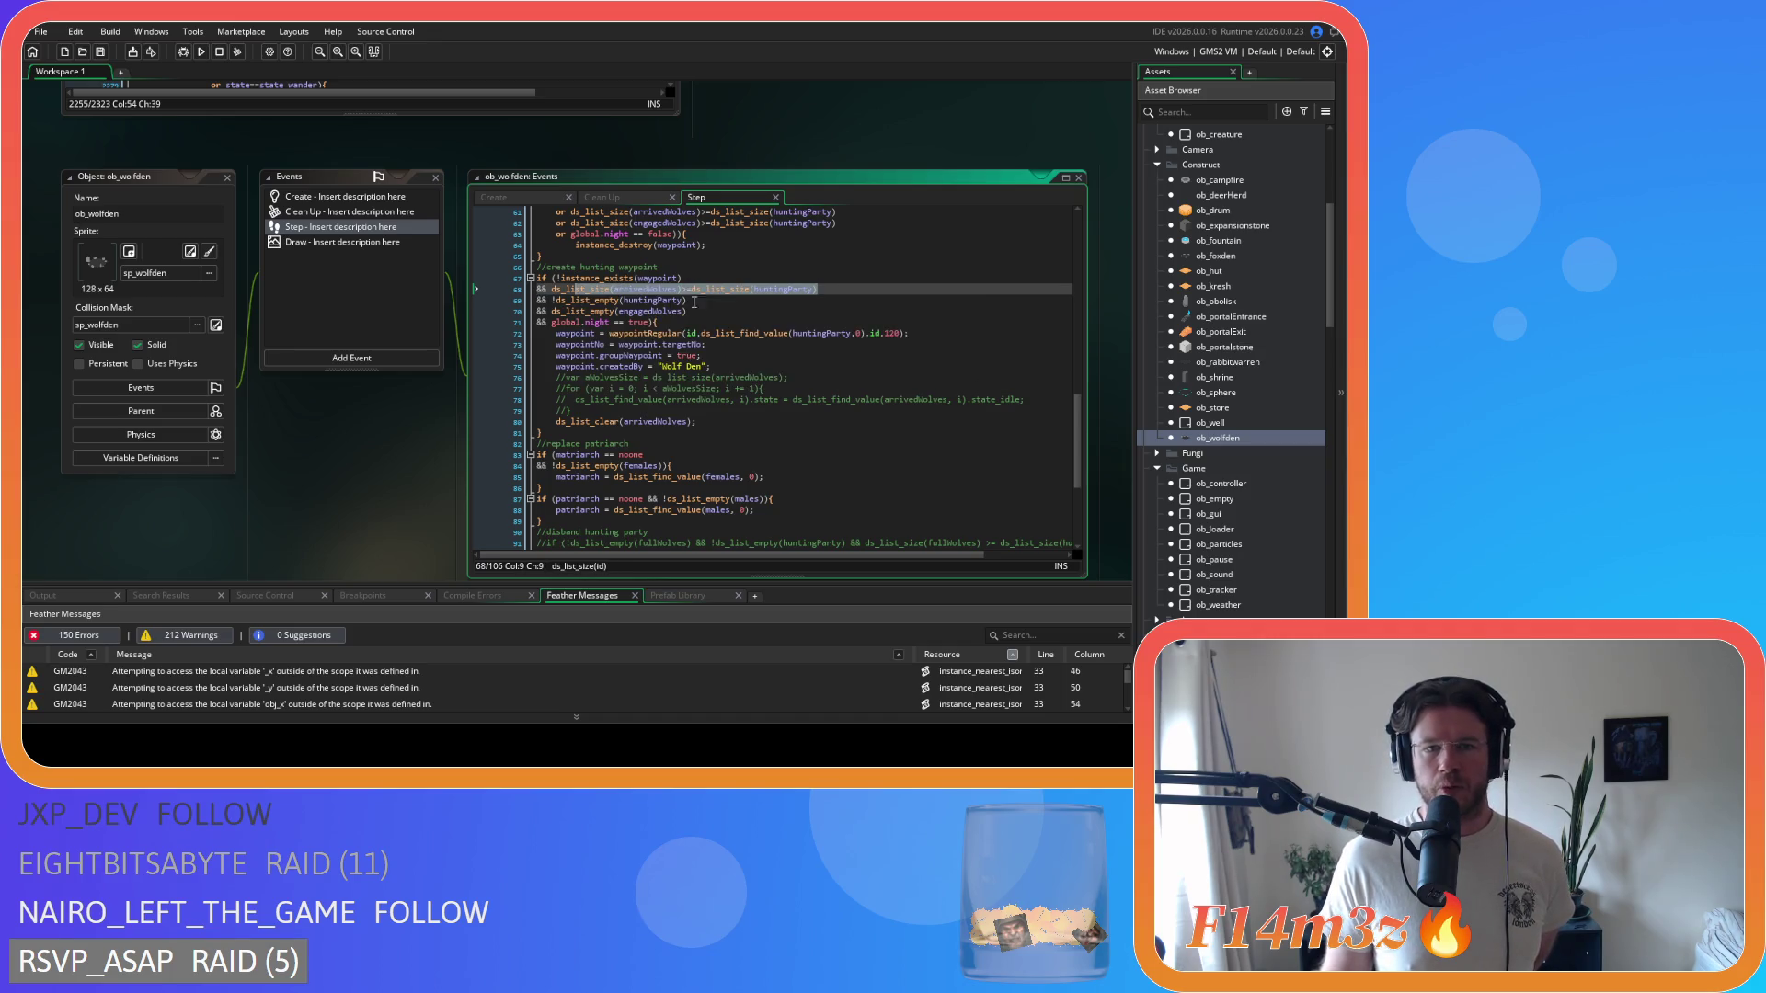
{"action": "left_click_drag", "start_coordinate": [764, 305], "coordinate": [555, 300]}
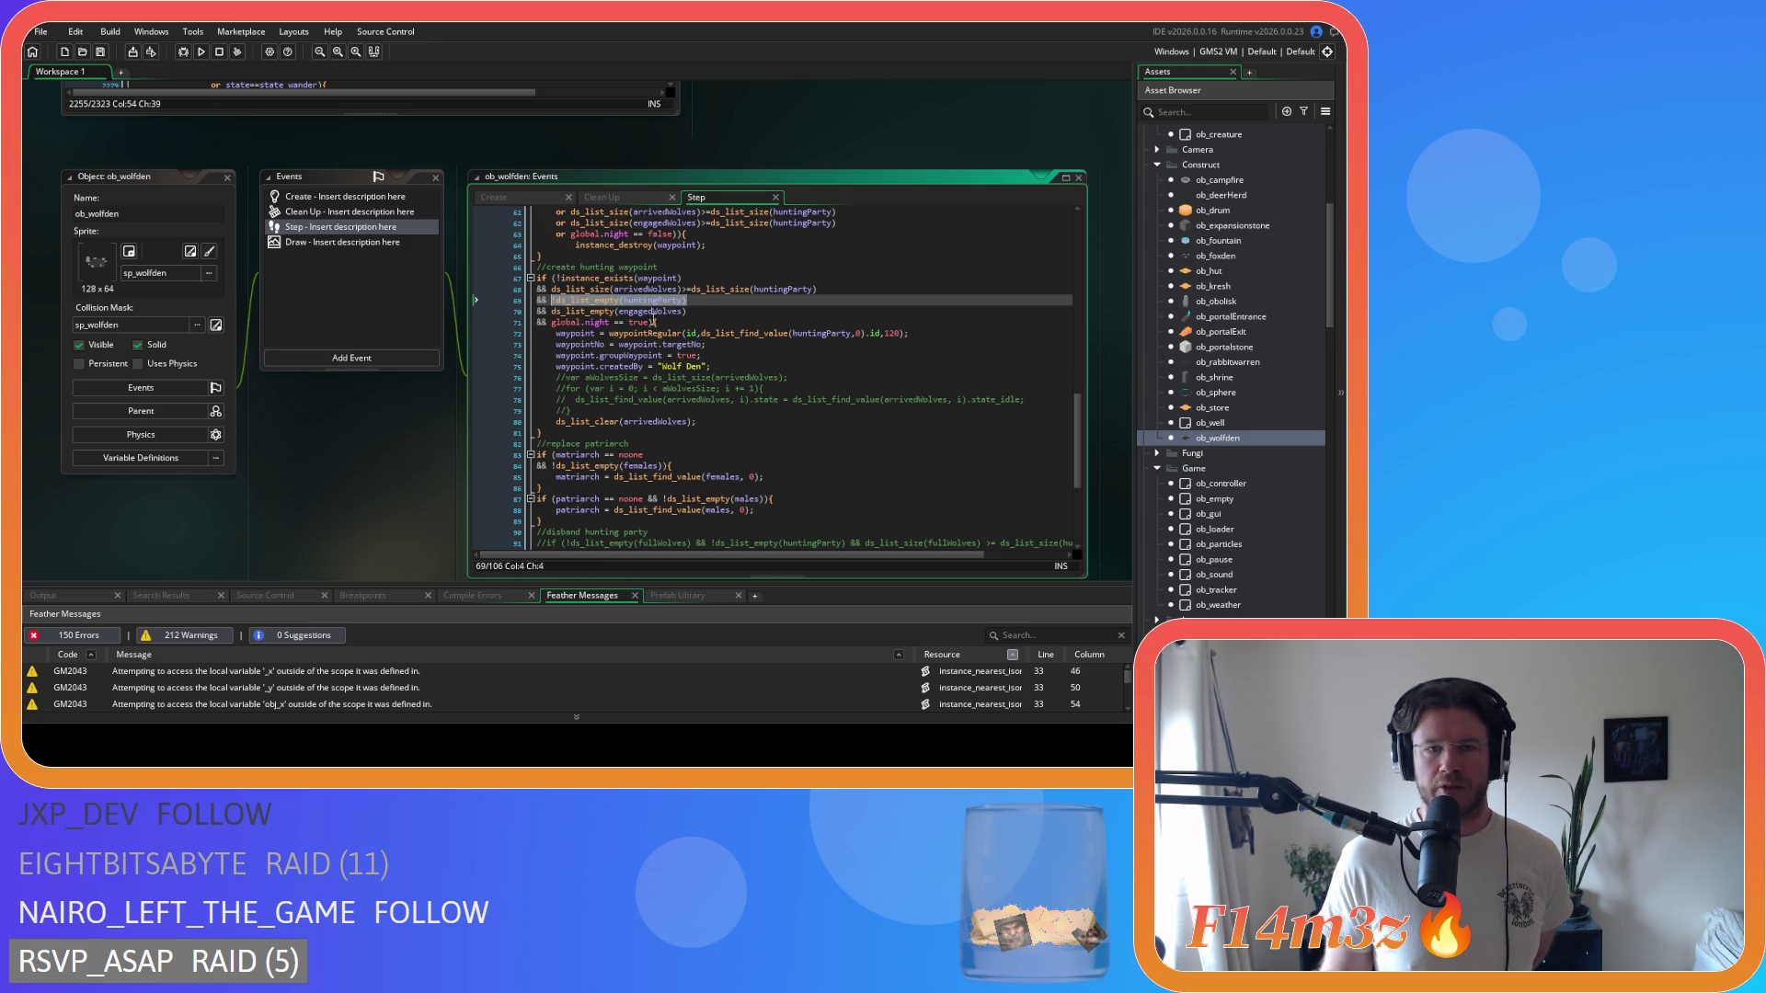
{"action": "mouse_move", "coordinate": [688, 311]}
{"action": "left_mouse_down"}
{"action": "mouse_move", "coordinate": [554, 311]}
{"action": "mouse_move", "coordinate": [740, 365]}
{"action": "left_mouse_up"}
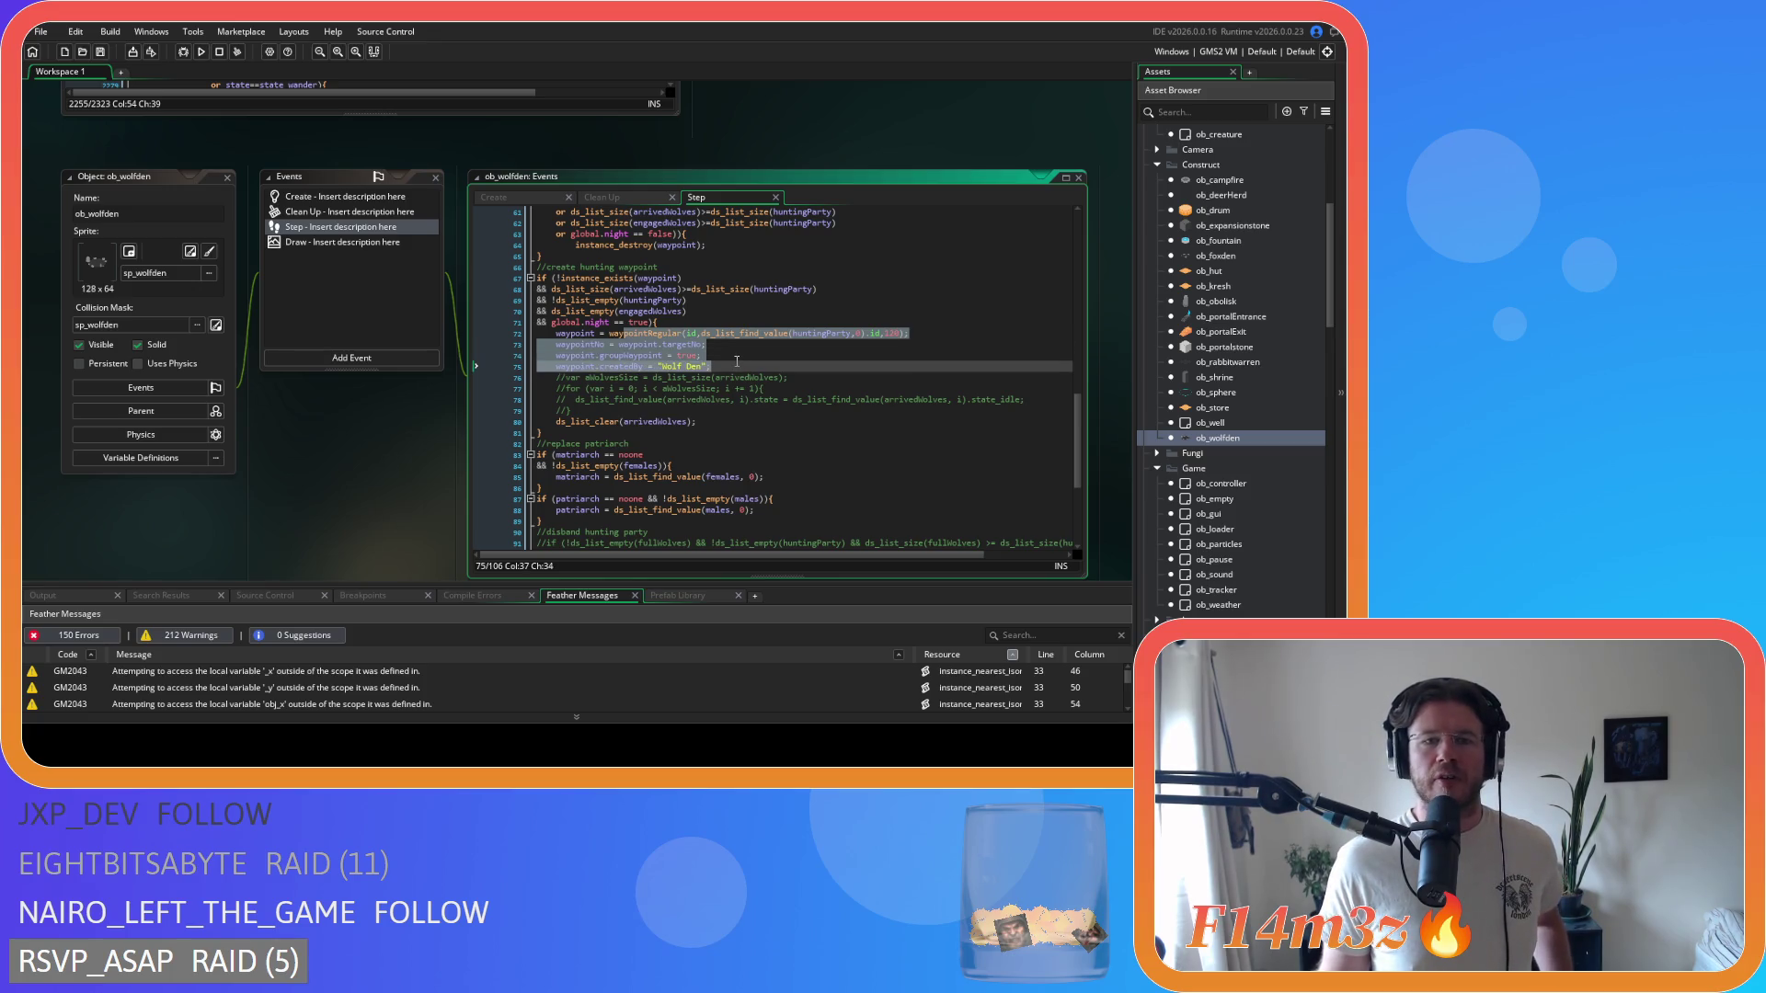
{"action": "left_click", "coordinate": [694, 287]}
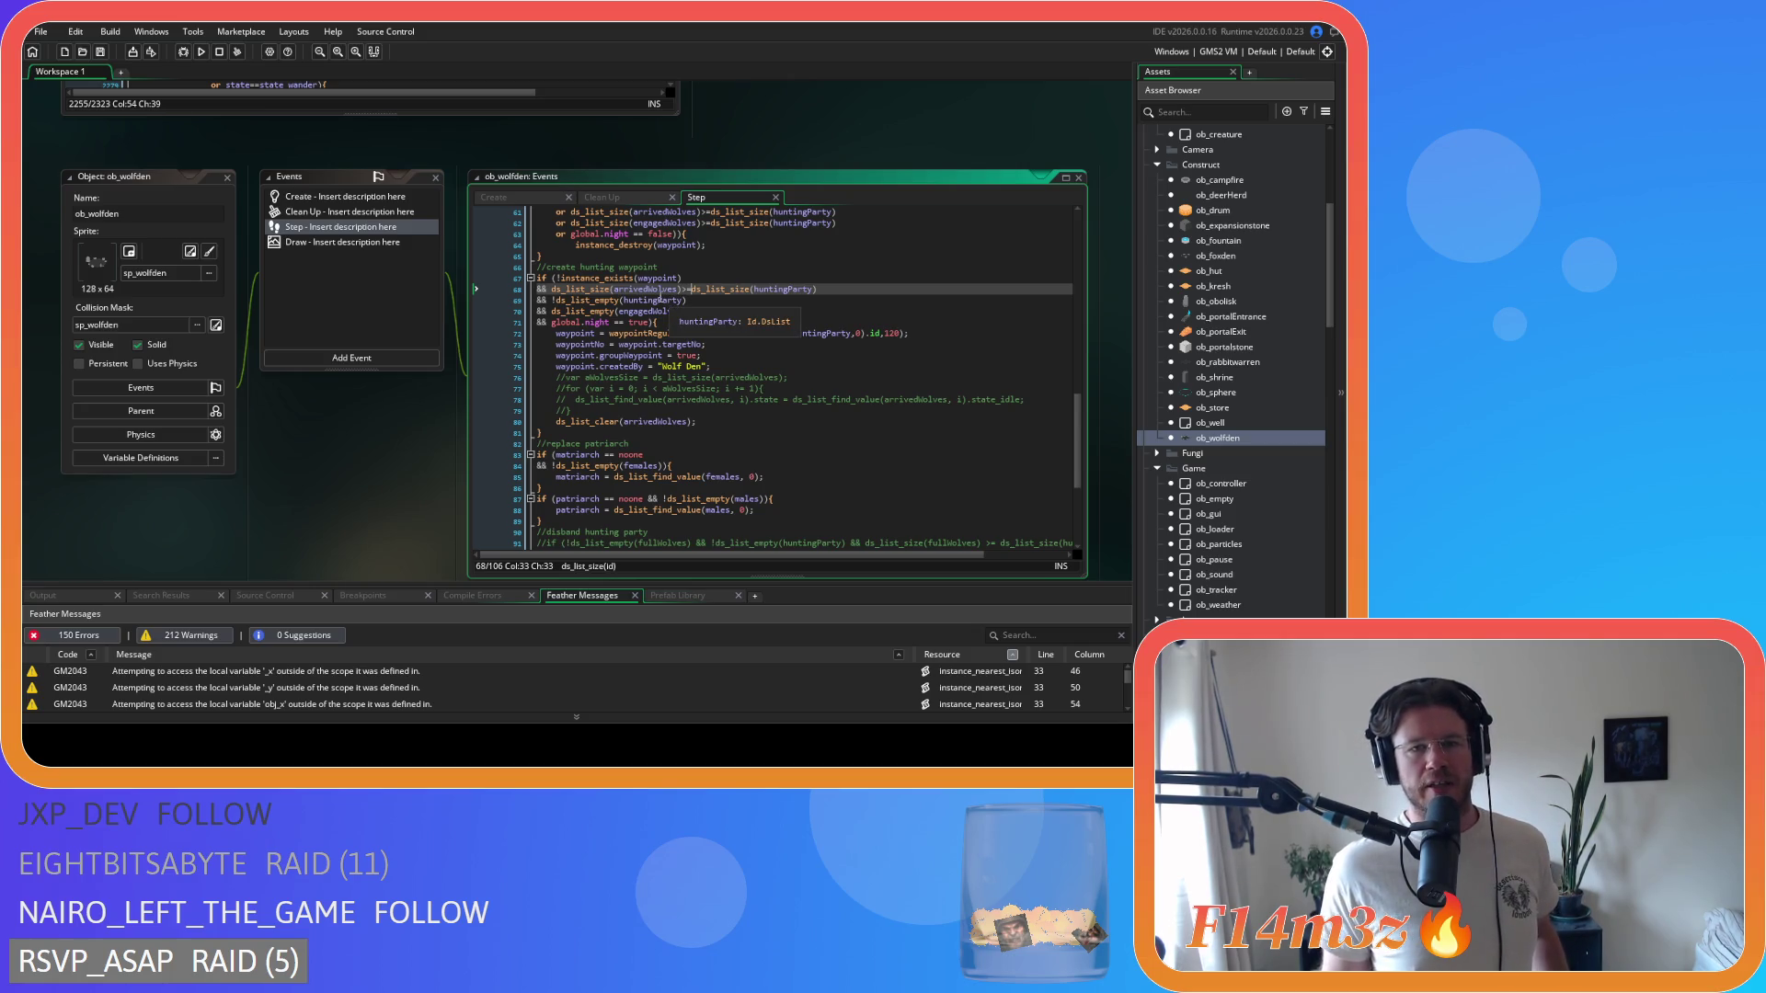
{"action": "left_click", "coordinate": [752, 322]}
{"action": "left_click", "coordinate": [752, 315]}
- Remove the spaces around == in the global.night check and save
{"action": "left_click", "coordinate": [611, 322]}
{"action": "key", "text": "Delete"}
{"action": "key", "text": "Right"}
{"action": "key", "text": "Right"}
{"action": "key", "text": "Delete"}
{"action": "left_click", "coordinate": [742, 312]}
{"action": "key", "text": "ctrl+s"}
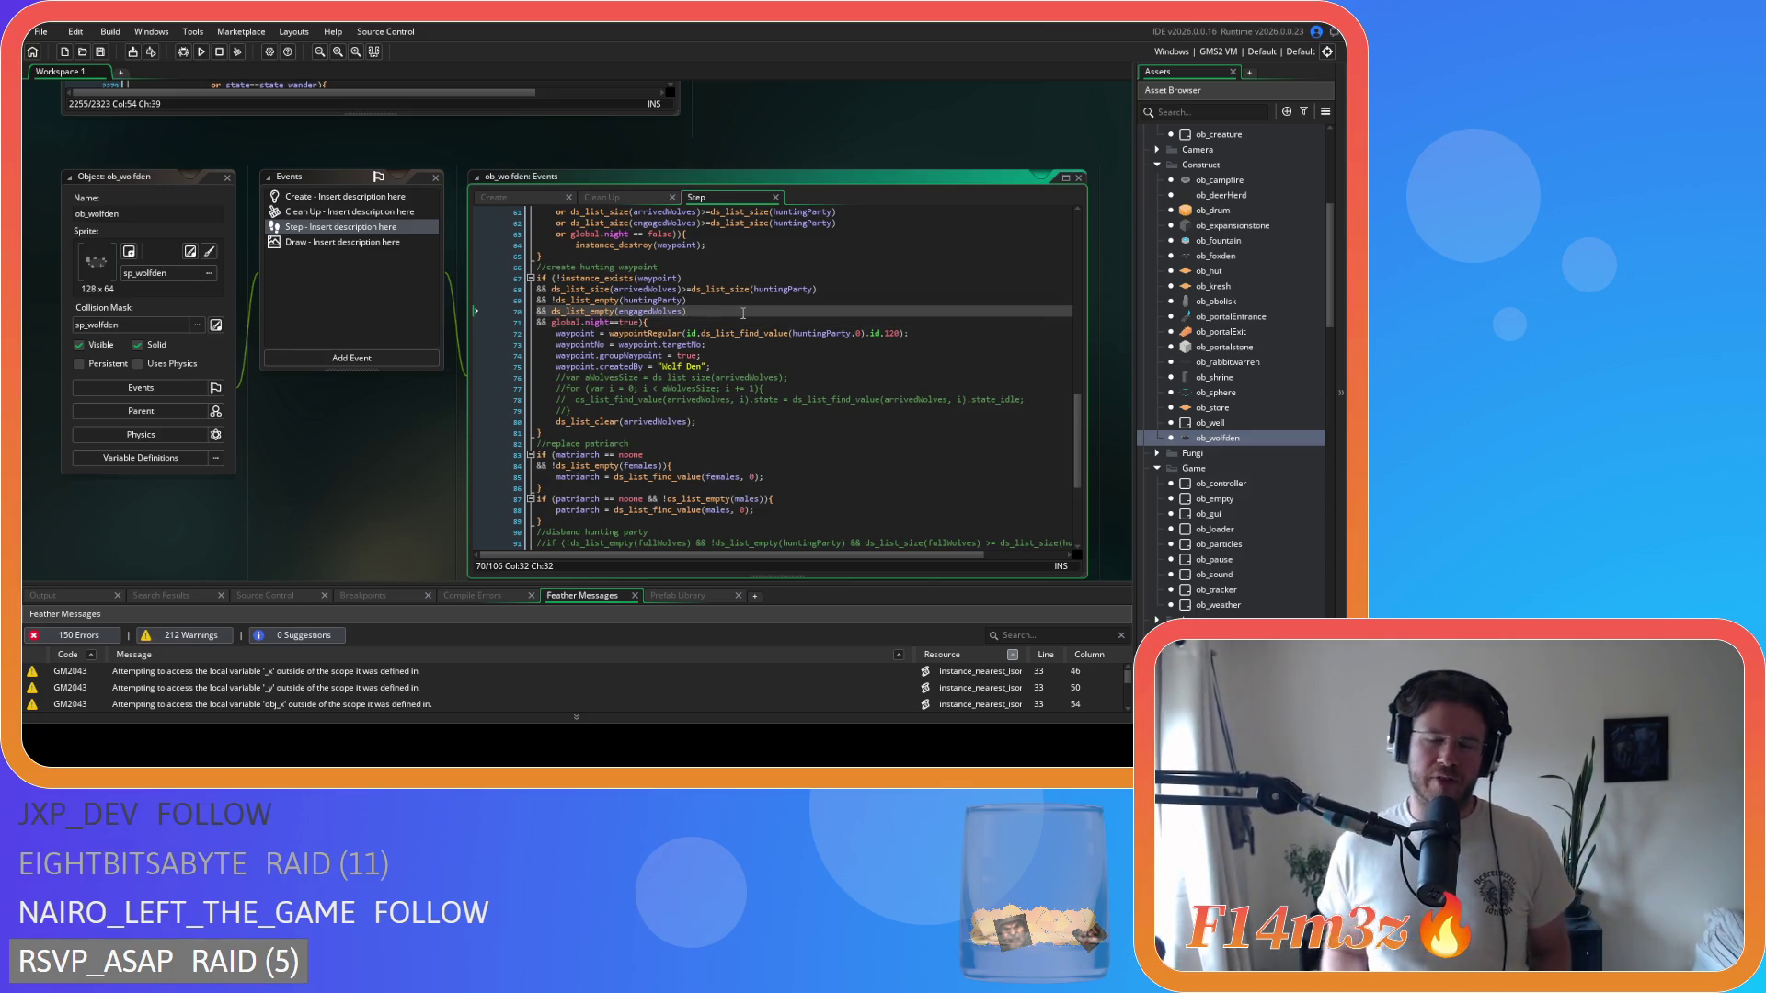
- Tighten the matriarch and patriarch == comparisons, put the males condition on its own line, and save
{"action": "left_click", "coordinate": [602, 450]}
{"action": "key", "text": "Delete"}
{"action": "key", "text": "Right"}
{"action": "key", "text": "Right"}
{"action": "key", "text": "Delete"}
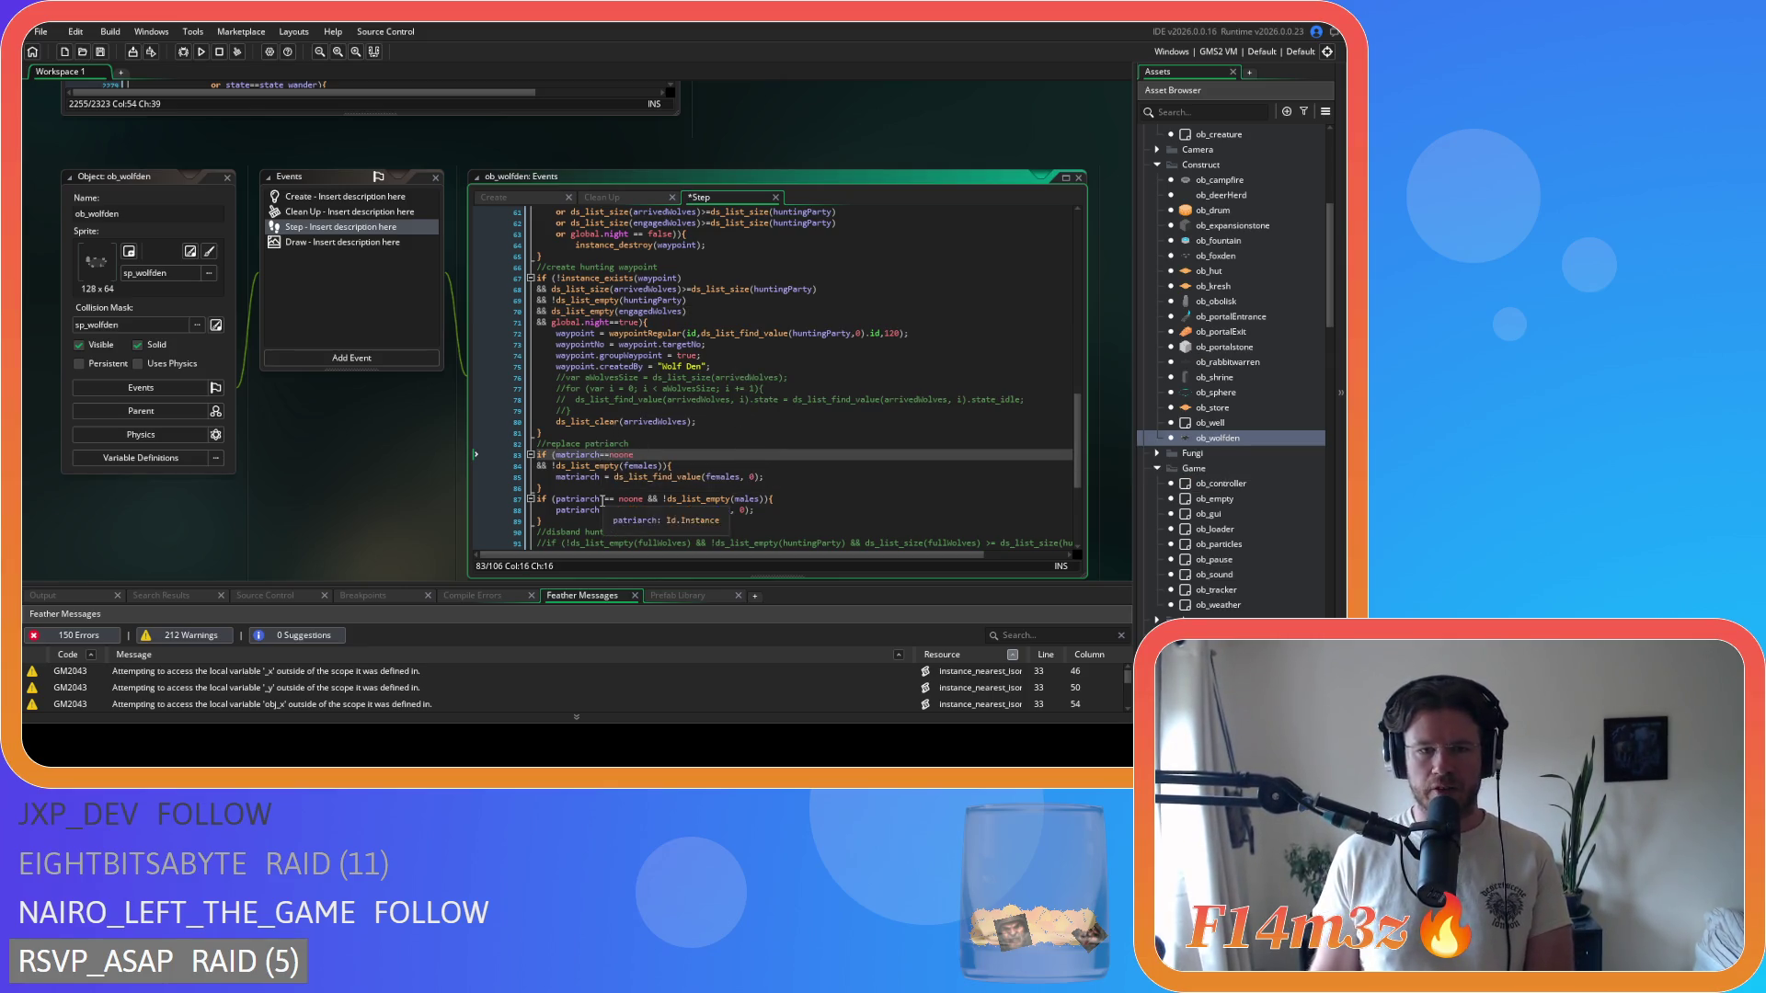
{"action": "left_click", "coordinate": [602, 499]}
{"action": "key", "text": "Delete"}
{"action": "key", "text": "Right"}
{"action": "key", "text": "Right"}
{"action": "key", "text": "Right"}
{"action": "key", "text": "Delete"}
{"action": "key", "text": "Right"}
{"action": "key", "text": "Right"}
{"action": "key", "text": "Right"}
{"action": "key", "text": "Delete"}
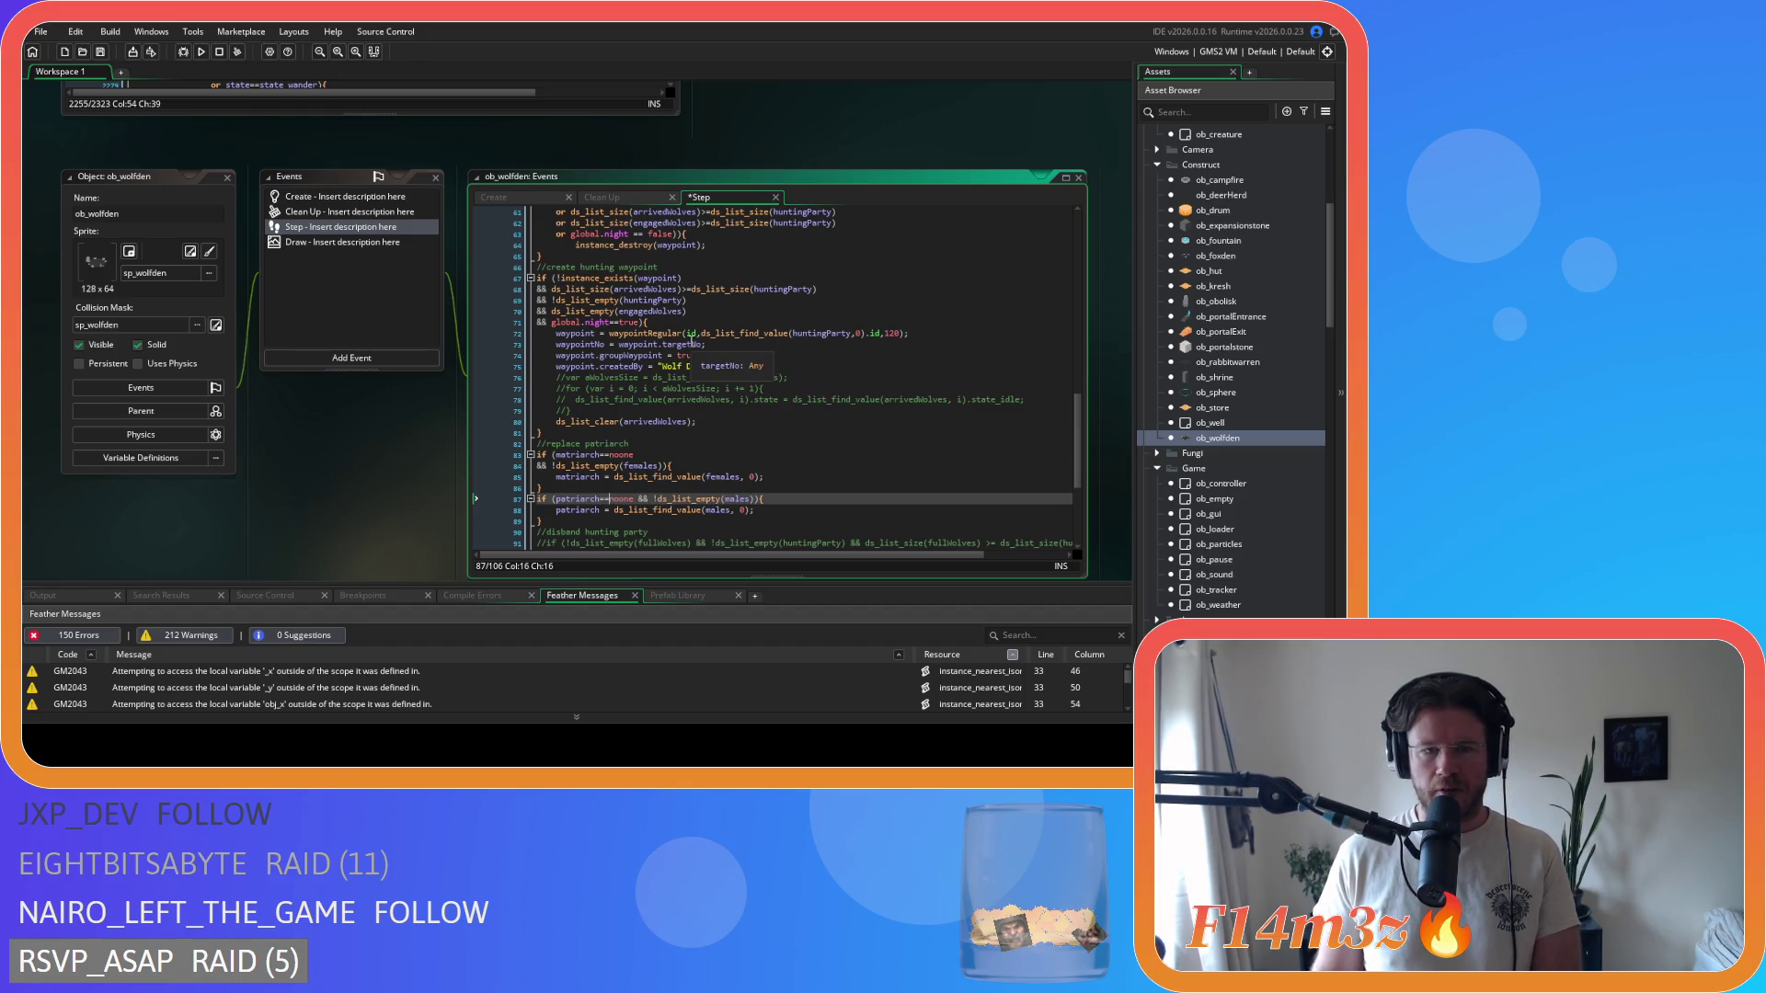
{"action": "key", "text": "Return"}
{"action": "key", "text": "End"}
{"action": "key", "text": "ctrl+s"}
{"action": "scroll", "coordinate": [731, 501], "scroll_direction": "up", "scroll_amount": 2}
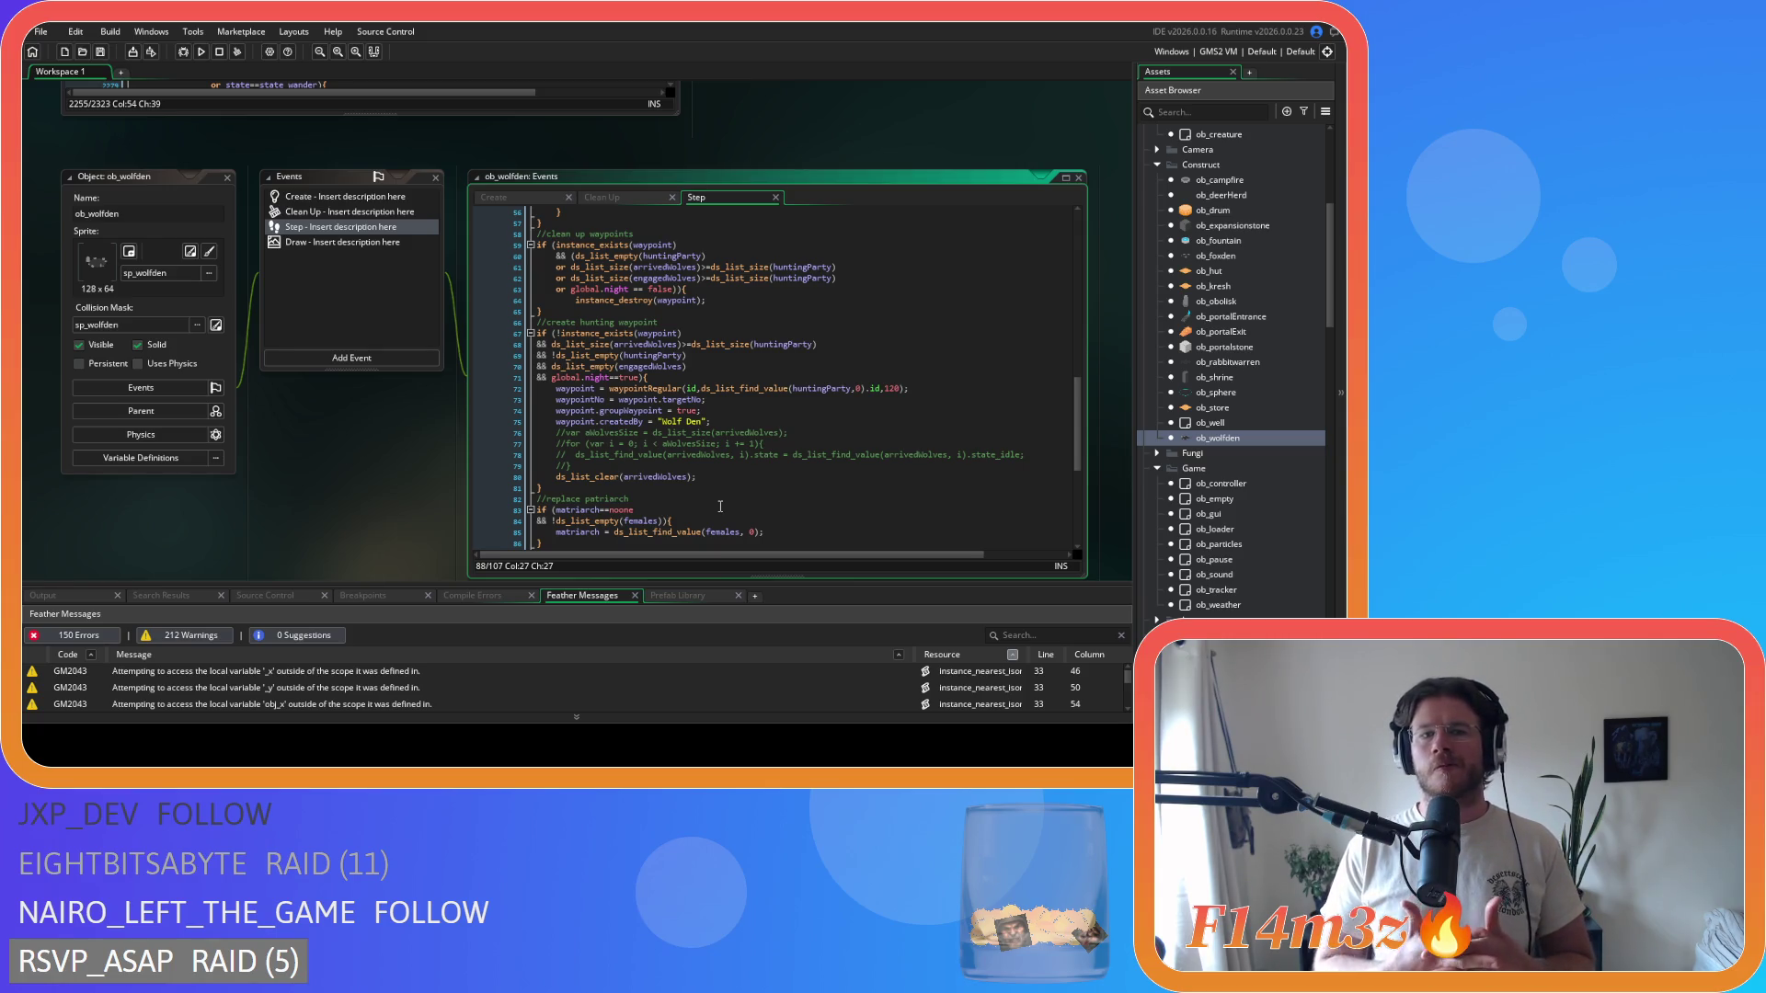
- Change line 63's night check to global.night==false and save the Step event
{"action": "left_click", "coordinate": [635, 289]}
{"action": "key", "text": "Delete"}
{"action": "key", "text": "Right"}
{"action": "key", "text": "Right"}
{"action": "key", "text": "Delete"}
{"action": "left_click", "coordinate": [713, 302]}
{"action": "key", "text": "ctrl+s"}
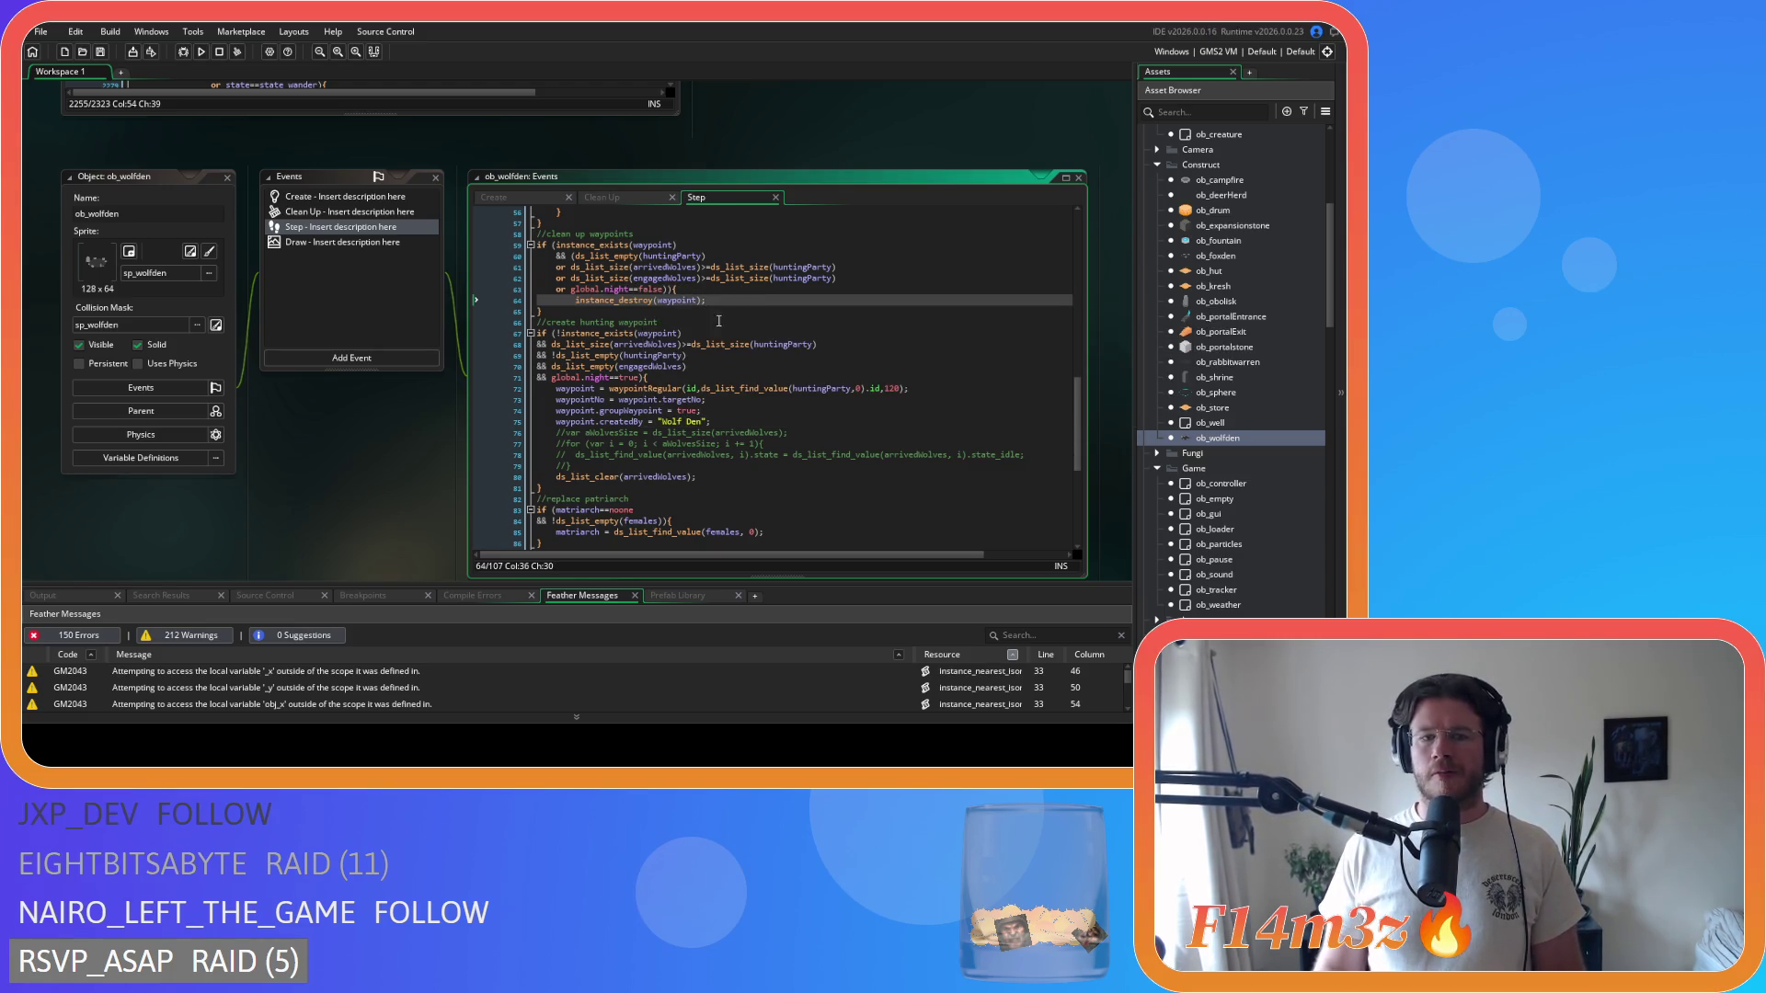
{"action": "scroll", "coordinate": [446, 422], "scroll_direction": "up", "scroll_amount": 5}
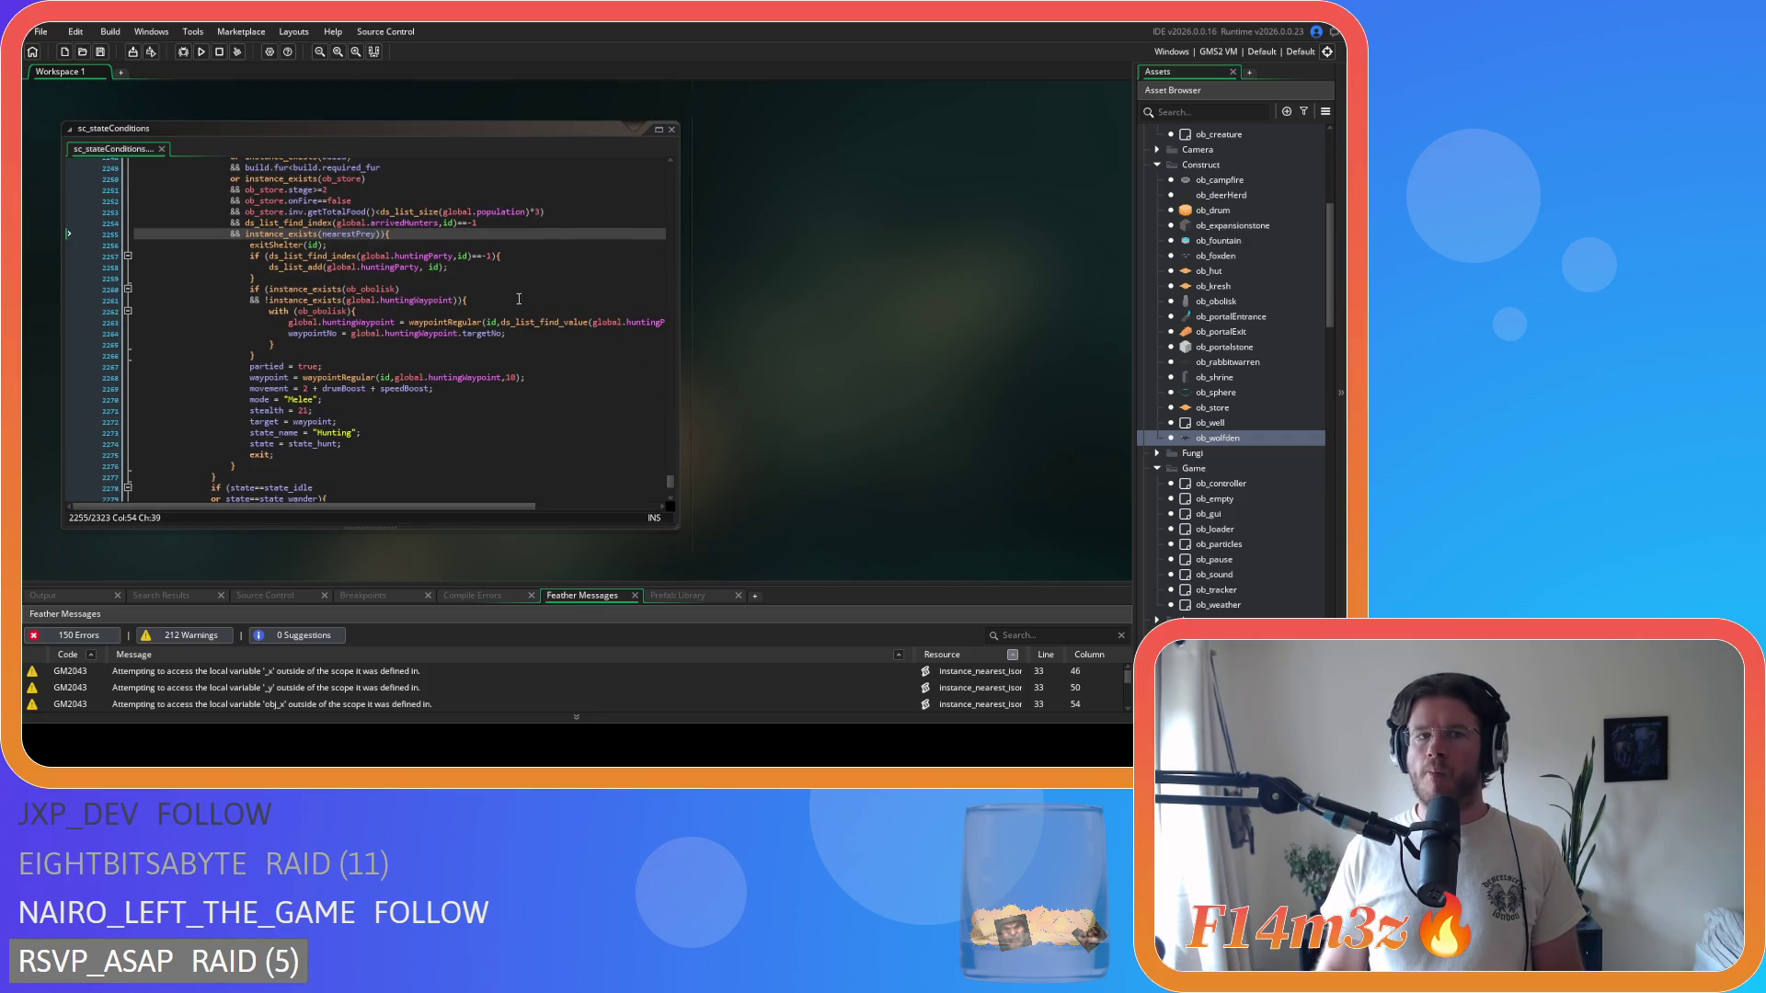
- Return to the sc_stateConditions code around the closing brace on line 2266
{"action": "left_click", "coordinate": [519, 299]}
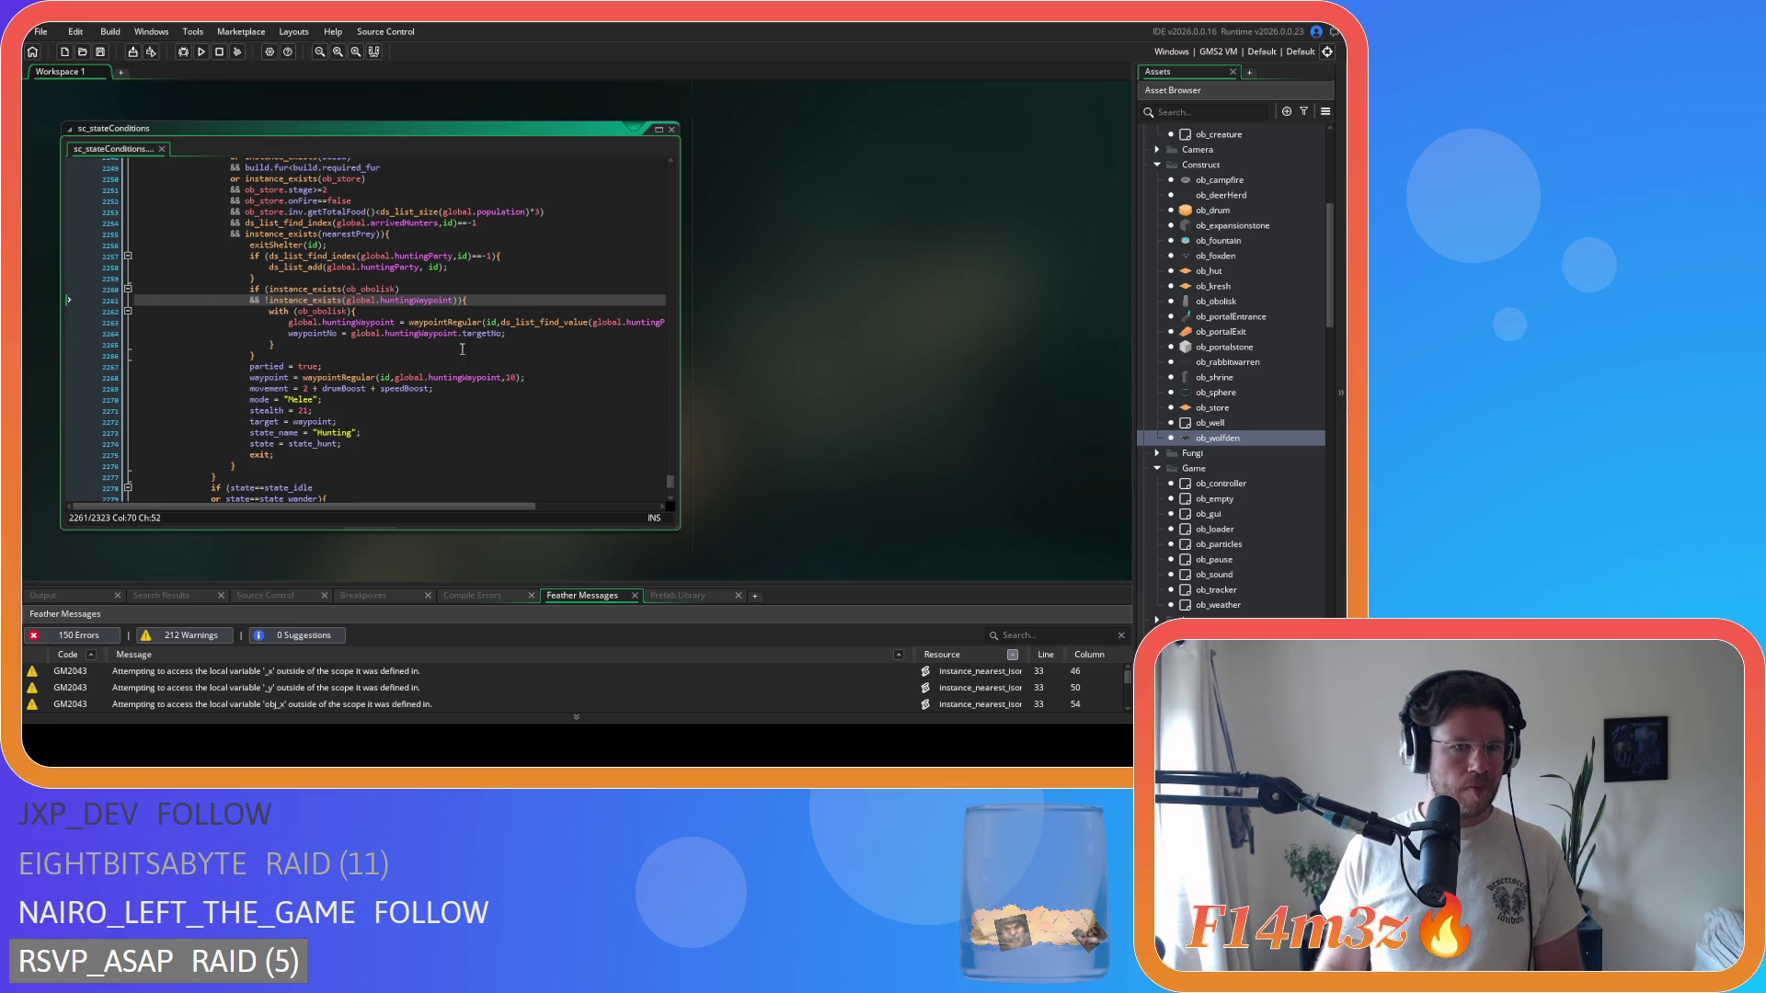
{"action": "left_click", "coordinate": [429, 354]}
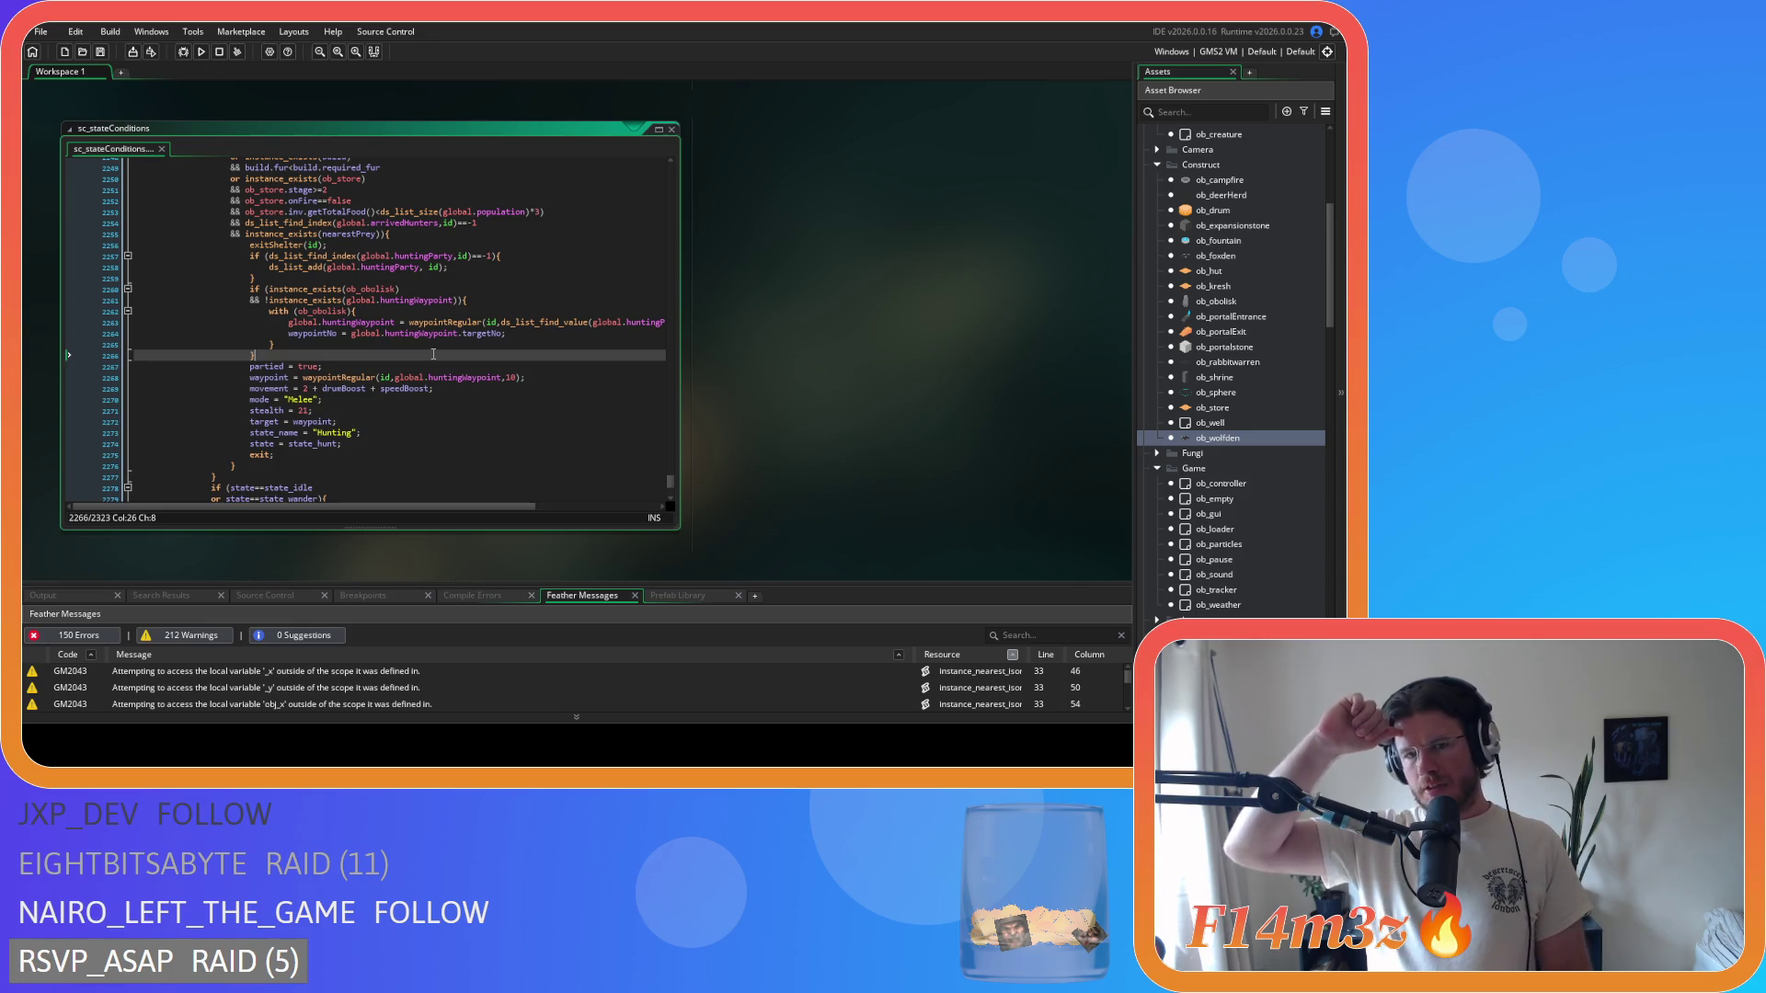
{"action": "scroll", "coordinate": [465, 352], "scroll_direction": "down", "scroll_amount": 10}
{"action": "scroll", "coordinate": [497, 349], "scroll_direction": "up", "scroll_amount": 10}
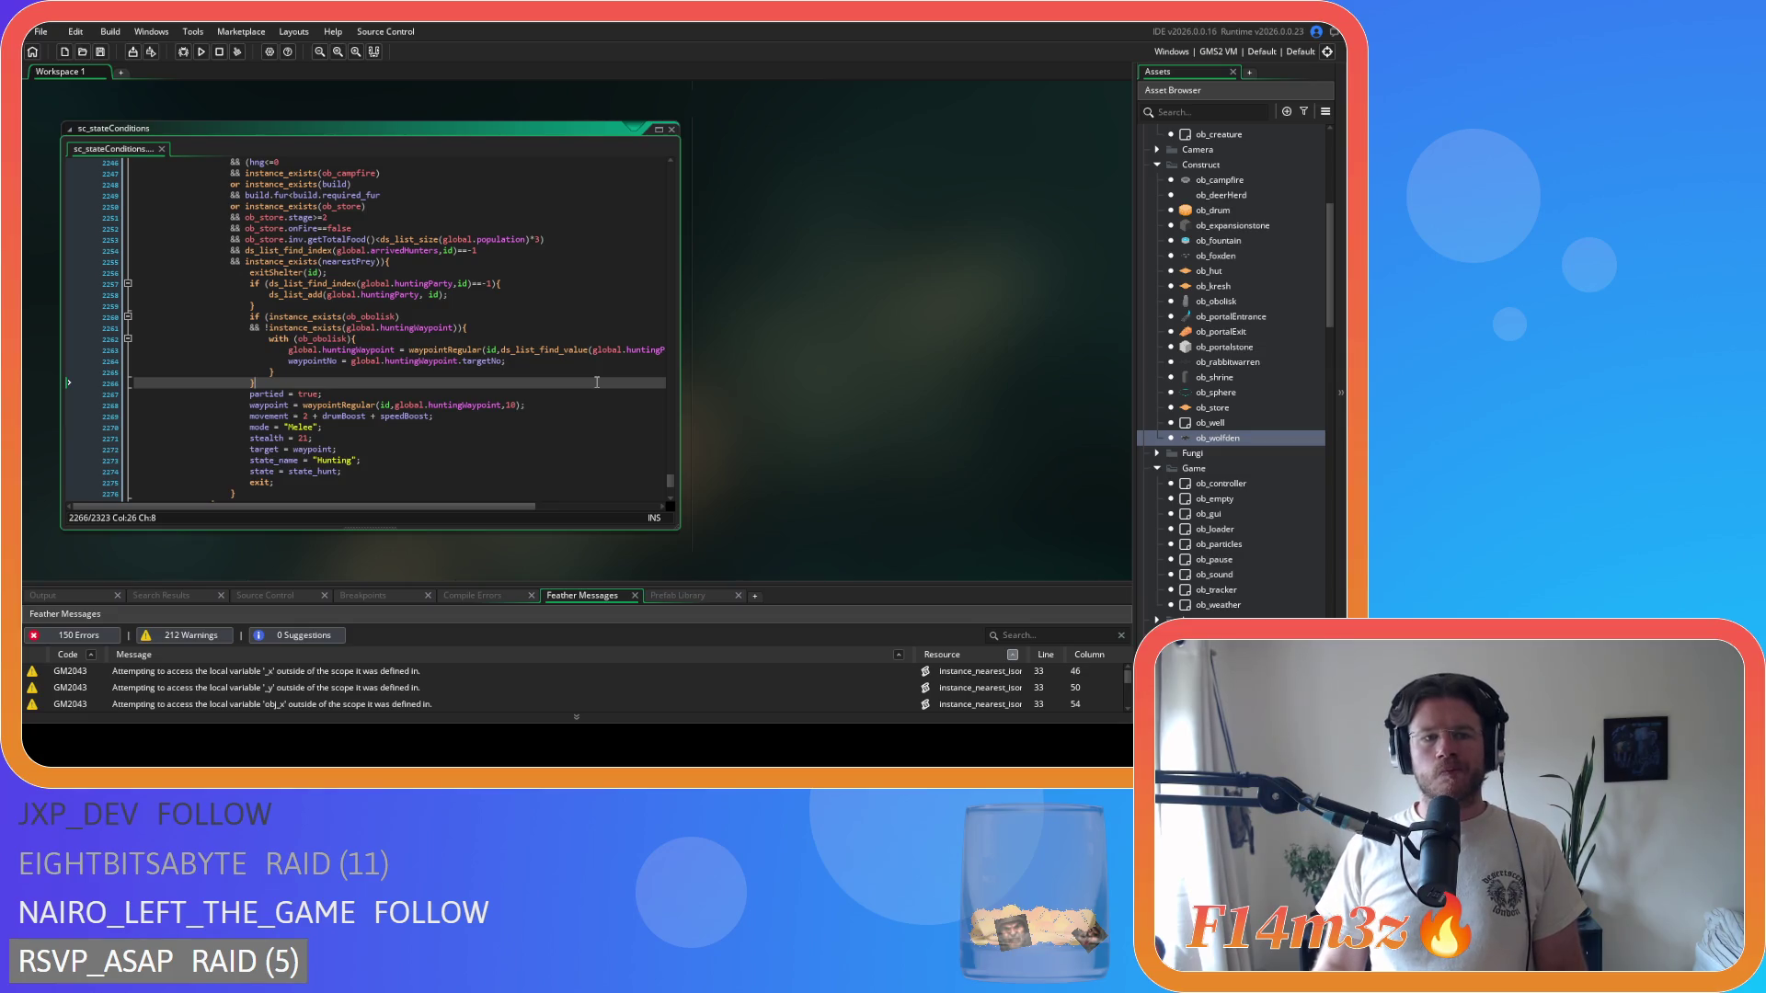
{"action": "key", "text": "alt+Left"}
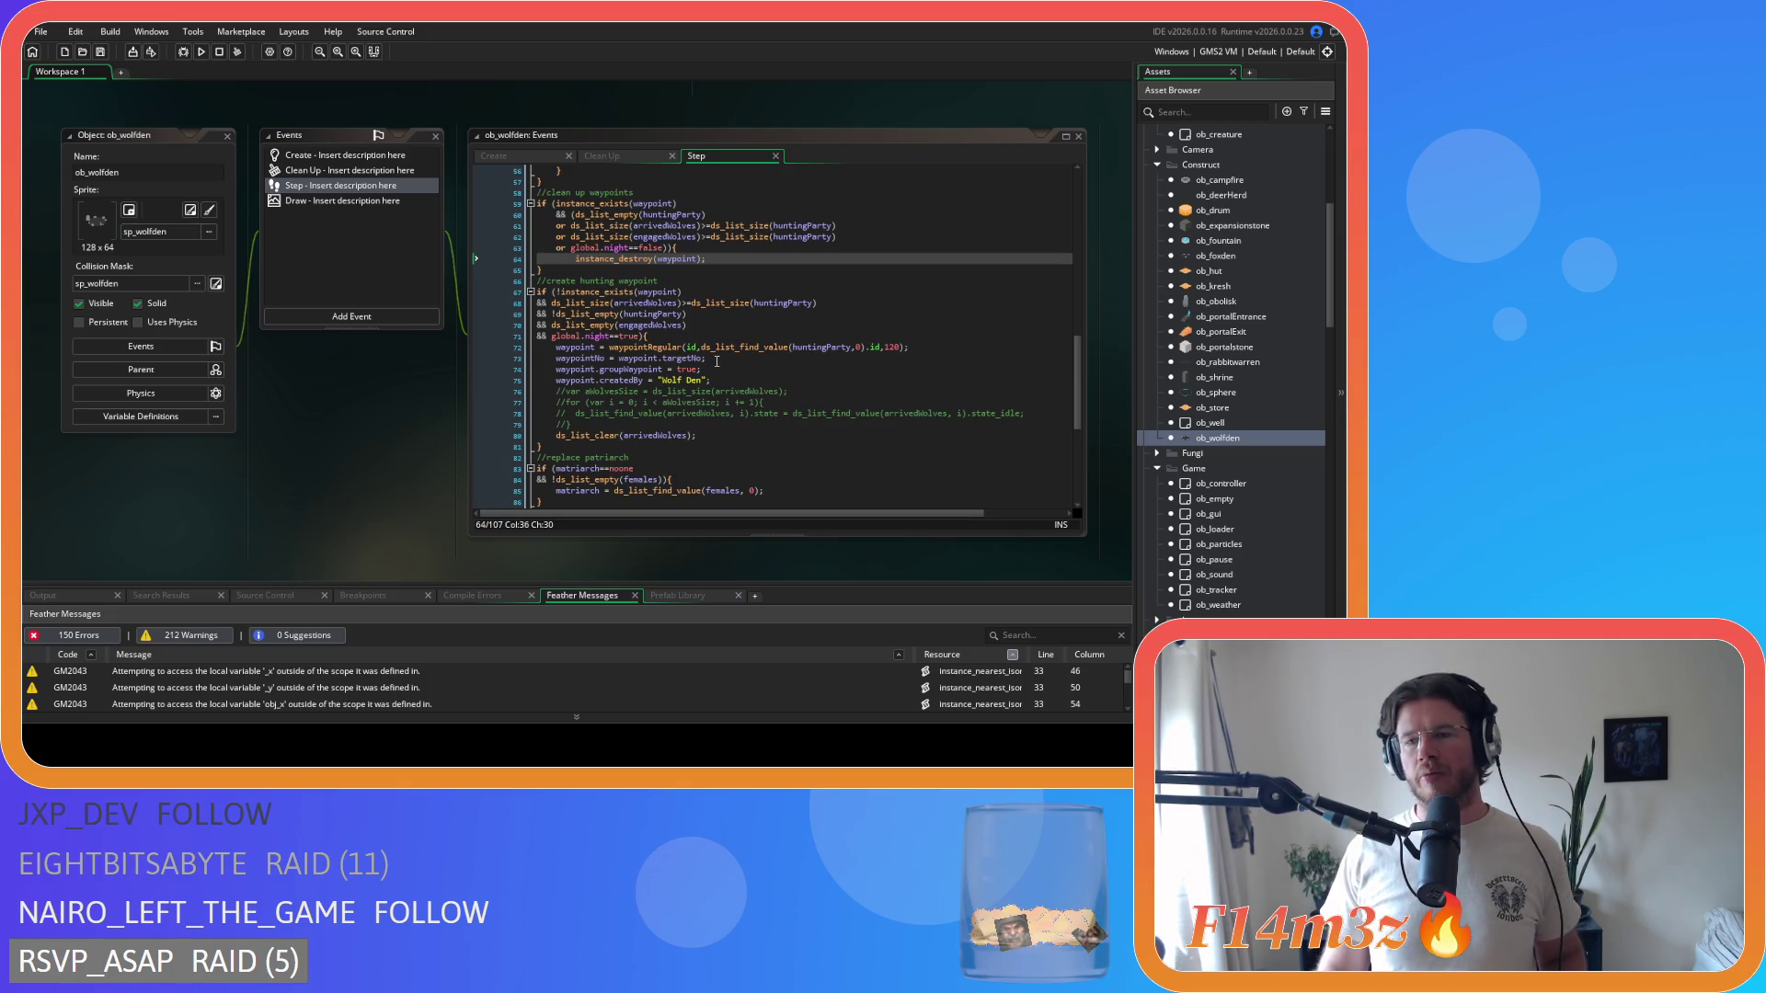
- Expand the Human objects folder under Objects > Animal in the Asset Browser
{"action": "scroll", "coordinate": [334, 417], "scroll_direction": "up", "scroll_amount": 5}
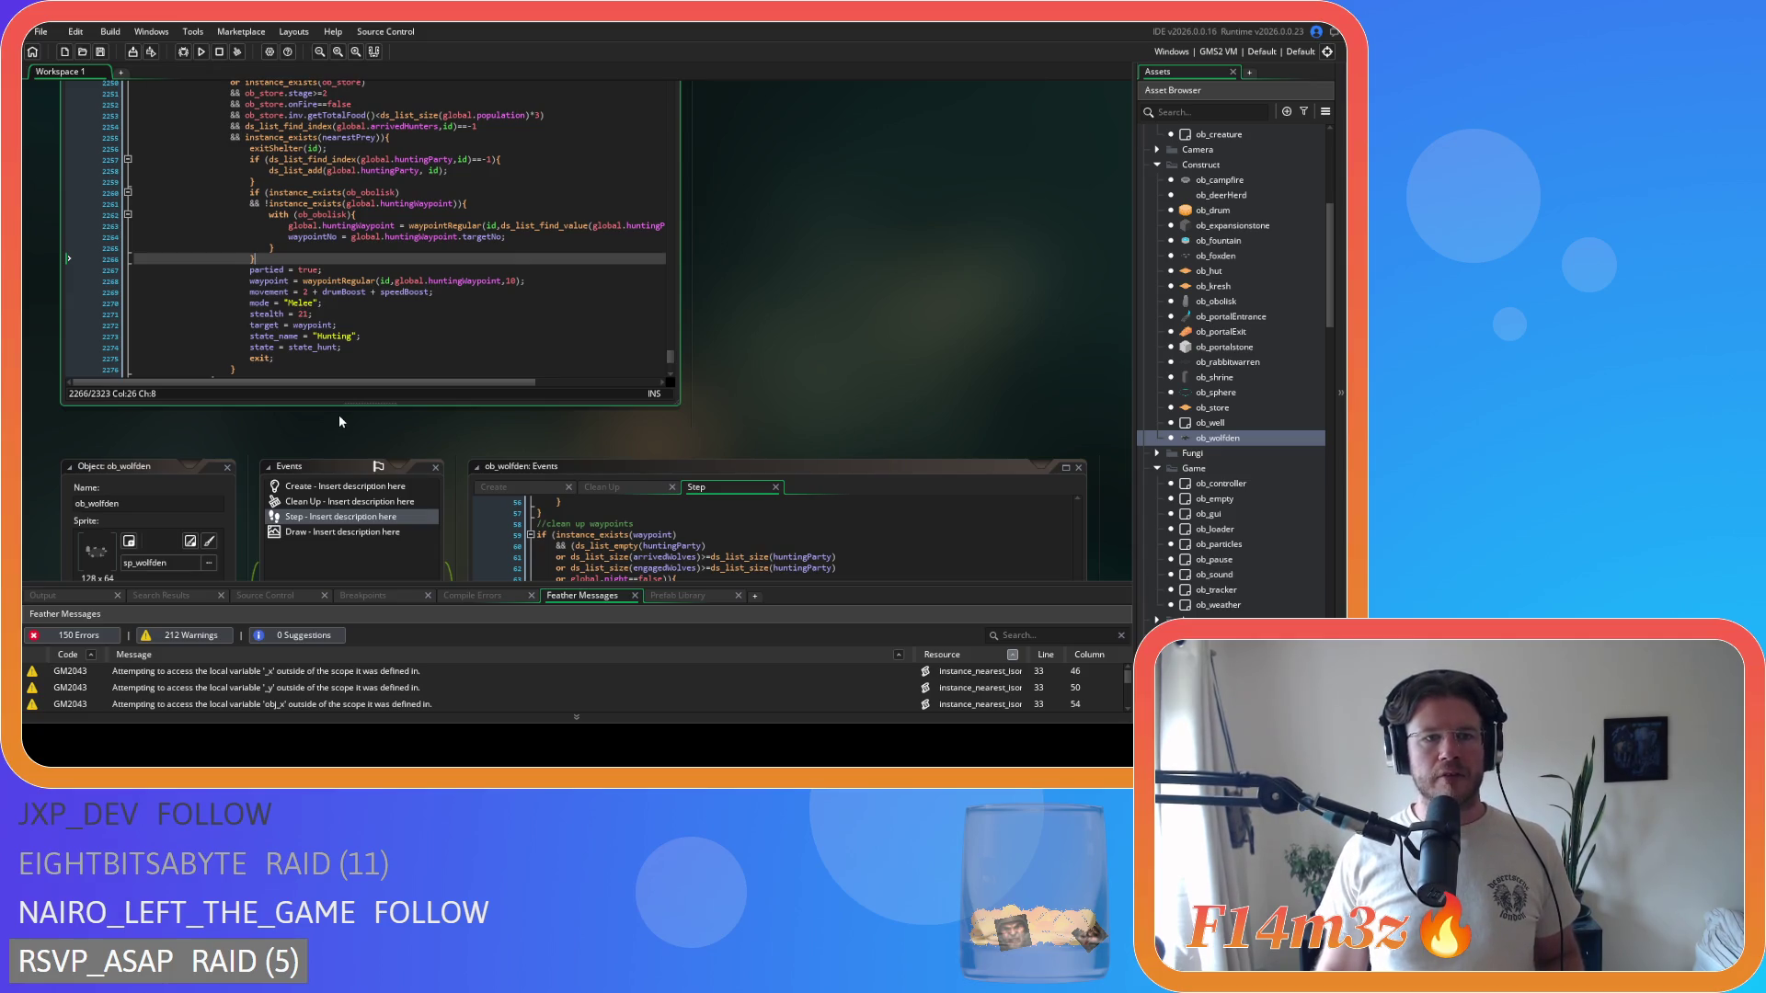
{"action": "scroll", "coordinate": [338, 422], "scroll_direction": "up", "scroll_amount": 1}
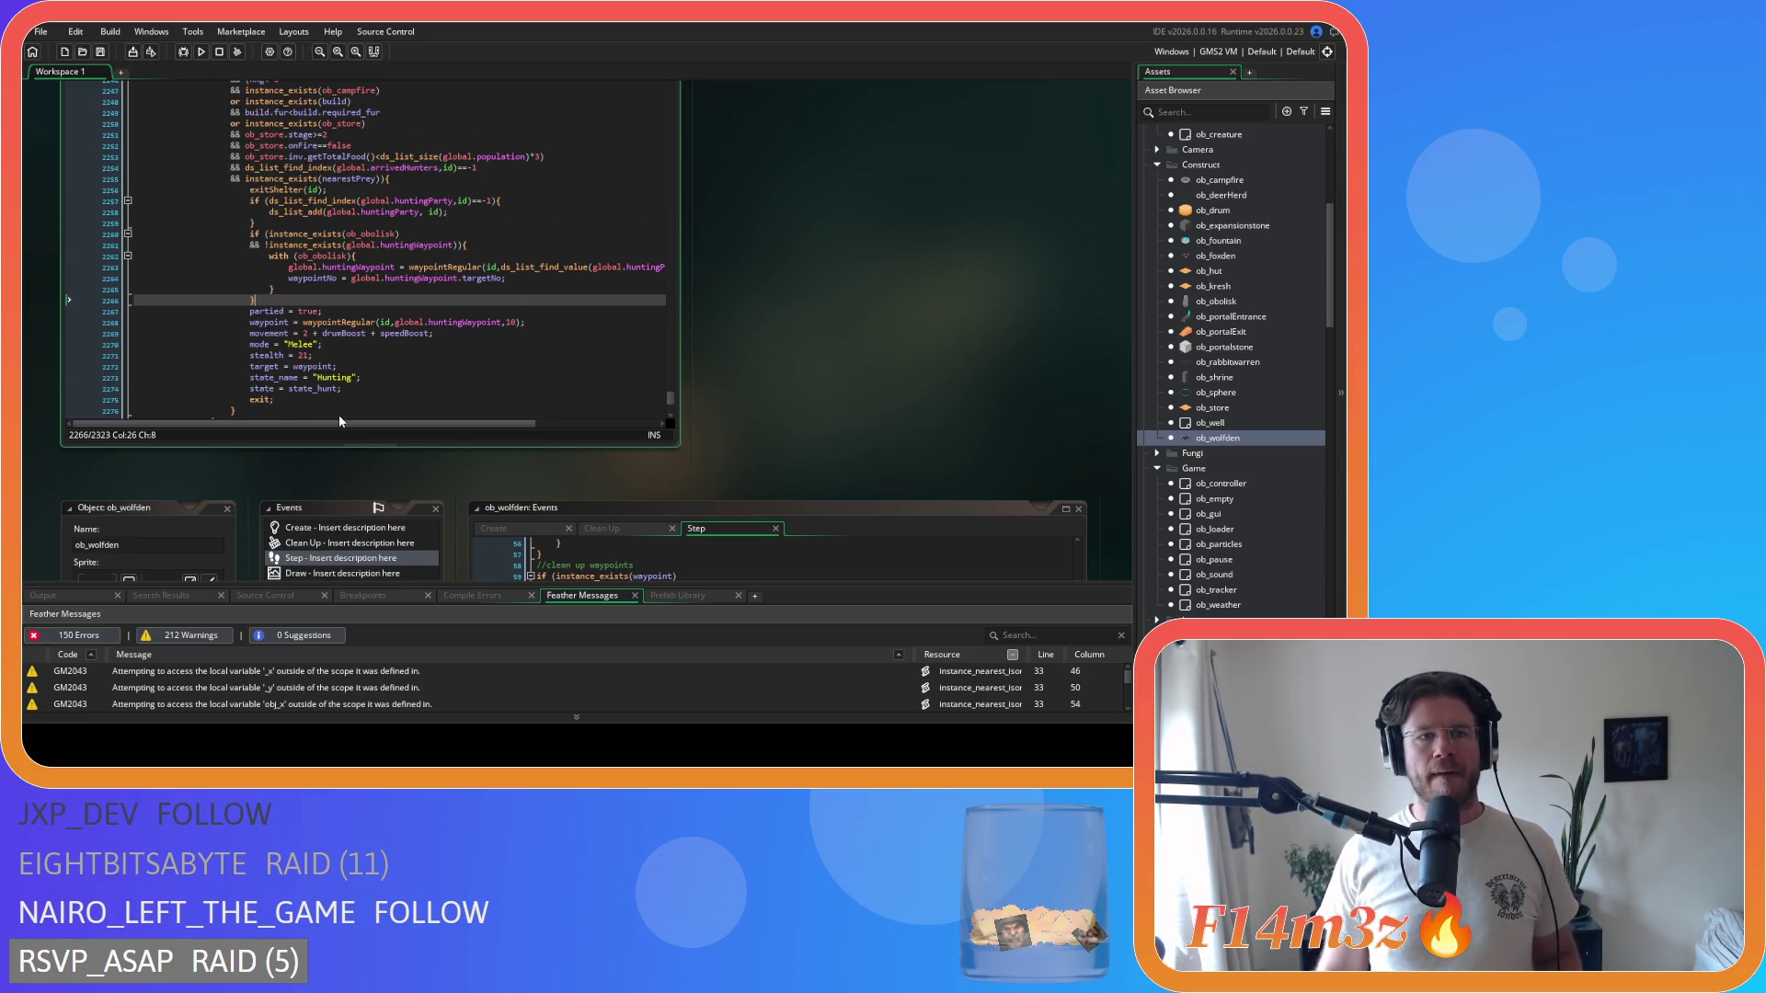
{"action": "scroll", "coordinate": [339, 415], "scroll_direction": "down", "scroll_amount": 1}
{"action": "scroll", "coordinate": [925, 360], "scroll_direction": "up", "scroll_amount": 1}
{"action": "scroll", "coordinate": [1288, 329], "scroll_direction": "up", "scroll_amount": 5}
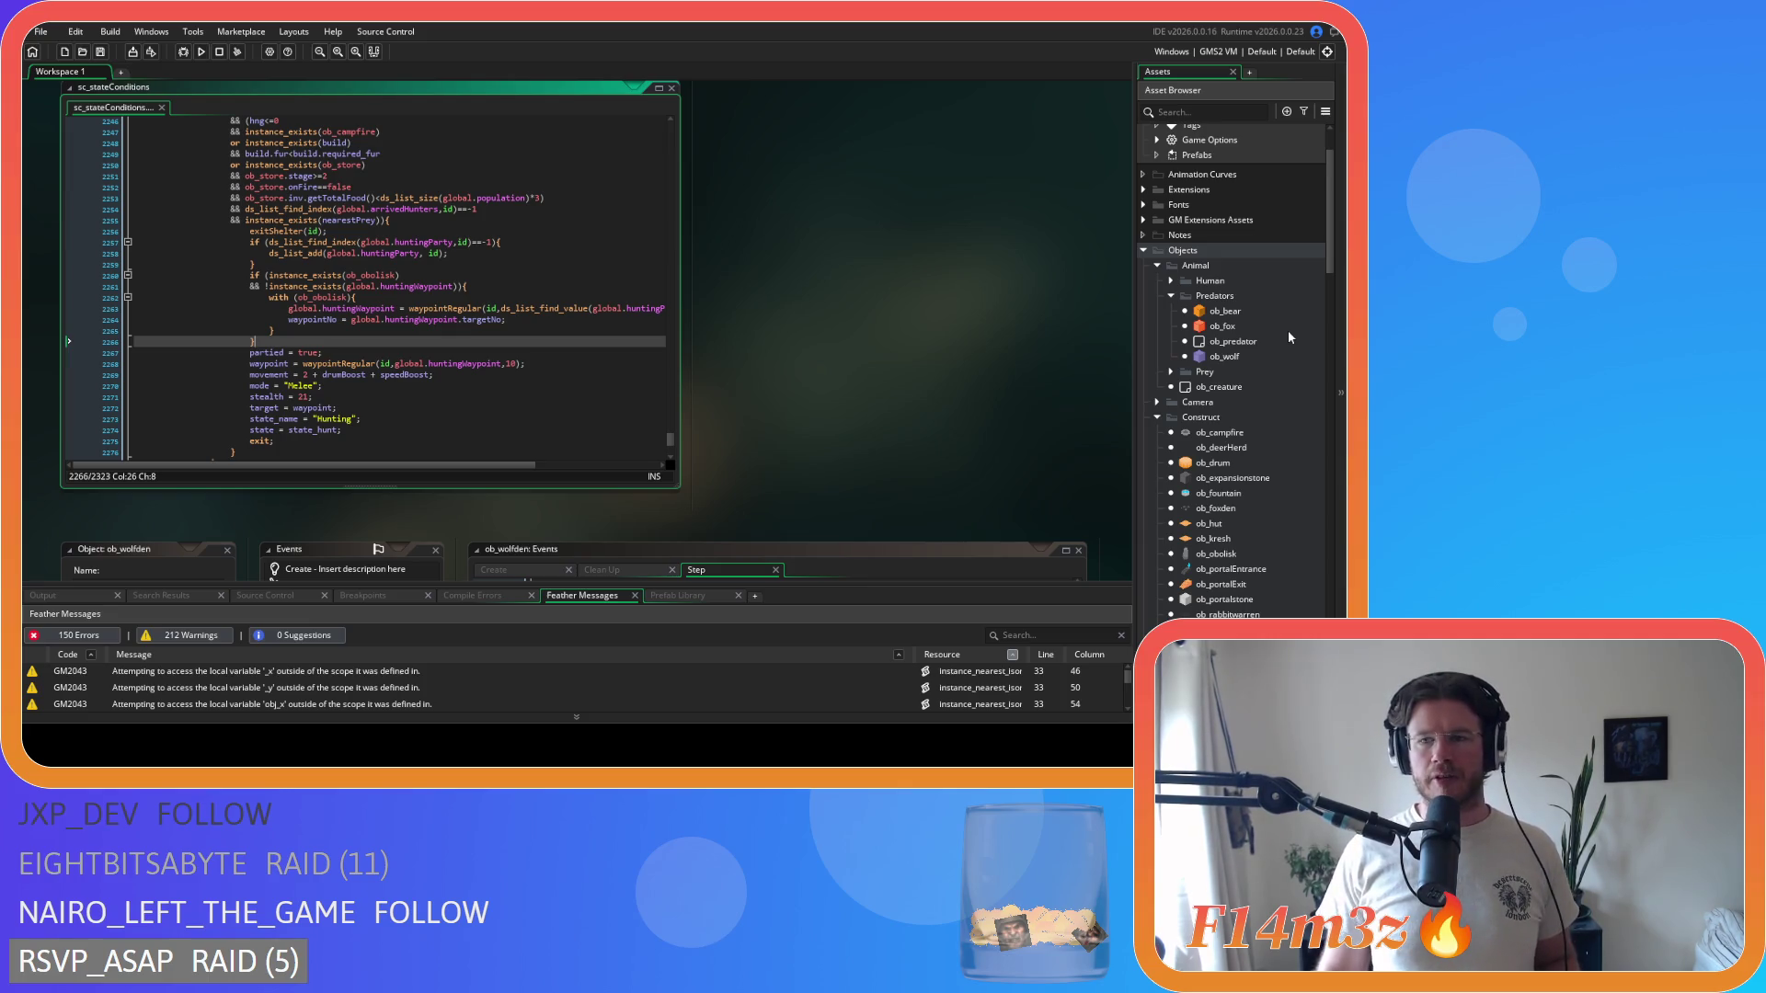
{"action": "left_click", "coordinate": [1172, 280]}
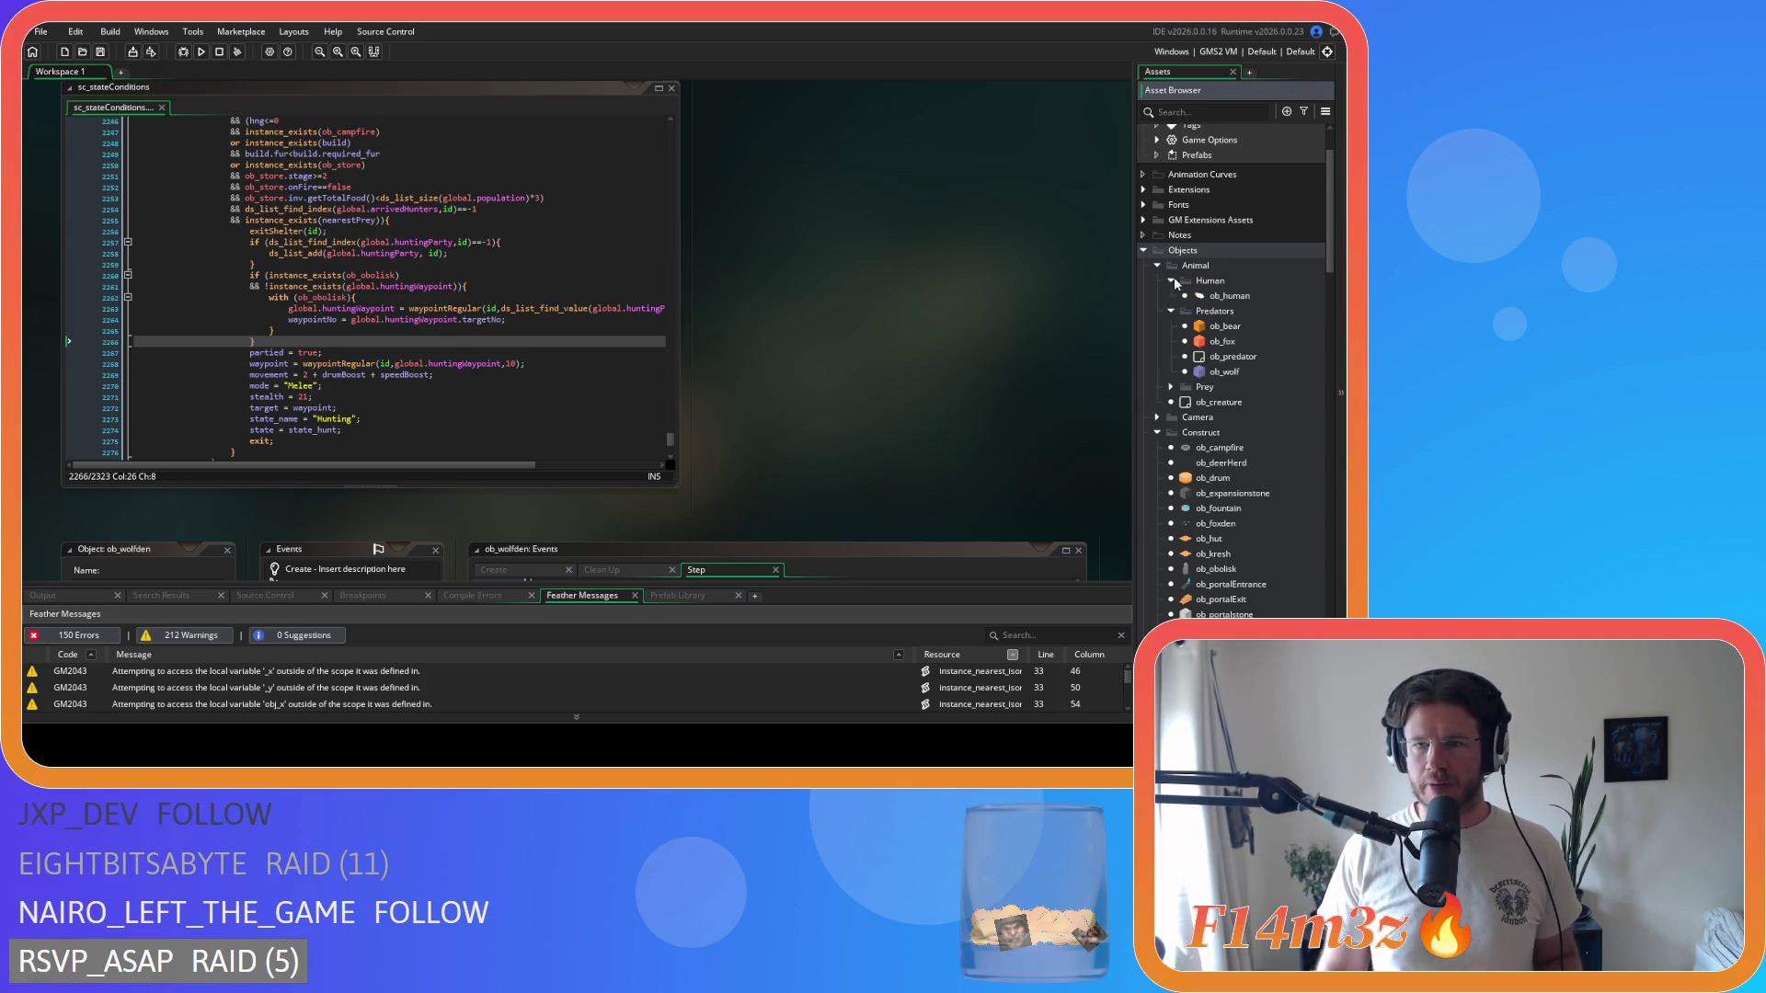
- Open the ob_human object and its Create event code
{"action": "double_click", "coordinate": [1225, 295]}
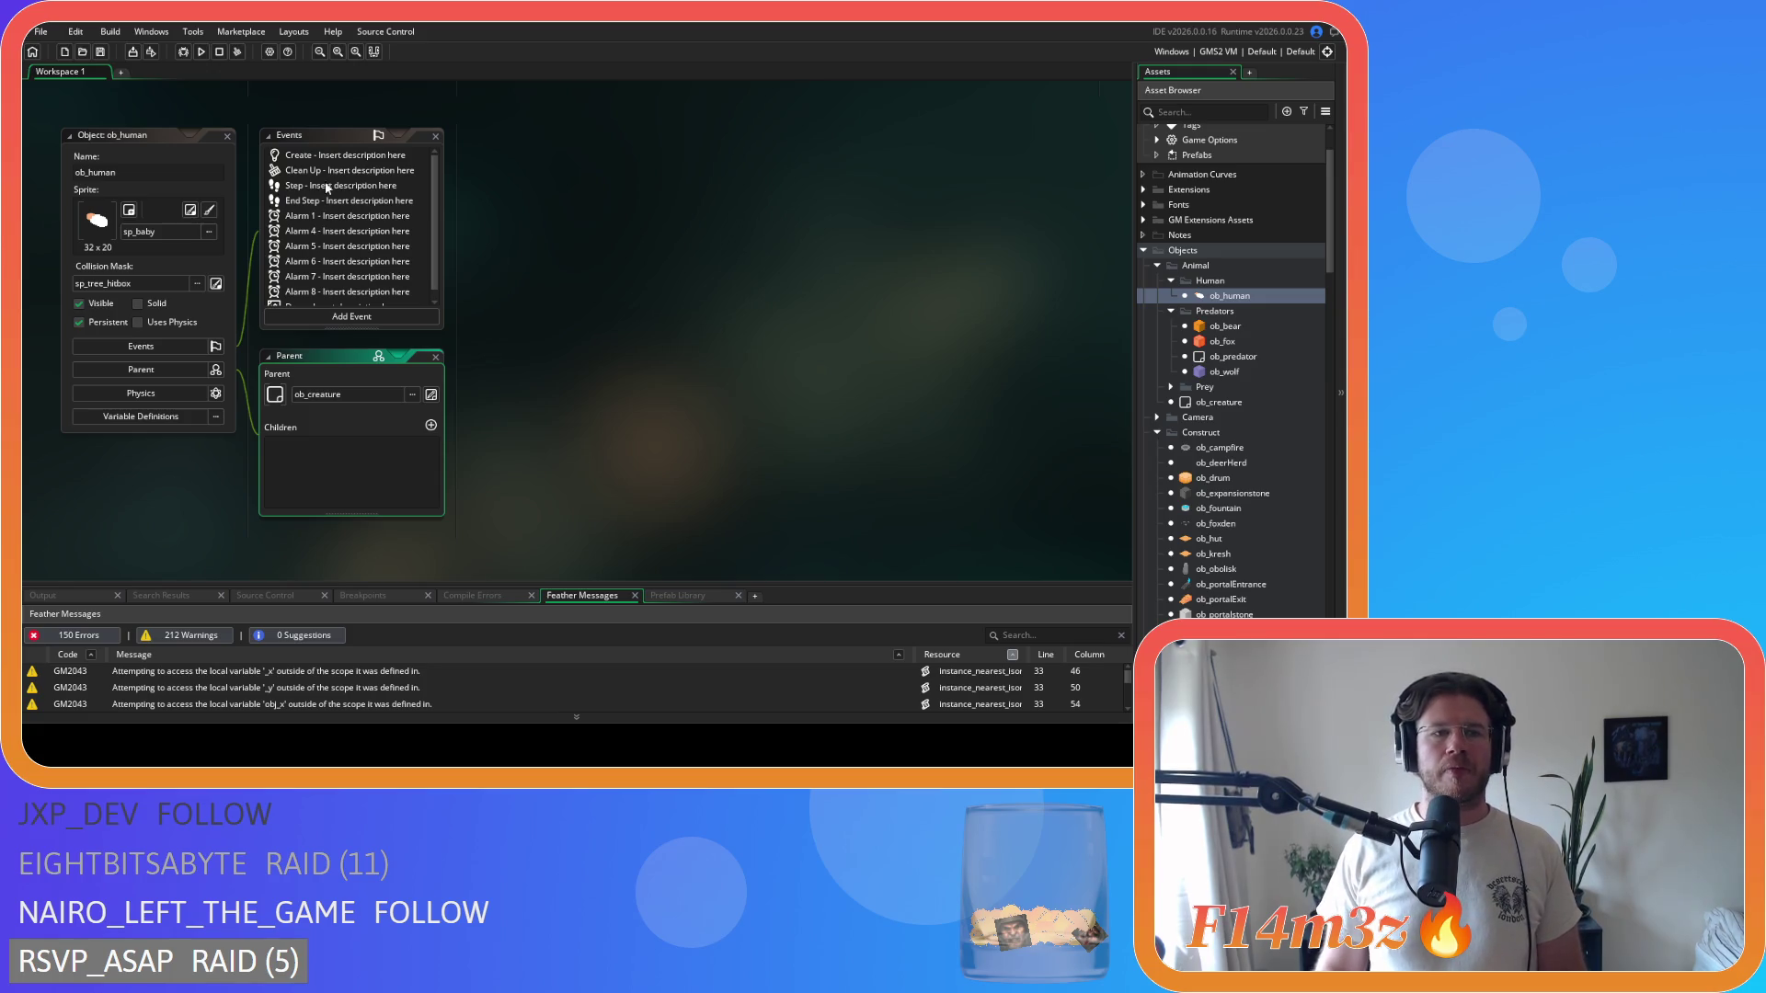
{"action": "double_click", "coordinate": [321, 158]}
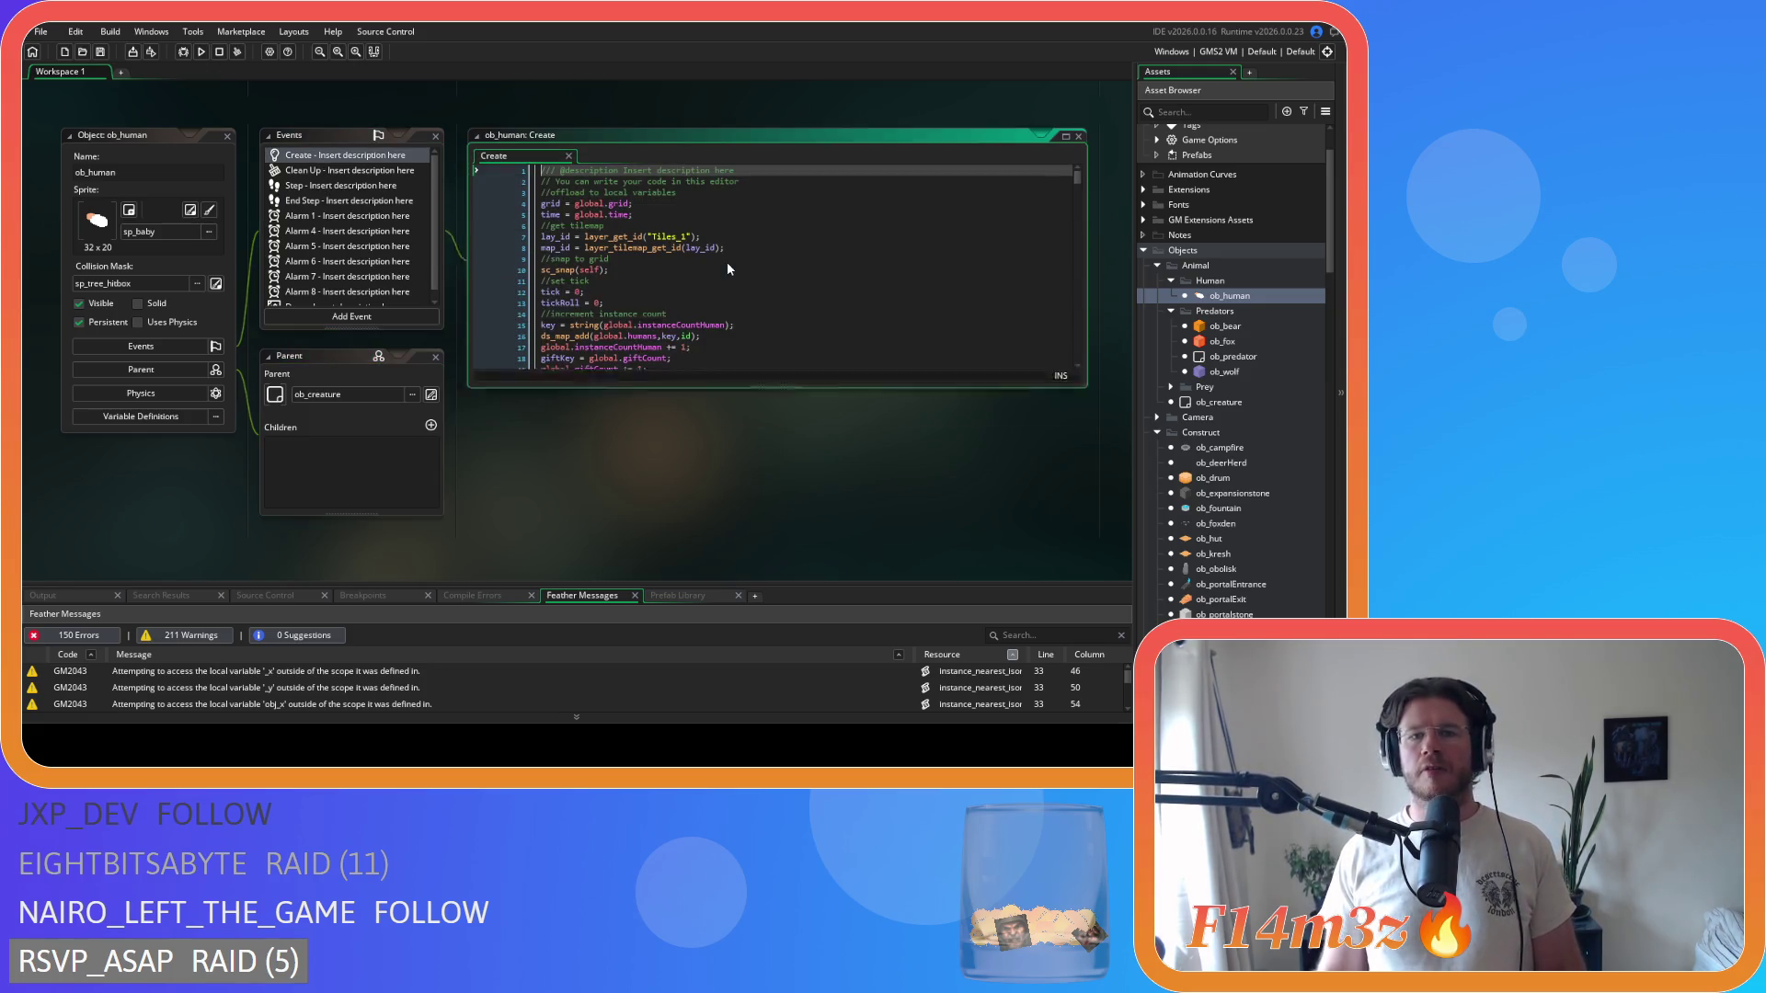
- Search the Create code for state_harvesting, then for deposi
{"action": "left_click", "coordinate": [690, 279]}
{"action": "key", "text": "ctrl+f"}
{"action": "type", "text": "state"}
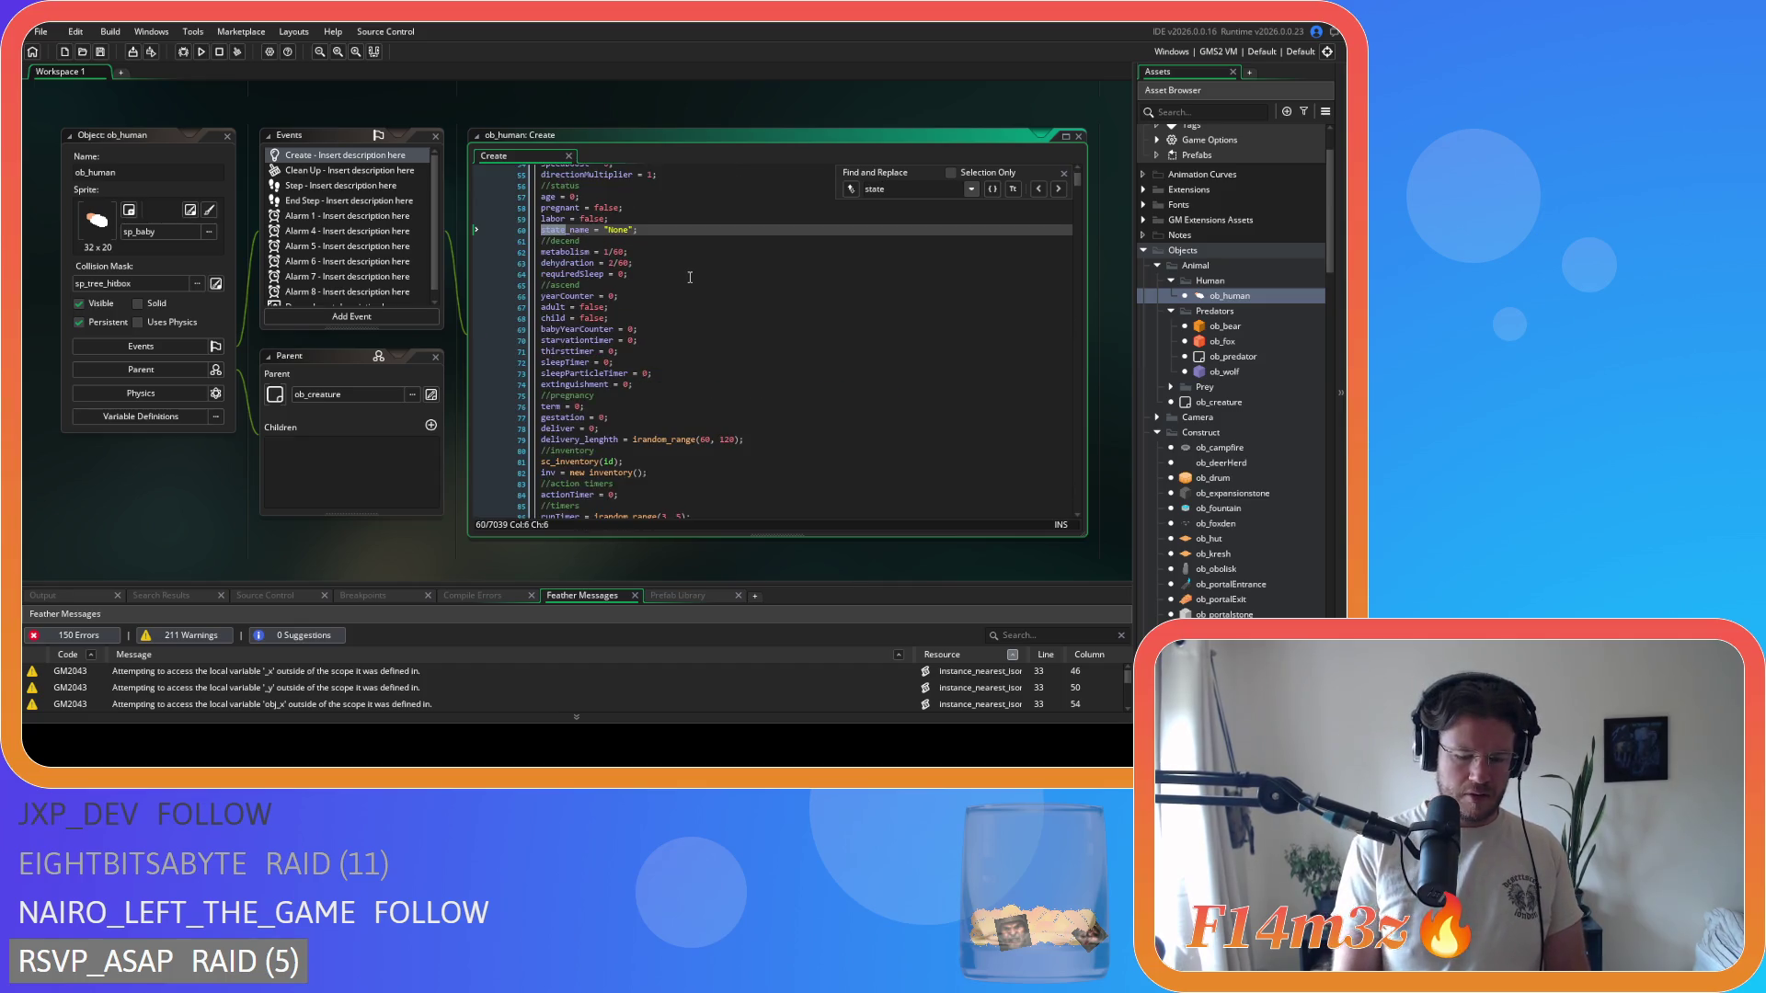
{"action": "type", "text": "_harvesting"}
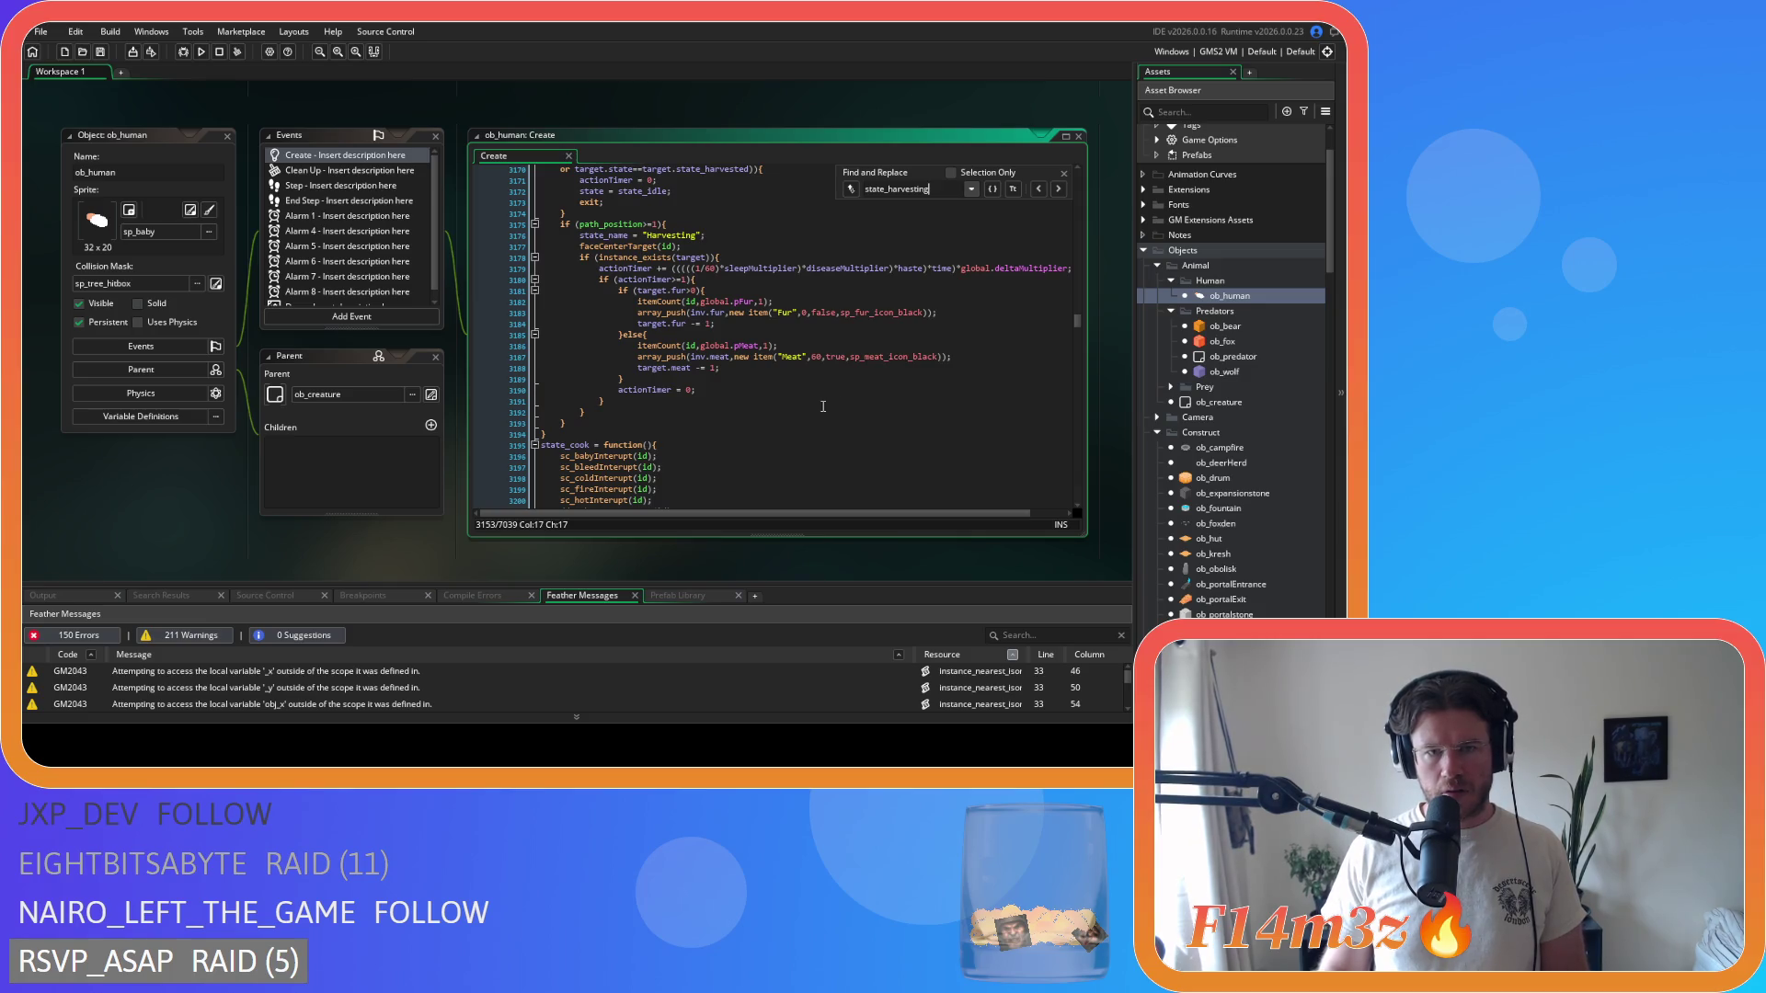
{"action": "scroll", "coordinate": [908, 274], "scroll_direction": "up", "scroll_amount": 2}
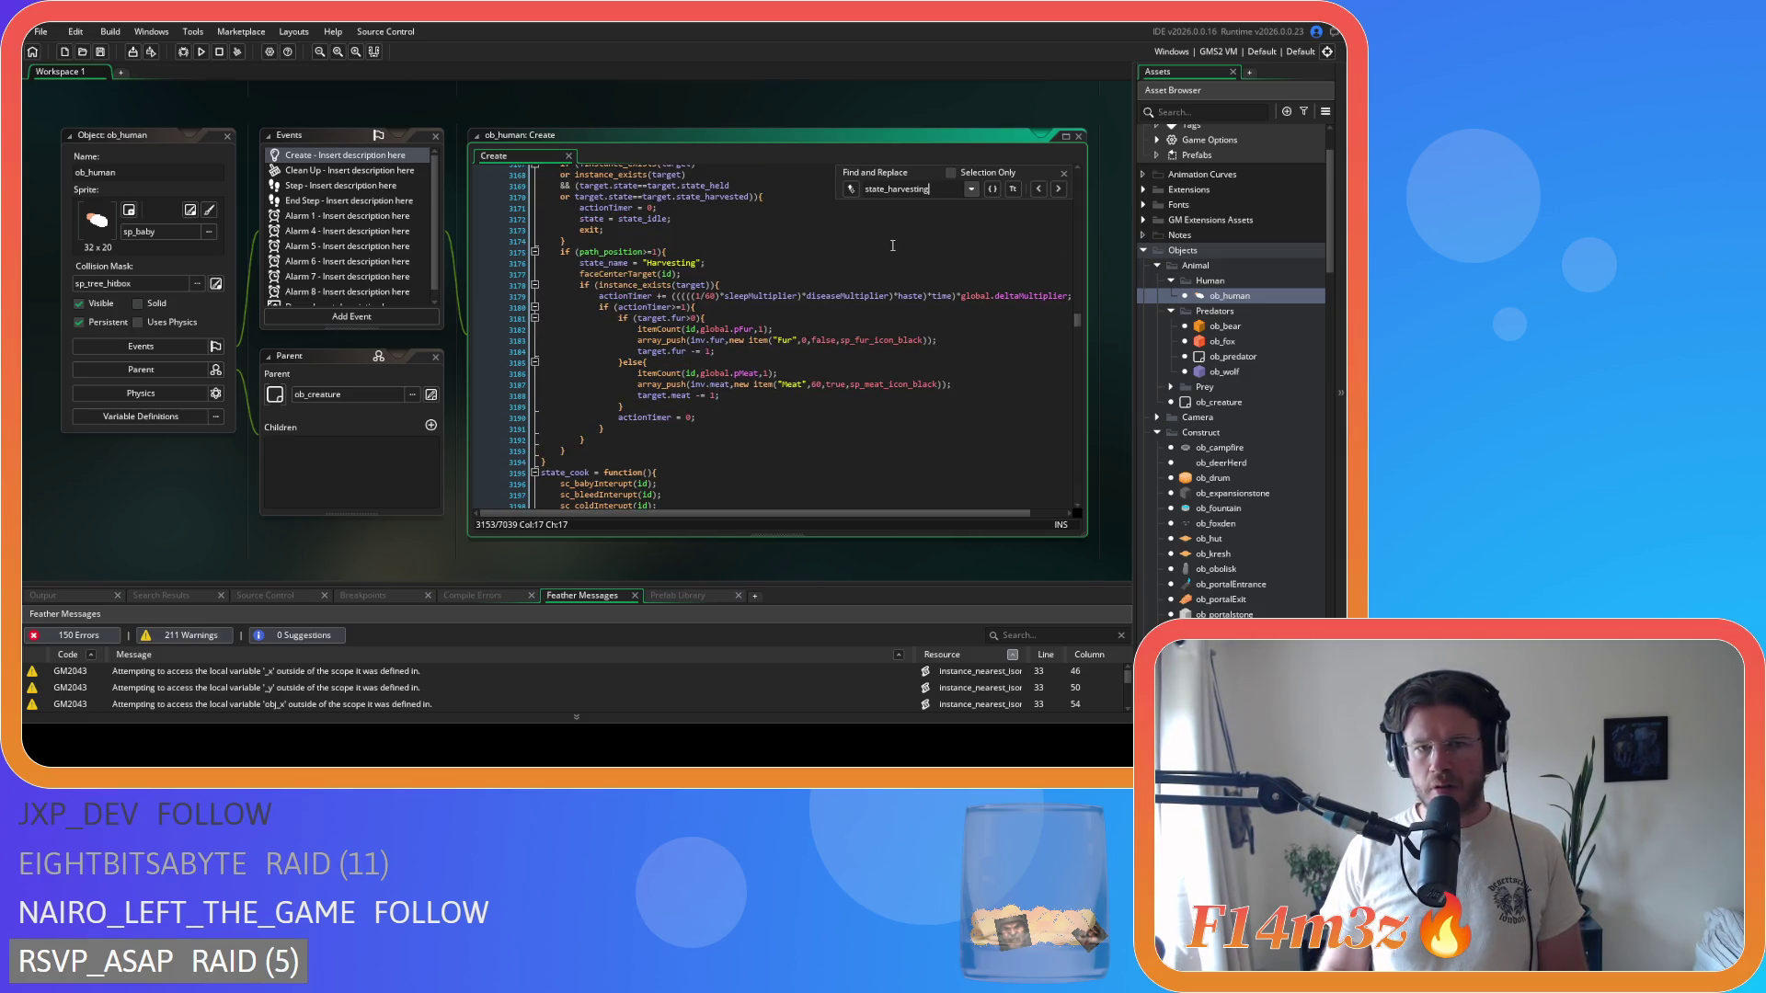
{"action": "key", "text": "BackSpace"}
{"action": "key", "text": "BackSpace"}
{"action": "key", "text": "BackSpace"}
{"action": "type", "text": "deposi"}
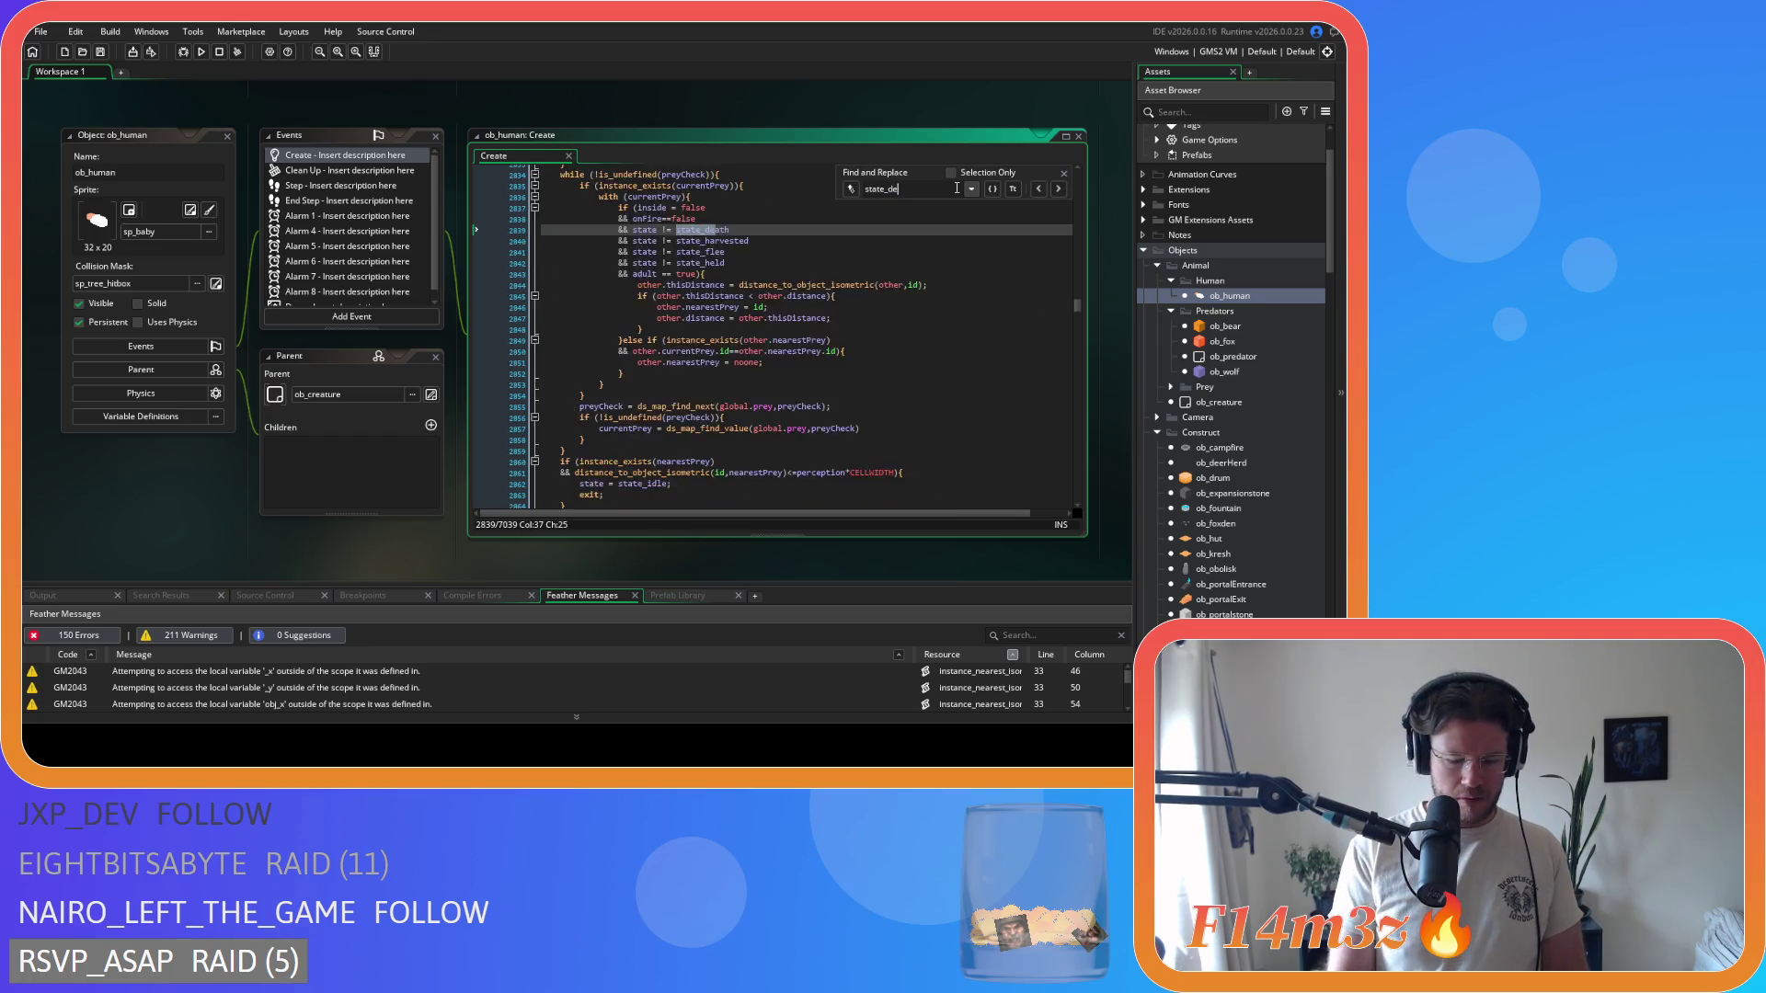
{"action": "scroll", "coordinate": [961, 370], "scroll_direction": "down", "scroll_amount": 6}
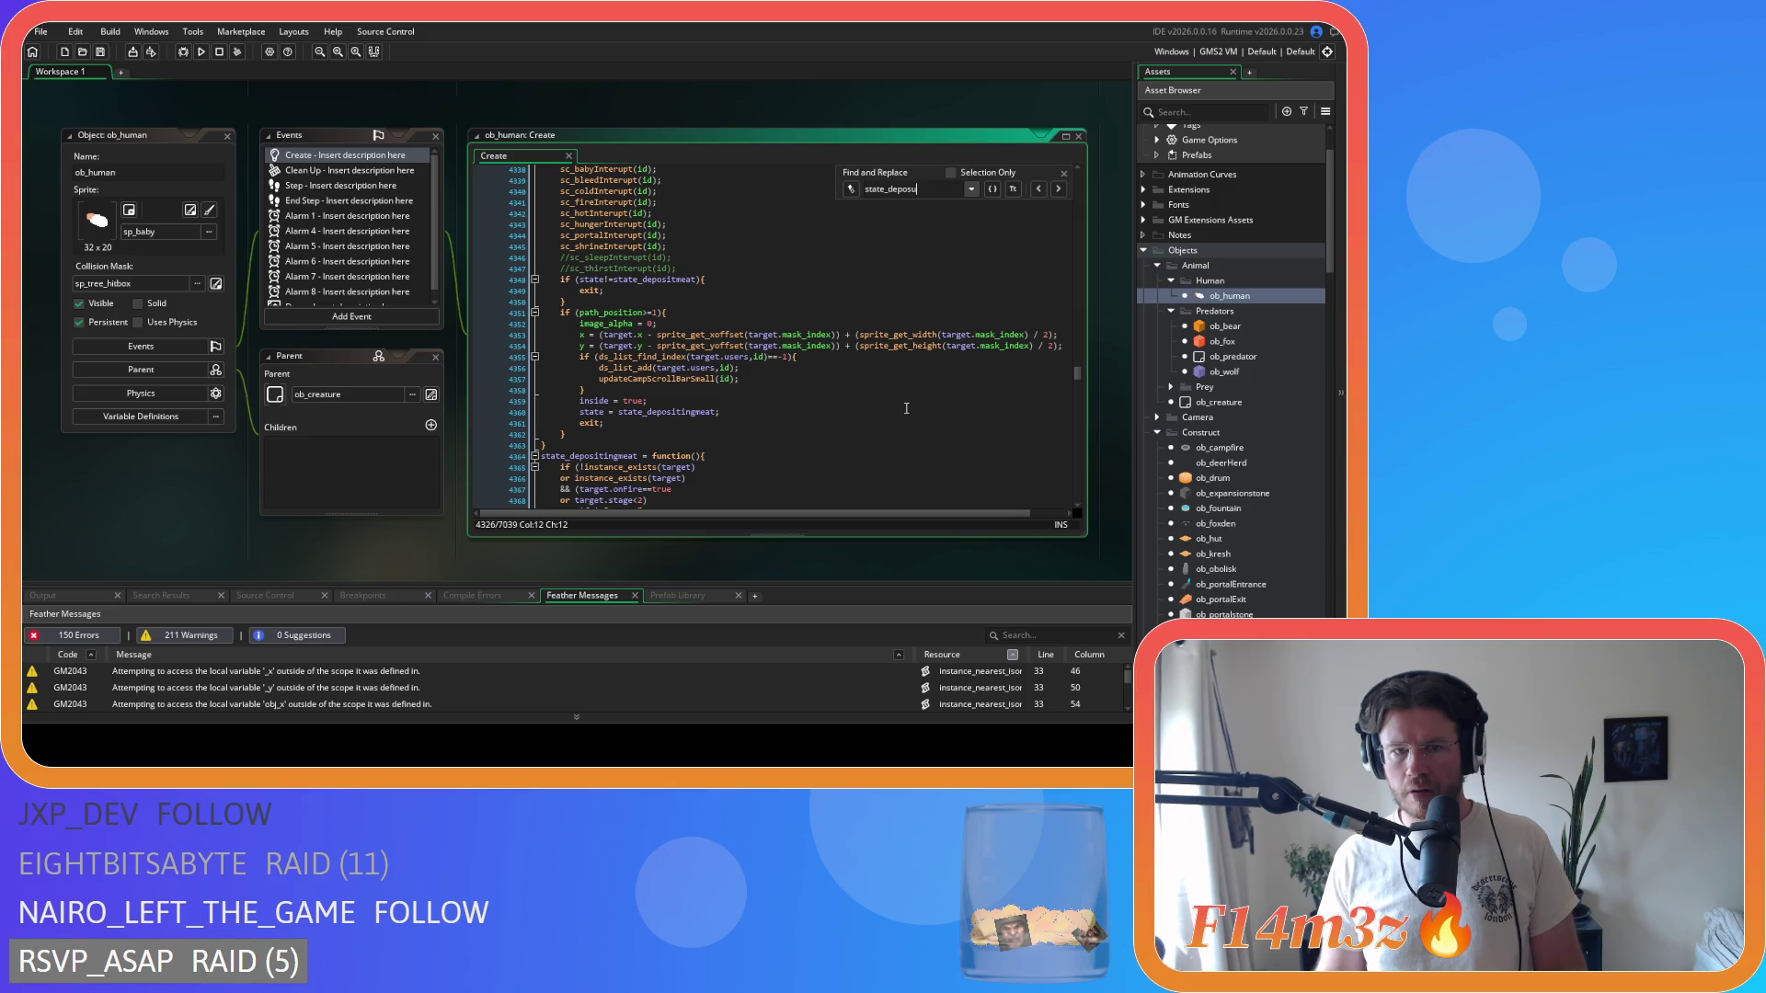
{"action": "scroll", "coordinate": [906, 408], "scroll_direction": "up", "scroll_amount": 5}
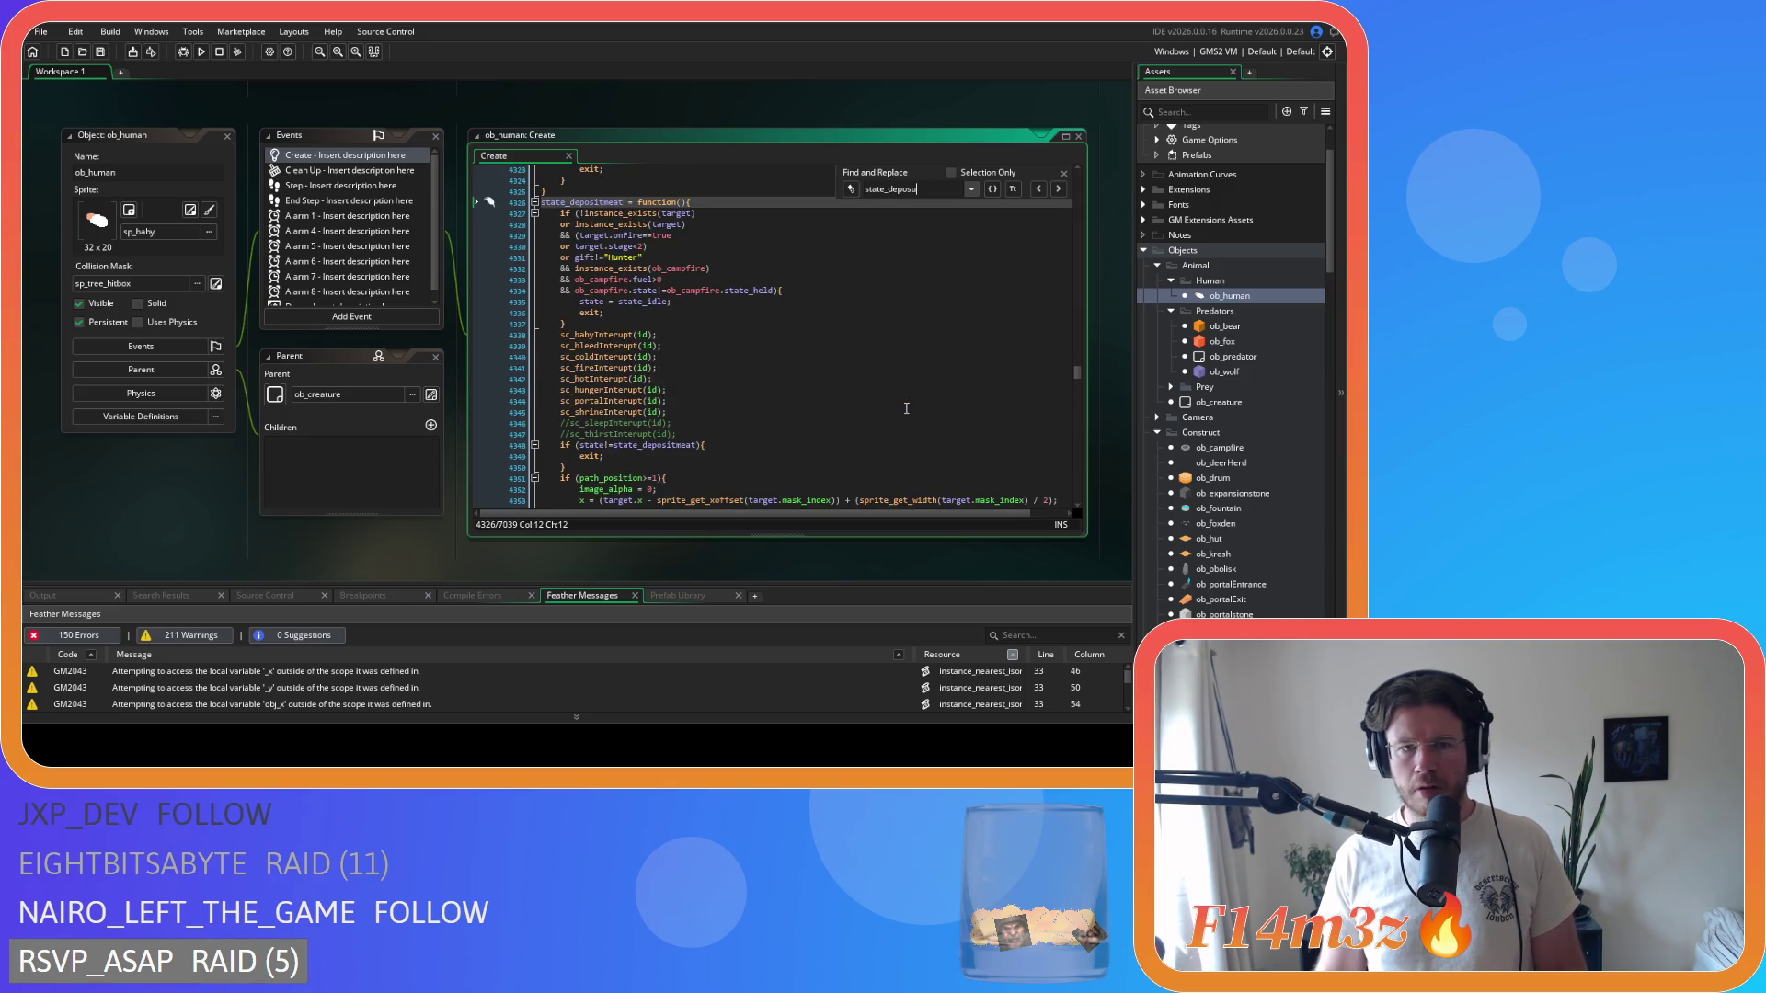
{"action": "scroll", "coordinate": [906, 408], "scroll_direction": "down", "scroll_amount": 4}
- Search again for harvesting and depositing, landing on the leaveParty(id) call on line 4448
{"action": "key", "text": "BackSpace"}
{"action": "key", "text": "BackSpace"}
{"action": "key", "text": "BackSpace"}
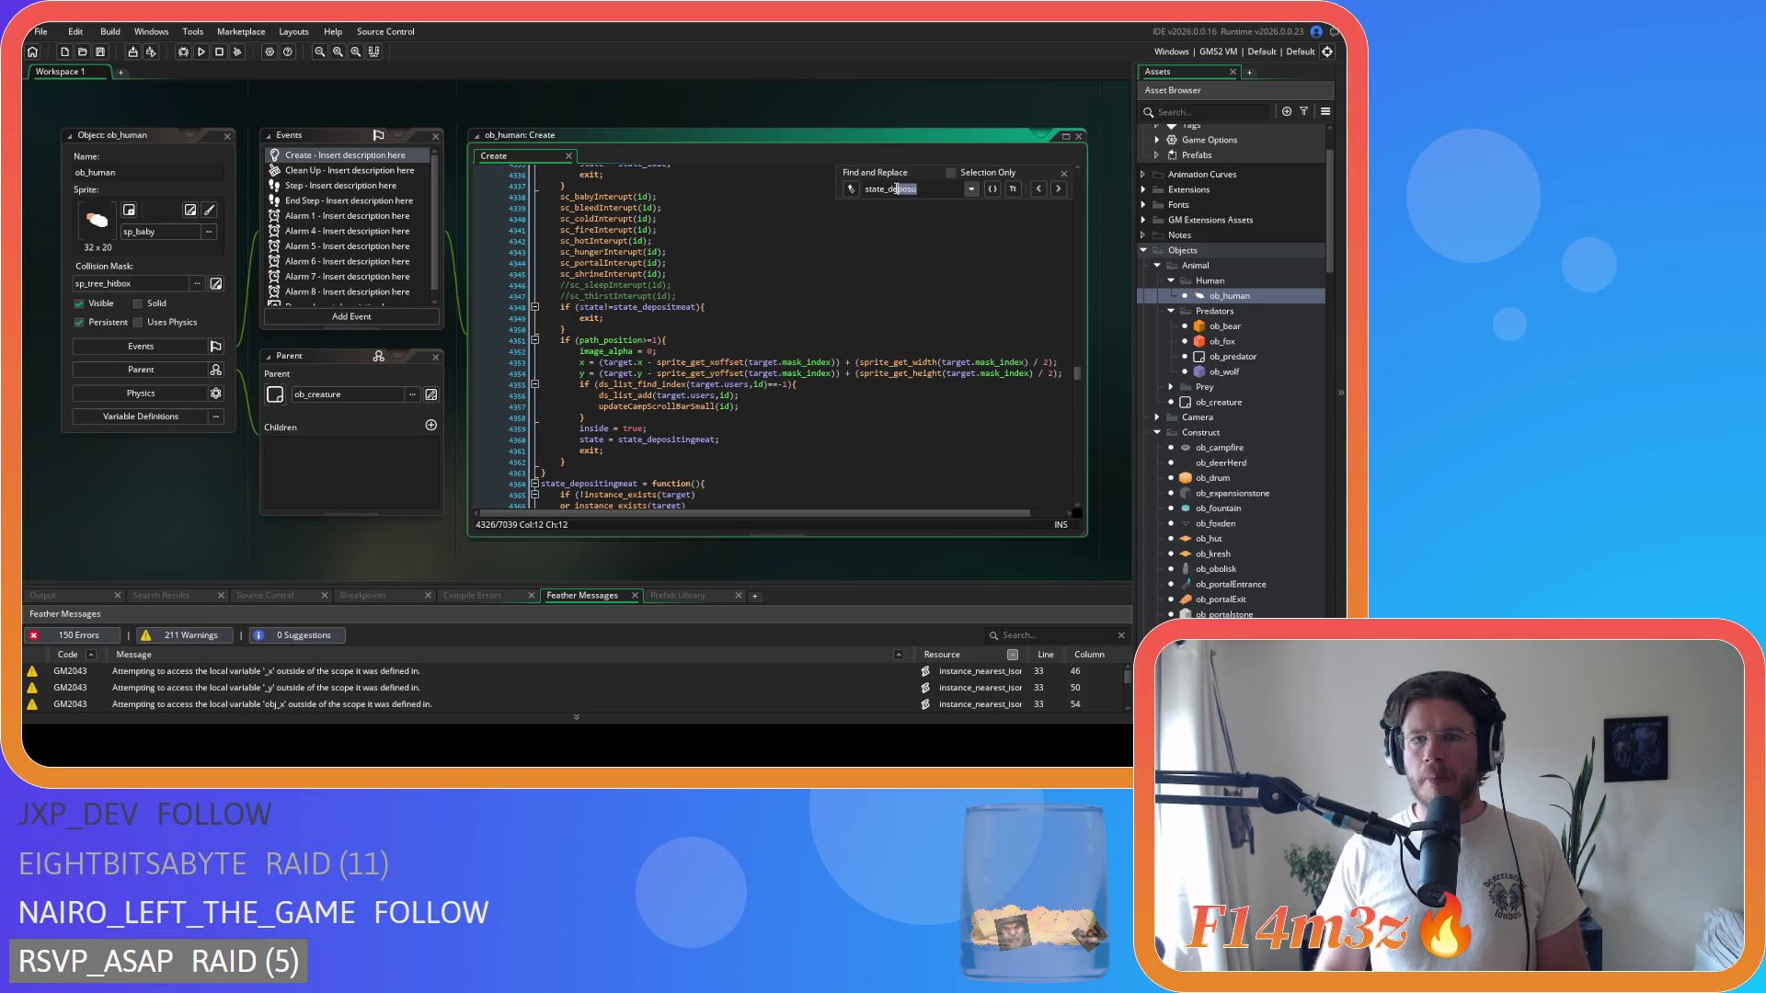
{"action": "type", "text": "harvesting"}
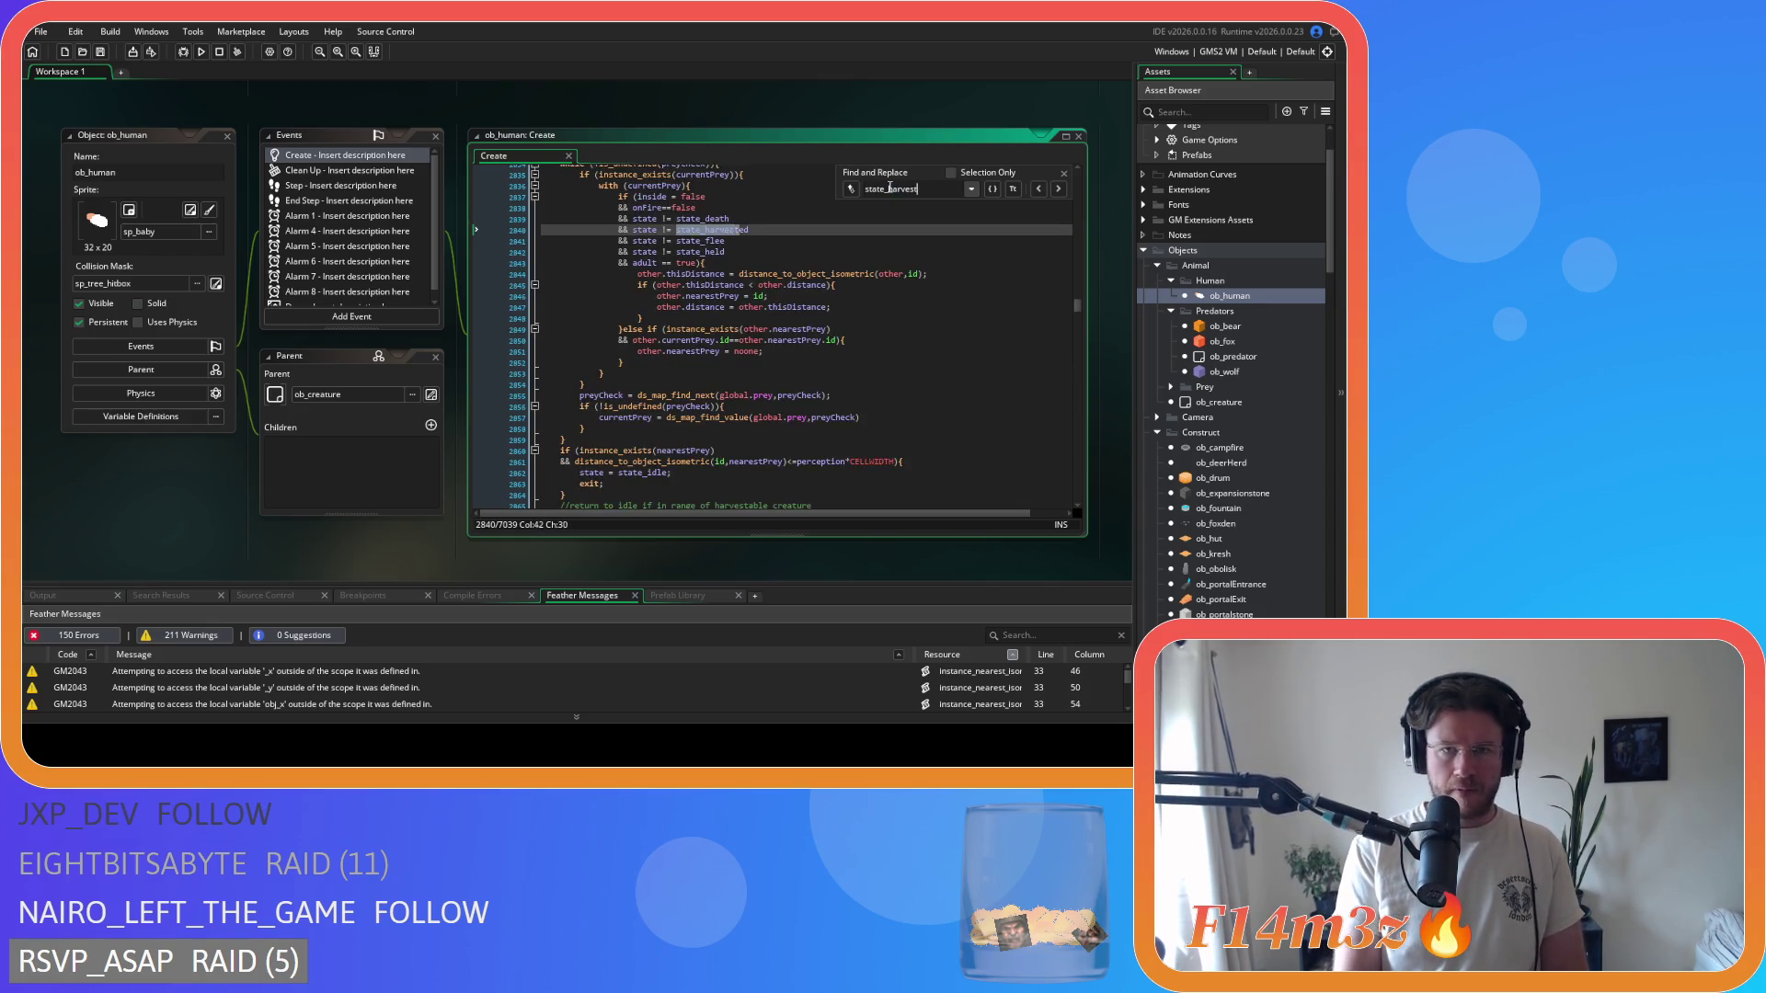
{"action": "scroll", "coordinate": [729, 290], "scroll_direction": "down", "scroll_amount": 1}
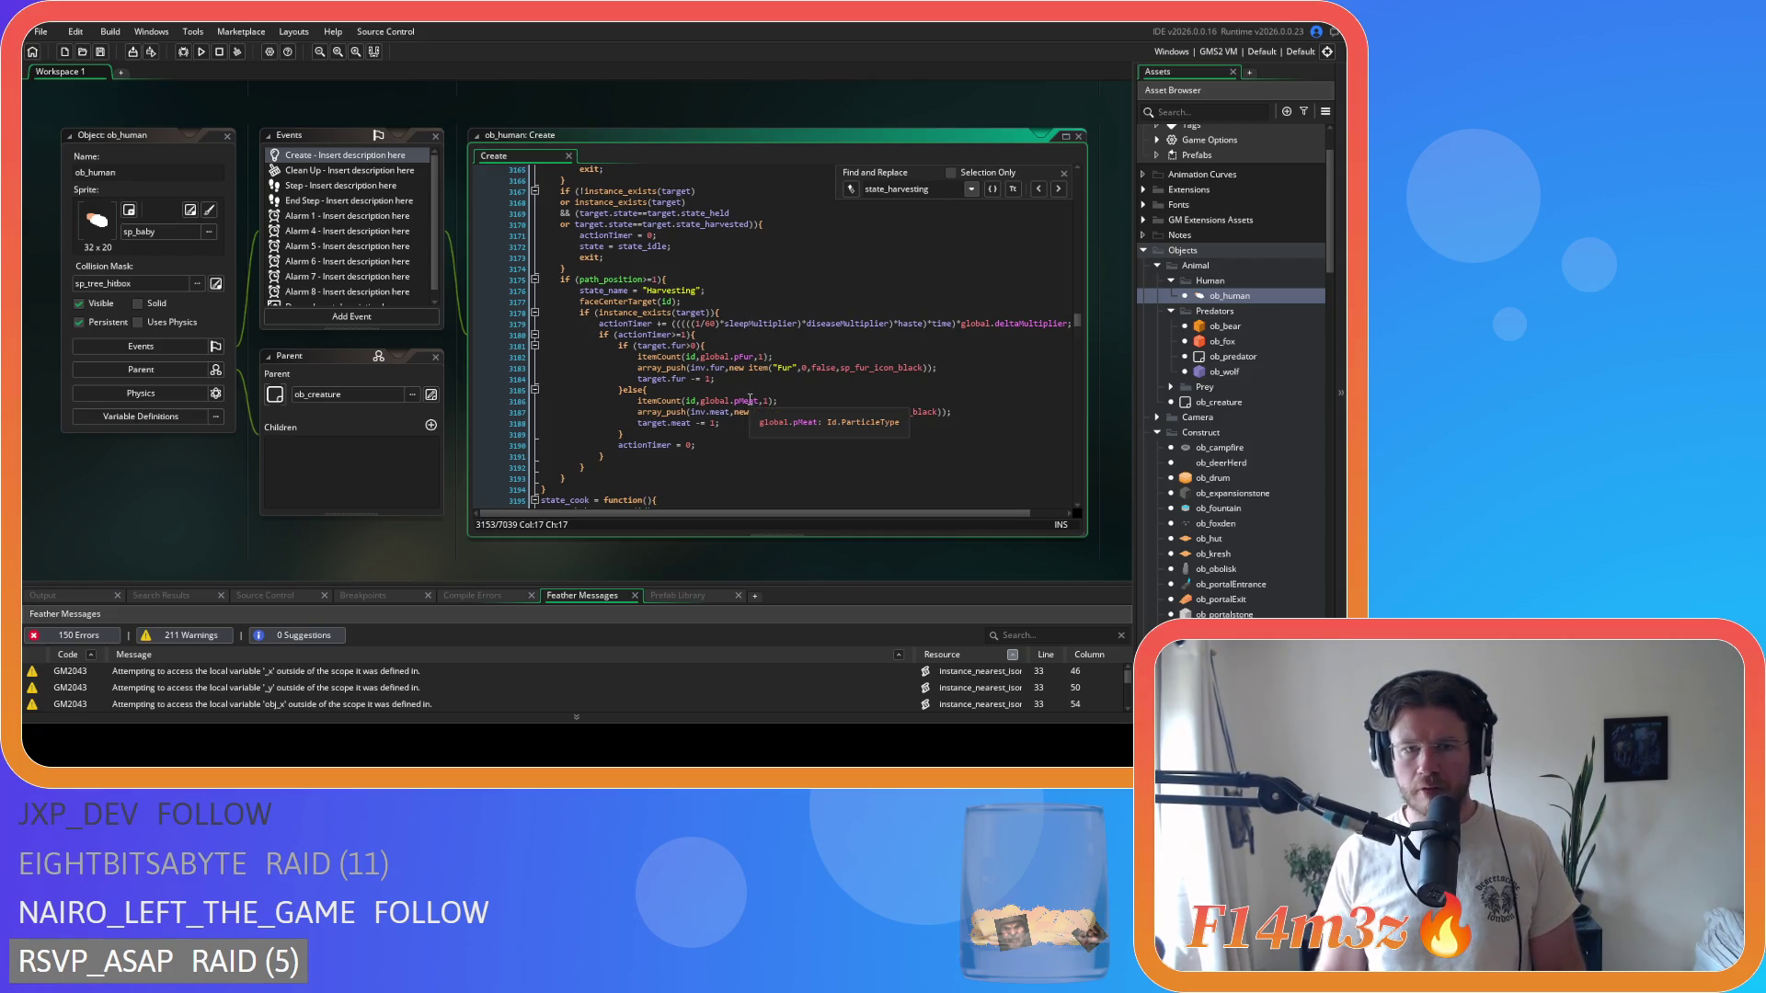
{"action": "scroll", "coordinate": [749, 401], "scroll_direction": "up", "scroll_amount": 1}
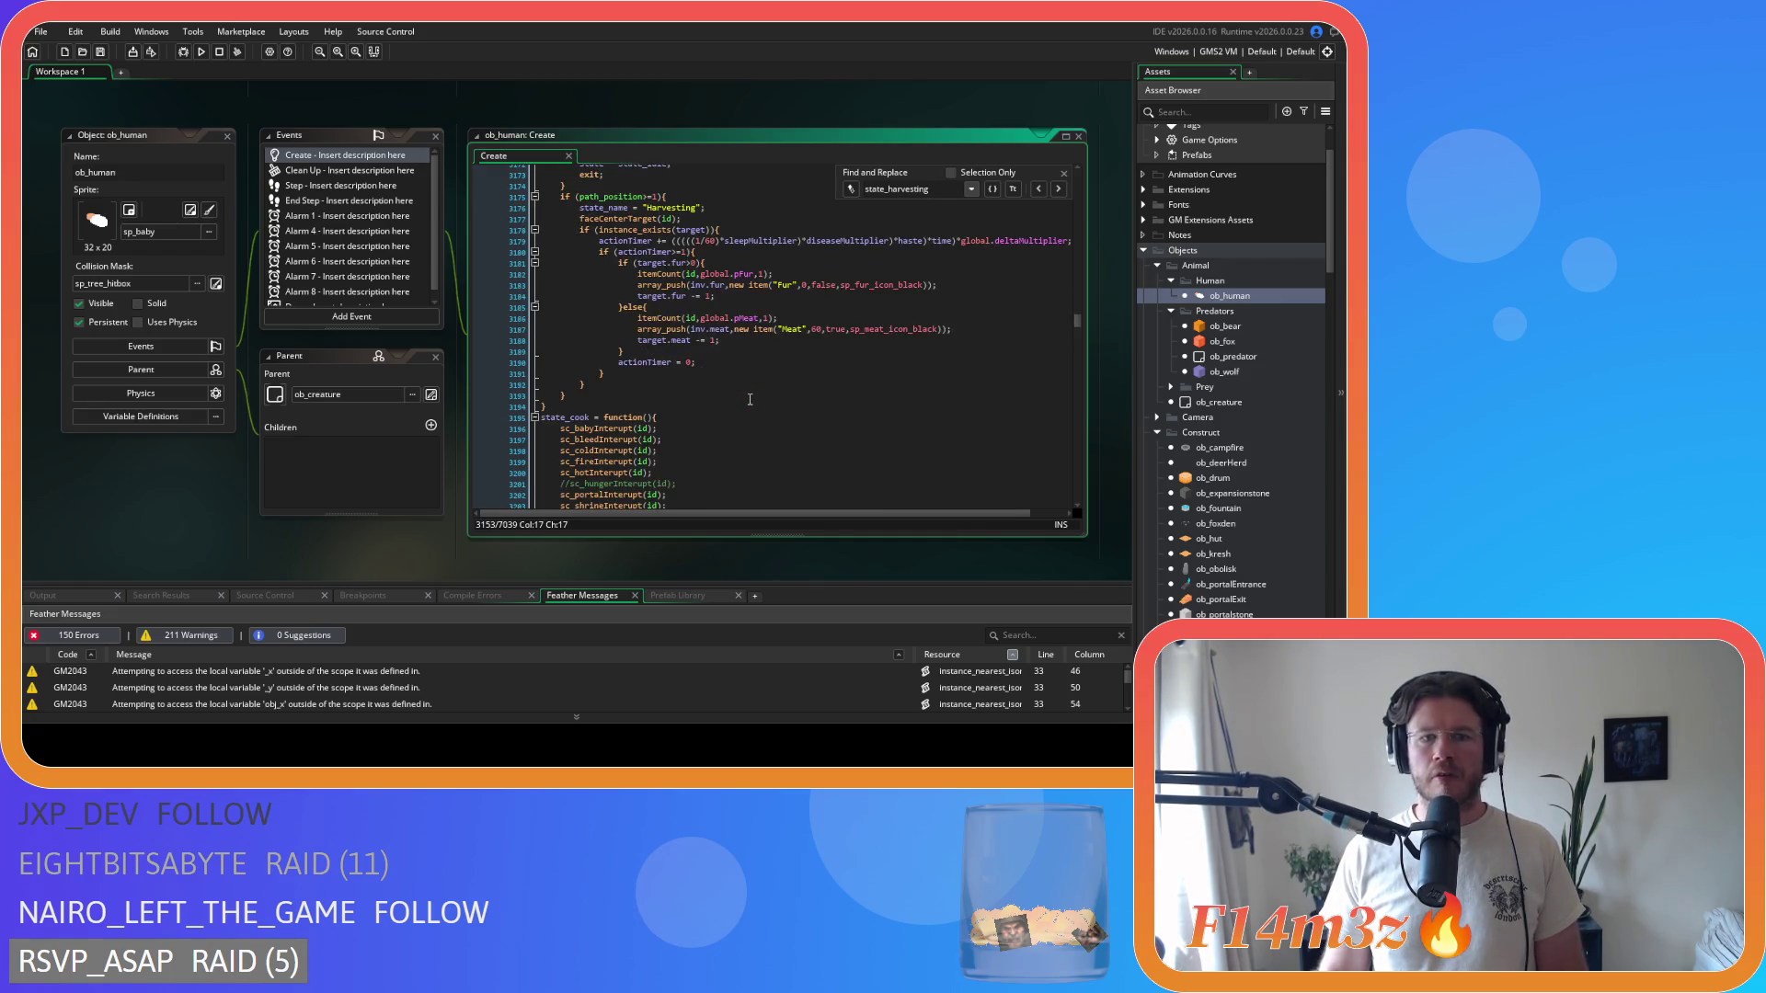
{"action": "scroll", "coordinate": [750, 400], "scroll_direction": "up", "scroll_amount": 5}
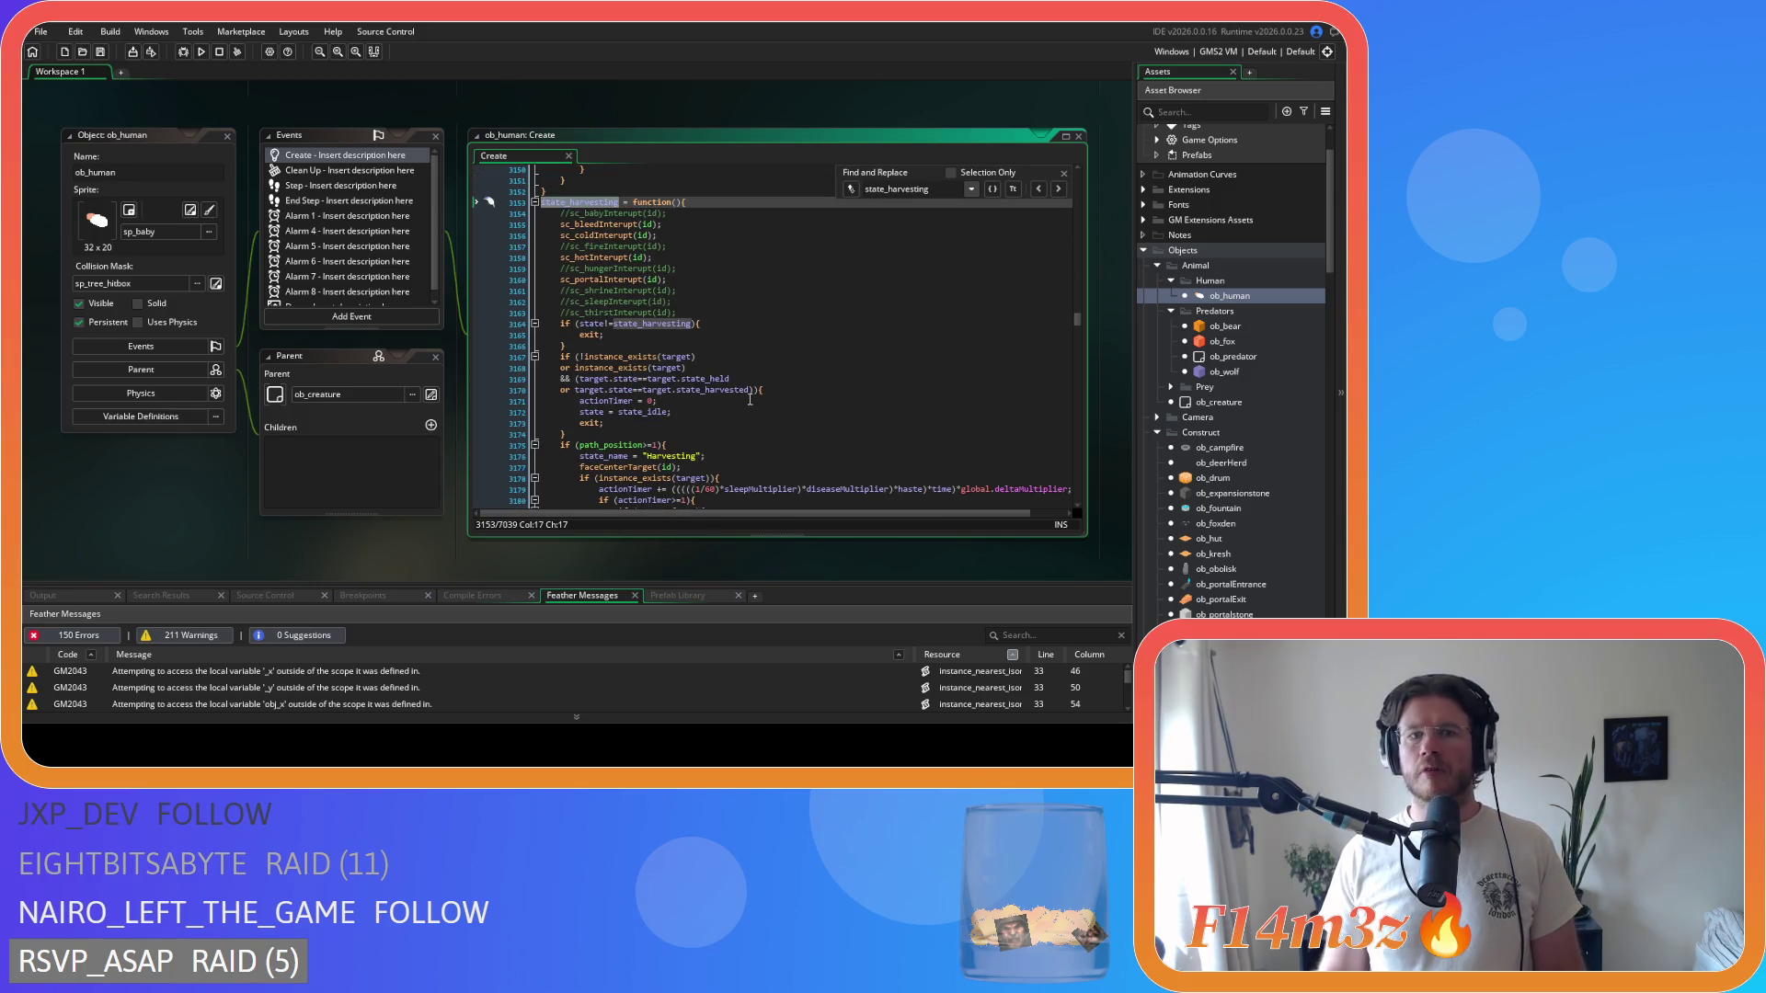
{"action": "key", "text": "BackSpace"}
{"action": "key", "text": "BackSpace"}
{"action": "key", "text": "BackSpace"}
{"action": "type", "text": "dep"}
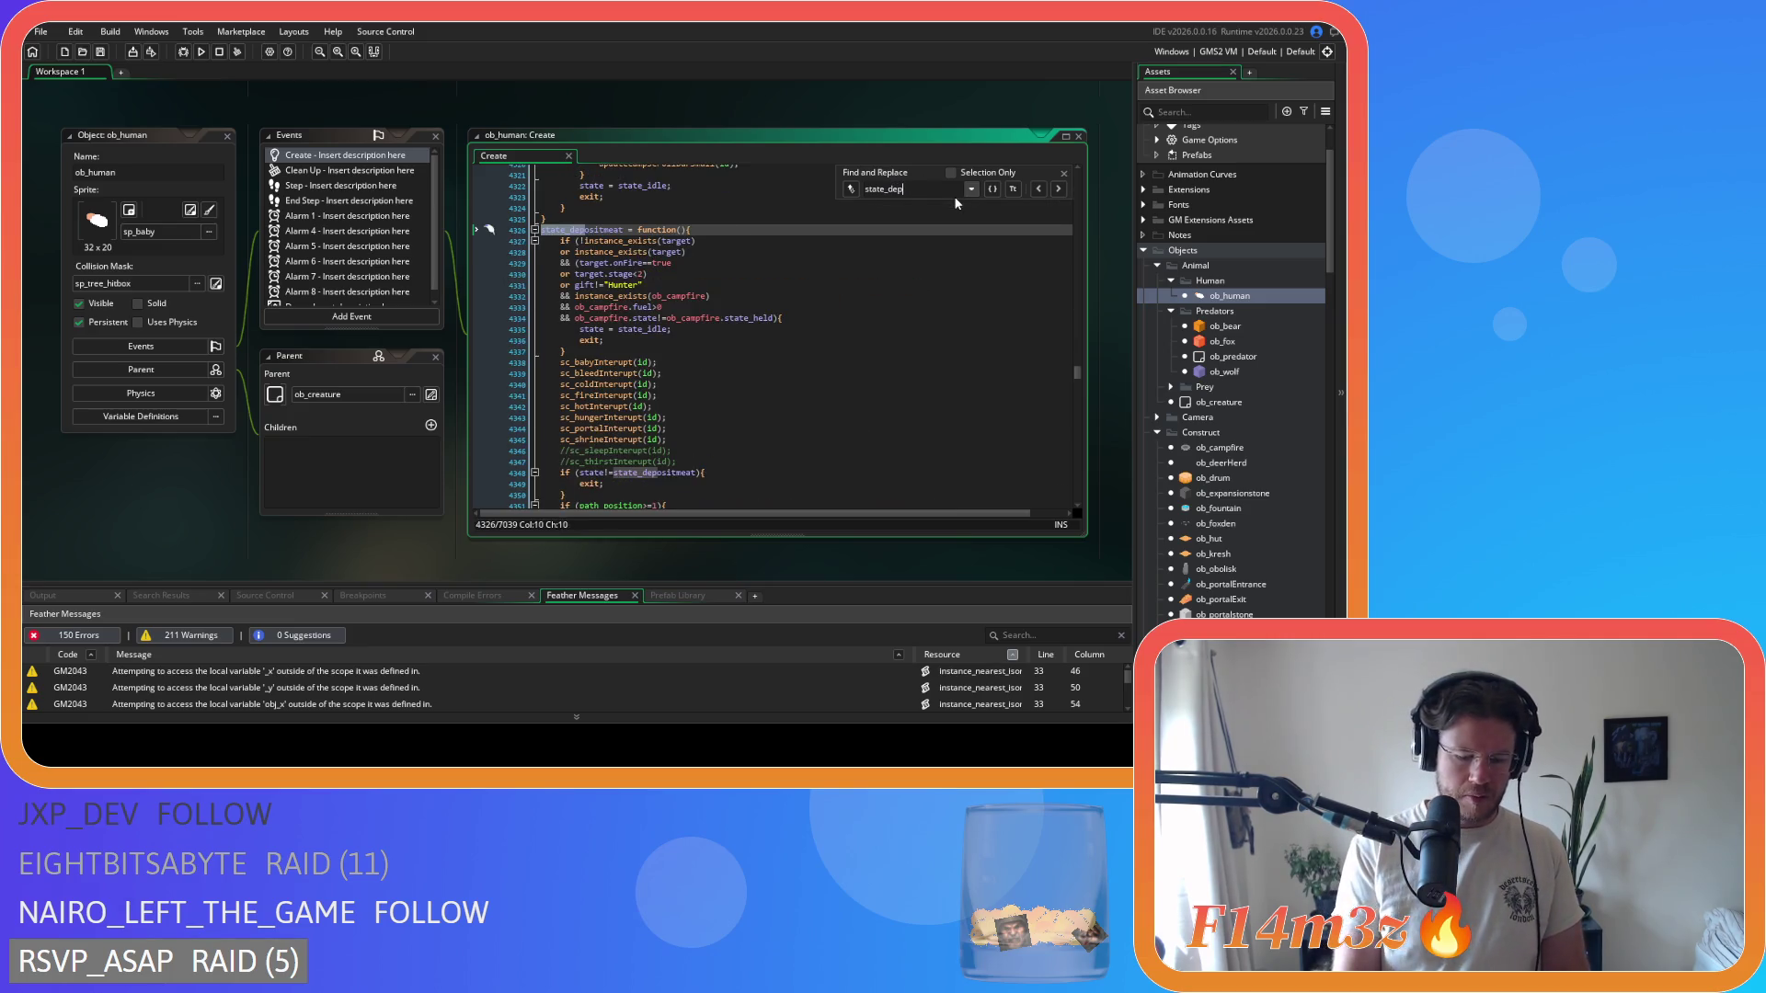
{"action": "type", "text": "ositing"}
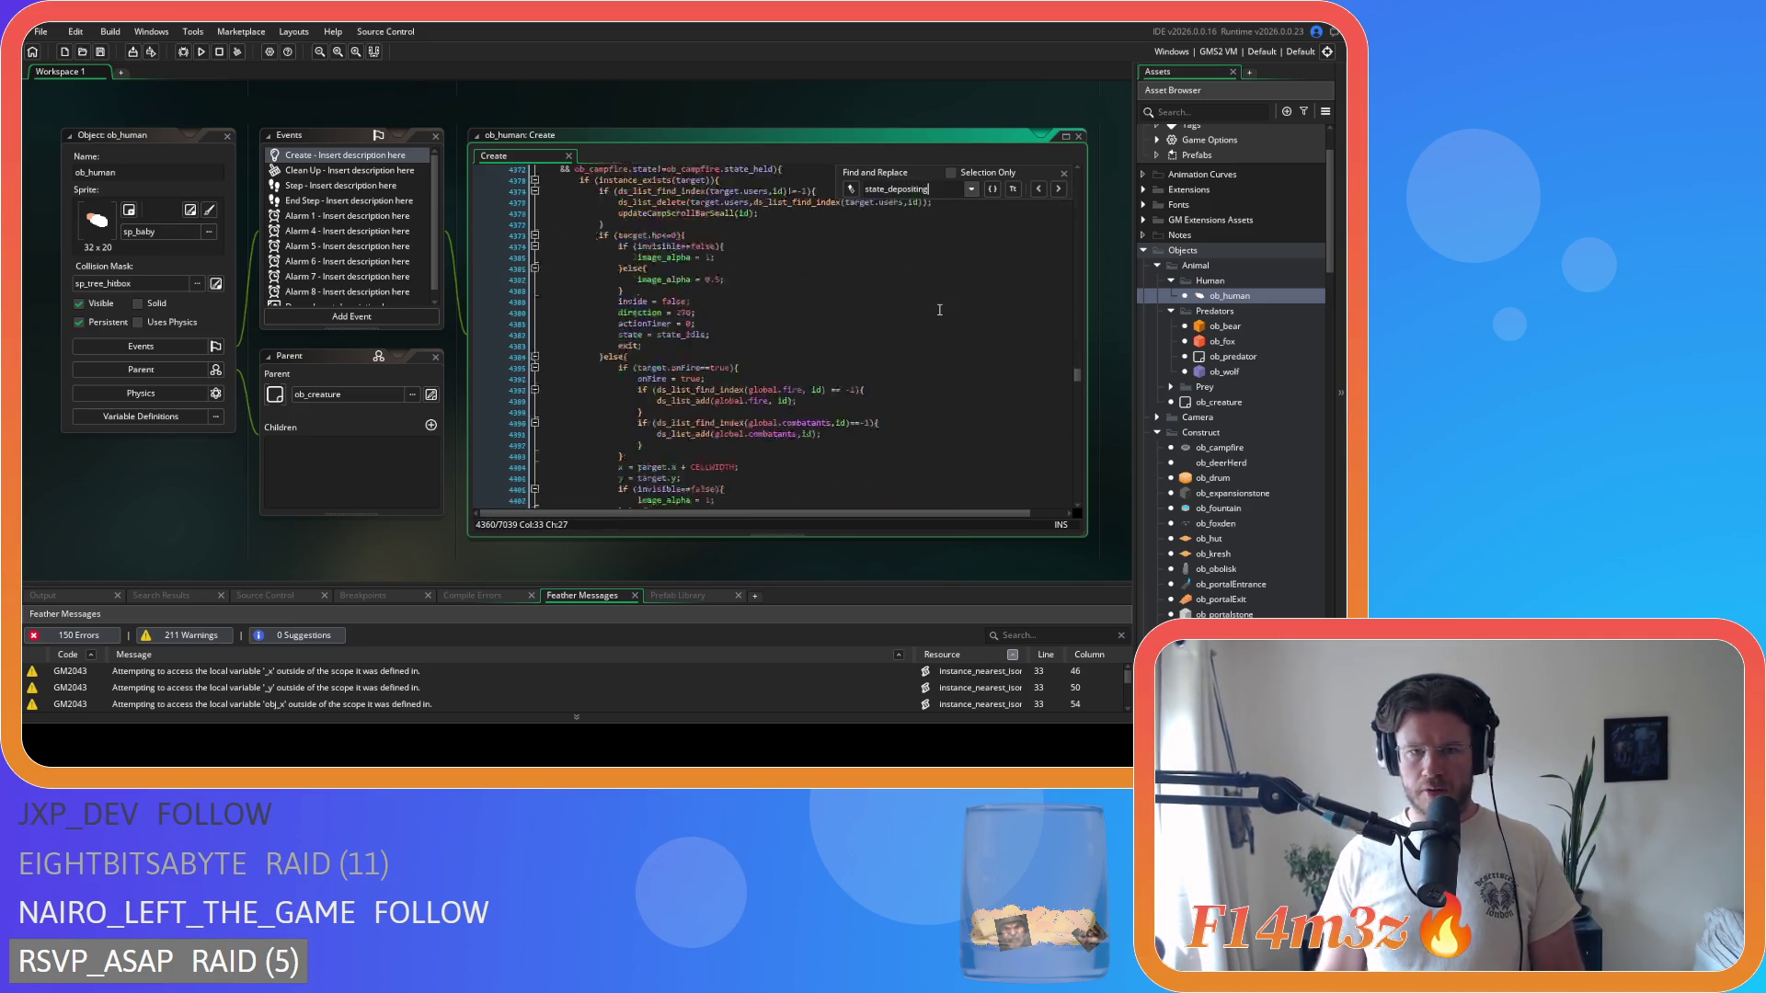
{"action": "scroll", "coordinate": [939, 310], "scroll_direction": "down", "scroll_amount": 10}
{"action": "scroll", "coordinate": [939, 310], "scroll_direction": "down", "scroll_amount": 3}
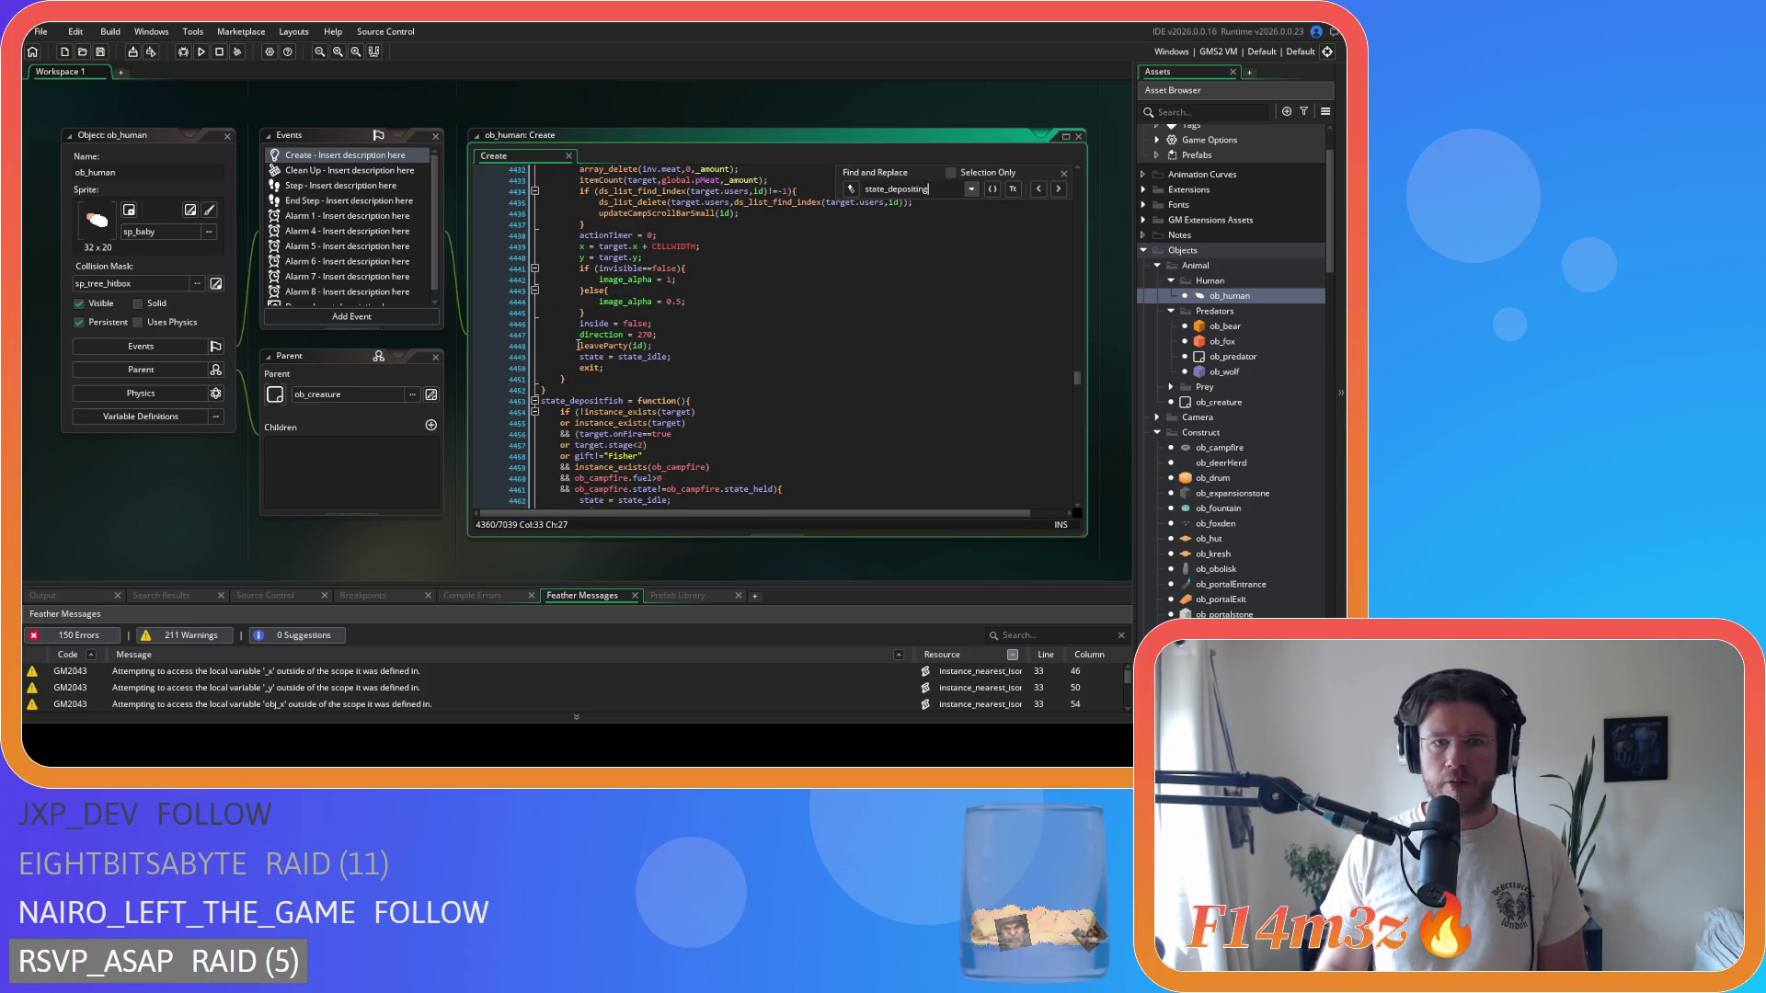
{"action": "left_click", "coordinate": [844, 342]}
{"action": "key", "text": "shift+Home"}
{"action": "left_click", "coordinate": [774, 342]}
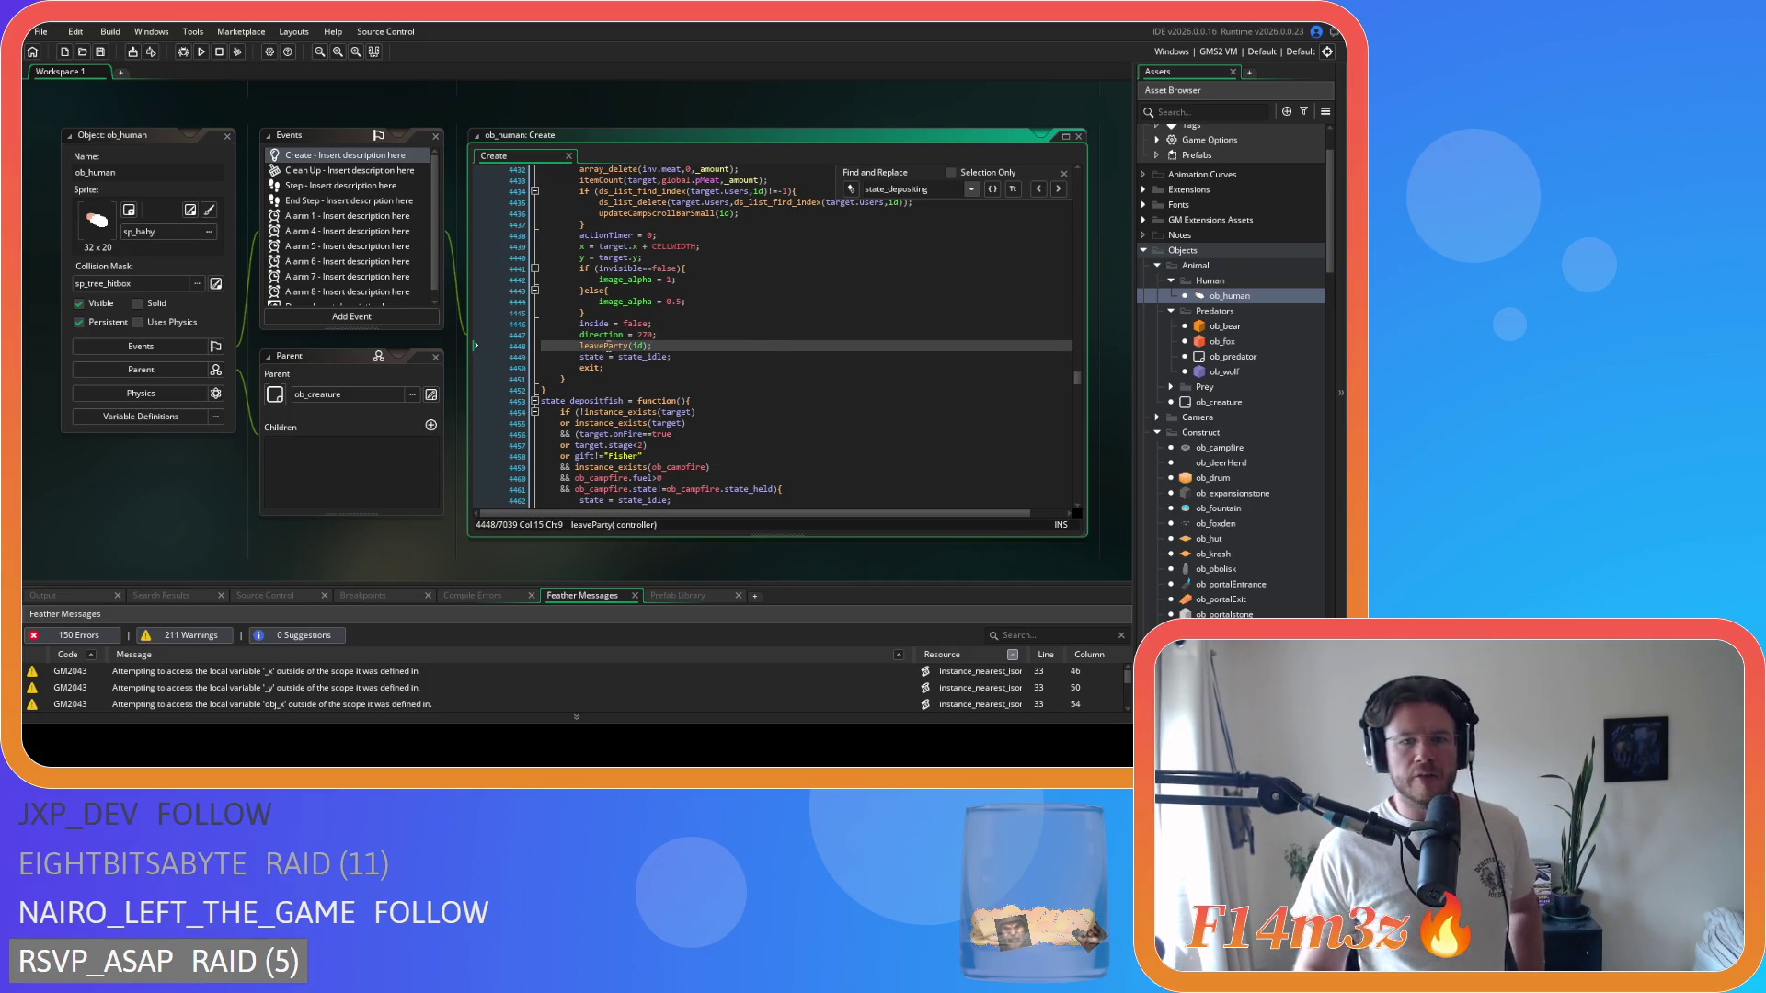
{"action": "middle_click", "coordinate": [612, 346]}
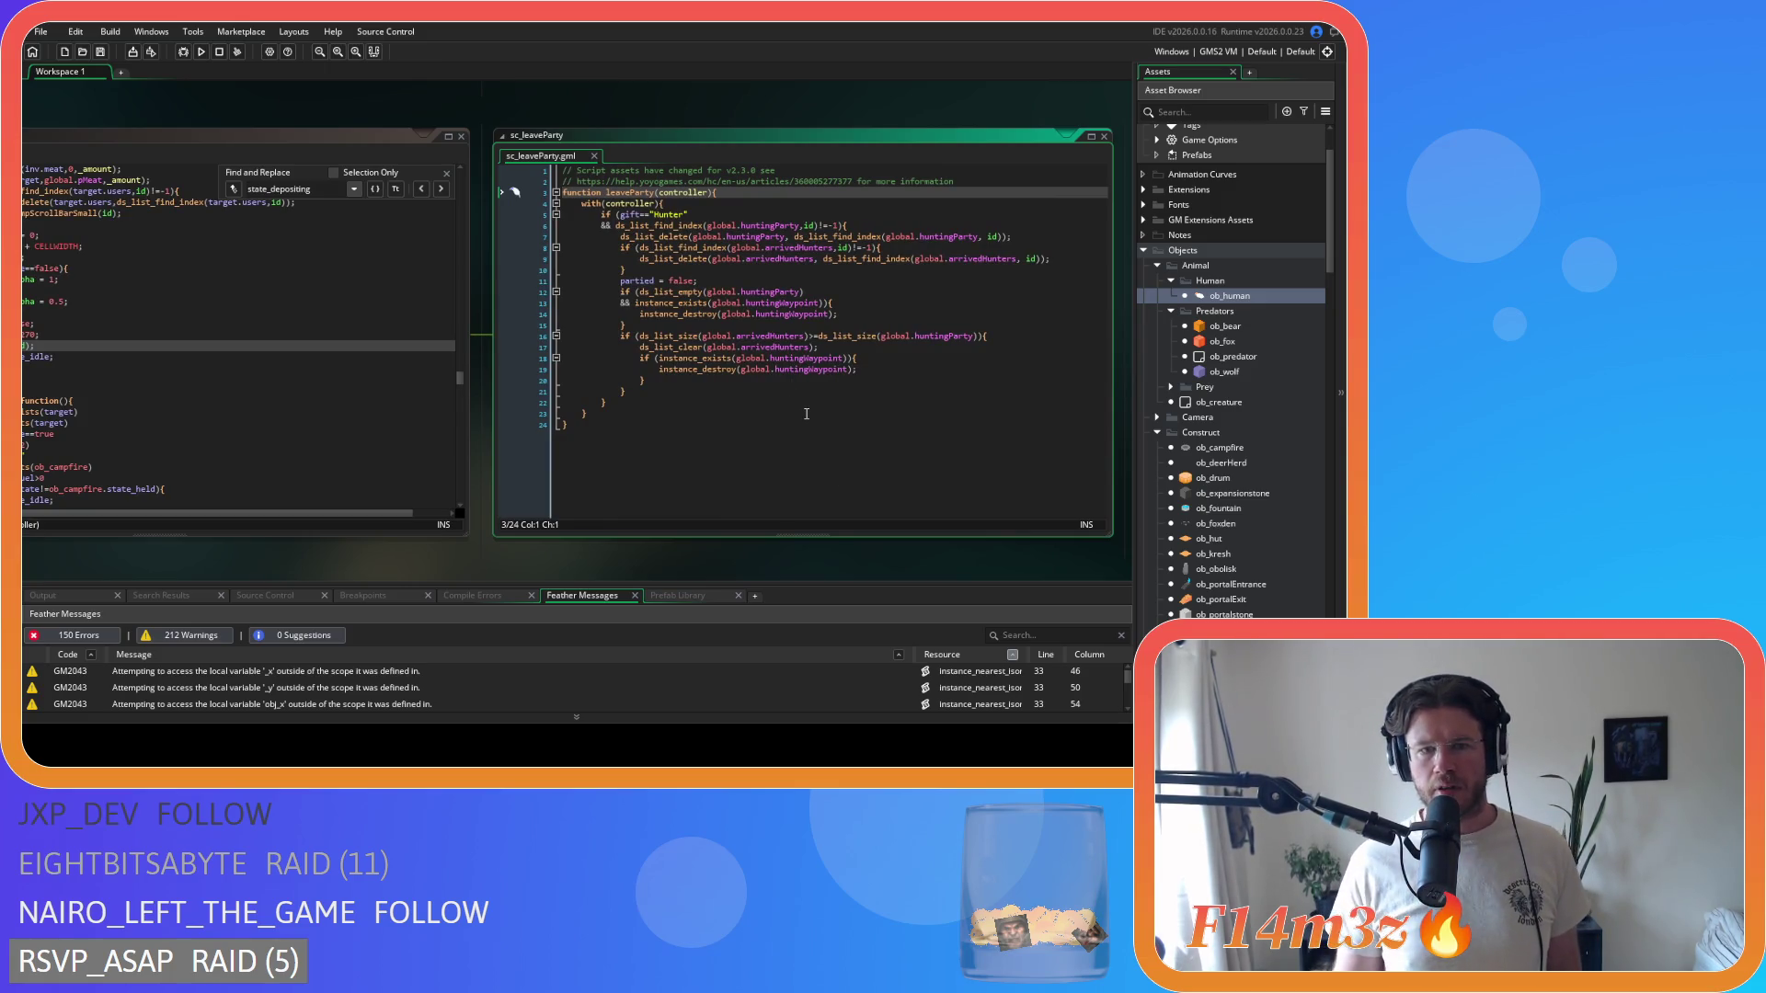
{"action": "left_click", "coordinate": [641, 348]}
{"action": "key", "text": "End"}
{"action": "left_click_drag", "start_coordinate": [776, 337], "coordinate": [881, 347]}
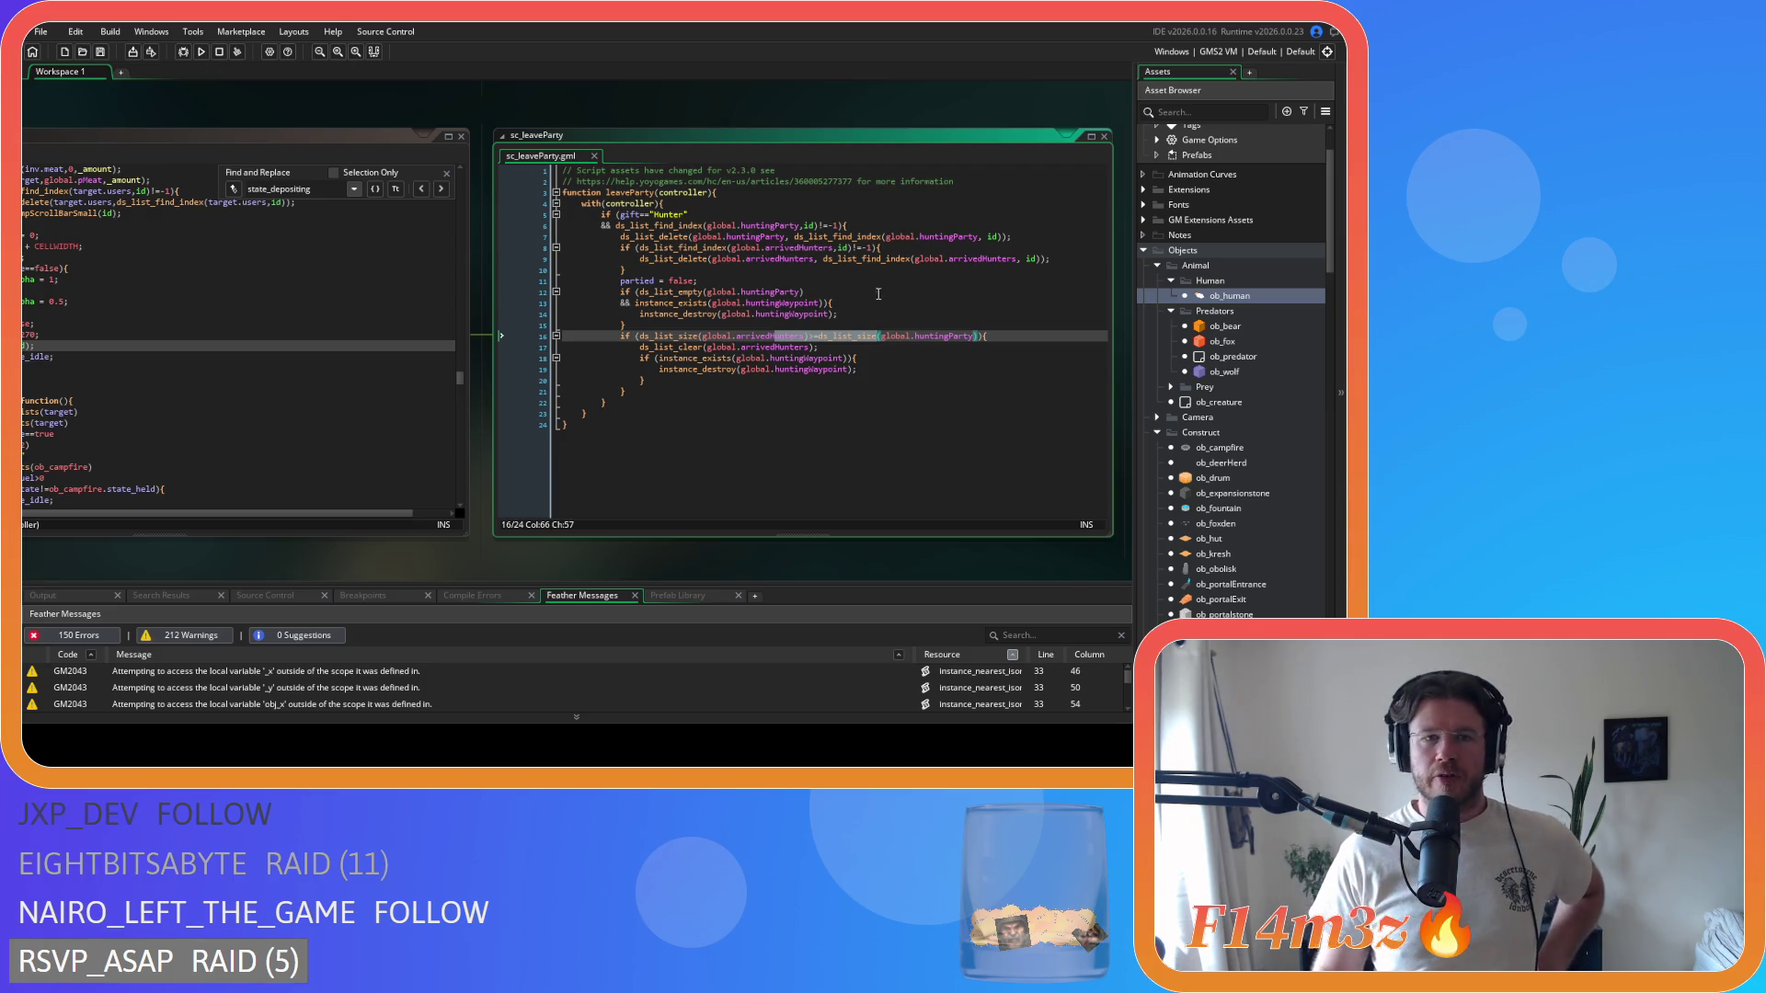
{"action": "left_click", "coordinate": [595, 156]}
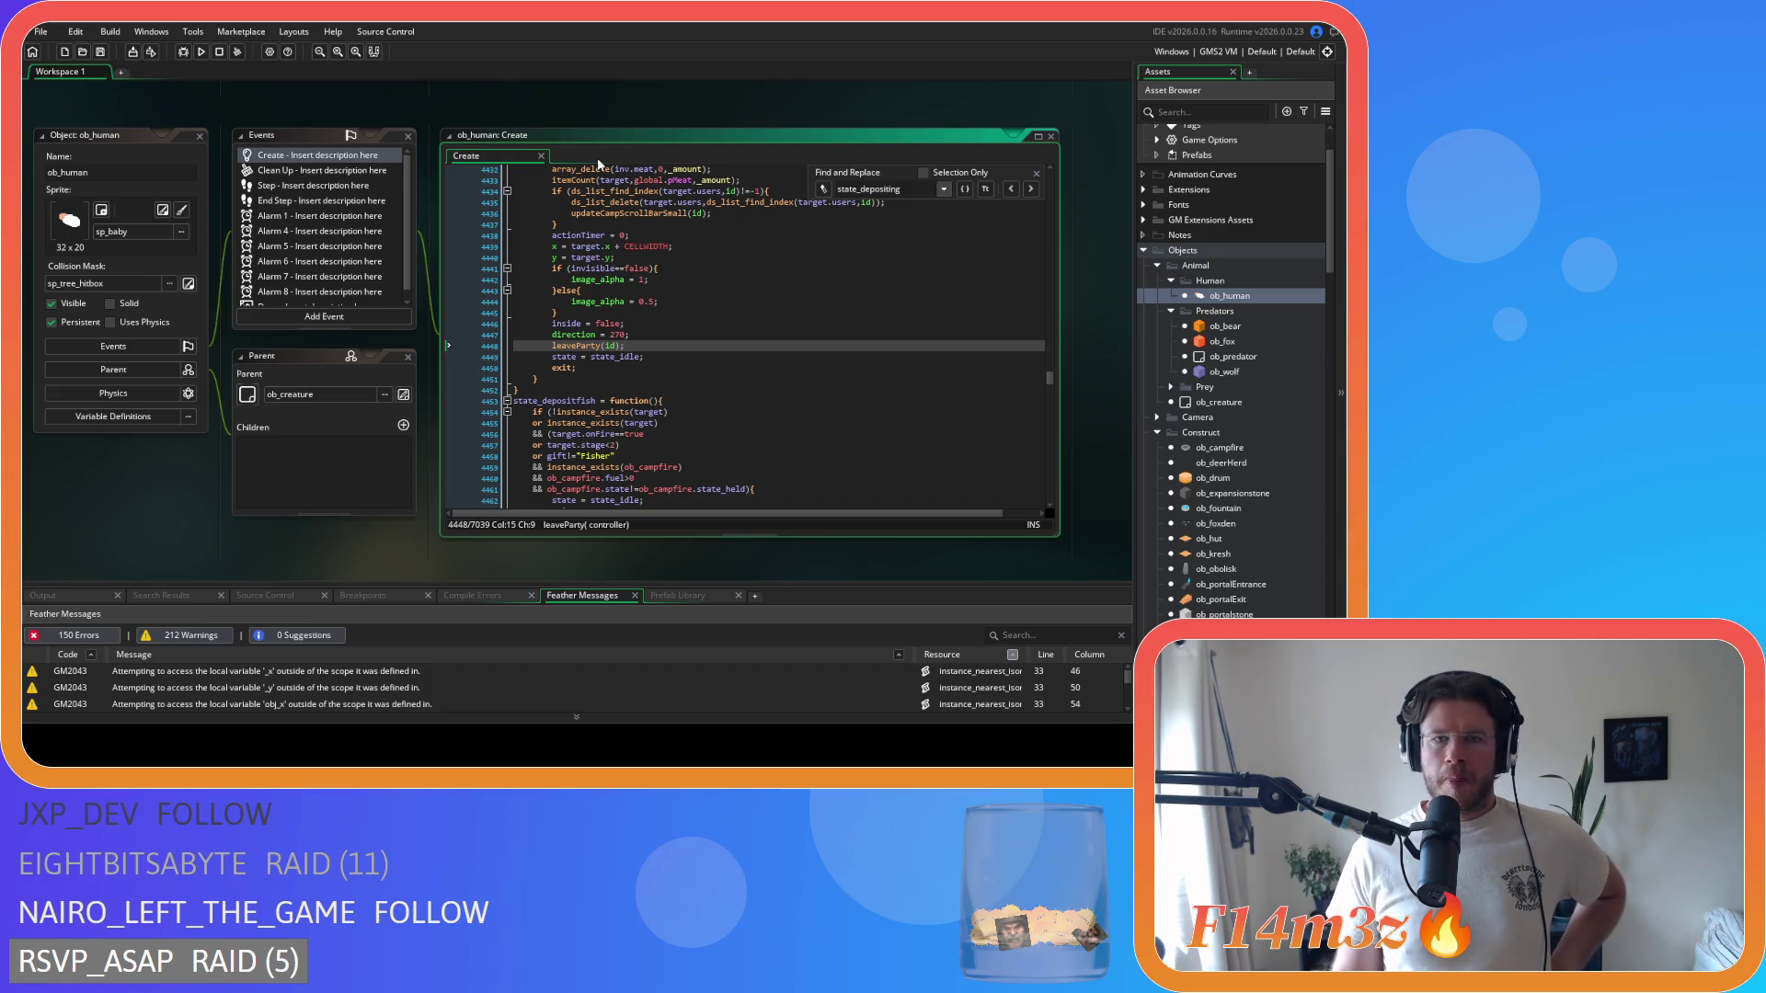
- Close the Find and Replace bar and save the project
{"action": "left_click", "coordinate": [1036, 173]}
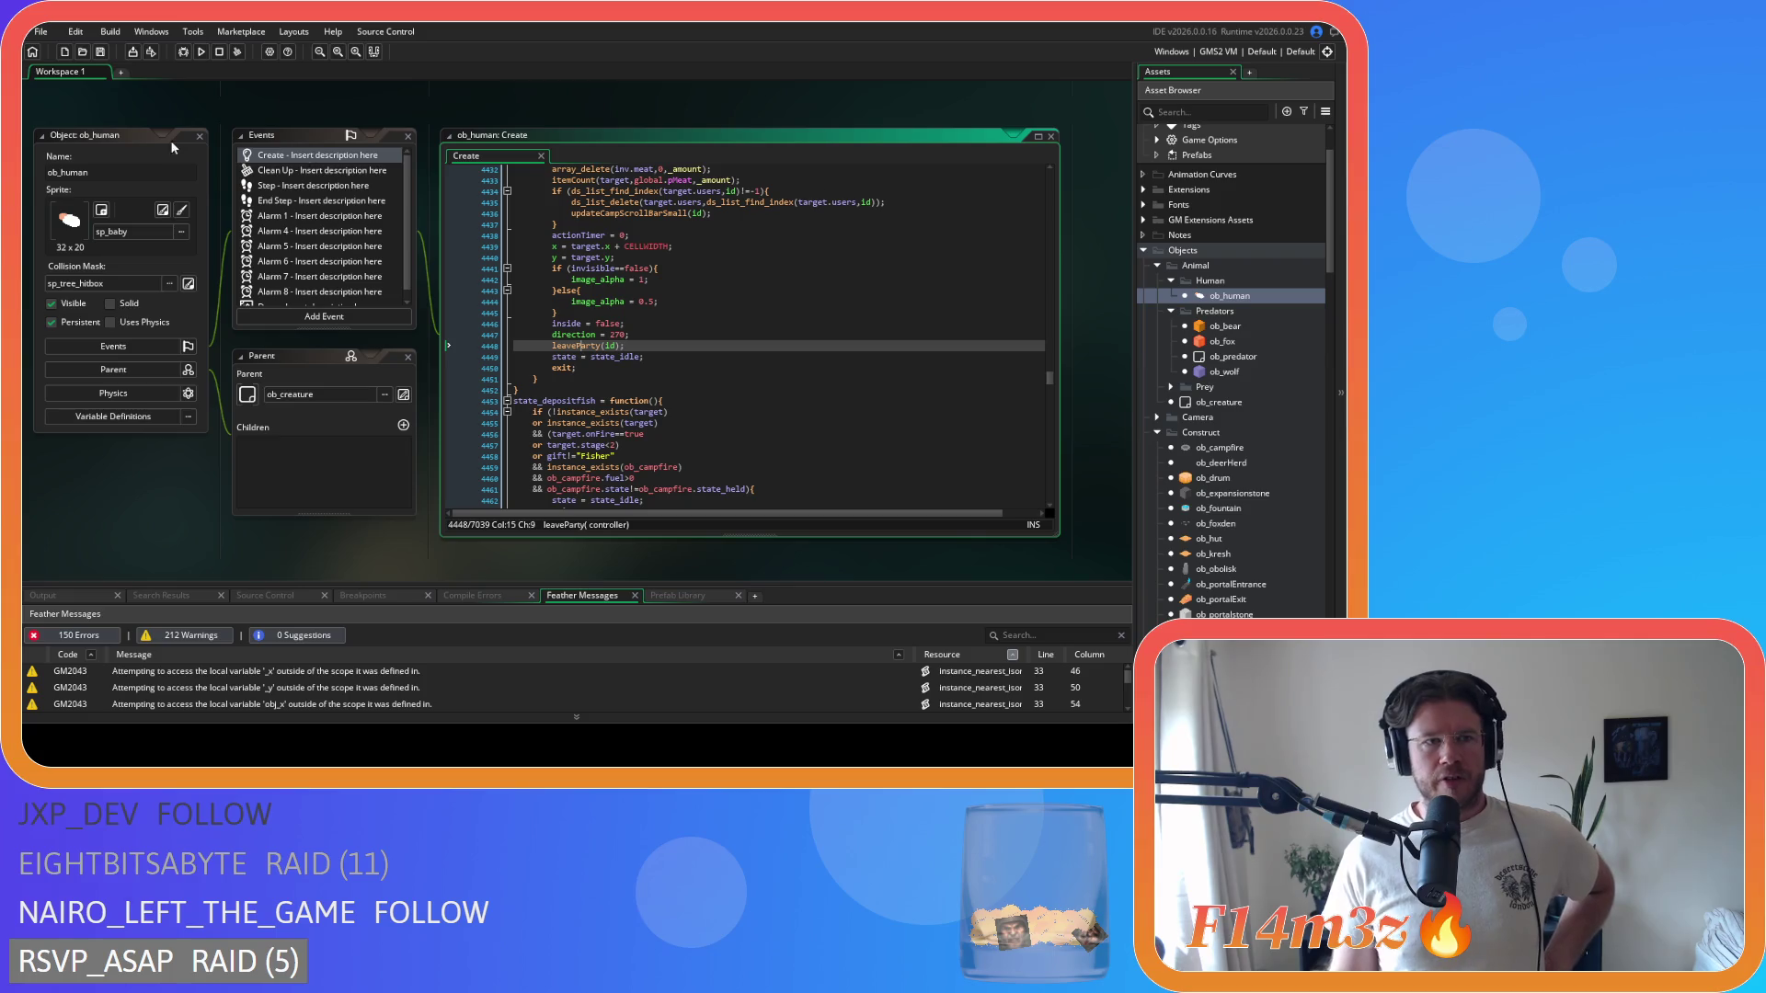
{"action": "left_click", "coordinate": [102, 52]}
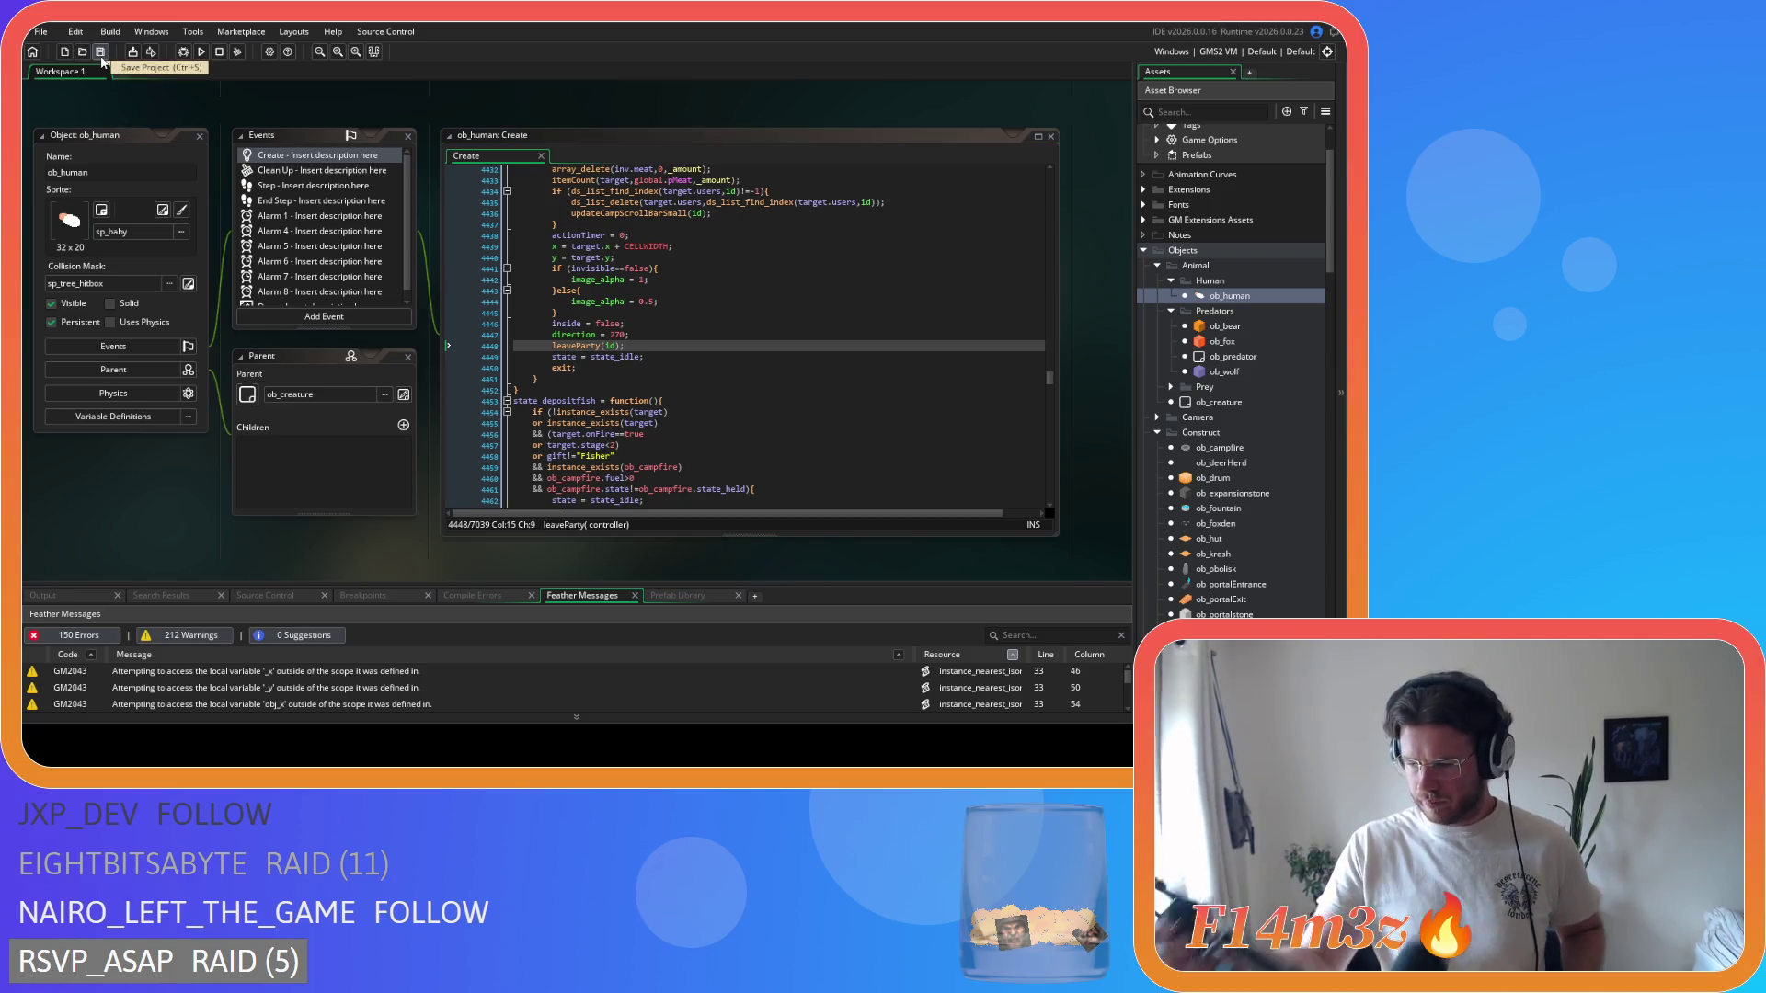